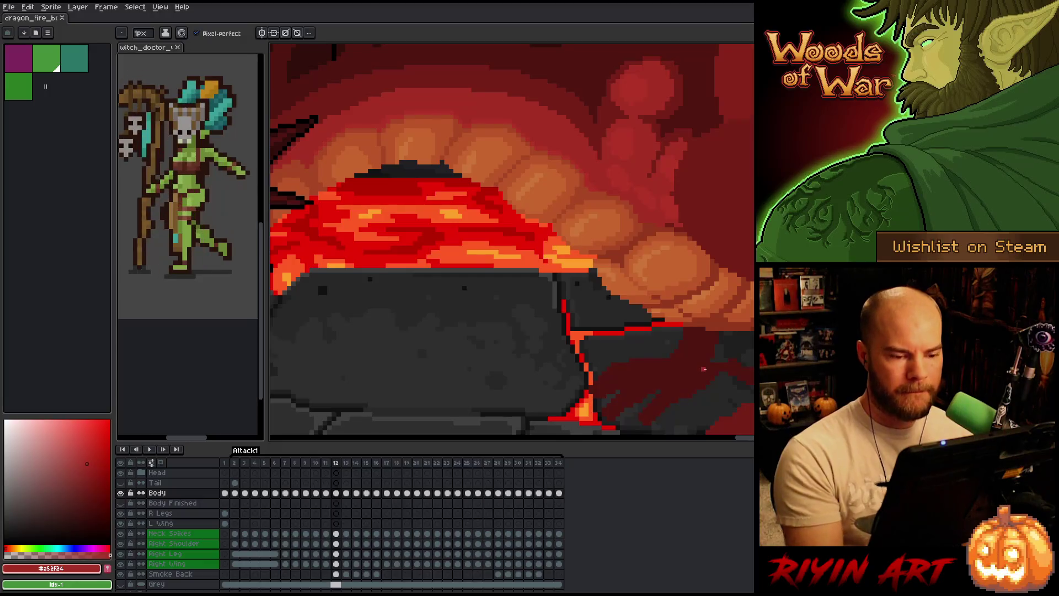
# Flip between frames 11 and 12 to compare the fire burst, ending on frame 12
pyautogui.press('Left')
pyautogui.press('Right')
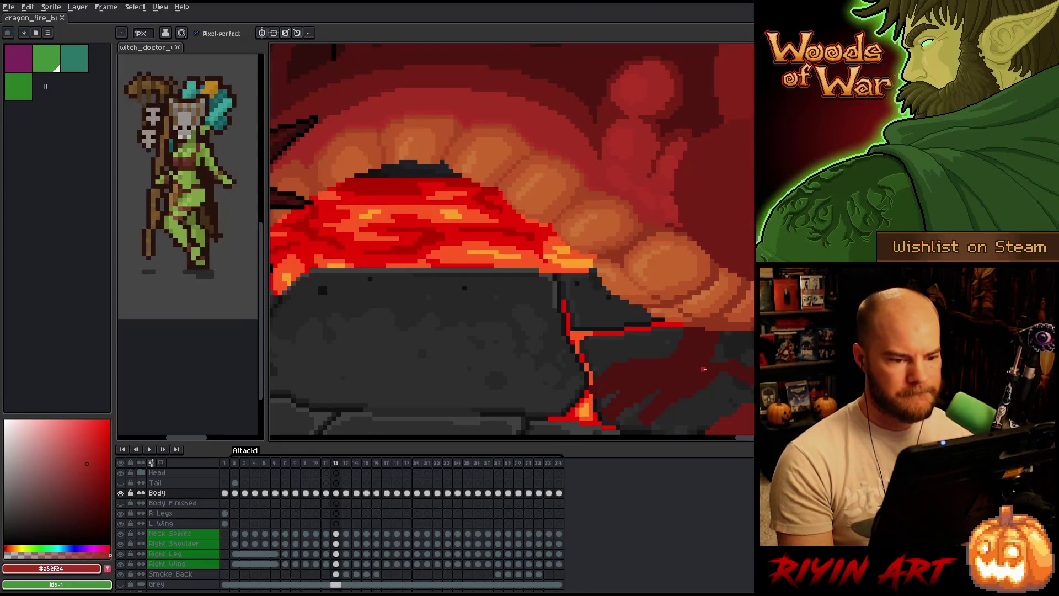
pyautogui.press('Left')
pyautogui.press('Right')
pyautogui.press('Left')
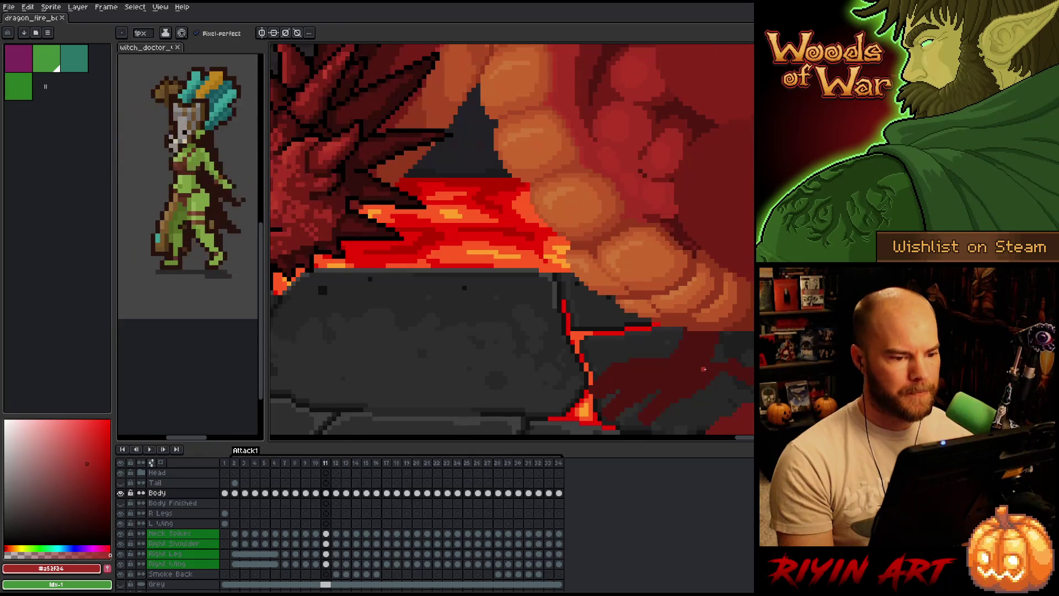
pyautogui.press('Right')
pyautogui.press('Left')
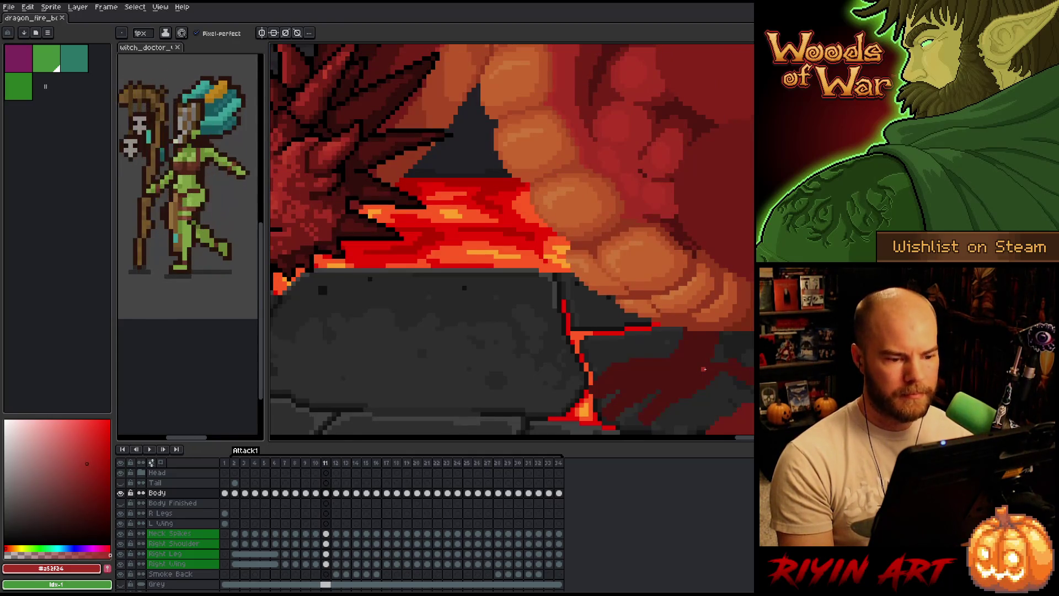
pyautogui.press('Right')
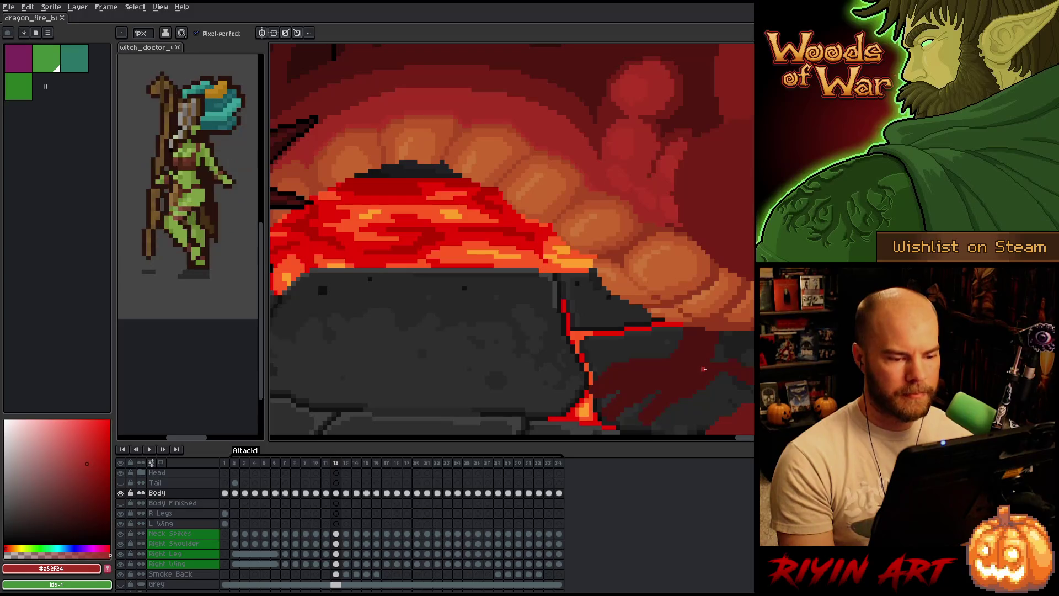
pyautogui.press('Left')
pyautogui.press('Right')
pyautogui.press('Left')
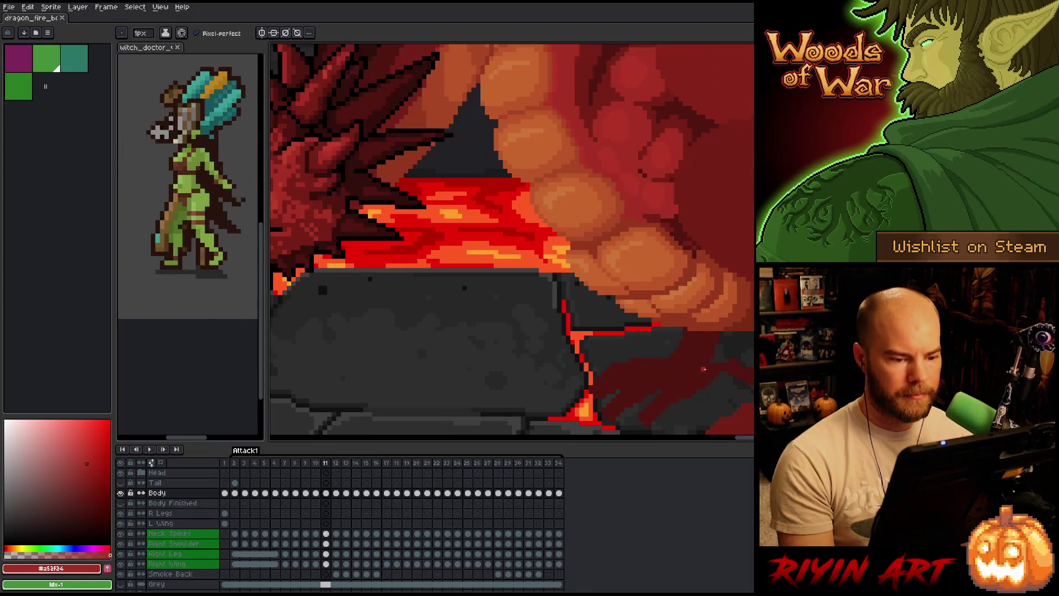
pyautogui.press('Right')
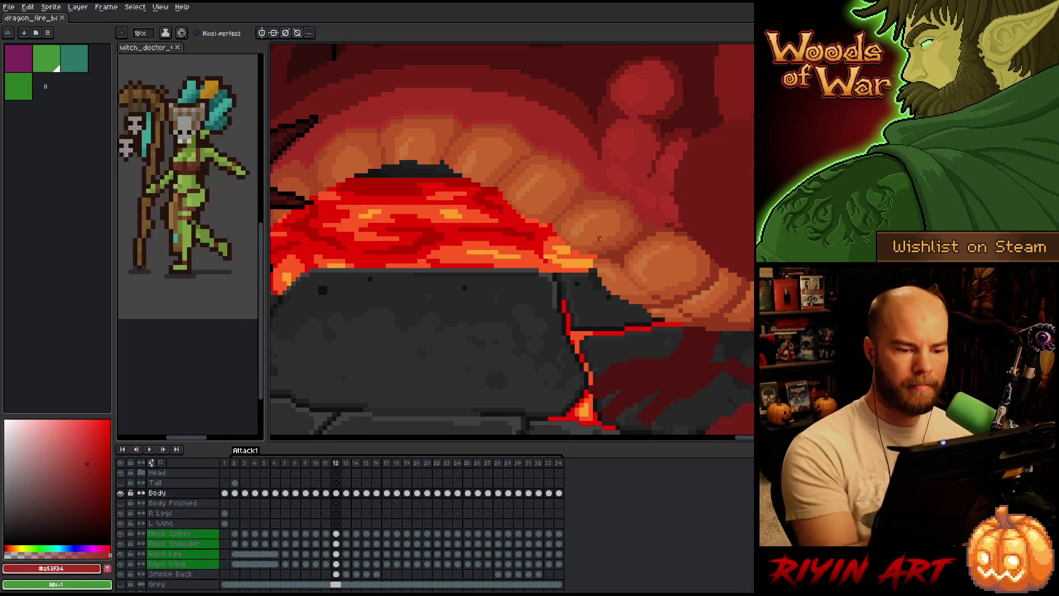
# Eyedrop an orange-red, then a lighter orange from the dragon's mouth, saving the sprite
pyautogui.keyDown('alt'); pyautogui.click(607, 242); pyautogui.keyUp('alt')
pyautogui.hotkey('ctrl', 's')
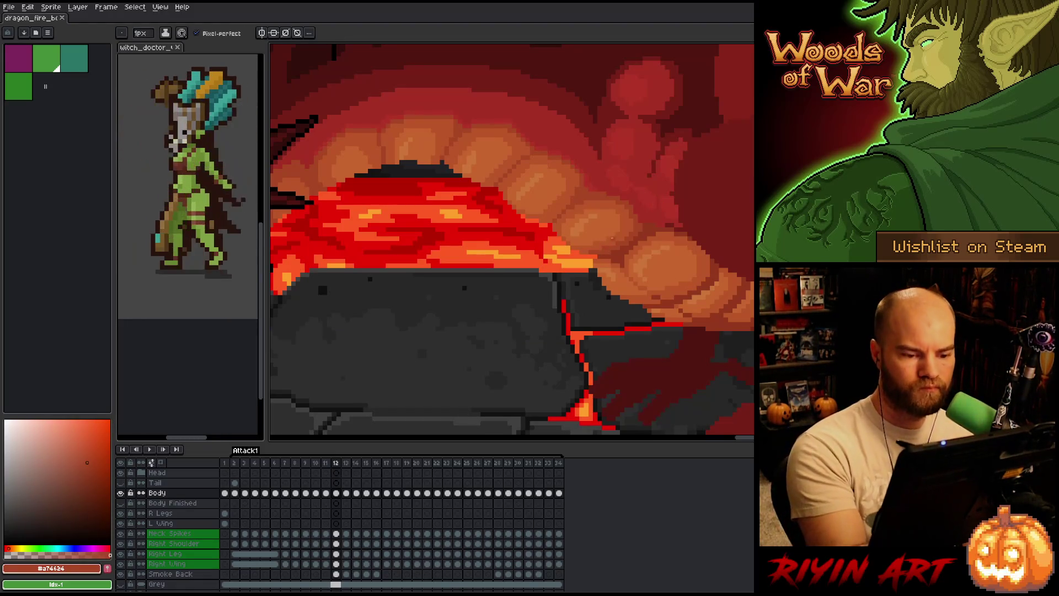
pyautogui.keyDown('alt'); pyautogui.click(608, 243); pyautogui.keyUp('alt')
pyautogui.hotkey('ctrl', 's')
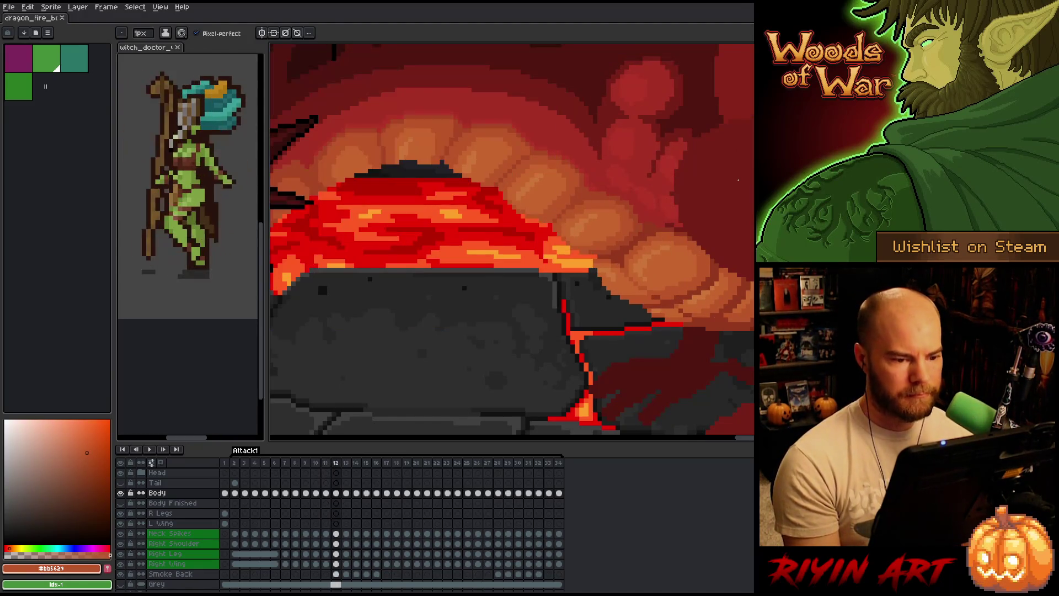
# Advance to frame 13 and compare it against frame 12
pyautogui.press('Right')
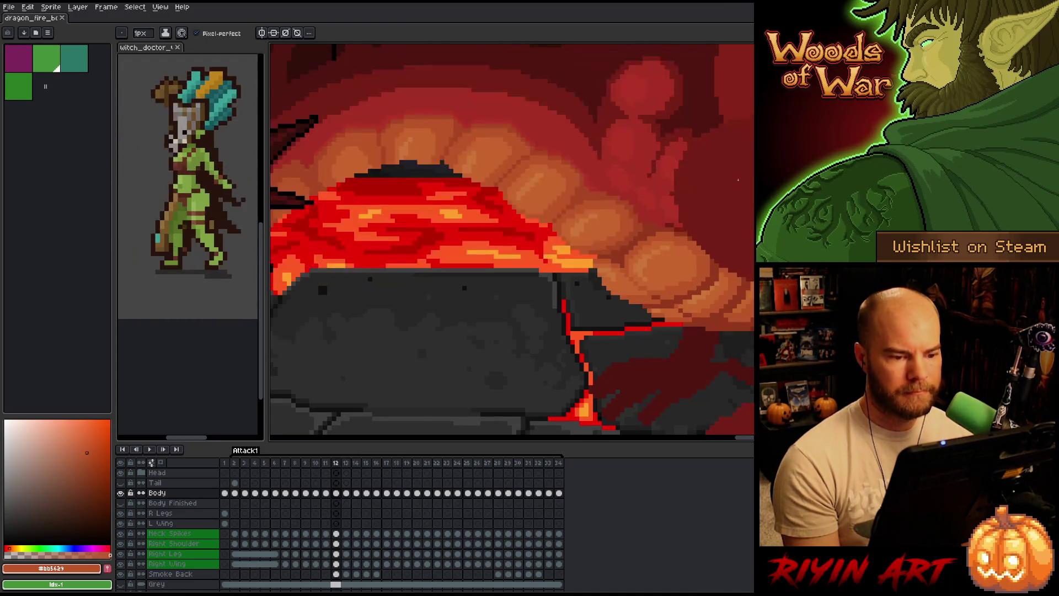
pyautogui.press(',')
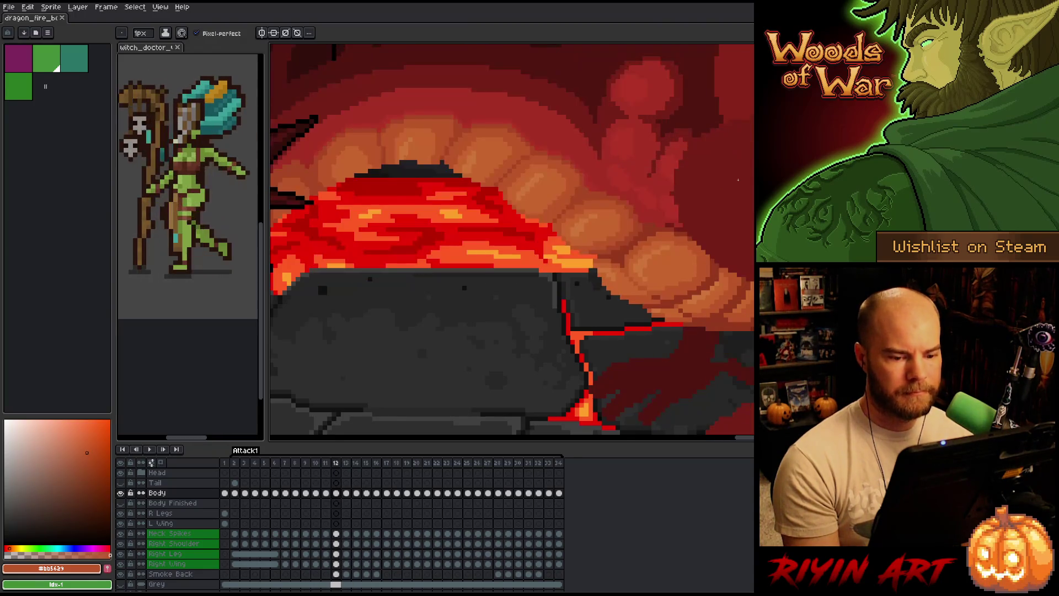
pyautogui.press('.')
# Flip repeatedly between frames 12 and 13, settling on frame 13
pyautogui.press(',')
pyautogui.press('.')
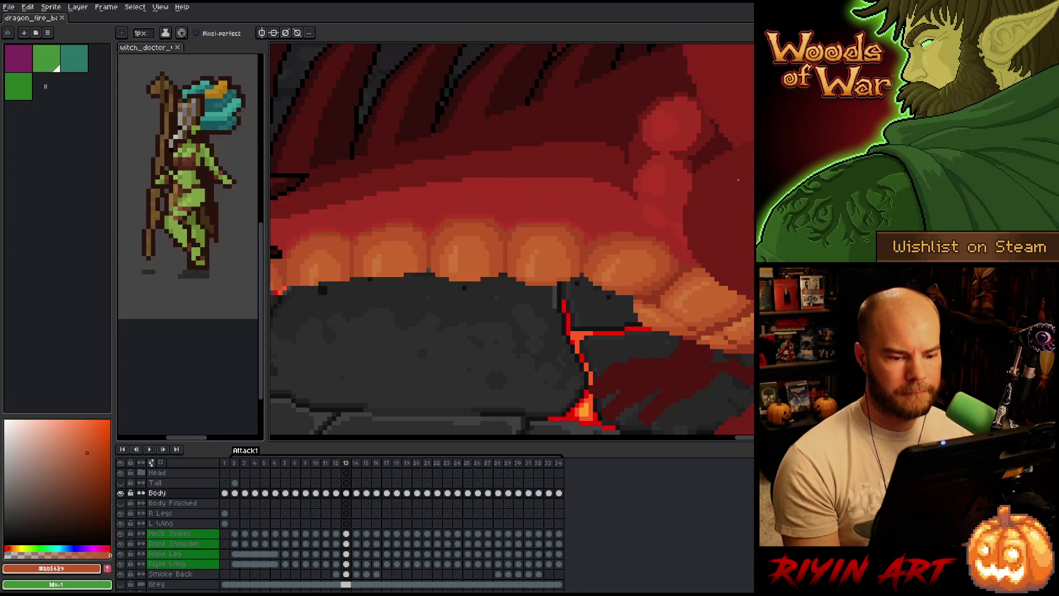
pyautogui.press(',')
pyautogui.press('.')
pyautogui.press(',')
pyautogui.press('.')
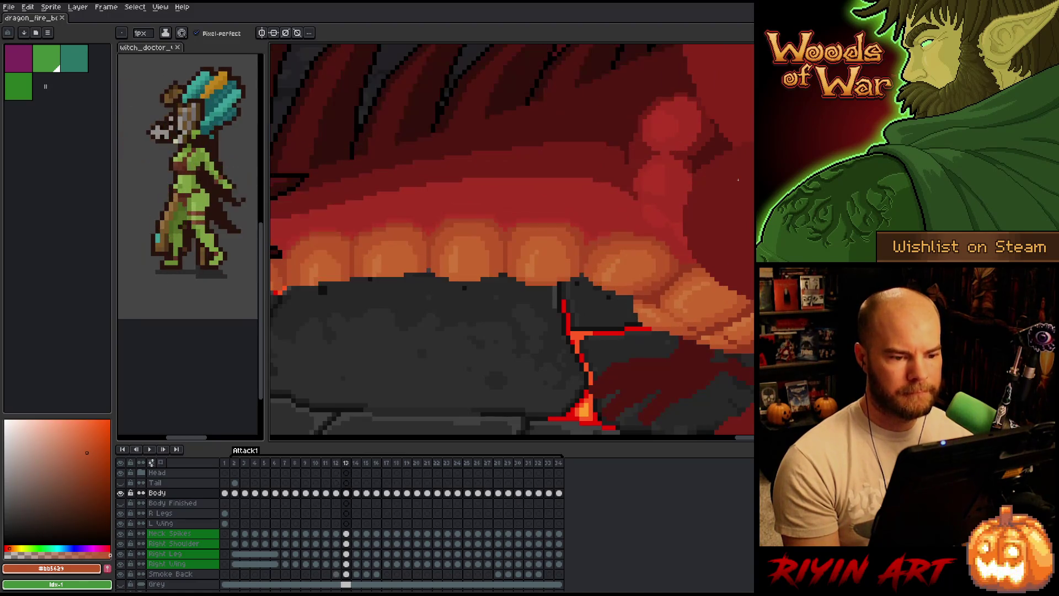
pyautogui.press(',')
pyautogui.press('.')
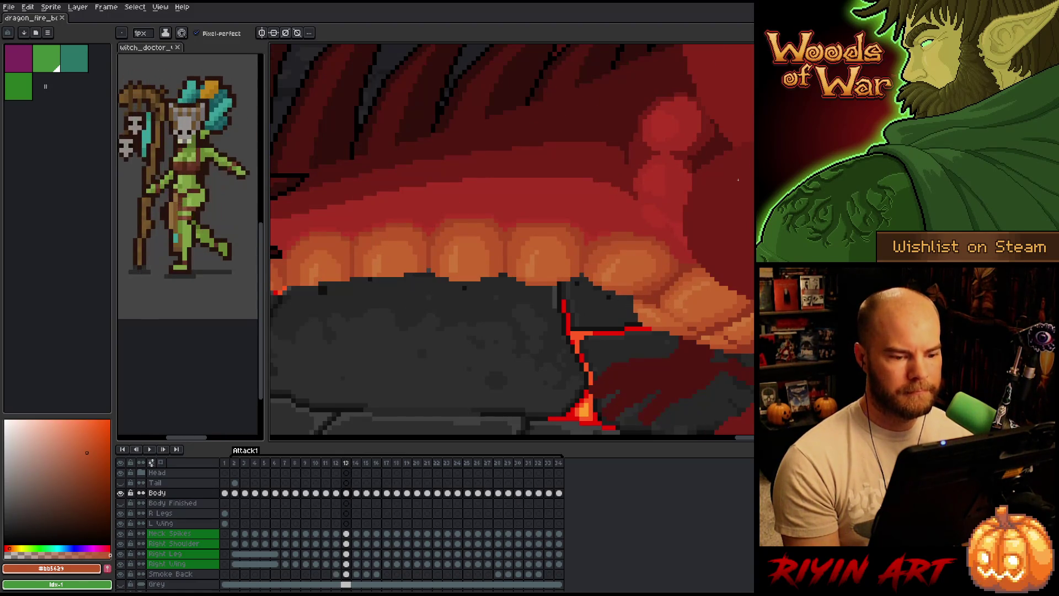
# Compare frame 13 against its neighbouring frames 12 and 14
pyautogui.press(',')
pyautogui.press('.')
pyautogui.press('.')
pyautogui.press(',')
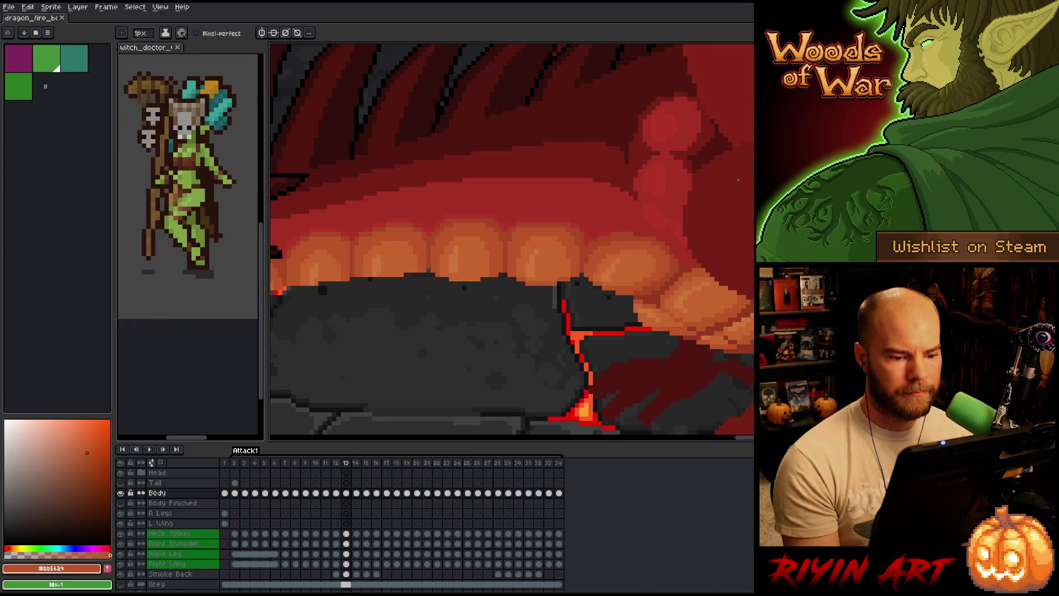
pyautogui.press(',')
pyautogui.press('.')
pyautogui.press(',')
pyautogui.press('.')
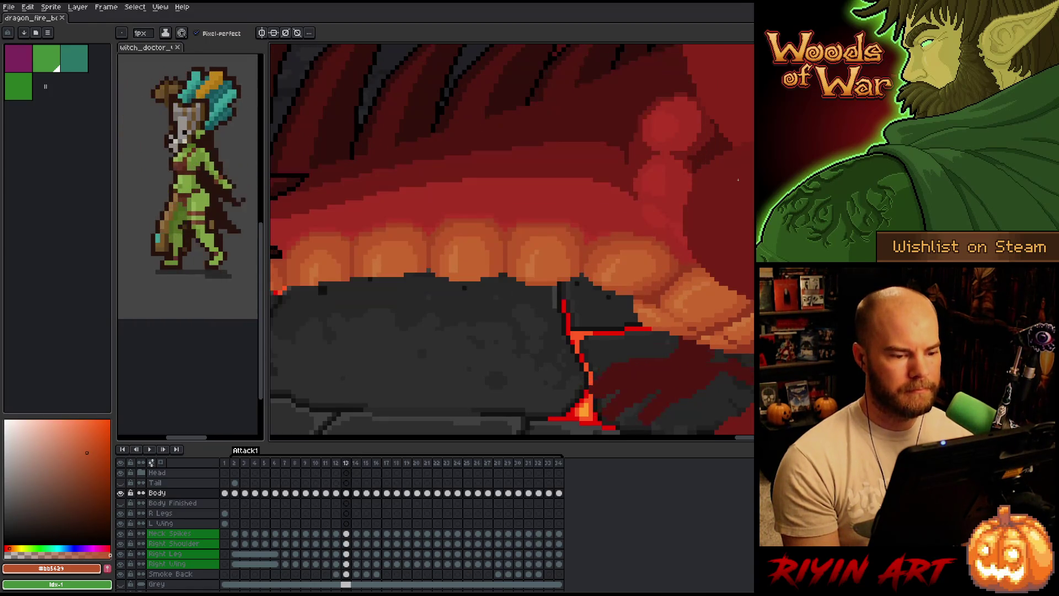
pyautogui.press(',')
pyautogui.press(',')
pyautogui.press('.')
pyautogui.press('.')
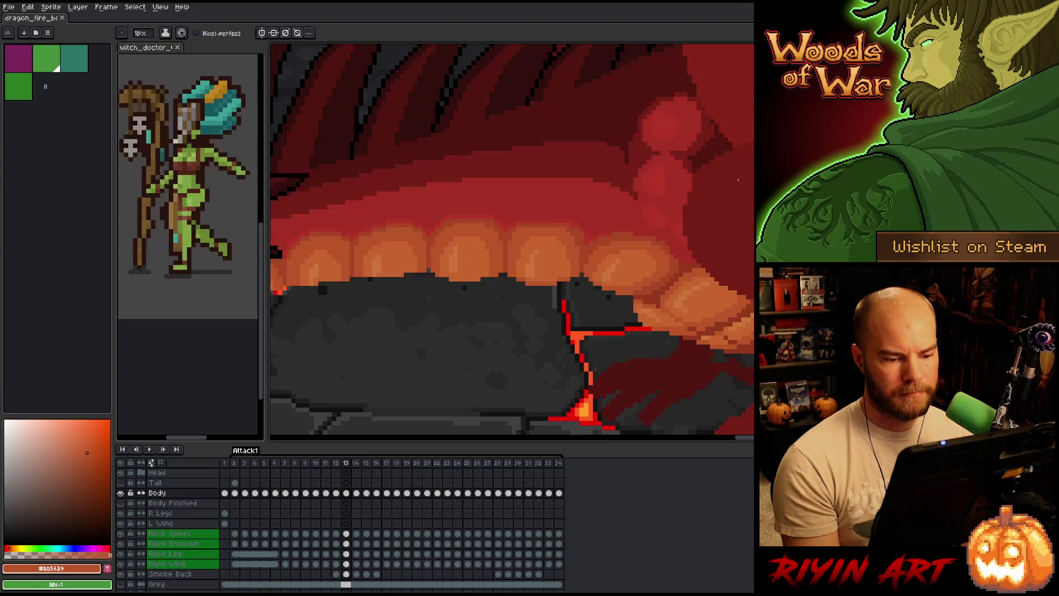
pyautogui.press(',')
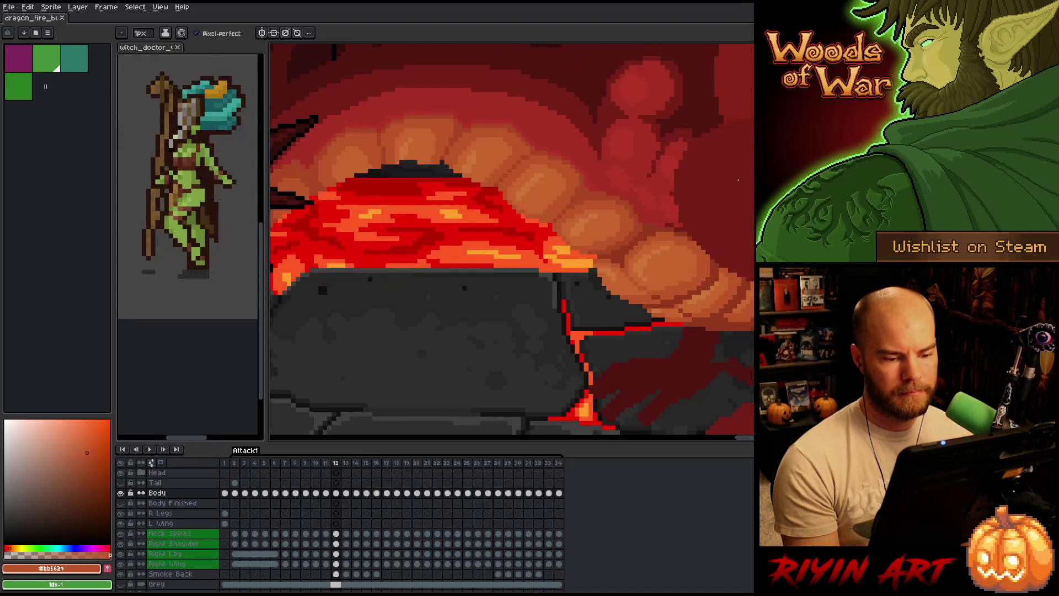
pyautogui.press('.')
pyautogui.press('.')
# Flip between frames 13 and 14, then pan to the left side of the mouth
pyautogui.press(',')
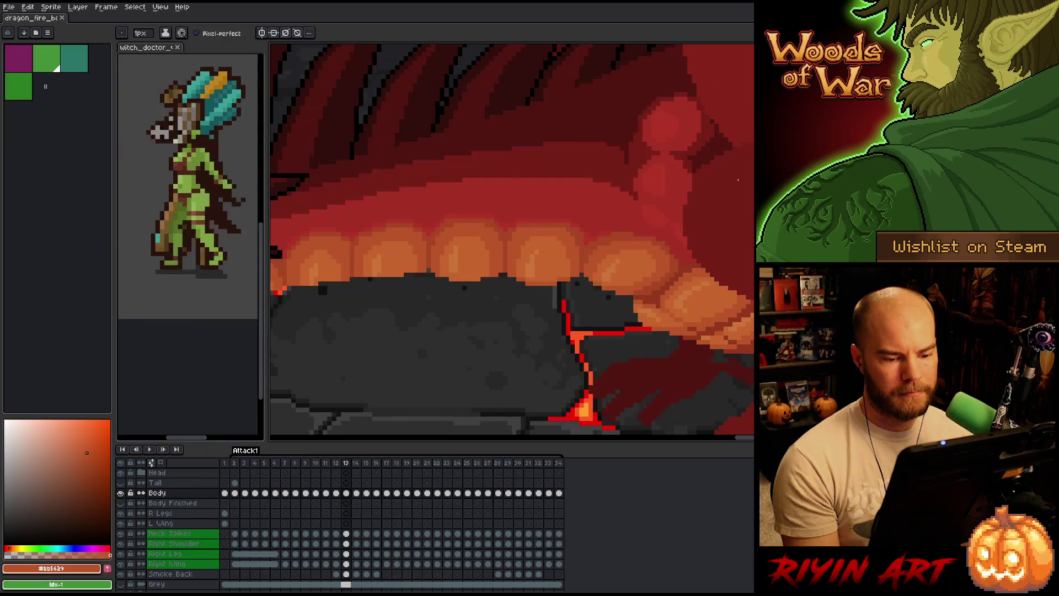
pyautogui.press('.')
pyautogui.press(',')
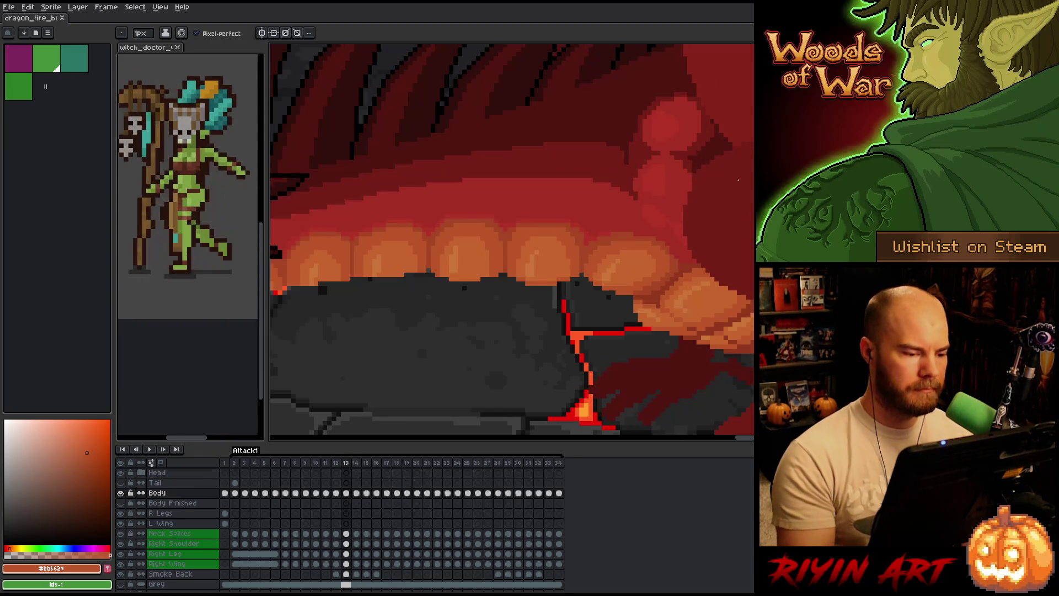
pyautogui.moveTo(522, 347); pyautogui.dragTo(610, 344)
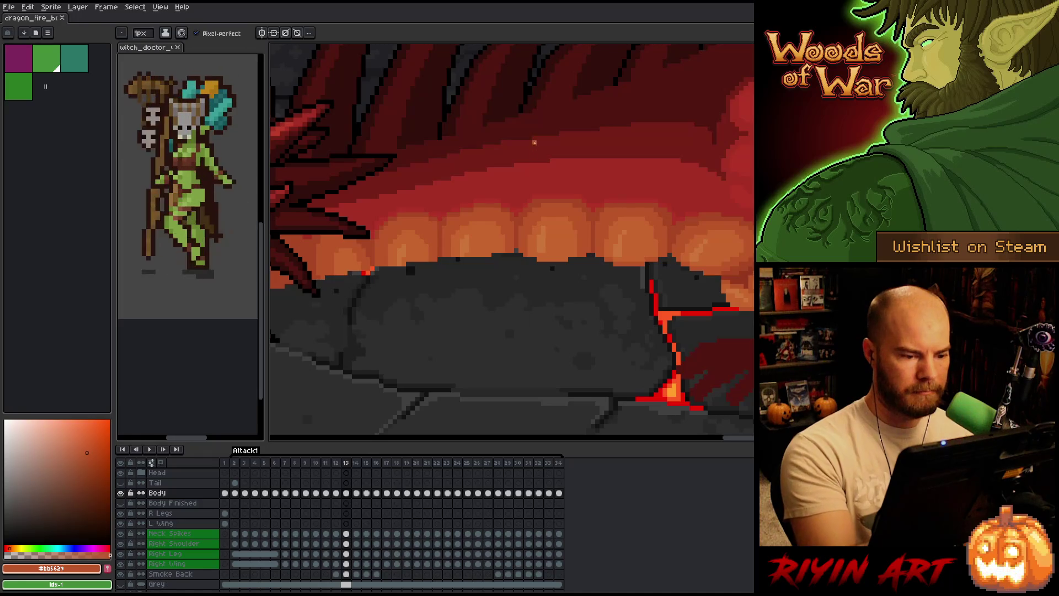
# Pencil orange pixels along the teeth's lower edge, alternating the pale and deeper tooth oranges
pyautogui.press('b')
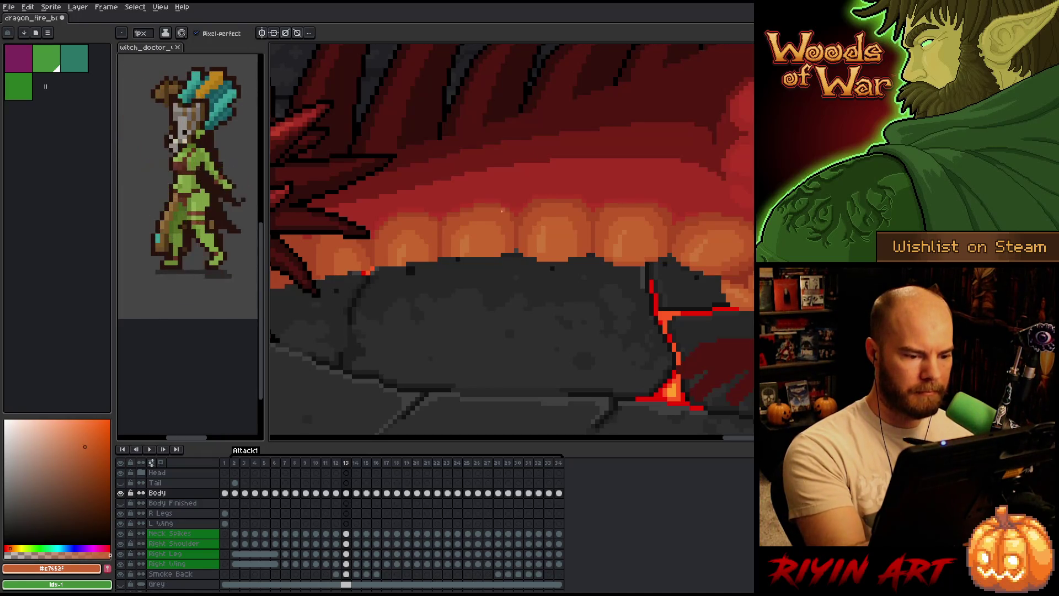
pyautogui.moveTo(495, 257); pyautogui.dragTo(458, 260)
pyautogui.press('alt')
pyautogui.keyDown('alt'); pyautogui.click(467, 243); pyautogui.keyUp('alt')
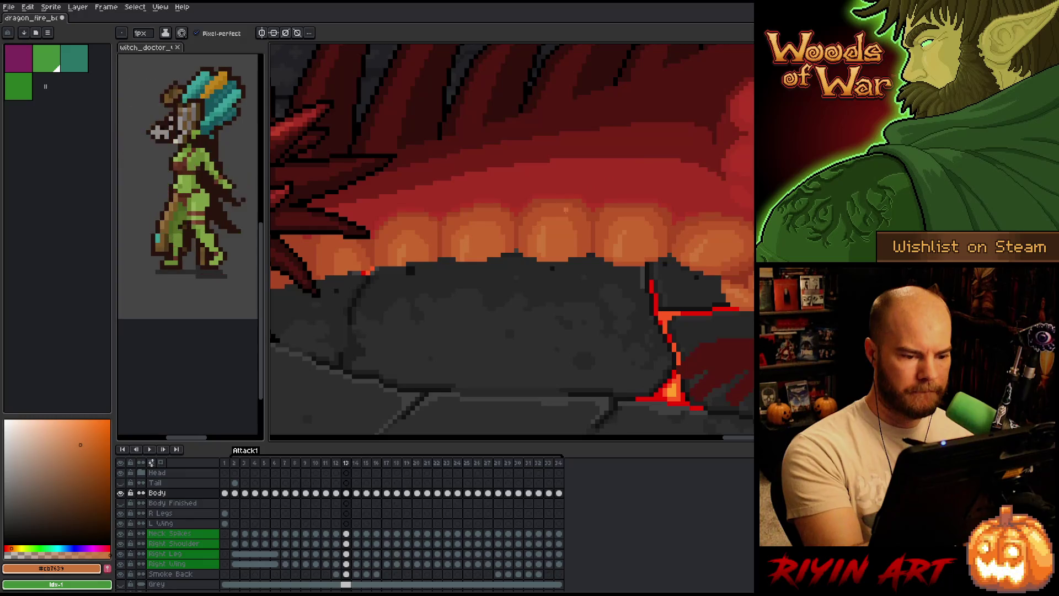
pyautogui.keyDown('alt'); pyautogui.click(585, 243); pyautogui.keyUp('alt')
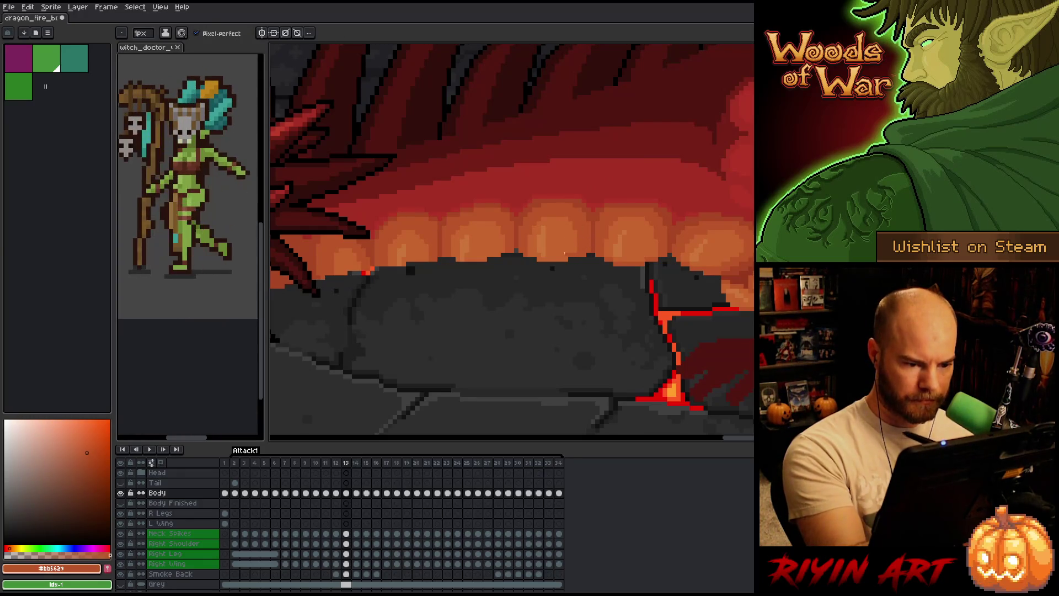
pyautogui.keyDown('alt'); pyautogui.click(554, 246); pyautogui.keyUp('alt')
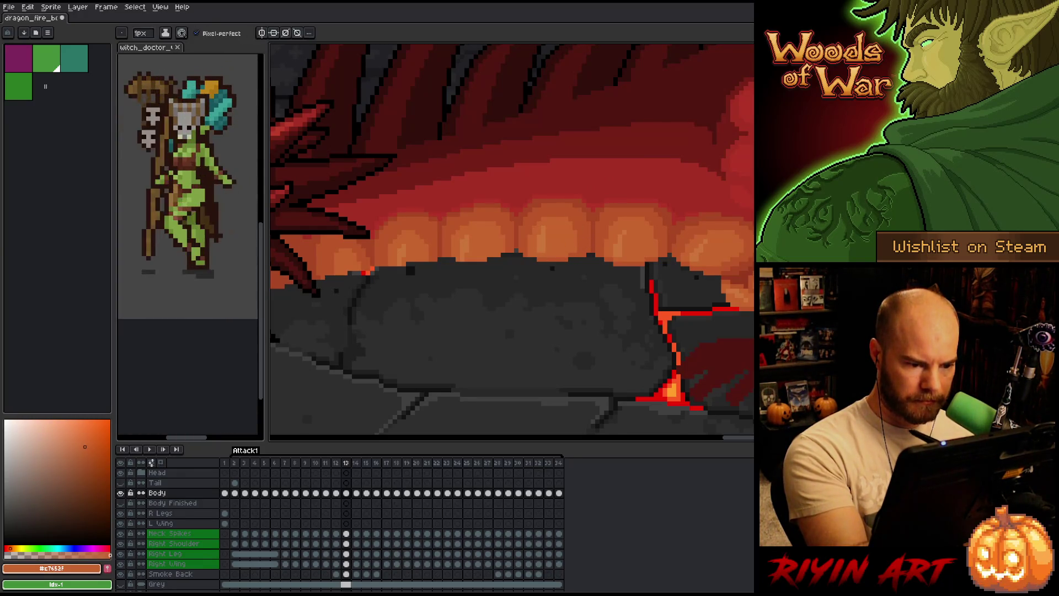
pyautogui.keyDown('alt'); pyautogui.click(554, 255); pyautogui.keyUp('alt')
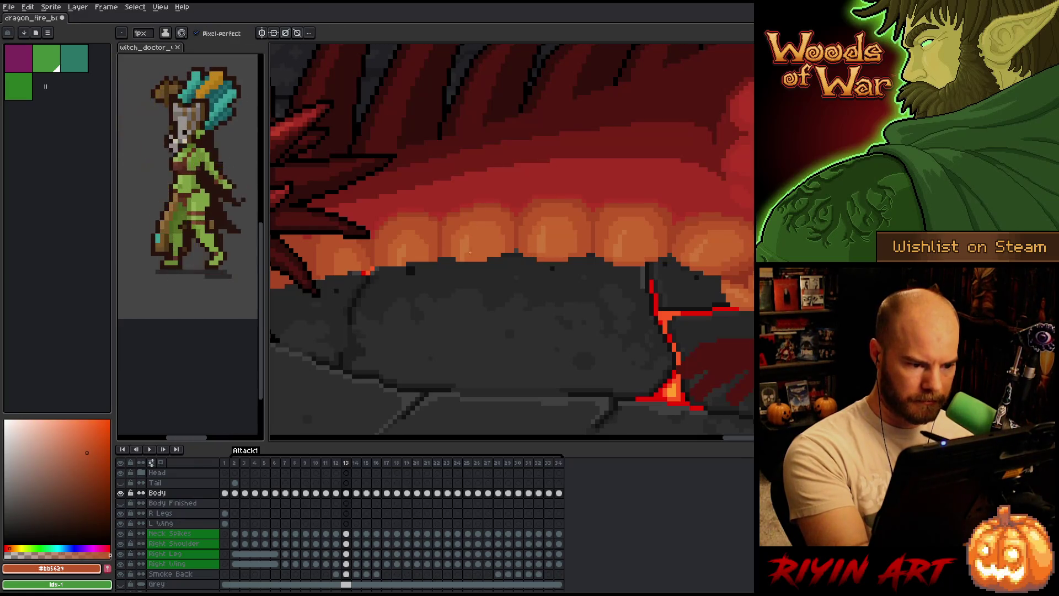
pyautogui.keyDown('alt'); pyautogui.click(475, 252); pyautogui.keyUp('alt')
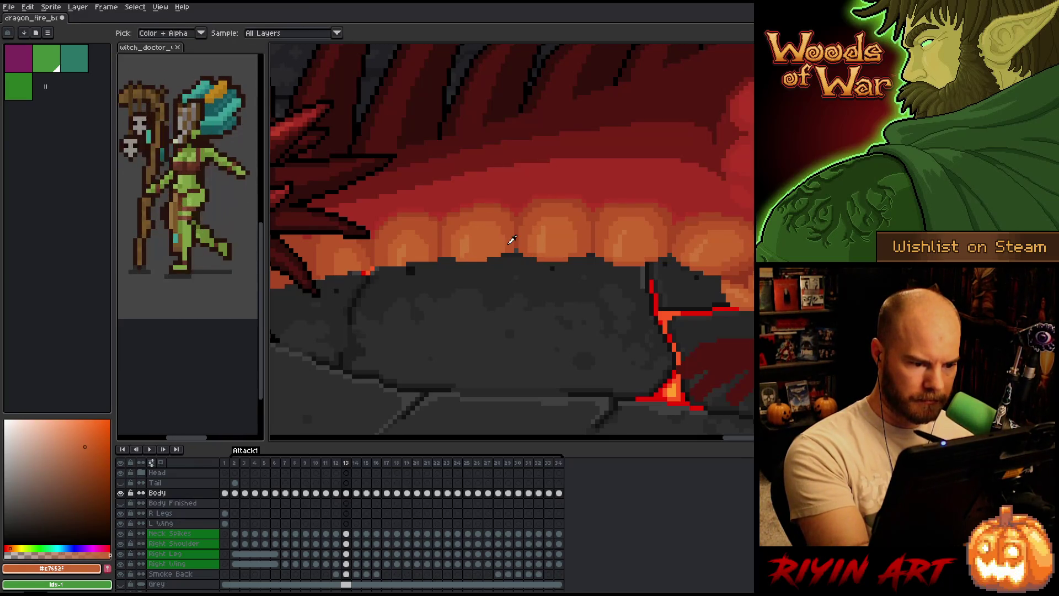
pyautogui.keyDown('alt'); pyautogui.click(511, 240); pyautogui.keyUp('alt')
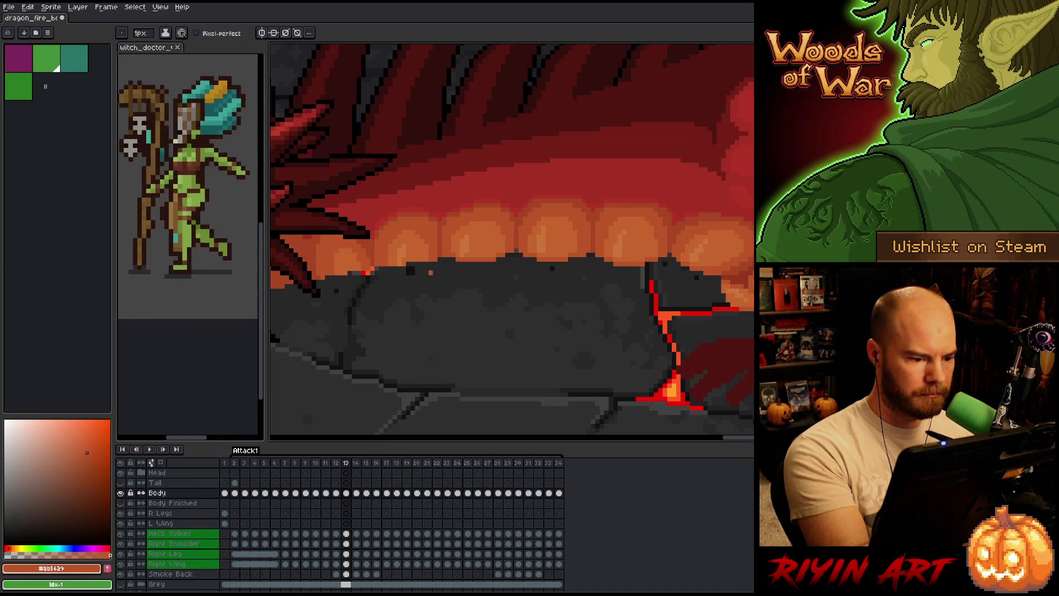
pyautogui.keyDown('alt'); pyautogui.click(420, 263); pyautogui.keyUp('alt')
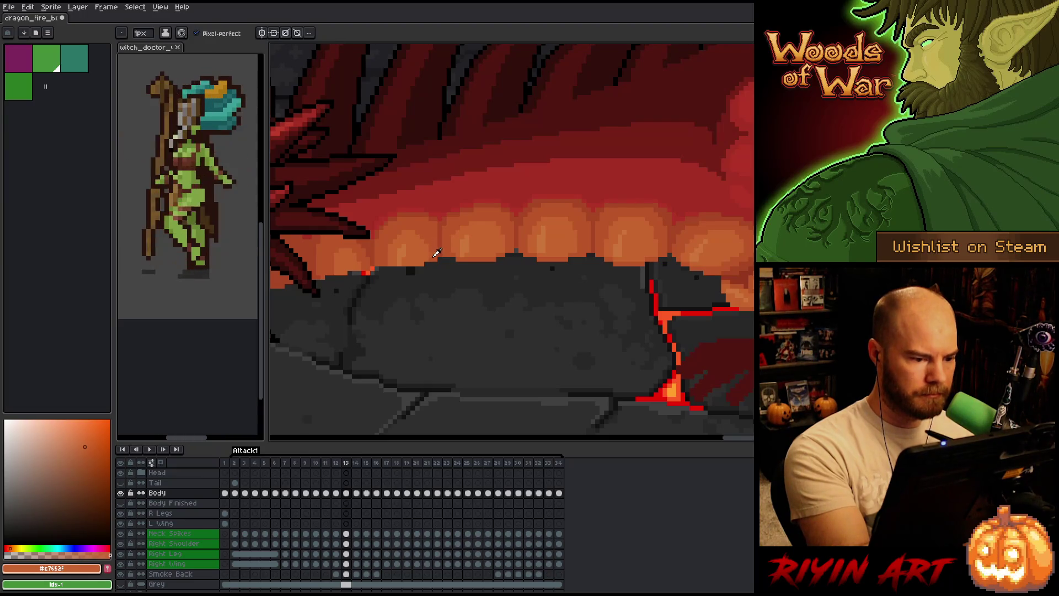
pyautogui.keyDown('alt'); pyautogui.click(420, 267); pyautogui.keyUp('alt')
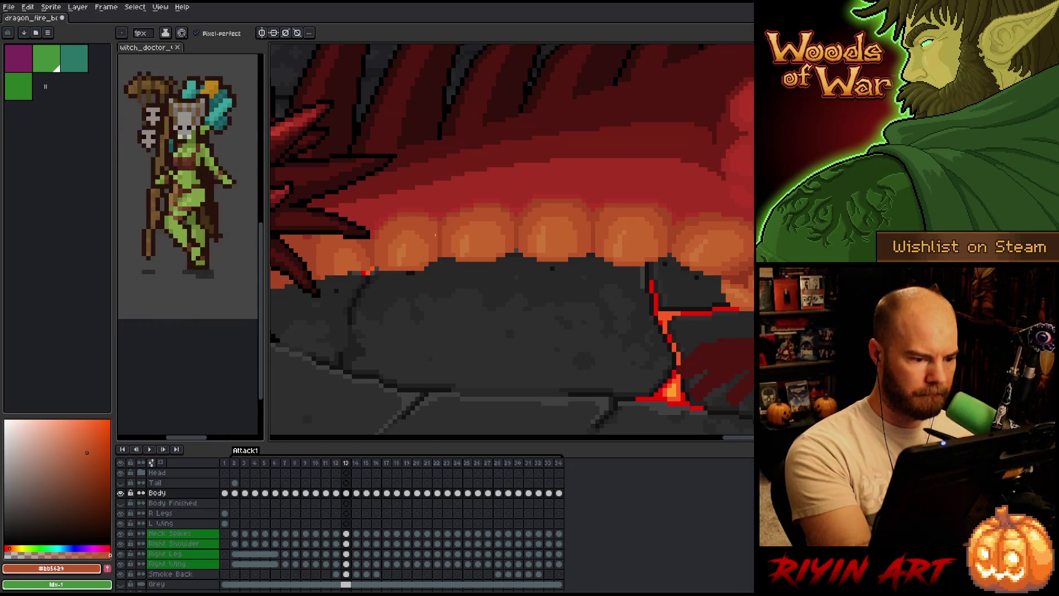
pyautogui.press('b')
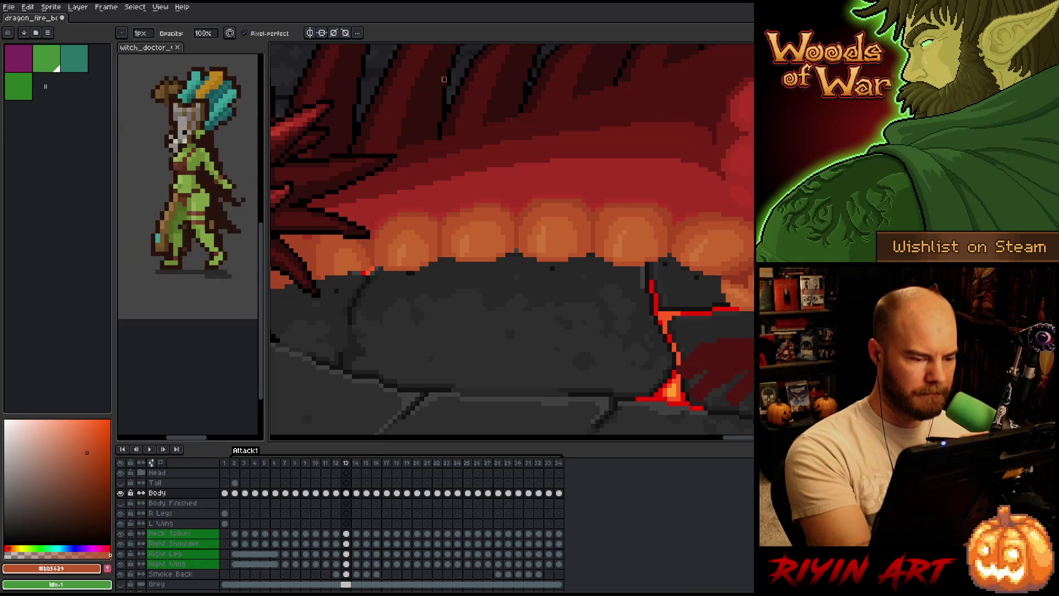
# Retouch the belly plate pixels using oranges #c7652f and #bb5624, then save the sprite
pyautogui.click(376, 269)
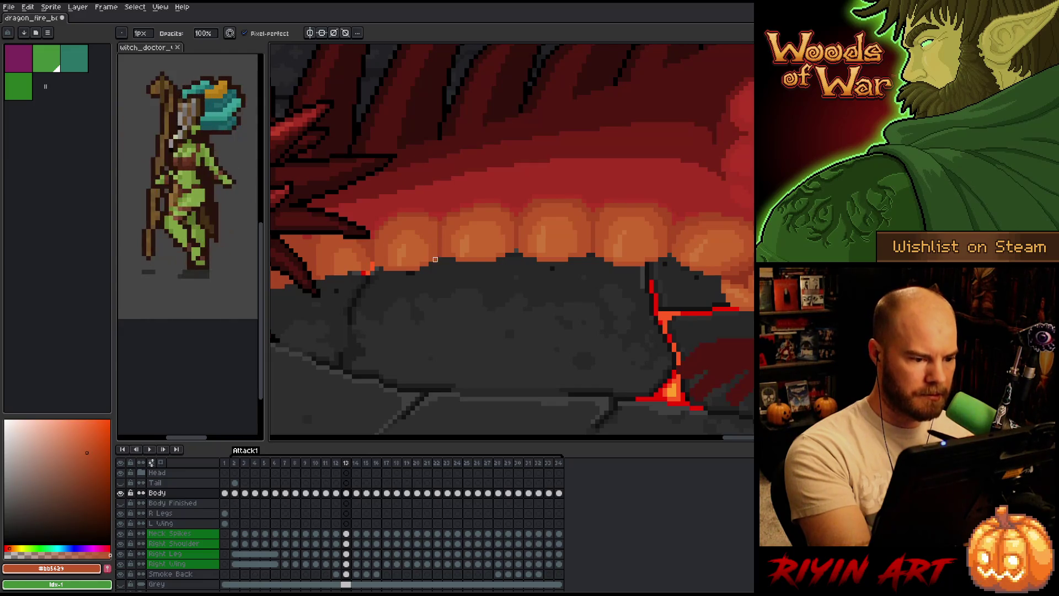
pyautogui.press('e')
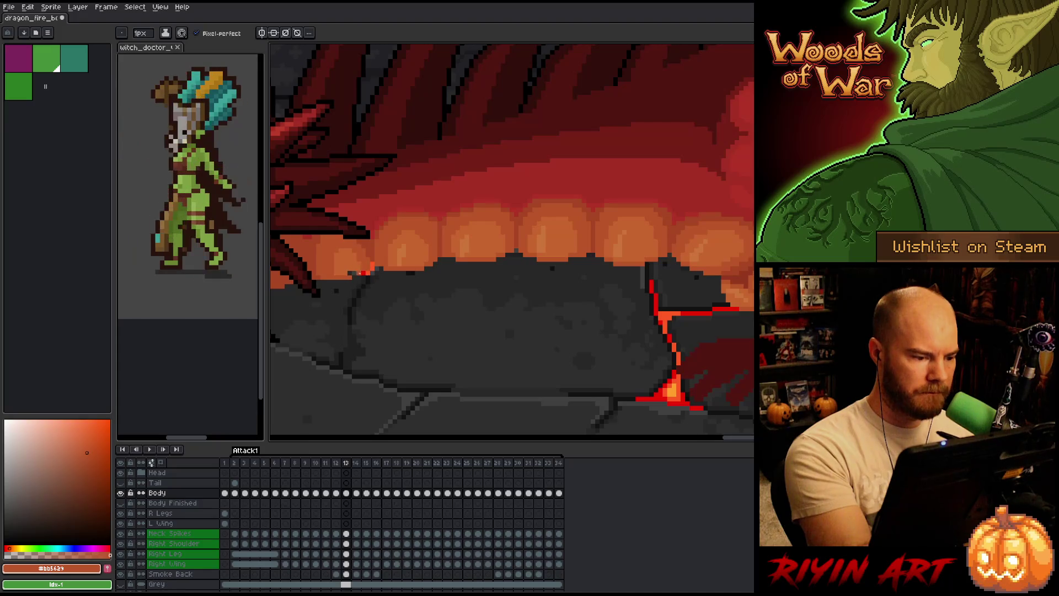
pyautogui.keyDown('alt'); pyautogui.click(350, 269); pyautogui.keyUp('alt')
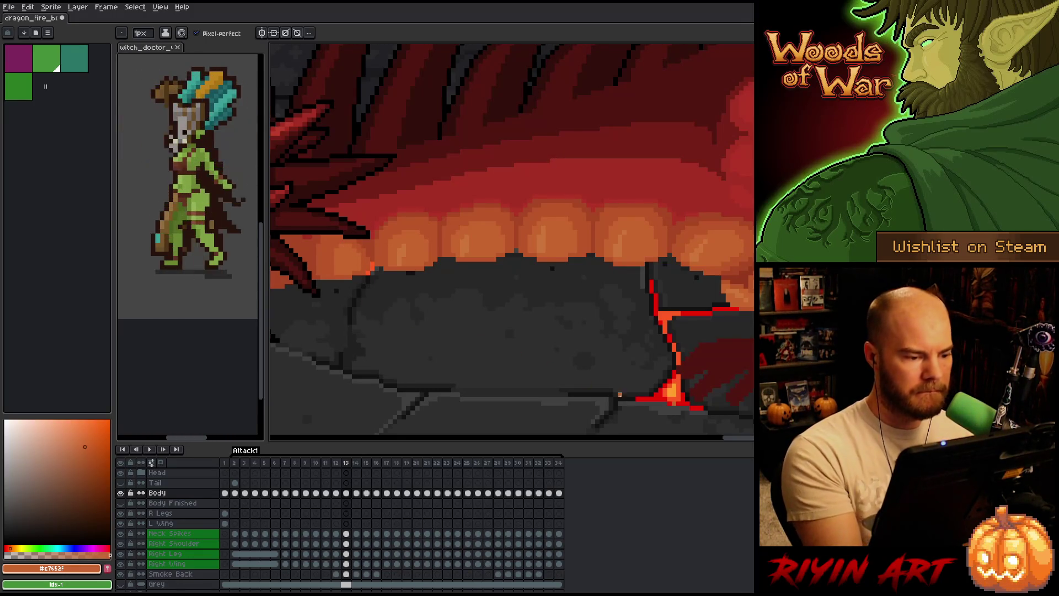
pyautogui.keyDown('alt'); pyautogui.click(673, 240); pyautogui.keyUp('alt')
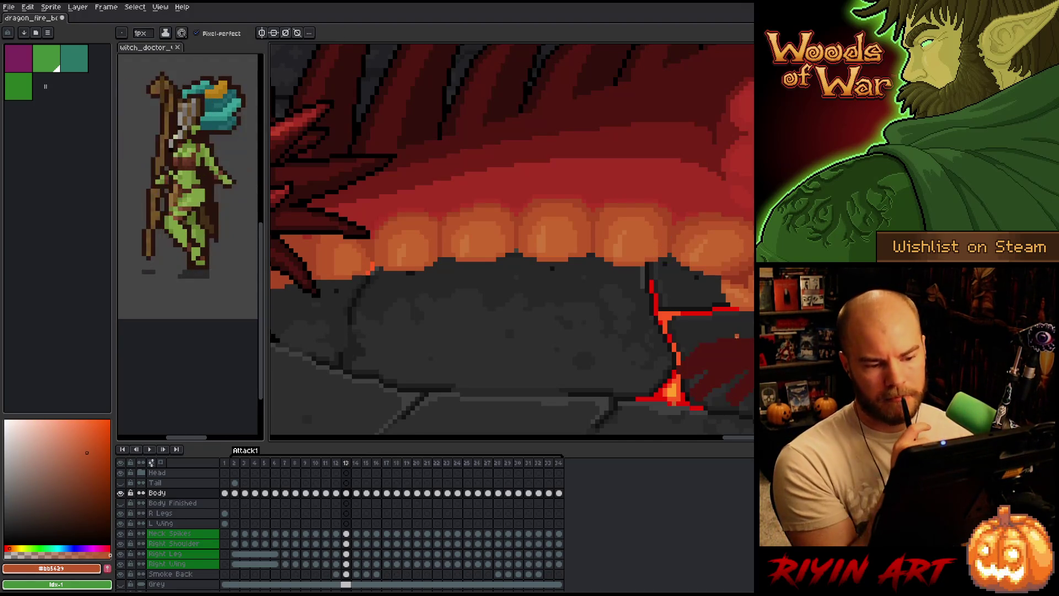
pyautogui.hotkey('ctrl', 's')
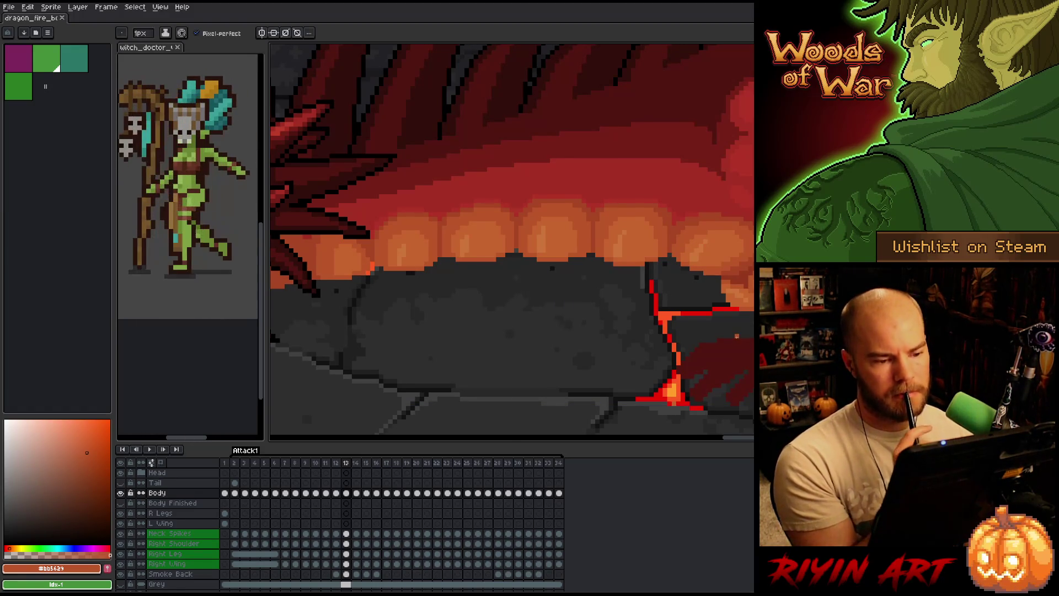
pyautogui.press('1')
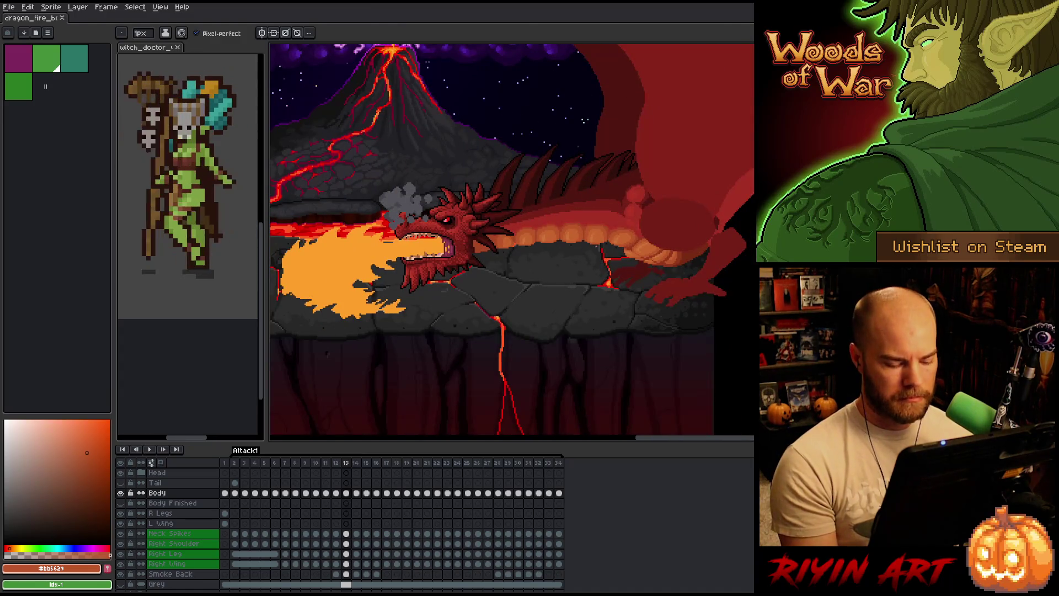
pyautogui.press('Left')
pyautogui.scroll(1, 601, 254)
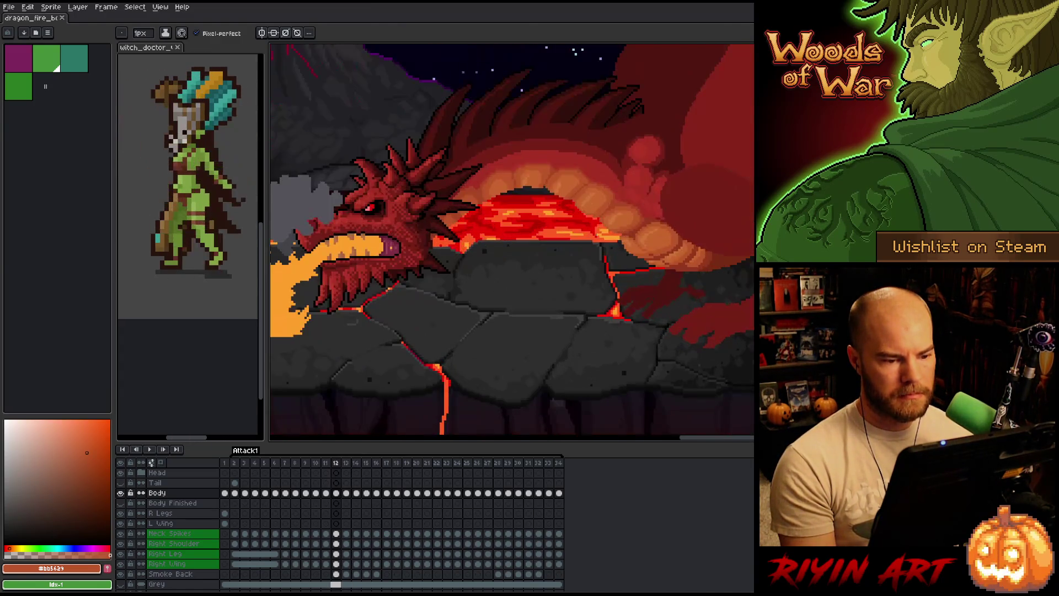
pyautogui.press('Right')
pyautogui.press('Left')
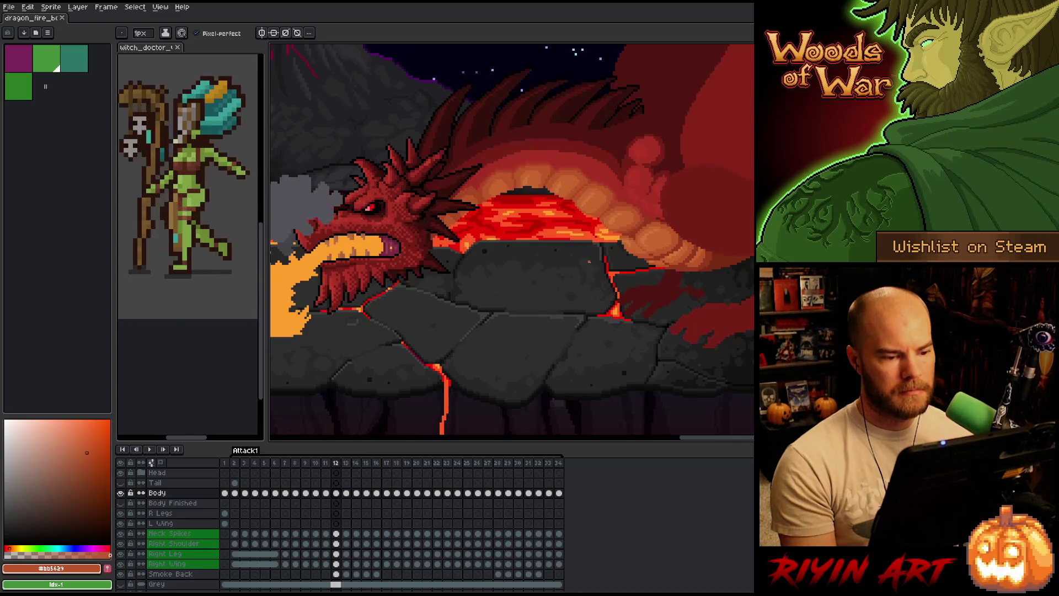
pyautogui.press('Right')
pyautogui.scroll(1, 595, 229)
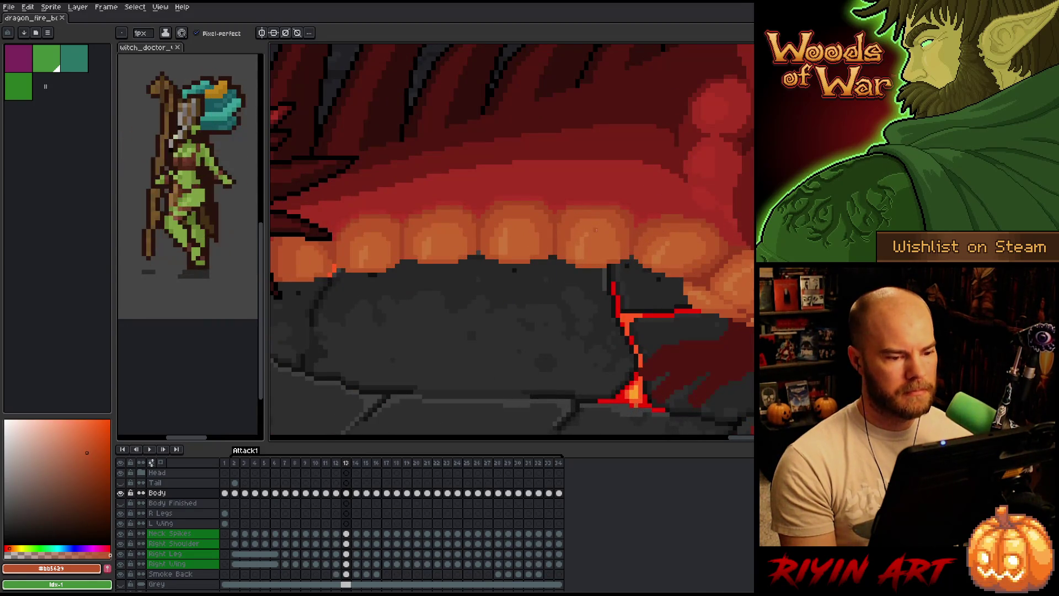
pyautogui.press('Left')
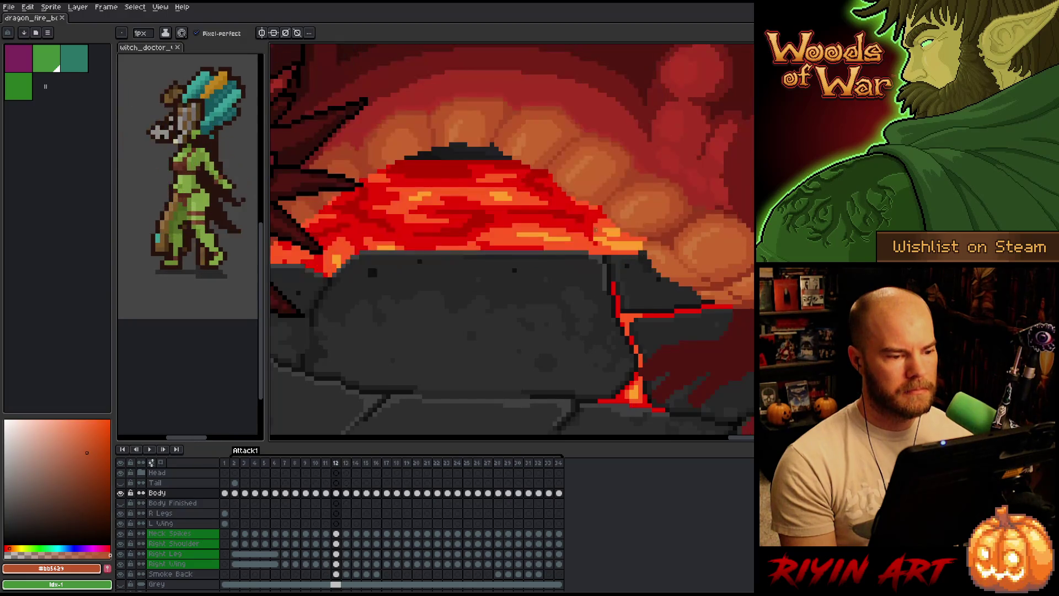
pyautogui.press('Right')
pyautogui.press('Left')
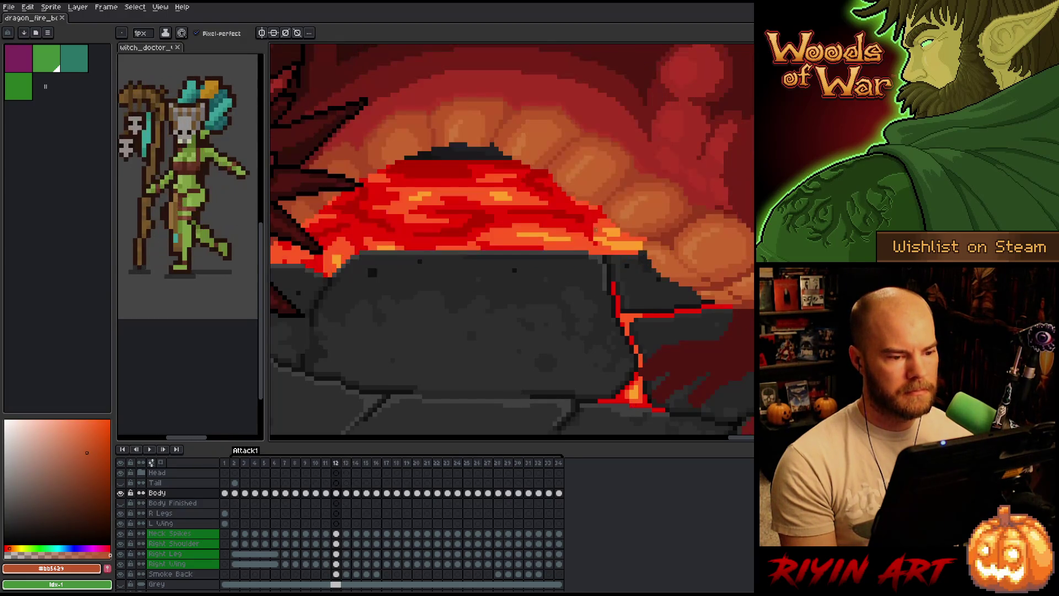
pyautogui.press('Right')
pyautogui.press('Left')
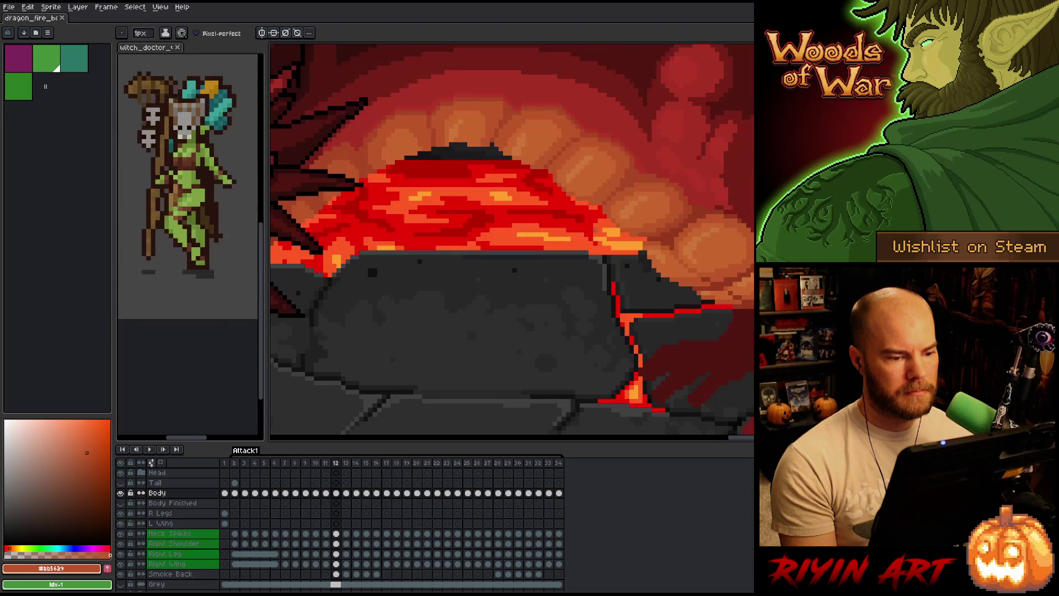
pyautogui.press('Right')
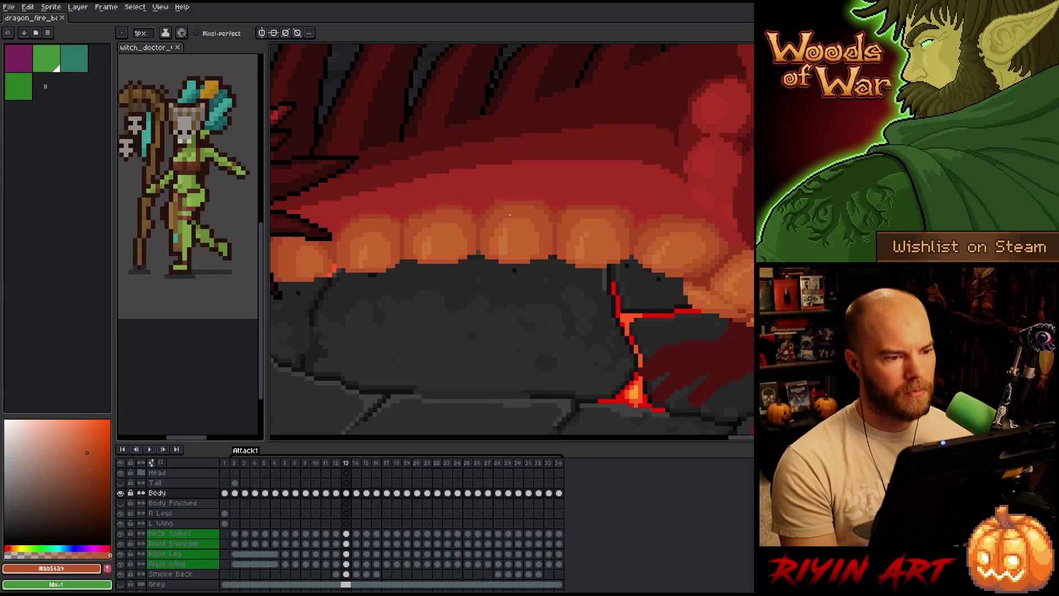
pyautogui.scroll(-2, 572, 239)
pyautogui.scroll(2, 665, 236)
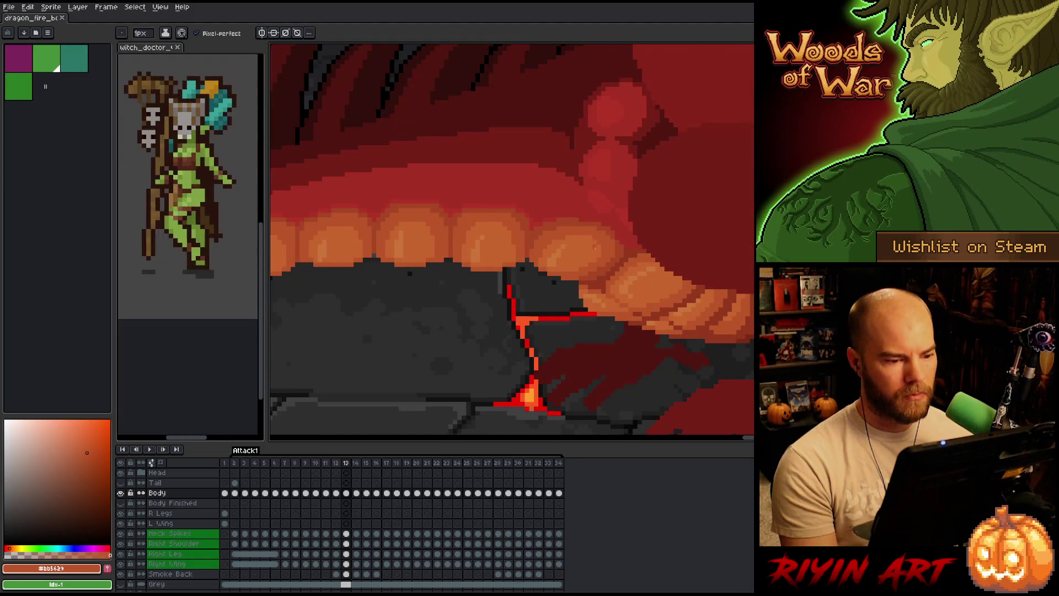
pyautogui.scroll(-2, 614, 237)
pyautogui.scroll(2, 419, 260)
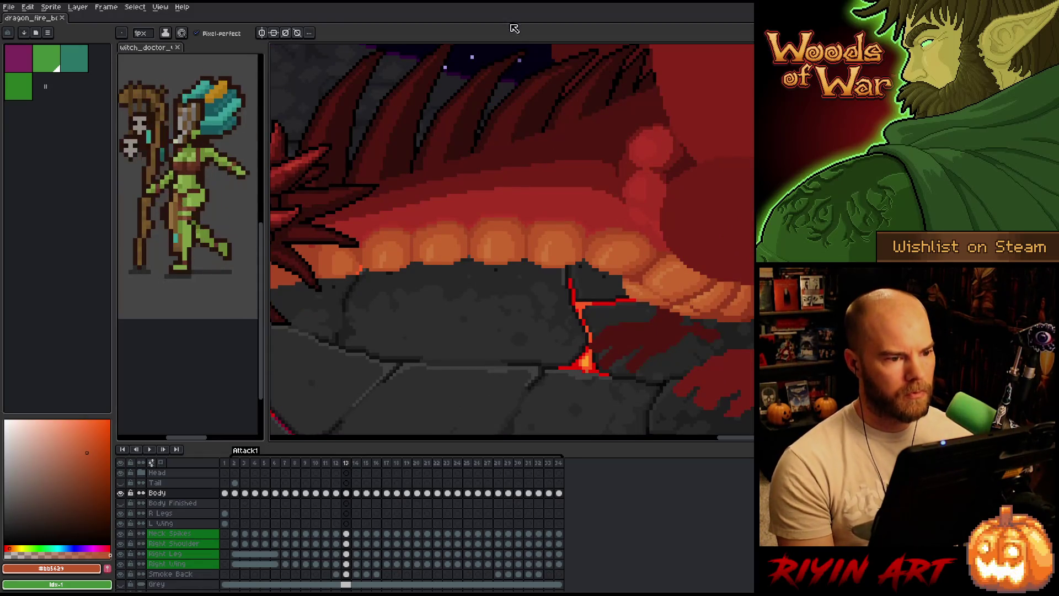
pyautogui.scroll(-1, 471, 225)
pyautogui.scroll(1, 492, 206)
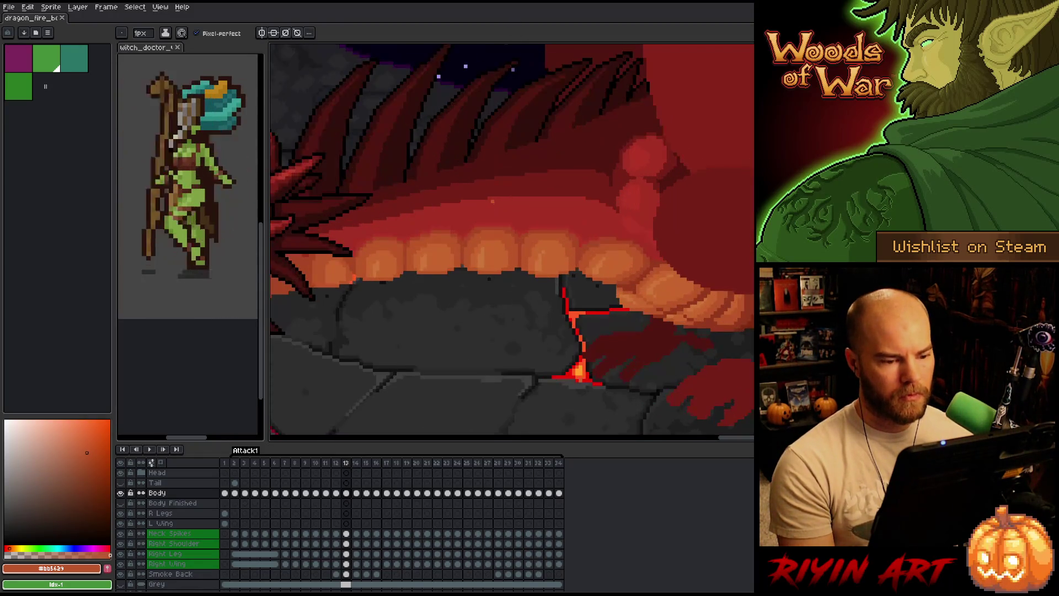
pyautogui.press('Left')
pyautogui.press('Right')
pyautogui.press('Right')
pyautogui.press('Left')
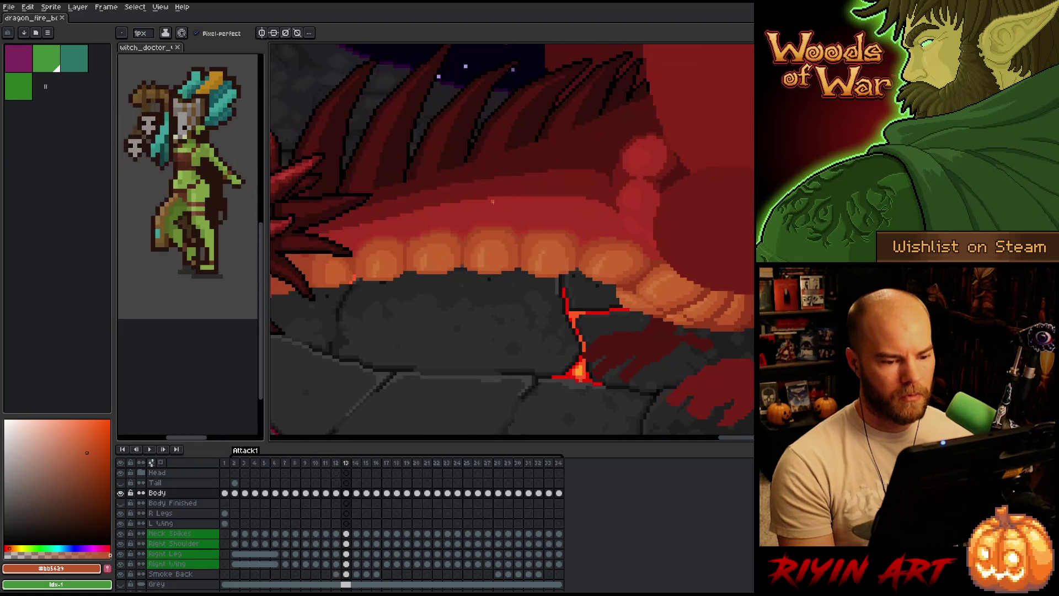
pyautogui.press('Left')
pyautogui.press('Right')
pyautogui.press('Left')
pyautogui.press('Right')
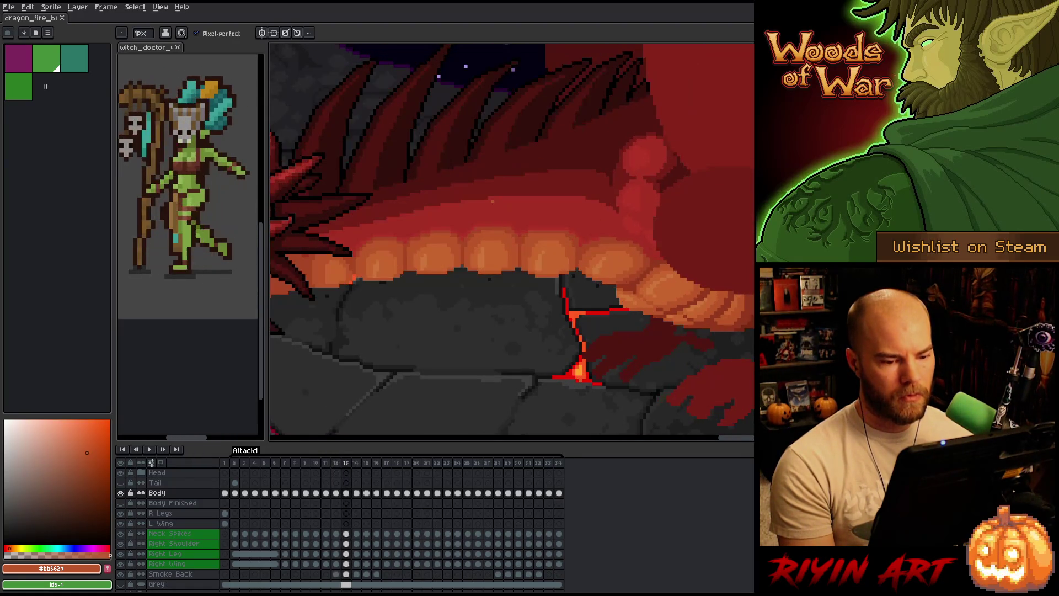
pyautogui.press('Left')
pyautogui.press('Right')
pyautogui.press('Left')
pyautogui.press('Right')
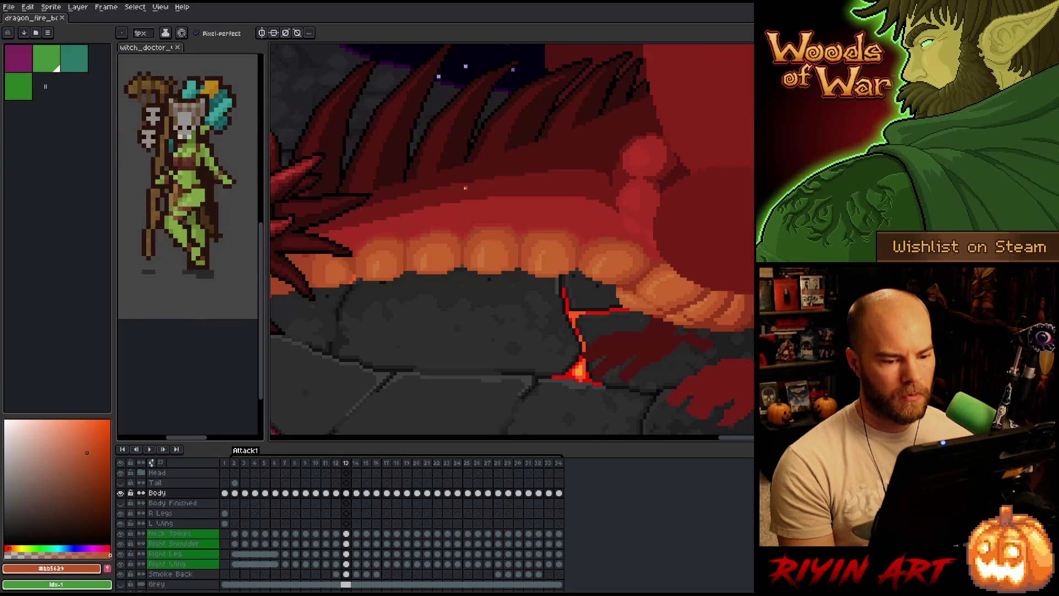
pyautogui.press('Left')
pyautogui.press('Right')
pyautogui.press('Left')
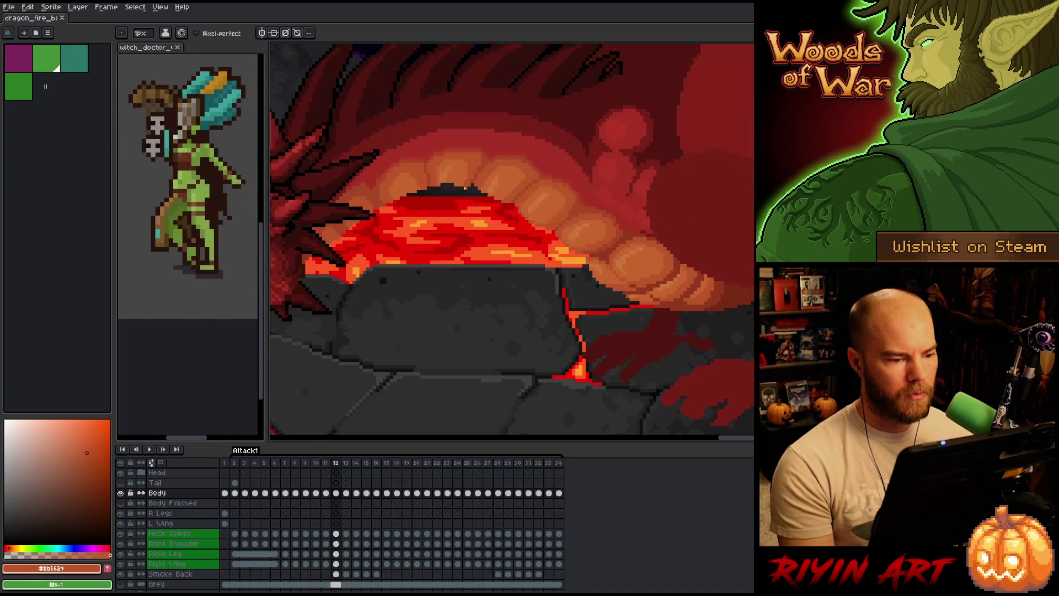
pyautogui.press('Right')
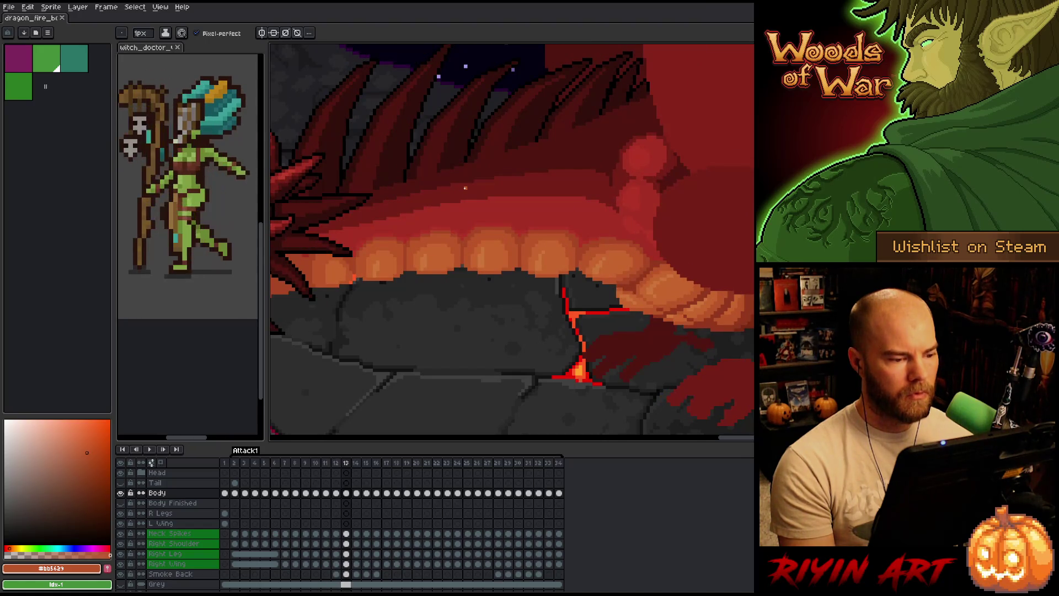
pyautogui.press('Left')
pyautogui.press('Right')
pyautogui.press('Right')
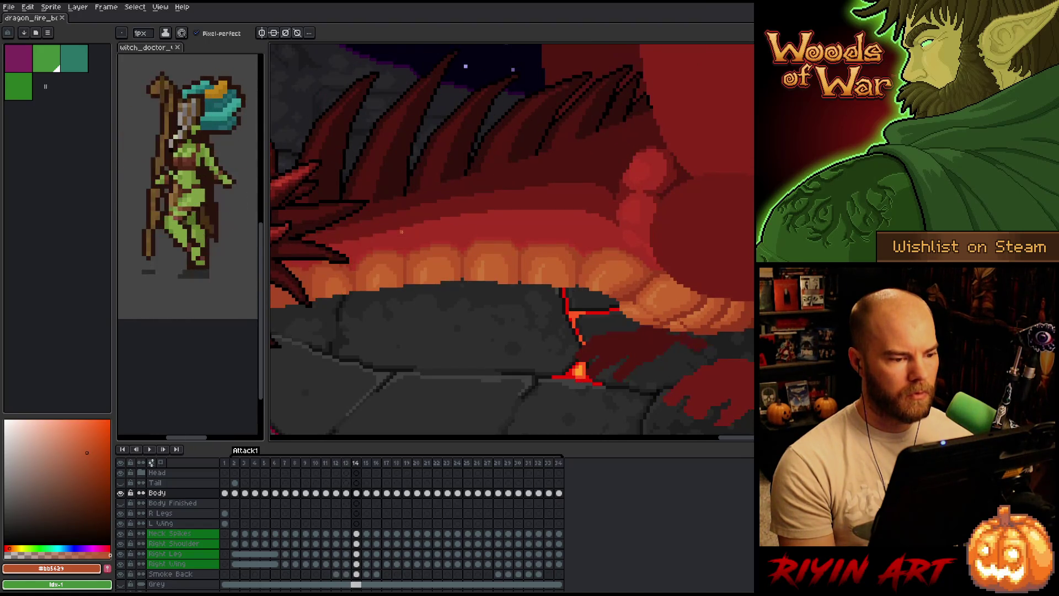
pyautogui.press('Left')
pyautogui.press('Right')
pyautogui.press('Left')
pyautogui.press('Right')
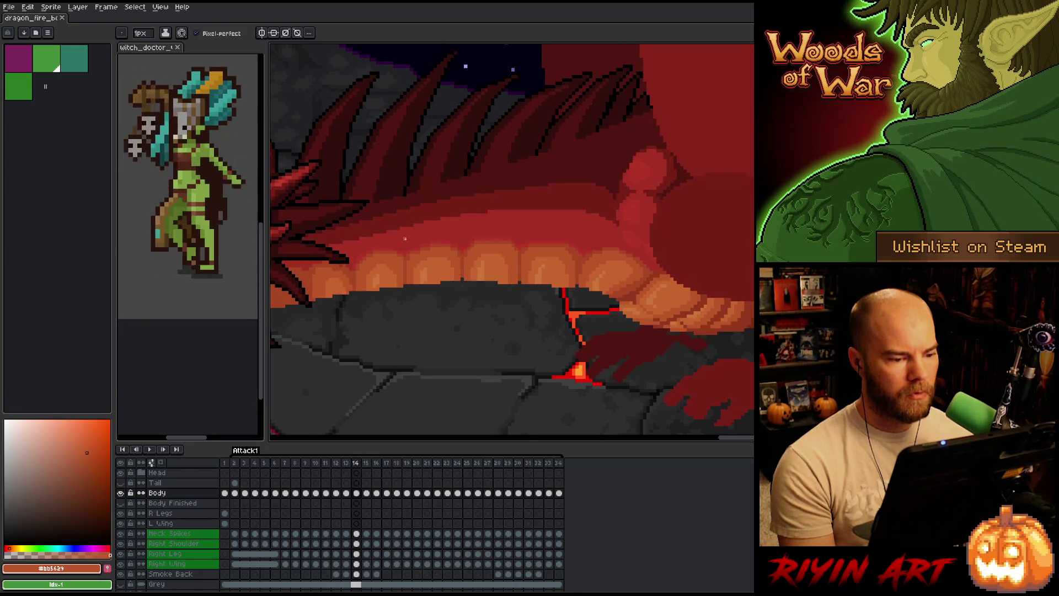
pyautogui.press('Left')
pyautogui.scroll(2, 495, 225)
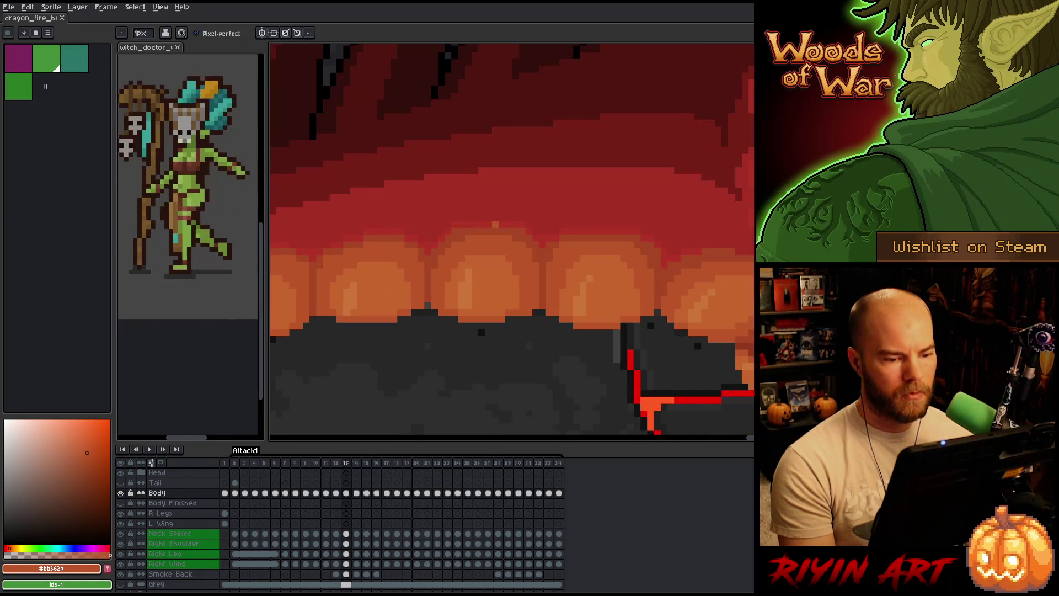
pyautogui.scroll(-1, 496, 225)
pyautogui.press('Right')
pyautogui.press('Left')
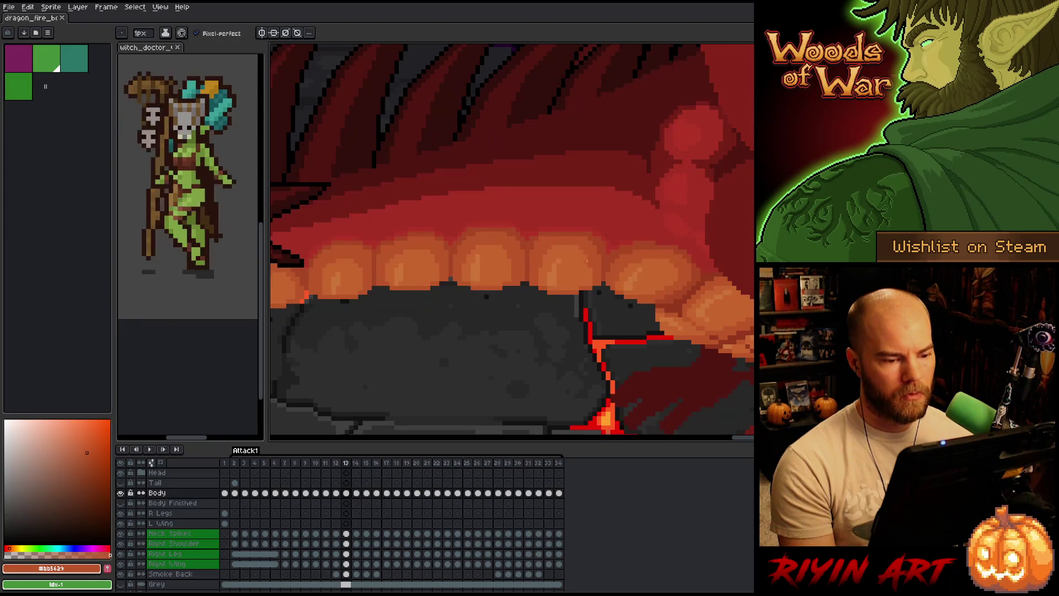
pyautogui.scroll(-3, 586, 260)
pyautogui.scroll(4, 596, 232)
pyautogui.press('alt')
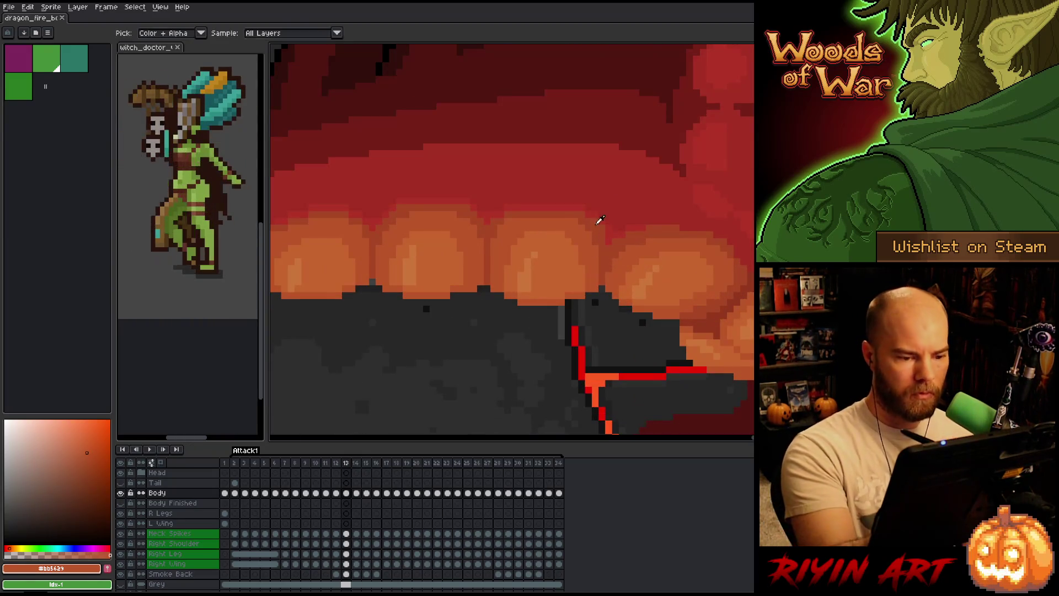
# Eyedrop the darker belly orange #a74624 from a plate
pyautogui.click(576, 220)
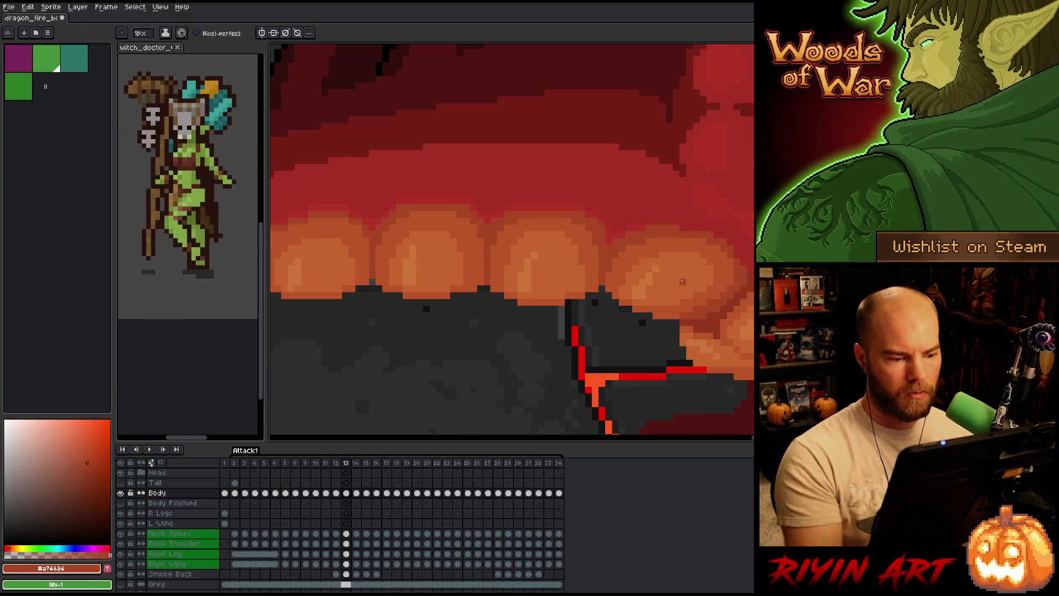
pyautogui.press('Right')
pyautogui.press('Left')
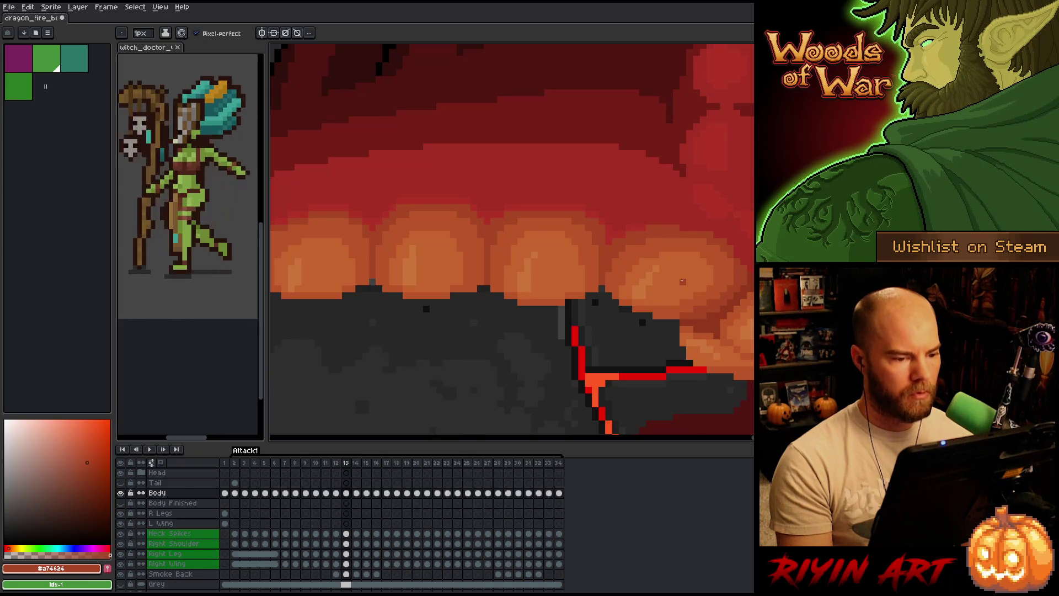
# Flip between frames 13 and 14 to compare, finishing on frame 13
pyautogui.press('Right')
pyautogui.press('Left')
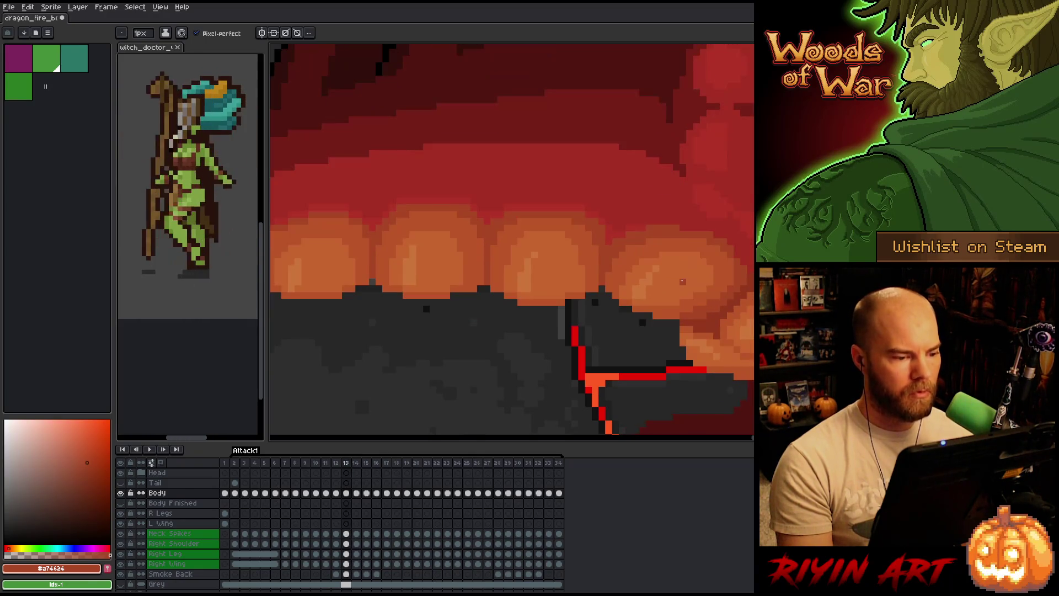
pyautogui.press('Right')
pyautogui.press('Left')
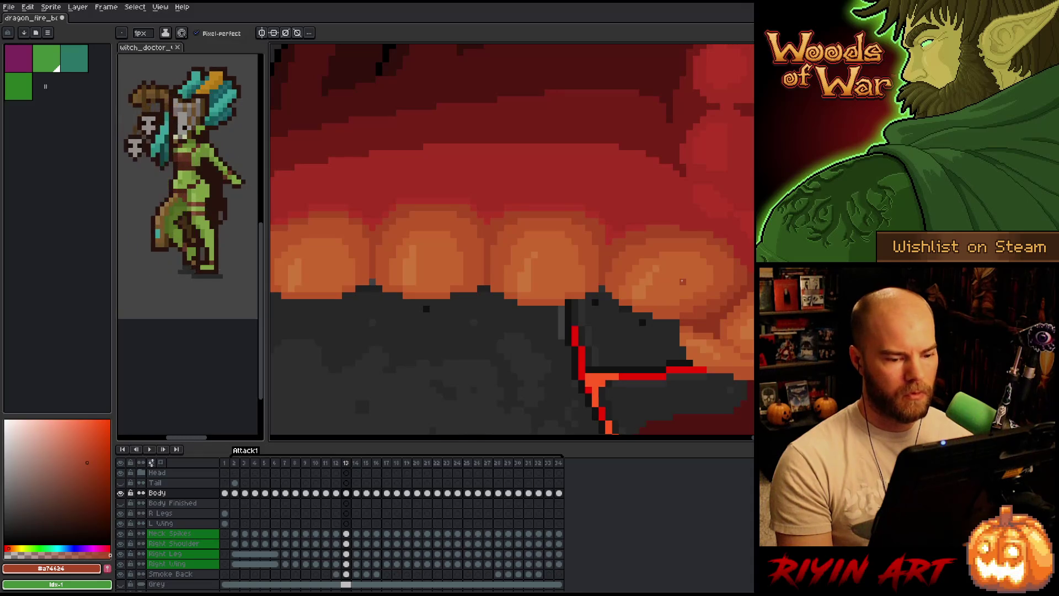
pyautogui.press('Right')
pyautogui.press('Left')
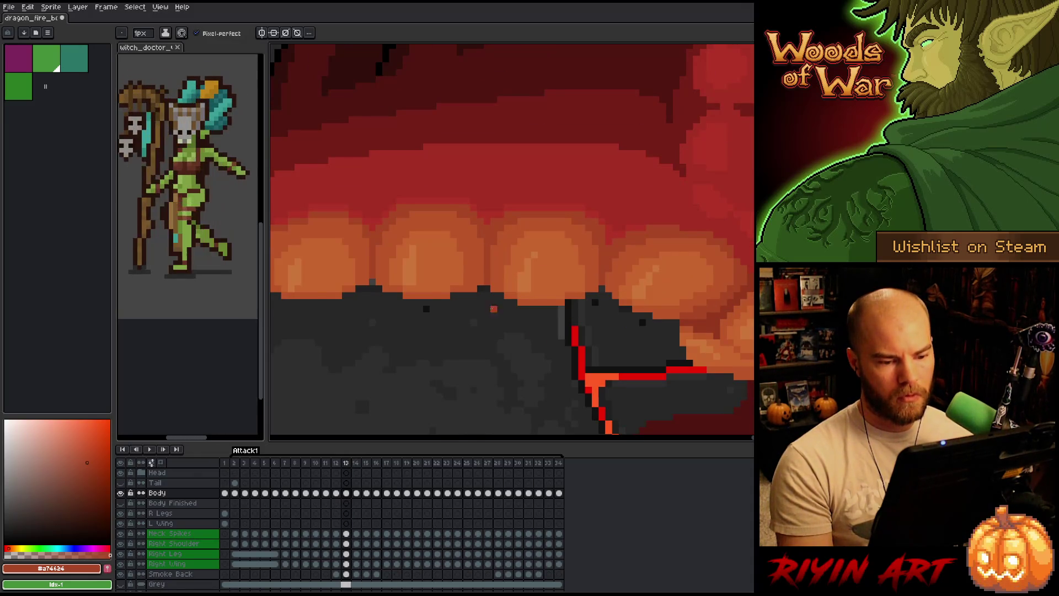
pyautogui.scroll(-3, 485, 305)
pyautogui.press('Right')
pyautogui.press('Left')
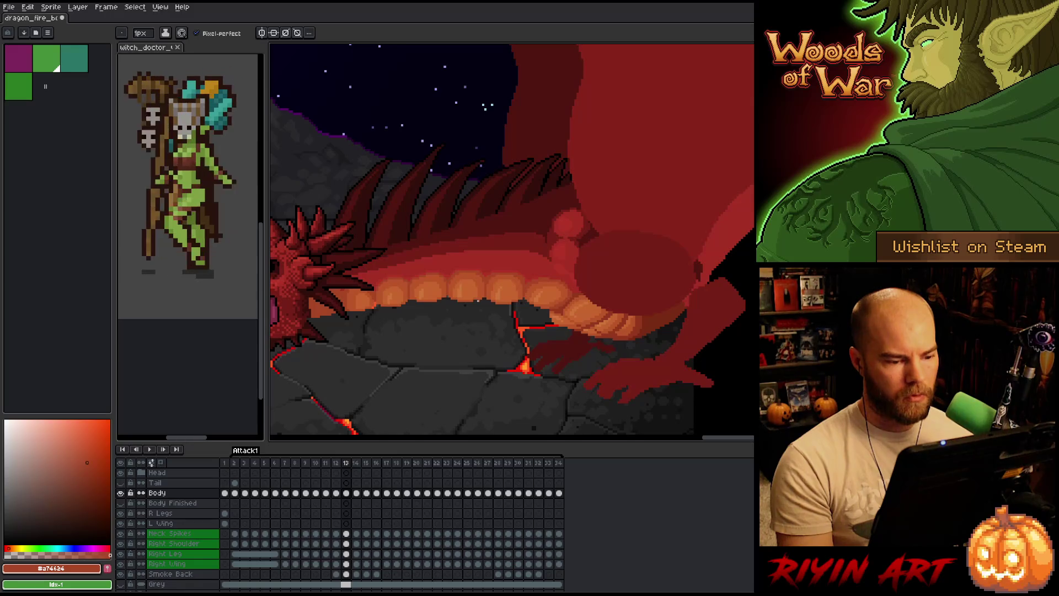
pyautogui.press('Right')
pyautogui.press('Left')
pyautogui.scroll(3, 477, 301)
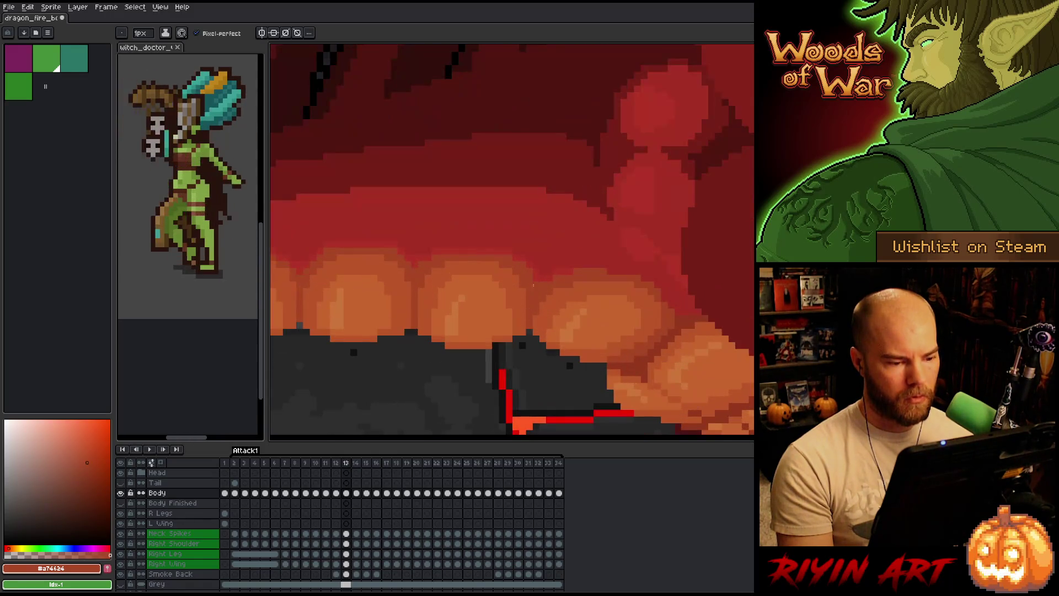
pyautogui.scroll(-1, 538, 284)
pyautogui.scroll(2, 525, 298)
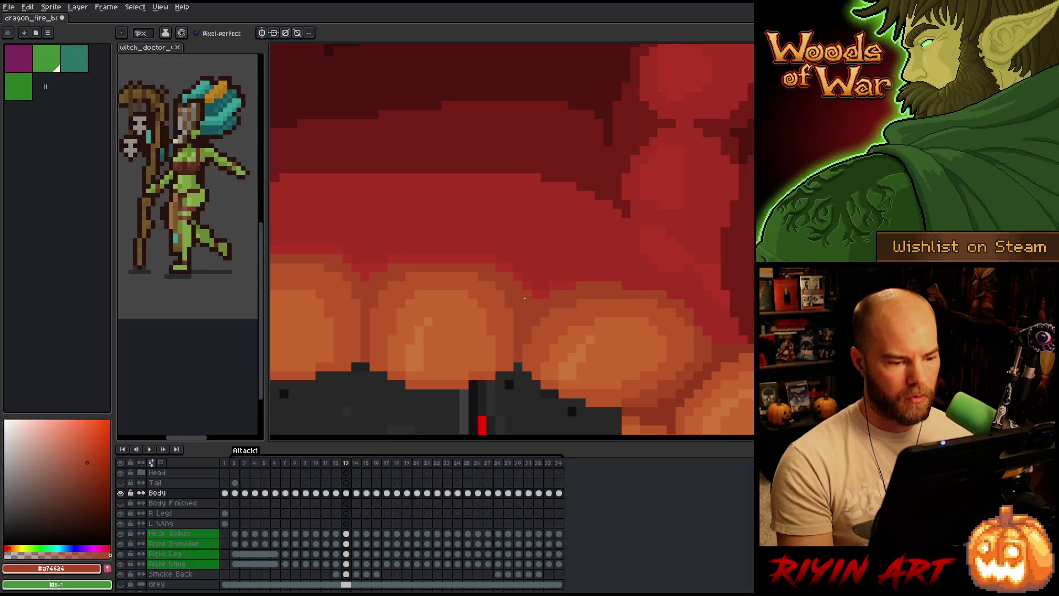
pyautogui.scroll(-2, 524, 298)
pyautogui.press('Left')
pyautogui.scroll(-1, 472, 377)
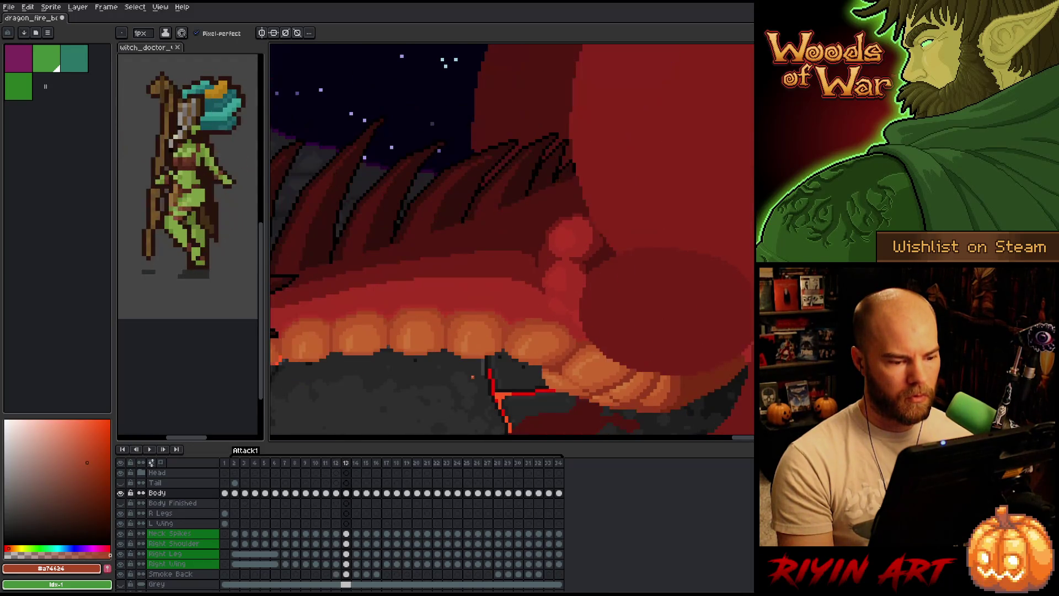
pyautogui.scroll(-1, 472, 377)
pyautogui.press('Right')
pyautogui.press('Left')
pyautogui.press('Right')
pyautogui.scroll(-3, 470, 382)
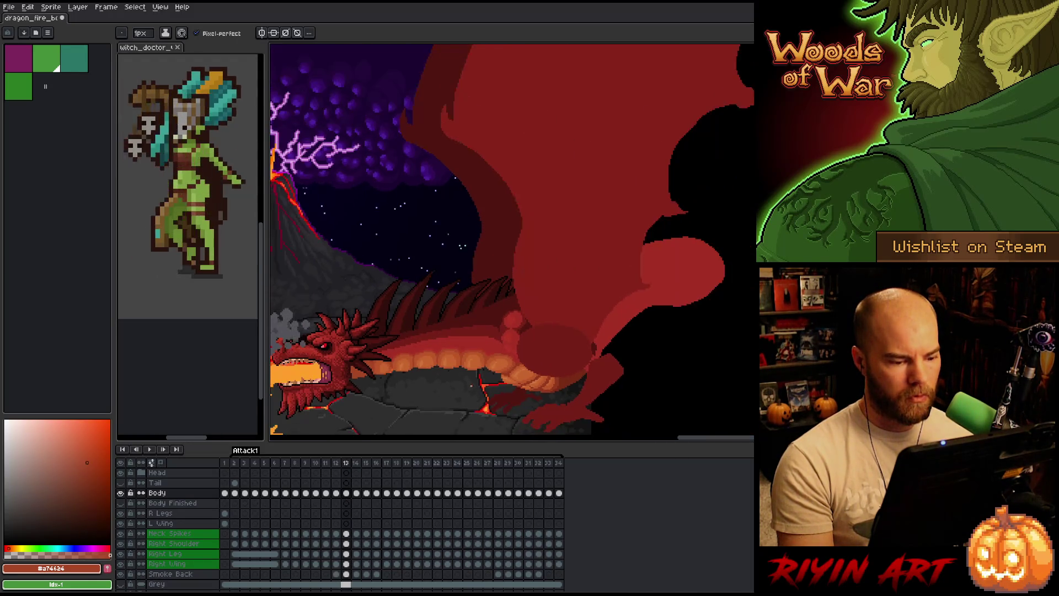
pyautogui.press('Left')
pyautogui.press('Right')
pyautogui.press('Left')
pyautogui.scroll(5, 467, 388)
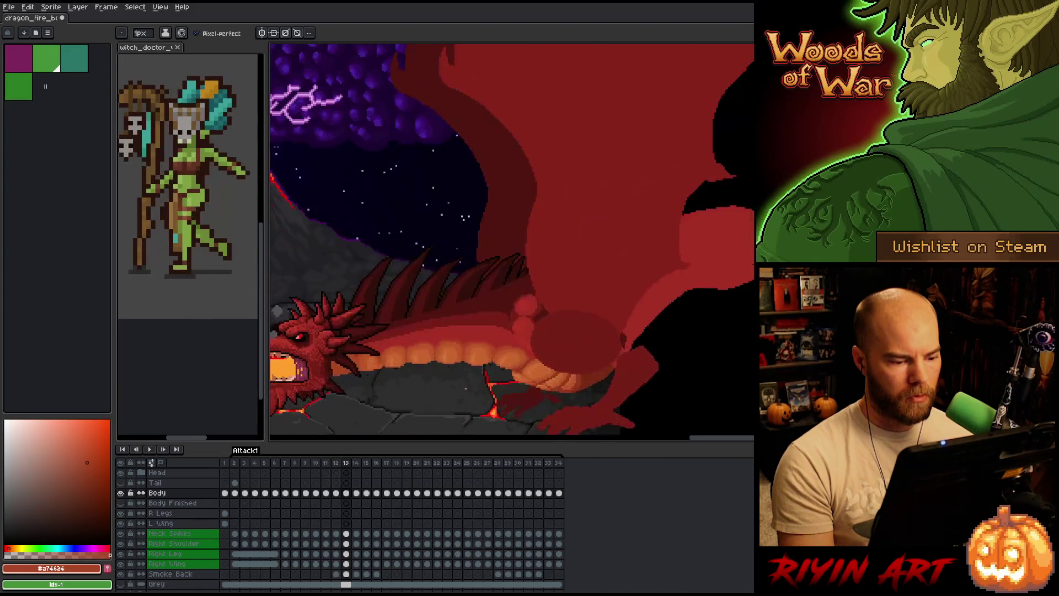
pyautogui.press('Right')
pyautogui.press('b')
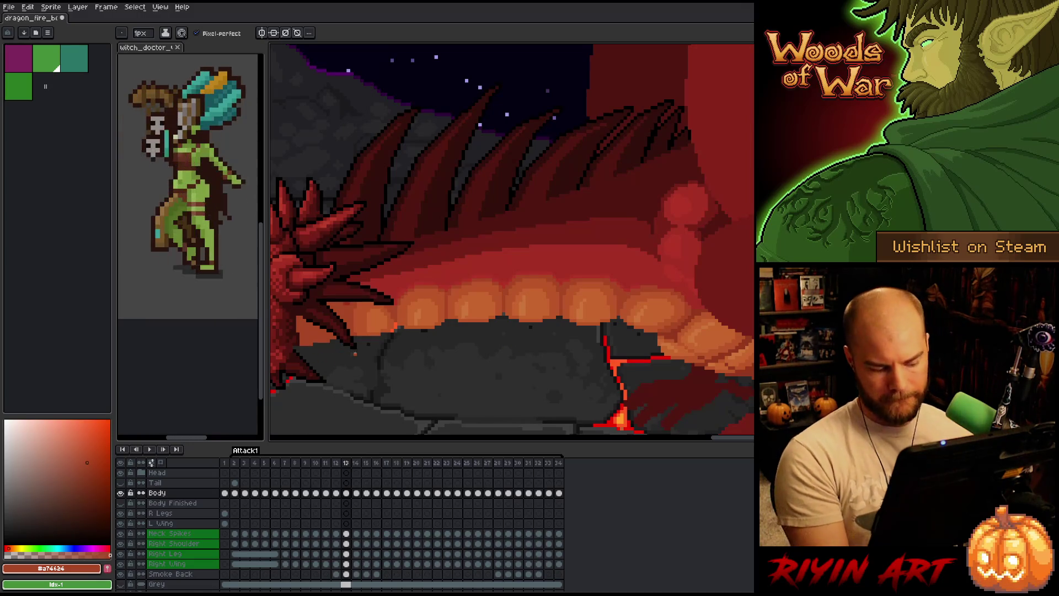
pyautogui.press('e')
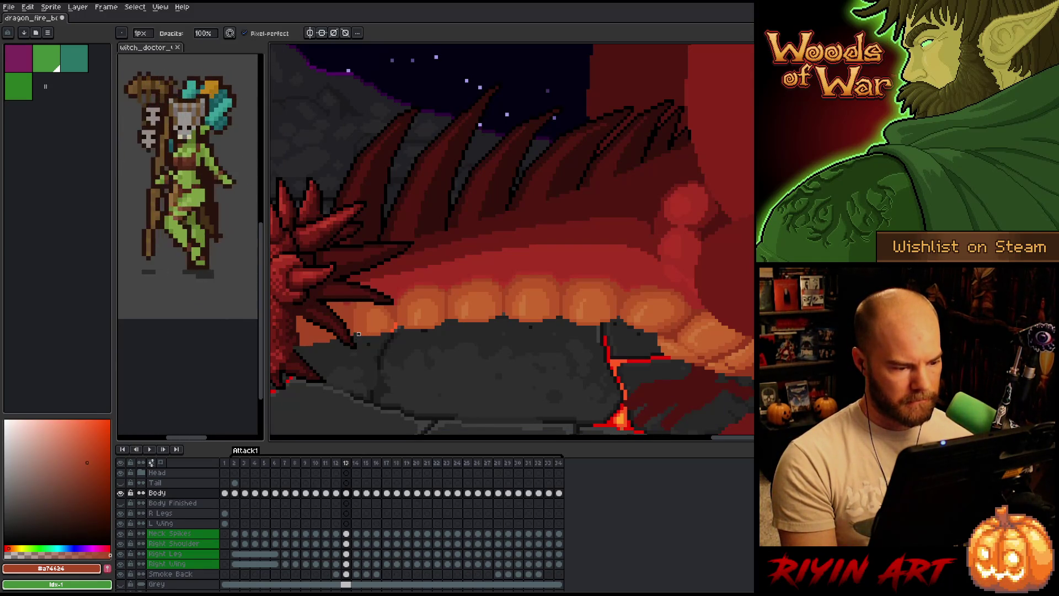
pyautogui.scroll(2, 389, 364)
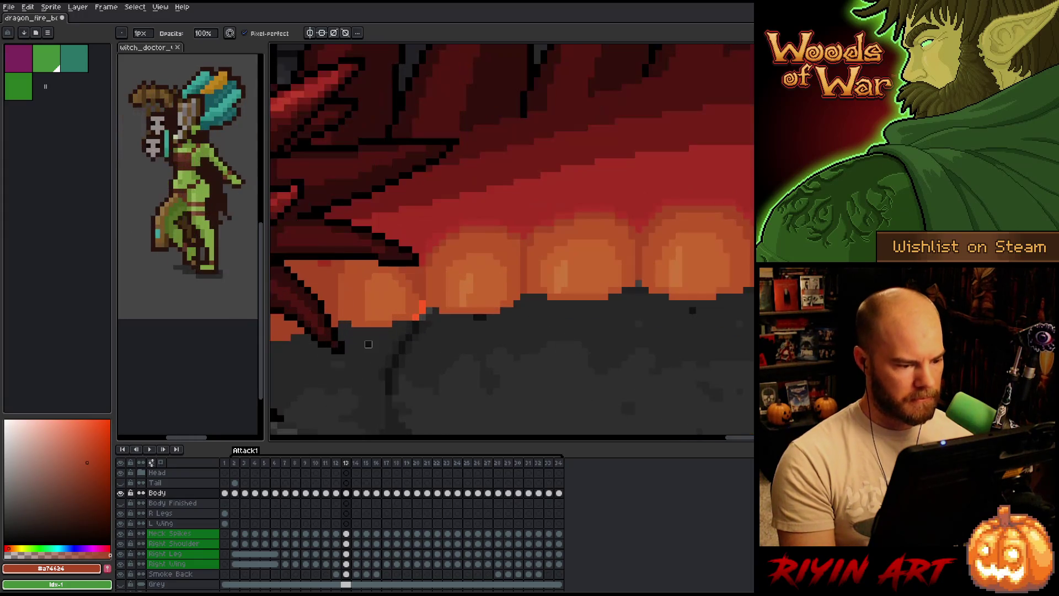
# Eyedrop #bb5629 from the belly glow, then the lighter #c7652f from a scale
pyautogui.keyDown('alt'); pyautogui.click(410, 313); pyautogui.keyUp('alt')
pyautogui.keyDown('alt'); pyautogui.click(395, 308); pyautogui.keyUp('alt')
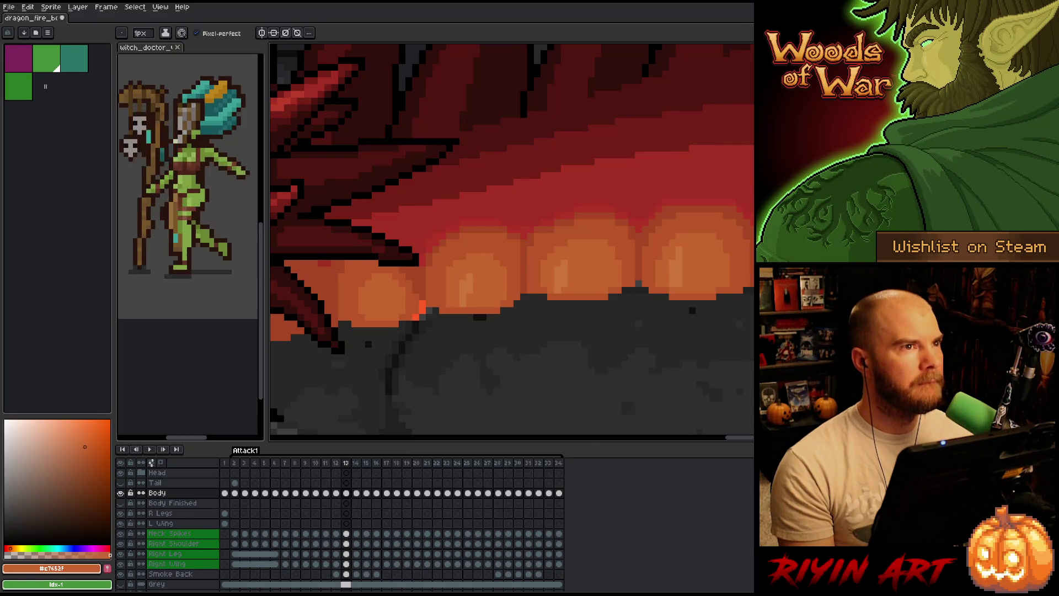
pyautogui.scroll(-2, 416, 80)
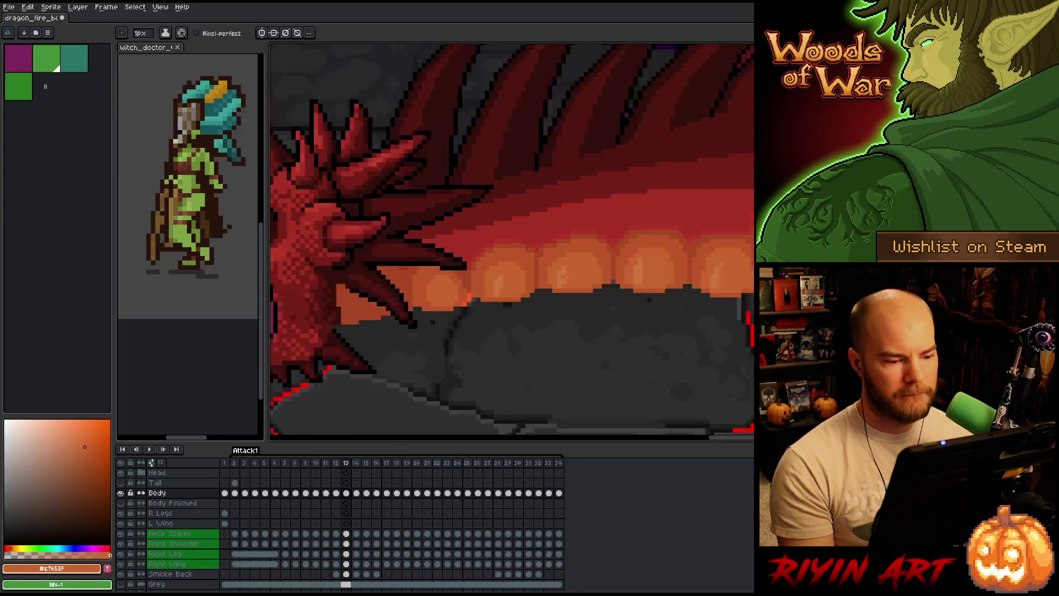
# Eyedrop the dark red #a74624 from the dragon's belly
pyautogui.scroll(2, 673, 250)
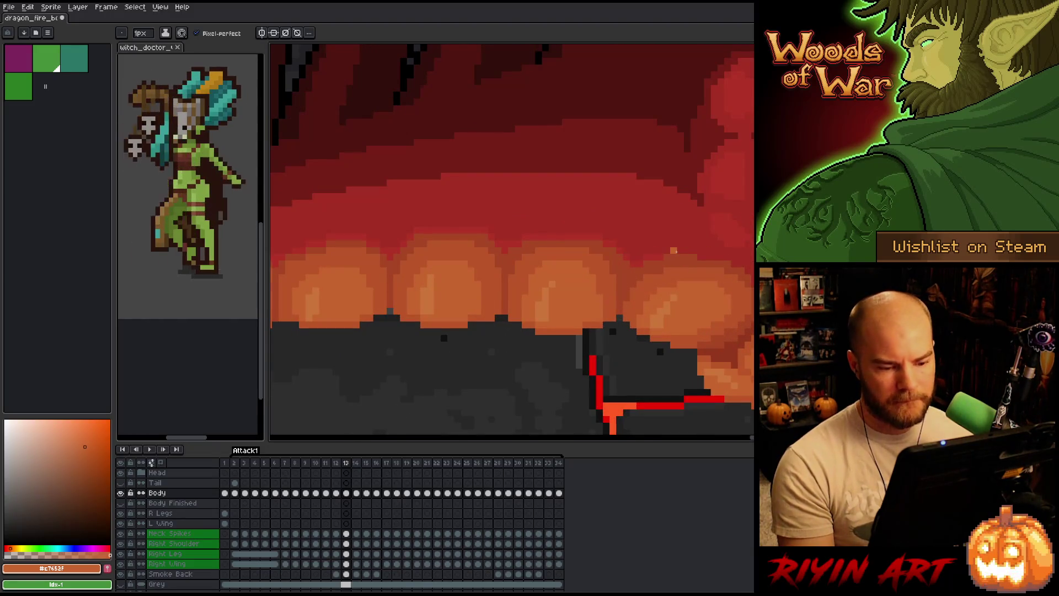
pyautogui.scroll(-2, 673, 250)
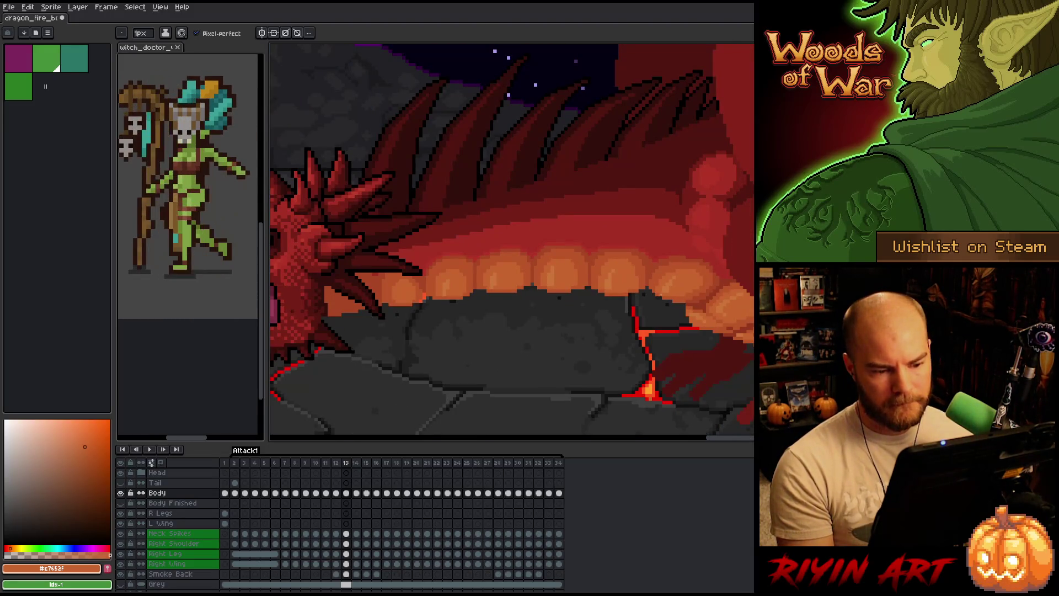
pyautogui.scroll(1, 660, 296)
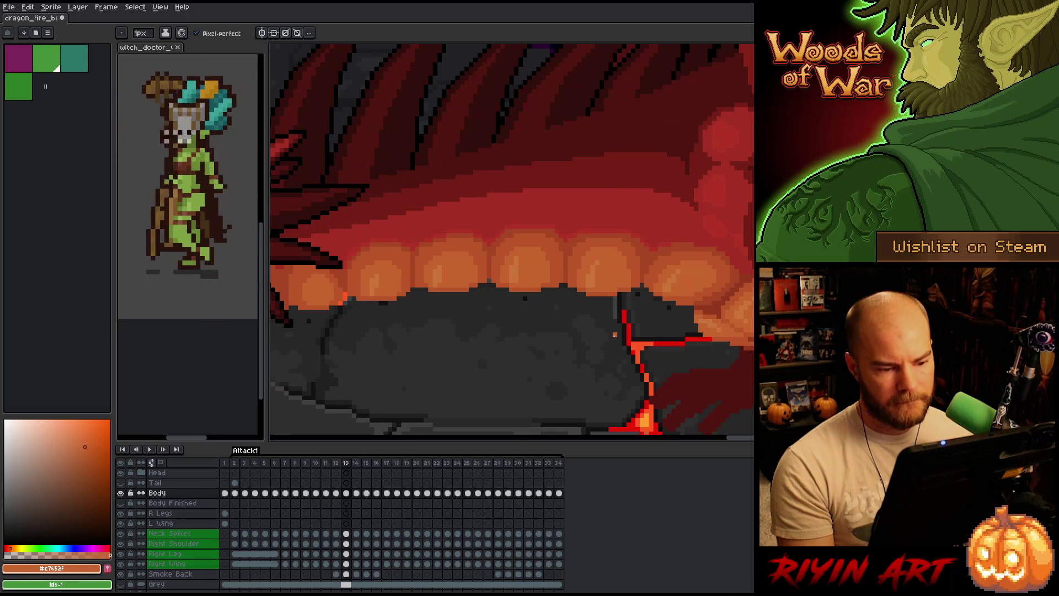
pyautogui.scroll(-3, 591, 334)
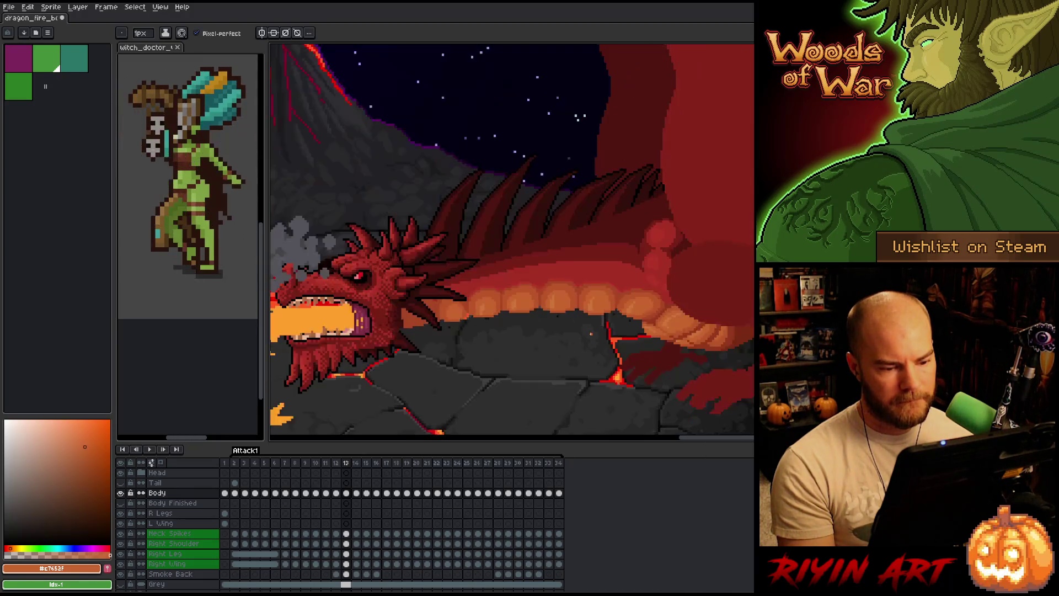
pyautogui.scroll(2, 589, 331)
pyautogui.scroll(1, 492, 304)
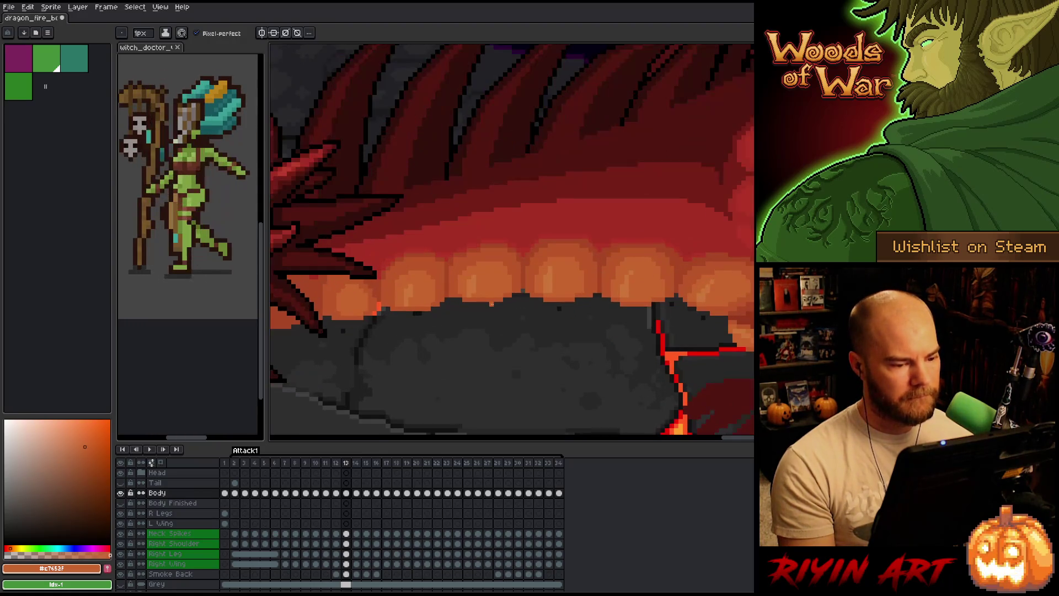
pyautogui.scroll(1, 491, 304)
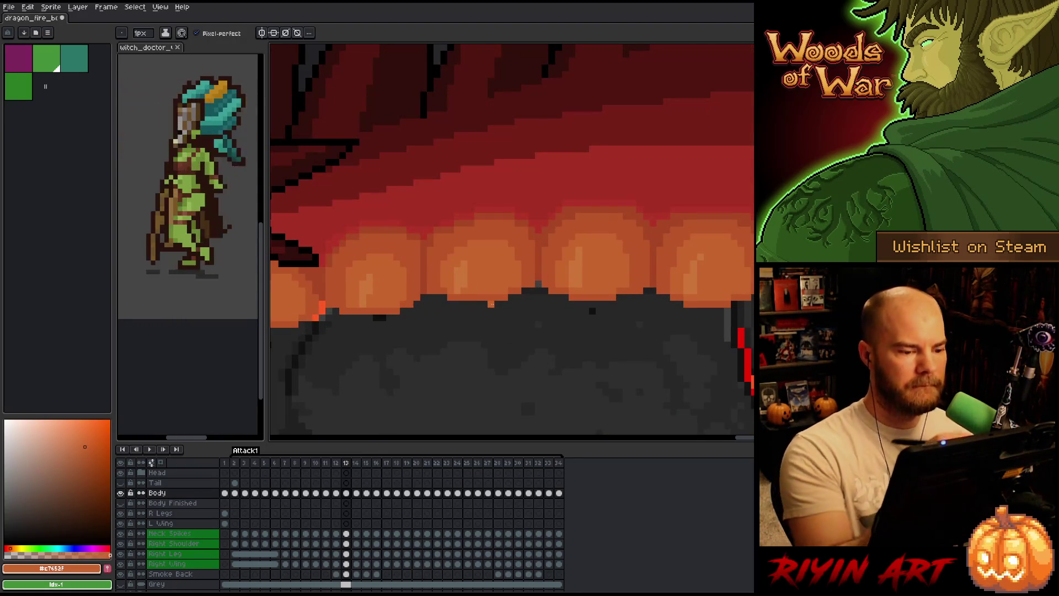
pyautogui.press('i')
pyautogui.click(452, 235)
pyautogui.click(458, 222)
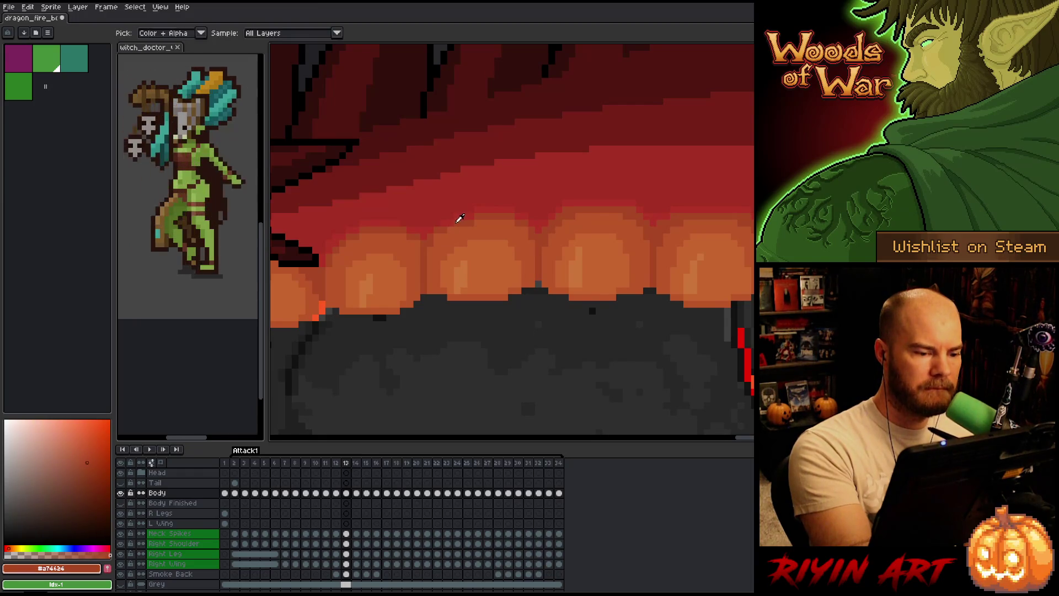
pyautogui.press('b')
# Cycle through #b13327, #a74624 and #bb5629, ending on #a74624, then go to frame 12
pyautogui.keyDown('alt'); pyautogui.click(450, 216); pyautogui.keyUp('alt')
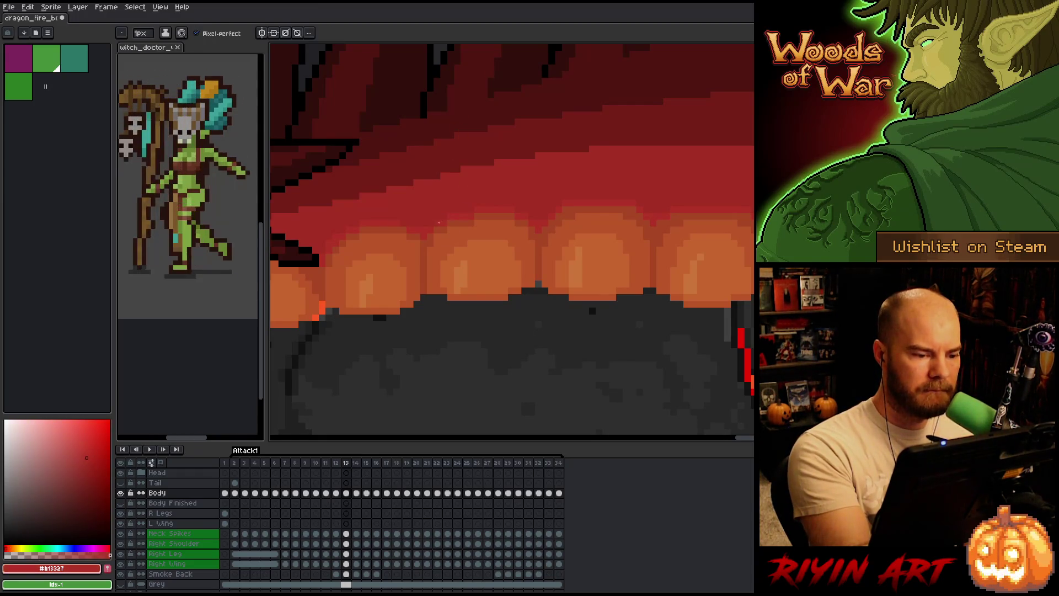
pyautogui.keyDown('alt'); pyautogui.click(477, 223); pyautogui.keyUp('alt')
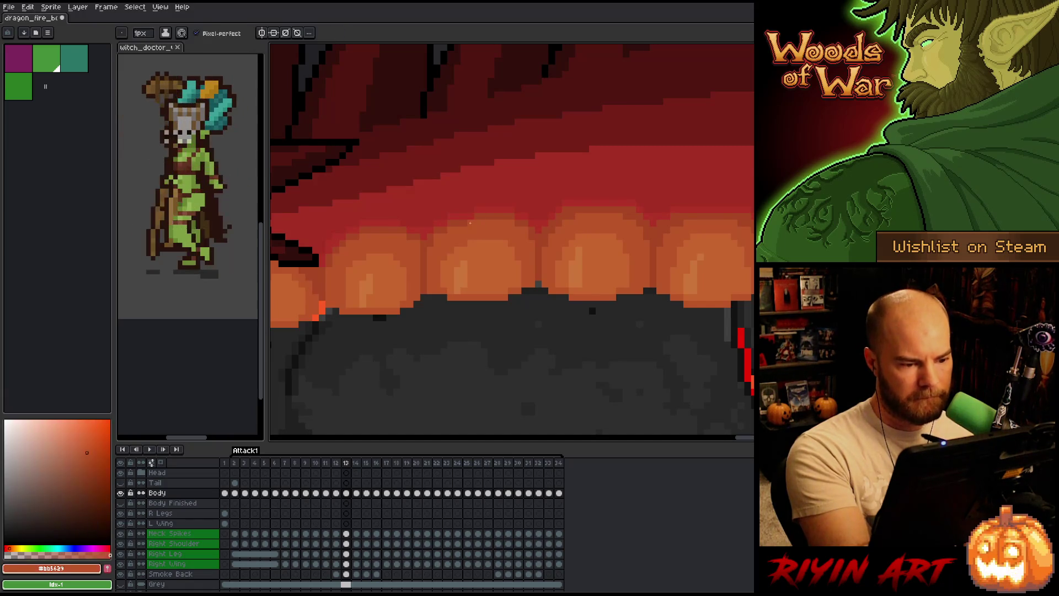
pyautogui.keyDown('alt'); pyautogui.click(476, 215); pyautogui.keyUp('alt')
pyautogui.keyDown('alt'); pyautogui.click(473, 224); pyautogui.keyUp('alt')
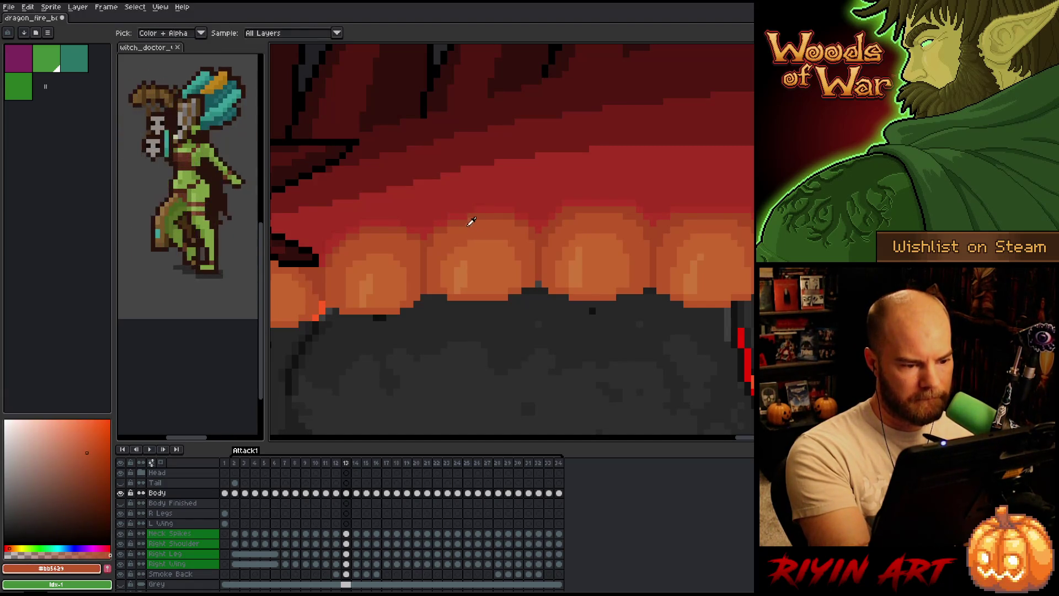
pyautogui.keyDown('alt'); pyautogui.click(450, 215); pyautogui.keyUp('alt')
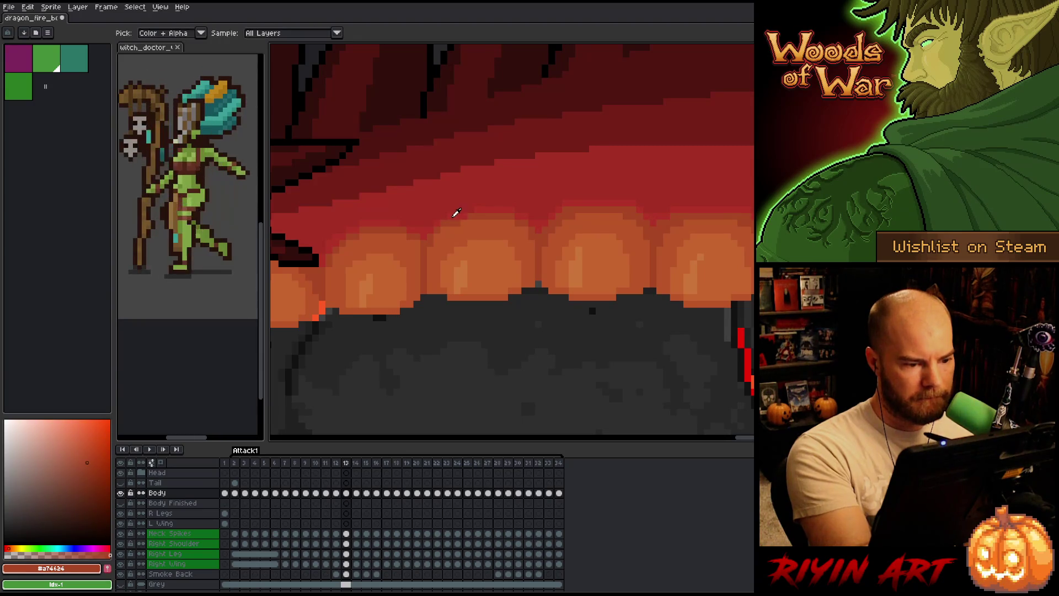
pyautogui.keyDown('alt'); pyautogui.click(478, 204); pyautogui.keyUp('alt')
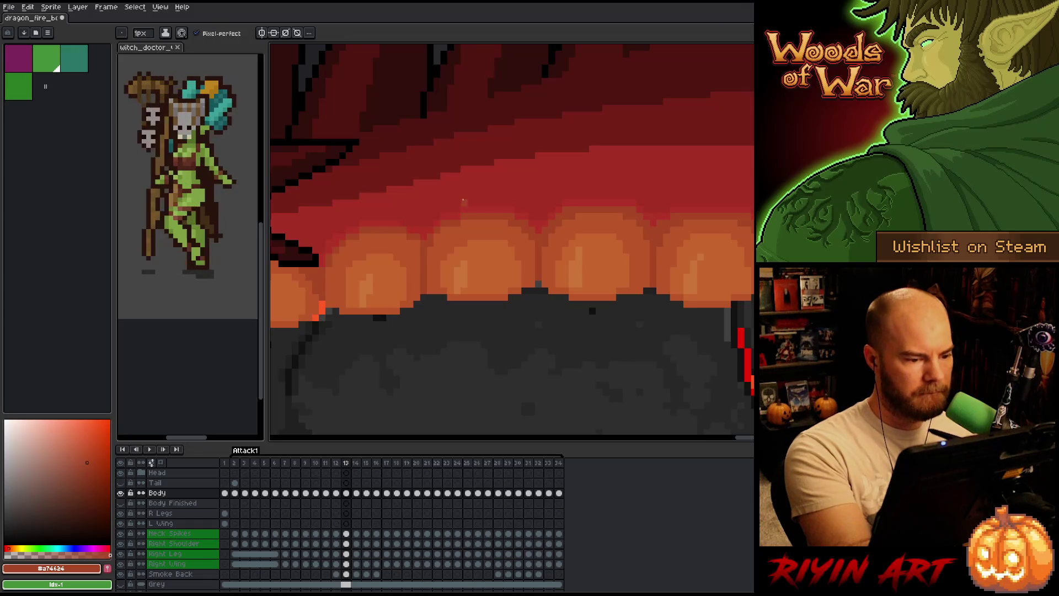
pyautogui.press(',')
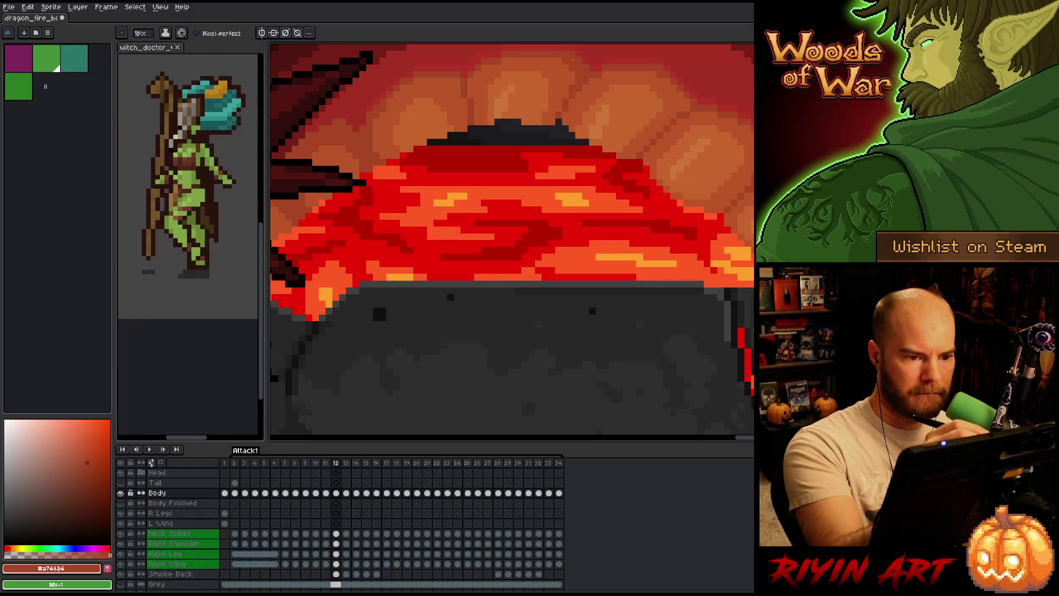
# Eyedrop belly colours #b13327, #a74624, #bb5624 and light orange #c7652f
pyautogui.keyDown('alt'); pyautogui.click(586, 53); pyautogui.keyUp('alt')
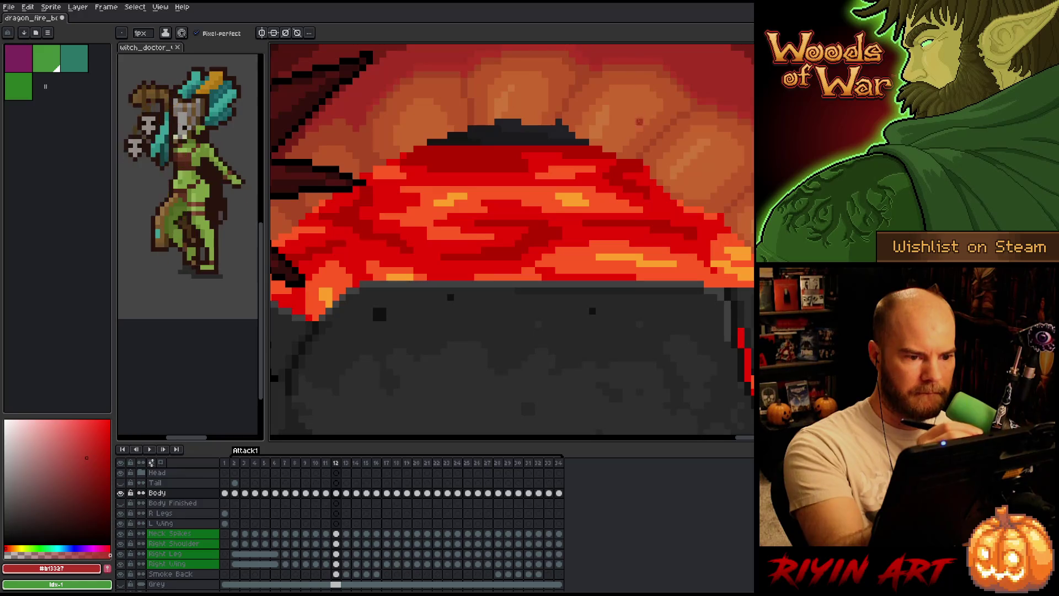
pyautogui.moveTo(639, 122); pyautogui.dragTo(635, 150)
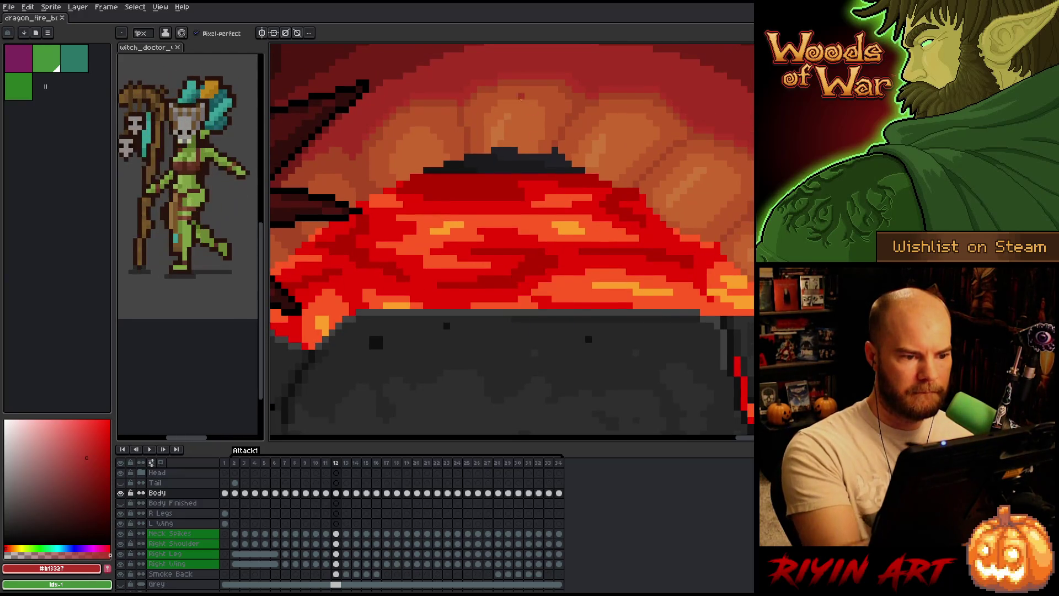
pyautogui.keyDown('alt'); pyautogui.click(503, 84); pyautogui.keyUp('alt')
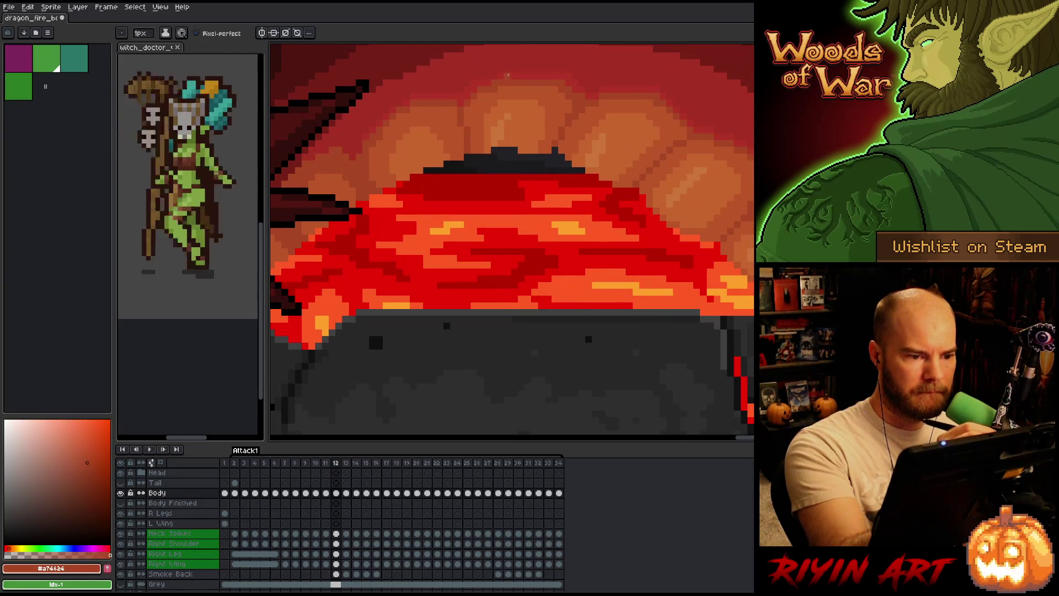
pyautogui.keyDown('alt'); pyautogui.click(508, 86); pyautogui.keyUp('alt')
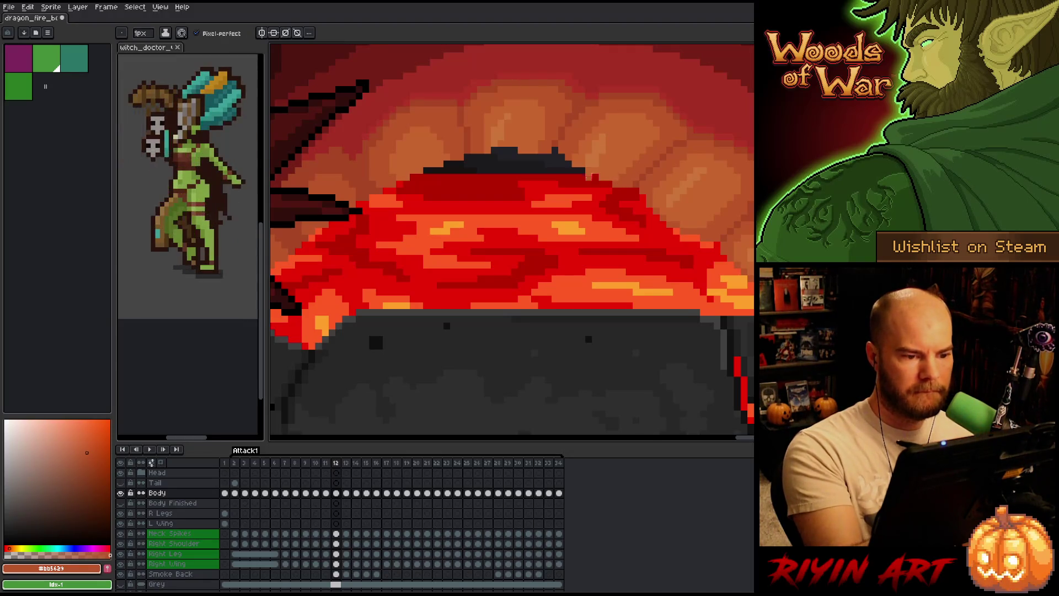
pyautogui.keyDown('alt'); pyautogui.click(536, 121); pyautogui.keyUp('alt')
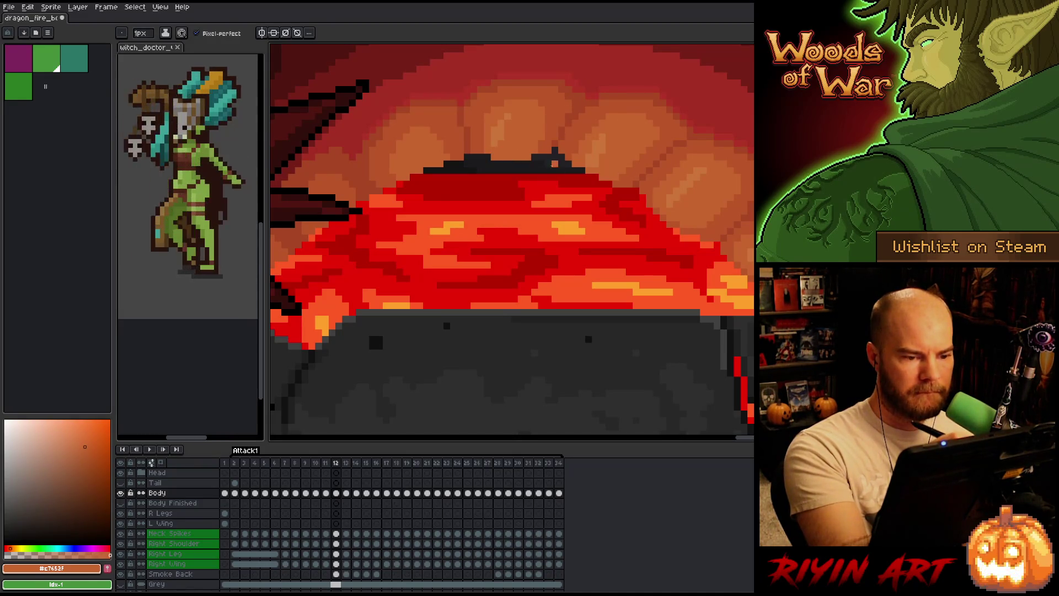
pyautogui.press('b')
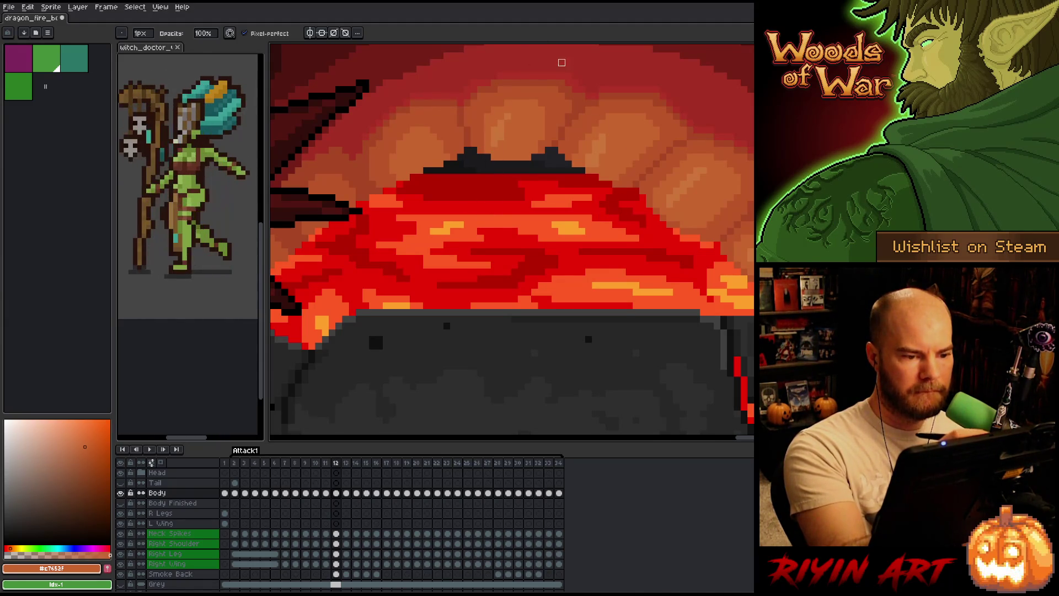
# Resample #bb5629, #c7652f and the lighter, mid and darker belly-glow oranges
pyautogui.keyDown('alt'); pyautogui.click(545, 141); pyautogui.keyUp('alt')
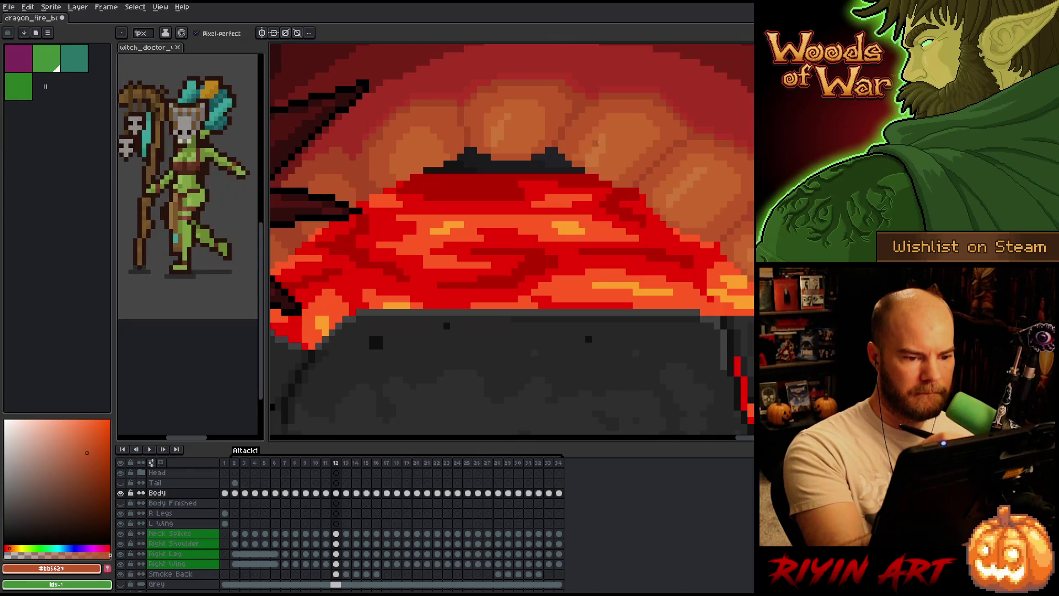
pyautogui.keyDown('alt'); pyautogui.click(595, 150); pyautogui.keyUp('alt')
pyautogui.keyDown('alt'); pyautogui.click(583, 159); pyautogui.keyUp('alt')
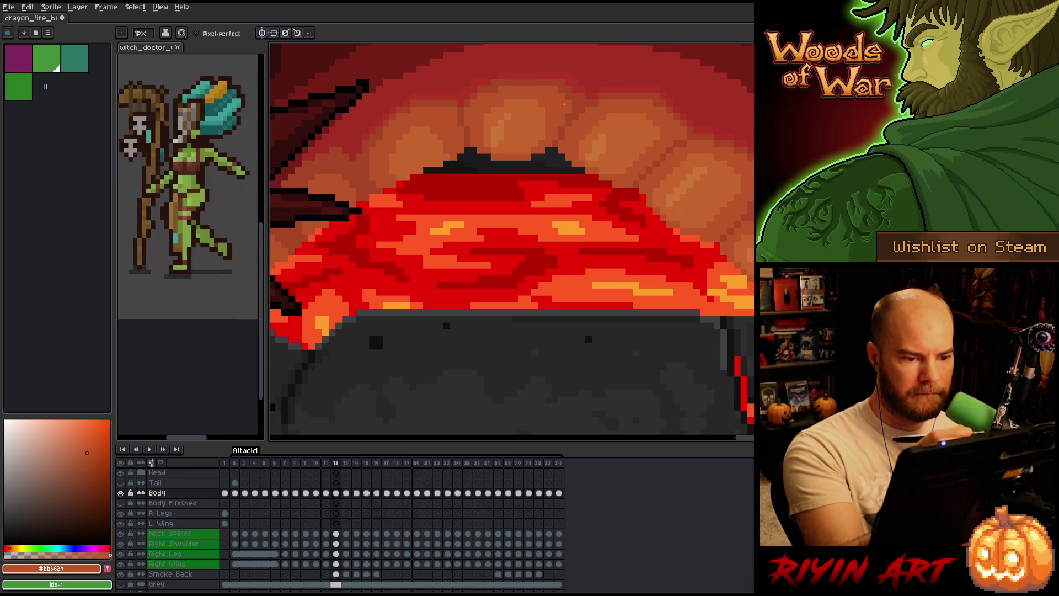
pyautogui.keyDown('alt'); pyautogui.click(600, 142); pyautogui.keyUp('alt')
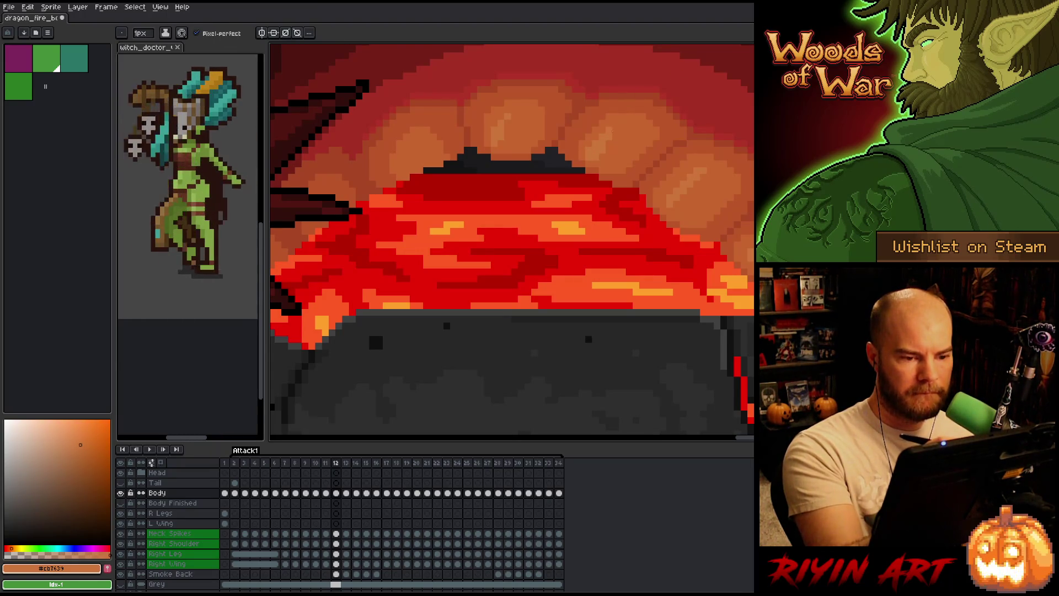
pyautogui.keyDown('alt'); pyautogui.click(619, 144); pyautogui.keyUp('alt')
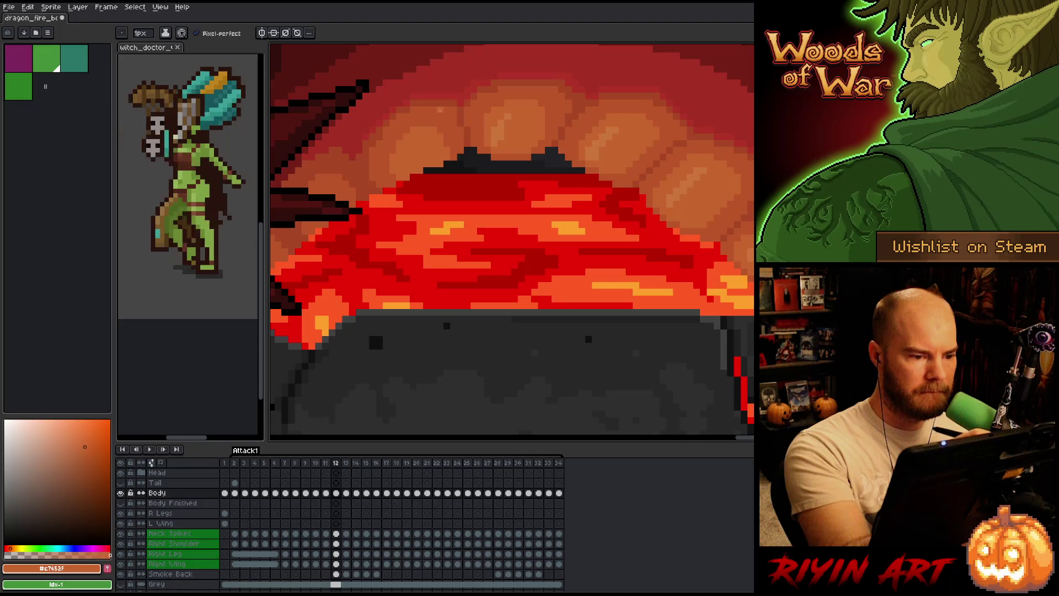
pyautogui.keyDown('alt'); pyautogui.click(448, 155); pyautogui.keyUp('alt')
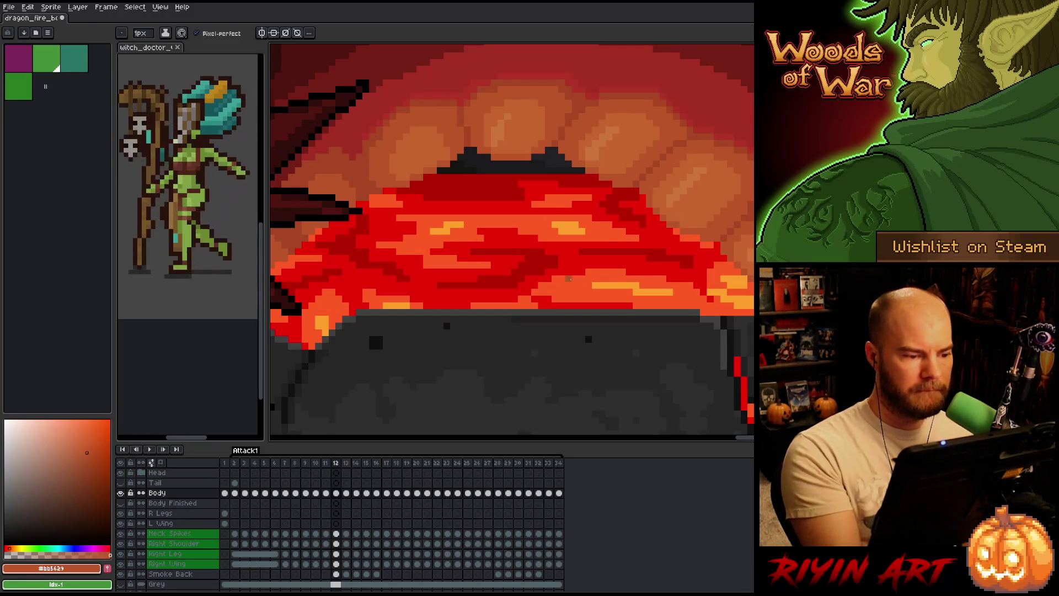
pyautogui.scroll(-2, 569, 256)
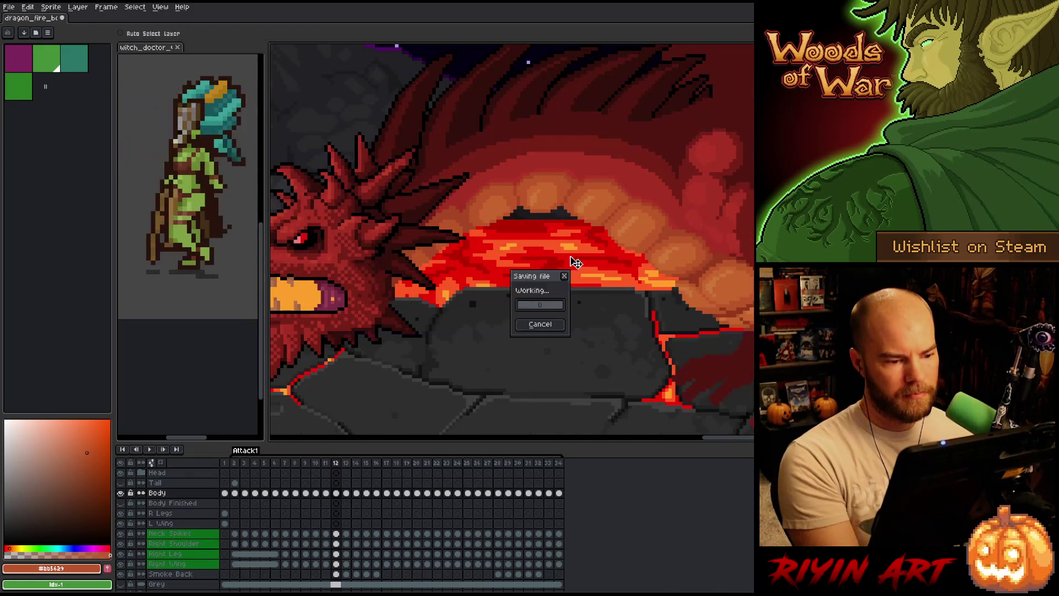
# Step through frames 11, 12 and 13 to compare the dragon's poses
pyautogui.press('Right')
pyautogui.press('Left')
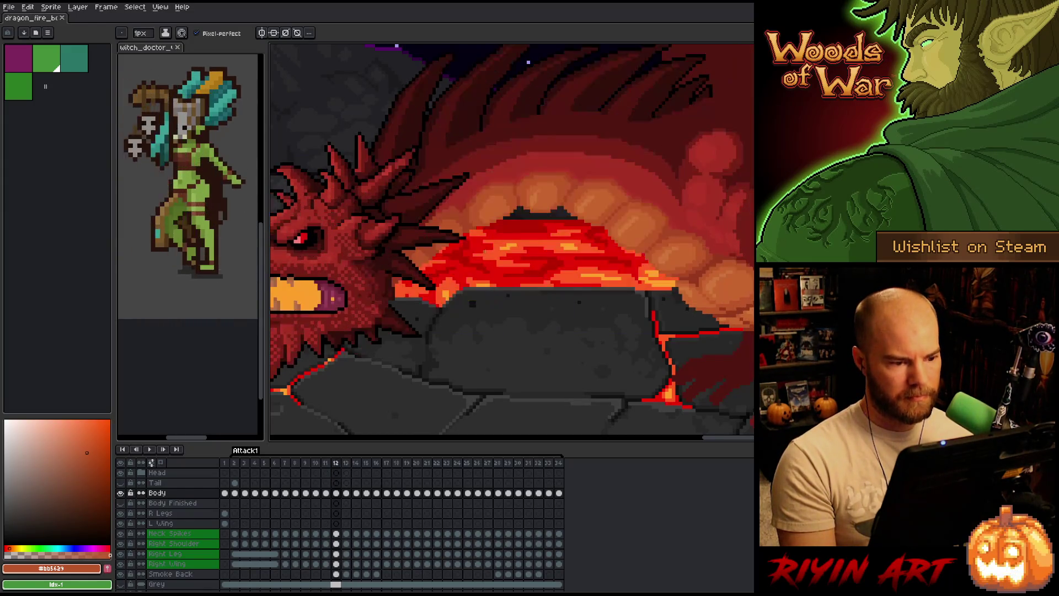
pyautogui.press('Left')
pyautogui.scroll(-1, 552, 209)
pyautogui.press('Right')
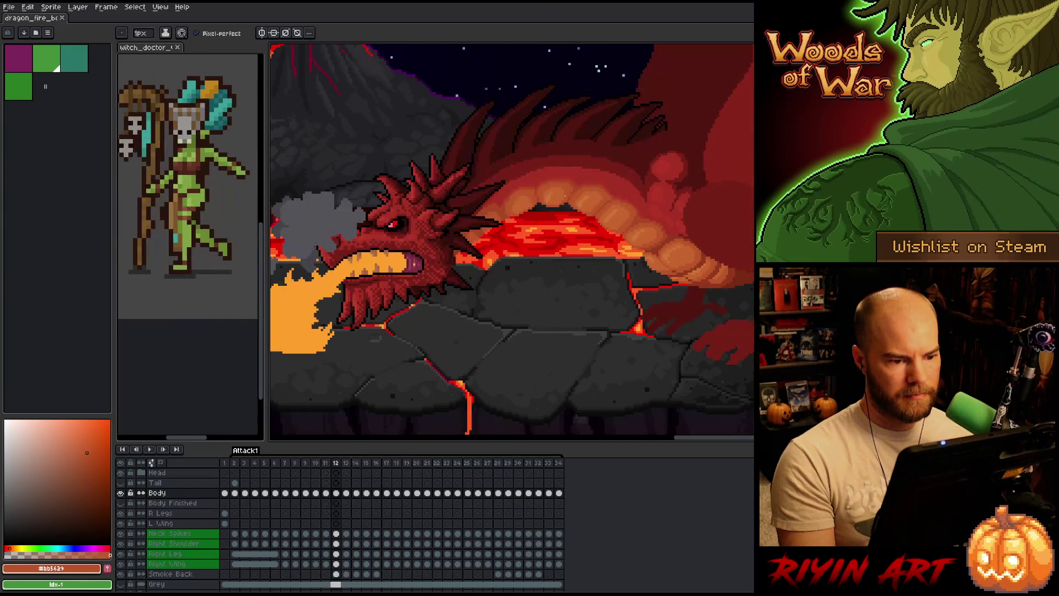
pyautogui.scroll(3, 550, 205)
pyautogui.press('Right')
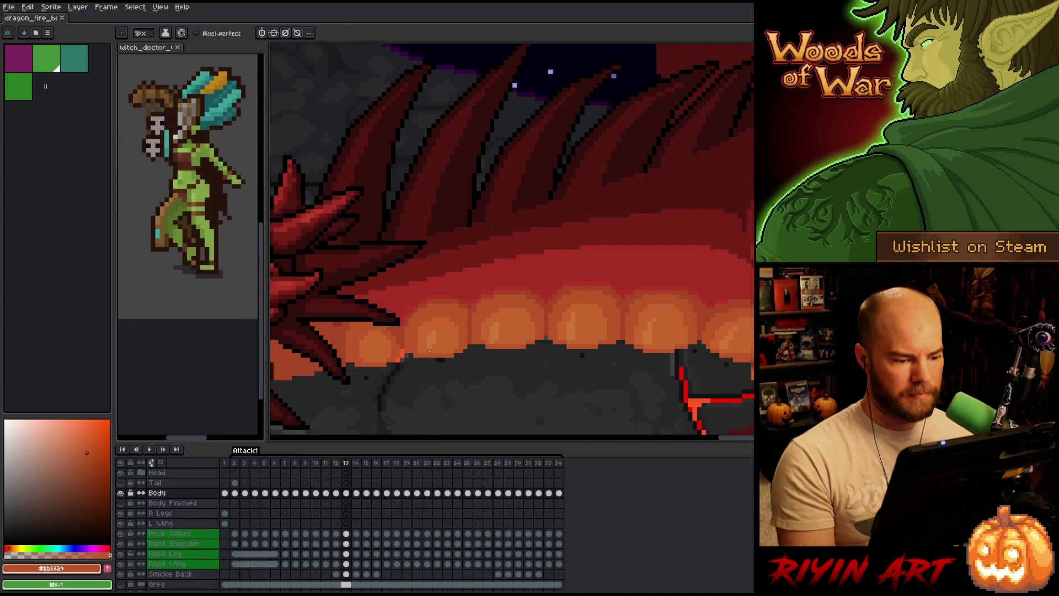
pyautogui.scroll(1, 430, 351)
# Paint a thin lighter-orange highlight into frame 12's belly glow
pyautogui.keyDown('alt'); pyautogui.click(458, 339); pyautogui.keyUp('alt')
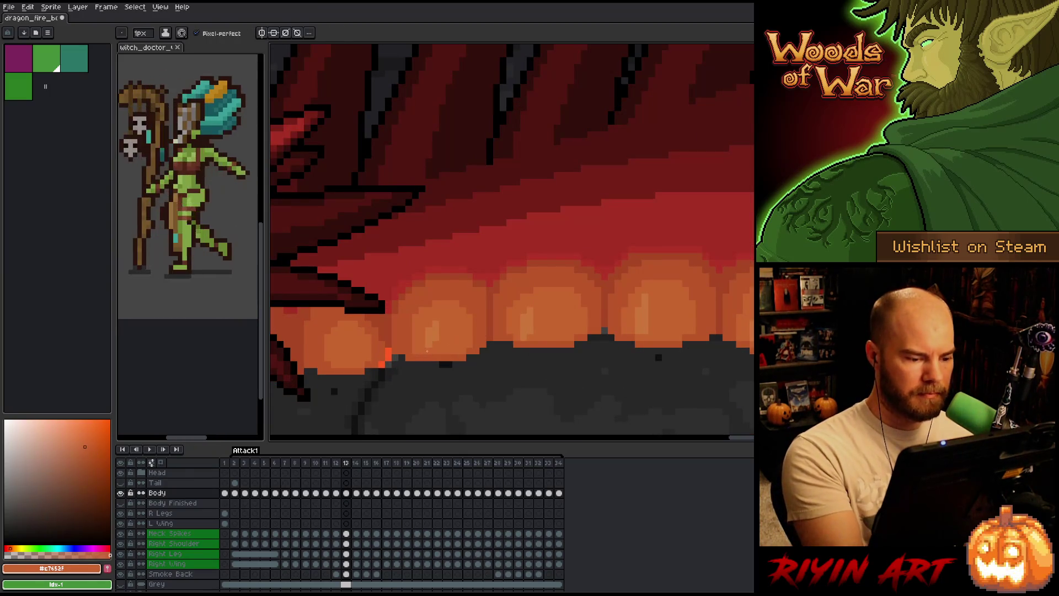
pyautogui.keyDown('alt'); pyautogui.click(441, 323); pyautogui.keyUp('alt')
pyautogui.press('Left')
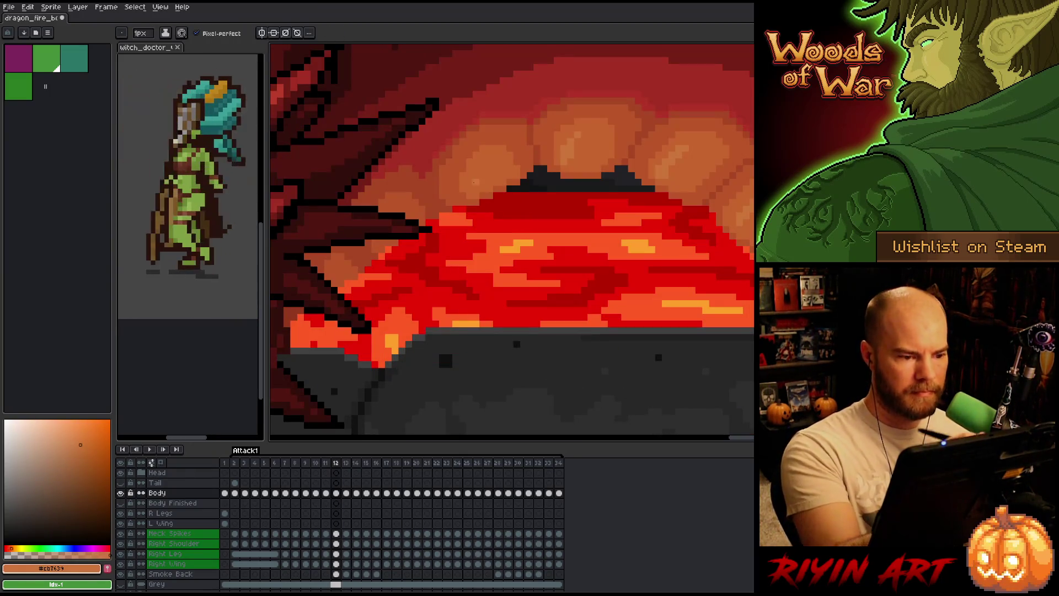
pyautogui.moveTo(475, 188); pyautogui.dragTo(477, 167)
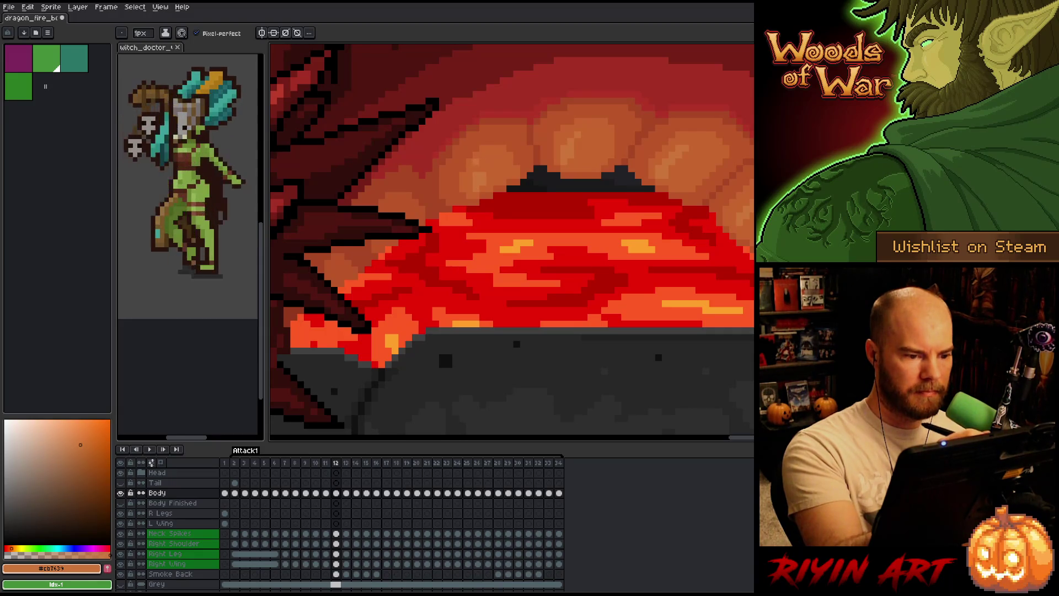
pyautogui.keyDown('alt'); pyautogui.click(477, 174); pyautogui.keyUp('alt')
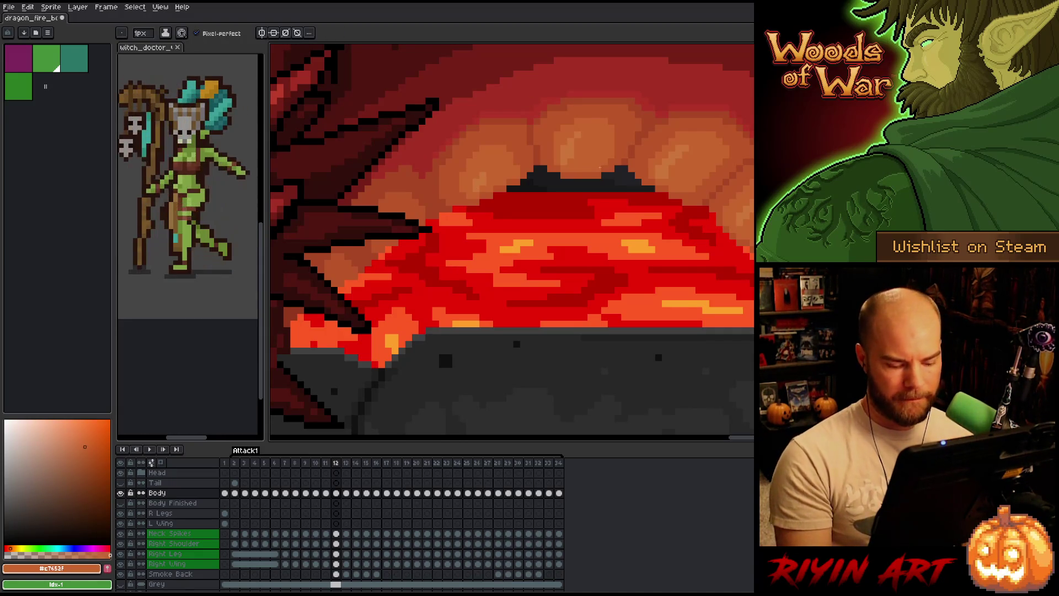
# Flip around frame 13 to compare the belly glow, then pan along the belly
pyautogui.press('.')
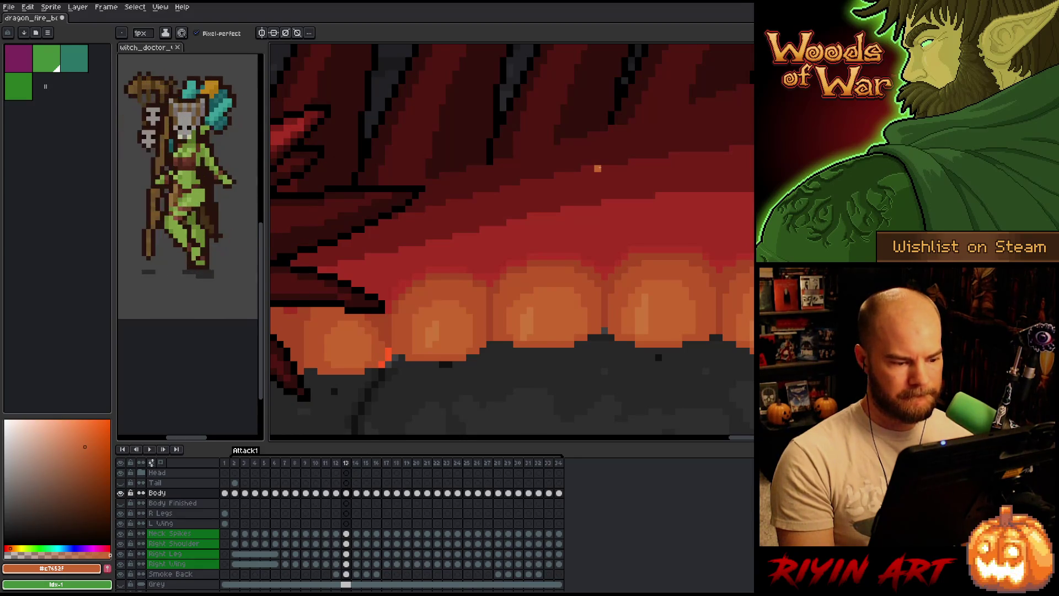
pyautogui.press('.')
pyautogui.press(',')
pyautogui.press('alt')
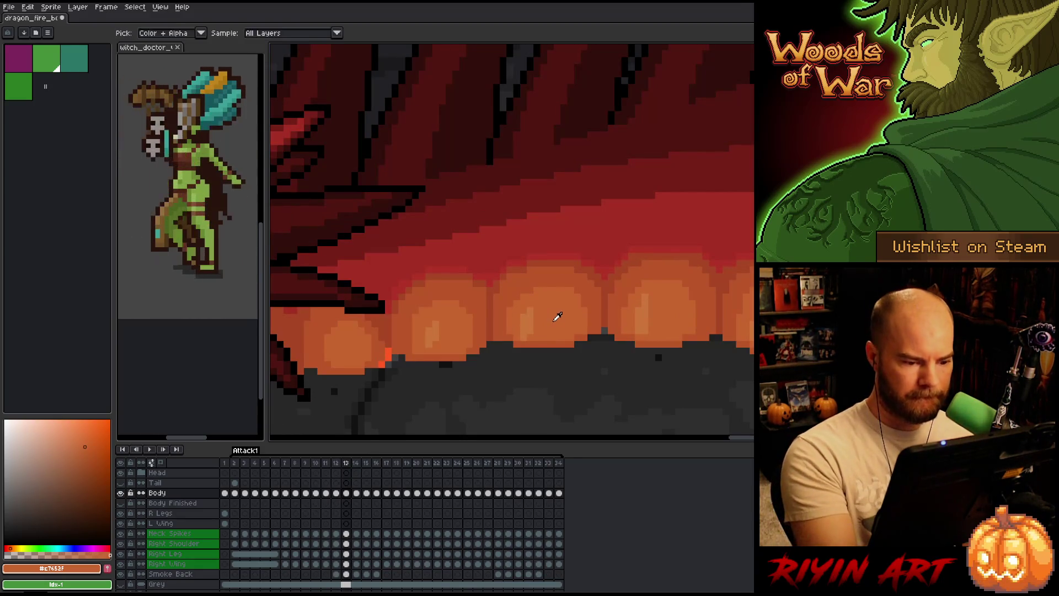
pyautogui.moveTo(557, 316)
pyautogui.mouseDown()
pyautogui.moveTo(612, 367)
pyautogui.moveTo(587, 369)
pyautogui.moveTo(662, 345)
pyautogui.mouseUp()
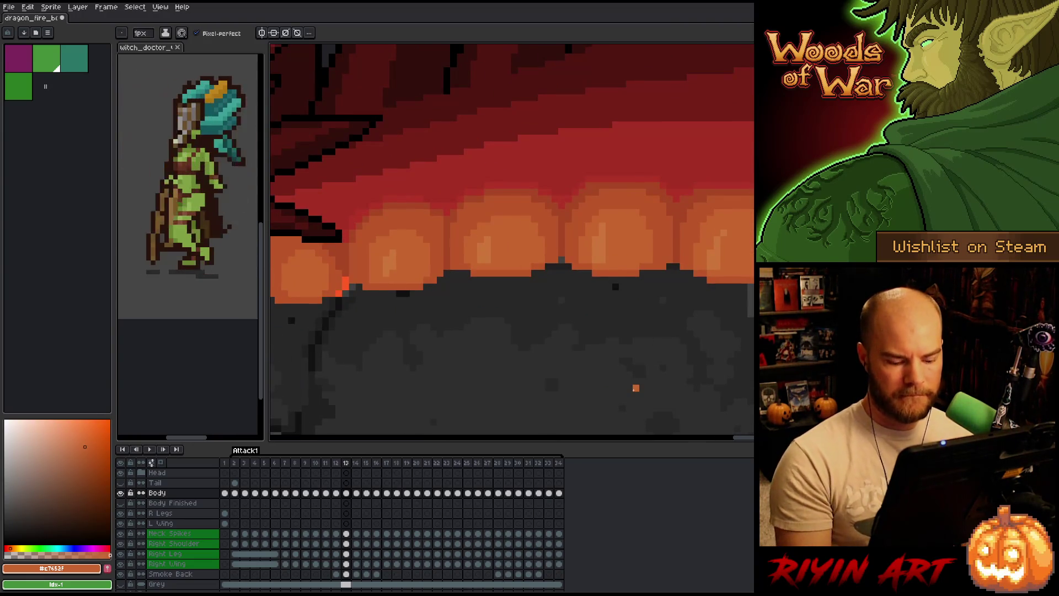
pyautogui.scroll(-3, 636, 388)
pyautogui.scroll(2, 560, 324)
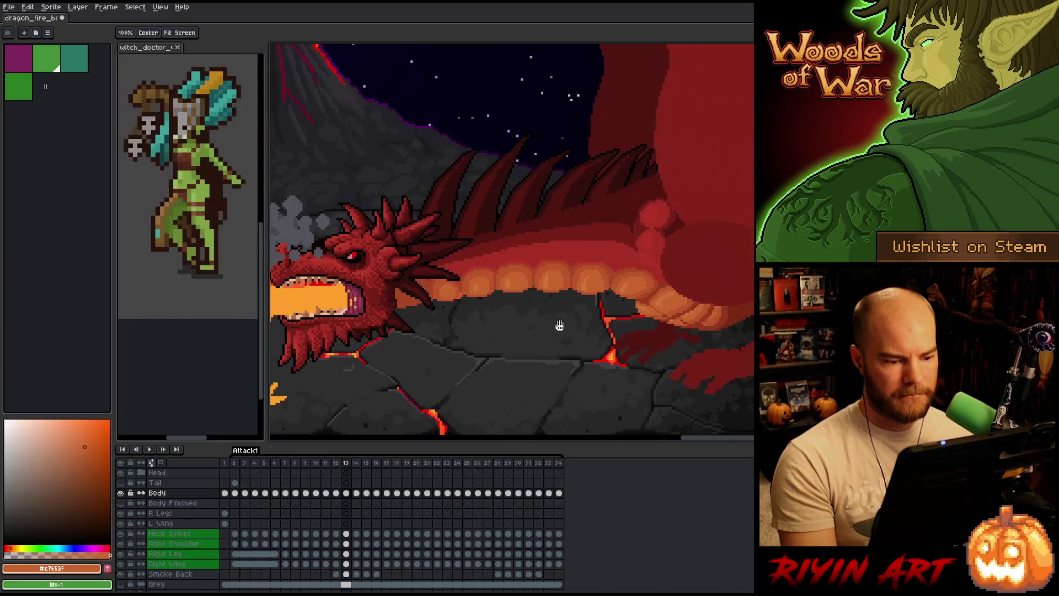
pyautogui.press('.')
pyautogui.press(',')
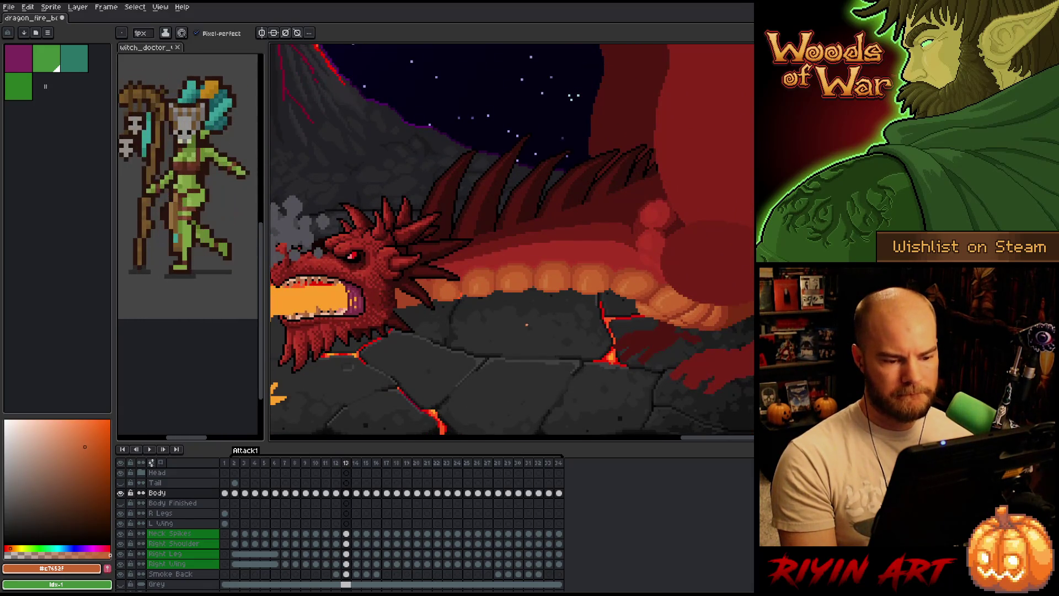
pyautogui.scroll(1, 526, 325)
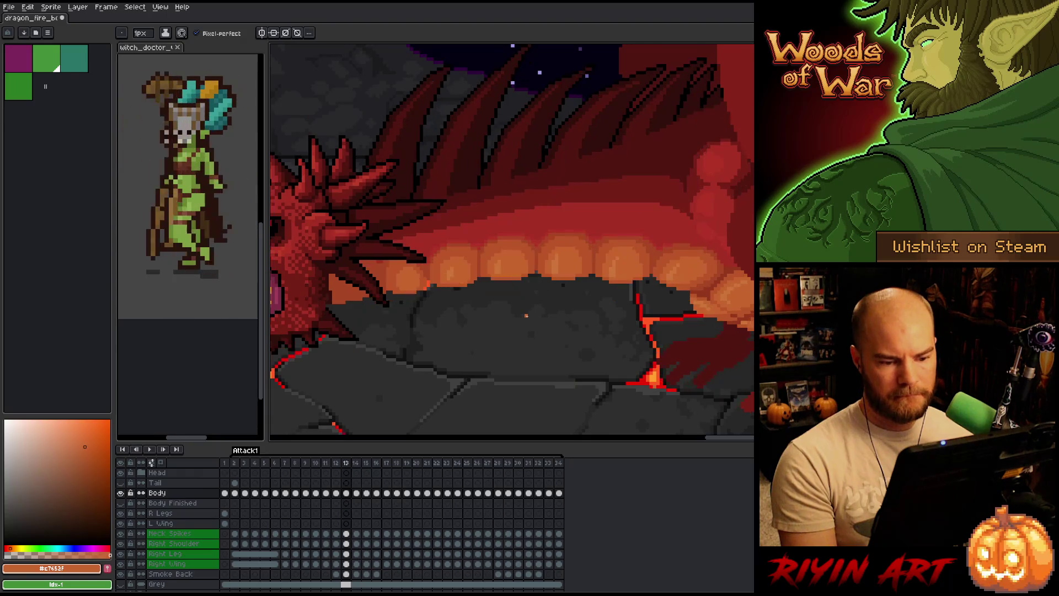
pyautogui.press('.')
pyautogui.press(',')
pyautogui.press('.')
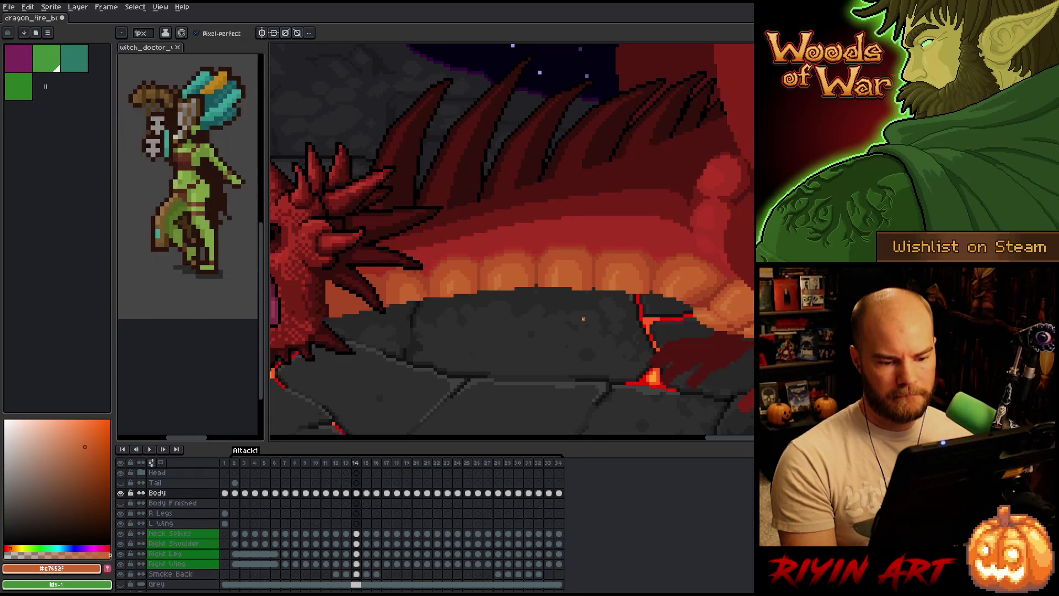
pyautogui.press(',')
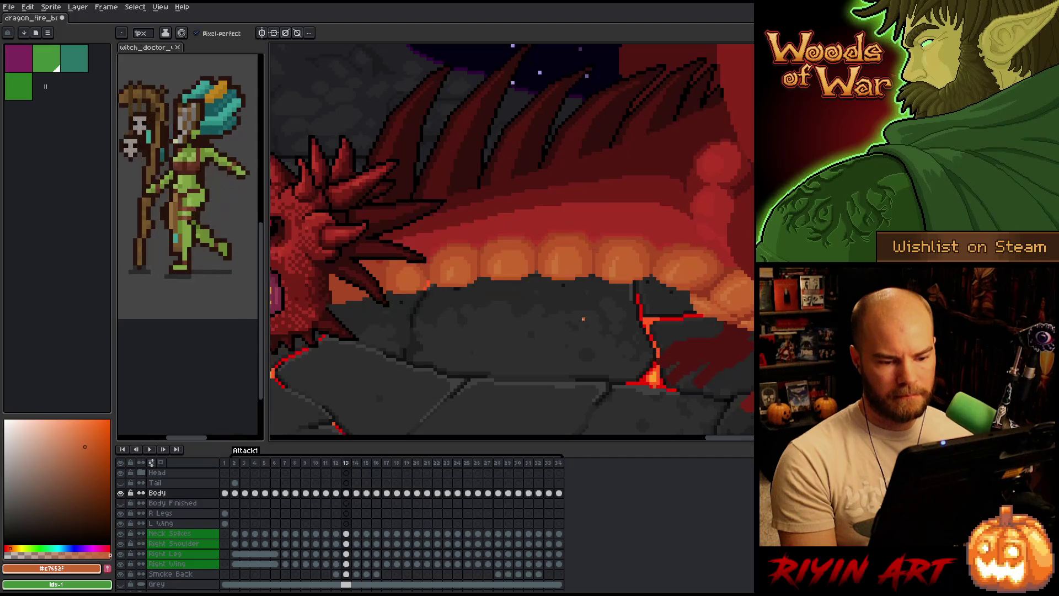
pyautogui.press('.')
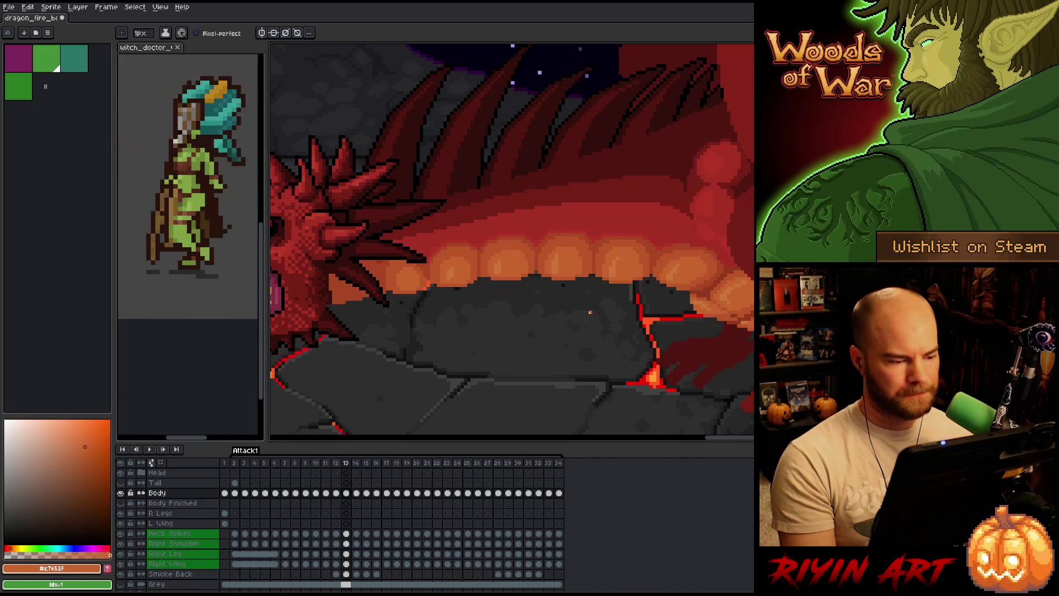
pyautogui.press(',')
pyautogui.press('.')
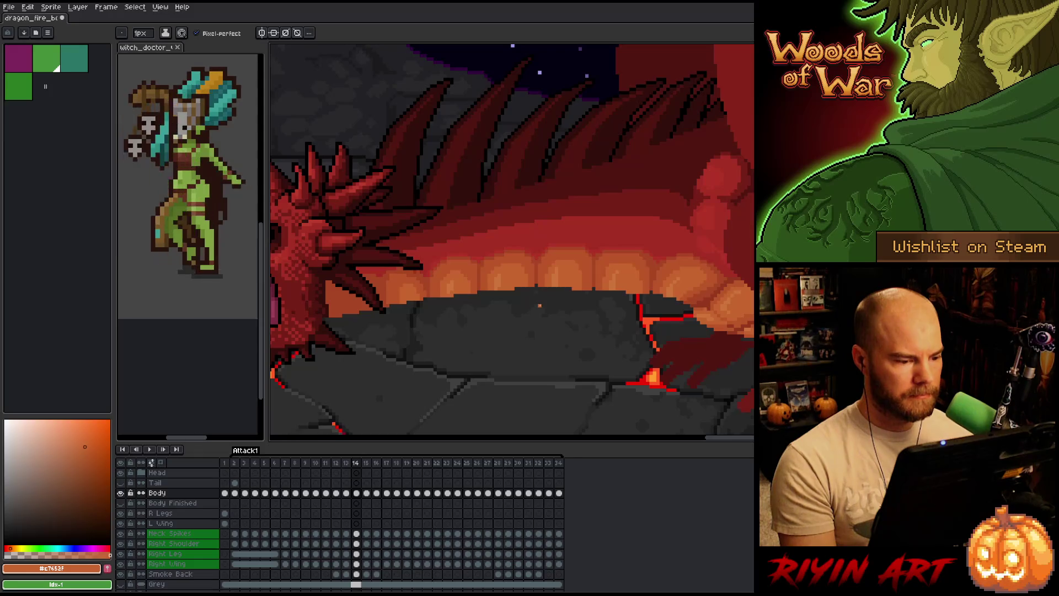
pyautogui.scroll(5, 540, 305)
pyautogui.keyDown('alt'); pyautogui.click(346, 235); pyautogui.keyUp('alt')
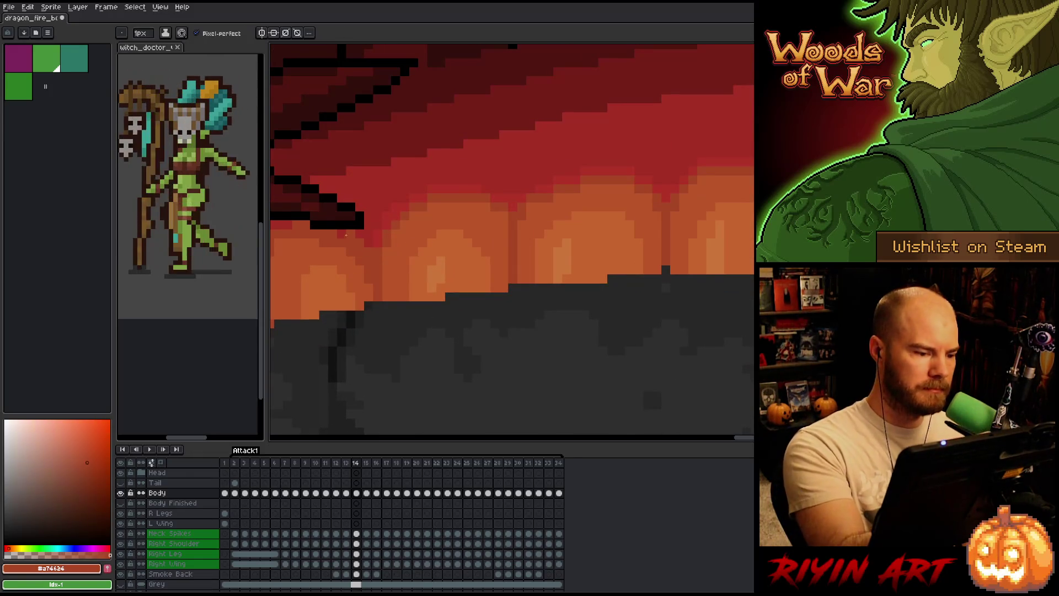
pyautogui.moveTo(317, 241); pyautogui.dragTo(427, 251)
pyautogui.keyDown('alt'); pyautogui.click(428, 251); pyautogui.keyUp('alt')
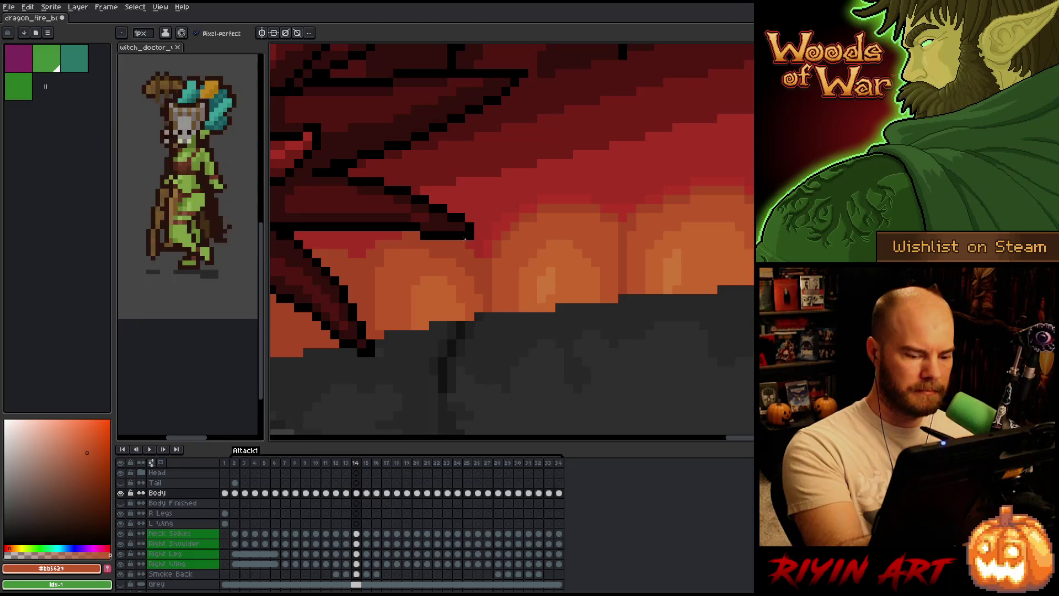
pyautogui.press(',')
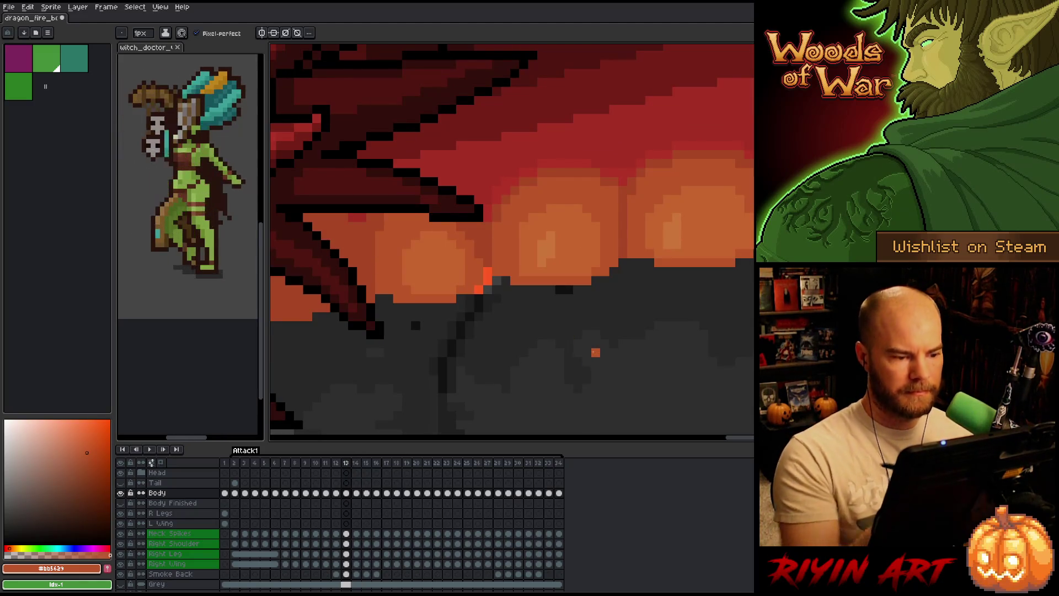
pyautogui.scroll(-4, 596, 352)
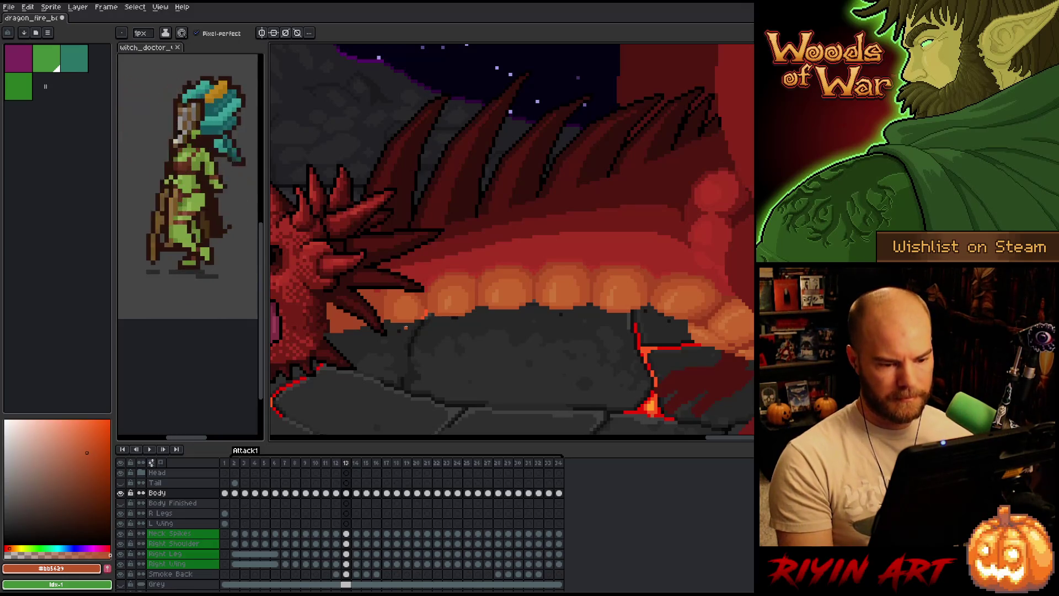
pyautogui.press('m')
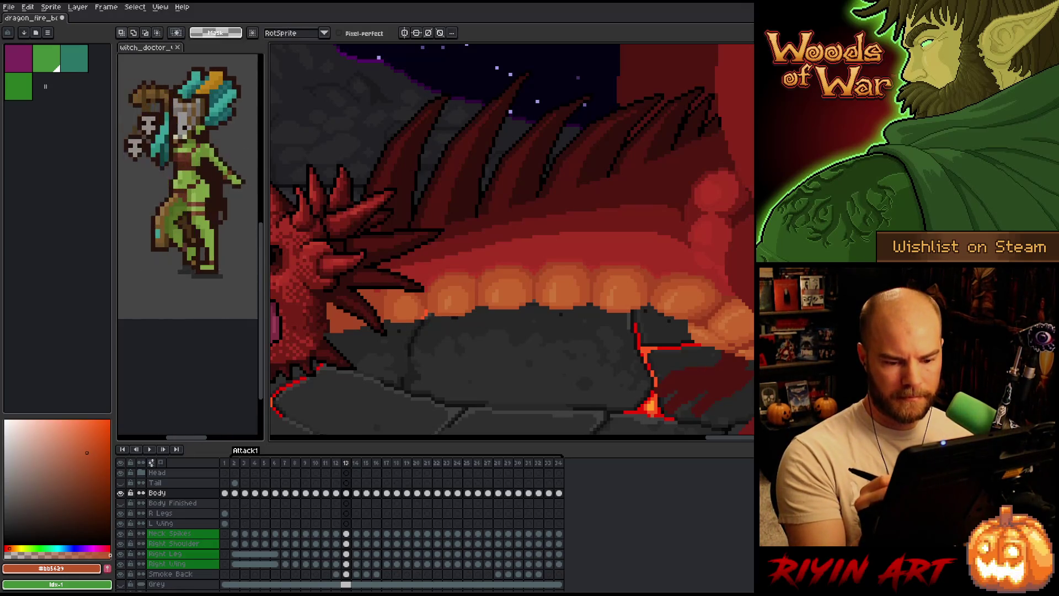
# Select the dragon's belly glow and compare it between frames 13 and 14
pyautogui.moveTo(753, 288)
pyautogui.mouseDown()
pyautogui.moveTo(579, 253)
pyautogui.moveTo(448, 267)
pyautogui.mouseUp()
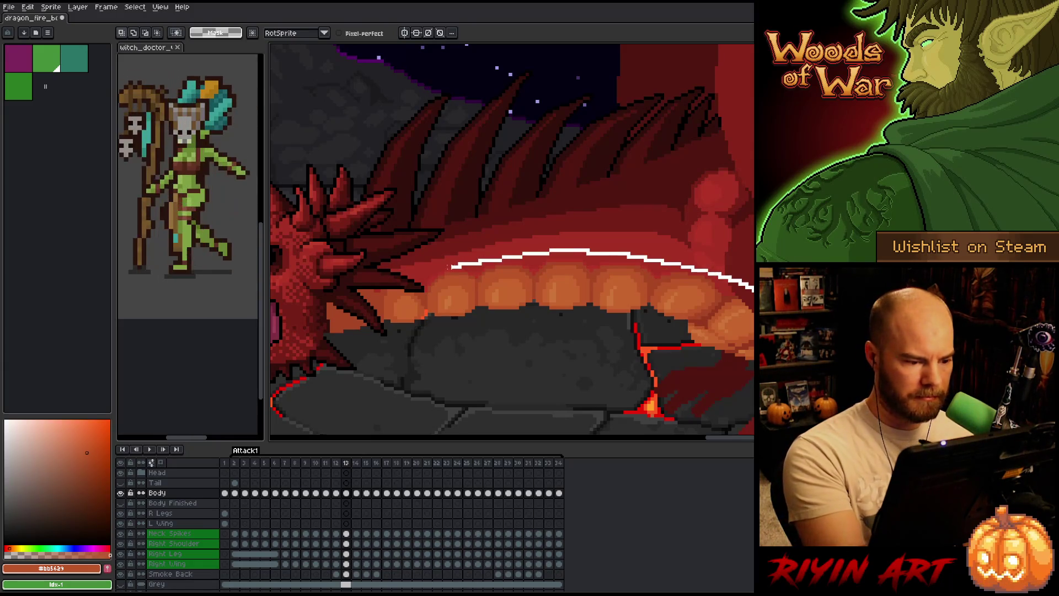
pyautogui.moveTo(380, 302)
pyautogui.mouseDown()
pyautogui.moveTo(590, 422)
pyautogui.moveTo(609, 446)
pyautogui.mouseUp()
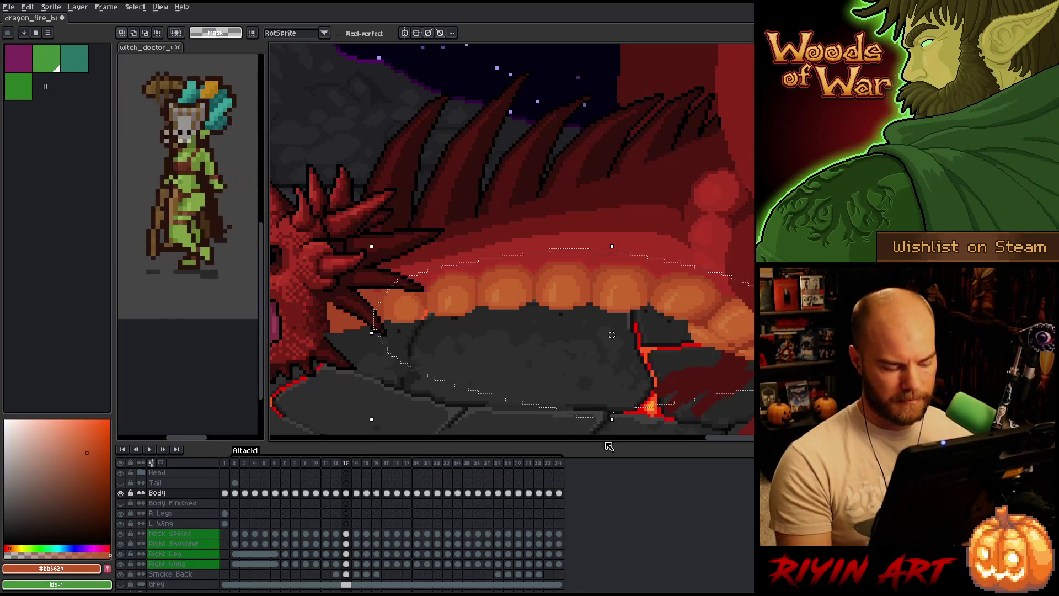
pyautogui.press('.')
pyautogui.press(',')
pyautogui.press('.')
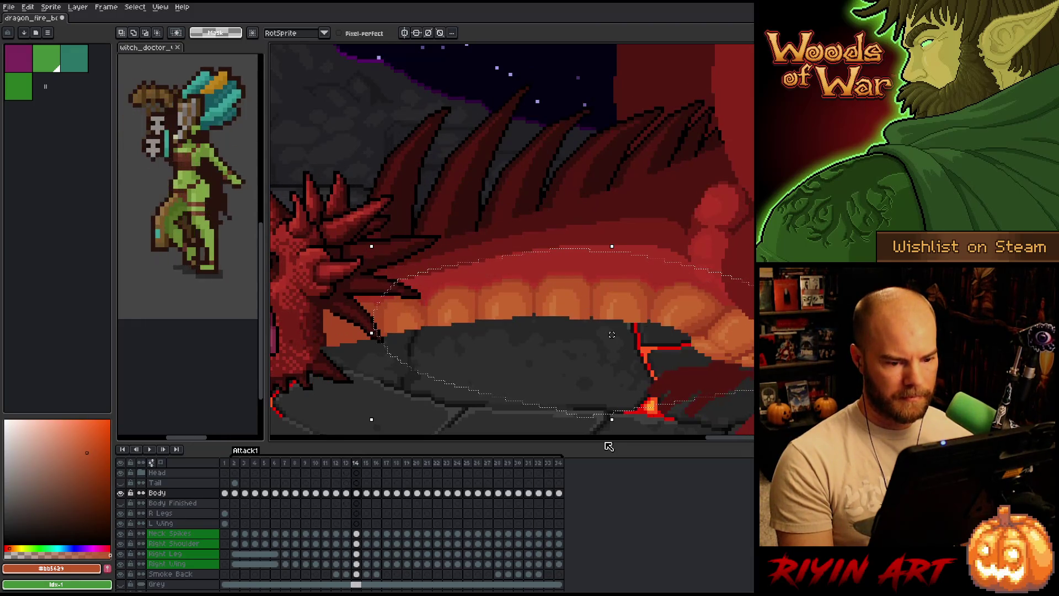
pyautogui.press(',')
pyautogui.press('.')
pyautogui.press(',')
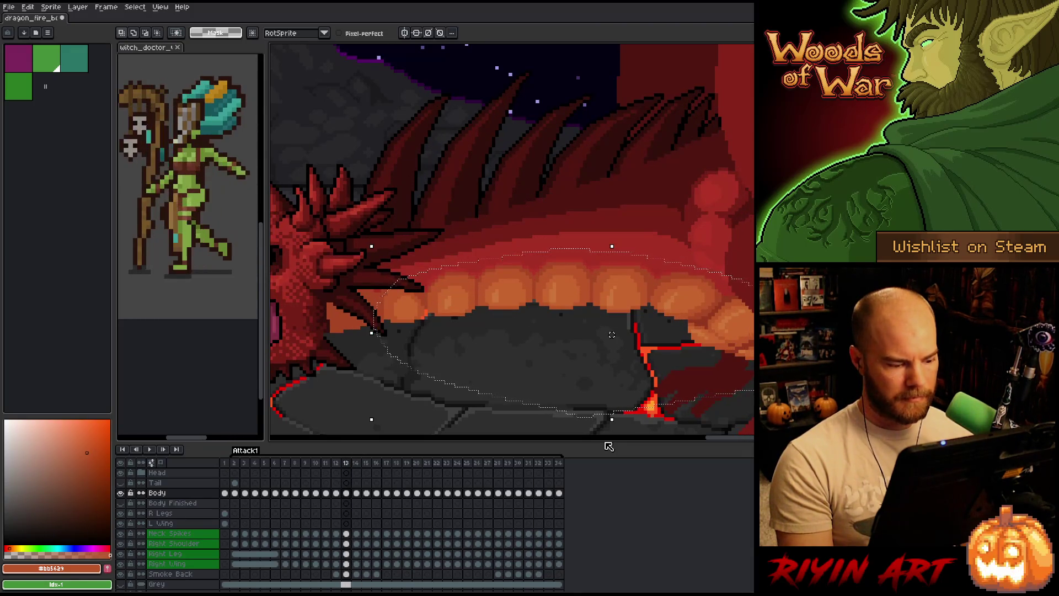
pyautogui.press('.')
# Create Layer 2, paste the copied belly glow and nudge it slightly lower
pyautogui.hotkey('shift', 'n')
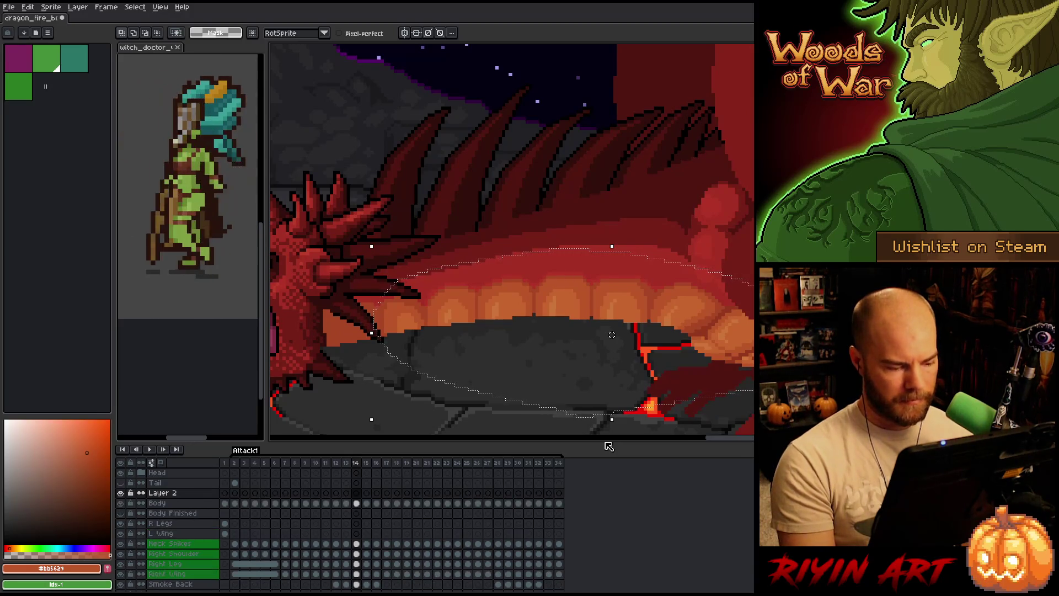
pyautogui.hotkey('ctrl', 'v')
pyautogui.moveTo(611, 334); pyautogui.dragTo(612, 348)
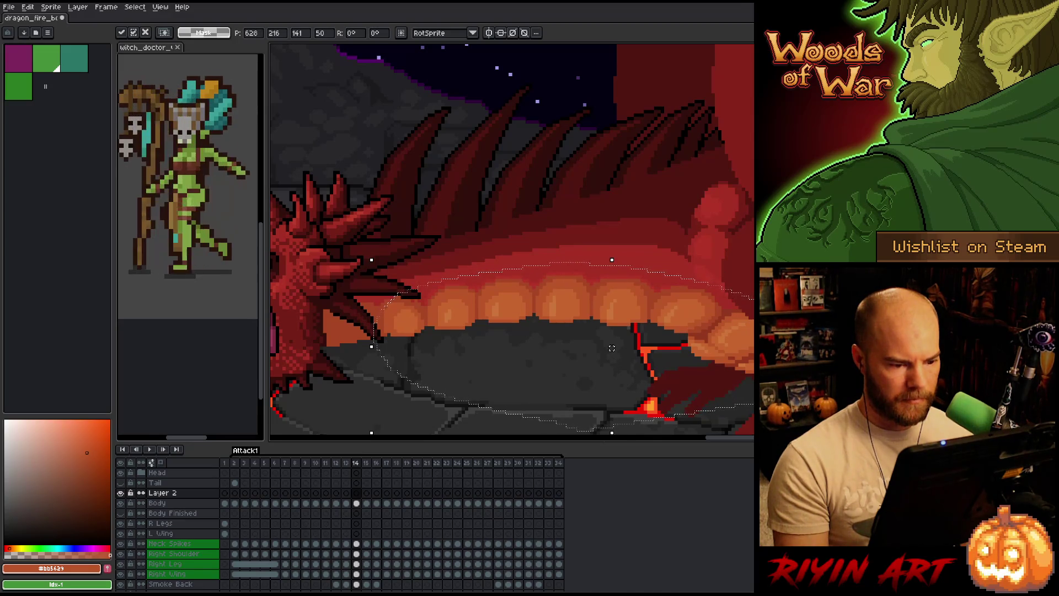
pyautogui.press(',')
# Flip through frames 13 to 15 to check the lowered glow, ending on frame 14
pyautogui.press('.')
pyautogui.press(',')
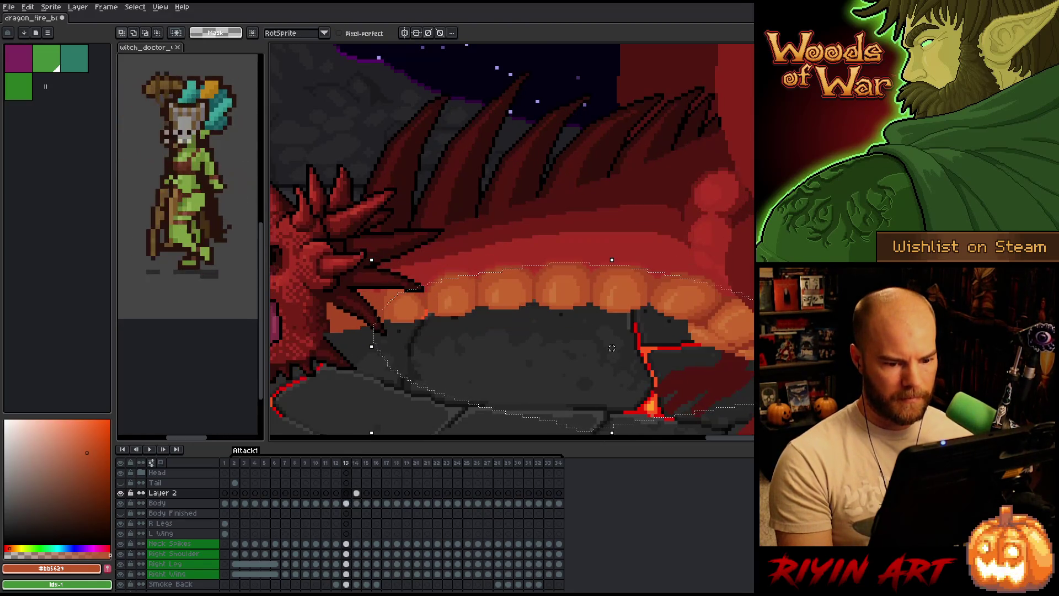
pyautogui.press('.')
pyautogui.press(',')
pyautogui.press('.')
pyautogui.press('.')
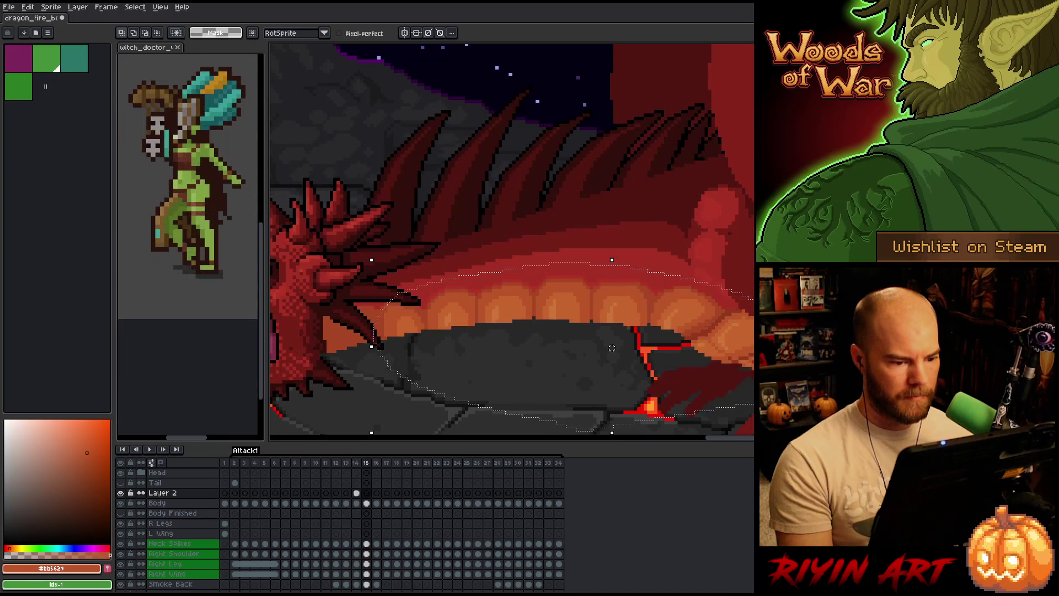
pyautogui.press(',')
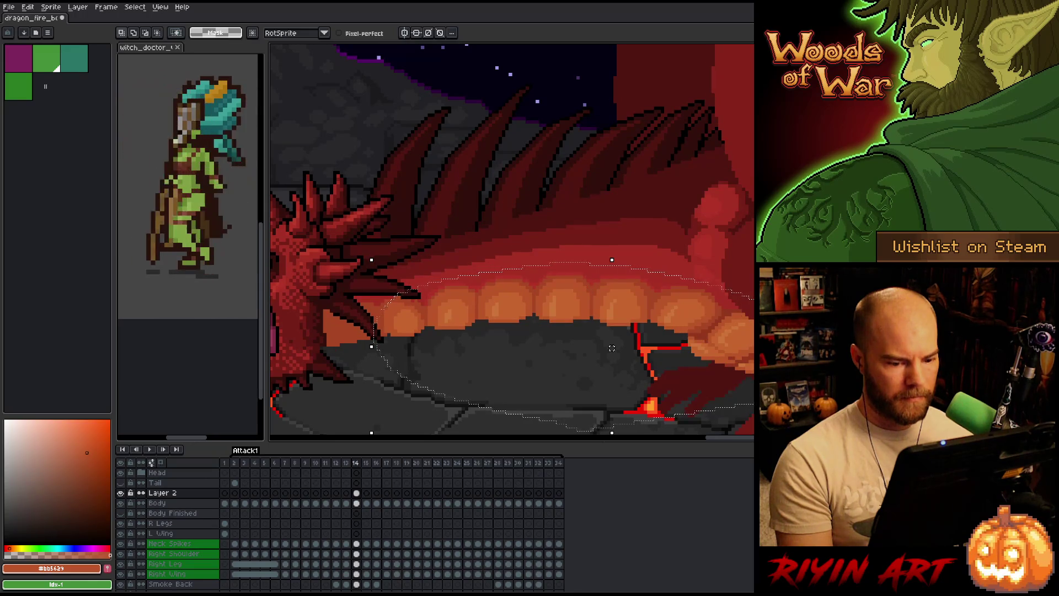
pyautogui.press('.')
pyautogui.press(',')
pyautogui.press('.')
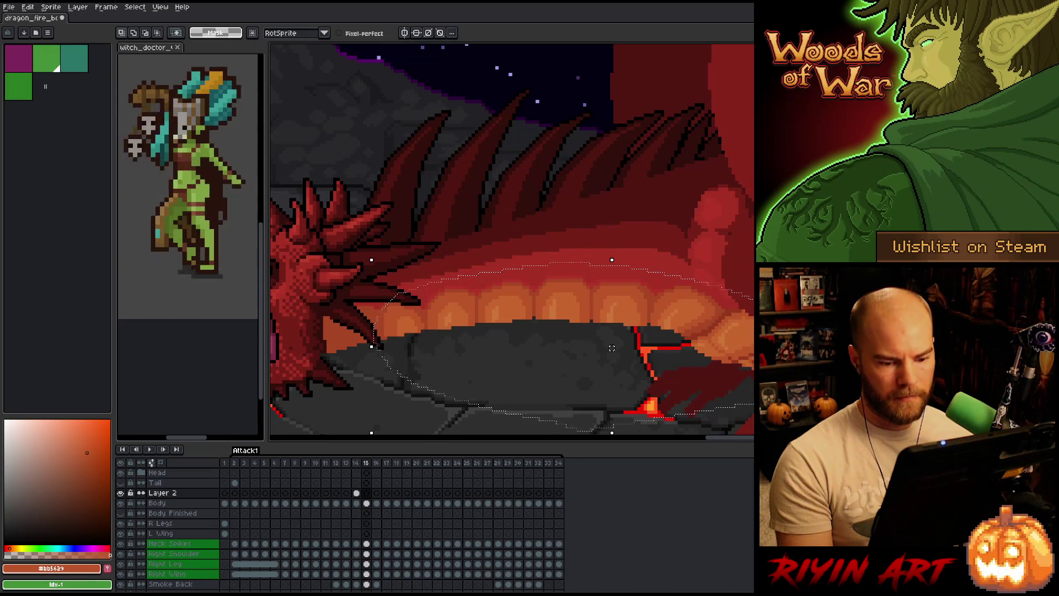
pyautogui.press(',')
pyautogui.press('.')
pyautogui.scroll(-1, 612, 348)
pyautogui.press(',')
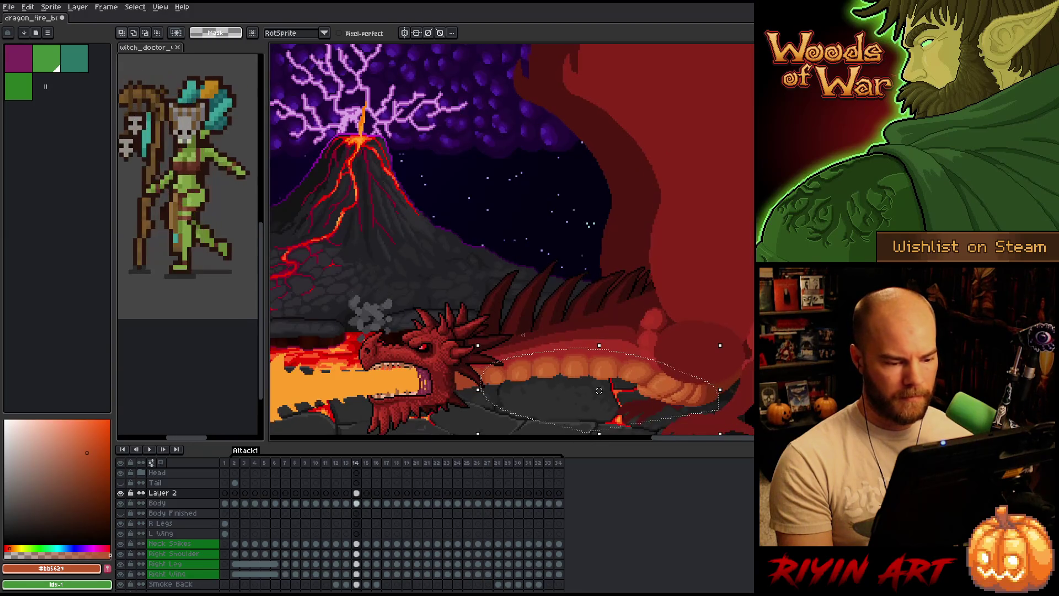
pyautogui.press('.')
pyautogui.press(',')
pyautogui.press('.')
pyautogui.press(',')
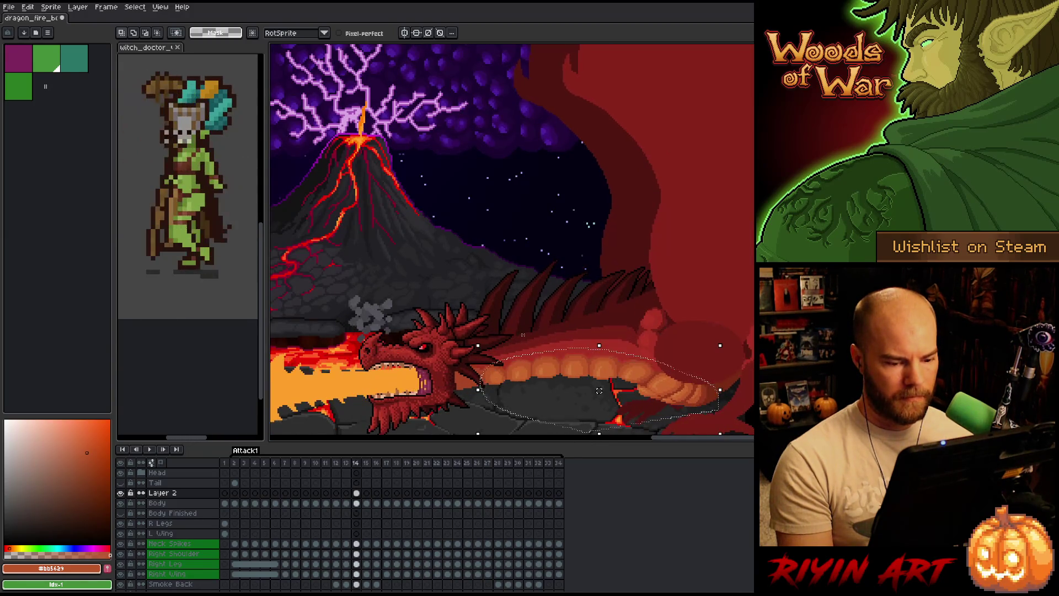
pyautogui.press('.')
pyautogui.press(',')
pyautogui.press('.')
pyautogui.press(',')
pyautogui.press('.')
pyautogui.press(',')
pyautogui.press('.')
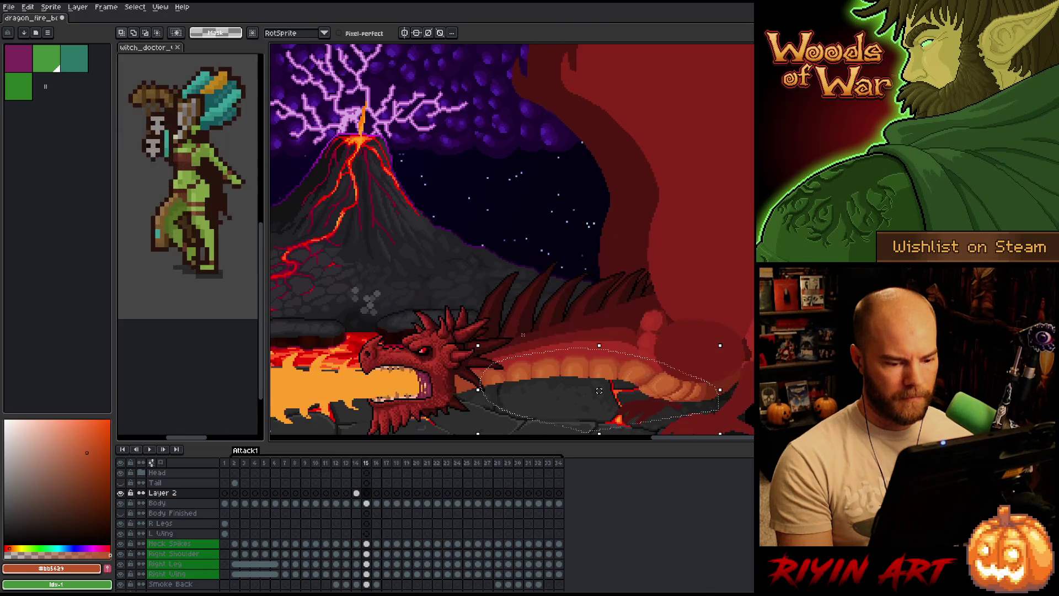
pyautogui.press(',')
pyautogui.press('.')
pyautogui.press(',')
pyautogui.press(',')
pyautogui.press('.')
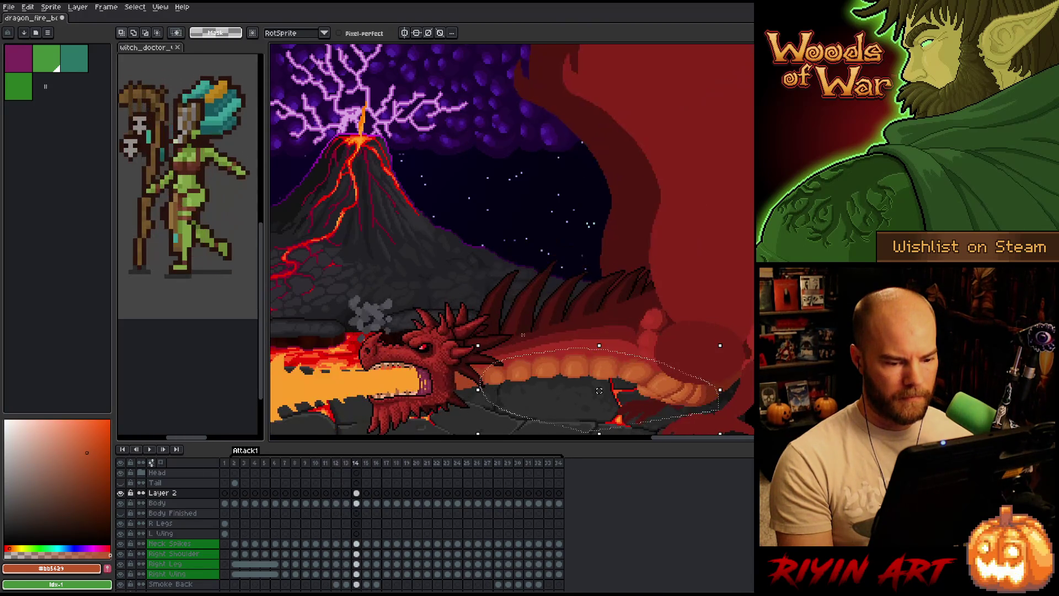
pyautogui.press('.')
pyautogui.press(',')
pyautogui.press('.')
pyautogui.press(',')
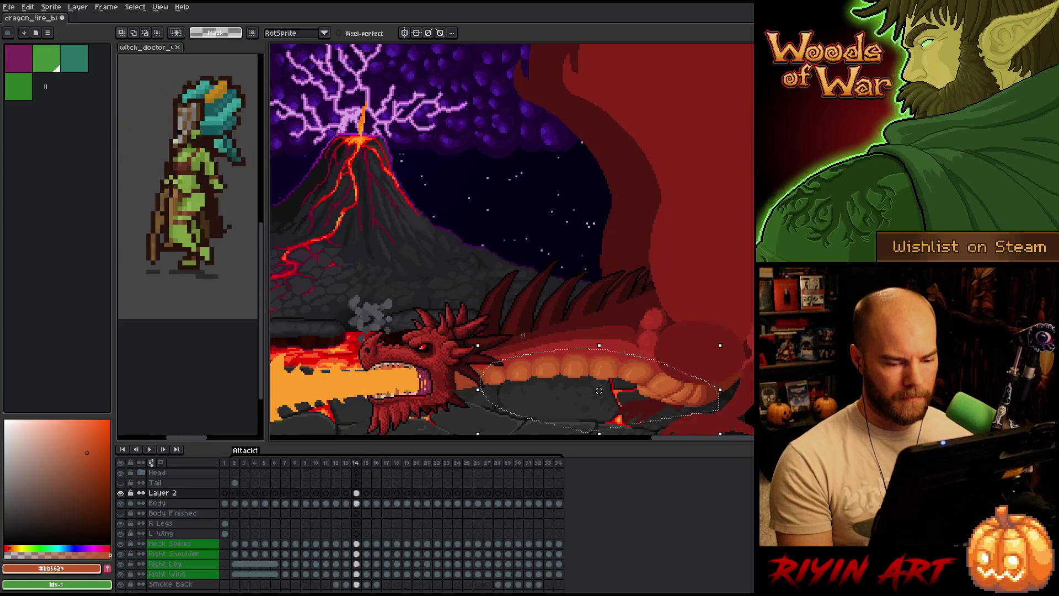
pyautogui.press('.')
pyautogui.press(',')
pyautogui.press('.')
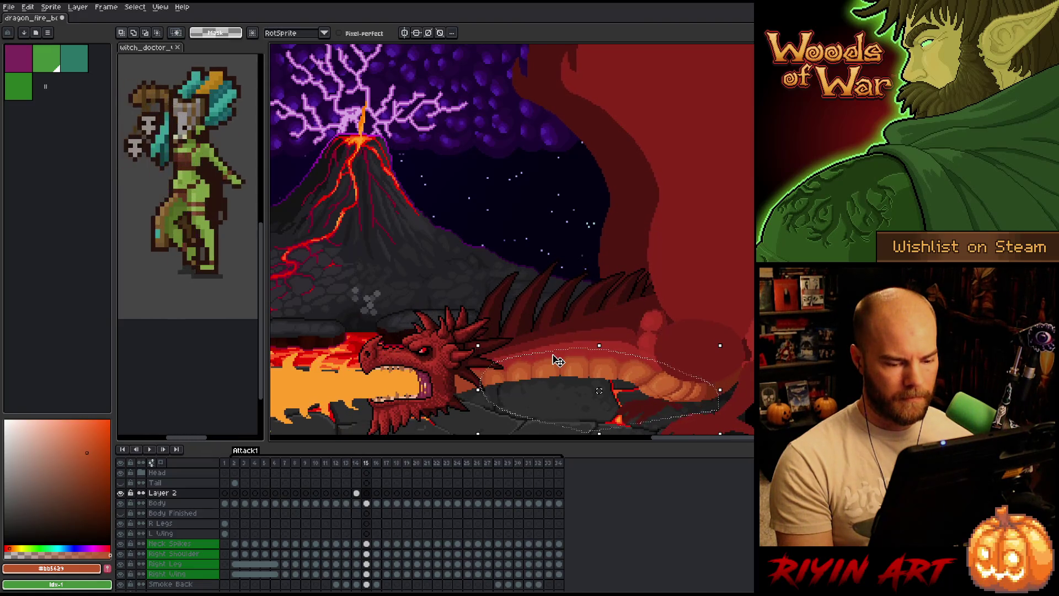
pyautogui.press(',')
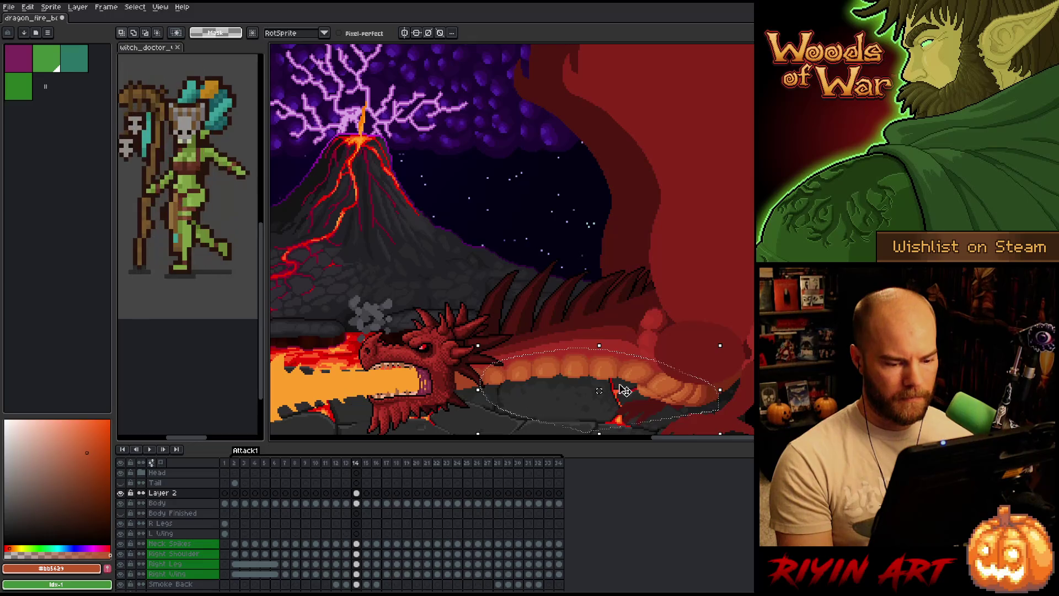
pyautogui.scroll(3, 624, 390)
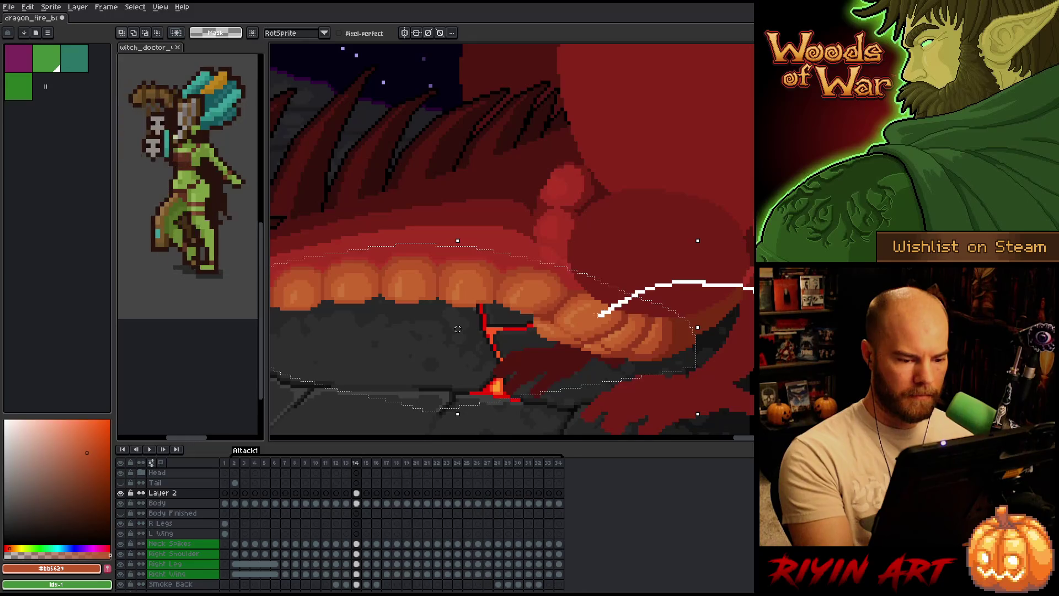
pyautogui.moveTo(557, 338); pyautogui.dragTo(674, 335)
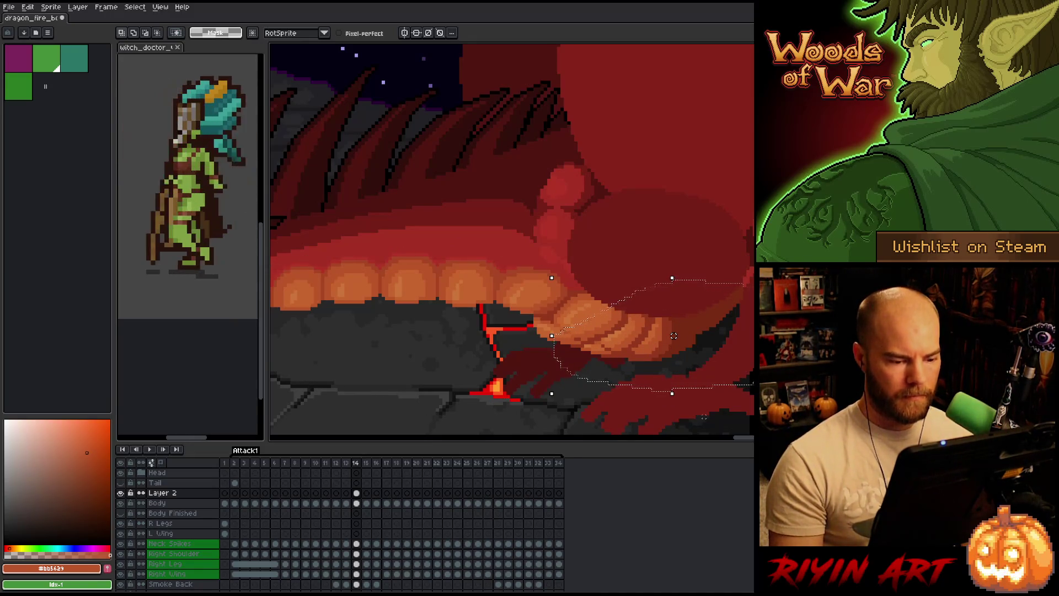
# Move the selected rear belly glow about 6 px left and commit it
pyautogui.moveTo(674, 335); pyautogui.dragTo(670, 335)
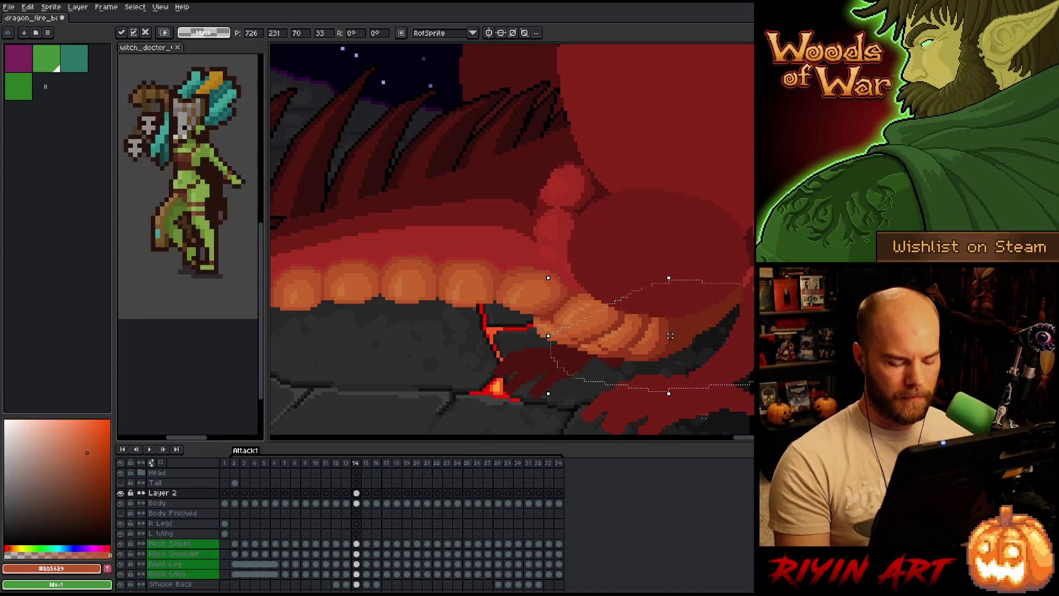
pyautogui.press('Return')
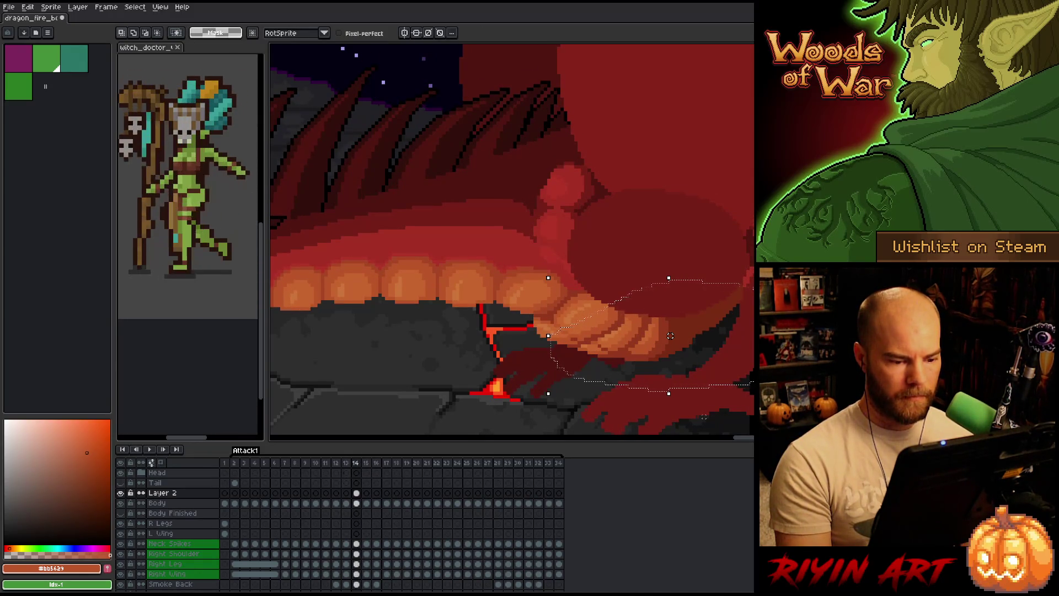
pyautogui.press('Right')
# Flip between frames 13, 14 and 15 to check the shifted belly glow
pyautogui.press('Left')
pyautogui.press('Right')
pyautogui.press('Left')
pyautogui.press('Right')
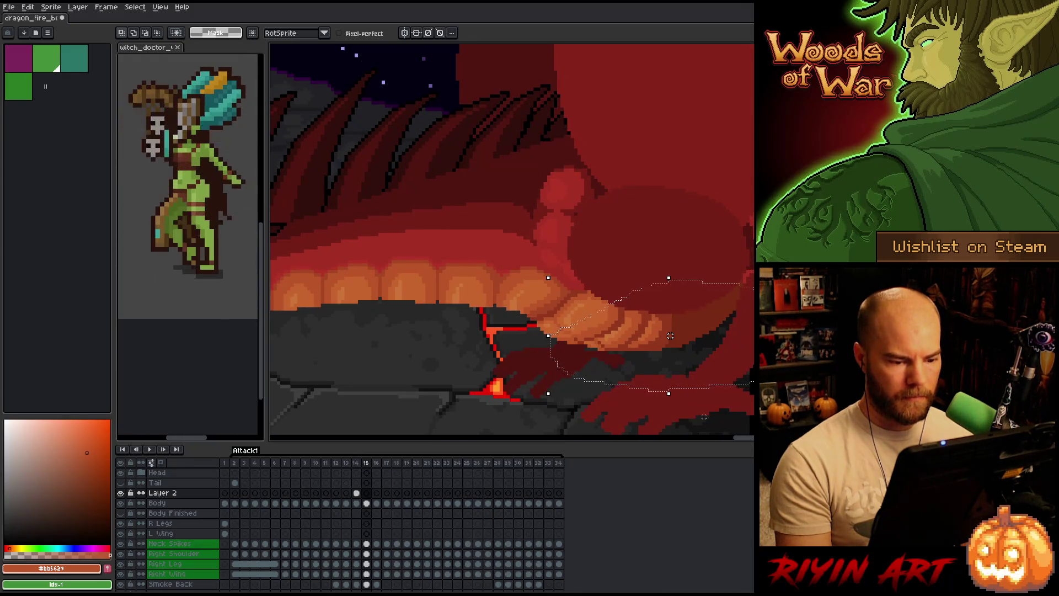
pyautogui.press('Left')
pyautogui.press('Right')
pyautogui.press('Left')
pyautogui.press('Left')
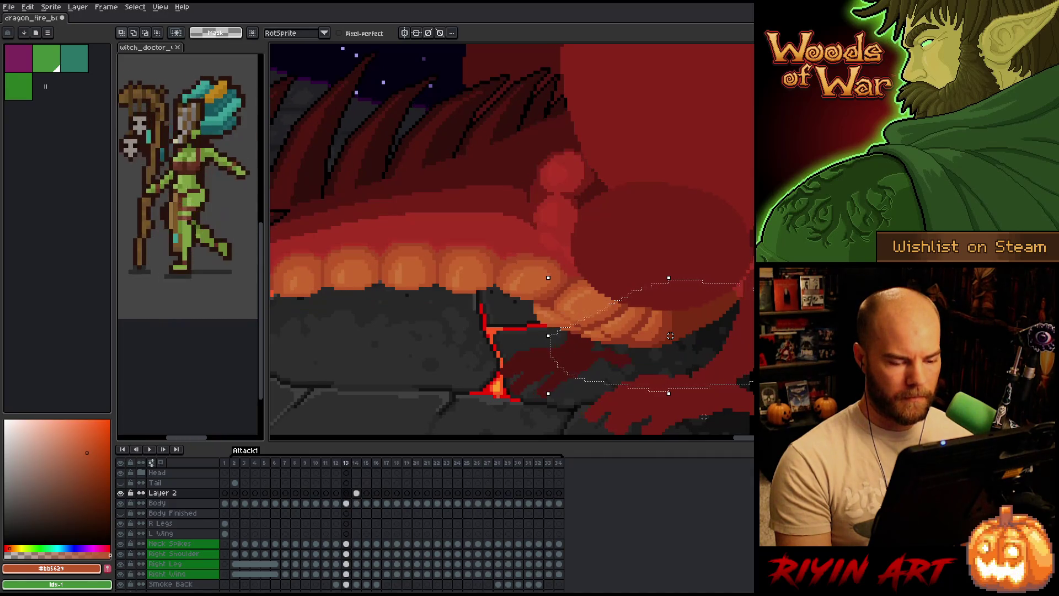
pyautogui.press('Right')
pyautogui.press('Right')
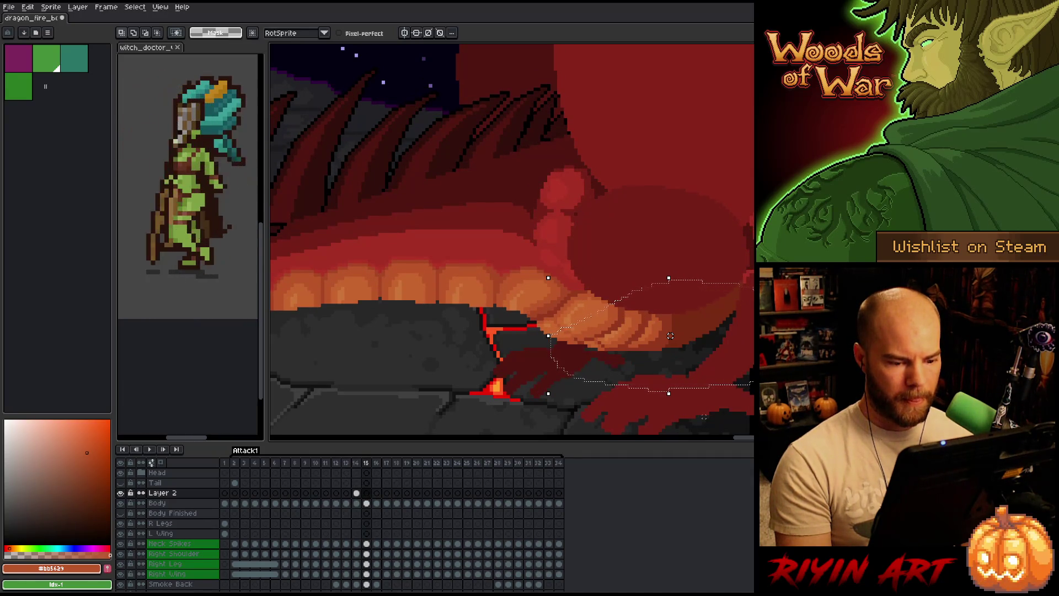
pyautogui.press('Left')
pyautogui.press('Right')
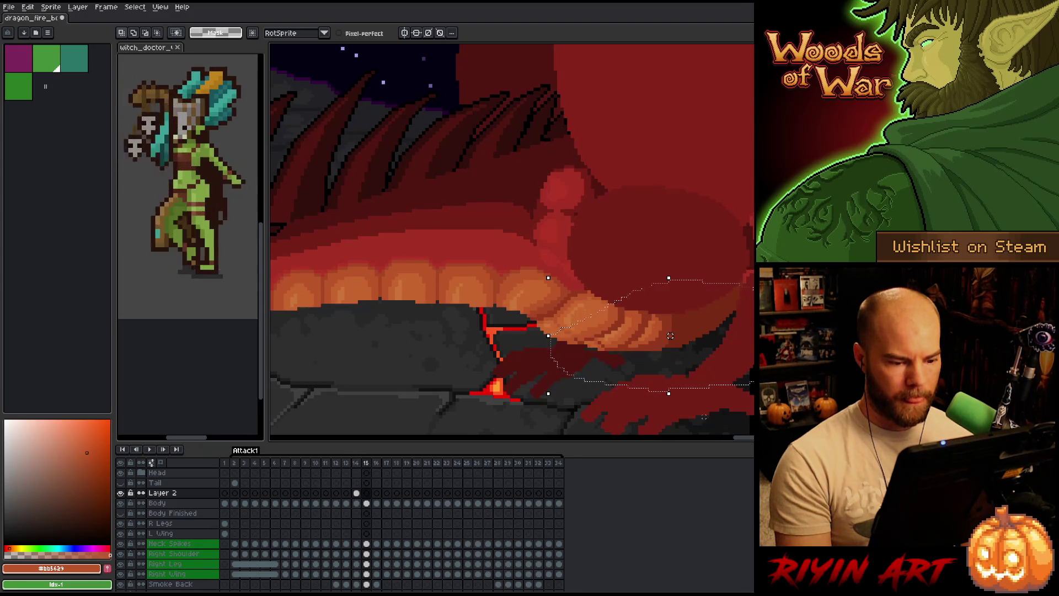
pyautogui.press('Left')
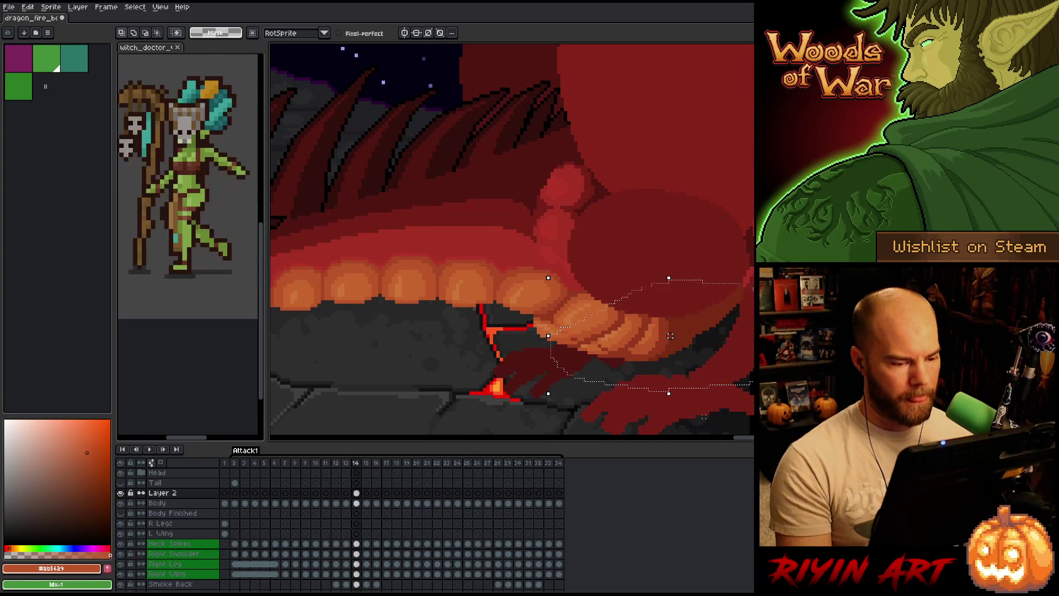
pyautogui.moveTo(422, 354); pyautogui.dragTo(432, 352)
# Select Layer 2's cels on frames 14 and 15
pyautogui.scroll(-1, 433, 352)
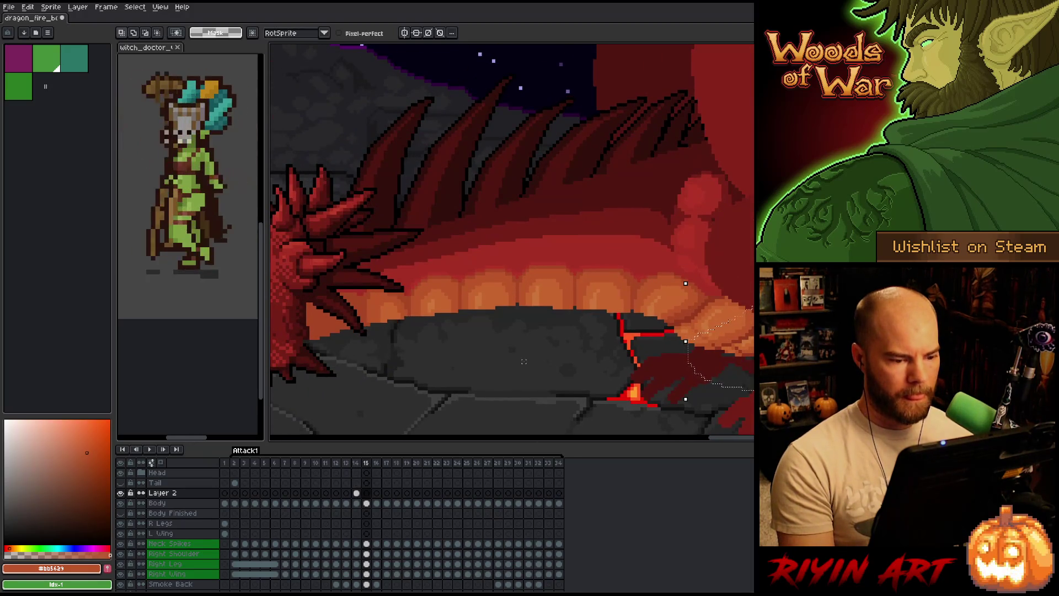
pyautogui.scroll(-1, 664, 350)
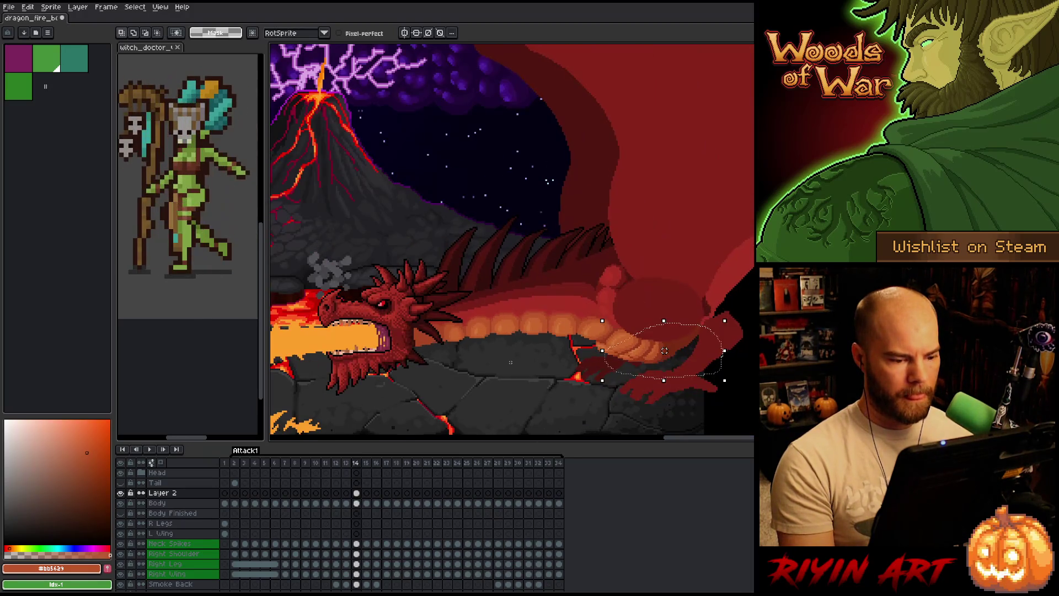
pyautogui.click(357, 493)
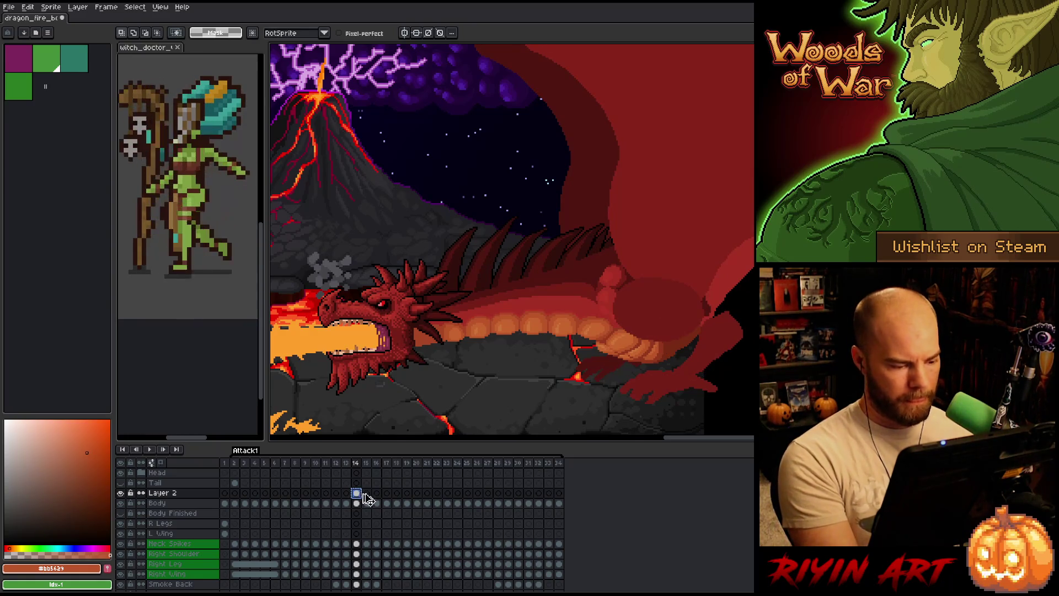
pyautogui.click(367, 494)
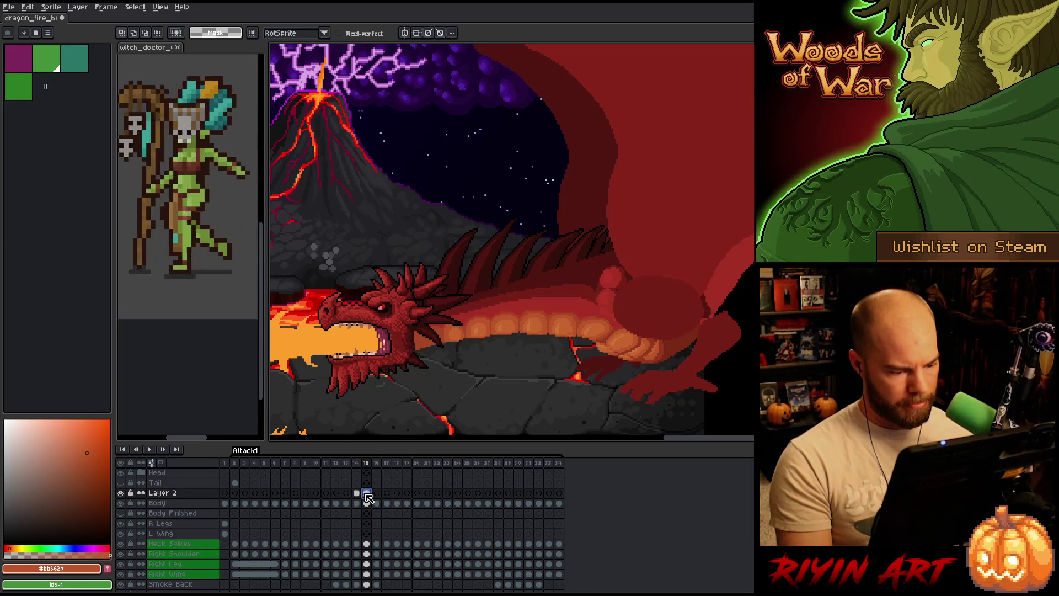
# Hide Layer 2 and flip between frames 14 and 15 to see the glow difference
pyautogui.click(121, 493)
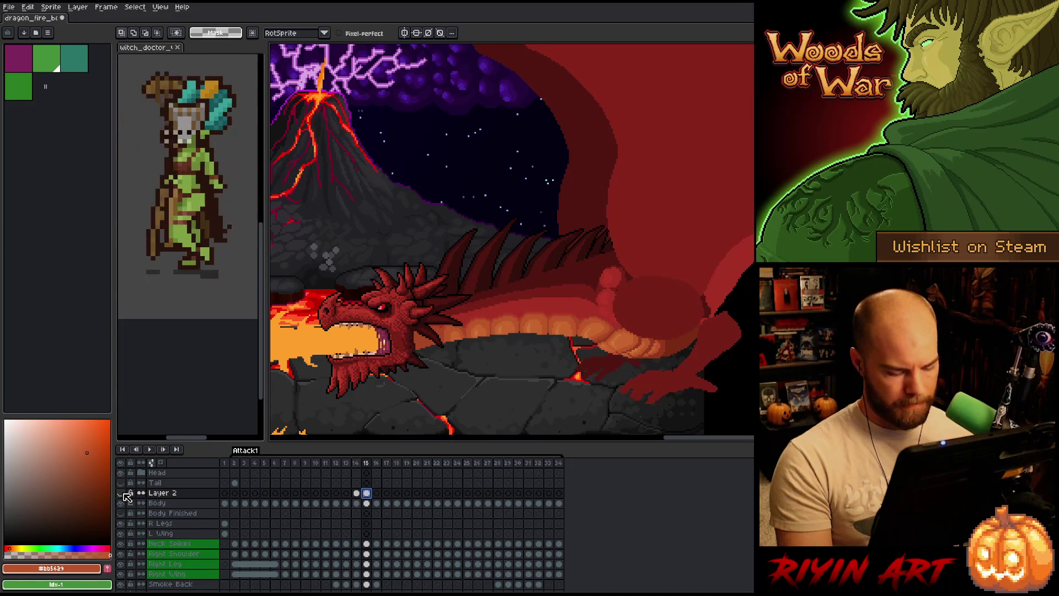
pyautogui.press('Left')
pyautogui.press('Right')
pyautogui.press('Left')
pyautogui.press('Right')
pyautogui.press('Left')
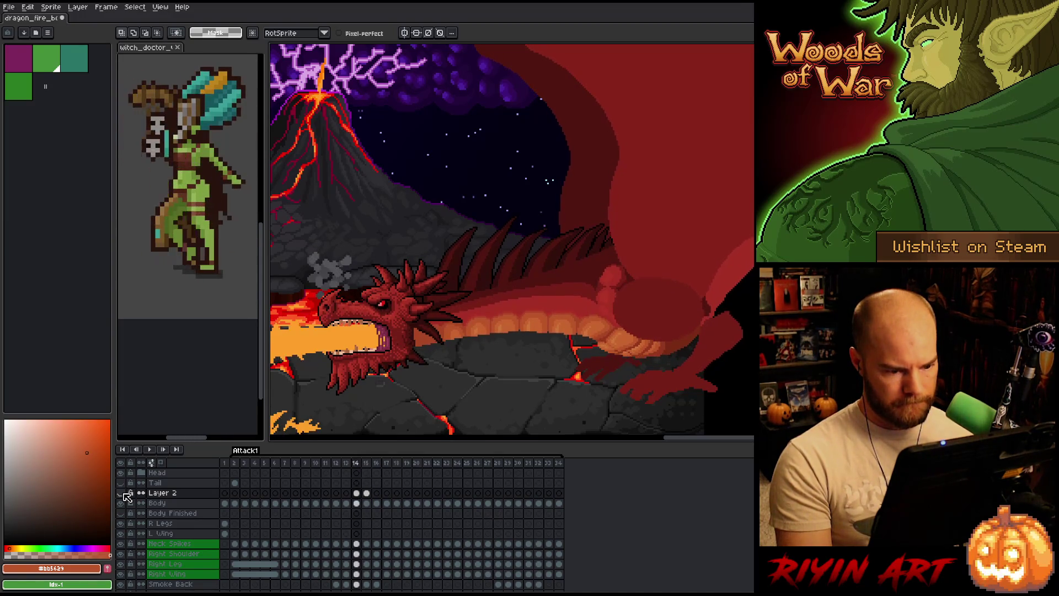
pyautogui.press('Right')
# Show Layer 2 again, compare frames 14 and 15, then reselect the belly with Ctrl+Shift+D
pyautogui.click(121, 493)
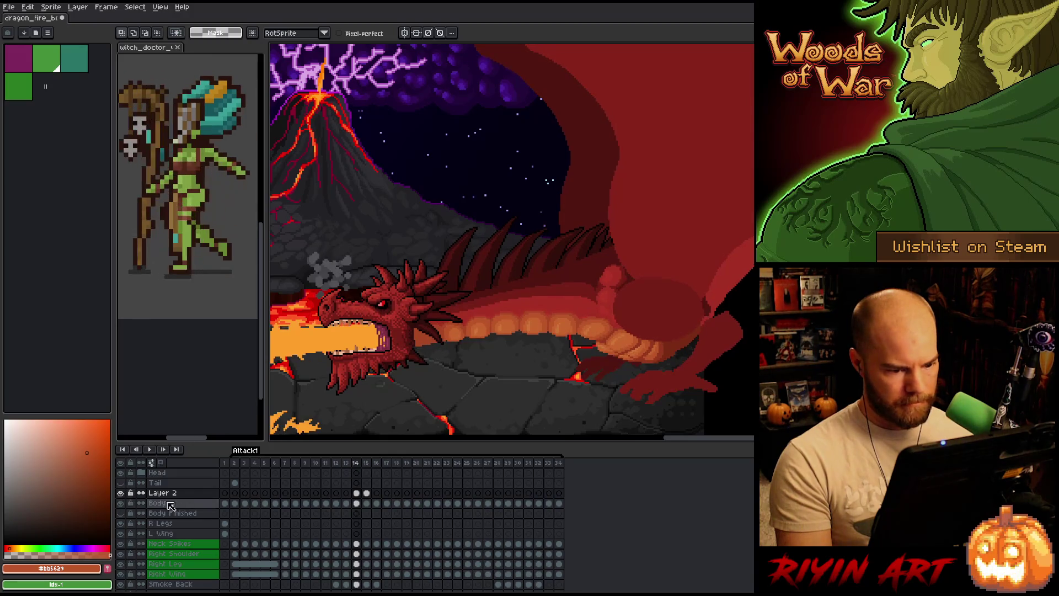
pyautogui.press('Left')
pyautogui.press('Right')
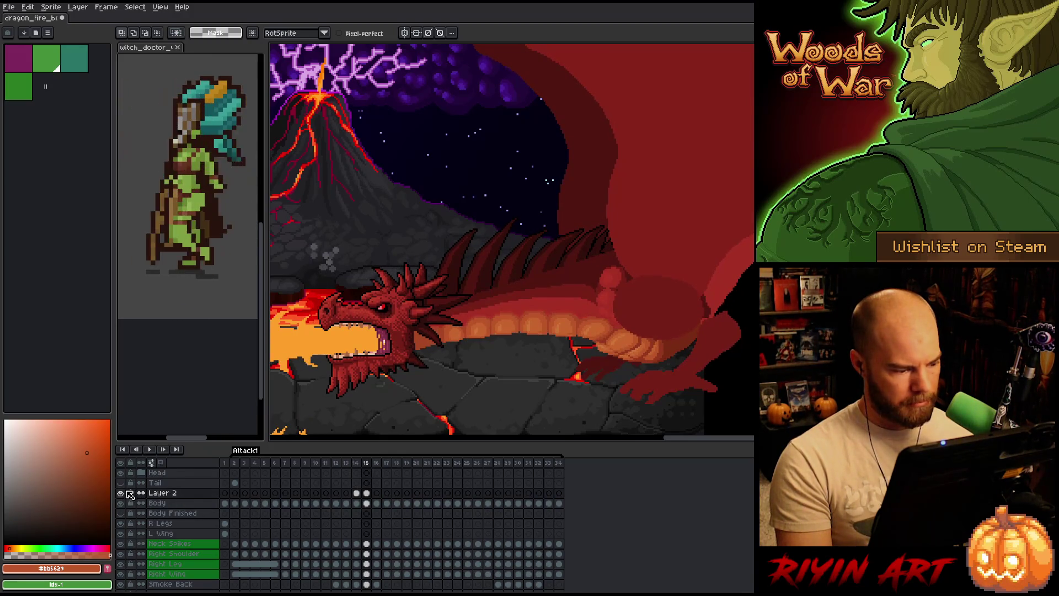
pyautogui.press('Left')
pyautogui.press('Right')
pyautogui.press('Left')
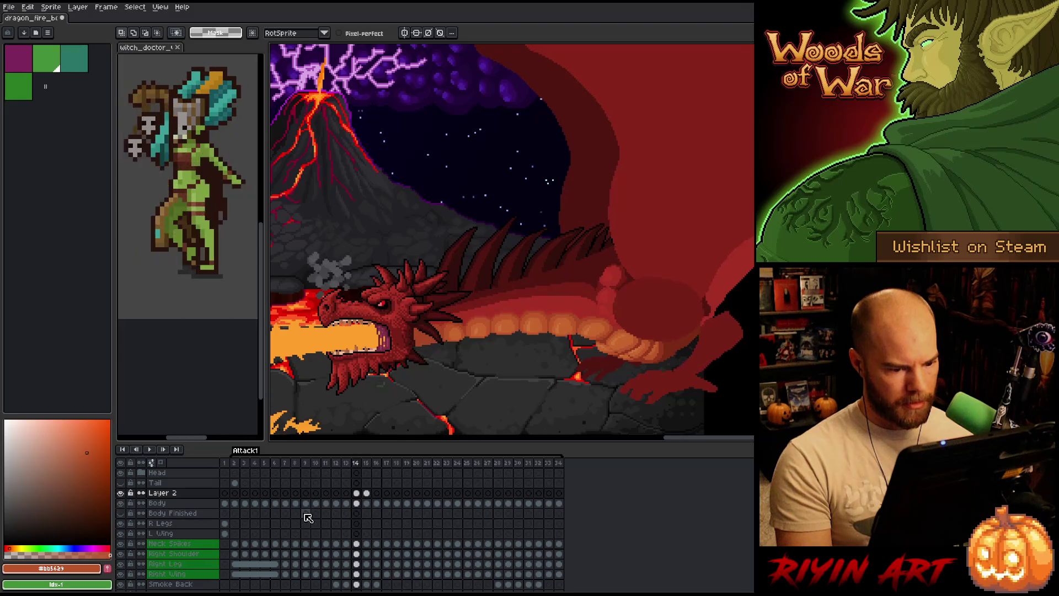
pyautogui.press('Right')
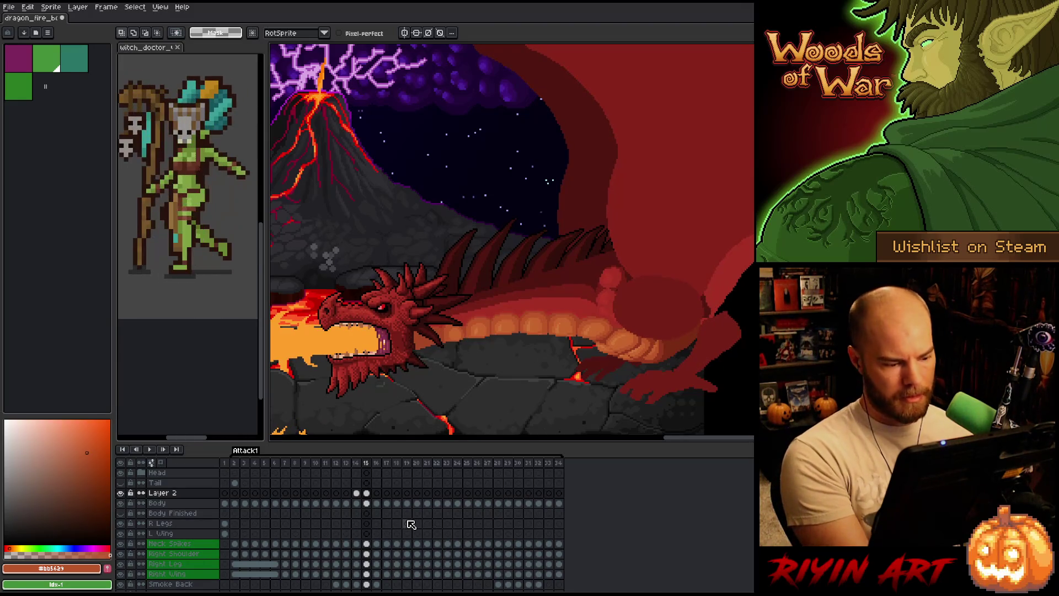
pyautogui.hotkey('ctrl', 'shift', 'd')
pyautogui.press('Left')
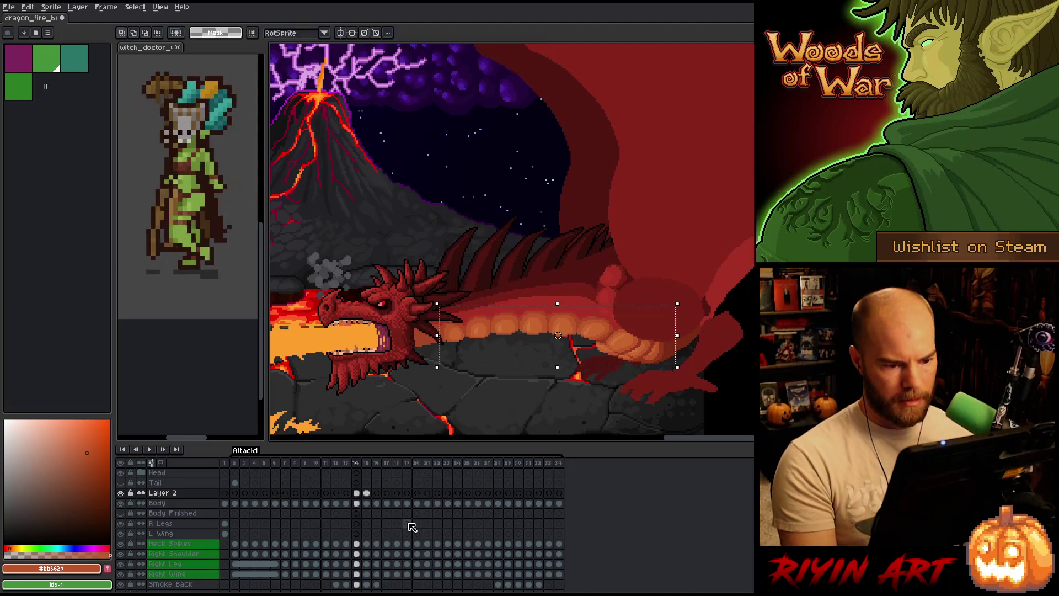
# Toggle repeatedly between frames 14 and 15 to compare the belly, ending on frame 15
pyautogui.press('Right')
pyautogui.press('Left')
pyautogui.press('Right')
pyautogui.press('Left')
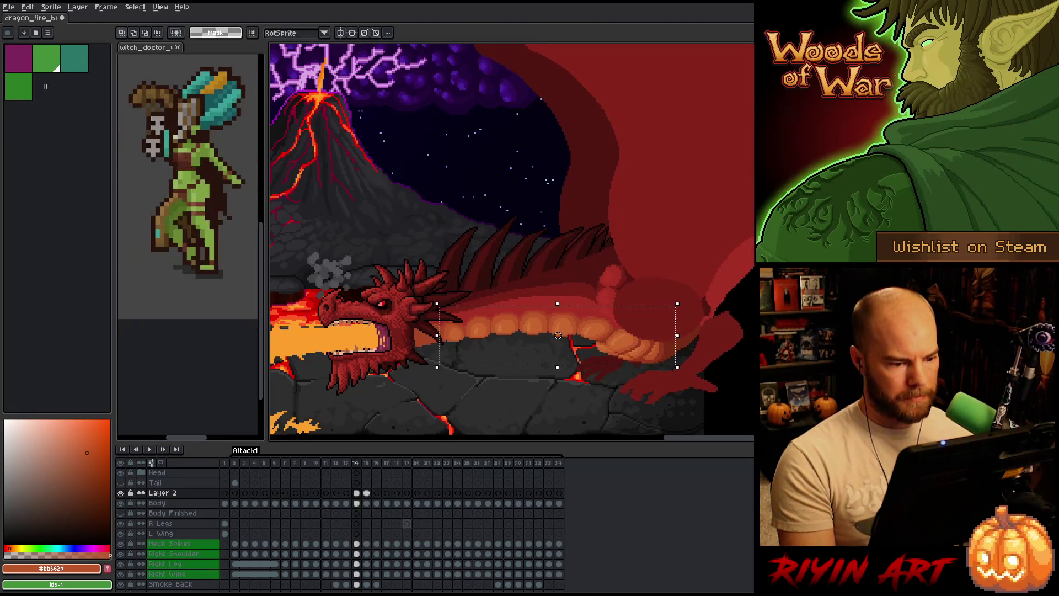
pyautogui.press('Right')
pyautogui.press('Left')
pyautogui.press('Right')
pyautogui.press('Left')
pyautogui.press('Right')
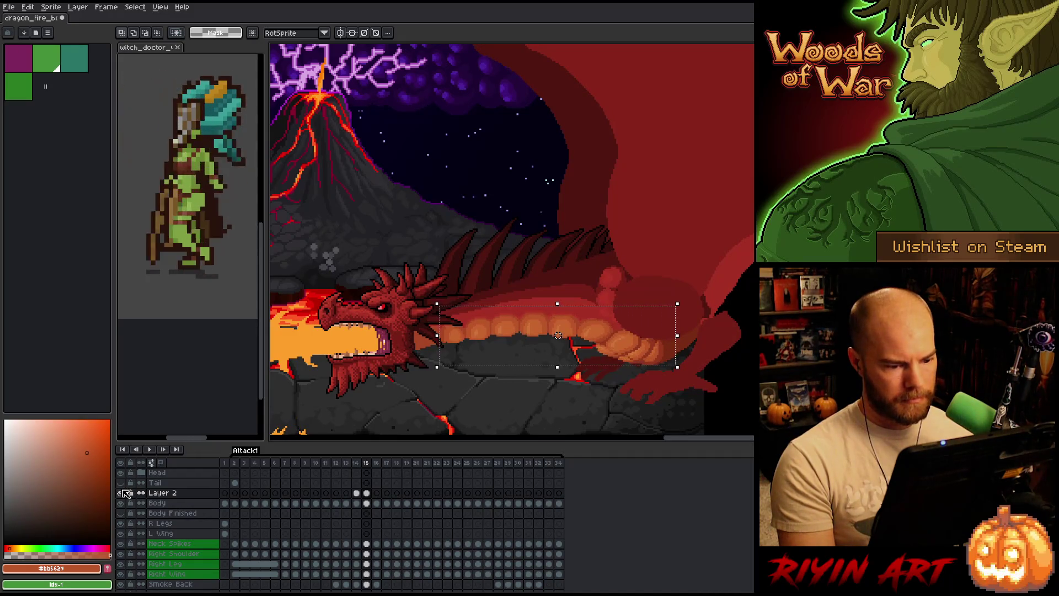
pyautogui.press('Left')
pyautogui.press('Right')
pyautogui.press('Left')
pyautogui.press('Right')
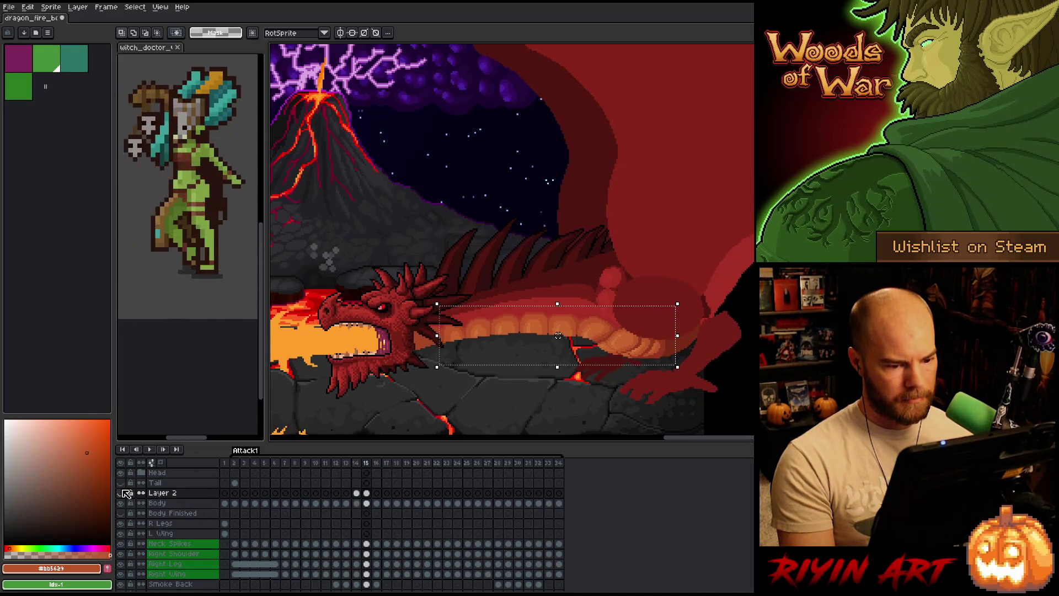
pyautogui.press('Left')
pyautogui.press('Right')
pyautogui.press('Left')
pyautogui.press('Right')
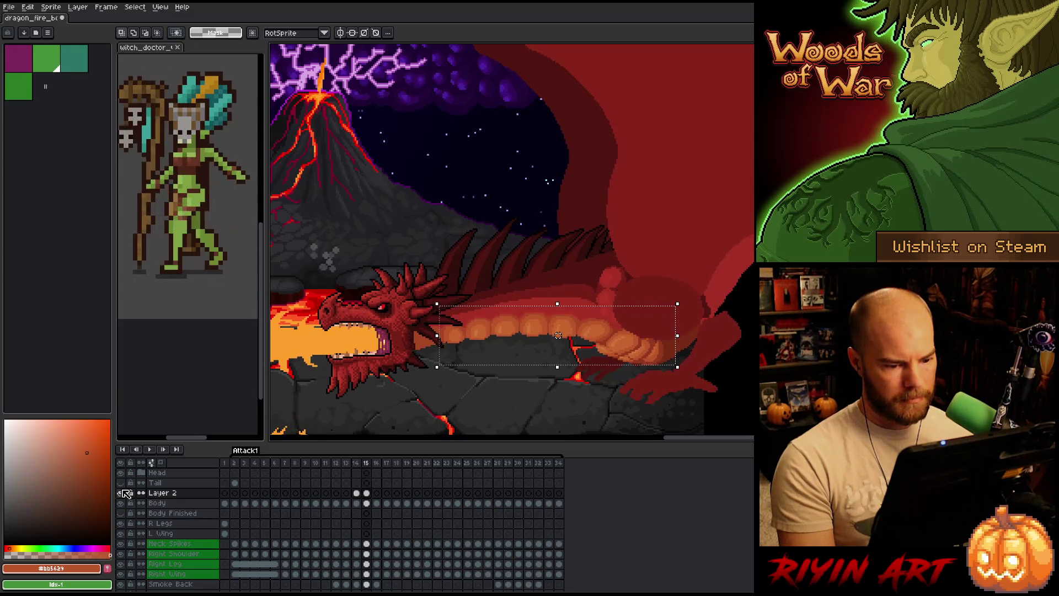
pyautogui.press('Left')
pyautogui.press('Right')
pyautogui.press('Left')
pyautogui.press('Right')
pyautogui.scroll(1, 690, 370)
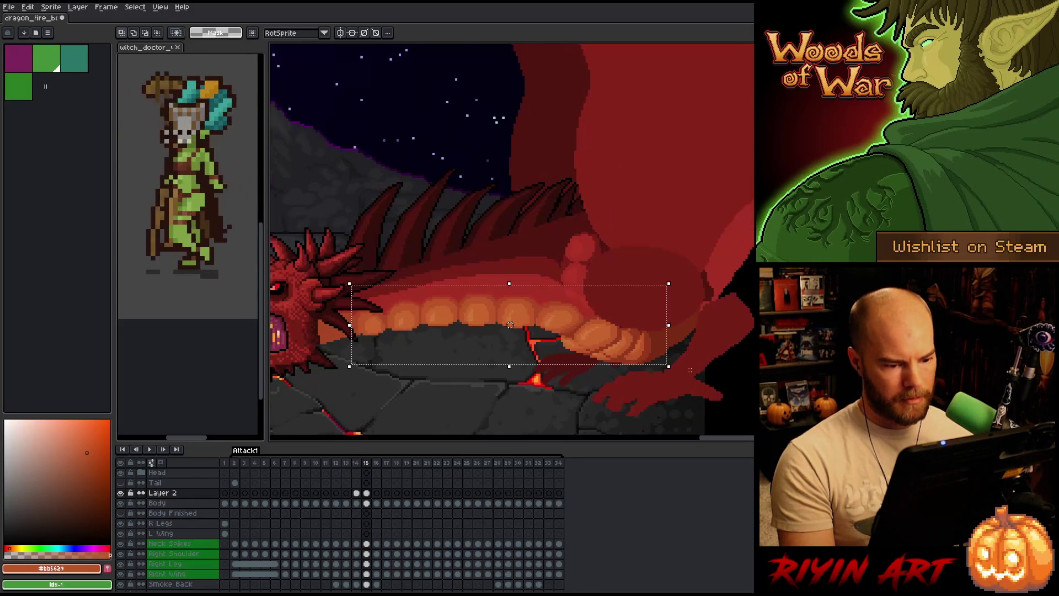
# Lasso the rear belly and hind leg, transform and commit it, then check frames 14 to 16
pyautogui.press('b')
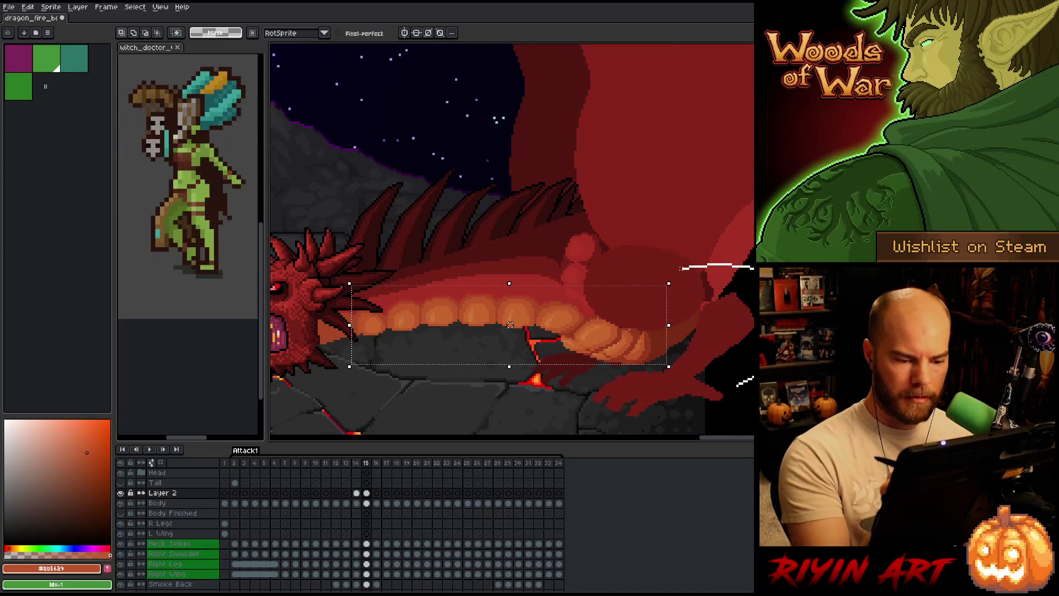
pyautogui.moveTo(754, 267); pyautogui.dragTo(586, 316)
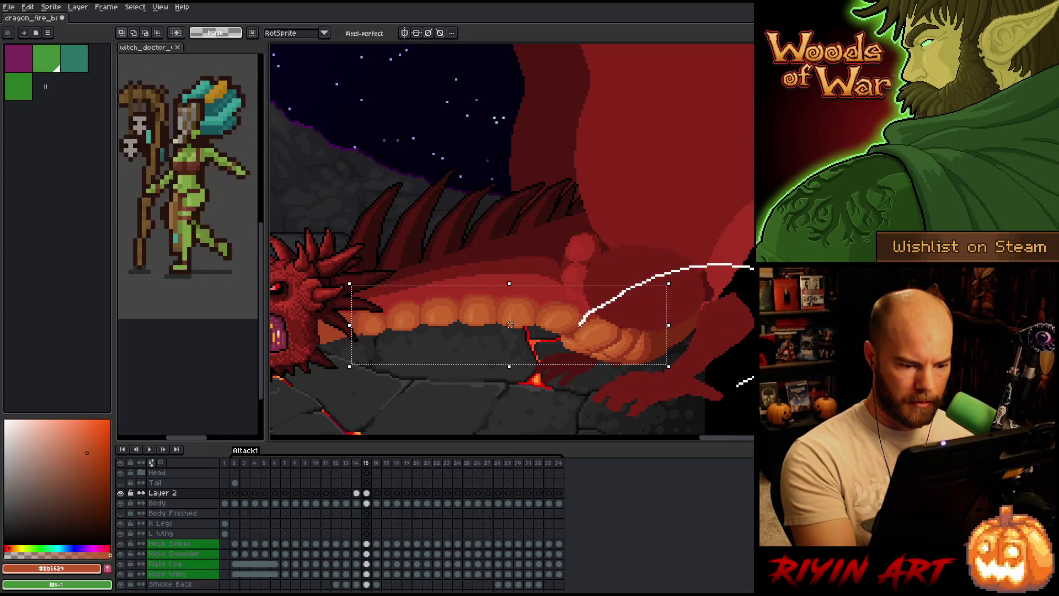
pyautogui.moveTo(510, 324); pyautogui.dragTo(686, 336)
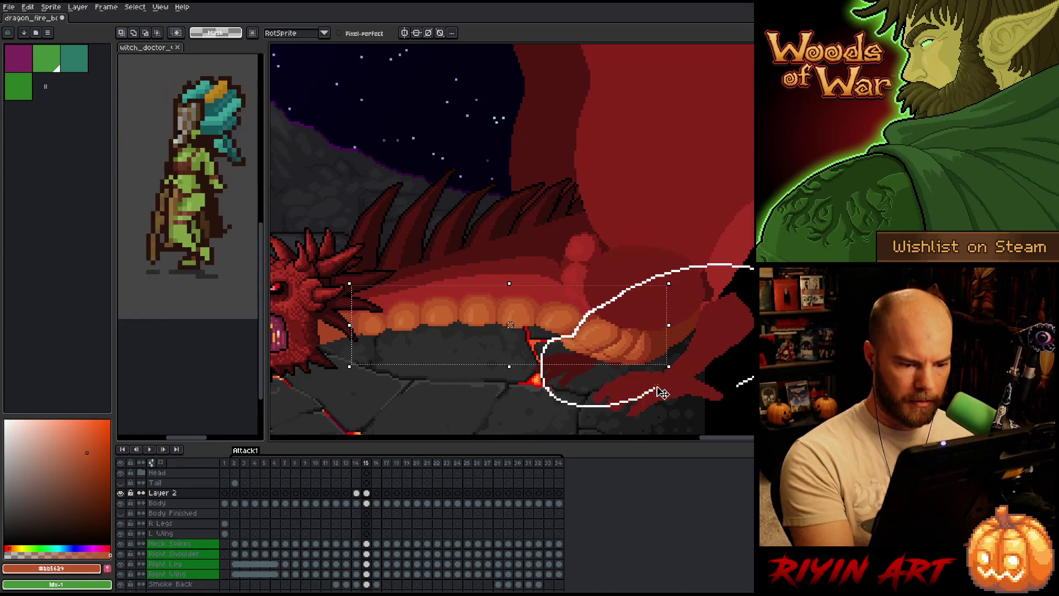
pyautogui.moveTo(616, 319)
pyautogui.mouseDown()
pyautogui.moveTo(625, 325)
pyautogui.moveTo(610, 398)
pyautogui.moveTo(563, 423)
pyautogui.mouseUp()
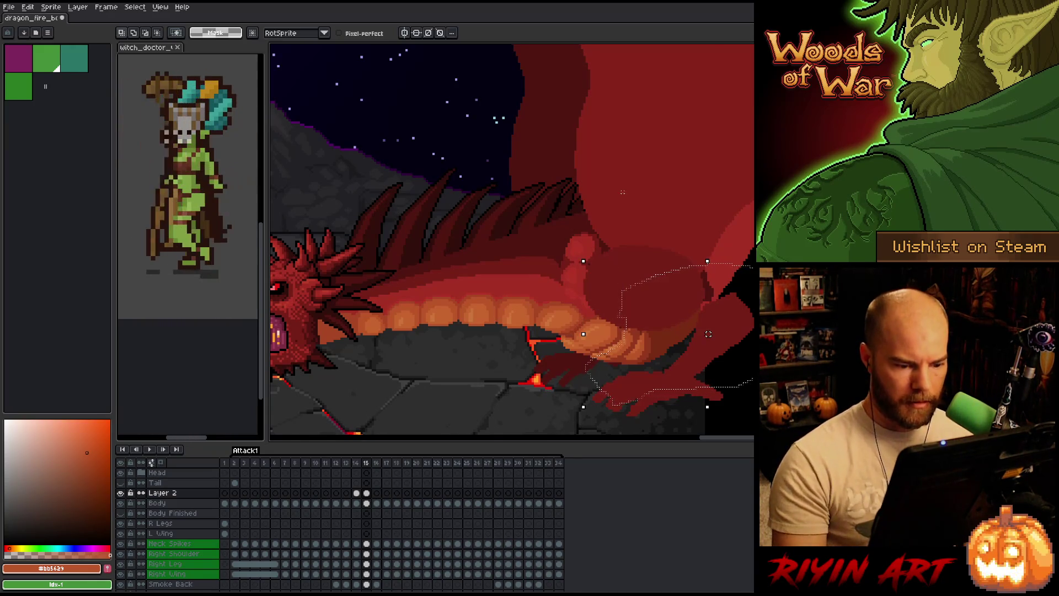
pyautogui.hotkey('ctrl', 't')
pyautogui.press('Return')
pyautogui.press('Left')
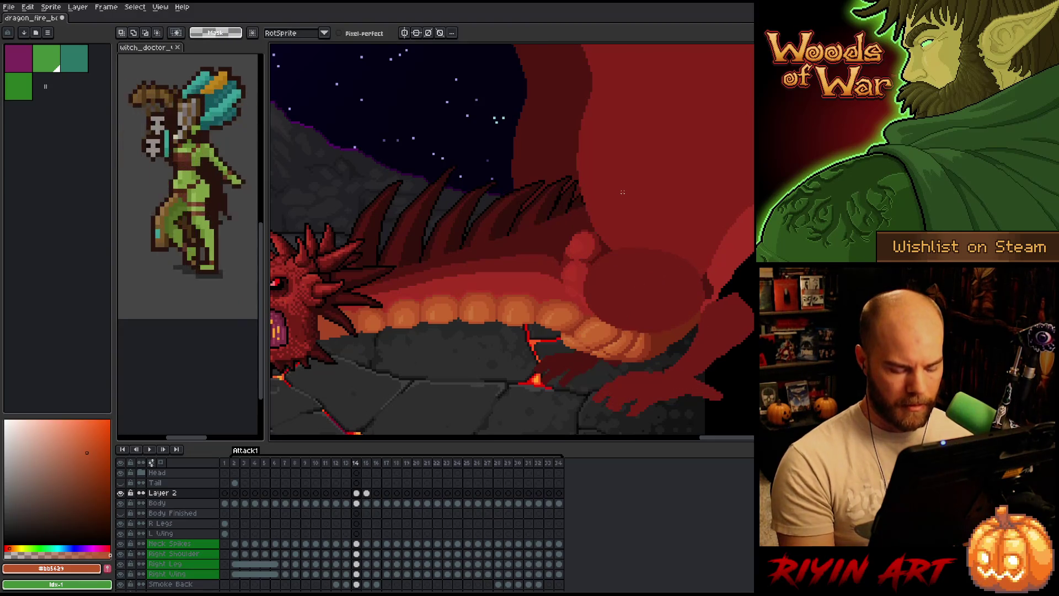
pyautogui.press('Right')
pyautogui.press('Right')
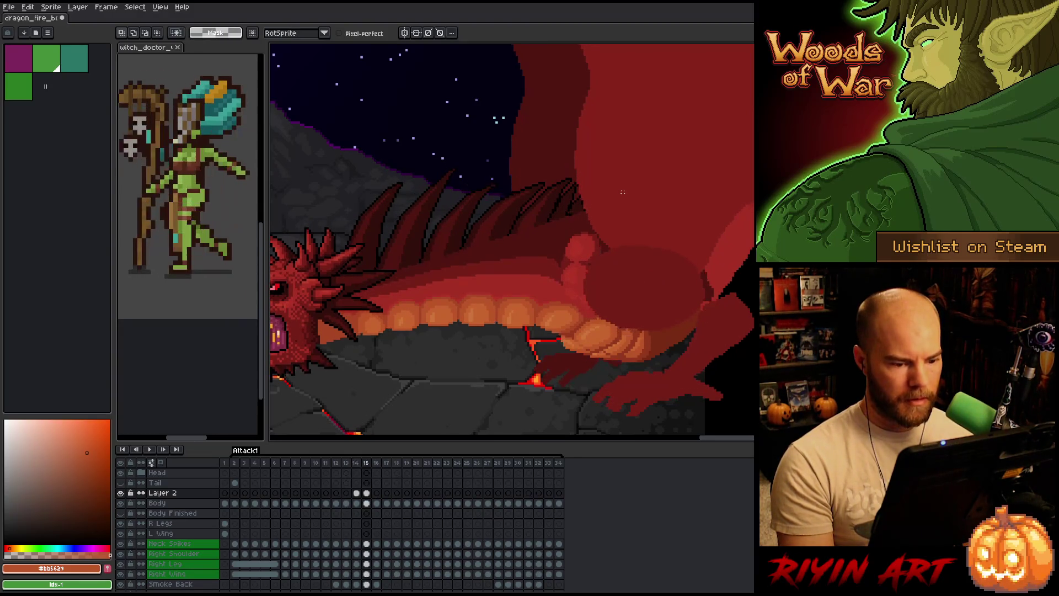
pyautogui.press('Left')
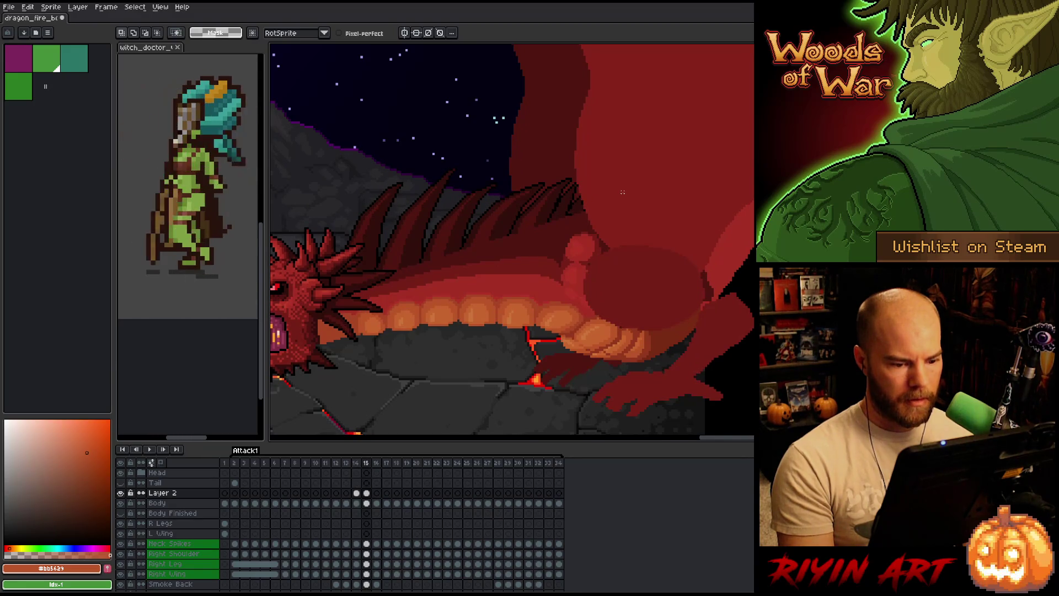
# Outline the belly tip near the tail, then deselect
pyautogui.press('b')
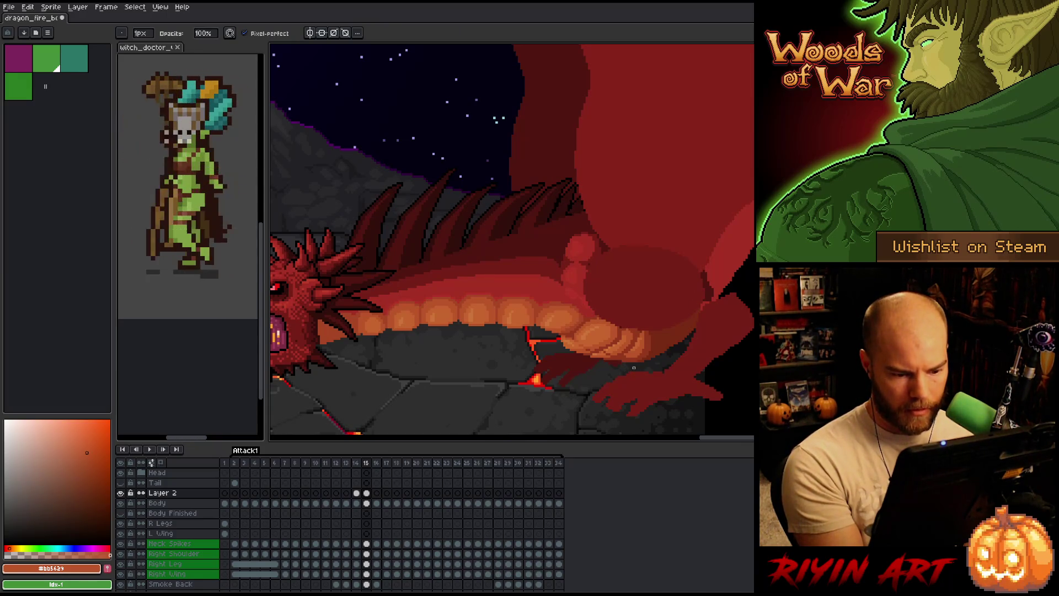
pyautogui.press('q')
pyautogui.moveTo(625, 373); pyautogui.dragTo(684, 335)
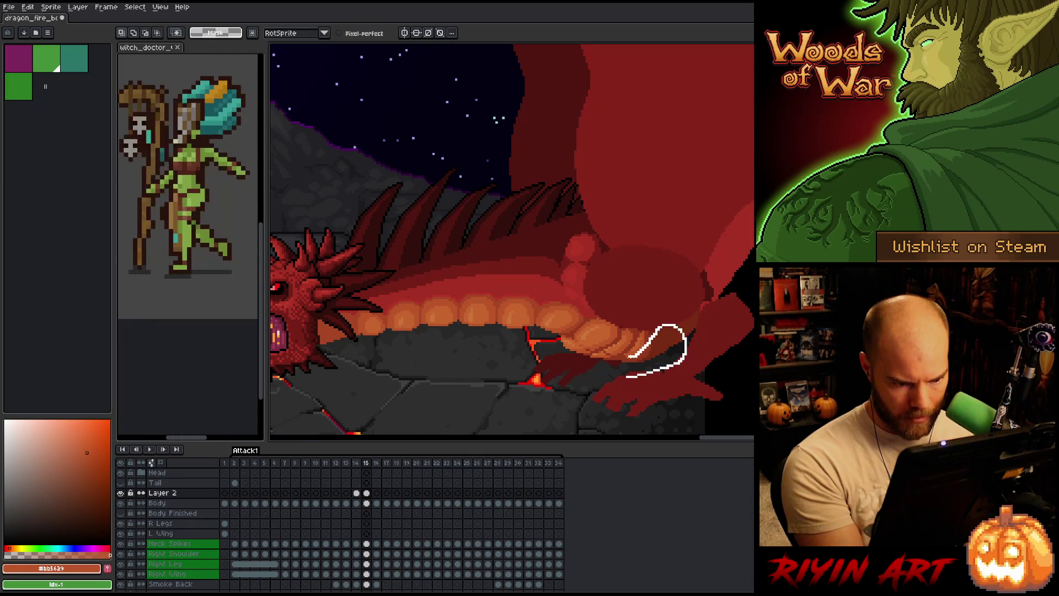
pyautogui.moveTo(613, 375); pyautogui.dragTo(613, 376)
pyautogui.hotkey('ctrl', 'd')
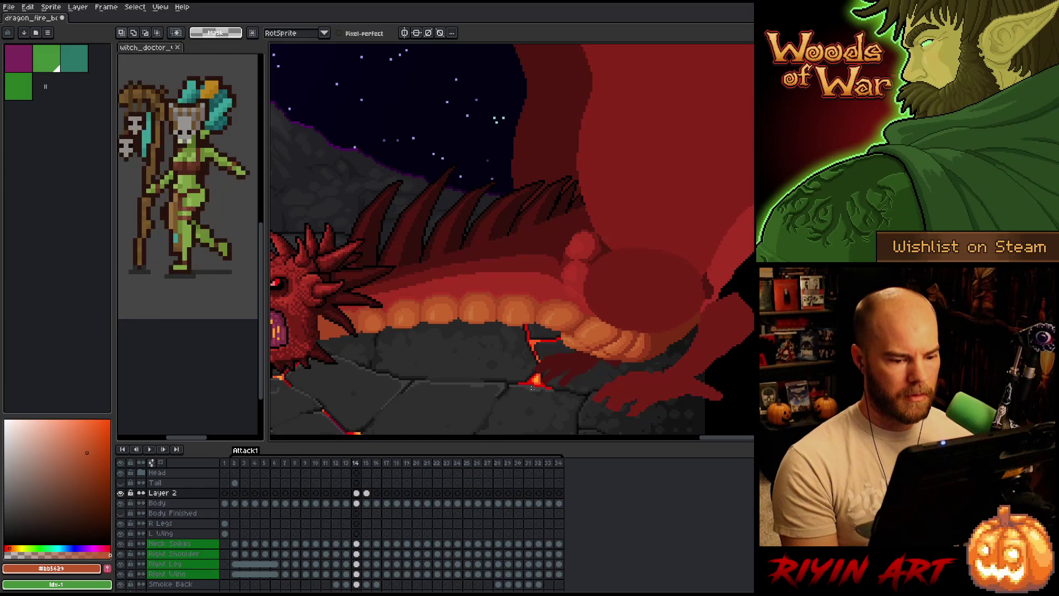
# Sample the dark red #772a12 from the dragon's belly with the eyedropper
pyautogui.scroll(1, 535, 379)
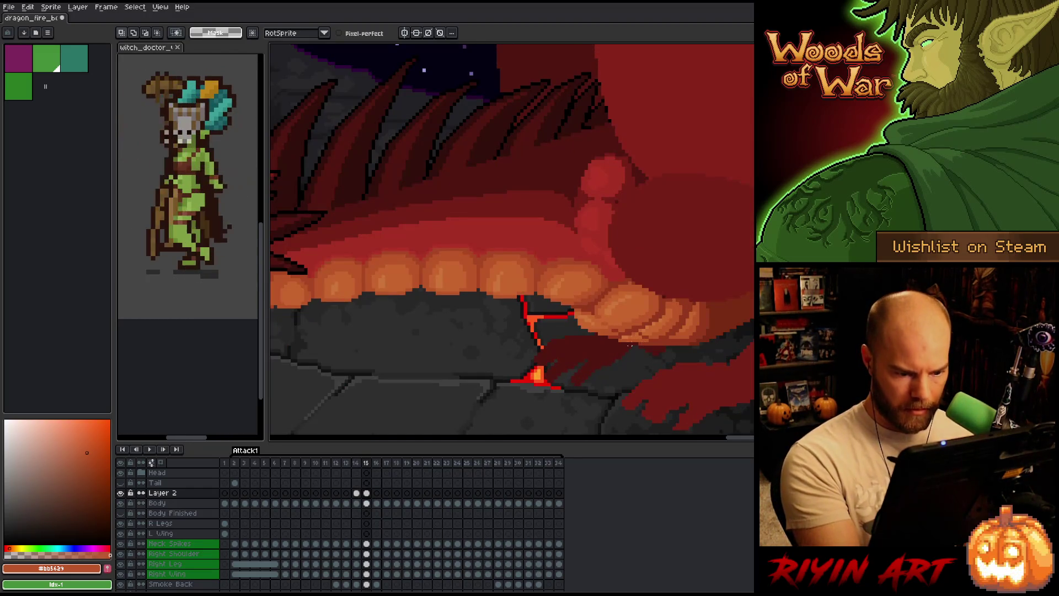
pyautogui.press('i')
pyautogui.press('b')
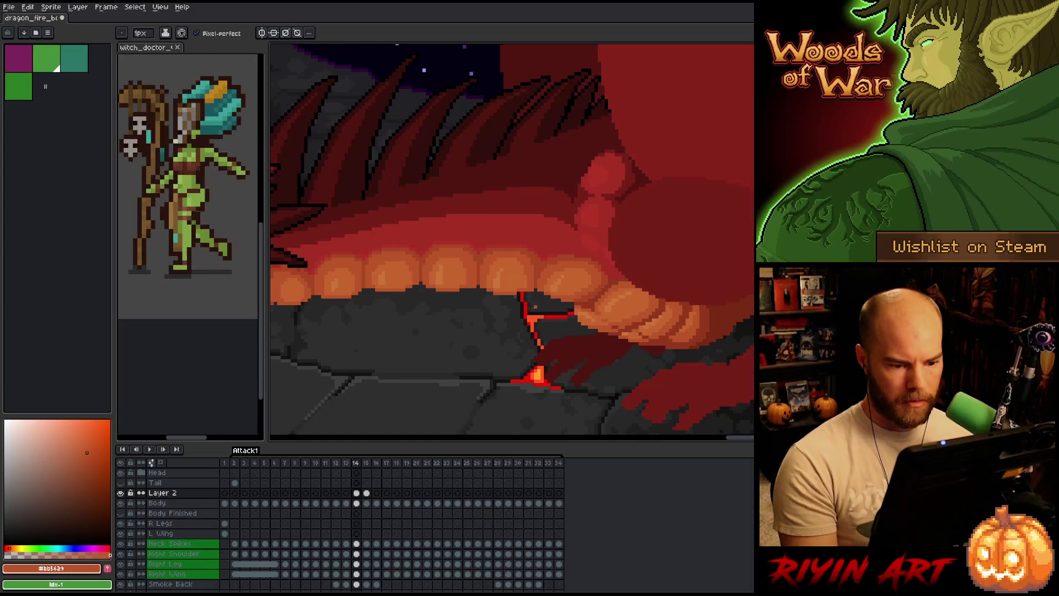
pyautogui.scroll(-4, 504, 341)
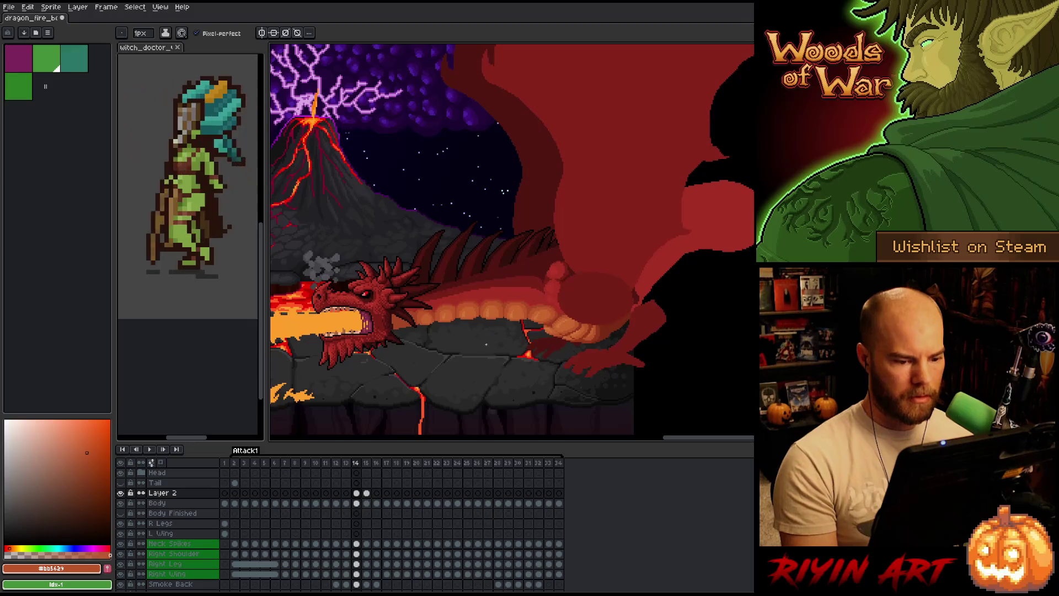
pyautogui.scroll(4, 594, 332)
pyautogui.scroll(1, 595, 332)
pyautogui.keyDown('alt'); pyautogui.click(656, 335); pyautogui.keyUp('alt')
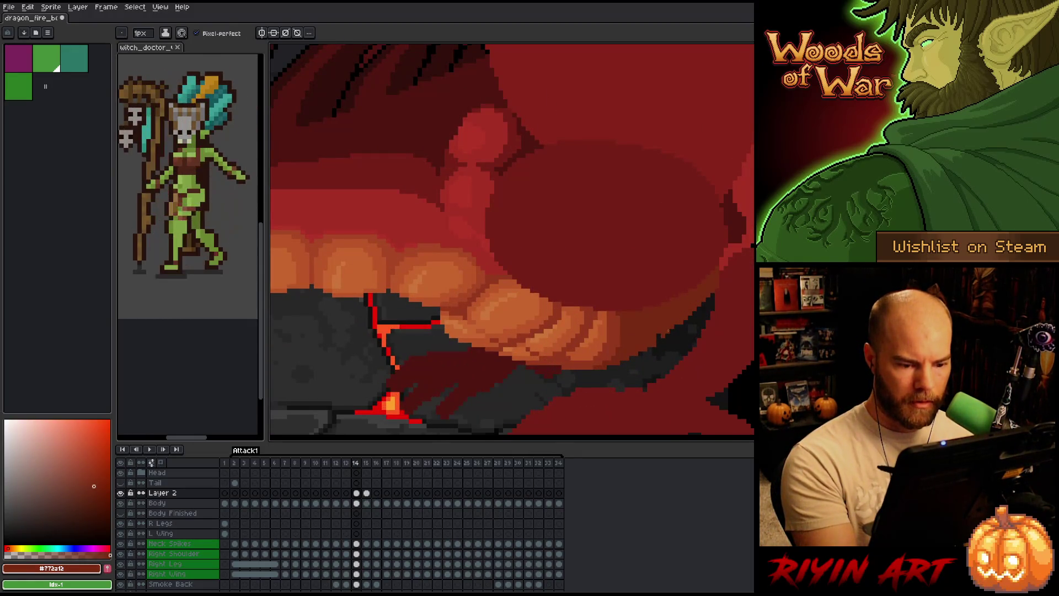
# Choose orange-red #a74624 as the drawing colour, then go to frame 15 and solo Layer 2
pyautogui.press('b')
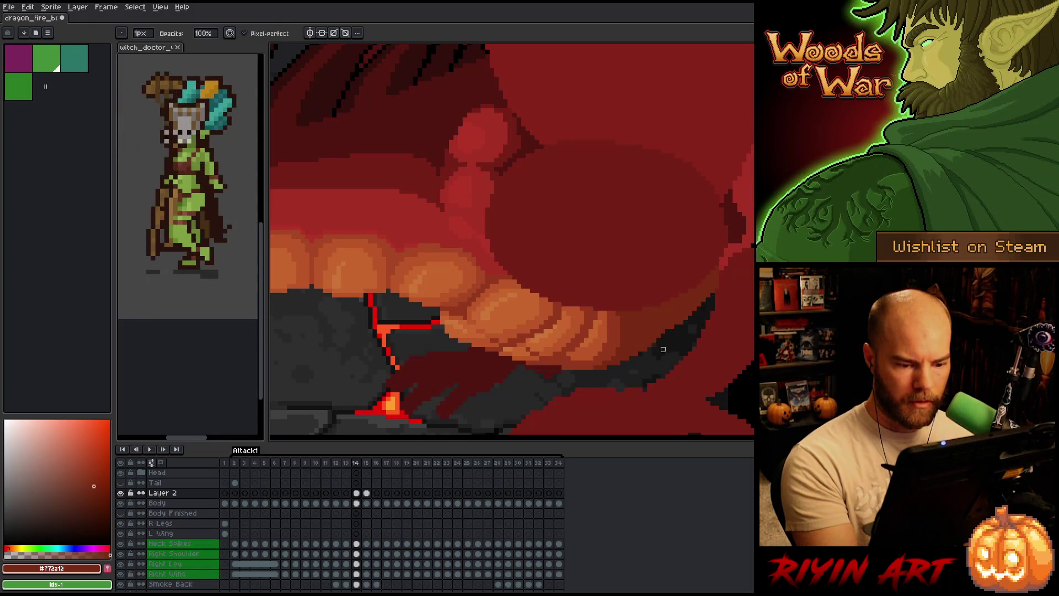
pyautogui.press('e')
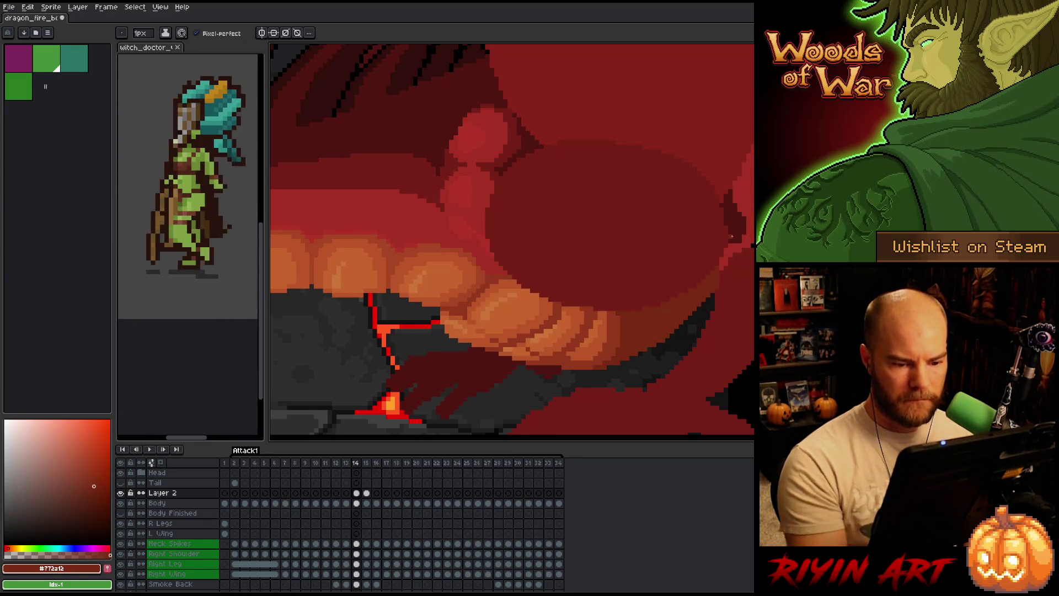
pyautogui.scroll(-3, 623, 218)
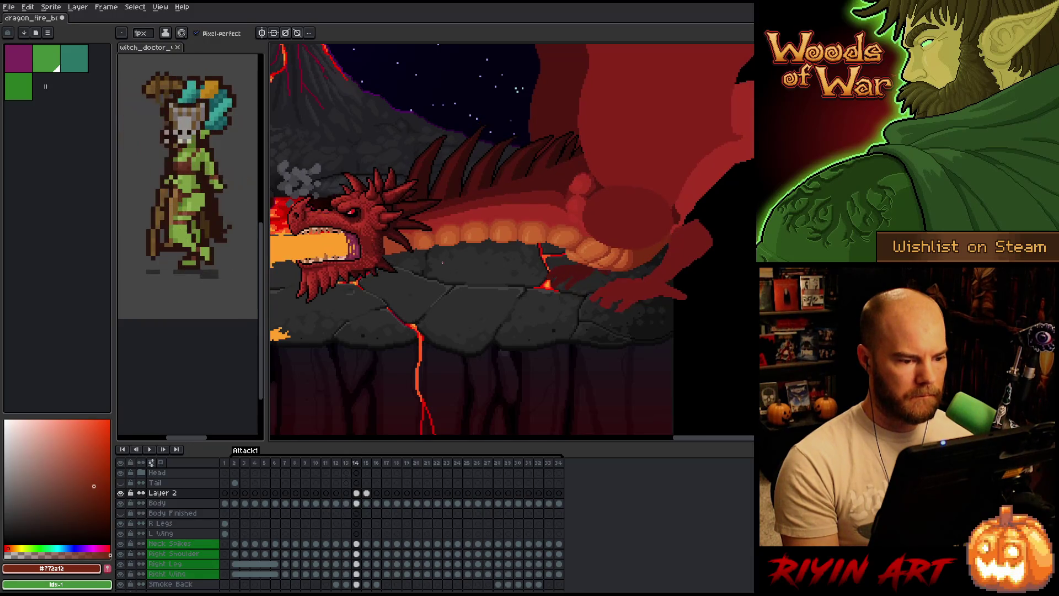
pyautogui.scroll(2, 443, 262)
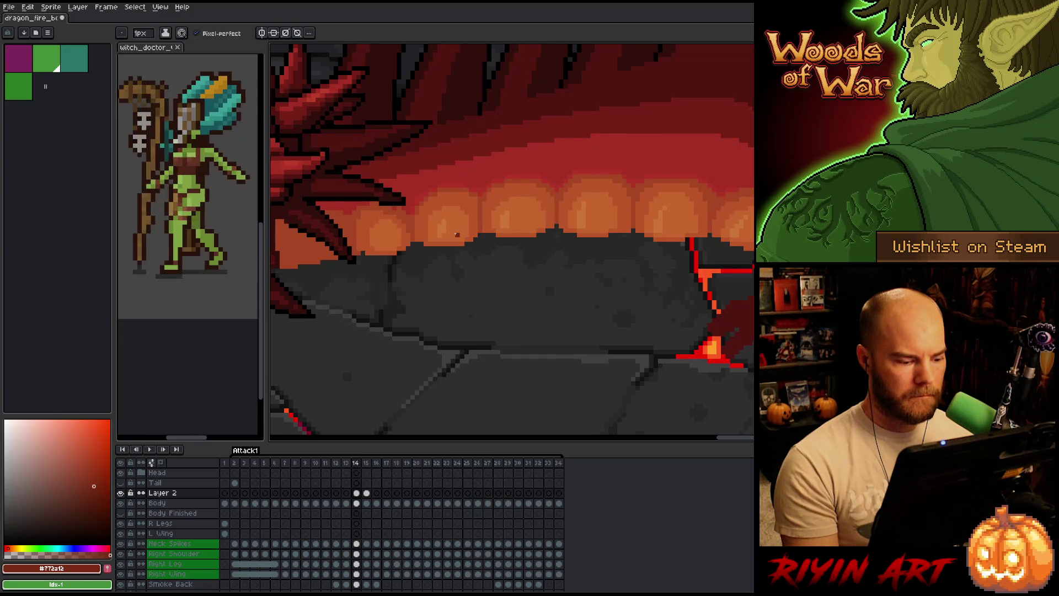
pyautogui.scroll(2, 428, 249)
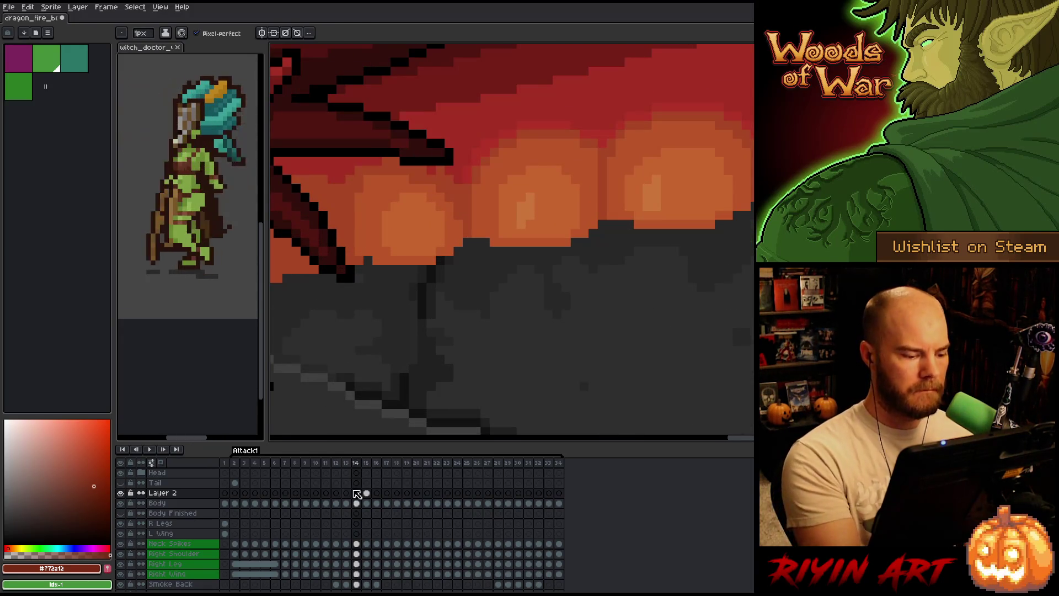
pyautogui.keyDown('alt'); pyautogui.click(447, 177); pyautogui.keyUp('alt')
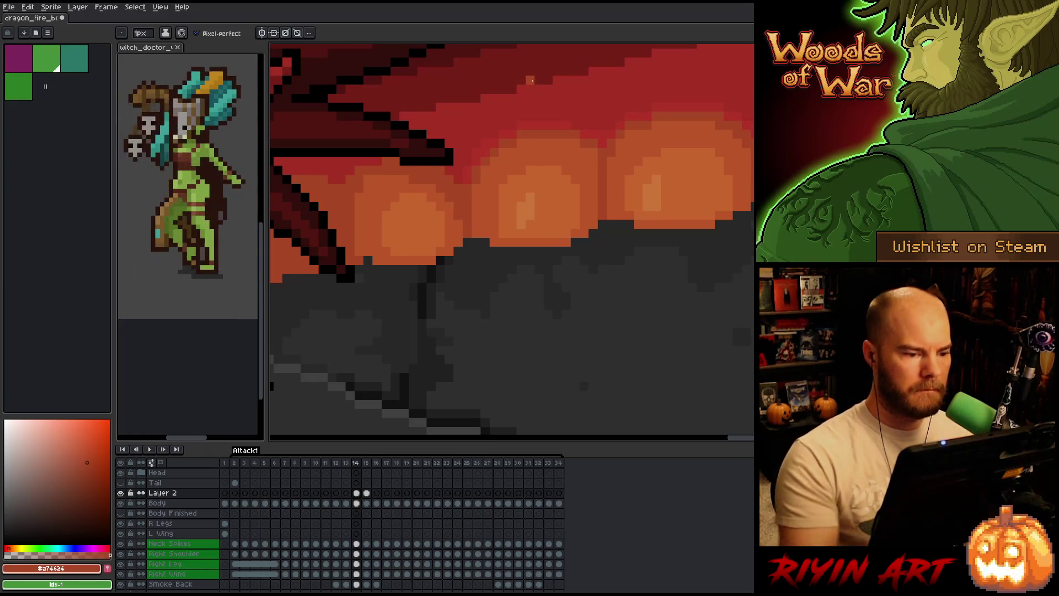
pyautogui.press('Right')
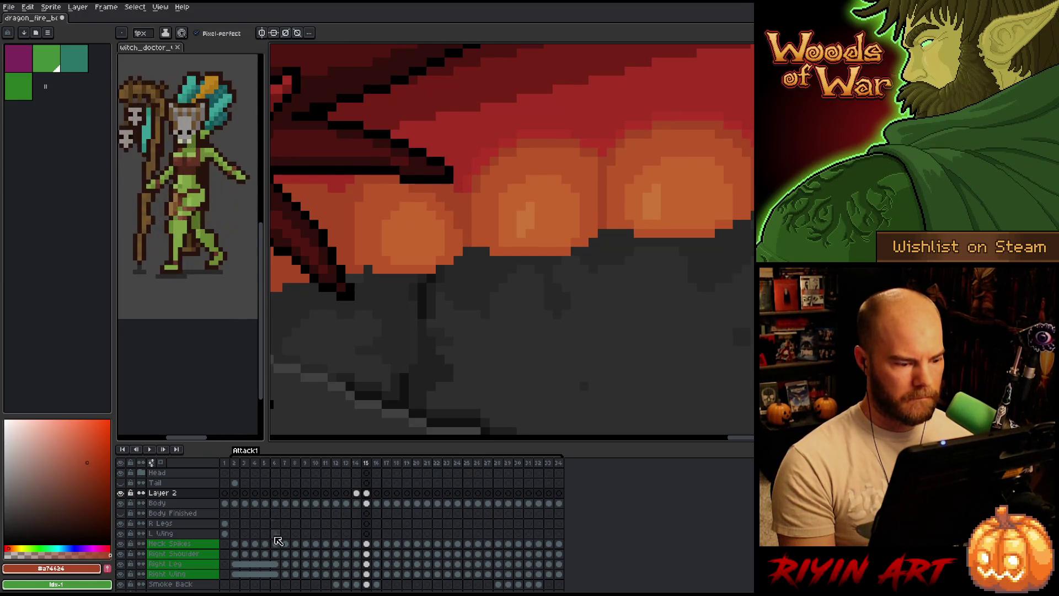
pyautogui.keyDown('alt'); pyautogui.click(121, 492); pyautogui.keyUp('alt')
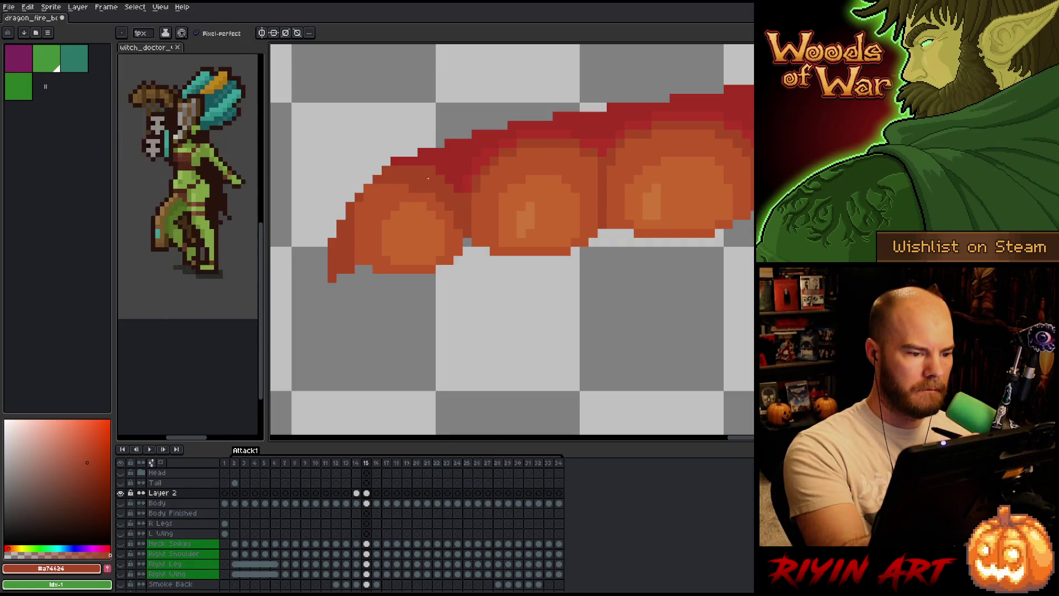
# Unhide all layers and flip through frames 15 to 18, stopping on frame 18
pyautogui.keyDown('alt'); pyautogui.click(122, 493); pyautogui.keyUp('alt')
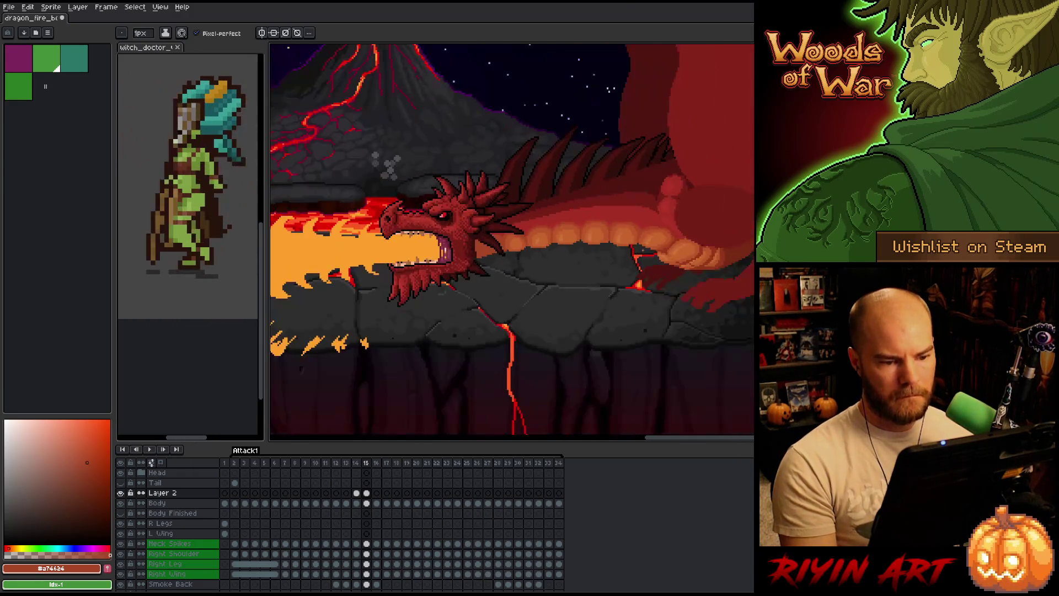
pyautogui.scroll(2, 673, 240)
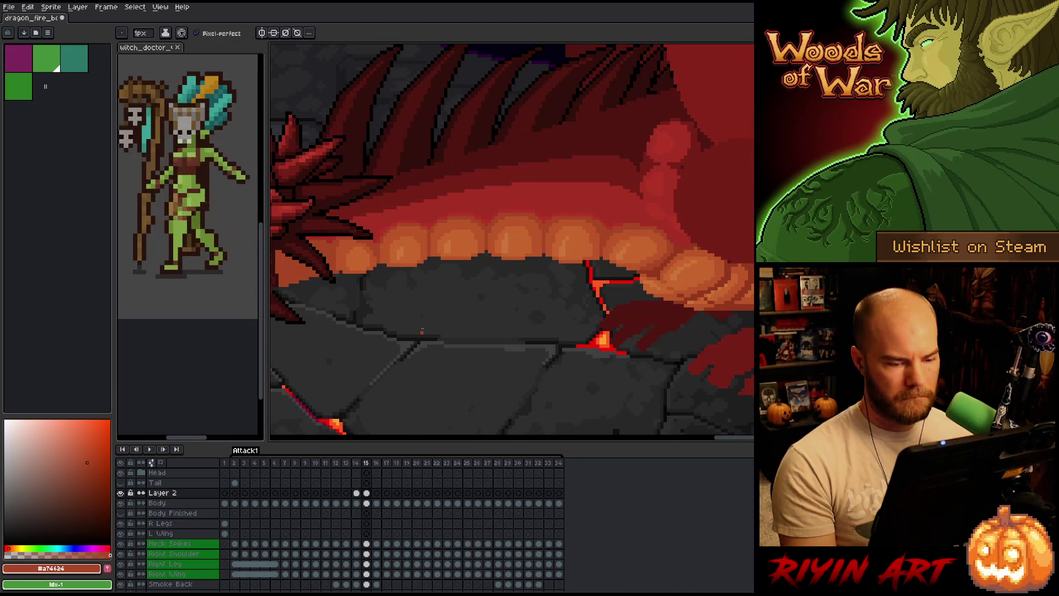
pyautogui.press('Right')
pyautogui.scroll(-3, 440, 311)
pyautogui.press('Left')
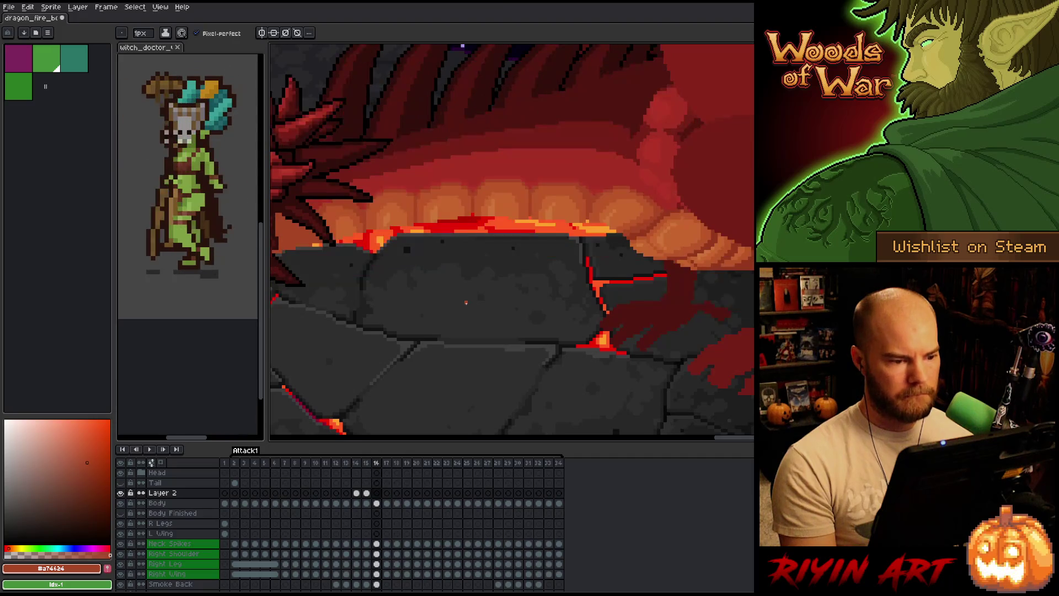
pyautogui.press('Right')
pyautogui.press('Left')
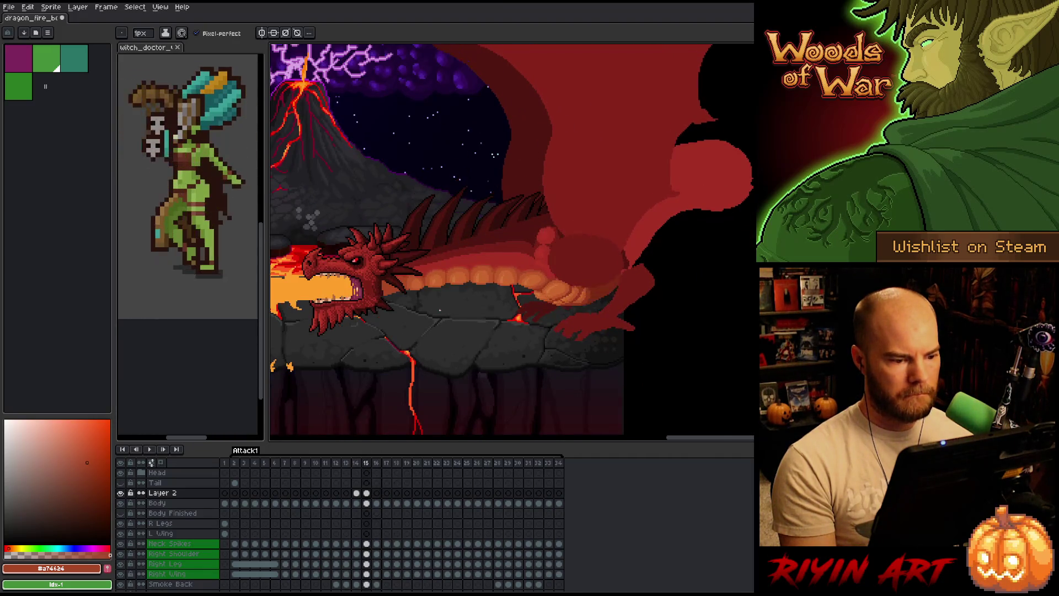
pyautogui.press('Right')
pyautogui.press('Right')
pyautogui.press('Left')
pyautogui.press('Right')
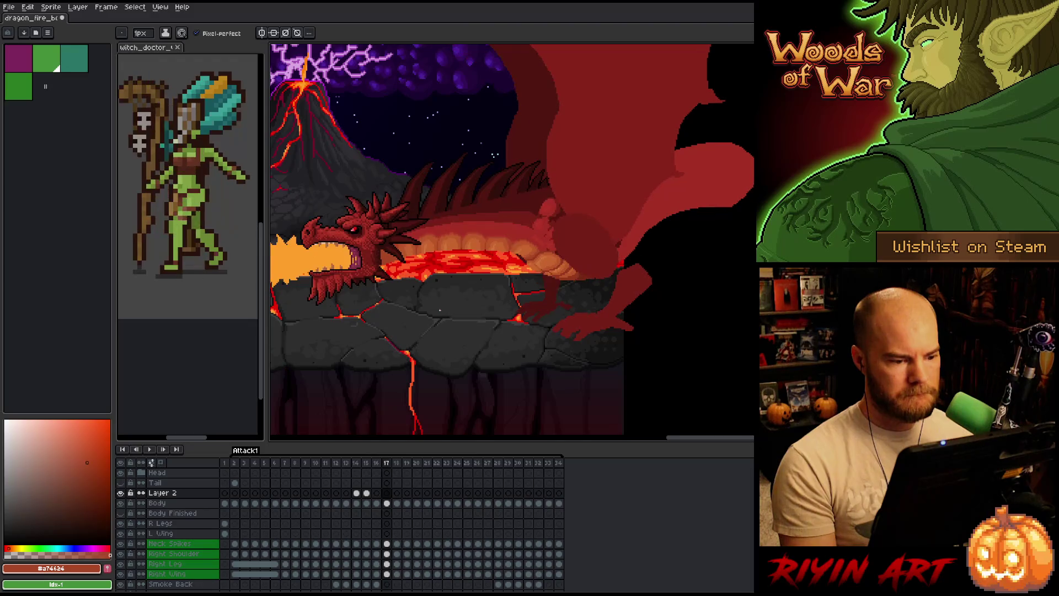
pyautogui.press('Right')
pyautogui.press('Left')
pyautogui.press('Right')
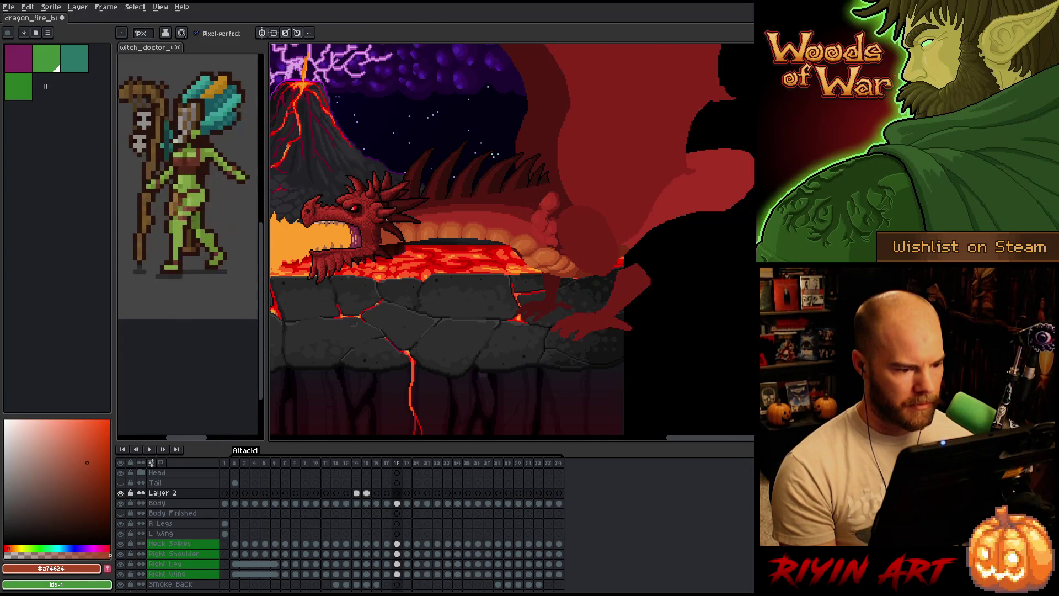
# Flip between frames 15, 16 and 17 to compare the jaw and belly glow
pyautogui.scroll(4, 386, 221)
pyautogui.press('Left')
pyautogui.press('Left')
pyautogui.press('Left')
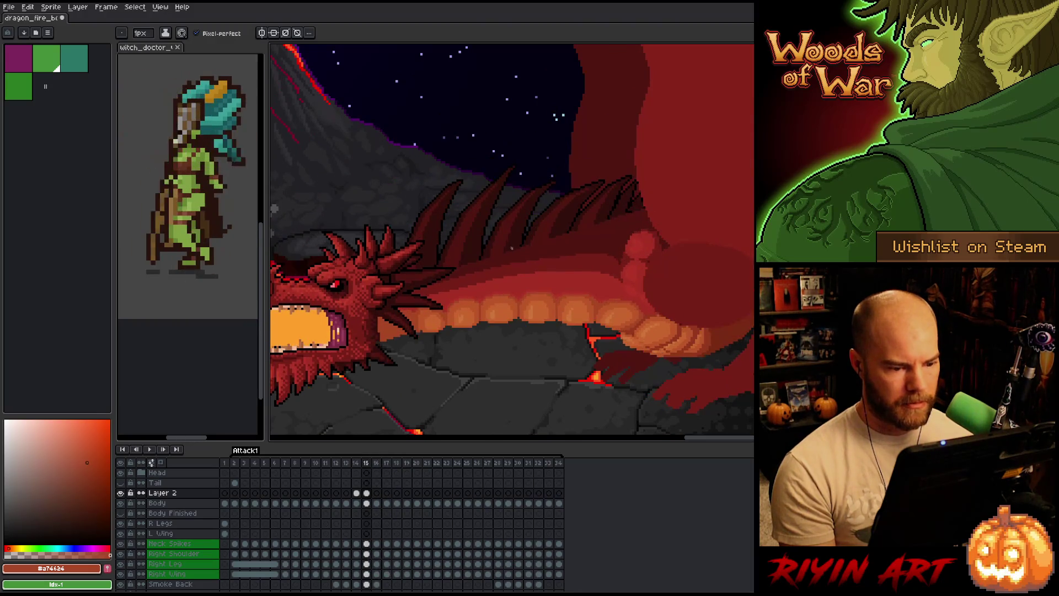
pyautogui.press('Right')
pyautogui.scroll(1, 615, 344)
pyautogui.scroll(-2, 616, 344)
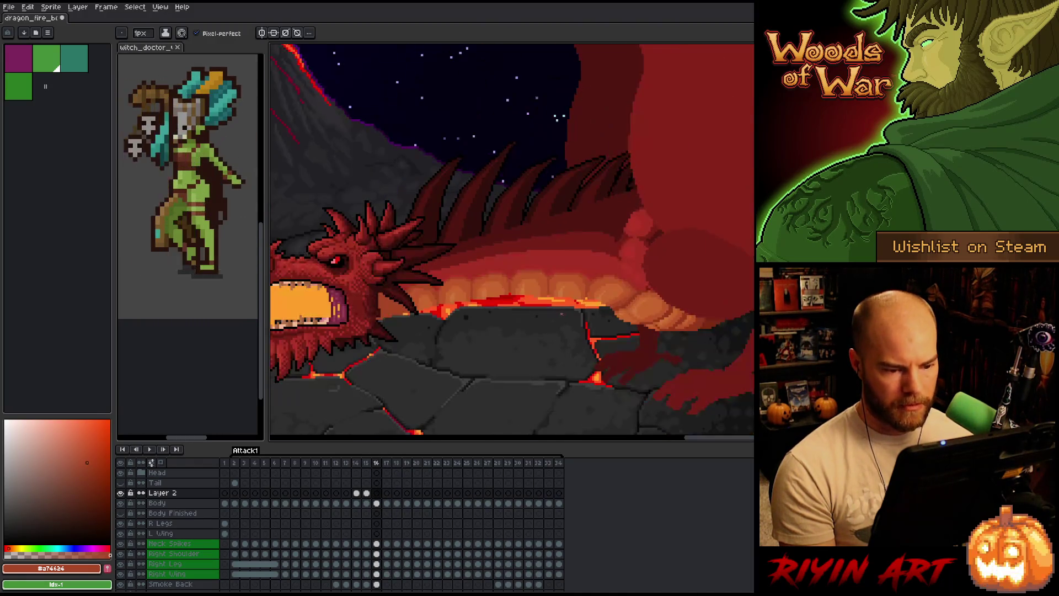
pyautogui.scroll(1, 616, 344)
pyautogui.moveTo(615, 344); pyautogui.dragTo(502, 320)
pyautogui.press('Left')
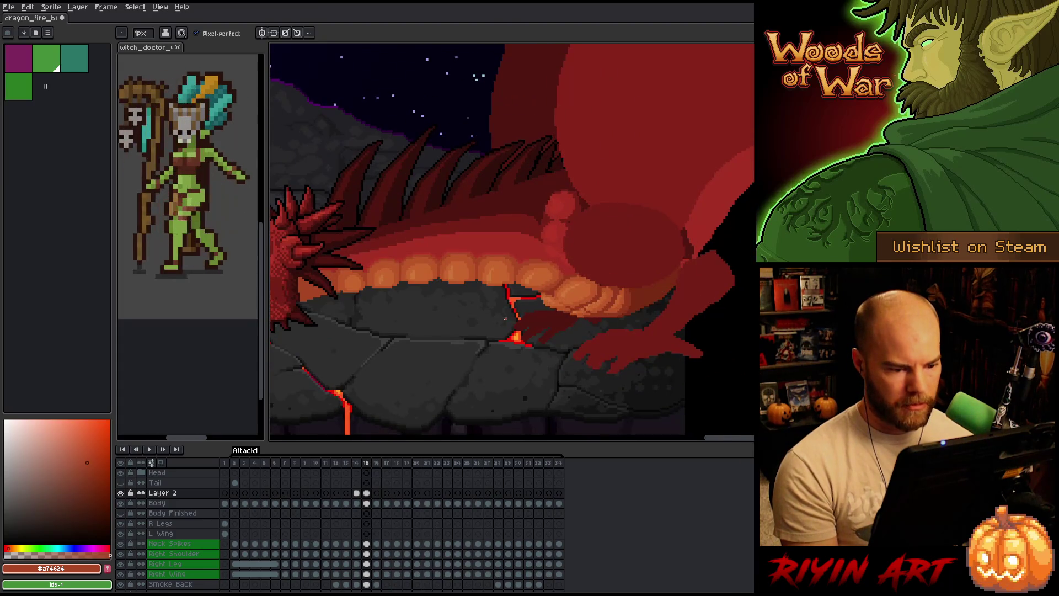
pyautogui.press('Right')
pyautogui.press('Left')
pyautogui.press('Right')
pyautogui.press('Left')
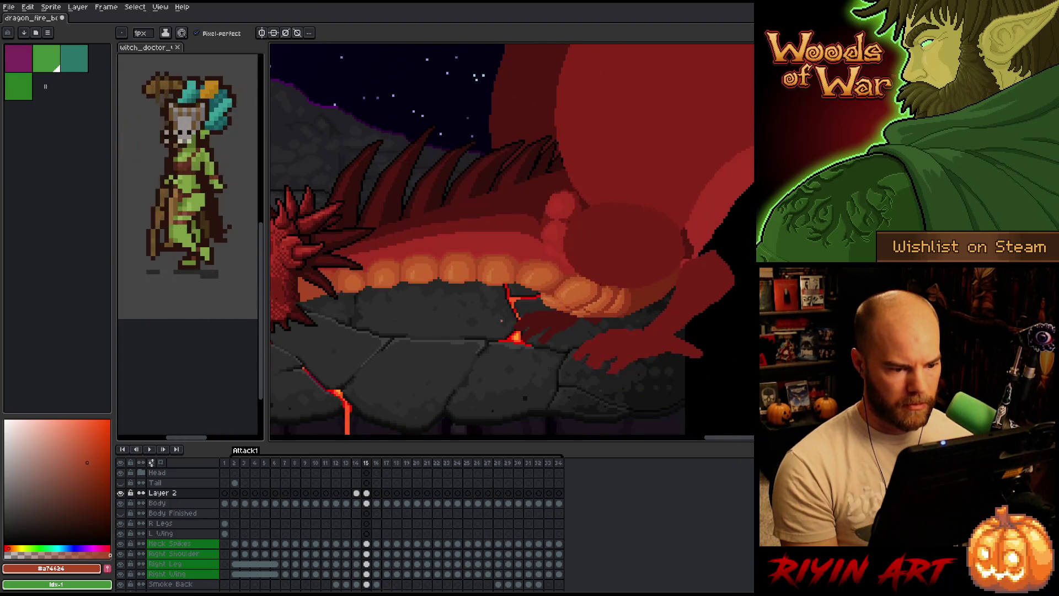
pyautogui.press('Right')
pyautogui.press('Right')
pyautogui.press('Right')
pyautogui.press('Left')
pyautogui.press('Right')
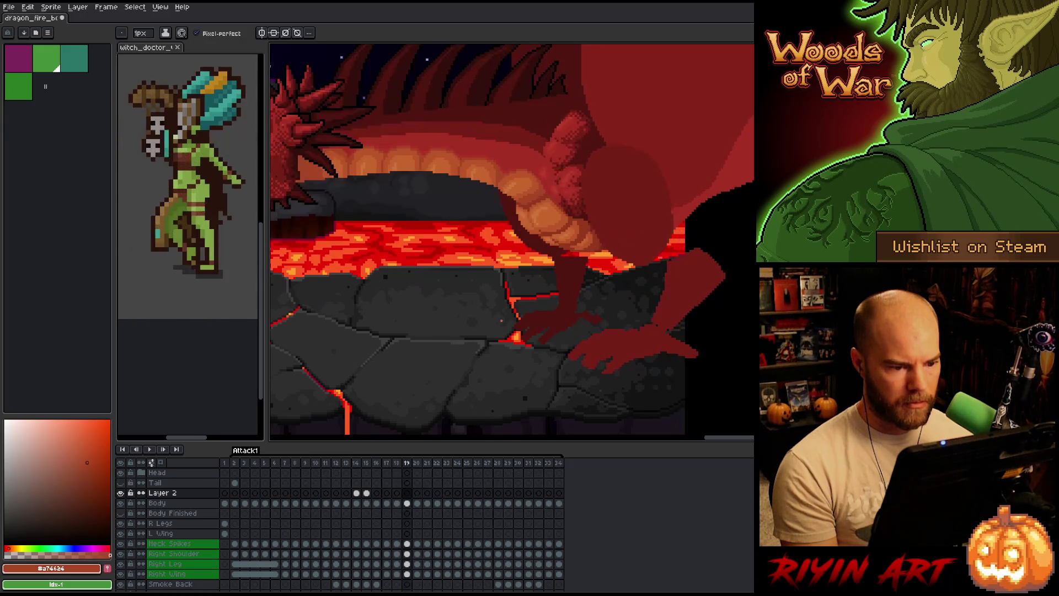
pyautogui.press('Left')
pyautogui.press('Left')
# Compare frames 16, 17 and 18, settling on frame 16 for a touch-up
pyautogui.press('Right')
pyautogui.press('Right')
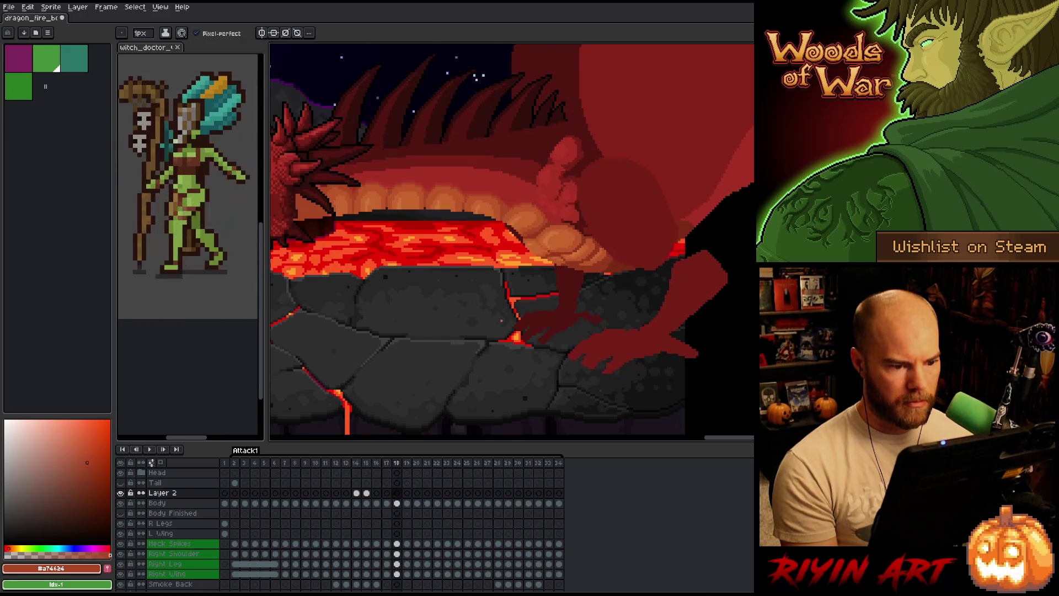
pyautogui.press('Left')
pyautogui.press('Right')
pyautogui.press('Right')
pyautogui.press('Left')
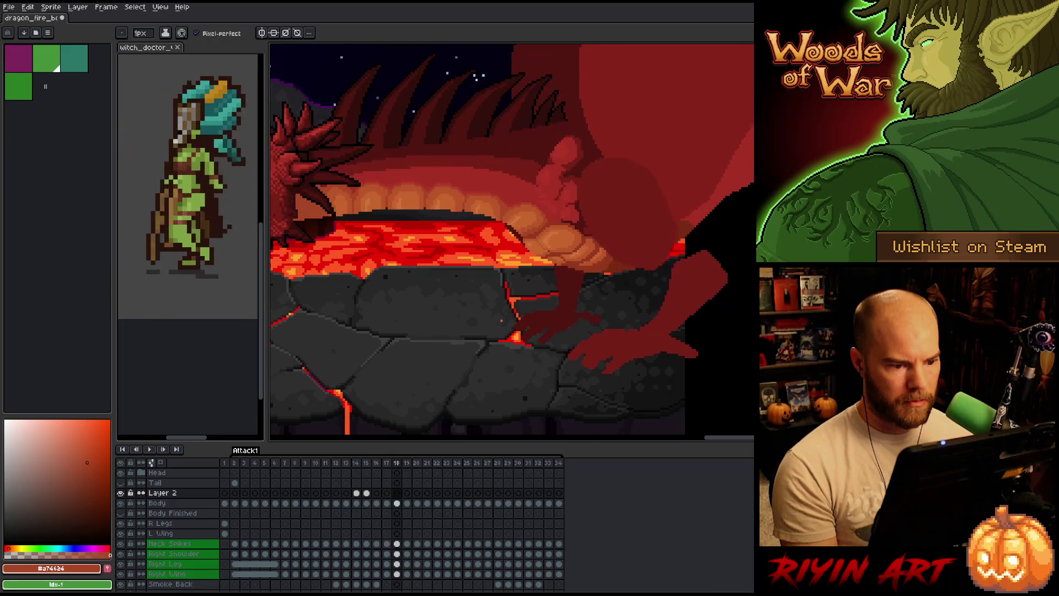
pyautogui.press('Left')
pyautogui.press('Right')
pyautogui.press('Left')
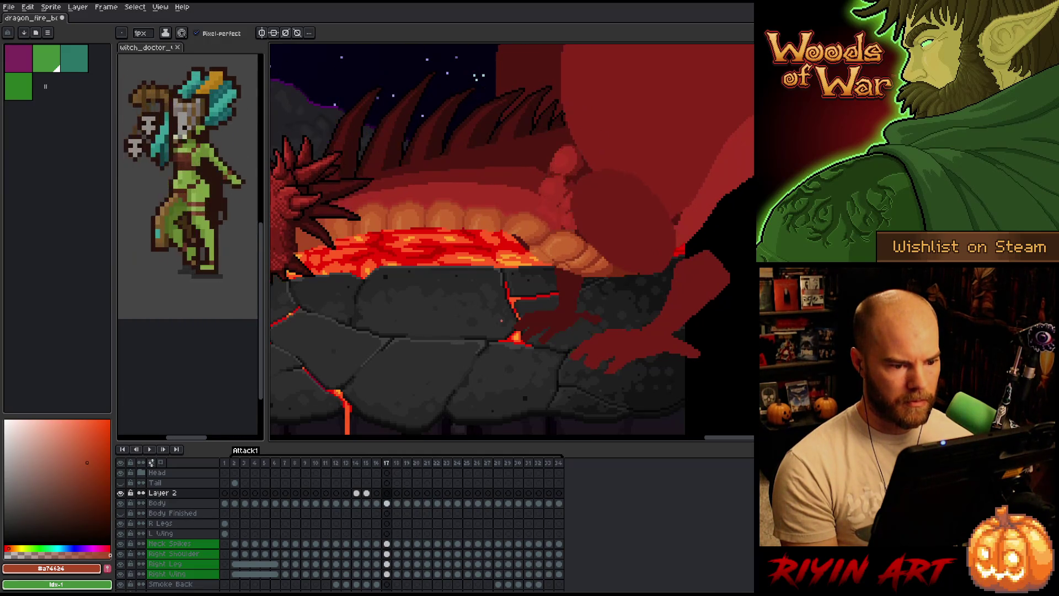
pyautogui.press('Left')
pyautogui.press('Right')
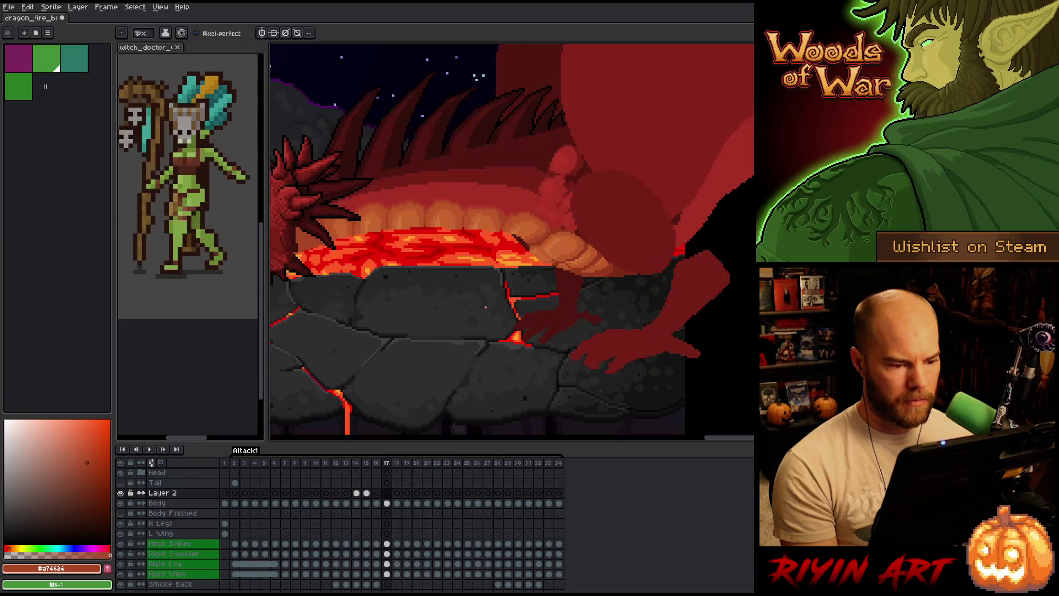
pyautogui.press('Left')
pyautogui.press('Right')
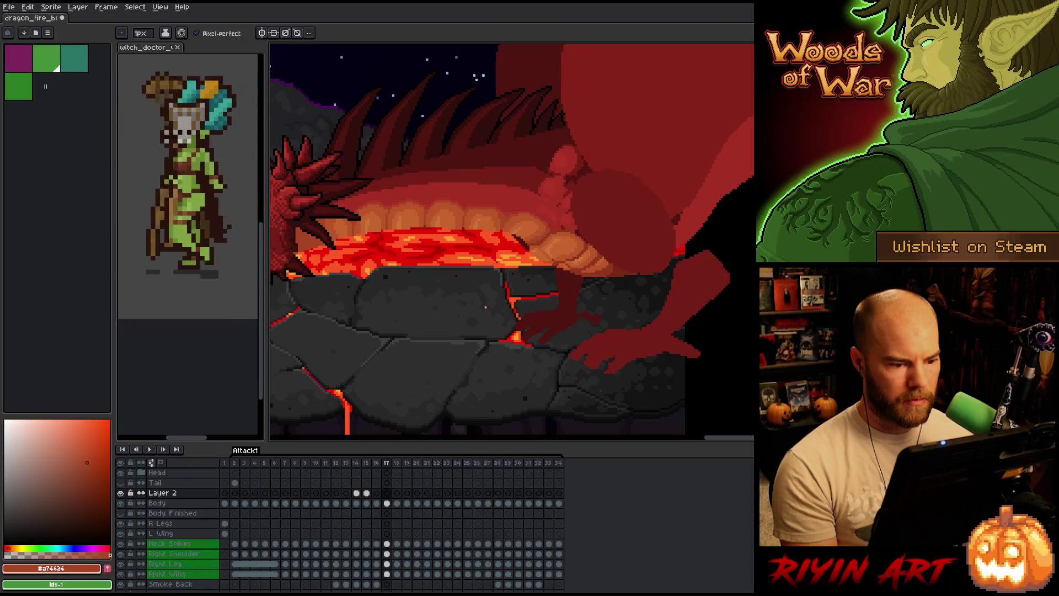
pyautogui.press('Right')
pyautogui.press('Left')
pyautogui.scroll(2, 486, 307)
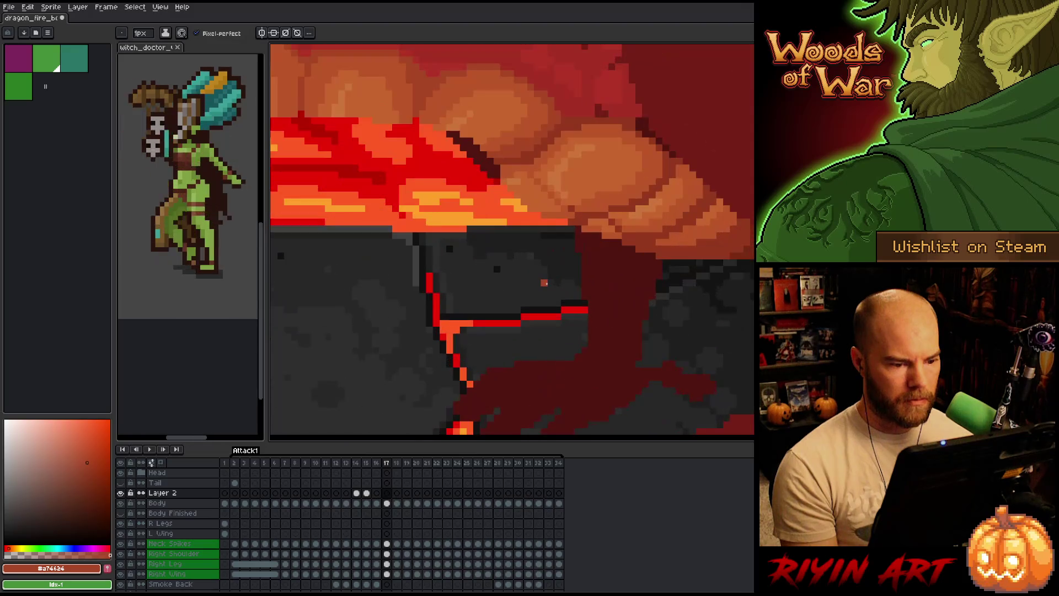
pyautogui.press('Left')
pyautogui.press('Right')
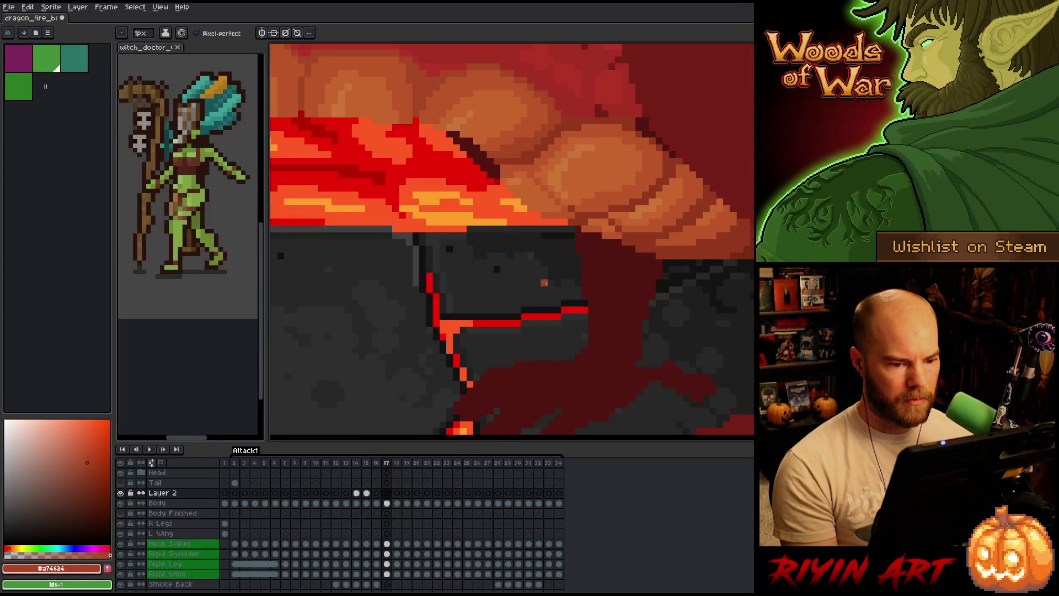
pyautogui.press('Right')
pyautogui.press('Left')
pyautogui.press('Left')
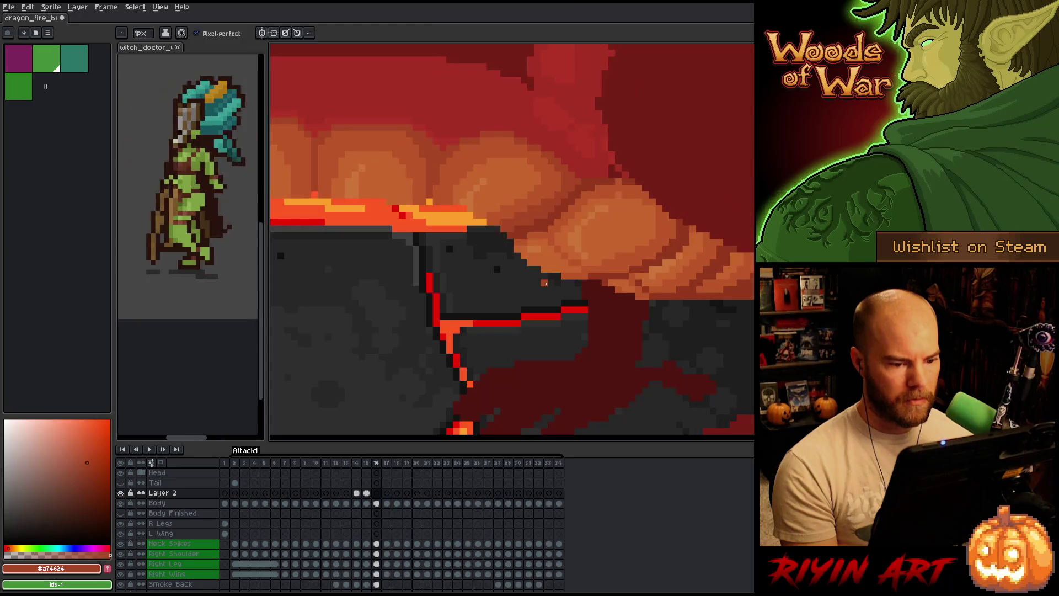
pyautogui.press('Right')
pyautogui.press('Left')
# Sample the belly orange #bb5629 and paint it onto frame 16 of Layer 2
pyautogui.press('Right')
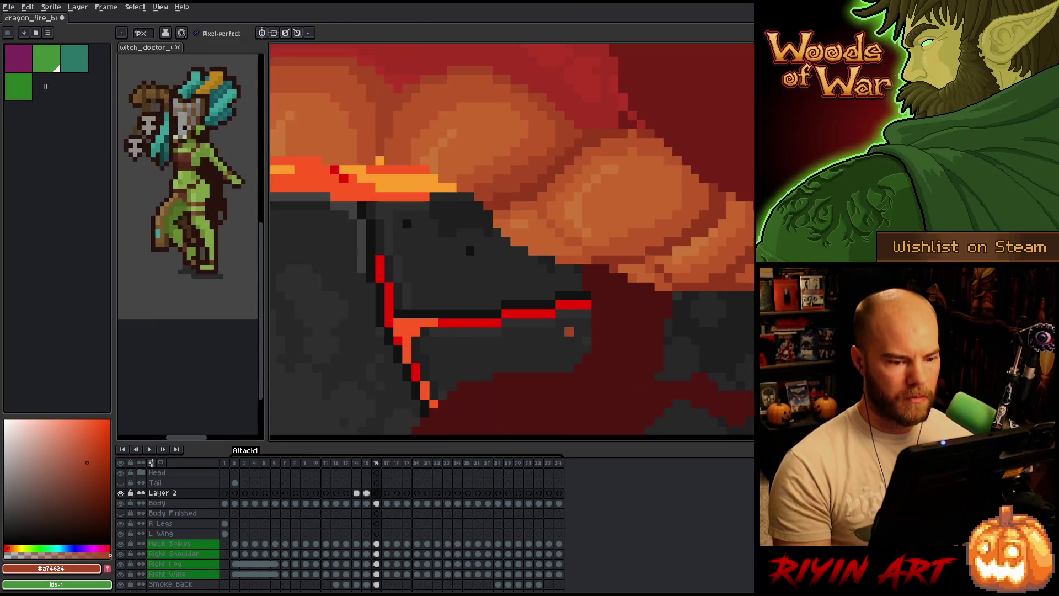
pyautogui.keyDown('alt'); pyautogui.click(663, 280); pyautogui.keyUp('alt')
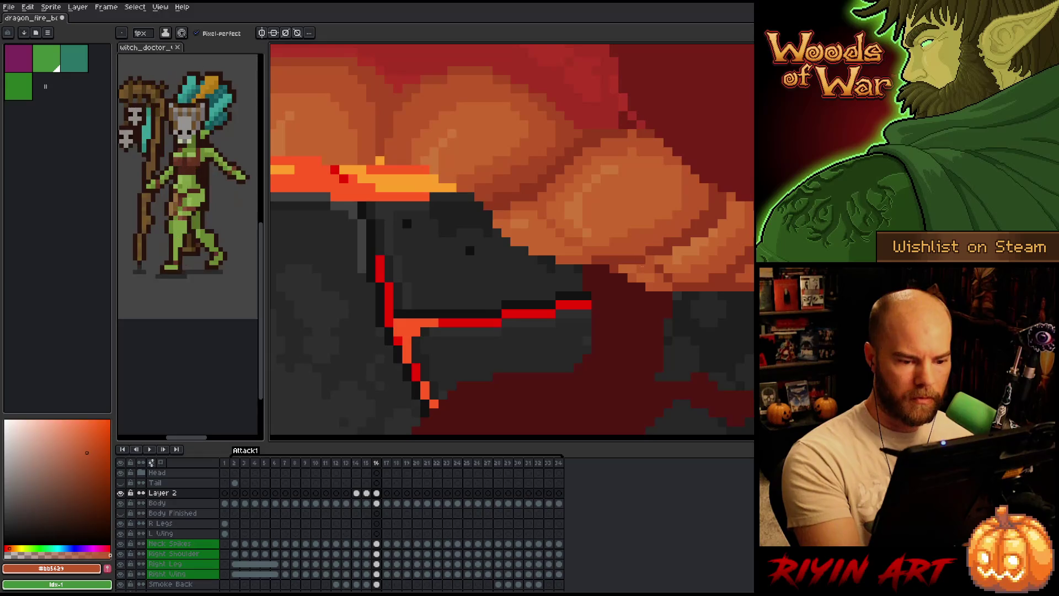
pyautogui.click(640, 282)
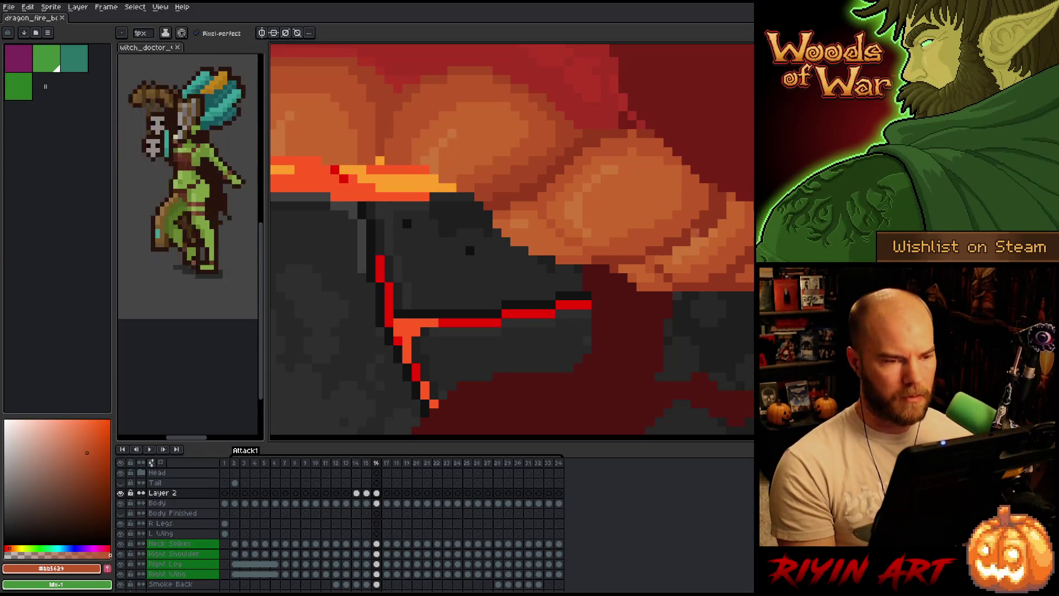
# Flip between frames 15 and 16 to check the edit, ending on frame 16
pyautogui.press('Left')
pyautogui.press('Right')
pyautogui.press('Left')
pyautogui.press('Right')
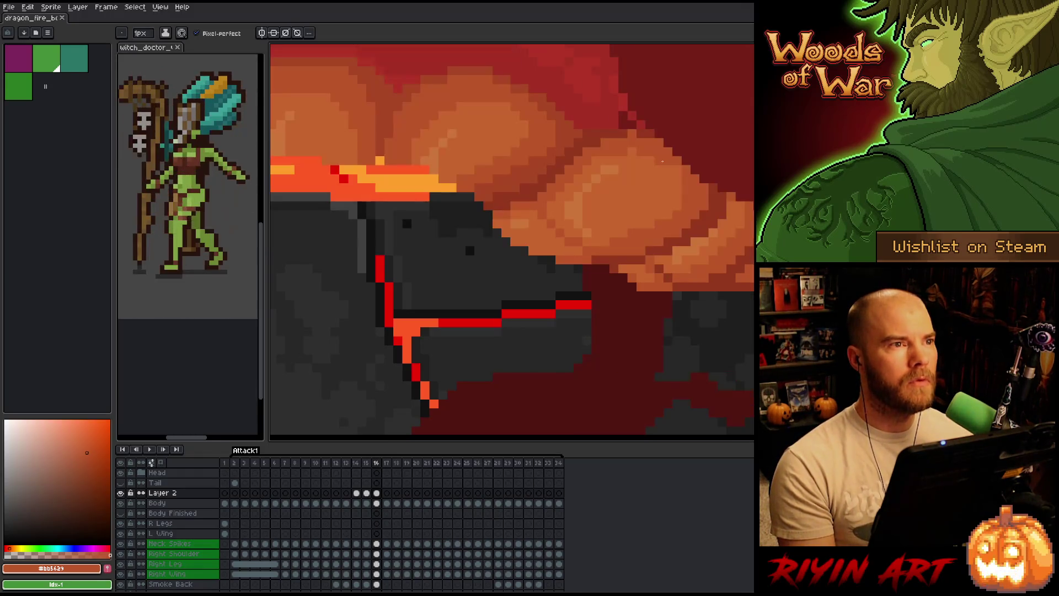
pyautogui.press('Left')
pyautogui.press('Right')
pyautogui.press('Left')
pyautogui.press('Right')
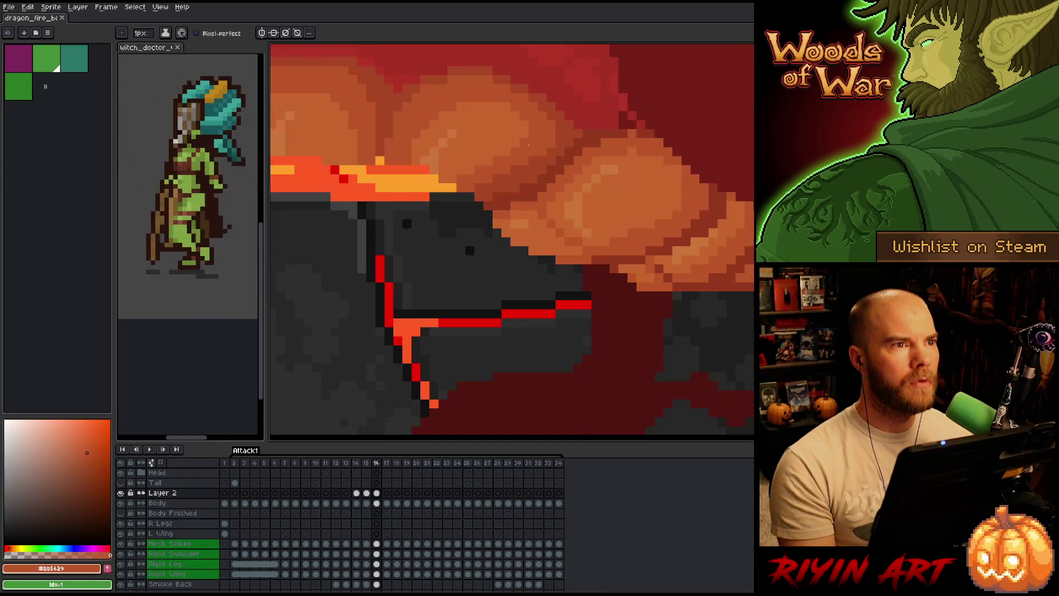
pyautogui.press('Left')
pyautogui.press('Right')
pyautogui.press('Left')
pyautogui.press('Right')
pyautogui.scroll(-3, 427, 184)
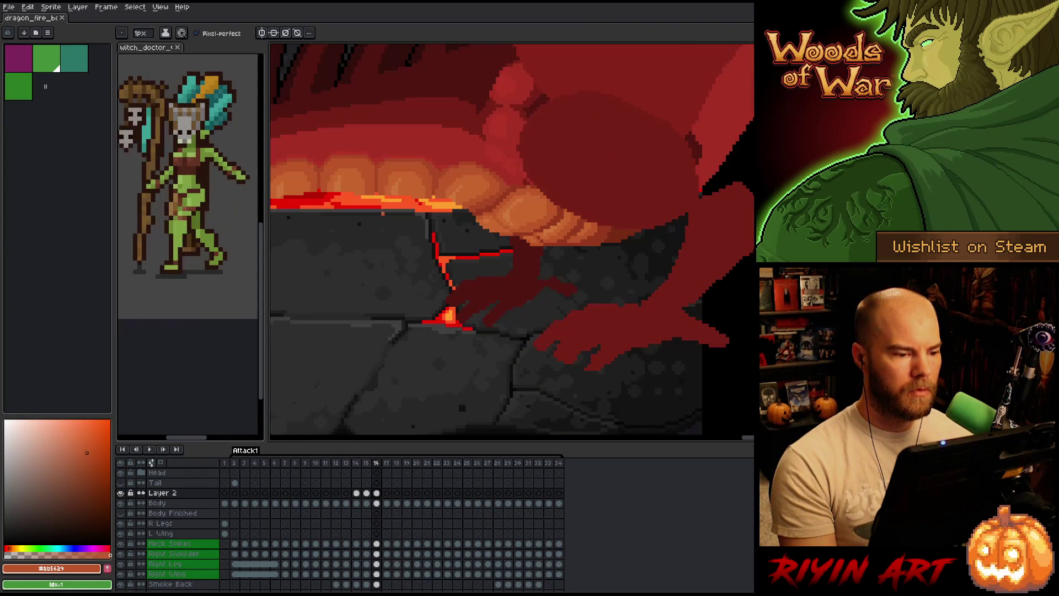
pyautogui.press('Left')
pyautogui.scroll(-4, 382, 212)
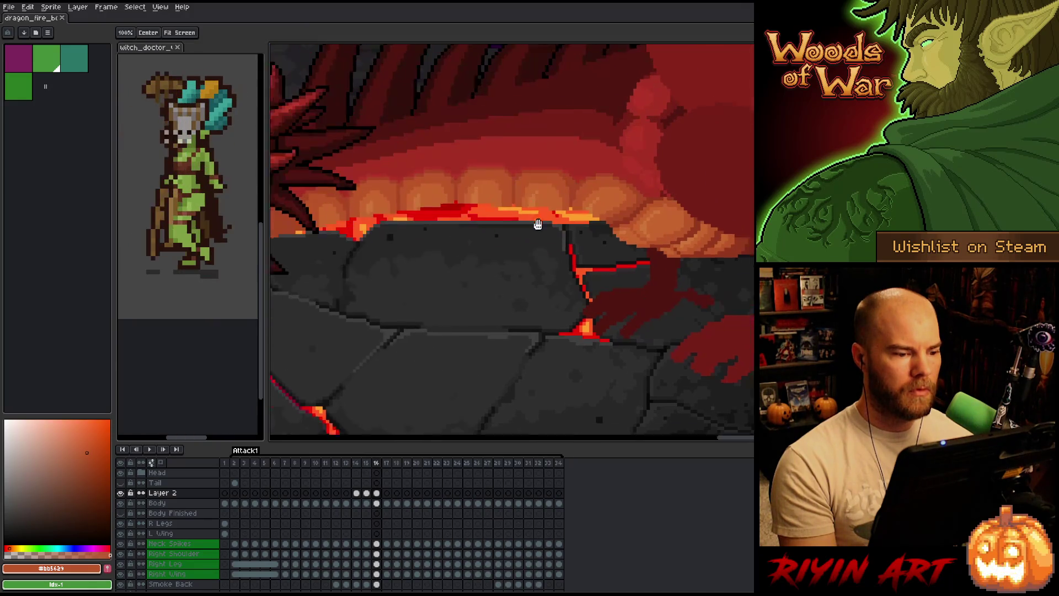
pyautogui.press('Right')
pyautogui.press('Right')
pyautogui.press('Right')
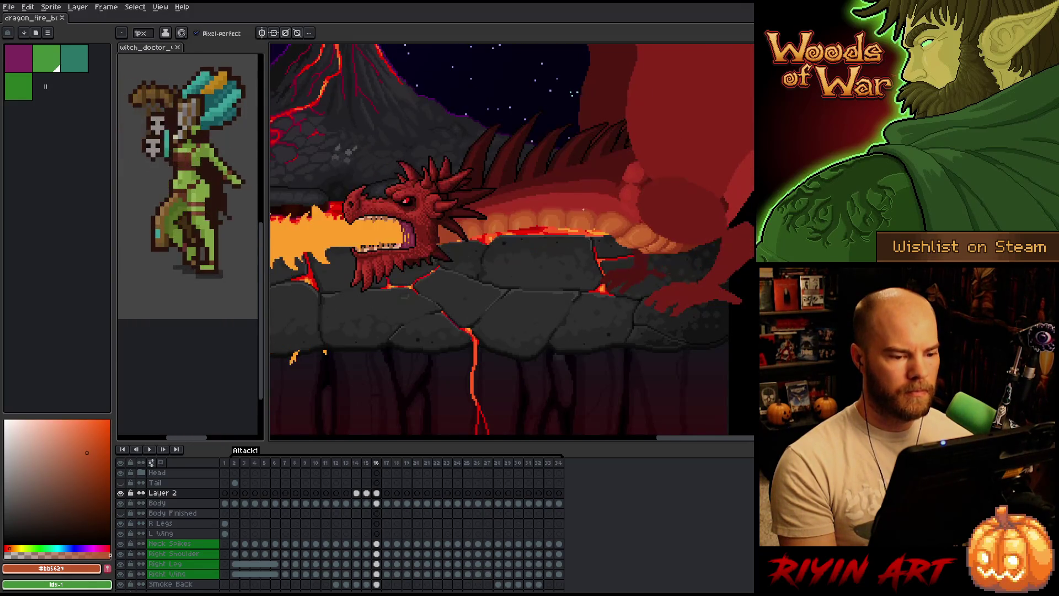
pyautogui.press('Right')
pyautogui.press('Right')
pyautogui.press('Right')
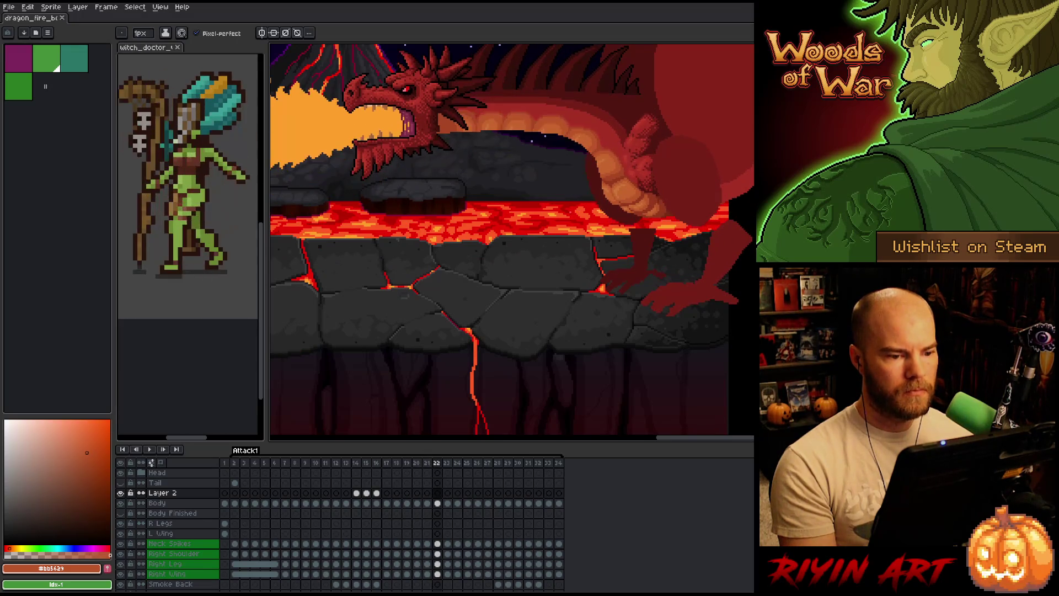
pyautogui.press('Left')
pyautogui.press('Left')
pyautogui.press('Left')
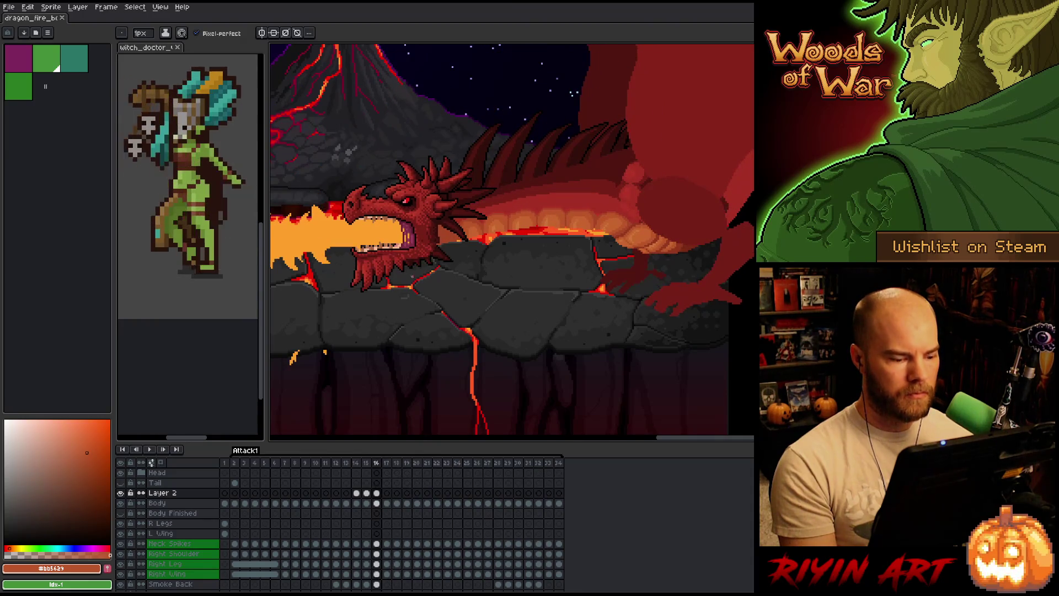
pyautogui.press('Right')
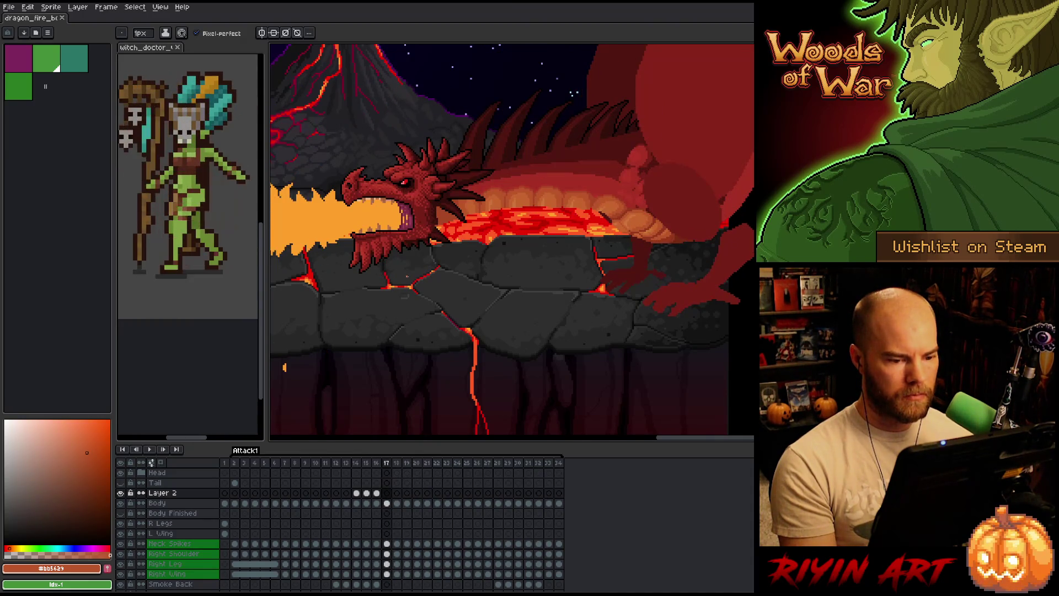
pyautogui.scroll(2, 407, 275)
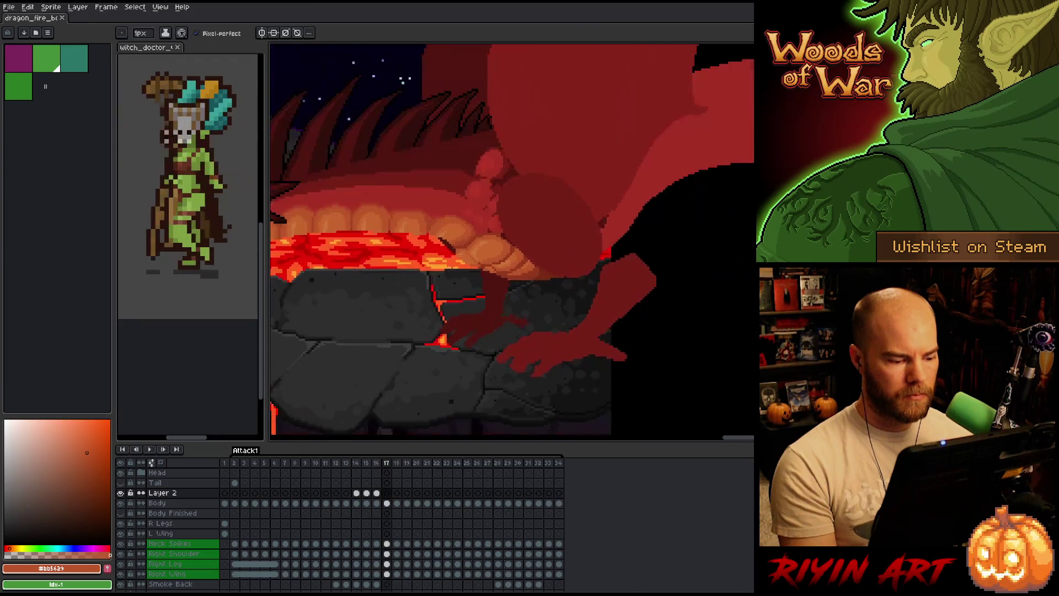
pyautogui.press('Left')
pyautogui.press('Right')
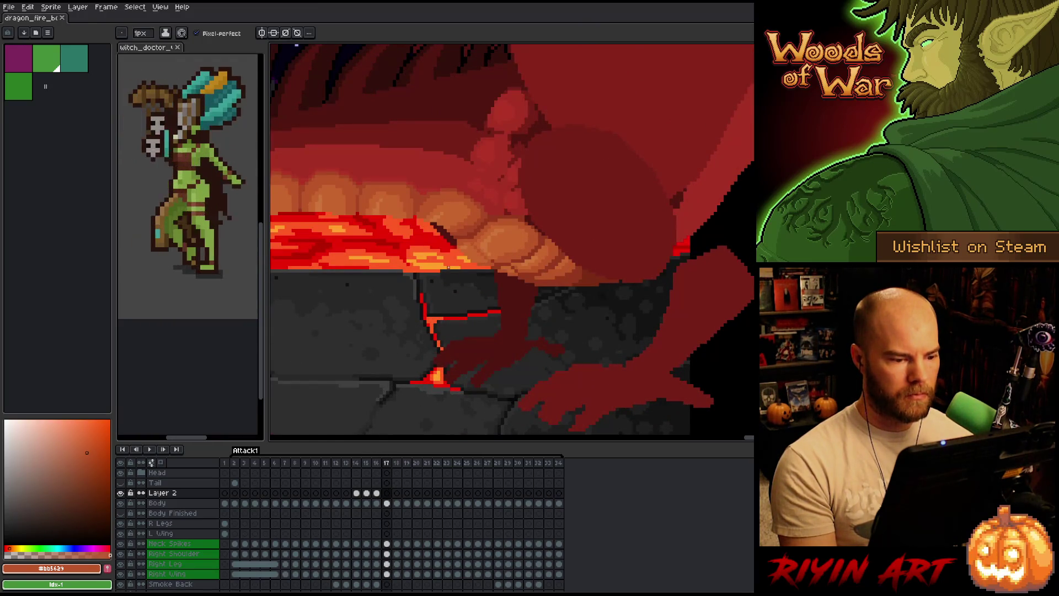
pyautogui.press('Left')
pyautogui.press('Right')
pyautogui.scroll(1, 484, 254)
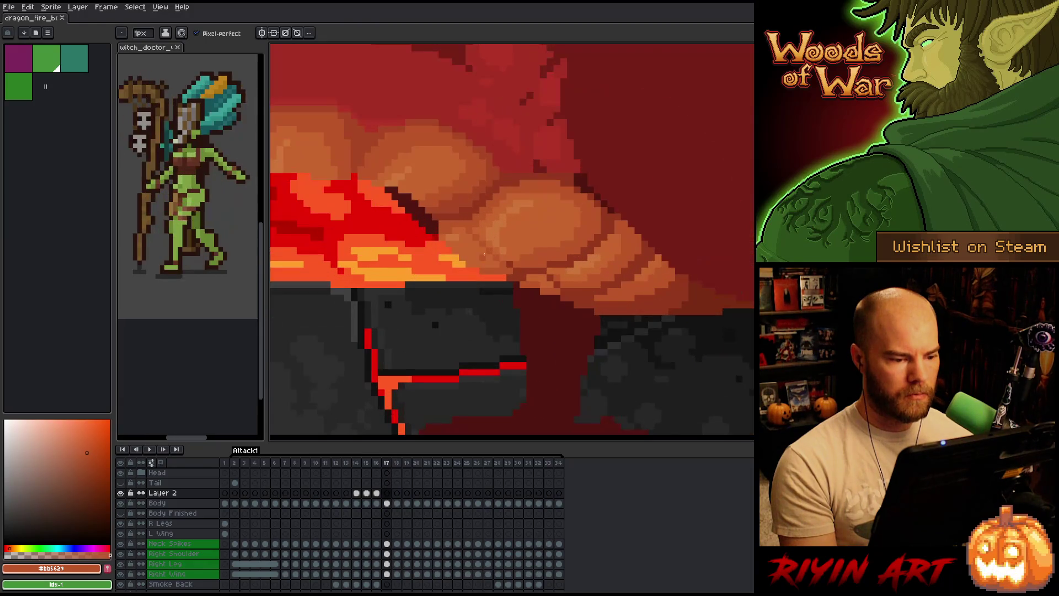
# Compare frames 16 and 17, then eyedropper the darker belly red
pyautogui.press('Left')
pyautogui.press('Right')
pyautogui.press('Left')
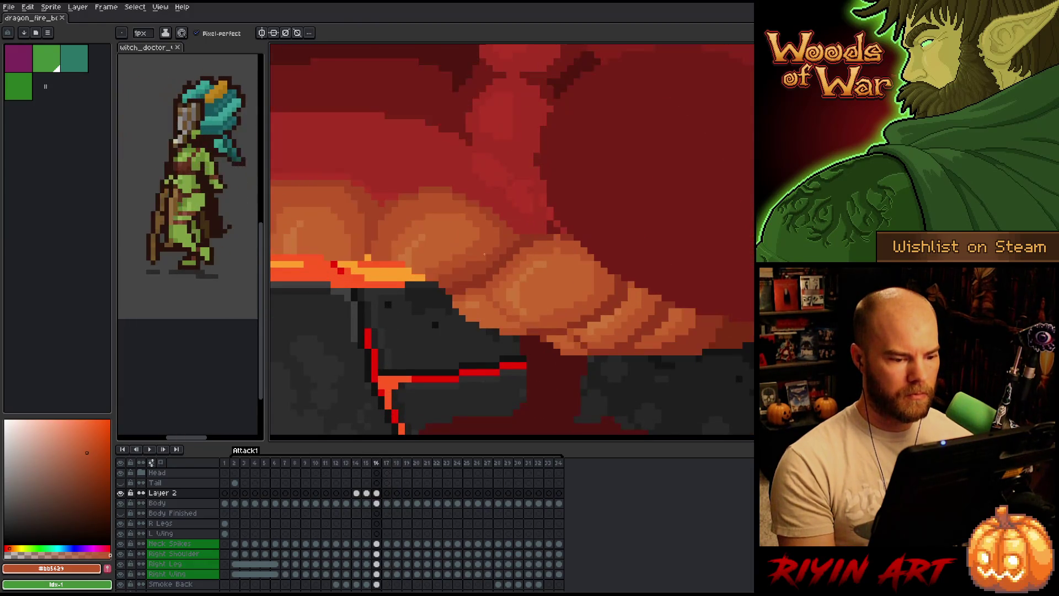
pyautogui.press('alt')
pyautogui.keyDown('alt'); pyautogui.click(546, 330); pyautogui.keyUp('alt')
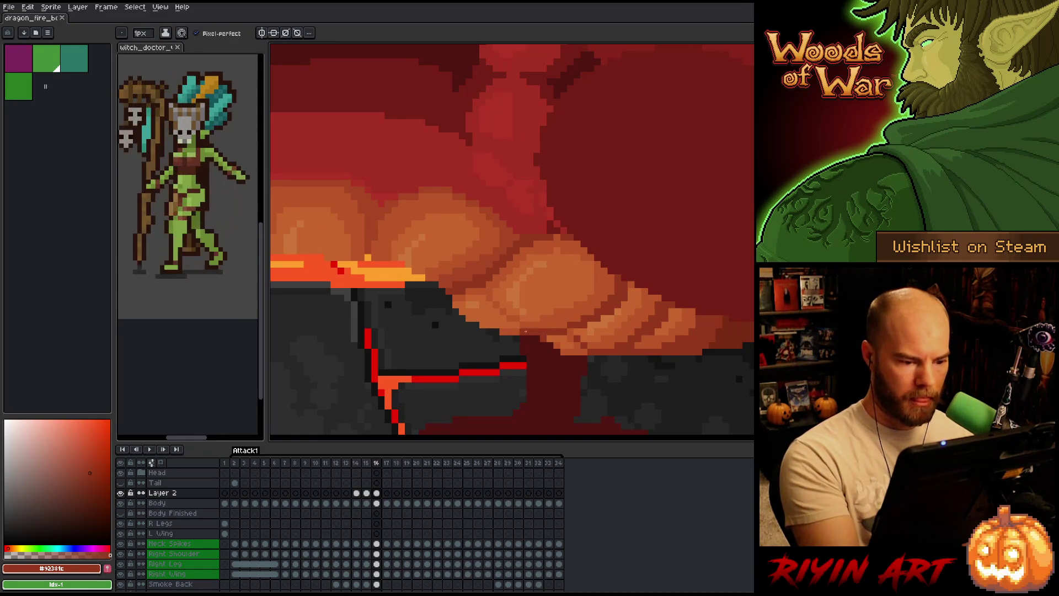
# Compare frames 15–17, then select the Body layer's frame-17 cel with the pencil
pyautogui.press('Left')
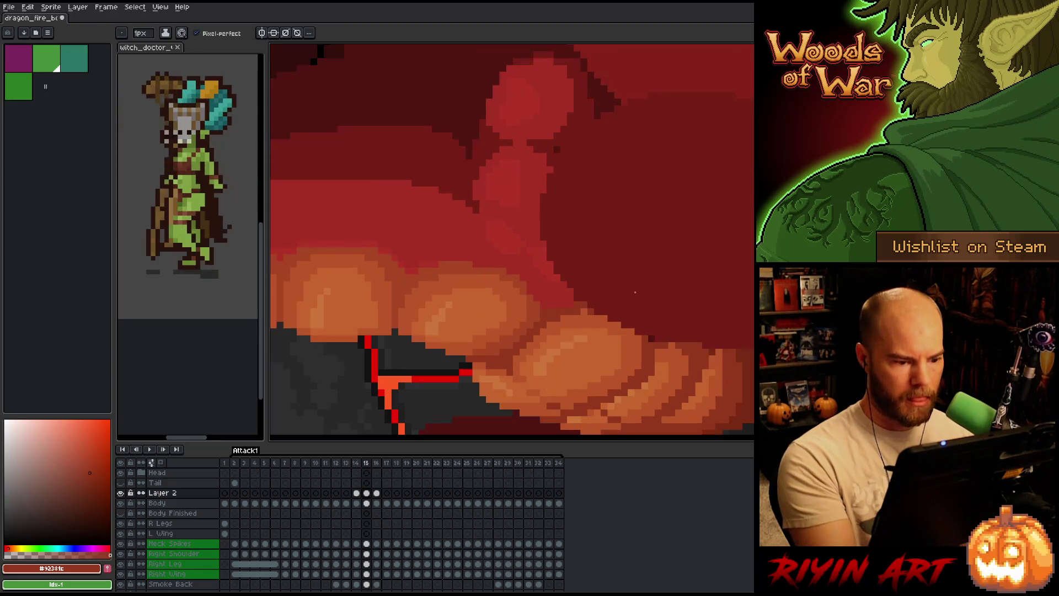
pyautogui.press('Right')
pyautogui.press('Left')
pyautogui.press('Right')
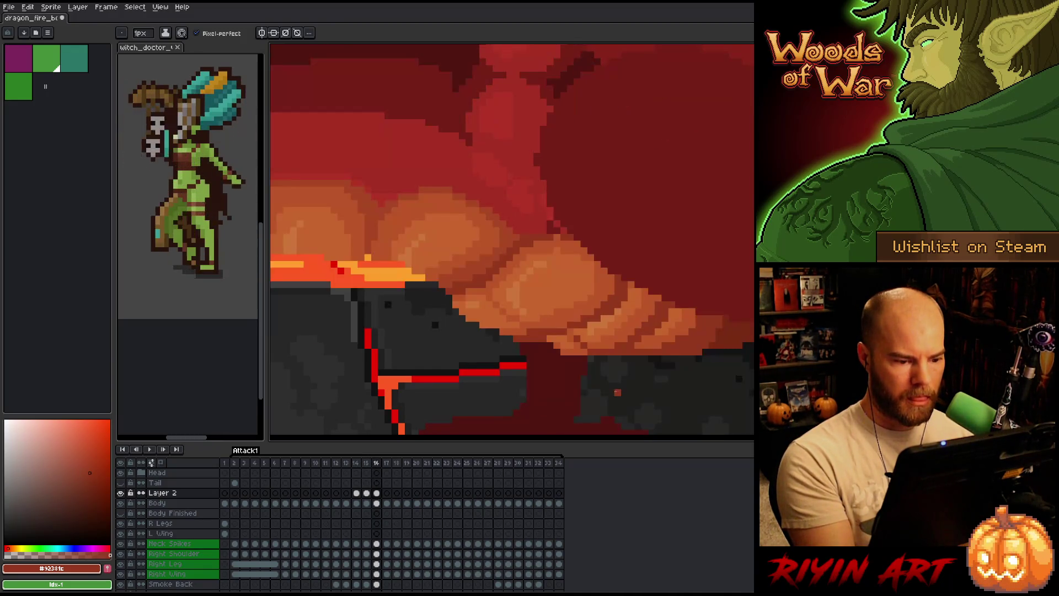
pyautogui.press('Left')
pyautogui.press('Right')
pyautogui.press('Right')
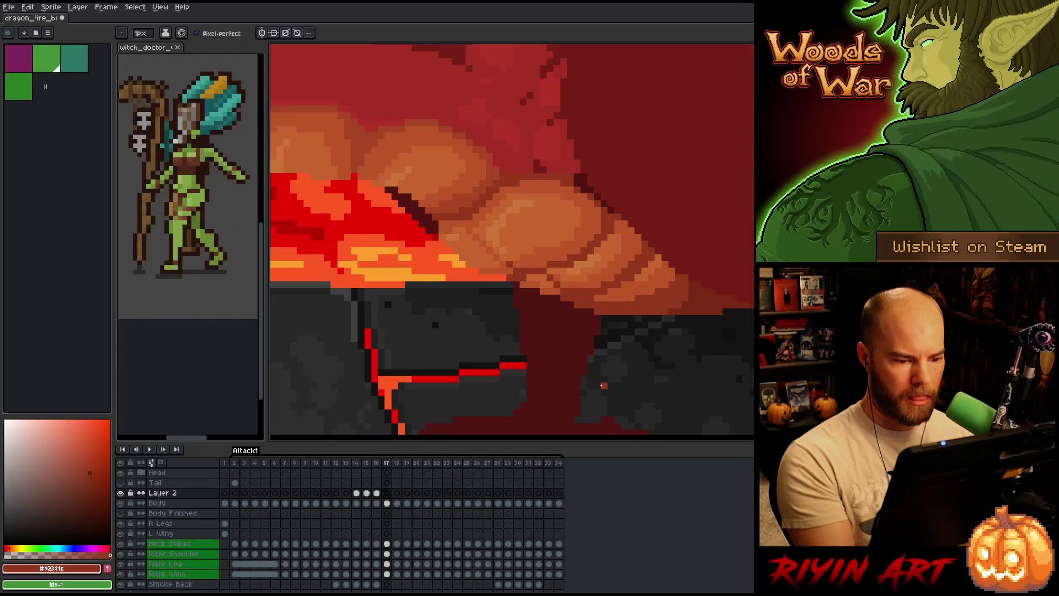
pyautogui.press('Left')
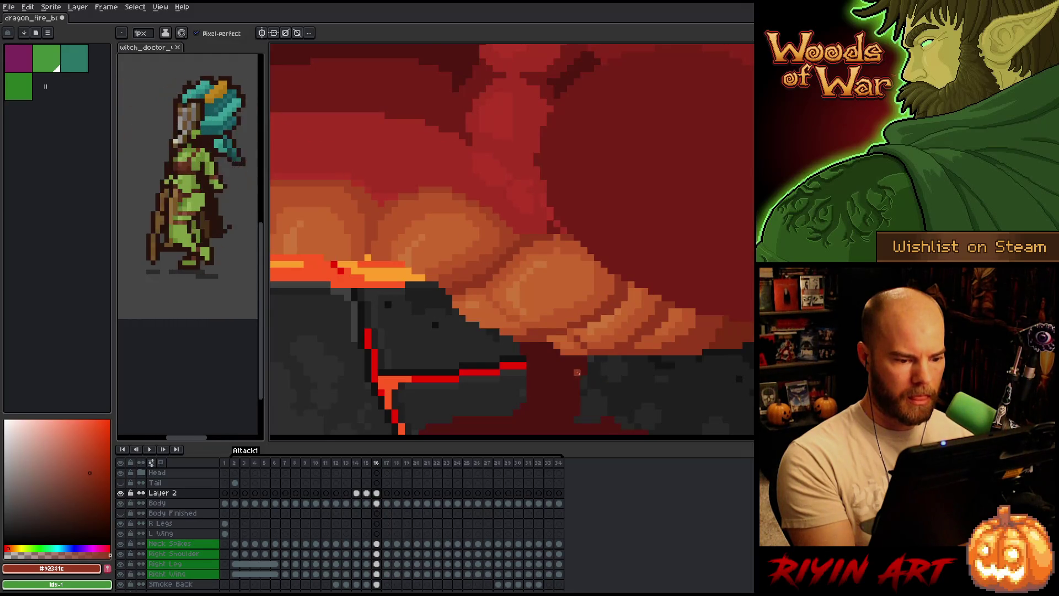
pyautogui.press('Right')
pyautogui.press('Left')
pyautogui.press('Right')
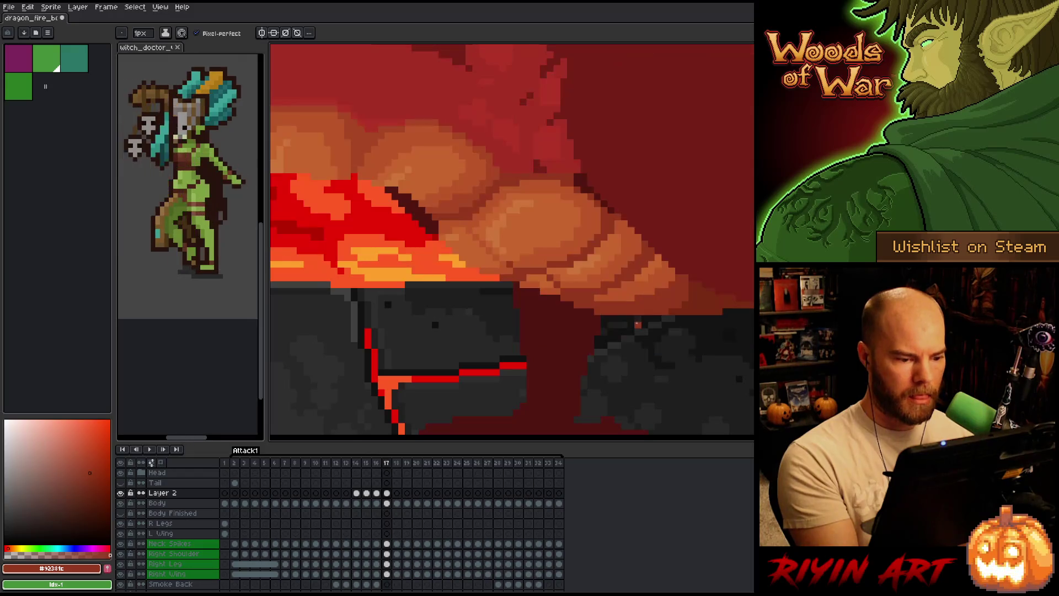
pyautogui.press('b')
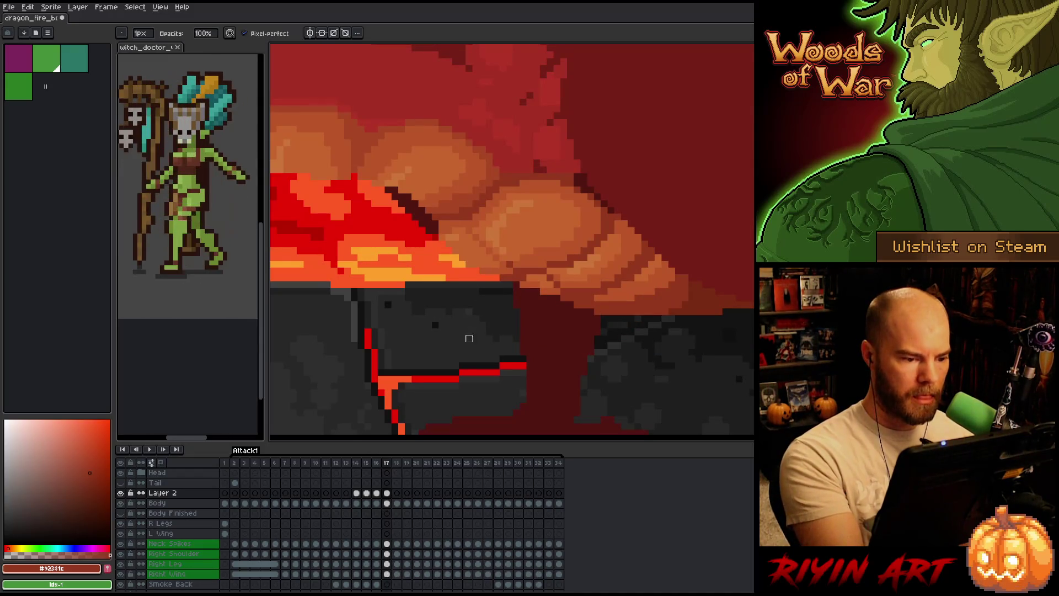
pyautogui.click(386, 503)
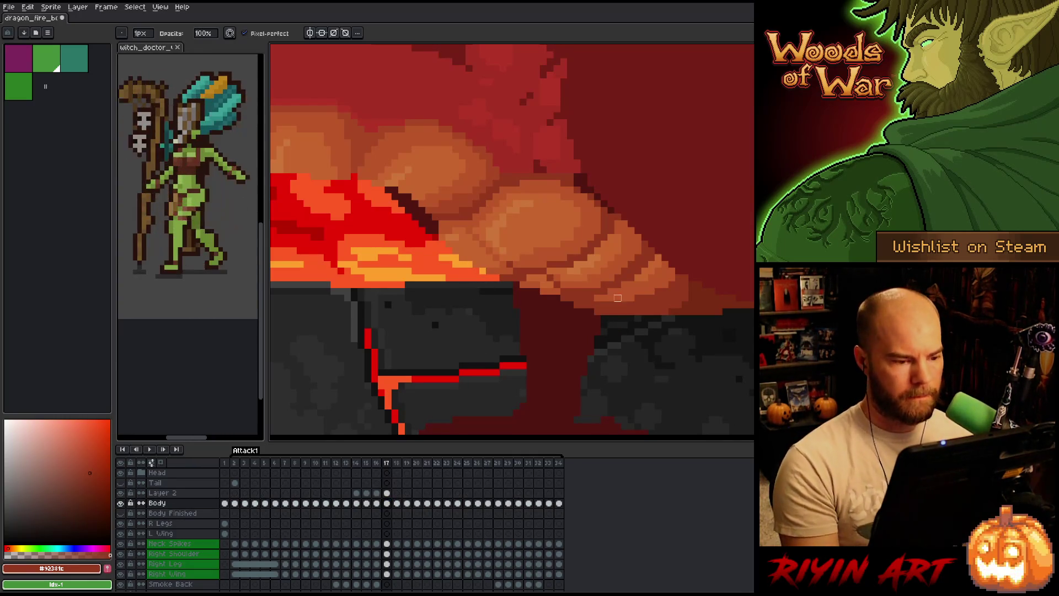
# Zoom into frame 17's belly and sample the orange-brown tone above the lava
pyautogui.scroll(-3, 617, 319)
pyautogui.scroll(3, 577, 349)
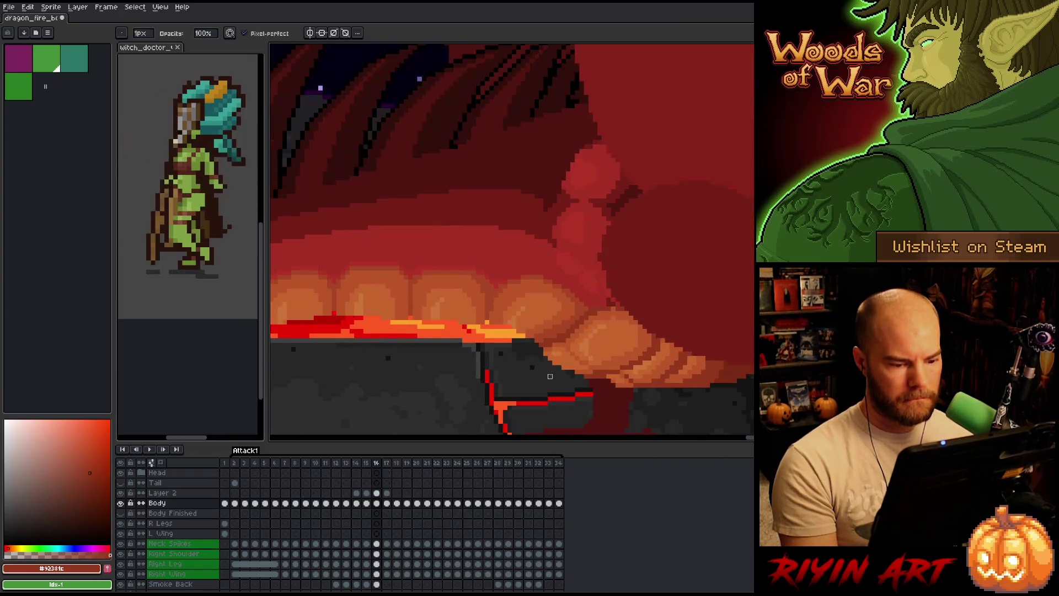
pyautogui.scroll(1, 531, 326)
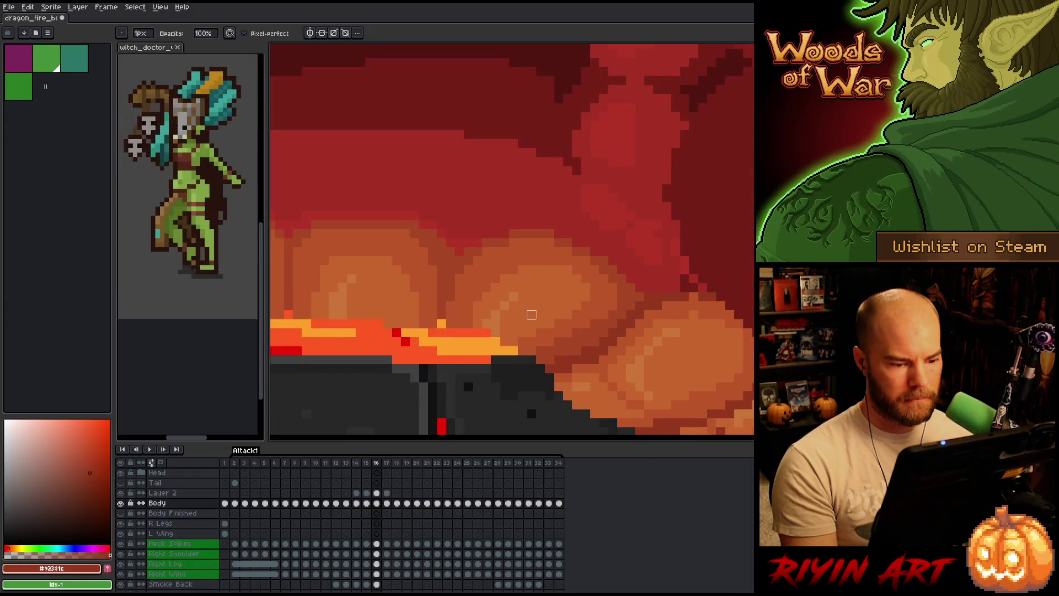
pyautogui.keyDown('alt'); pyautogui.click(555, 287); pyautogui.keyUp('alt')
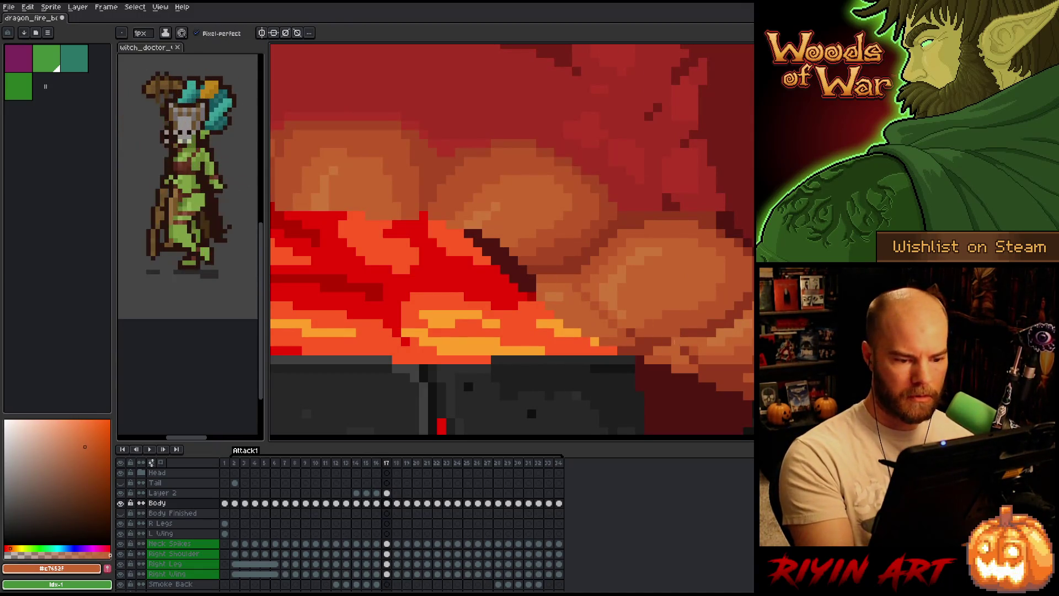
pyautogui.moveTo(681, 314); pyautogui.dragTo(547, 250)
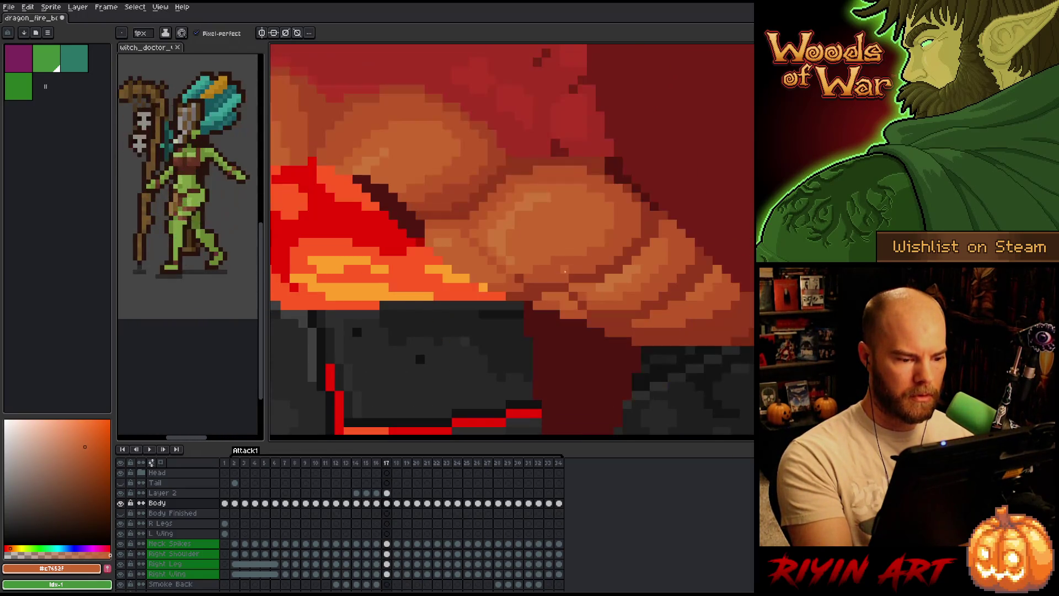
# Pan over the lava edge, flip frames to compare, and return to frame 16
pyautogui.press('alt')
pyautogui.press('Left')
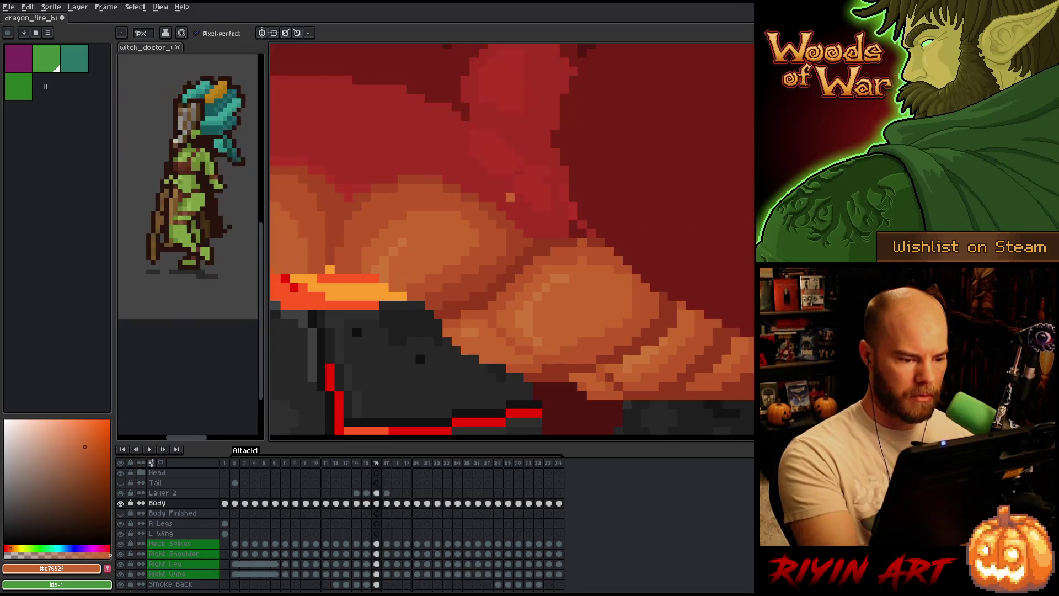
pyautogui.press('Right')
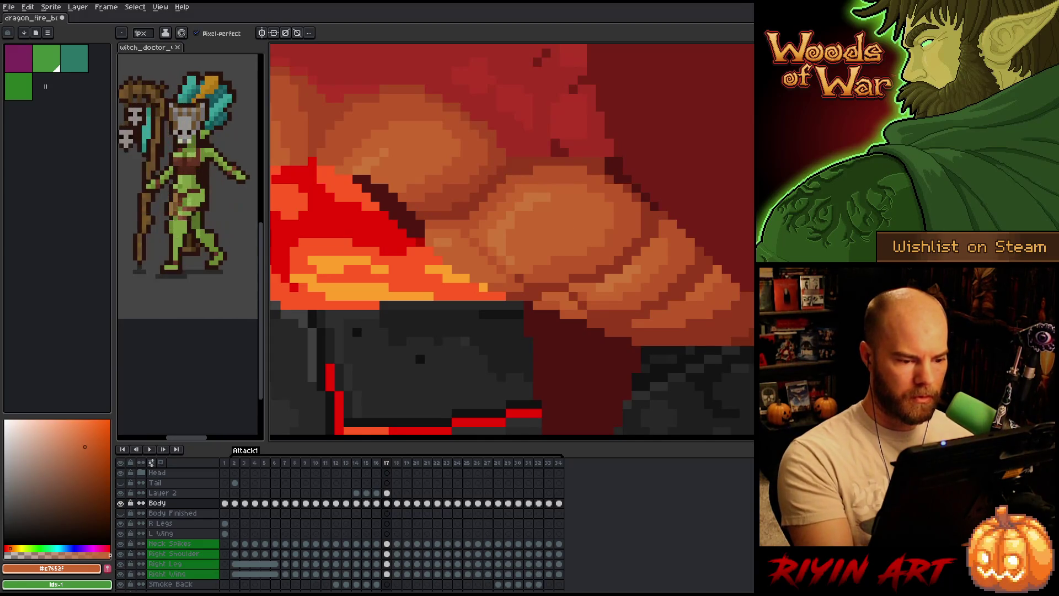
pyautogui.moveTo(615, 349); pyautogui.dragTo(623, 372)
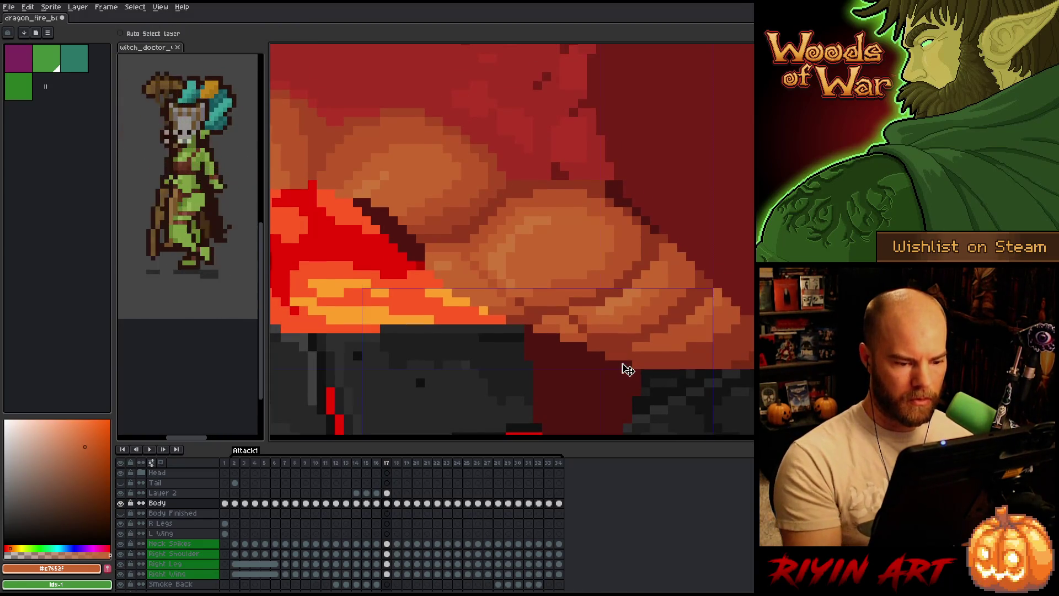
pyautogui.scroll(-5, 482, 353)
pyautogui.press(',')
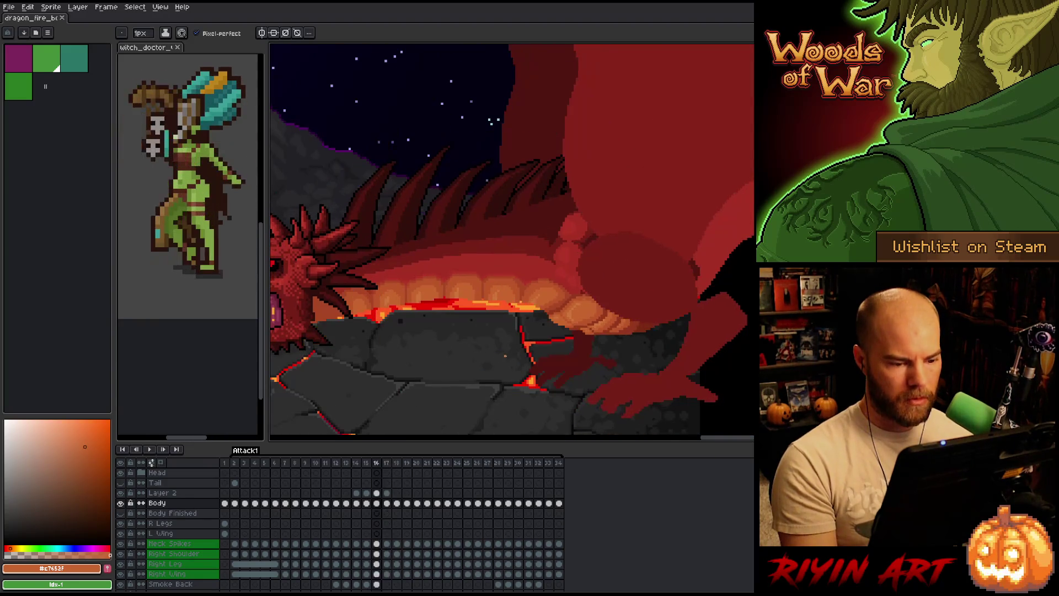
# Flip between frames 16 and 17 to compare the lava glow, zooming in on the belly
pyautogui.press('.')
pyautogui.press(',')
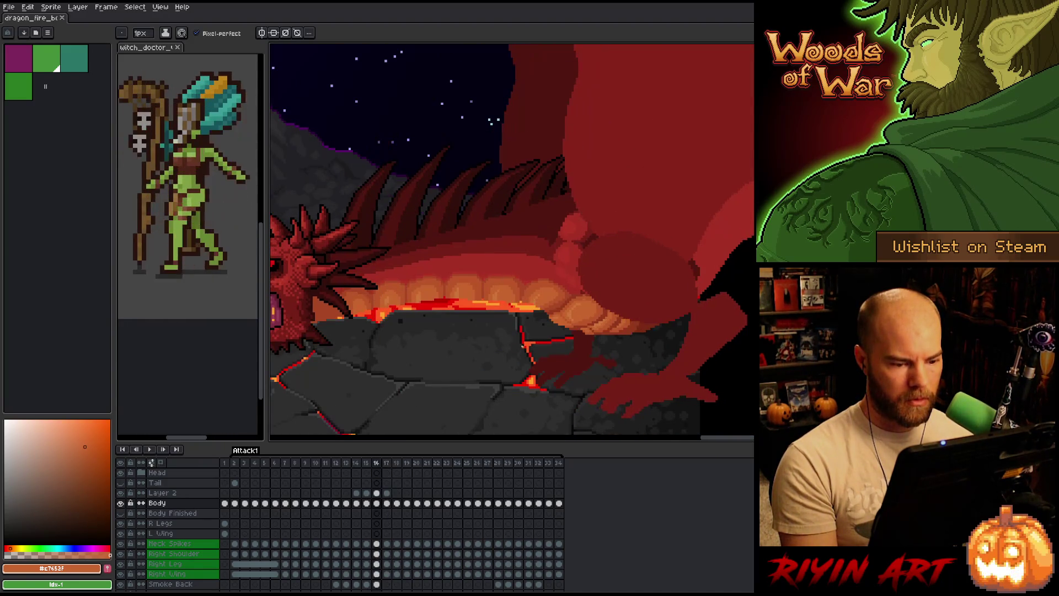
pyautogui.press('.')
pyautogui.scroll(3, 549, 310)
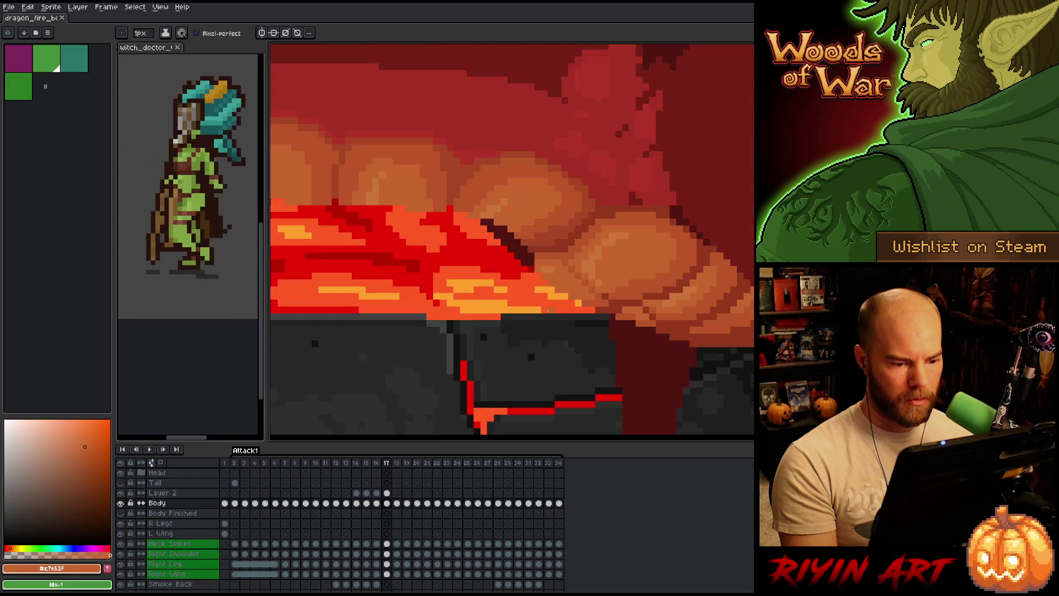
pyautogui.press(',')
pyautogui.press('.')
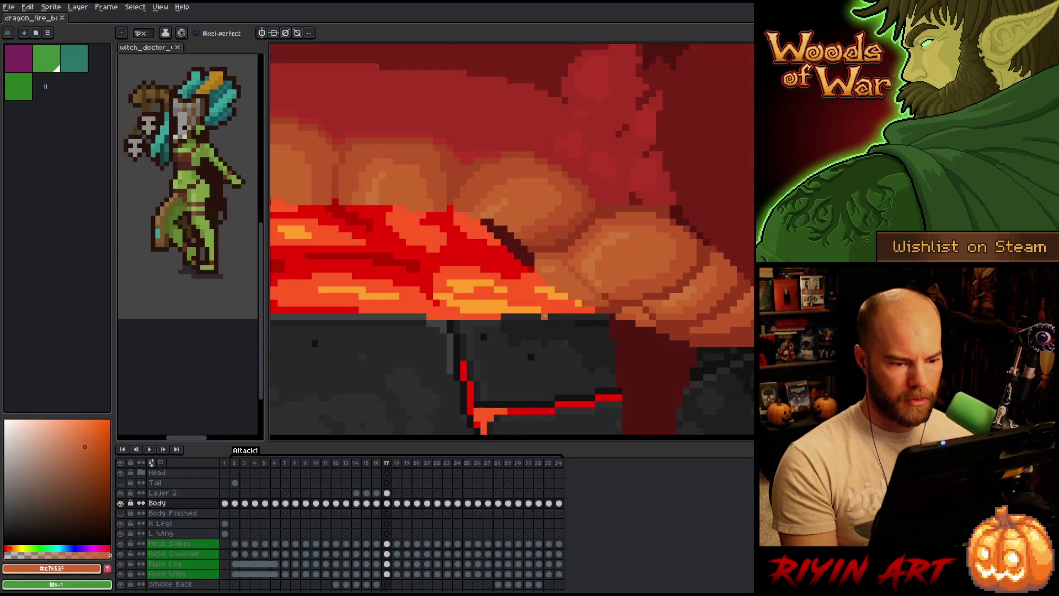
pyautogui.press(',')
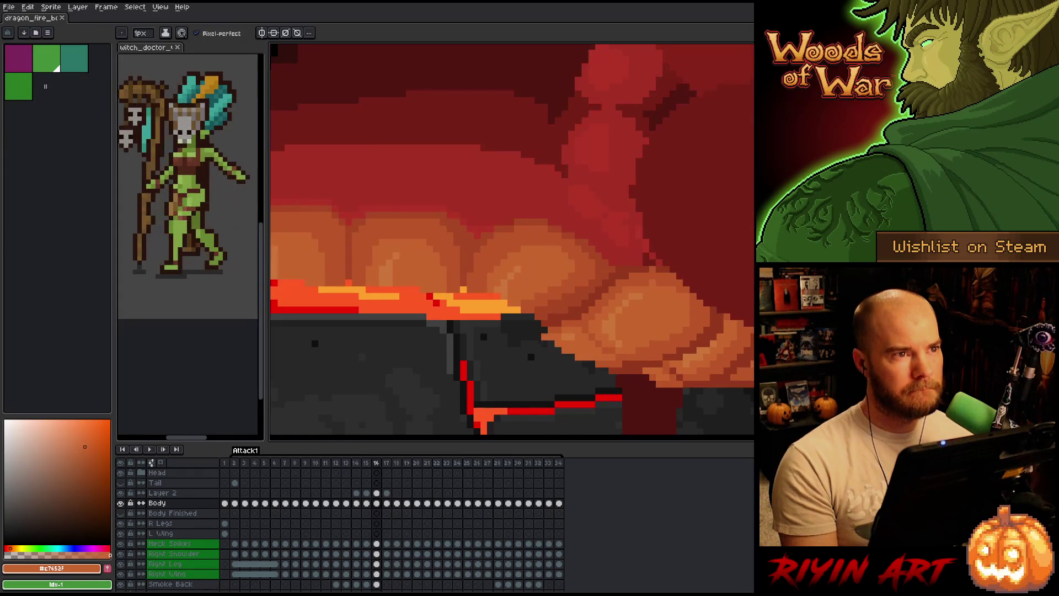
pyautogui.press('.')
pyautogui.scroll(1, 538, 363)
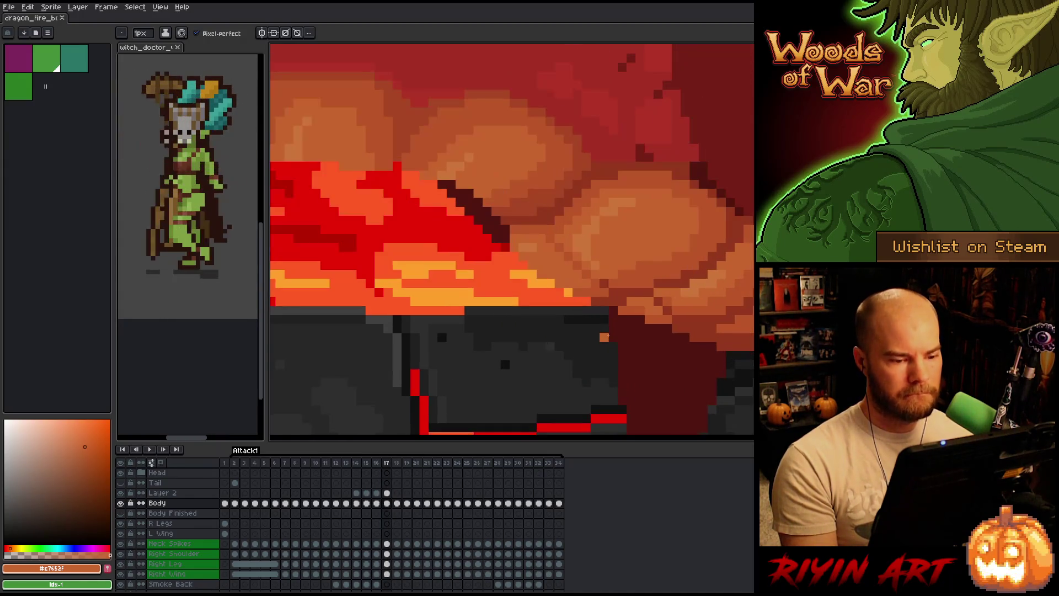
# Pick a darker belly-edge colour on frame 17 and switch back to the pencil
pyautogui.press('i')
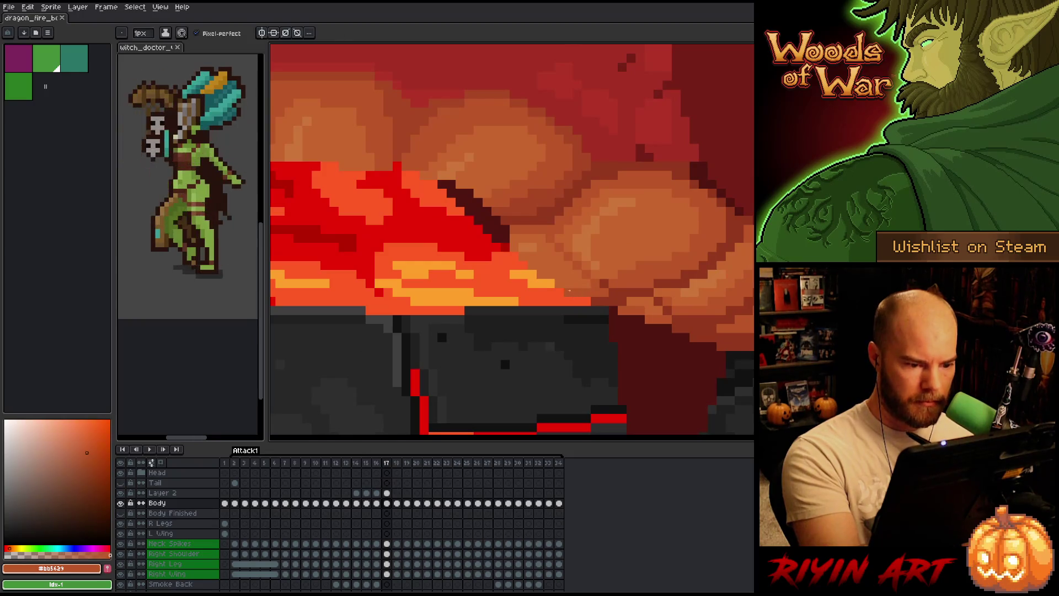
pyautogui.click(568, 284)
pyautogui.press('b')
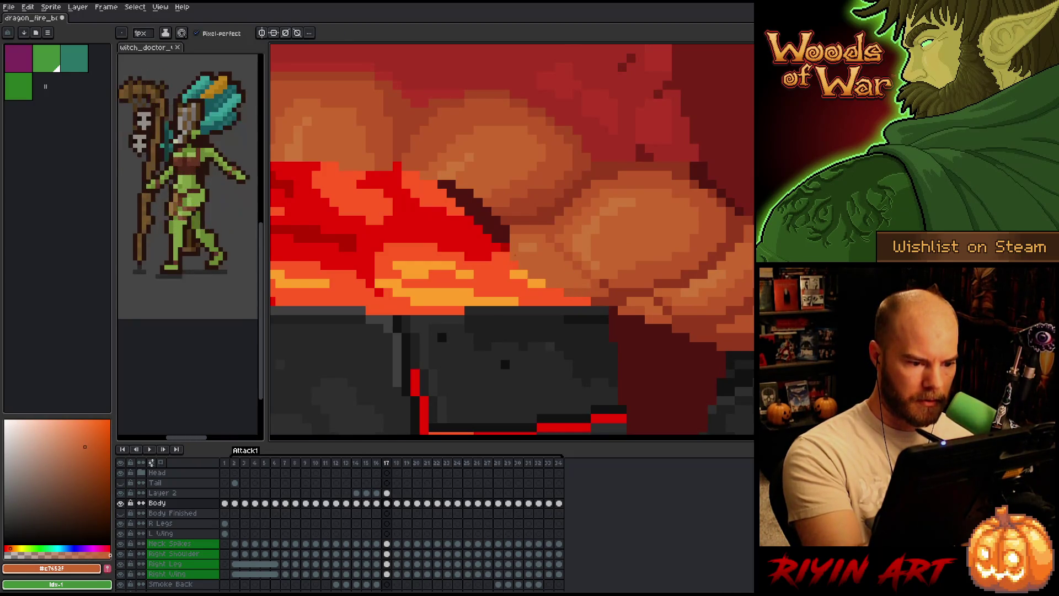
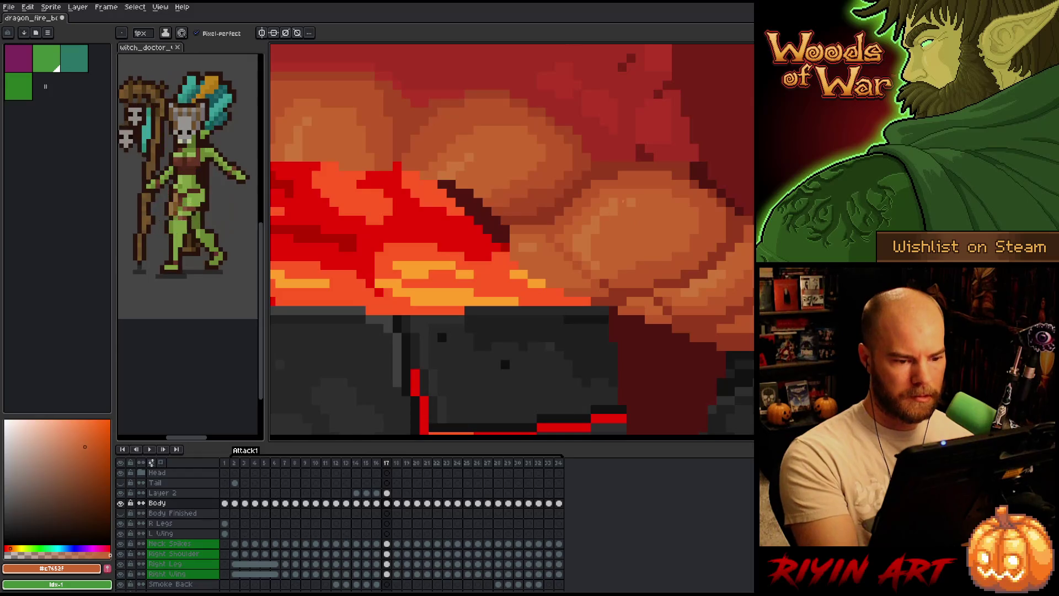
# Flip between frames 15, 16 and 17 to compare the belly plates and lava crack
pyautogui.press(',')
pyautogui.press('.')
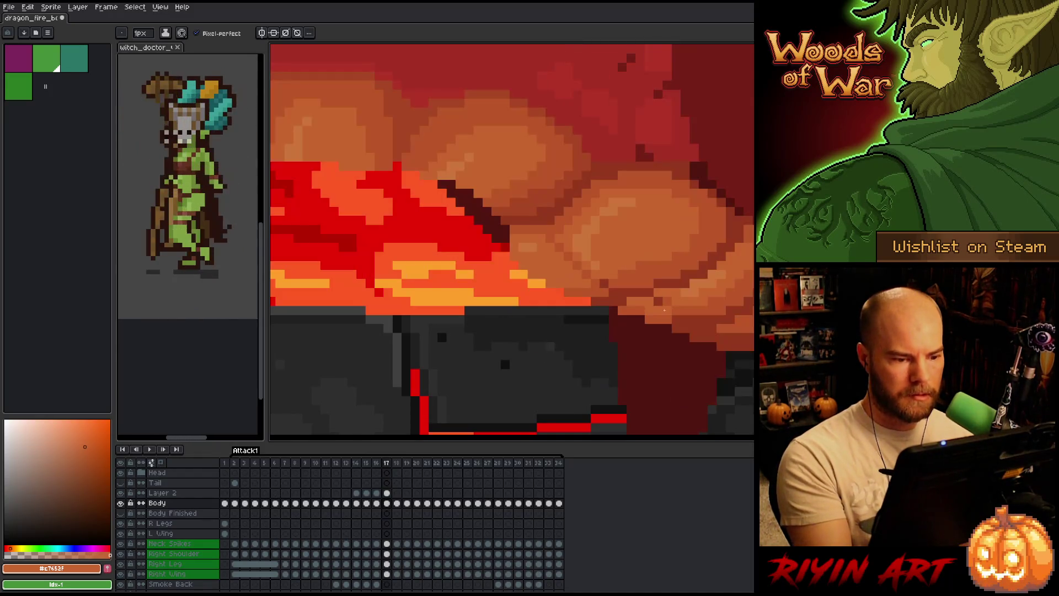
pyautogui.press(',')
pyautogui.press('.')
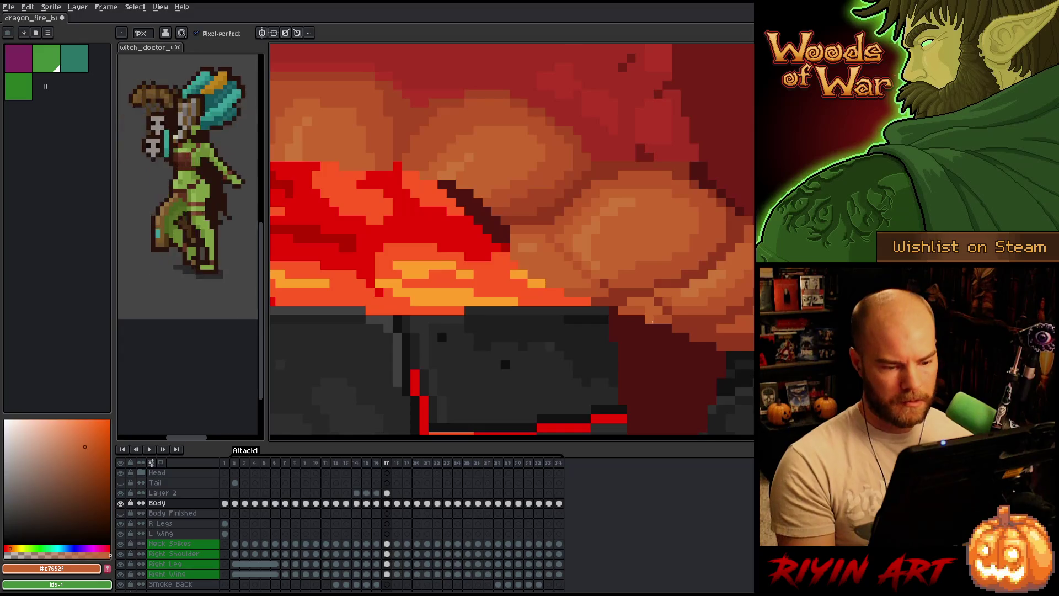
pyautogui.scroll(-5, 653, 321)
pyautogui.press(',')
pyautogui.press('.')
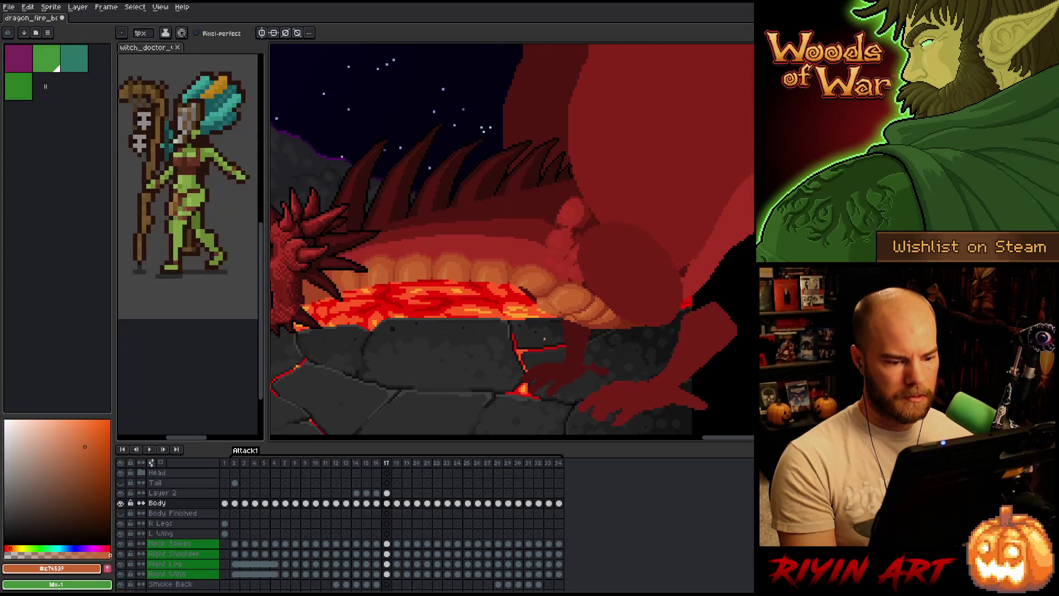
pyautogui.press(',')
pyautogui.press(',')
pyautogui.press('.')
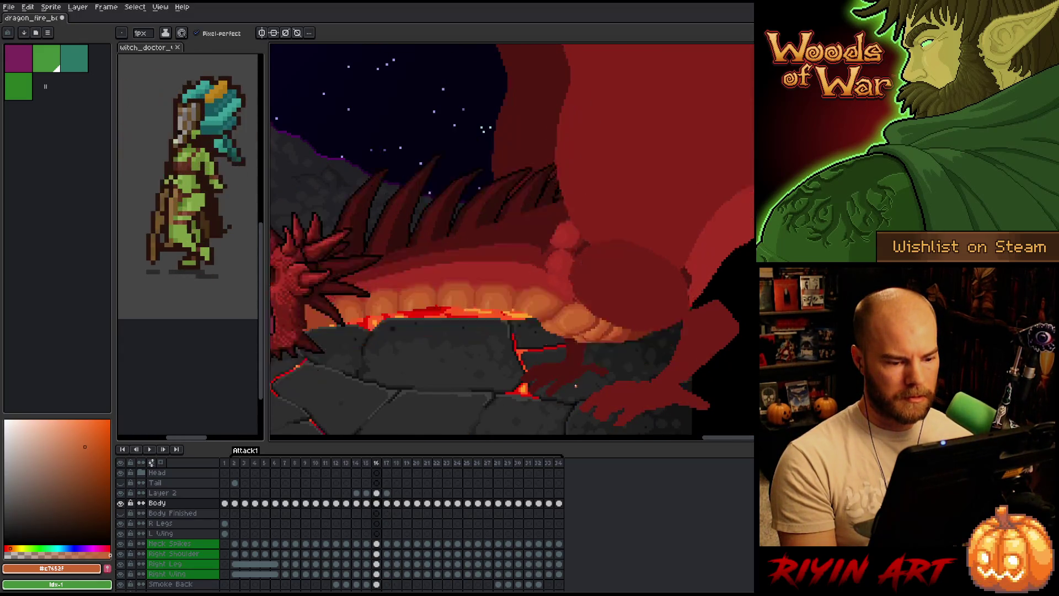
pyautogui.scroll(5, 581, 343)
pyautogui.scroll(1, 581, 344)
# Sample the darker belly orange, then settle on frame 15 after checking it against frame 16
pyautogui.keyDown('alt'); pyautogui.click(539, 244); pyautogui.keyUp('alt')
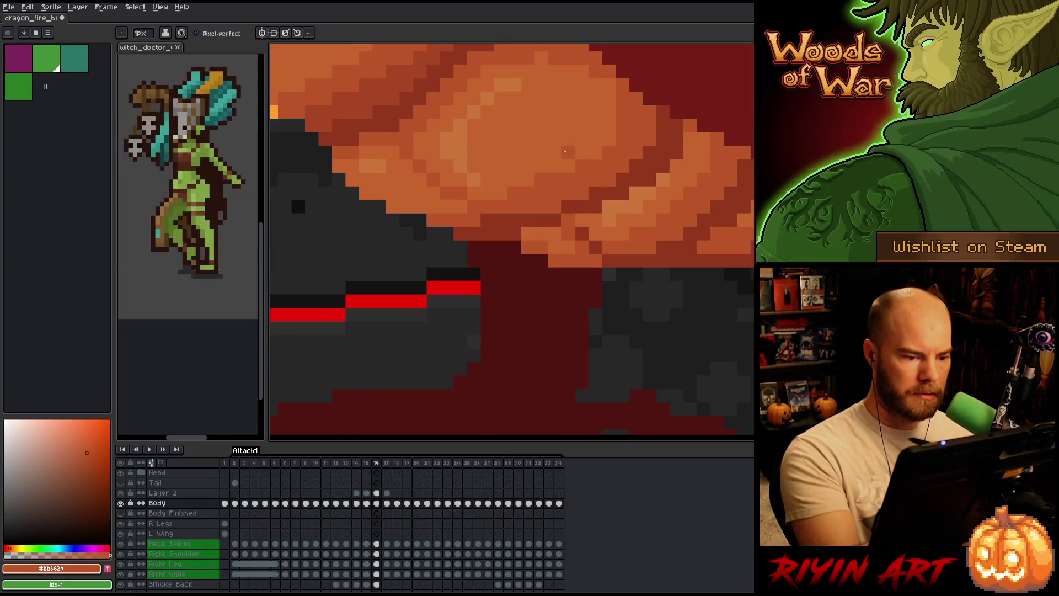
pyautogui.press(',')
pyautogui.press('.')
pyautogui.press(',')
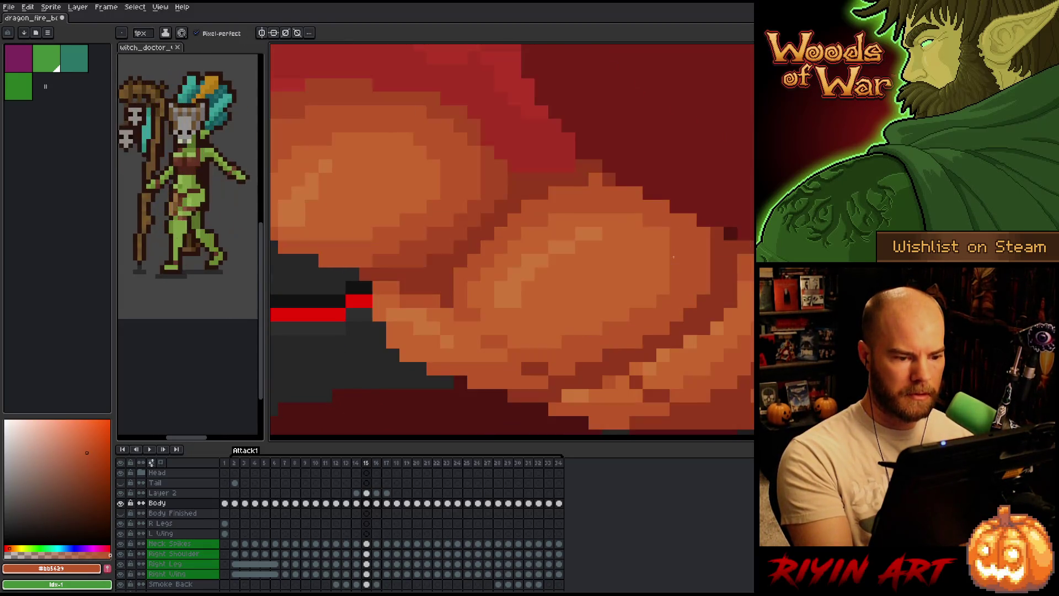
pyautogui.press('.')
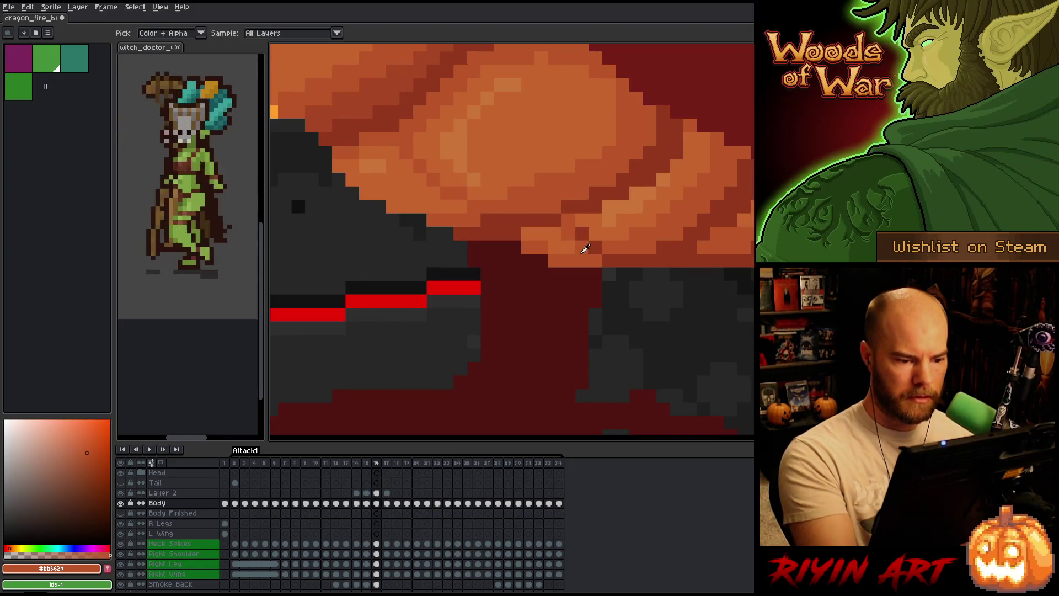
pyautogui.press(',')
pyautogui.scroll(-3, 523, 246)
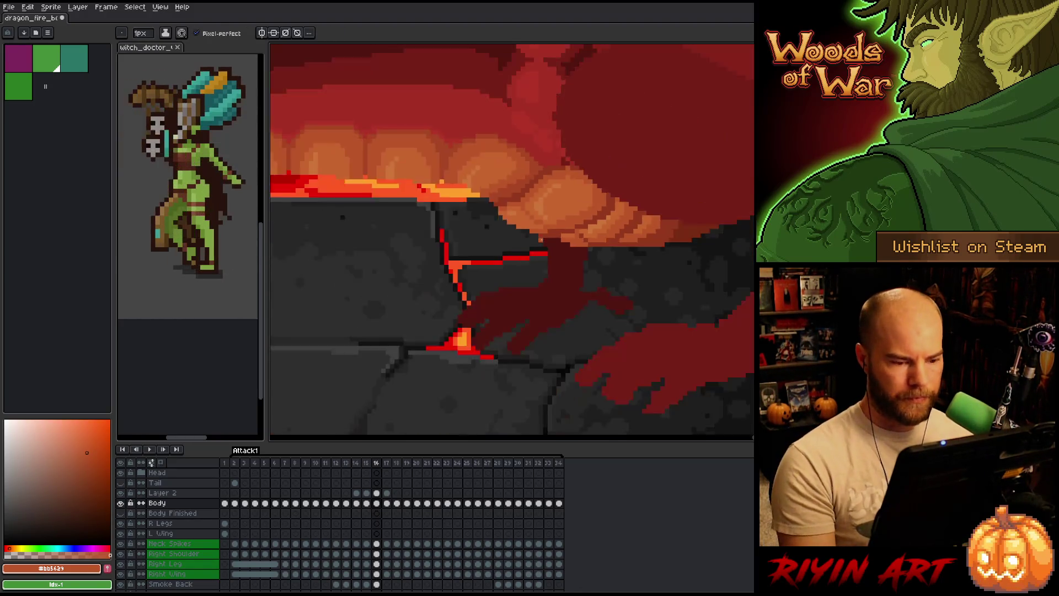
pyautogui.press('.')
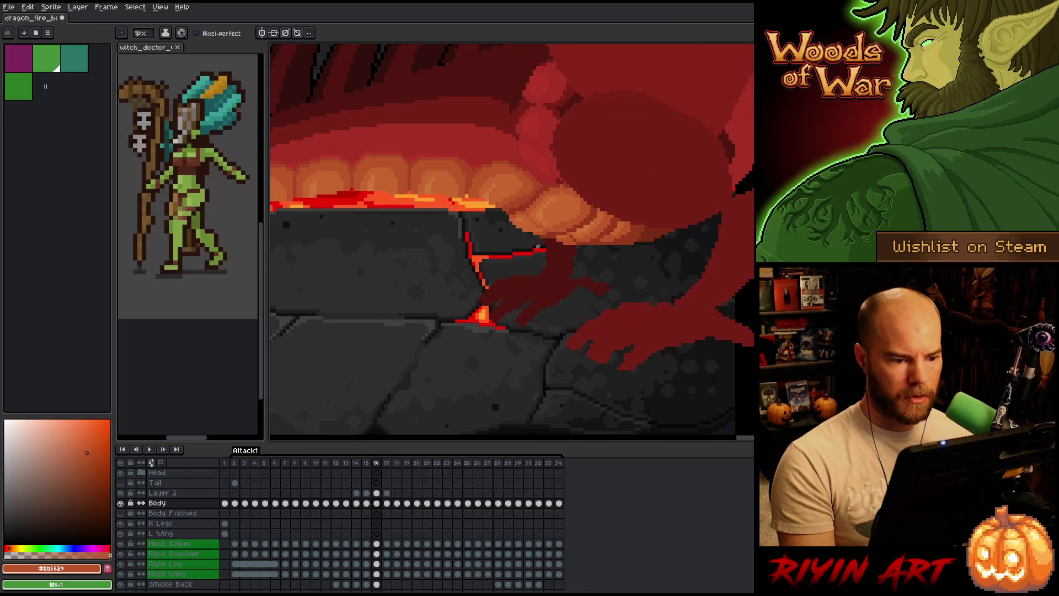
pyautogui.scroll(3, 537, 247)
pyautogui.press(',')
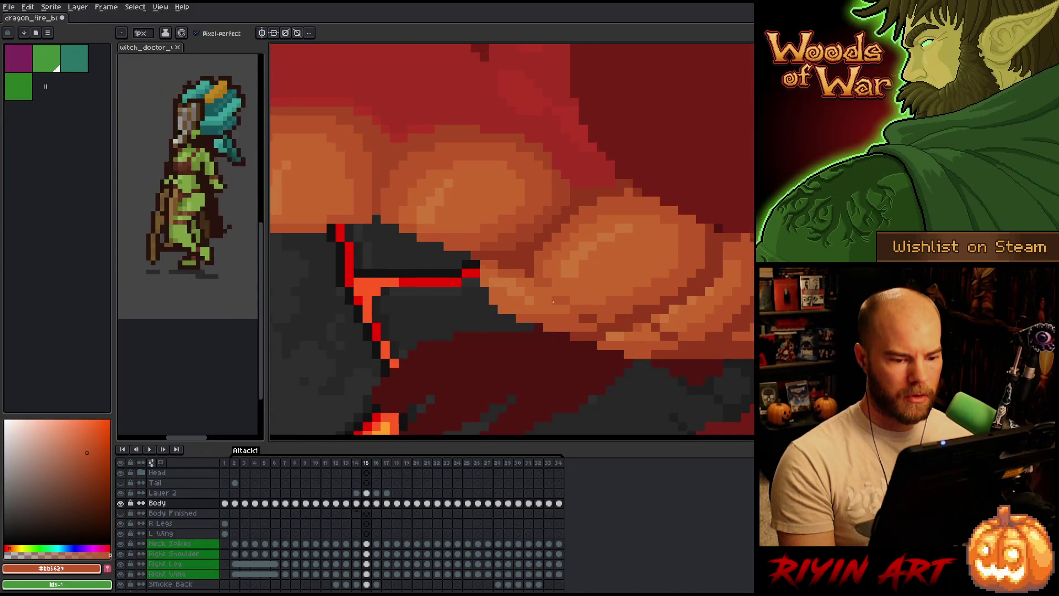
# Re-sample the darker belly orange on frame 15 and make Layer 2 active
pyautogui.keyDown('alt'); pyautogui.click(647, 327); pyautogui.keyUp('alt')
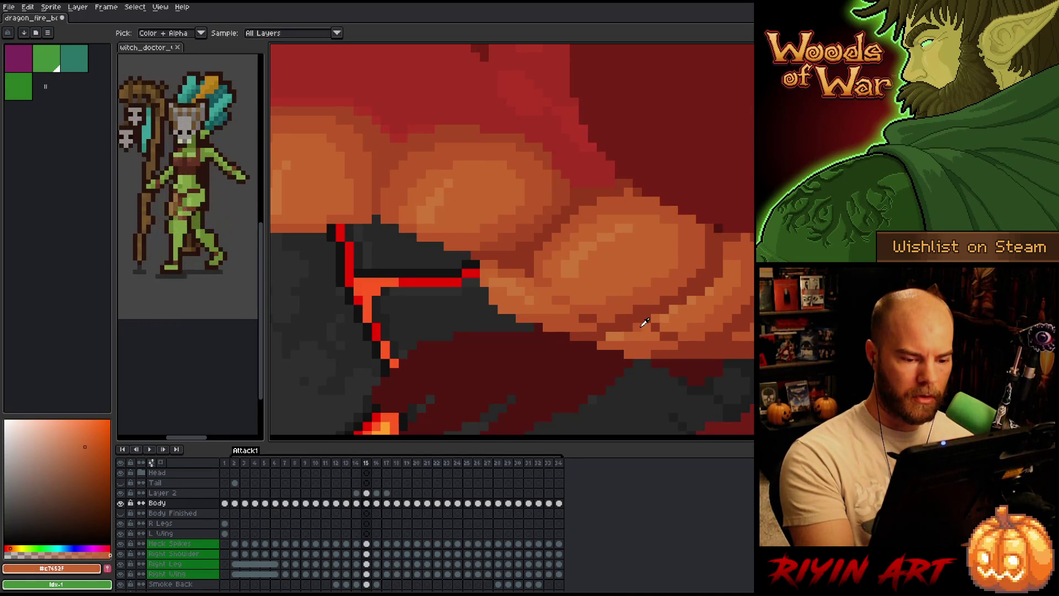
pyautogui.keyDown('alt'); pyautogui.click(646, 327); pyautogui.keyUp('alt')
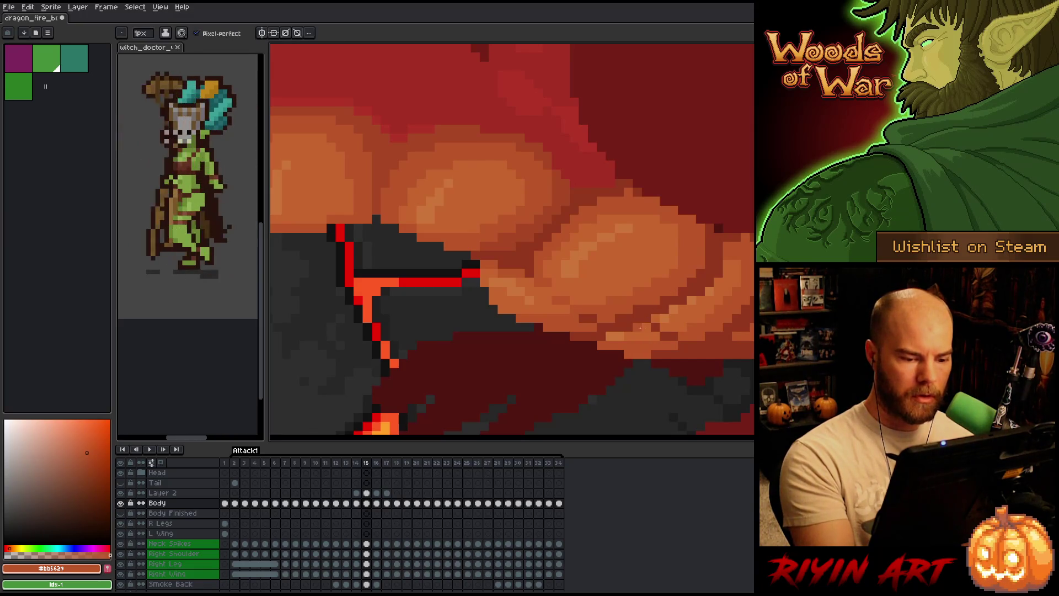
pyautogui.press('Up')
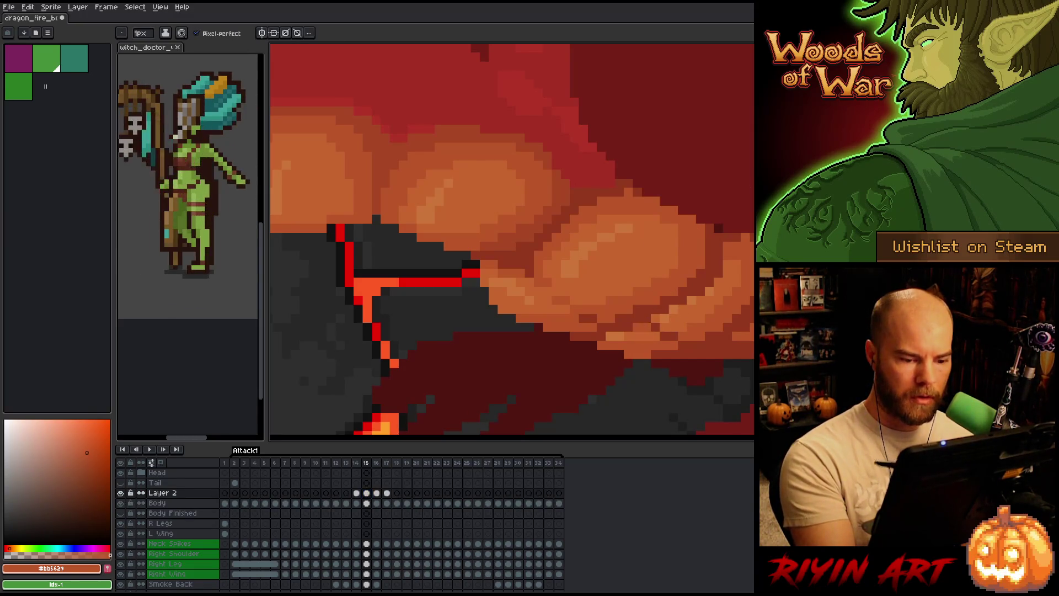
# Step through frames 16–18, return to compare frames 14 and 15, and sample the lighter belly orange
pyautogui.press('Right')
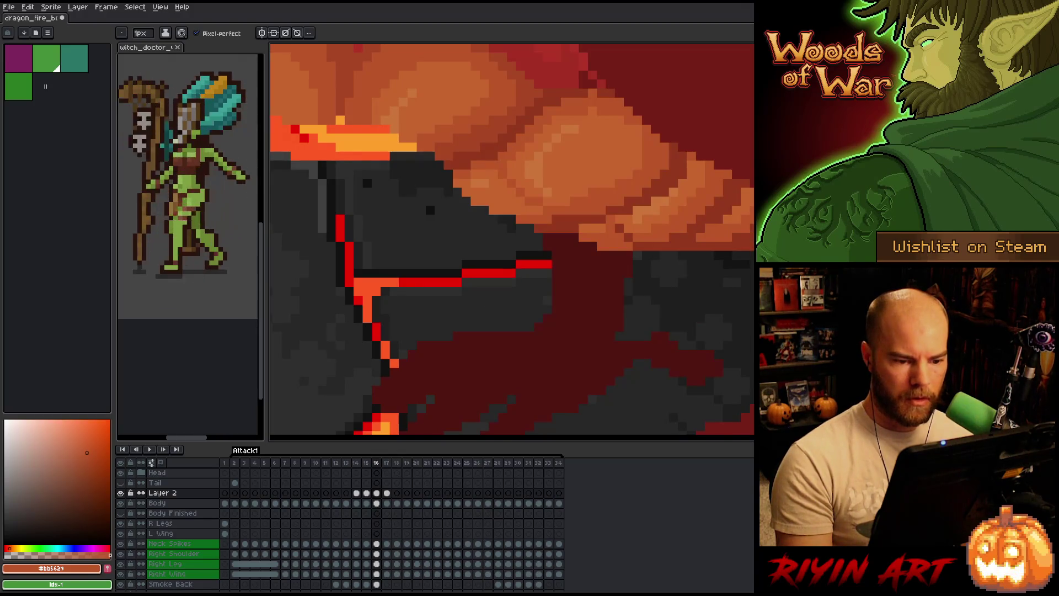
pyautogui.press('Right')
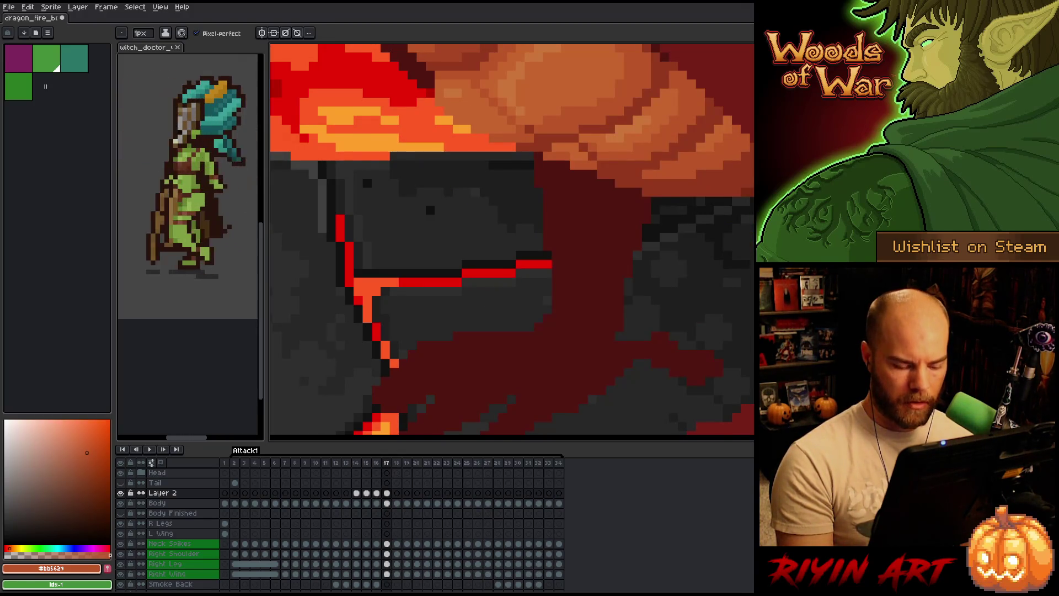
pyautogui.press('Right')
pyautogui.press('Left')
pyautogui.press('Left')
pyautogui.press('Left')
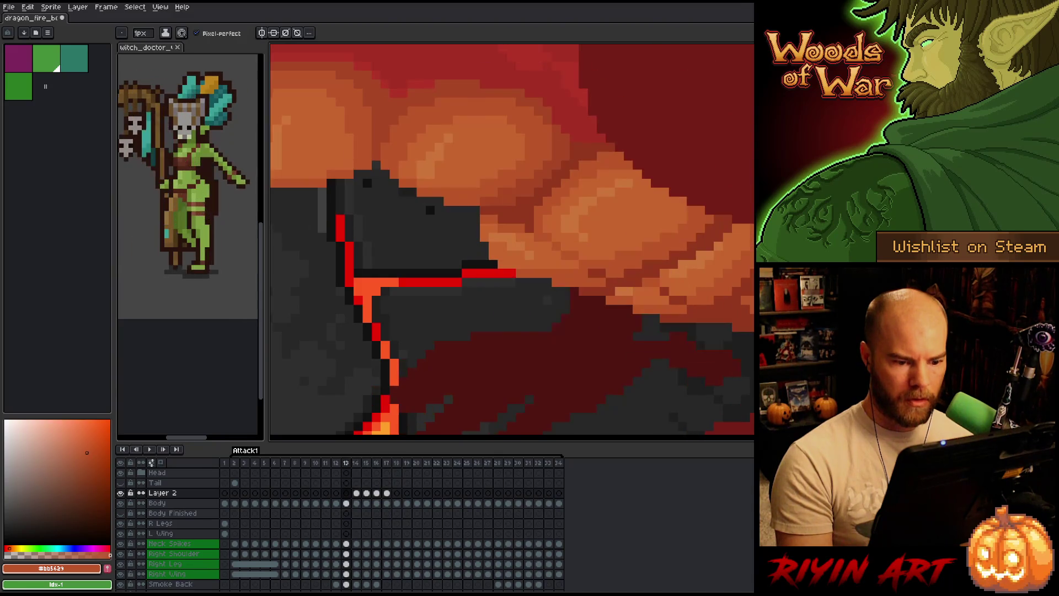
pyautogui.press('Right')
pyautogui.press('Left')
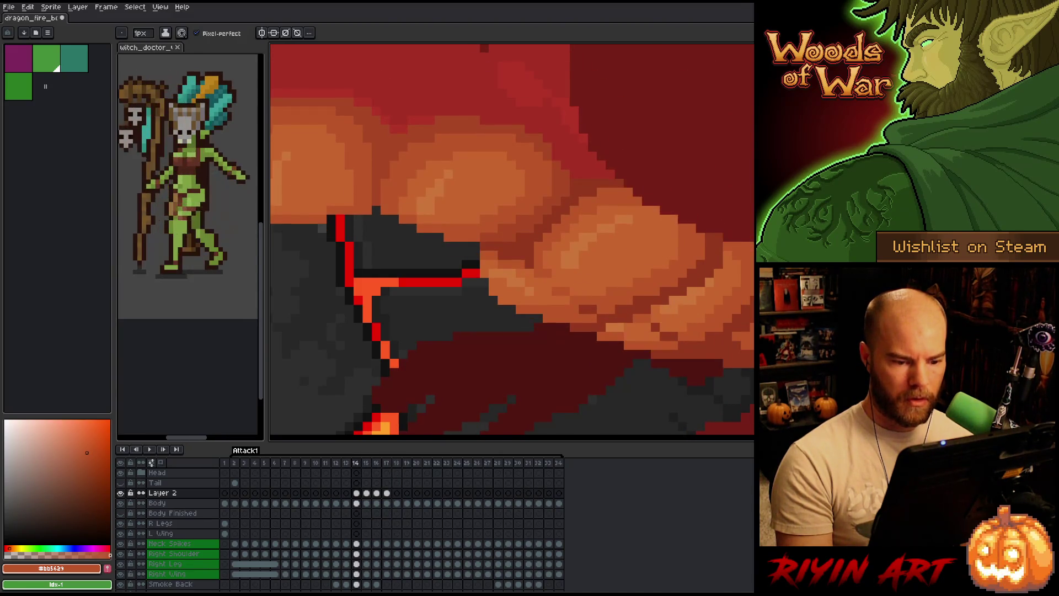
pyautogui.press('Right')
pyautogui.keyDown('alt'); pyautogui.click(680, 313); pyautogui.keyUp('alt')
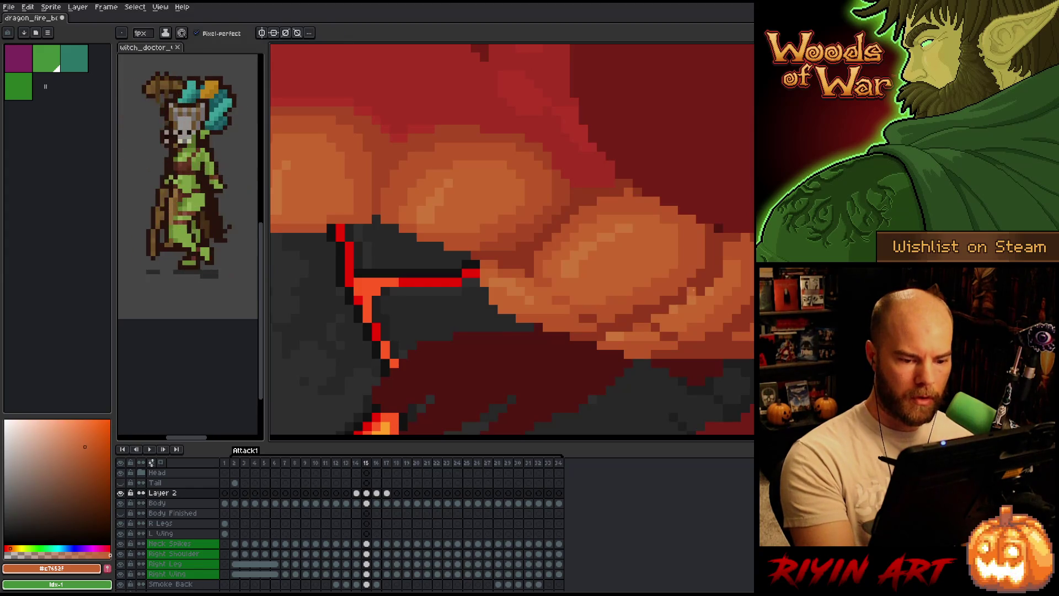
pyautogui.keyDown('alt'); pyautogui.click(682, 308); pyautogui.keyUp('alt')
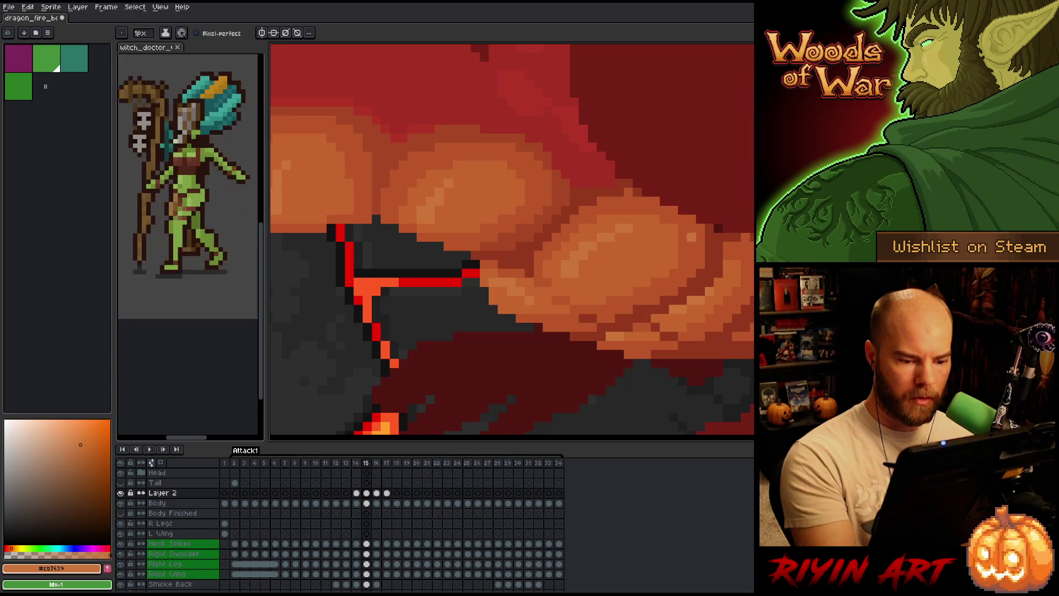
# Flip between frames 14 and 15, sampling a light and then a mid orange from the belly plates
pyautogui.press('Left')
pyautogui.press('Right')
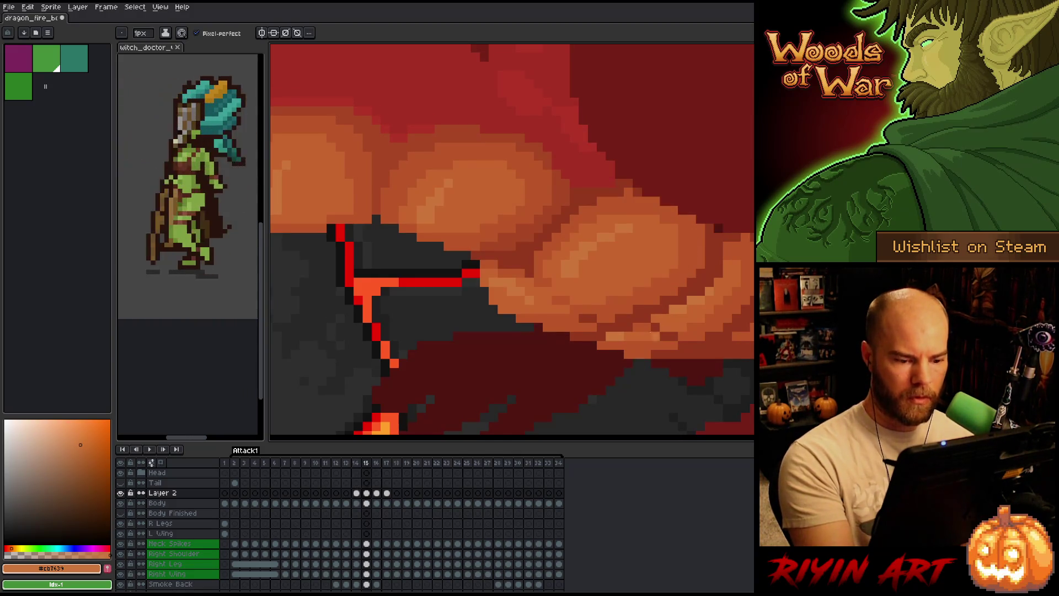
pyautogui.press('Left')
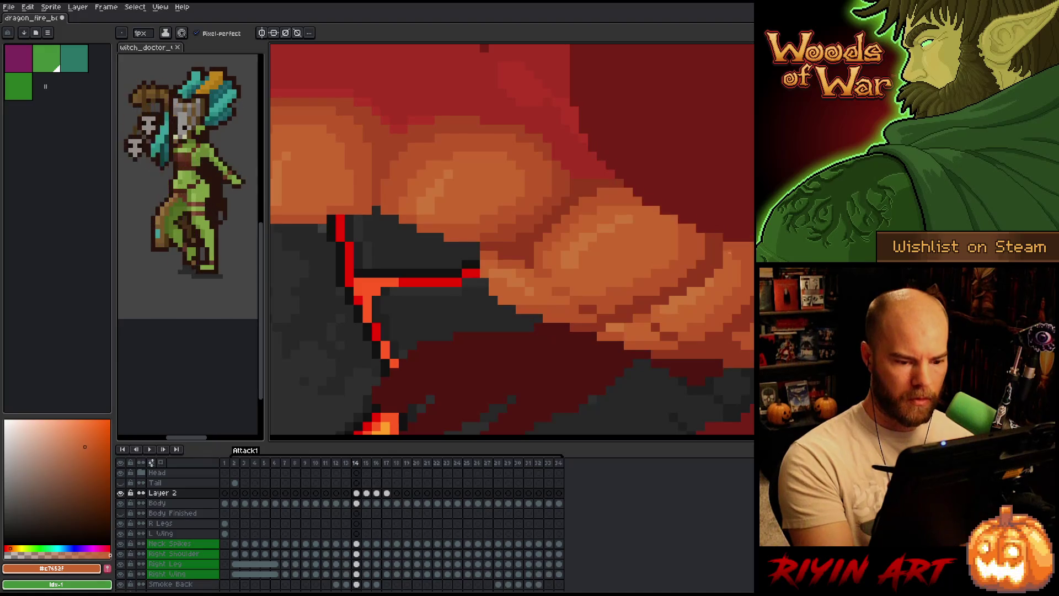
pyautogui.press('Right')
pyautogui.press('Left')
pyautogui.press('Right')
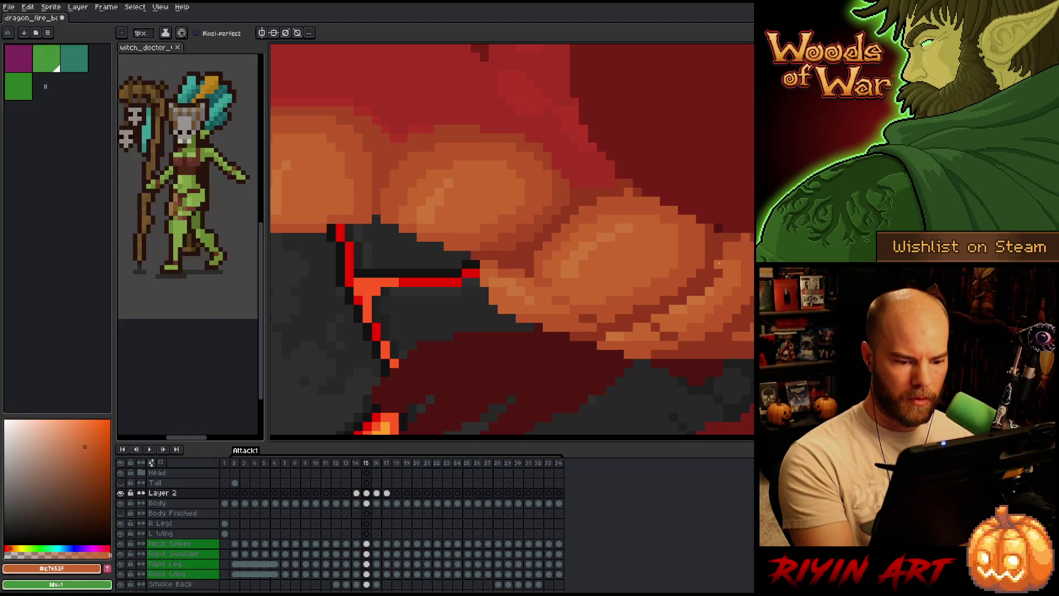
pyautogui.press('Left')
pyautogui.press('Right')
pyautogui.keyDown('alt'); pyautogui.click(681, 300); pyautogui.keyUp('alt')
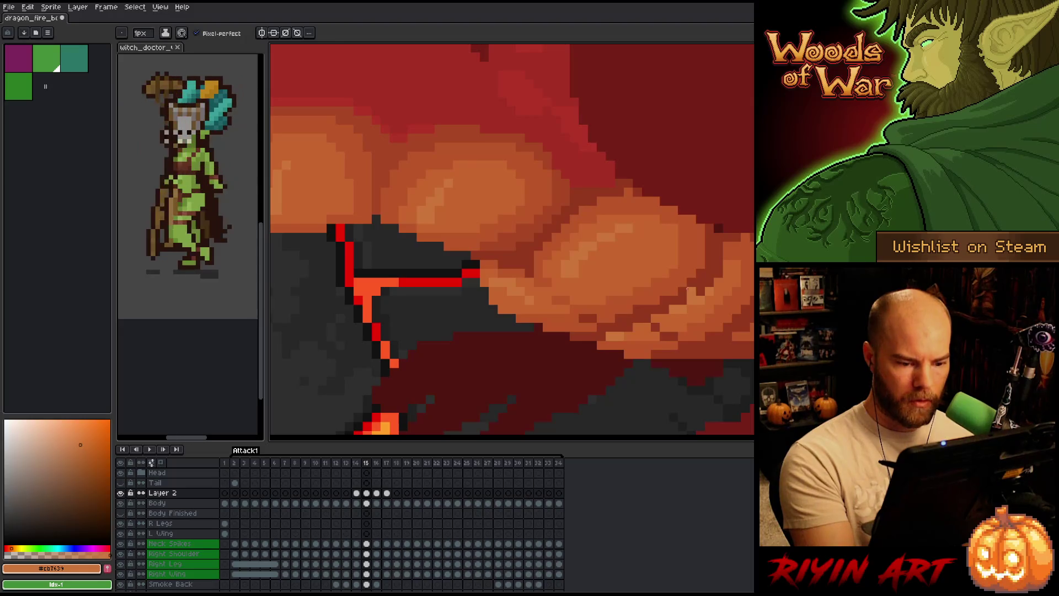
pyautogui.press('Left')
pyautogui.press('Right')
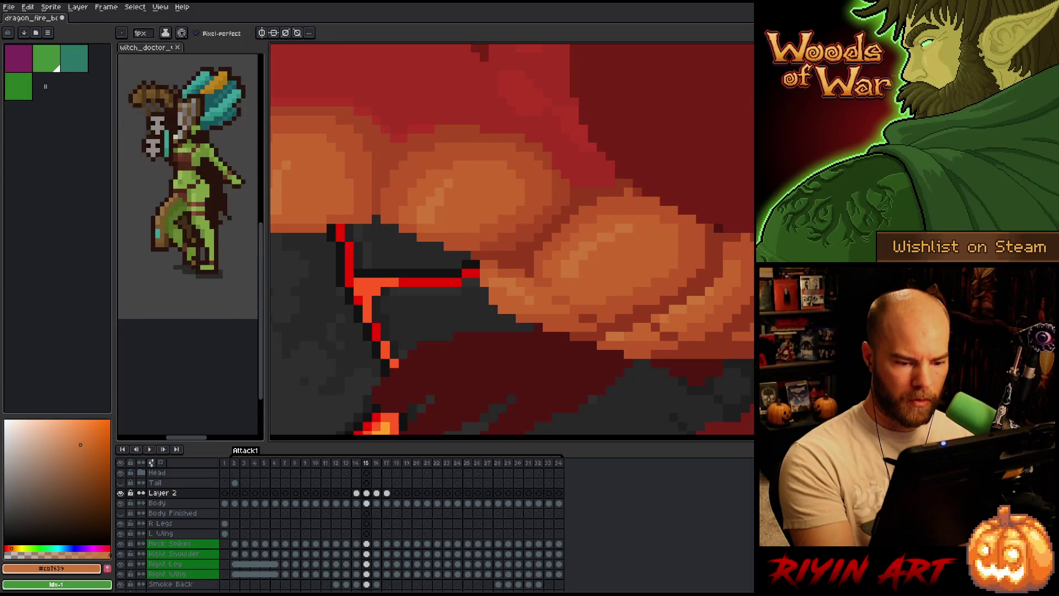
pyautogui.press('Left')
pyautogui.press('Right')
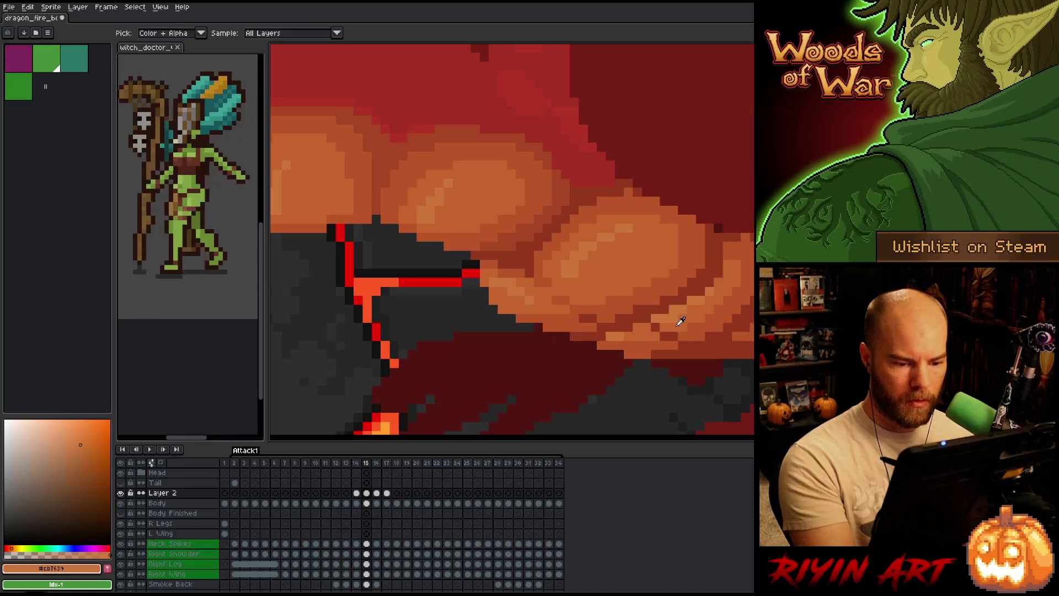
pyautogui.keyDown('alt'); pyautogui.click(681, 320); pyautogui.keyUp('alt')
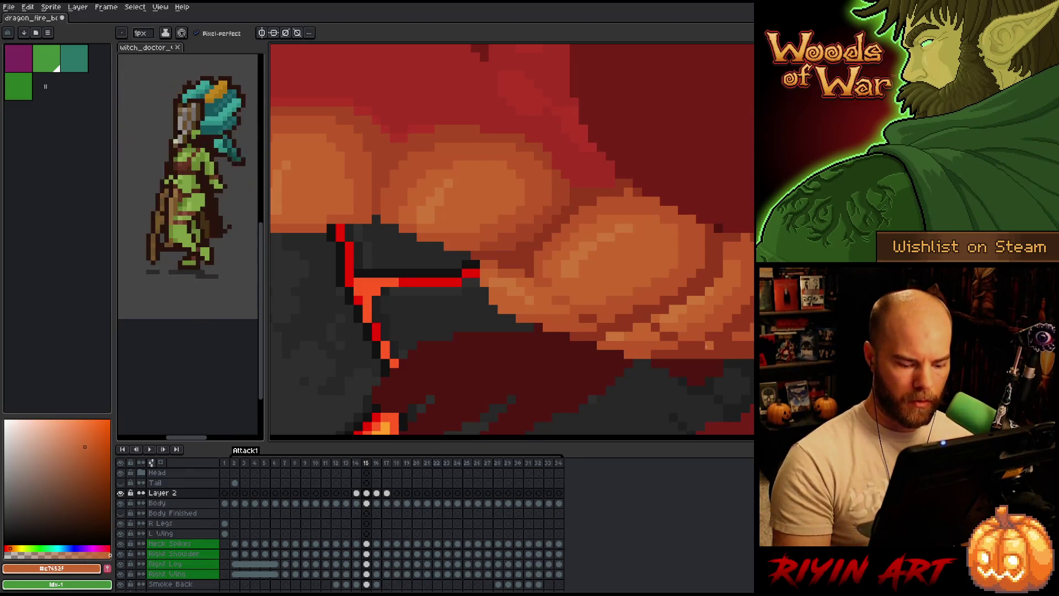
# Compare frame 15 with its neighbouring frames once more and save the dragon animation with Ctrl+S
pyautogui.press('Left')
pyautogui.press('Right')
pyautogui.press('Left')
pyautogui.press('Right')
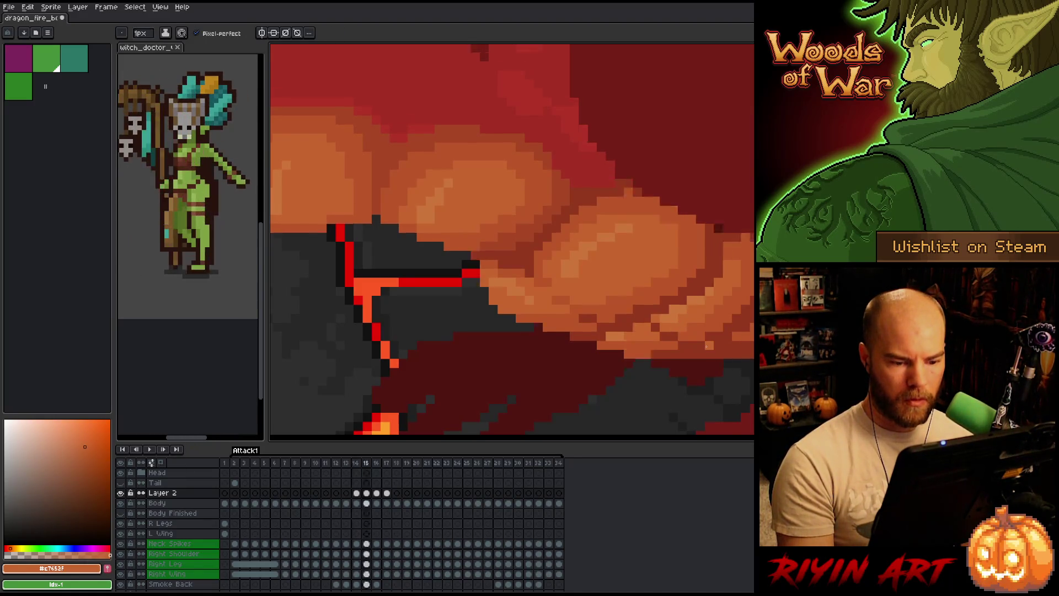
pyautogui.press('Left')
pyautogui.press('Right')
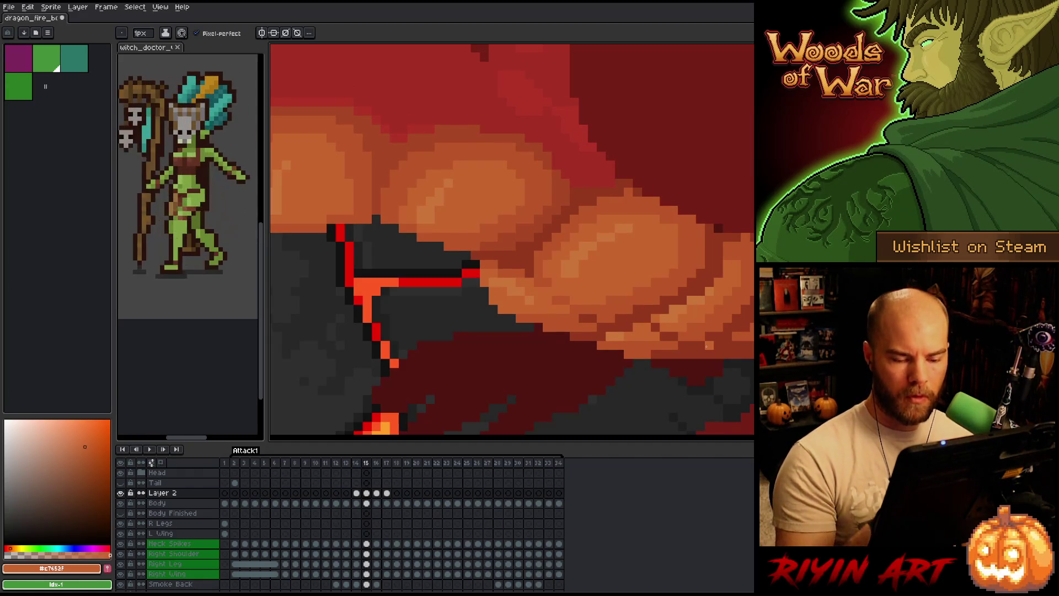
pyautogui.press('Left')
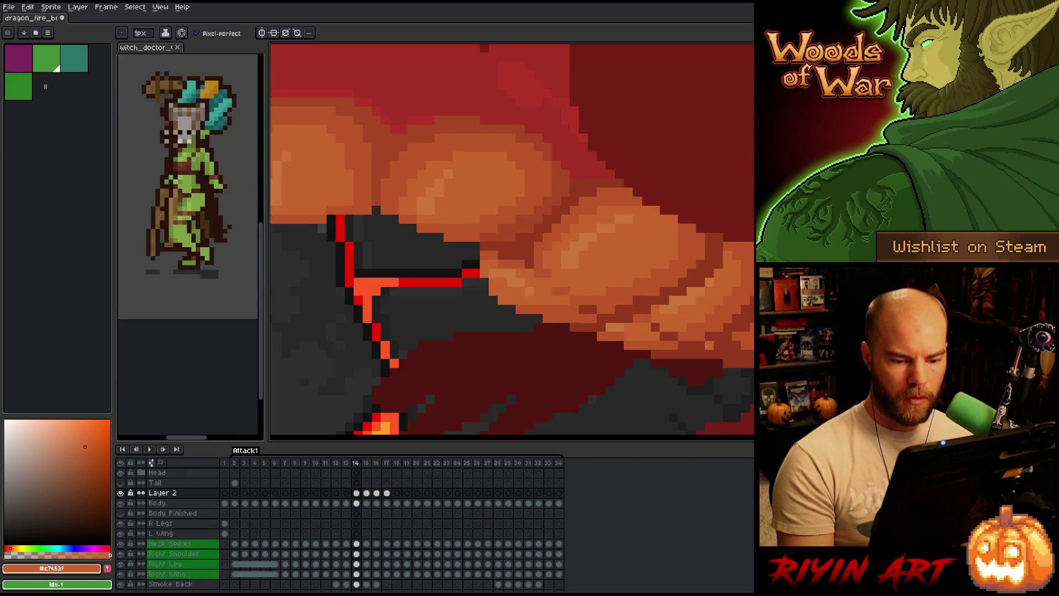
pyautogui.press('Right')
pyautogui.press('Left')
pyautogui.press('Right')
pyautogui.press('Left')
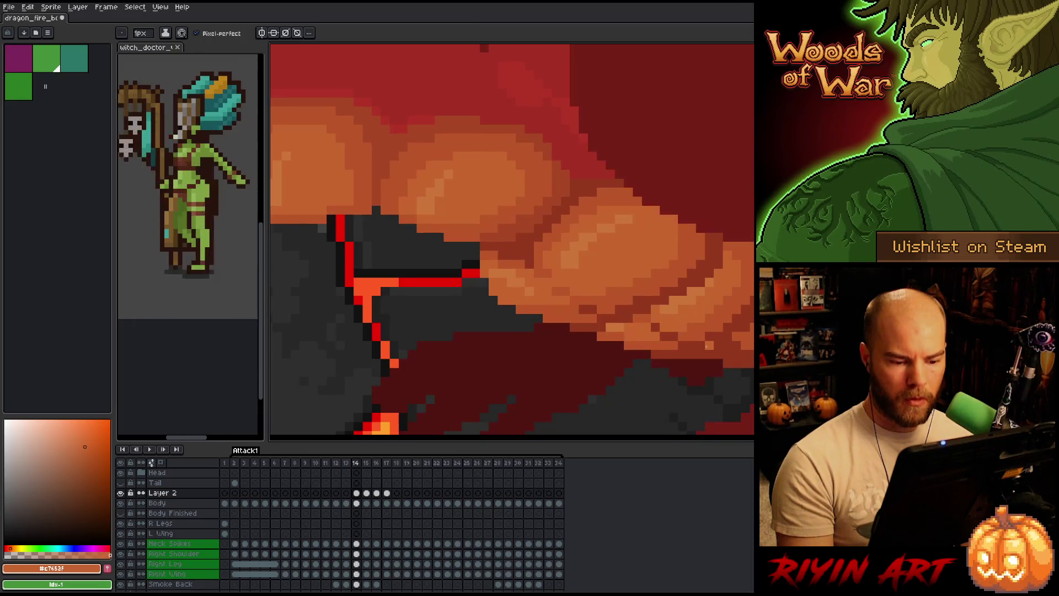
pyautogui.press('Right')
pyautogui.press('Left')
pyautogui.press('Right')
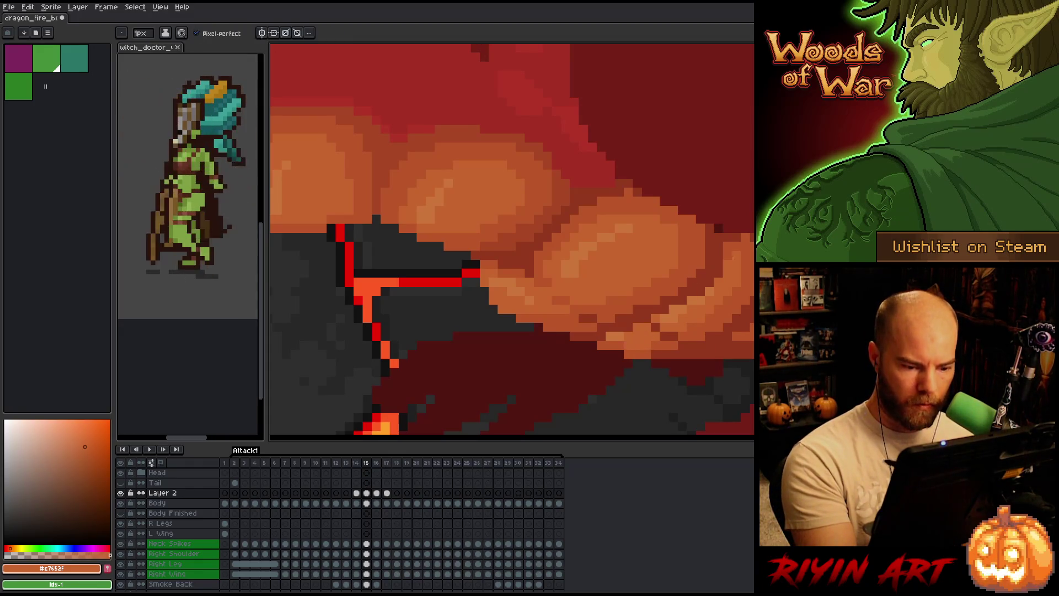
pyautogui.hotkey('ctrl', 's')
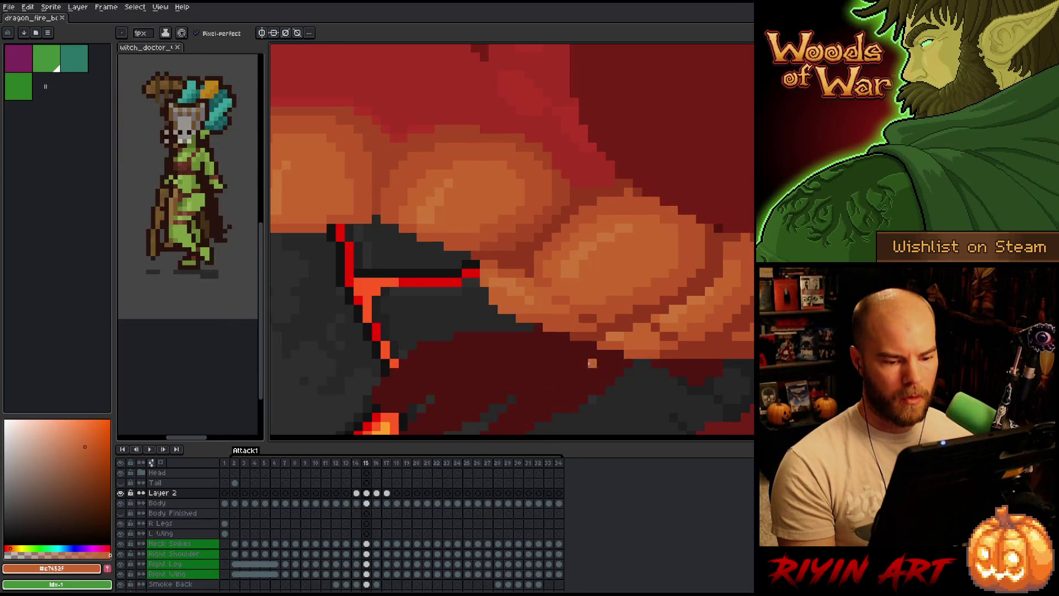
# Pan across the dragon's belly and compare the poses in frames 14 and 16
pyautogui.scroll(-3, 475, 345)
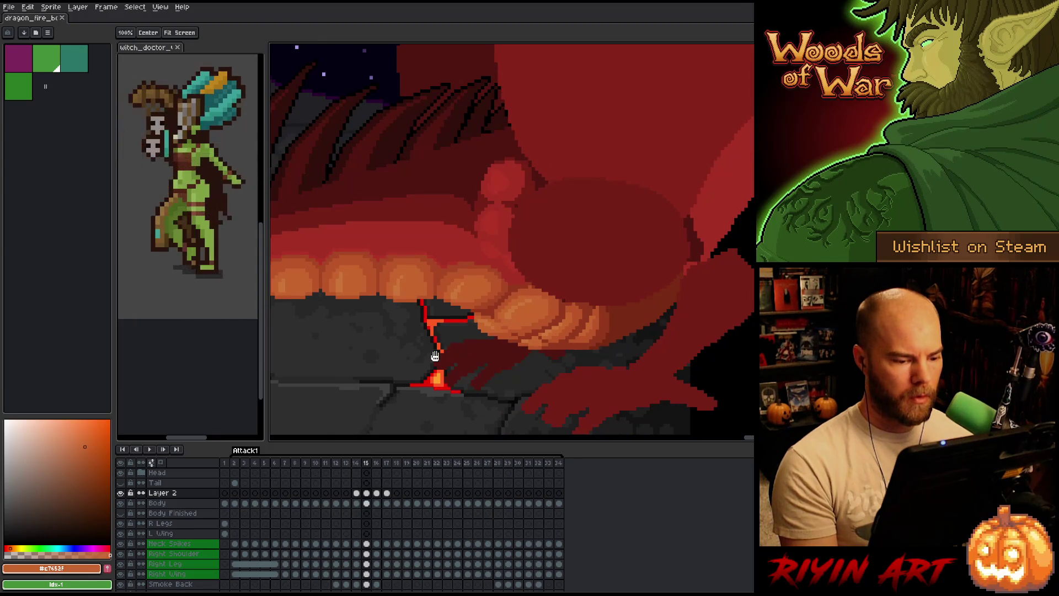
pyautogui.moveTo(436, 355); pyautogui.dragTo(576, 372)
pyautogui.scroll(-2, 590, 369)
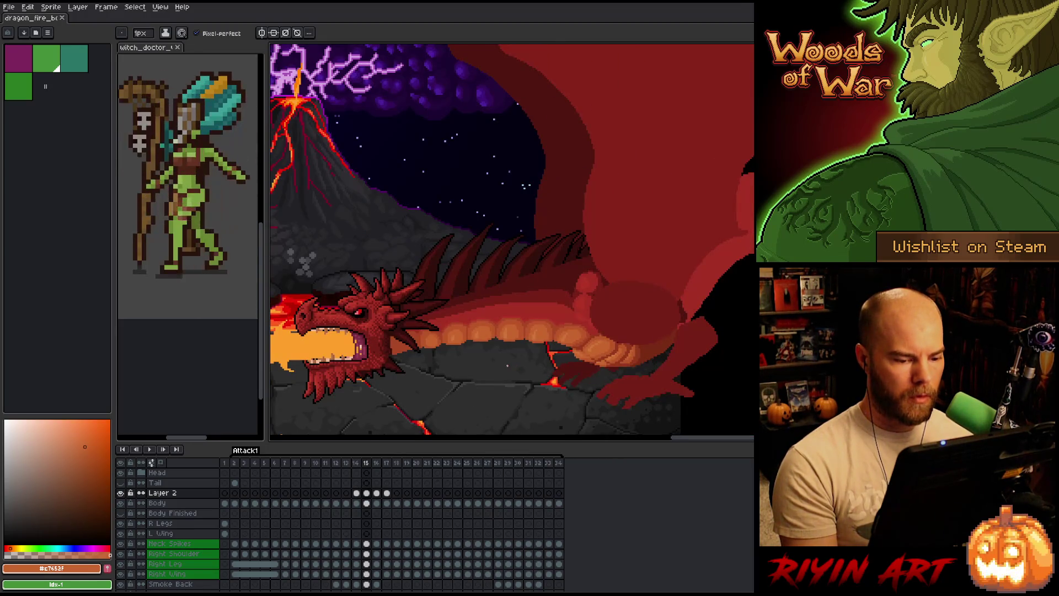
pyautogui.press('Left')
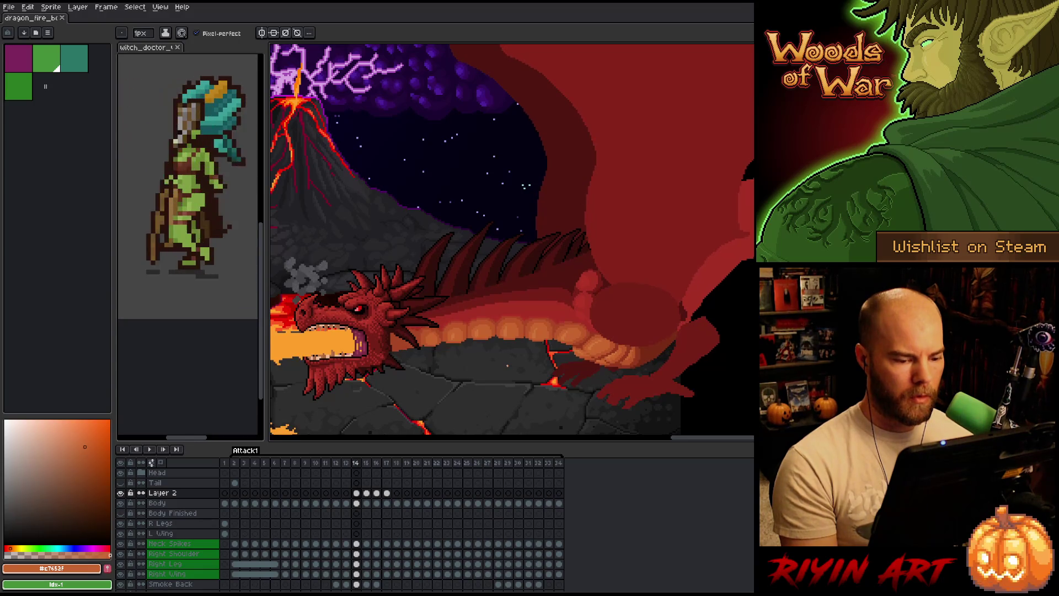
pyautogui.scroll(2, 560, 378)
pyautogui.press('Right')
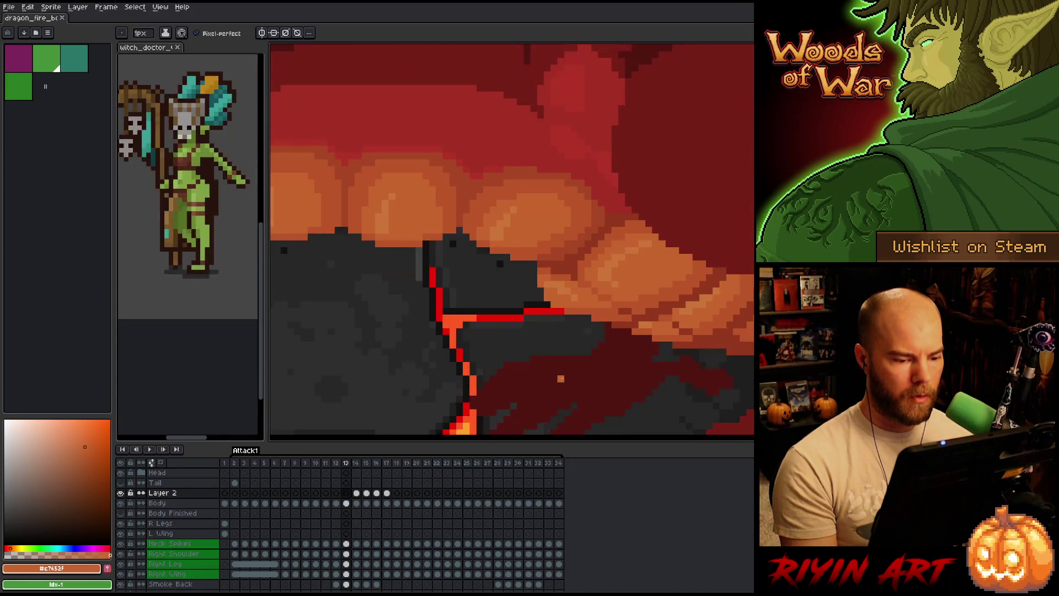
pyautogui.press('Left')
pyautogui.press('Right')
pyautogui.press('Right')
pyautogui.press('Left')
pyautogui.press('Left')
pyautogui.press('Left')
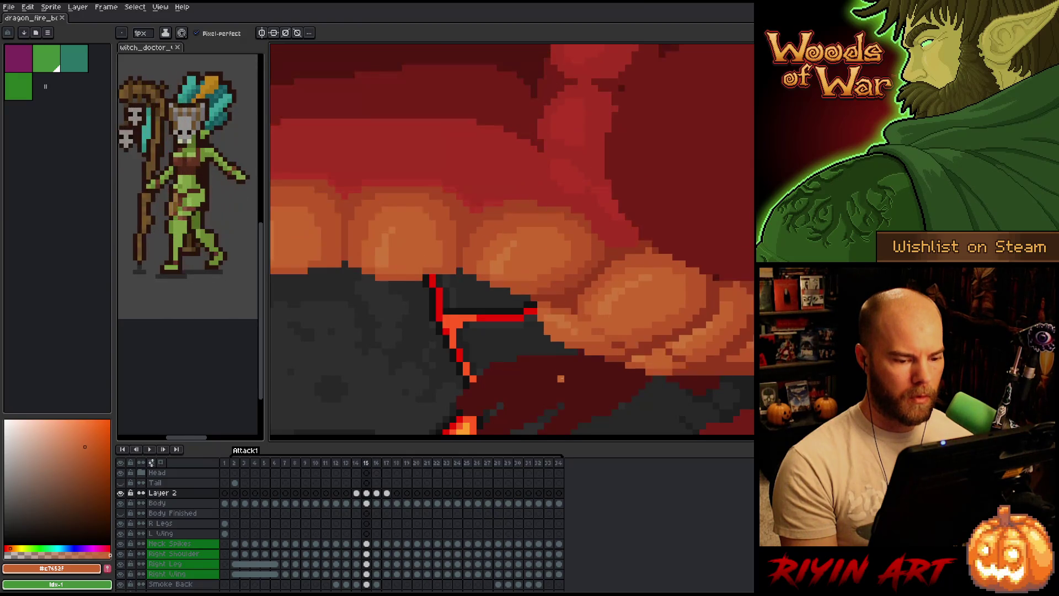
pyautogui.press('Right')
pyautogui.press('Right')
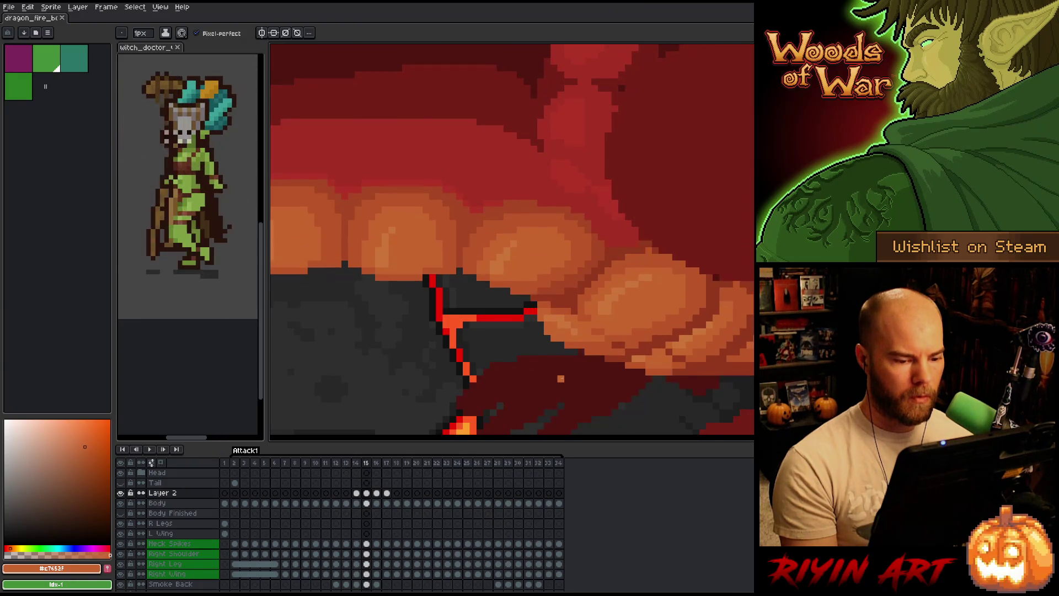
pyautogui.scroll(-3, 560, 378)
pyautogui.press('Right')
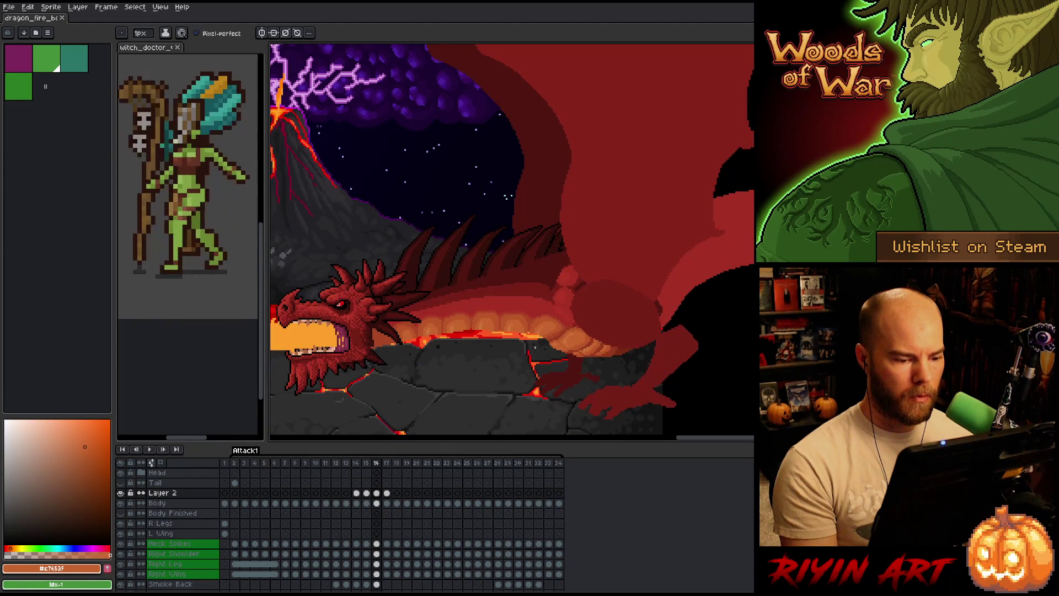
pyautogui.scroll(5, 444, 312)
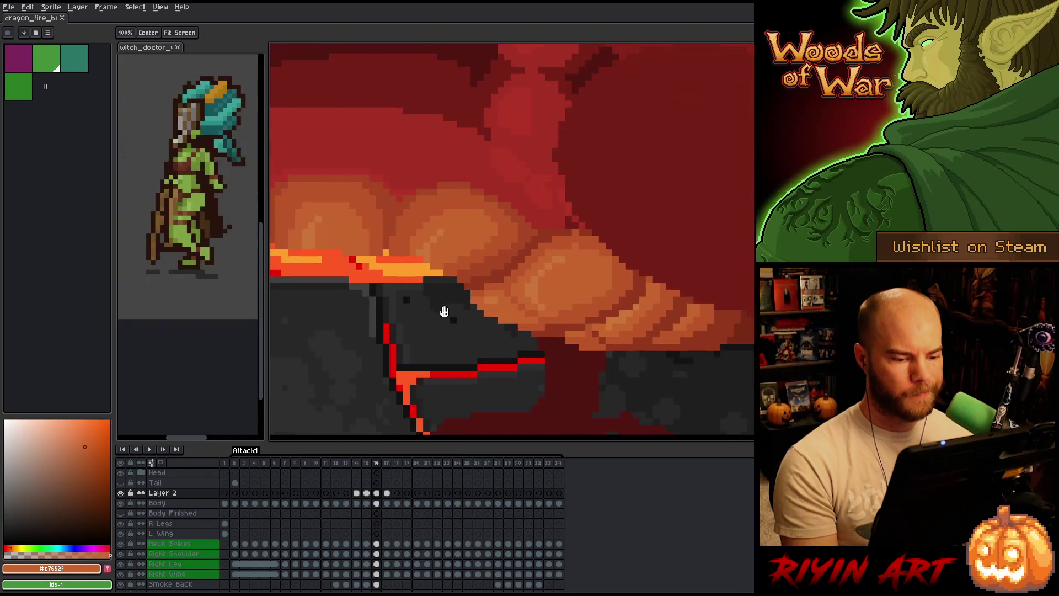
# Check the lava glow on frame 15 against frames 14 and 16, and sample the orange belly colour
pyautogui.press('Left')
pyautogui.press('Right')
pyautogui.press('Left')
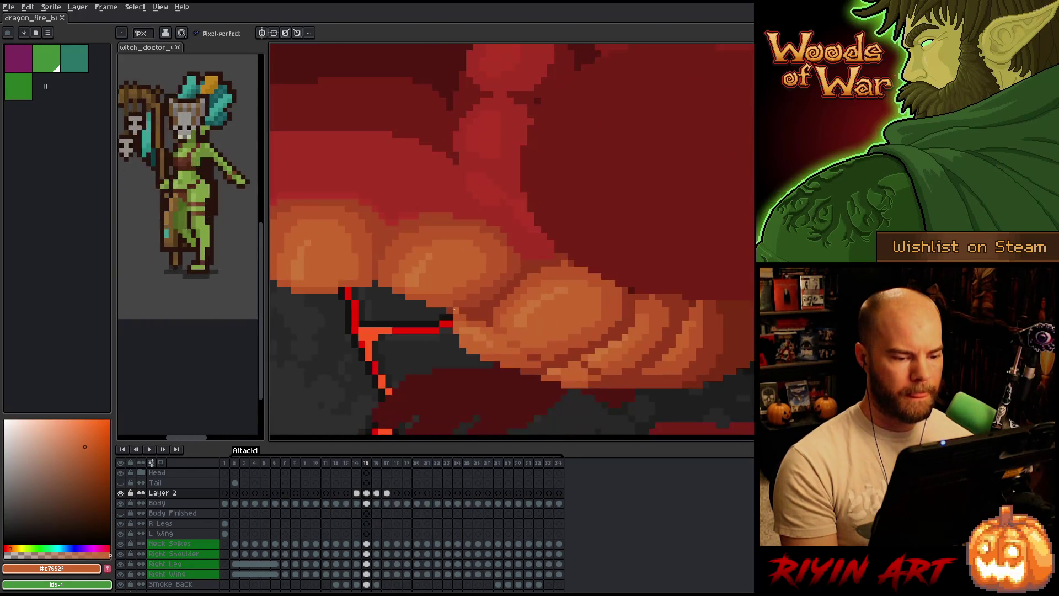
pyautogui.press('Right')
pyautogui.press('Left')
pyautogui.press('Left')
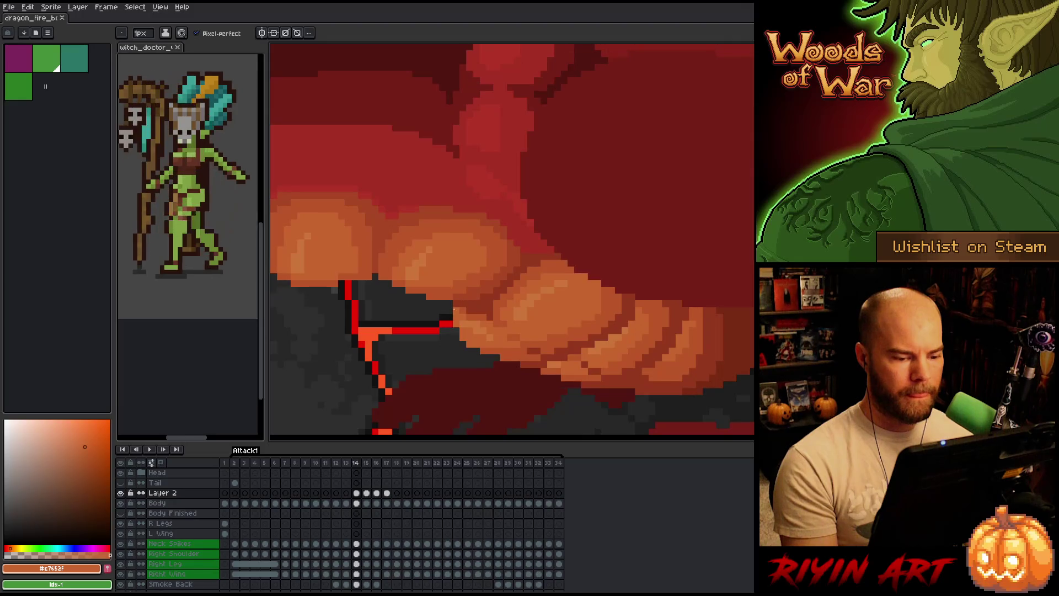
pyautogui.press('Right')
pyautogui.press('Right')
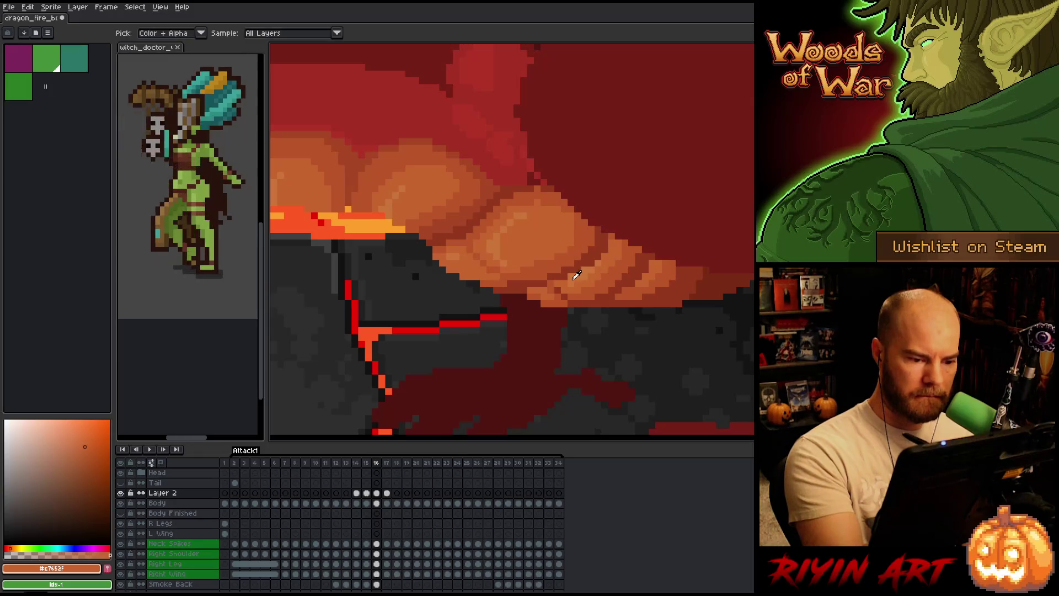
pyautogui.keyDown('alt'); pyautogui.click(529, 276); pyautogui.keyUp('alt')
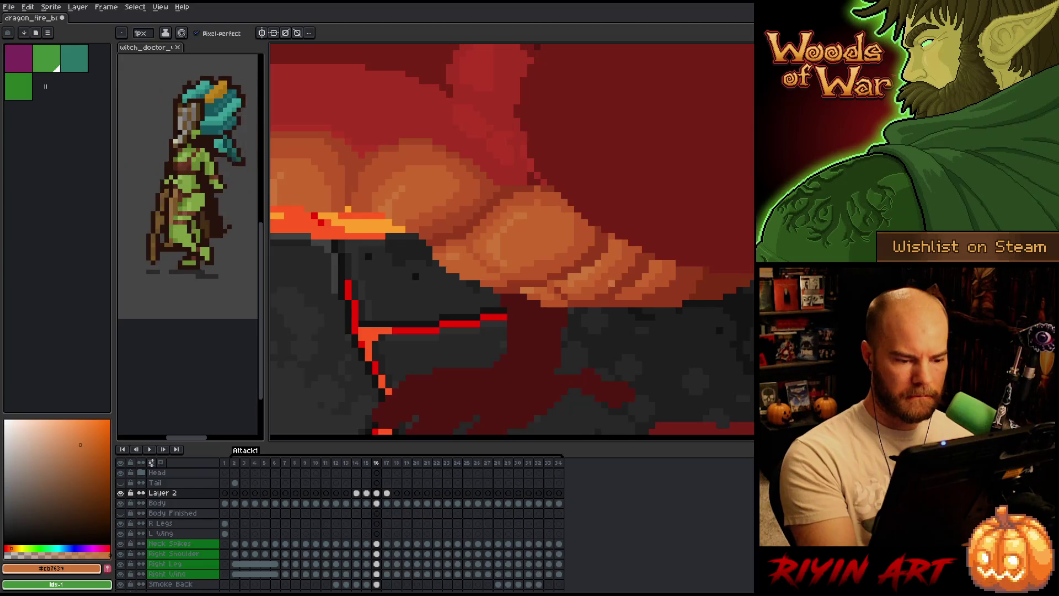
pyautogui.press('Right')
pyautogui.press('Left')
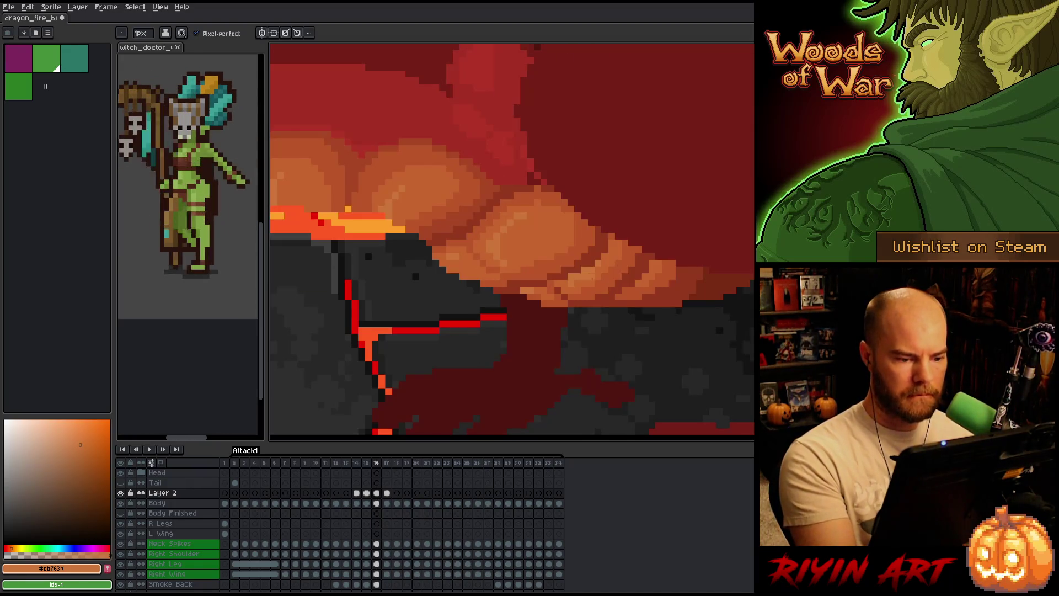
# Pan toward the lava edge and pick the lighter, then the darker, belly orange
pyautogui.moveTo(598, 343); pyautogui.dragTo(708, 351)
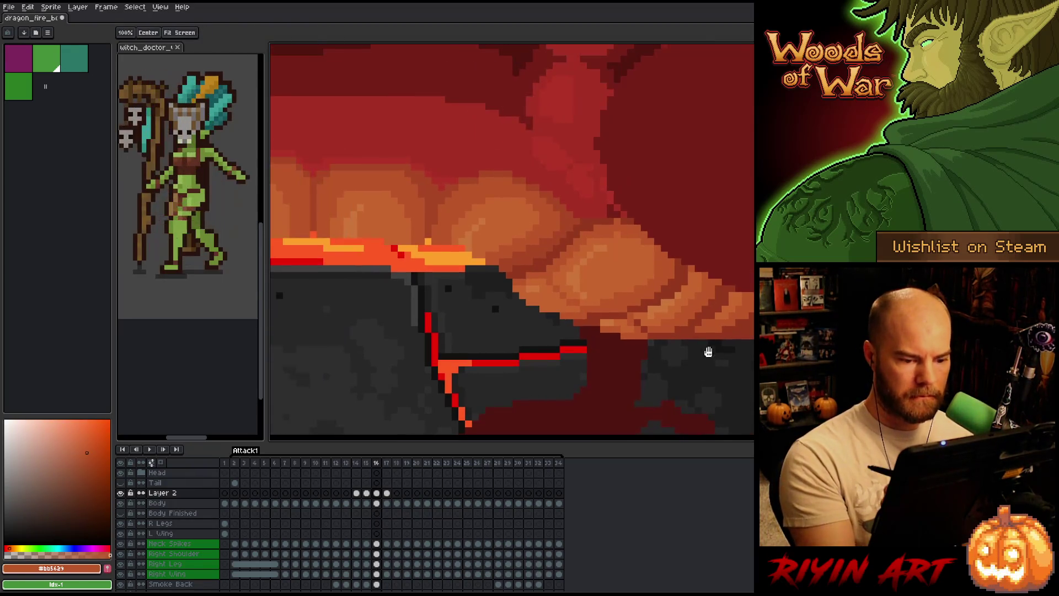
pyautogui.press('Right')
pyautogui.press('Left')
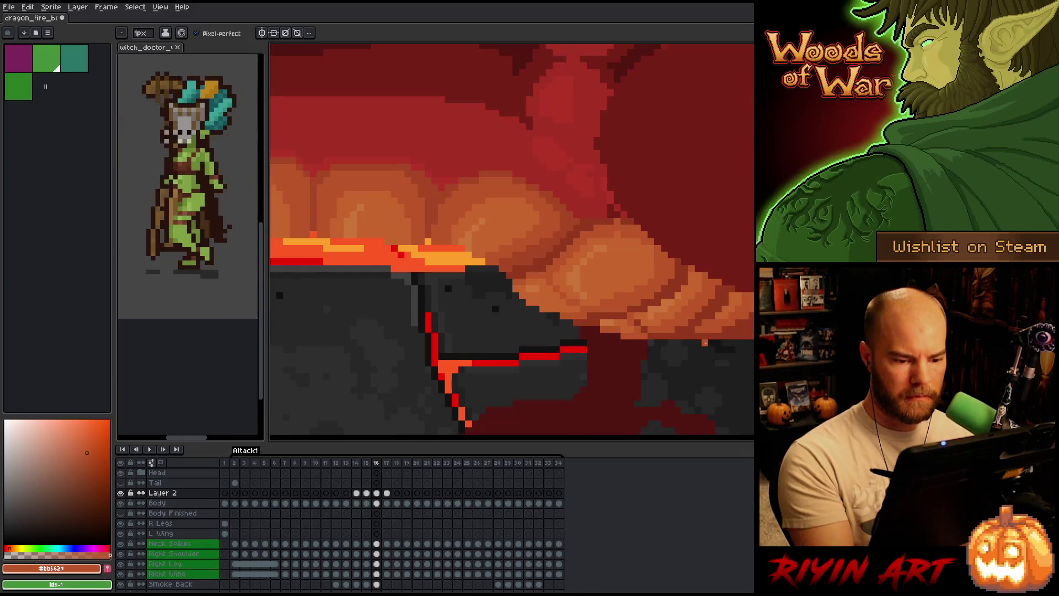
pyautogui.keyDown('alt'); pyautogui.click(617, 326); pyautogui.keyUp('alt')
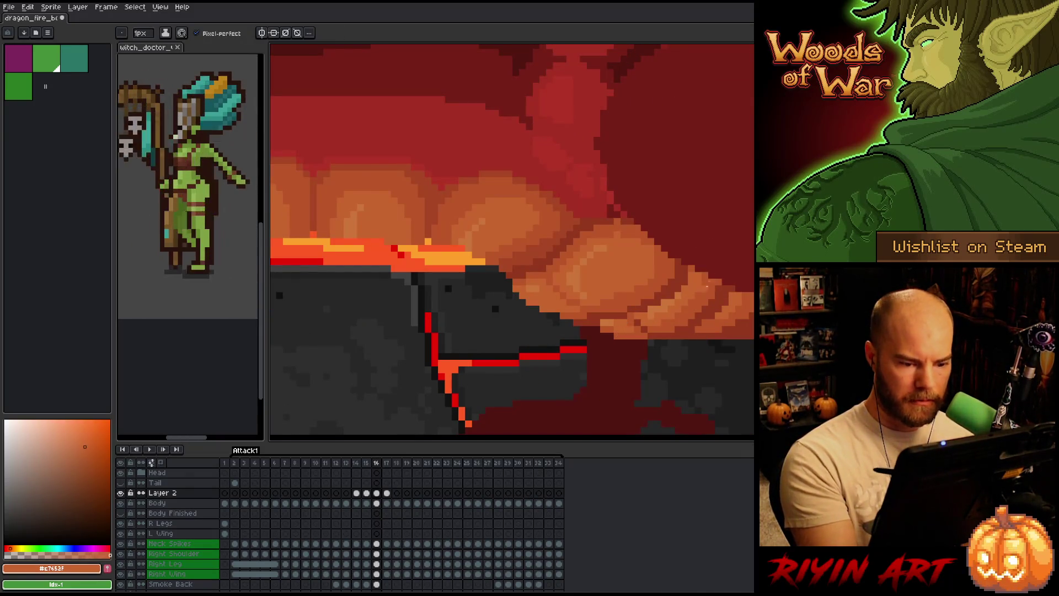
pyautogui.moveTo(597, 325); pyautogui.dragTo(649, 331)
pyautogui.keyDown('alt'); pyautogui.click(649, 331); pyautogui.keyUp('alt')
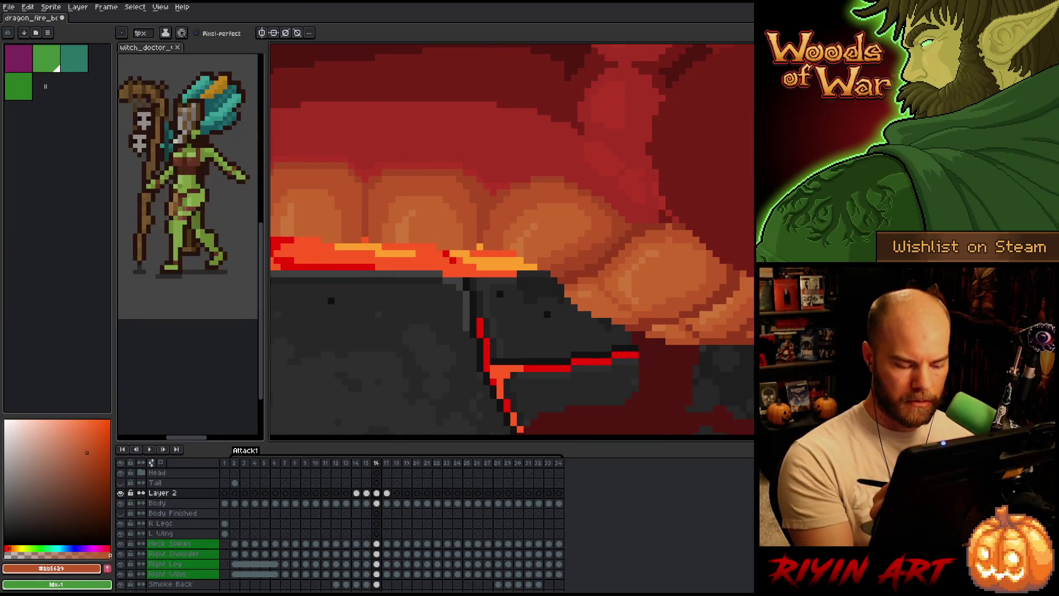
# Compare frame 16's fire with the neighbouring frames while panning left along the lava crack
pyautogui.press('Right')
pyautogui.press('Left')
pyautogui.press('Right')
pyautogui.press('Left')
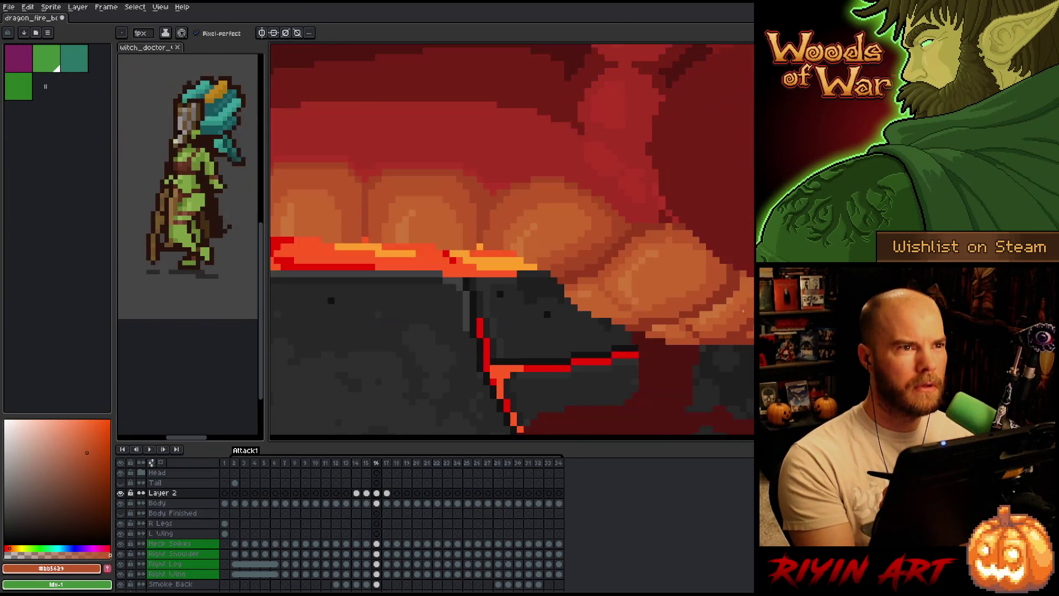
pyautogui.press('Right')
pyautogui.press('Left')
pyautogui.moveTo(718, 296); pyautogui.dragTo(614, 291)
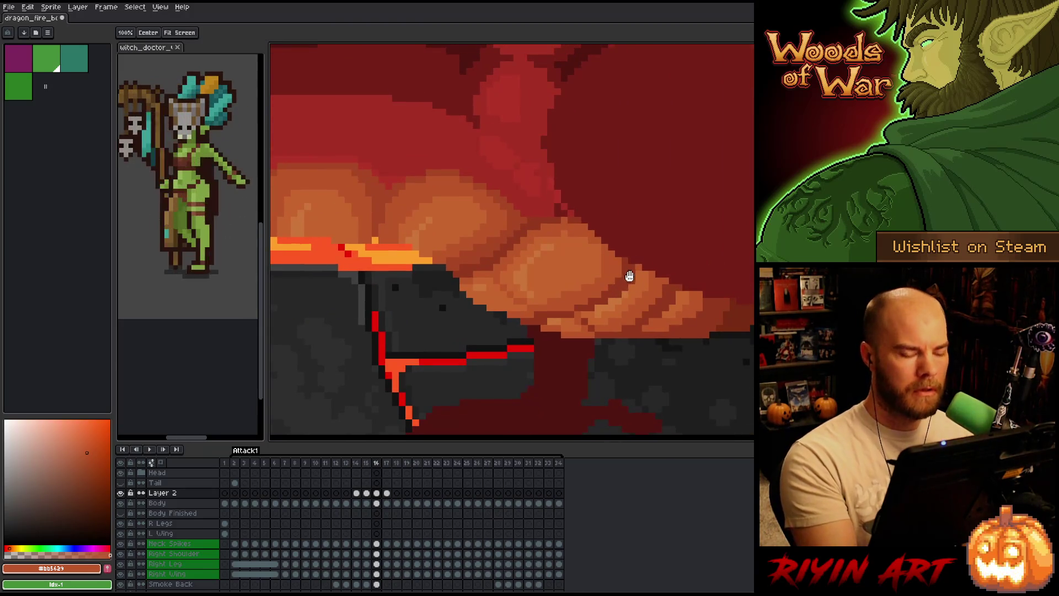
pyautogui.press('Left')
pyautogui.press('Right')
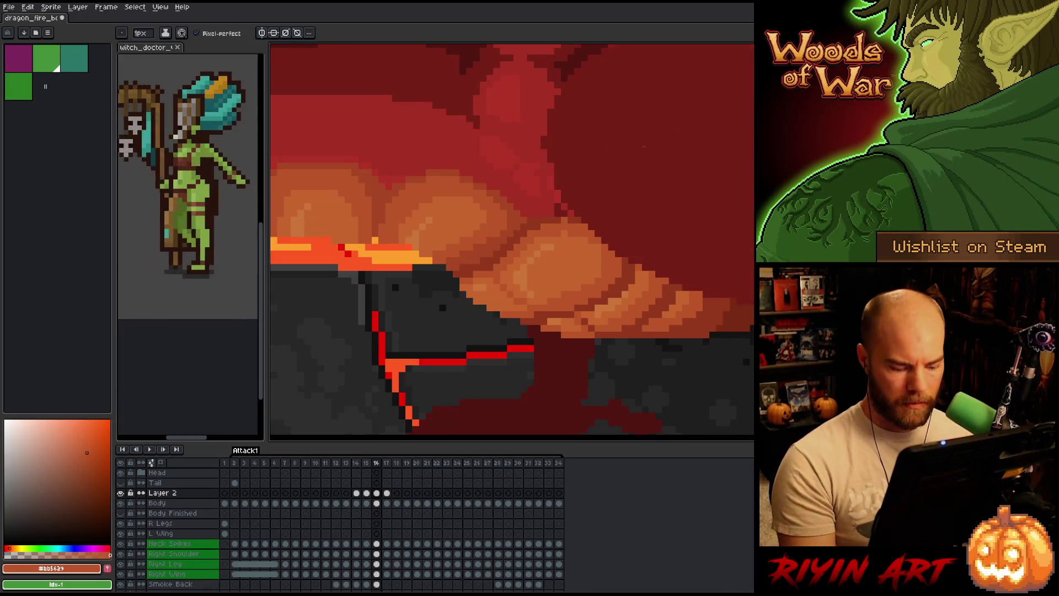
pyautogui.scroll(-3, 469, 272)
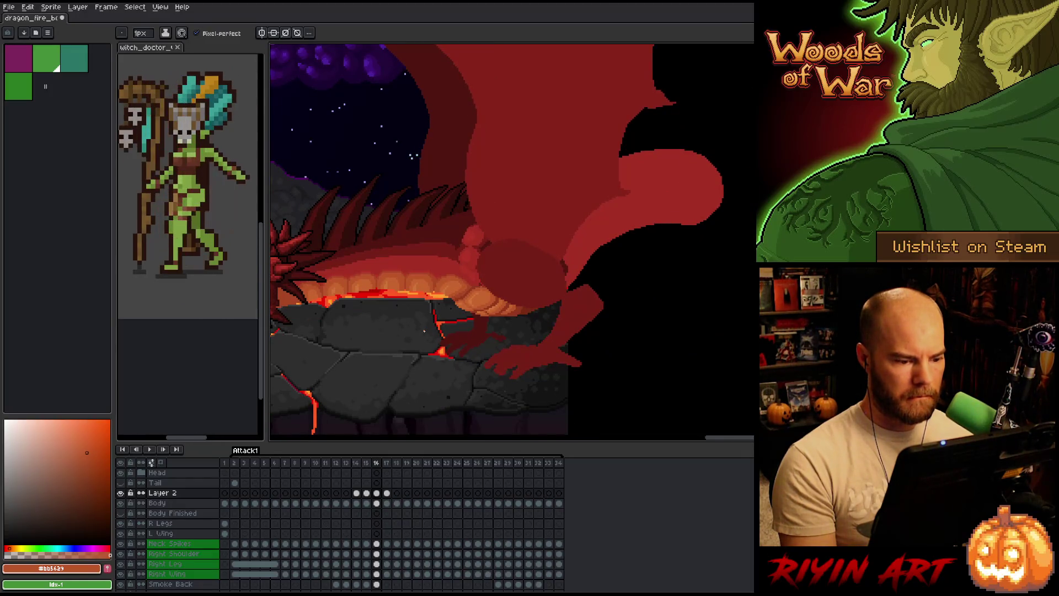
# Step from frame 14 through to frame 16, comparing the fire against frame 15
pyautogui.press('Left')
pyautogui.press('Left')
pyautogui.scroll(4, 427, 330)
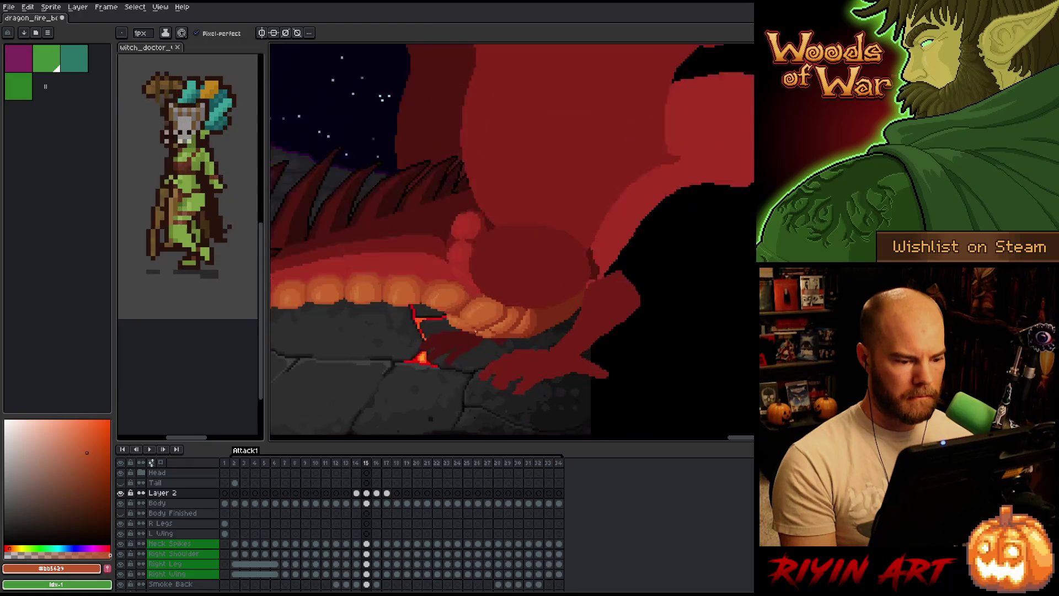
pyautogui.press('Right')
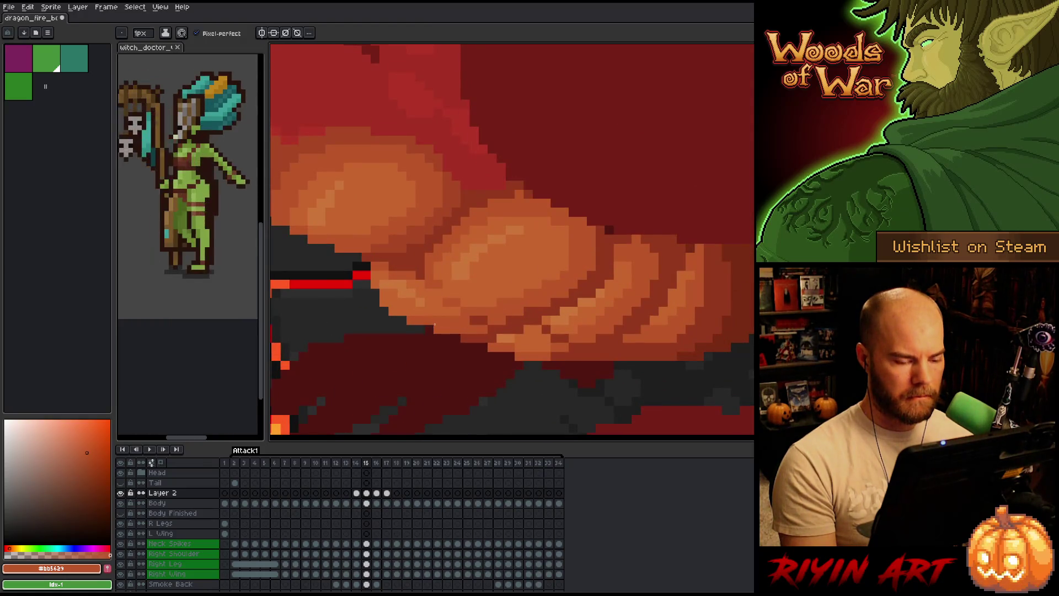
pyautogui.press('Right')
pyautogui.scroll(2, 505, 256)
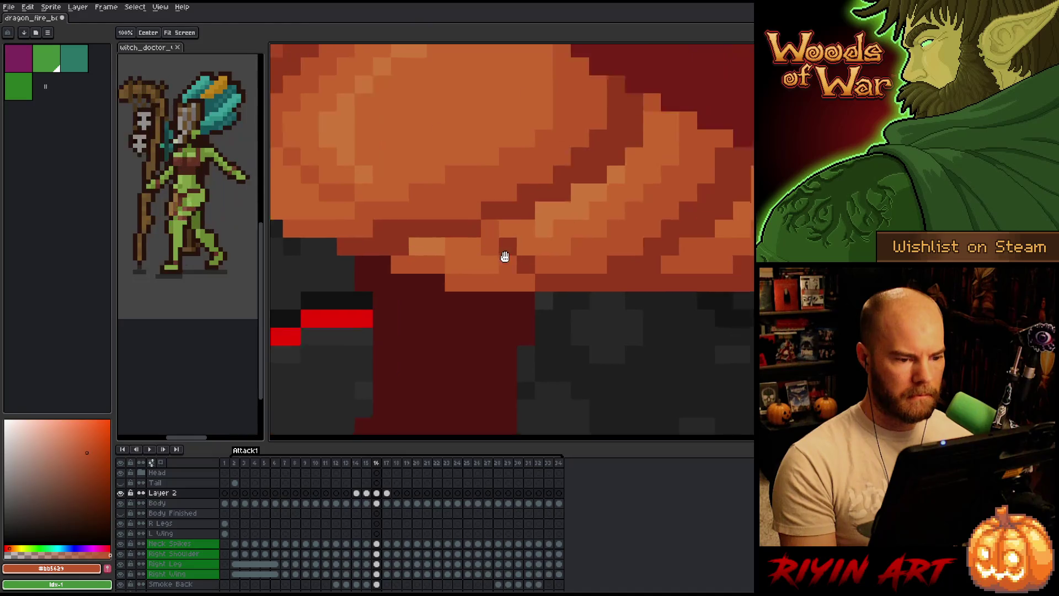
pyautogui.scroll(-1, 504, 256)
pyautogui.press('Left')
pyautogui.press('Right')
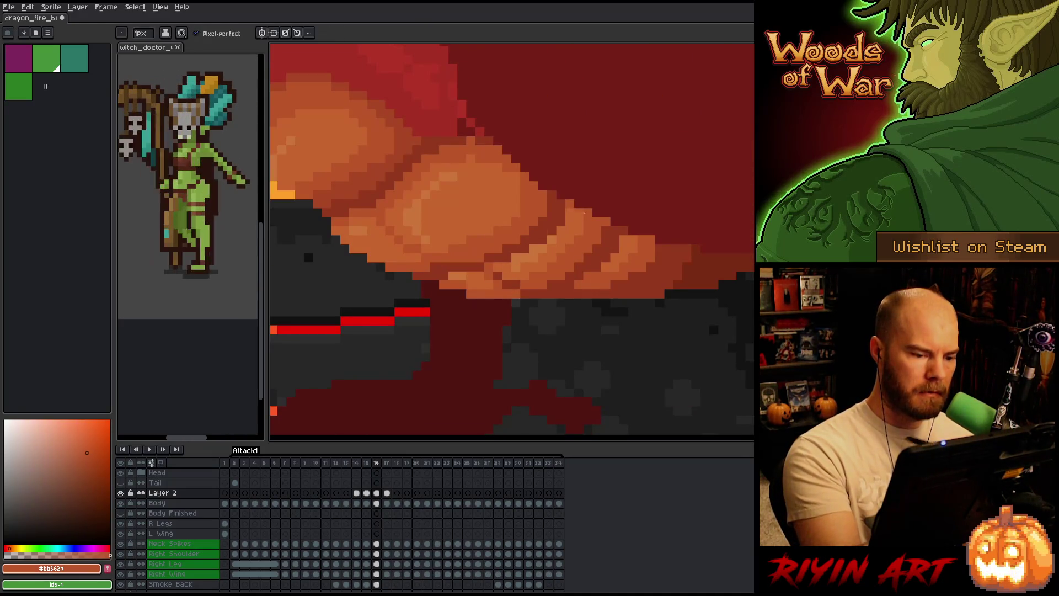
pyautogui.scroll(-1, 447, 260)
pyautogui.press('Left')
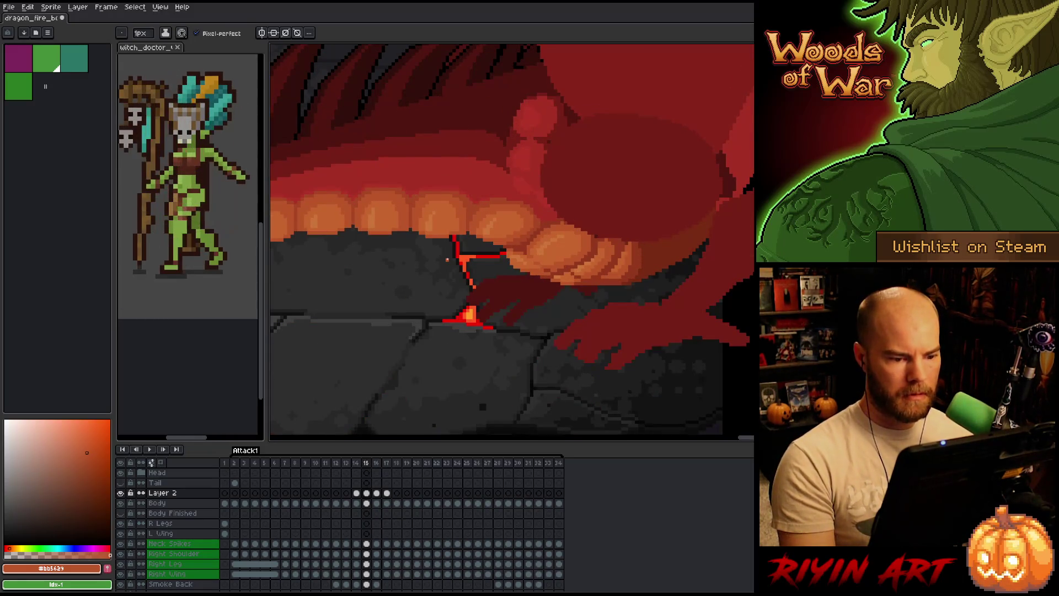
pyautogui.scroll(1, 447, 260)
pyautogui.press('Right')
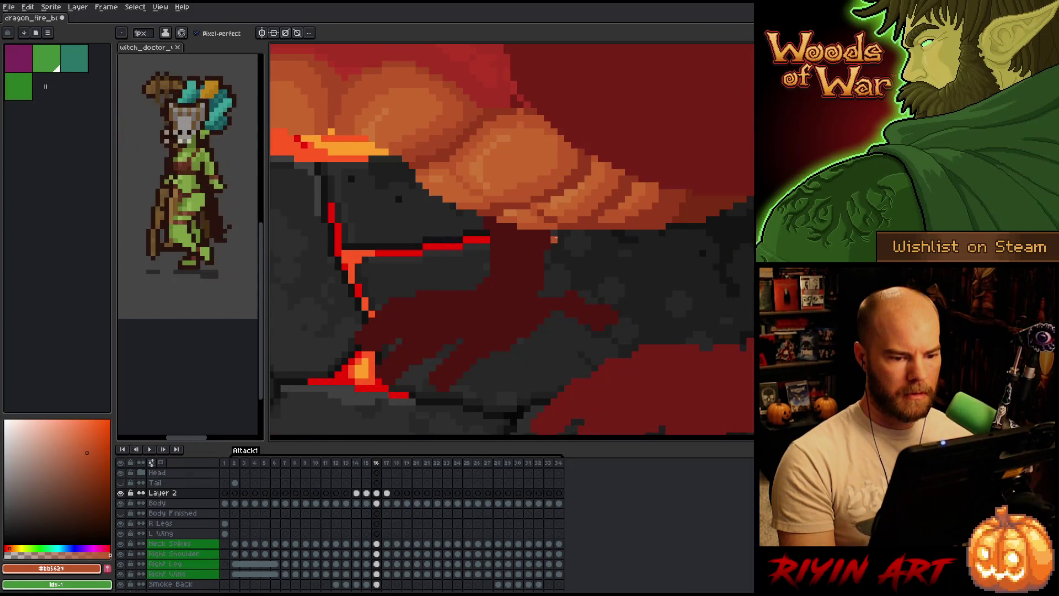
pyautogui.scroll(-1, 554, 238)
pyautogui.scroll(1, 554, 239)
# Paint a row of dark red along frame 16's belly/rock edge, check it against frame 15, then sample a deeper red-brown
pyautogui.keyDown('alt'); pyautogui.click(586, 251); pyautogui.keyUp('alt')
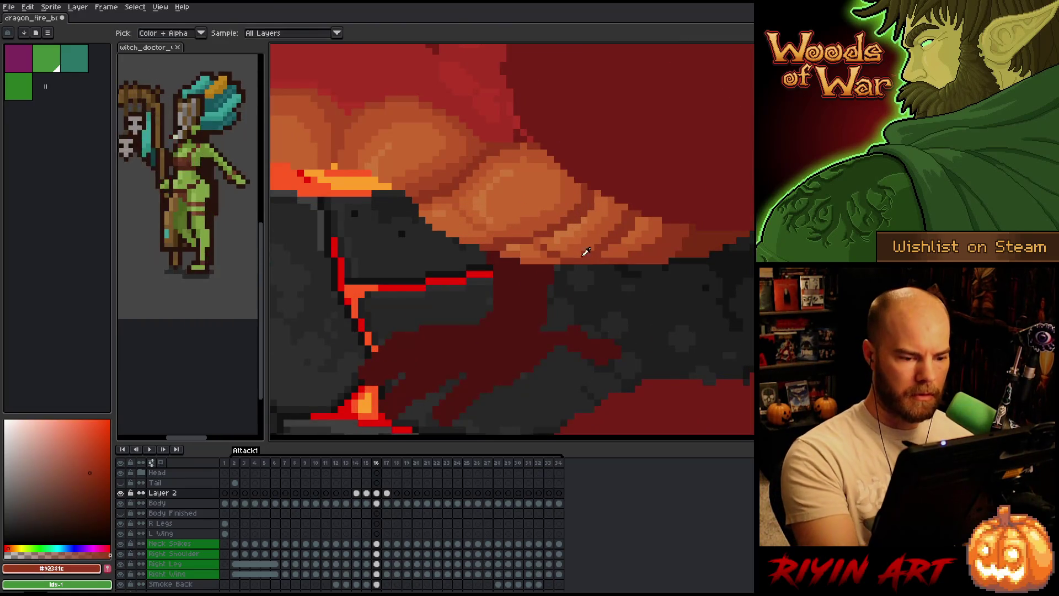
pyautogui.moveTo(624, 267); pyautogui.dragTo(546, 267)
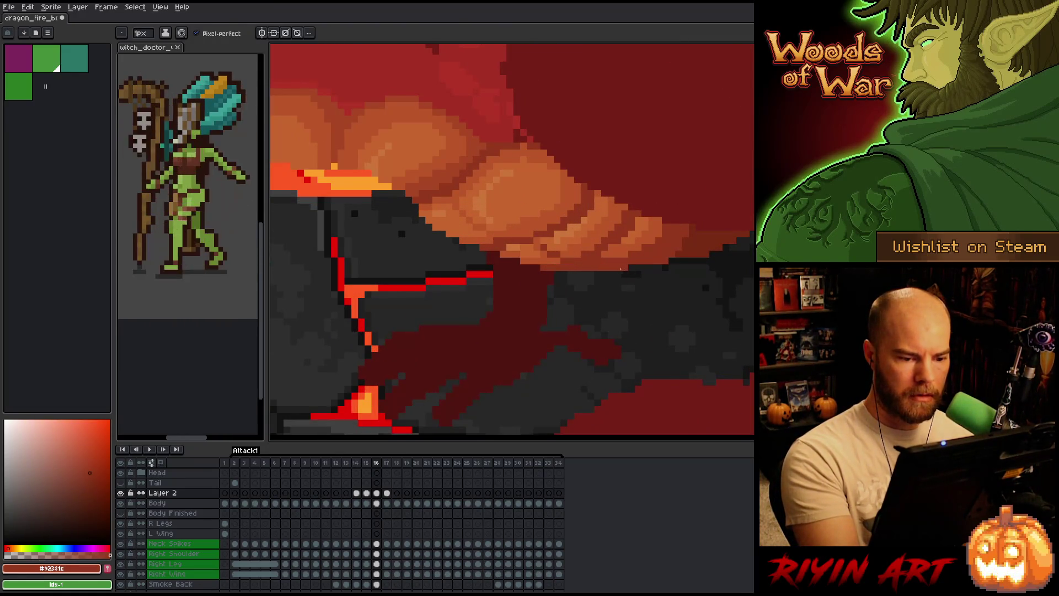
pyautogui.press(',')
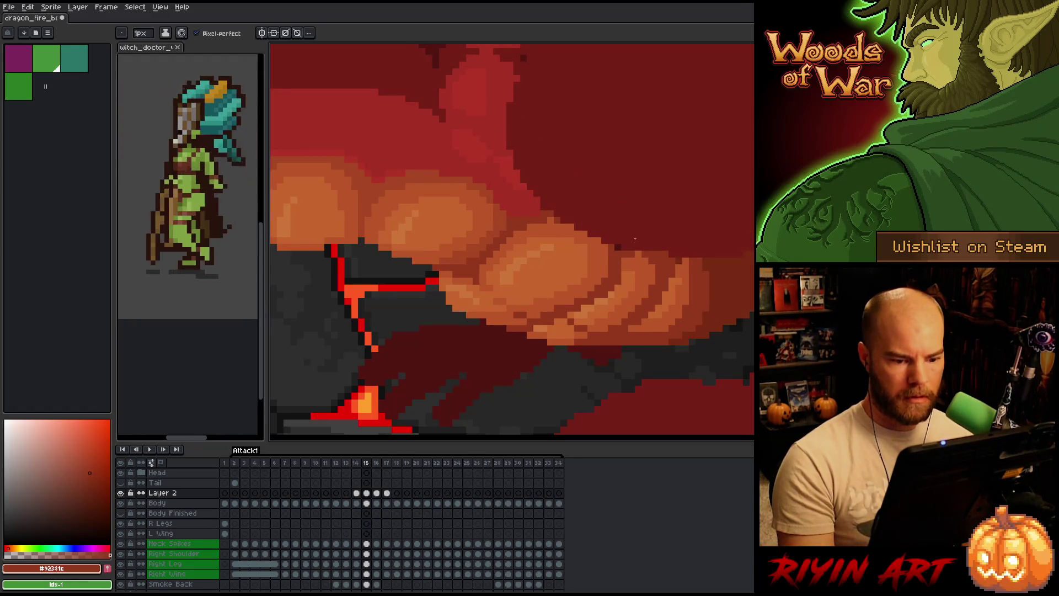
pyautogui.press('.')
pyautogui.press(',')
pyautogui.press('.')
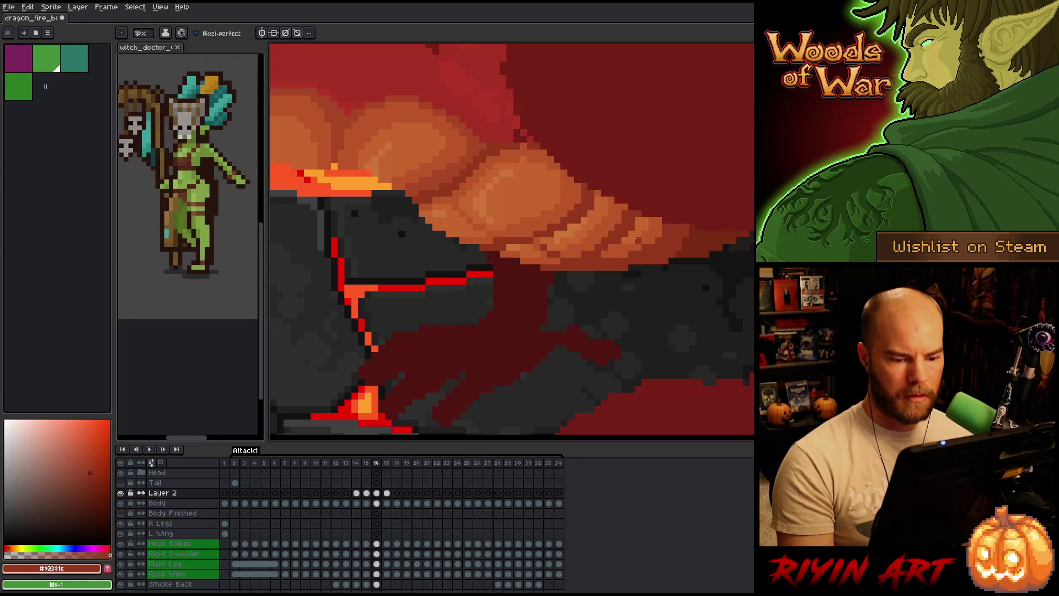
pyautogui.keyDown('alt'); pyautogui.click(671, 255); pyautogui.keyUp('alt')
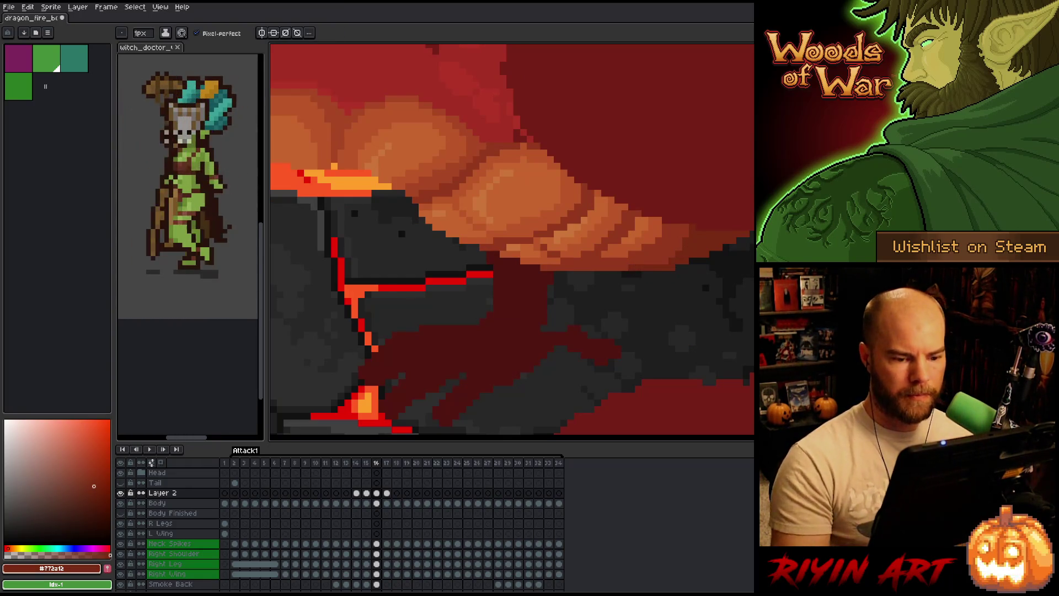
# Zoom out to review the dragon and lava-lit rock cracks, save the file, then zoom back in on the belly
pyautogui.scroll(-5, 569, 200)
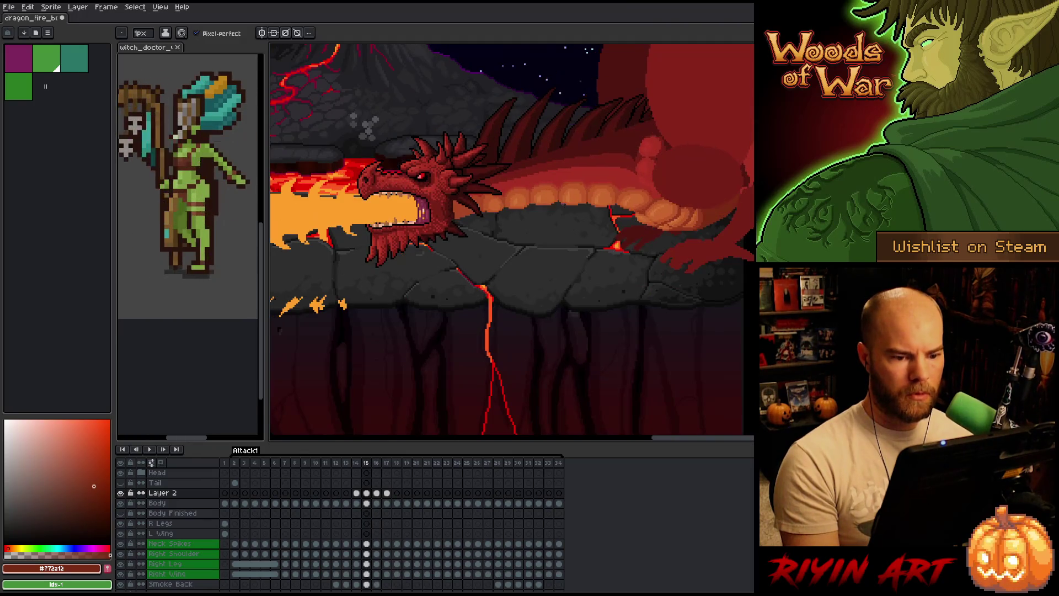
pyautogui.scroll(-1, 569, 200)
pyautogui.scroll(2, 606, 282)
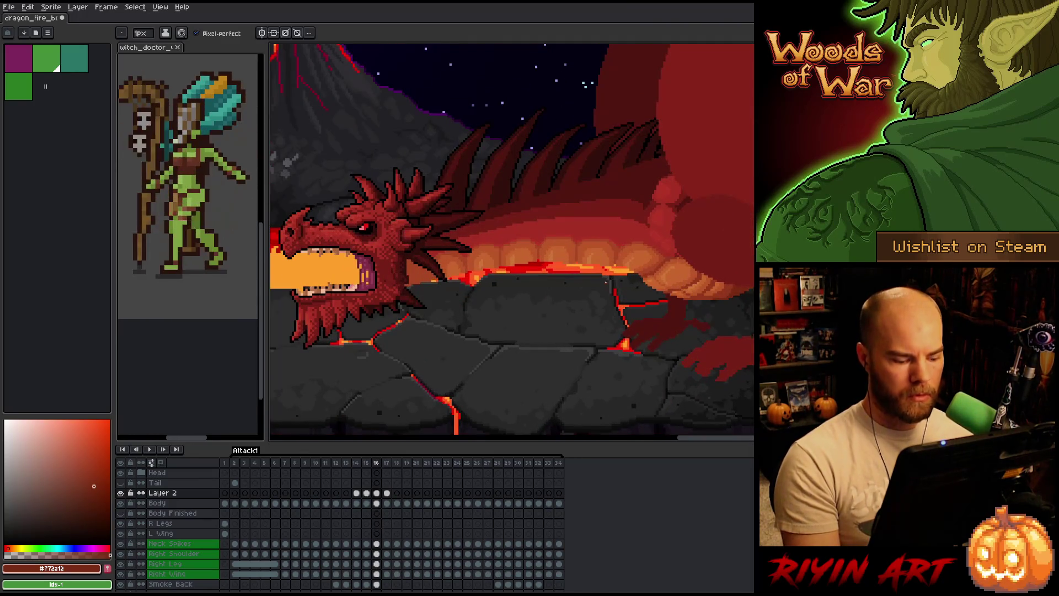
pyautogui.hotkey('ctrl', 's')
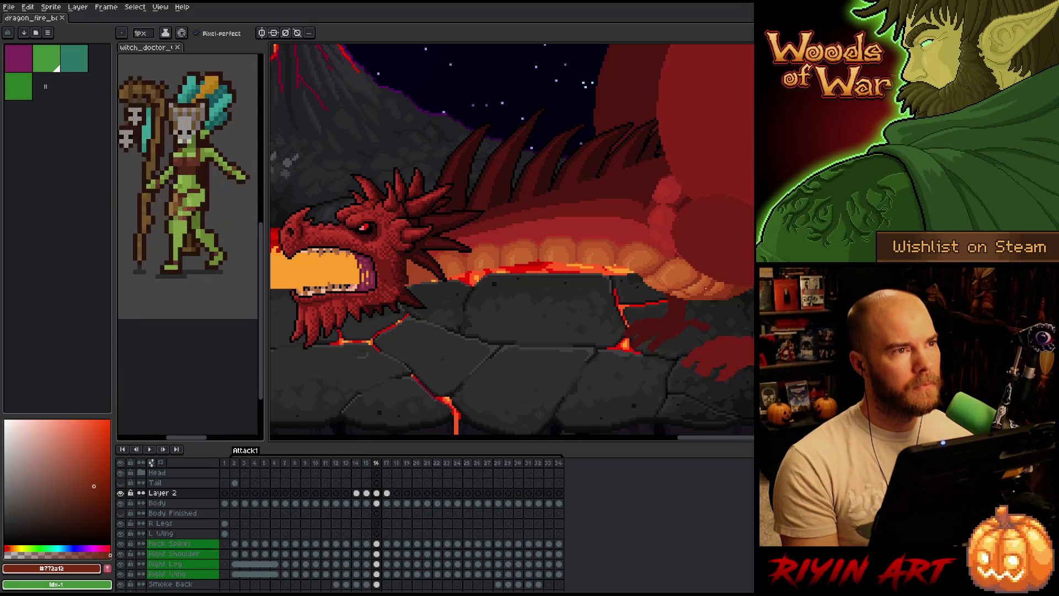
pyautogui.scroll(3, 663, 303)
pyautogui.scroll(-3, 664, 292)
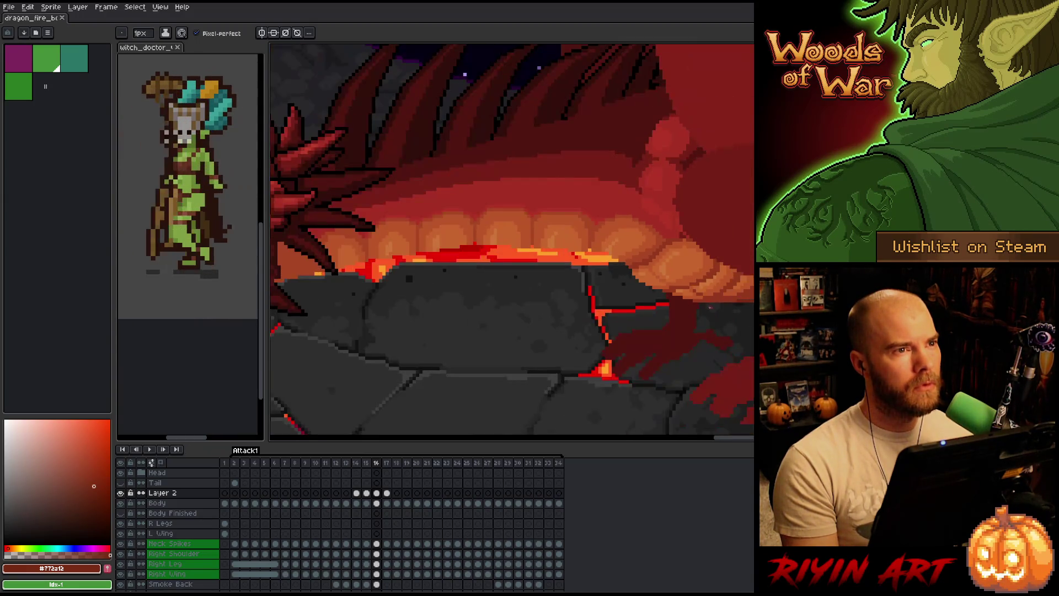
# Compare the lava crack between frames 15 and 16 by flicking back and forth
pyautogui.scroll(2, 622, 310)
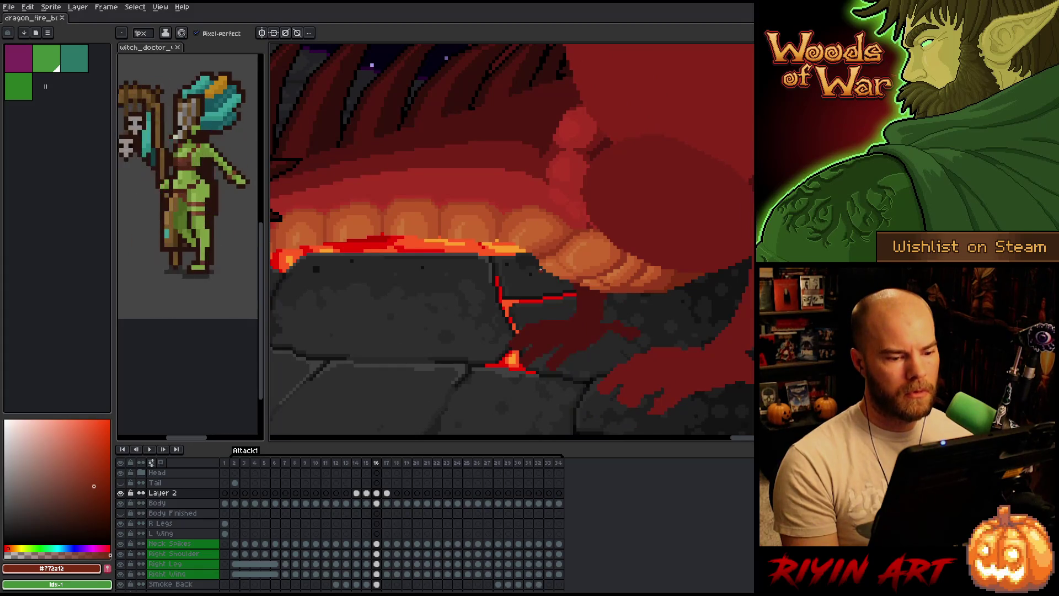
pyautogui.scroll(2, 554, 275)
pyautogui.press(',')
pyautogui.press('.')
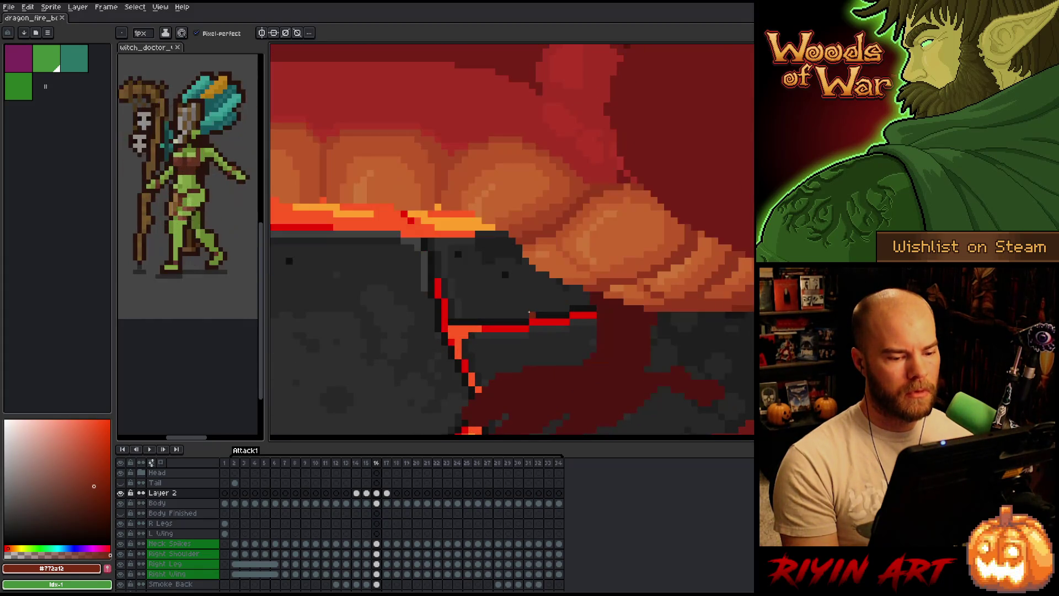
pyautogui.press(',')
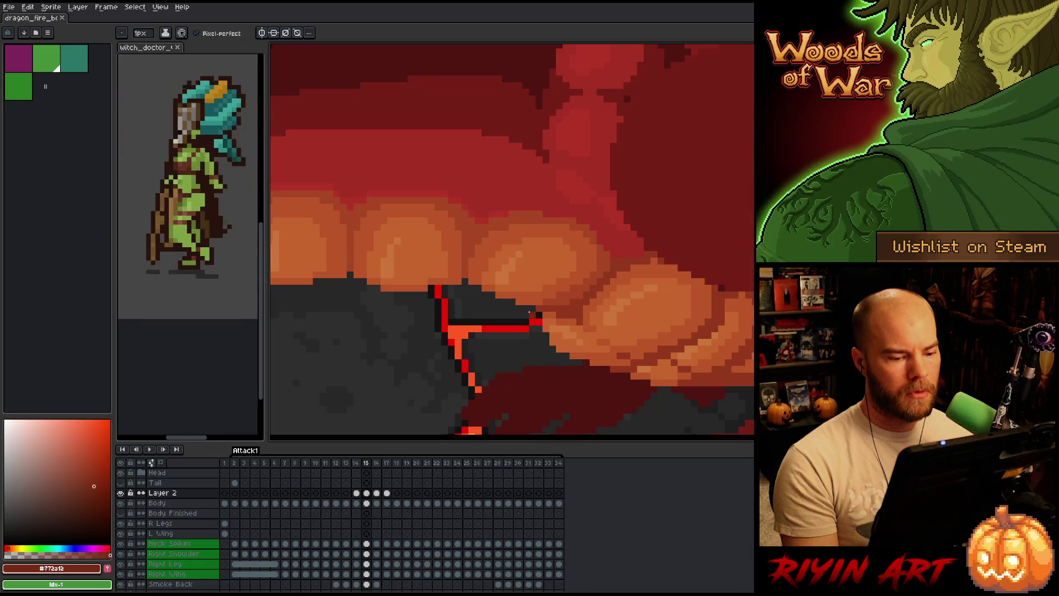
pyautogui.press('.')
pyautogui.press(',')
pyautogui.press('.')
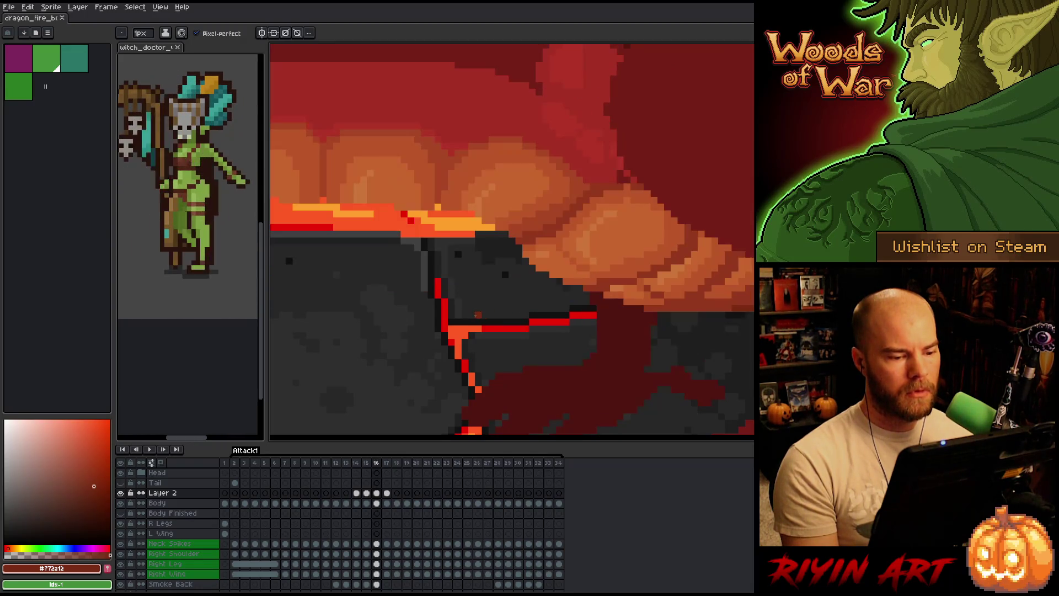
# Return to frame 15 and sample the orange, lighter orange and mid orange belly-plate colours
pyautogui.scroll(-3, 459, 302)
pyautogui.scroll(3, 485, 296)
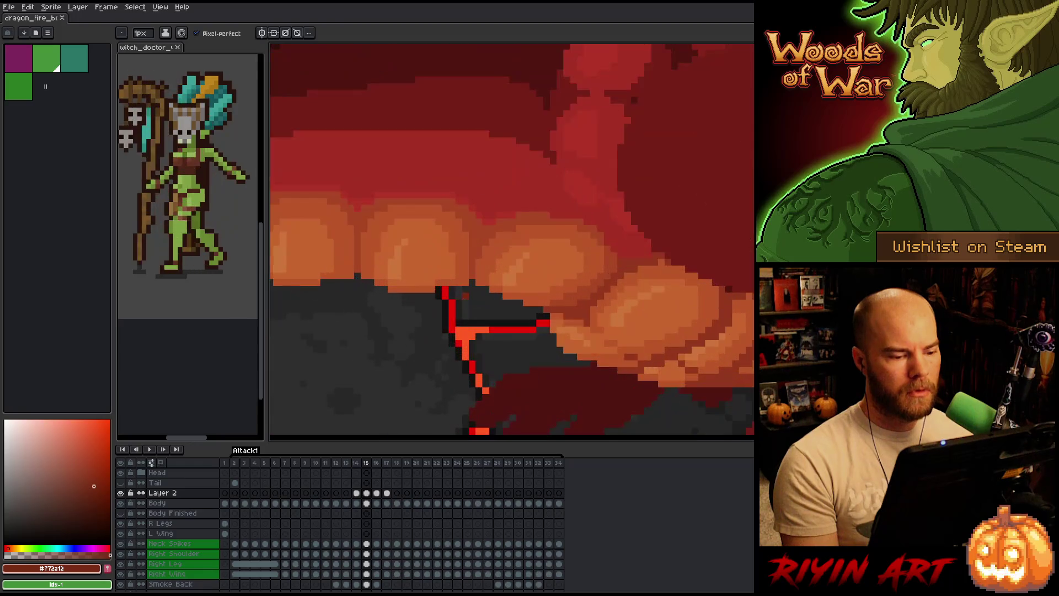
pyautogui.press(',')
pyautogui.moveTo(486, 297)
pyautogui.mouseDown()
pyautogui.moveTo(502, 347)
pyautogui.moveTo(485, 298)
pyautogui.mouseUp()
pyautogui.scroll(1, 538, 361)
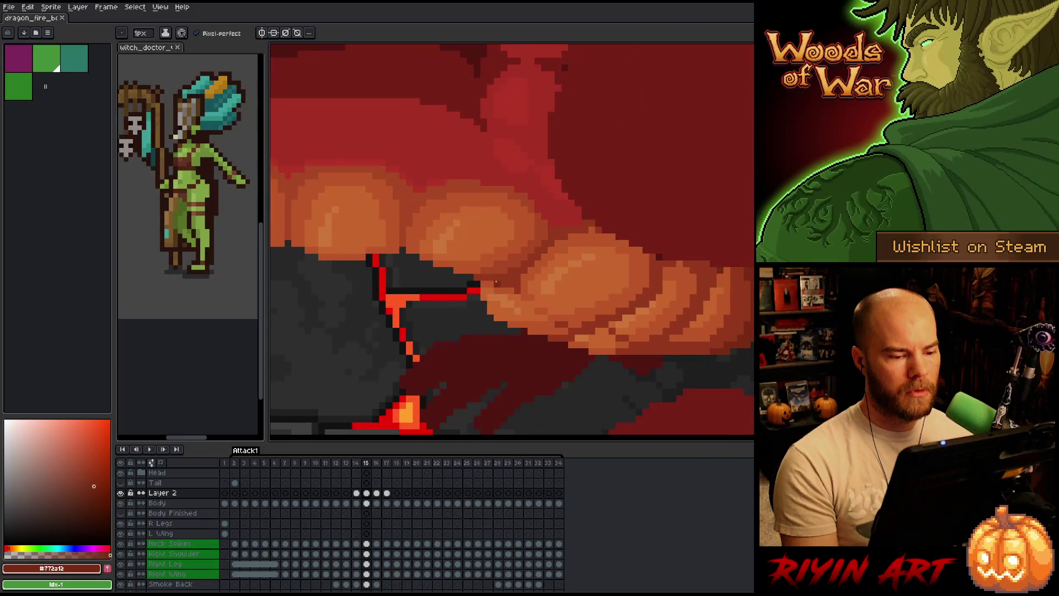
pyautogui.keyDown('alt'); pyautogui.click(547, 292); pyautogui.keyUp('alt')
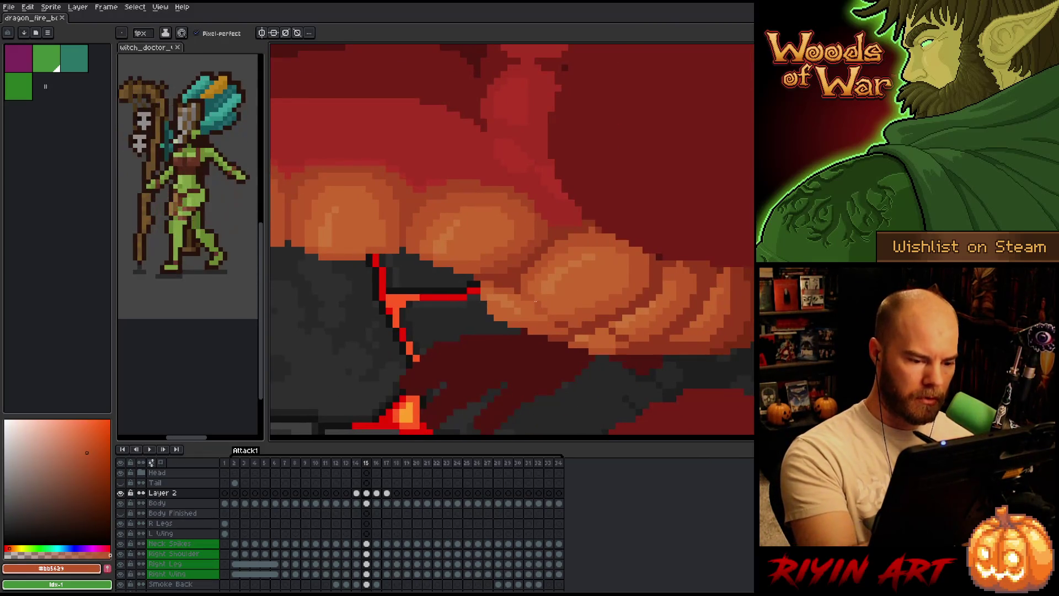
pyautogui.keyDown('alt'); pyautogui.click(538, 259); pyautogui.keyUp('alt')
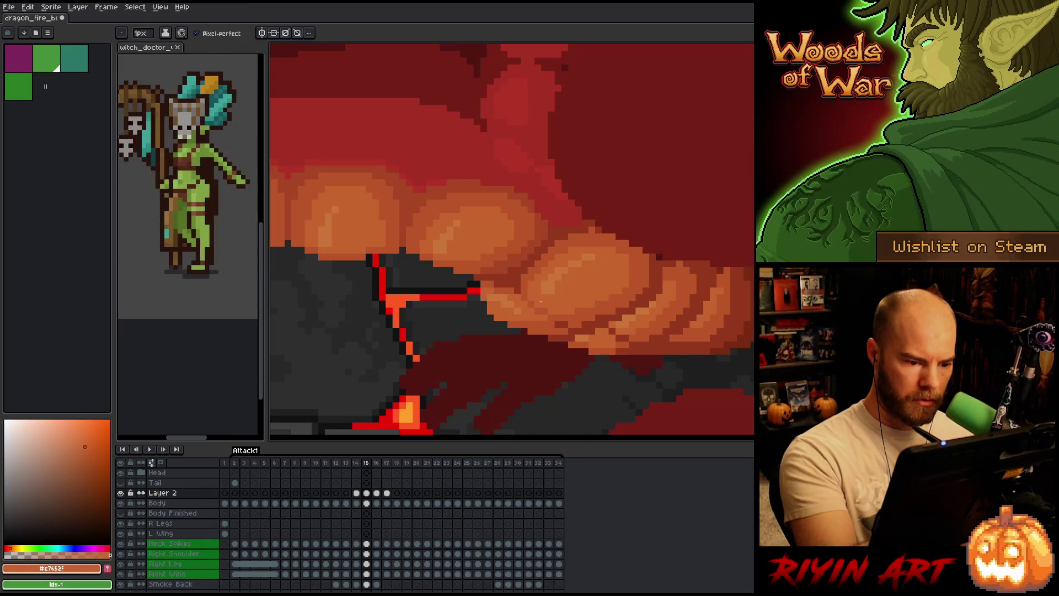
pyautogui.keyDown('alt'); pyautogui.click(541, 308); pyautogui.keyUp('alt')
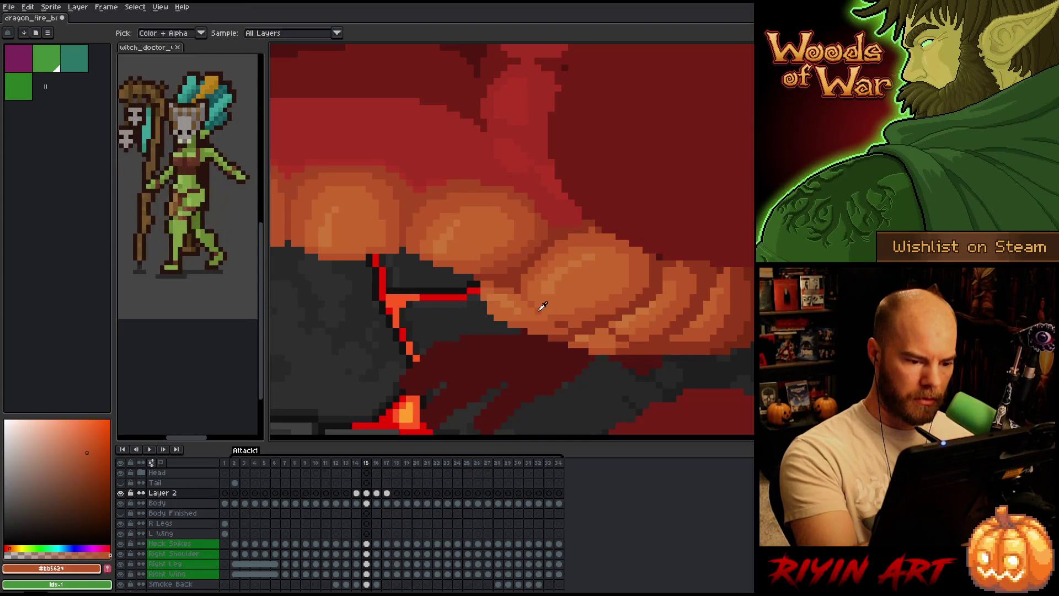
# Compare frames 14–16, then sample the lighter orange, mid orange and dark red from the belly
pyautogui.press(',')
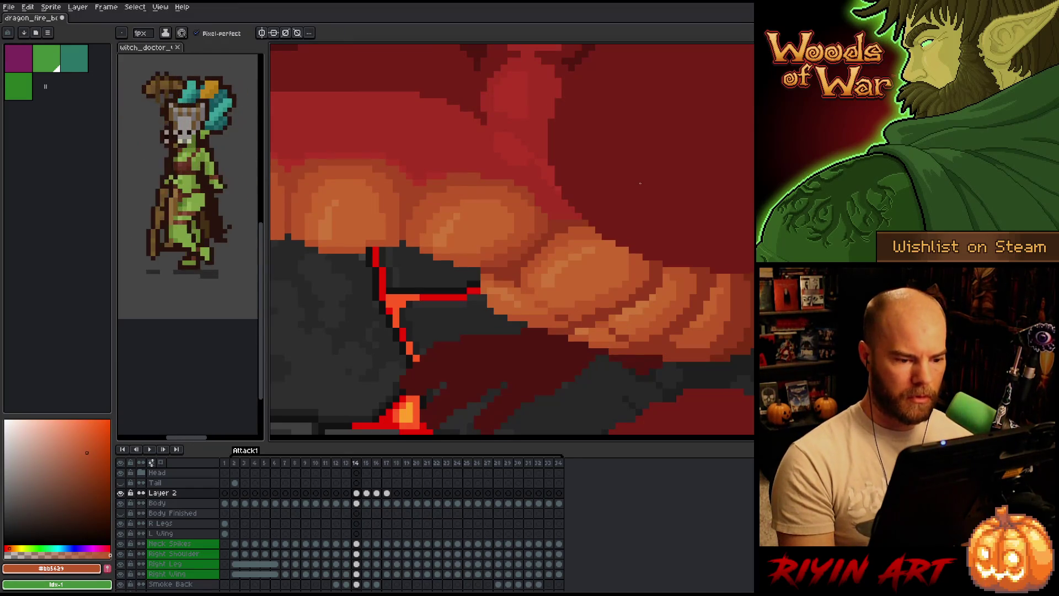
pyautogui.press('.')
pyautogui.press(',')
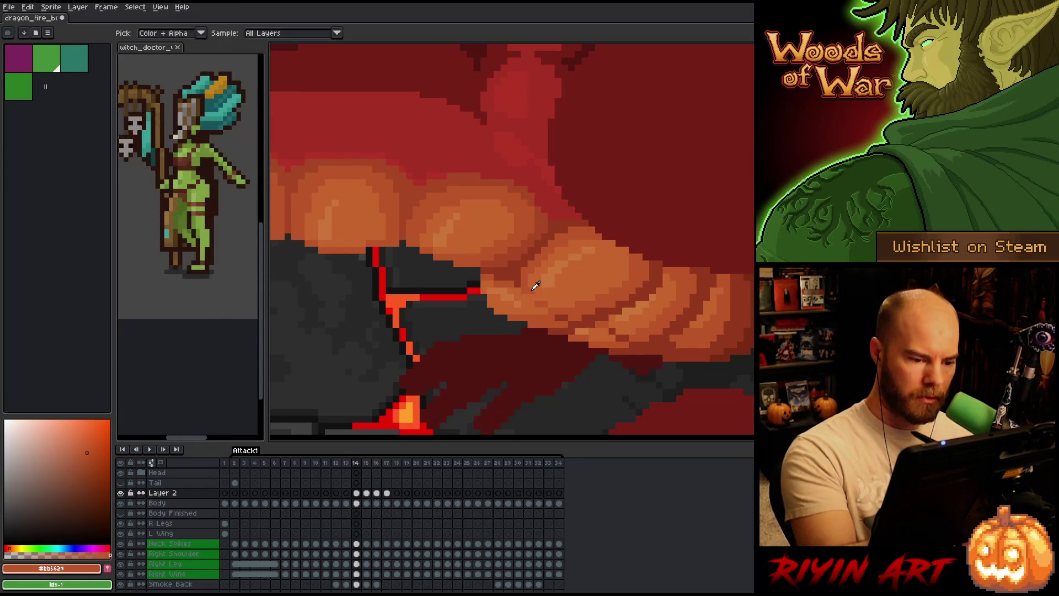
pyautogui.keyDown('alt'); pyautogui.click(534, 277); pyautogui.keyUp('alt')
pyautogui.press('.')
pyautogui.press('.')
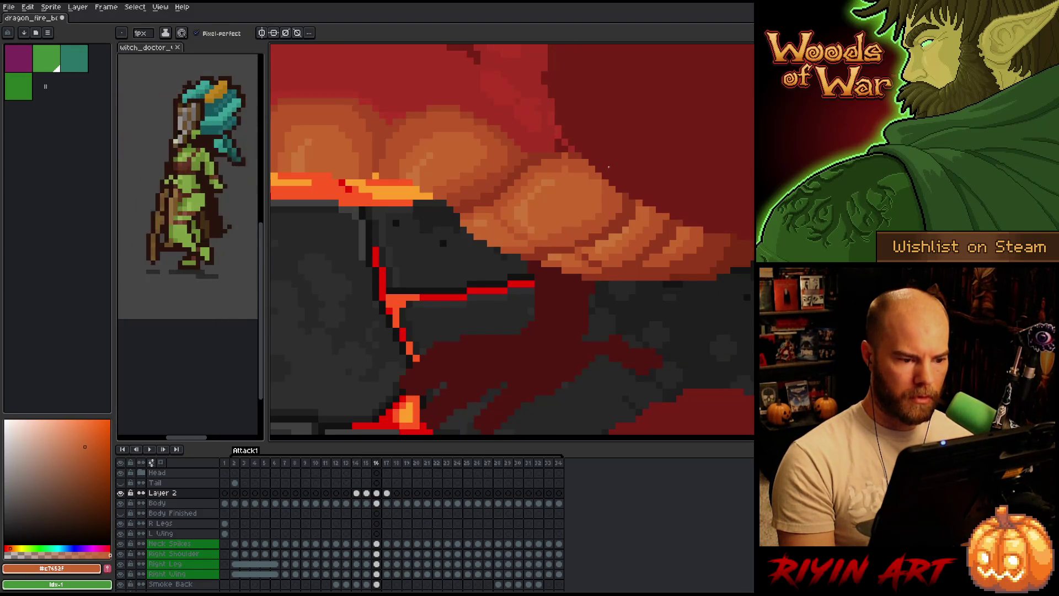
pyautogui.press('Left')
pyautogui.press('Left')
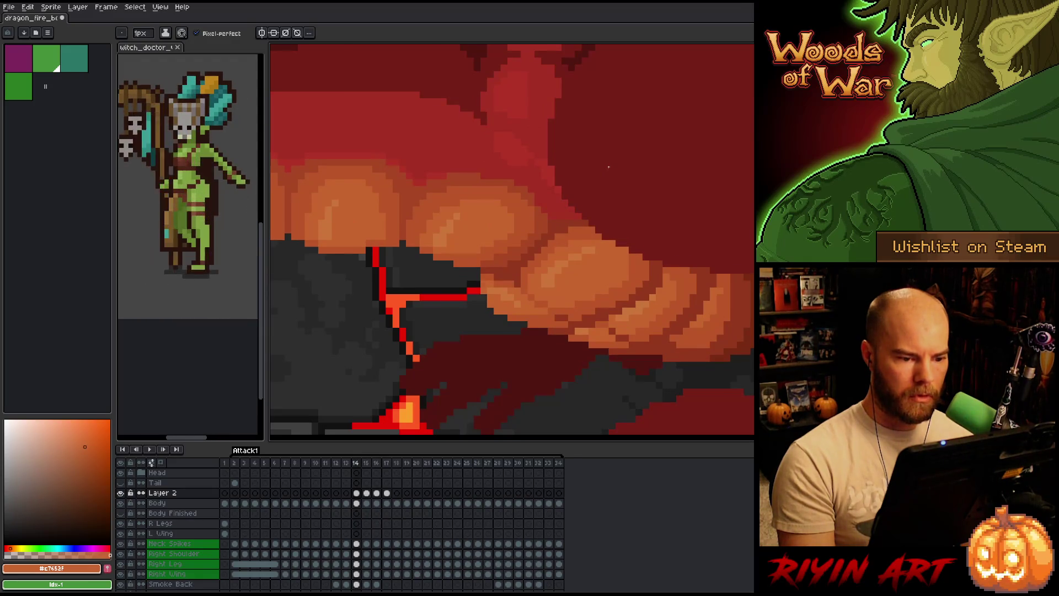
pyautogui.press('Right')
pyautogui.keyDown('alt'); pyautogui.click(595, 226); pyautogui.keyUp('alt')
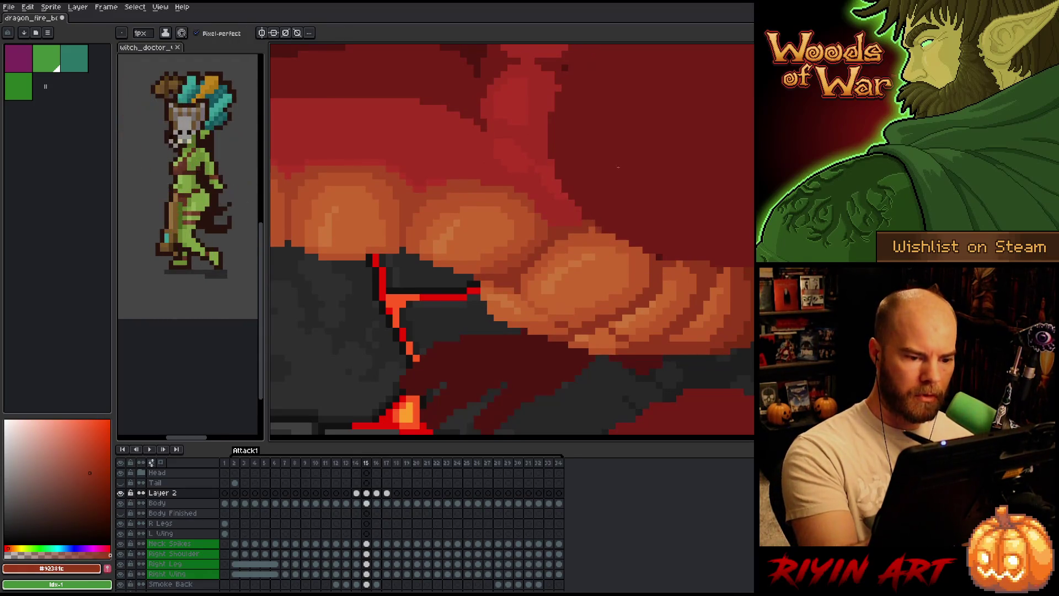
pyautogui.keyDown('alt'); pyautogui.click(589, 223); pyautogui.keyUp('alt')
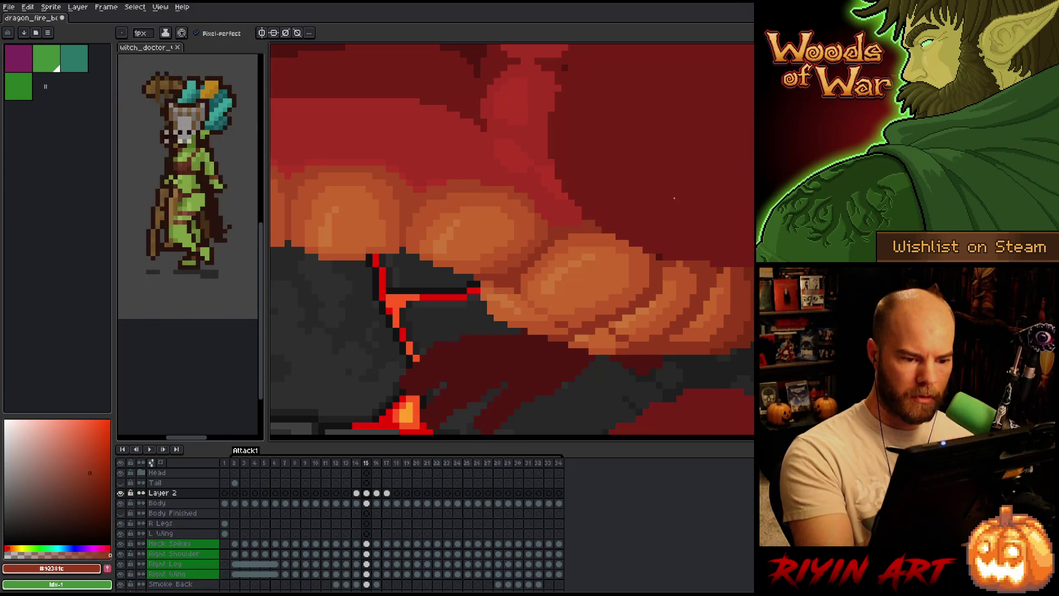
# Flick between frames 14 and 15 and sample the mid orange belly colour
pyautogui.press('Left')
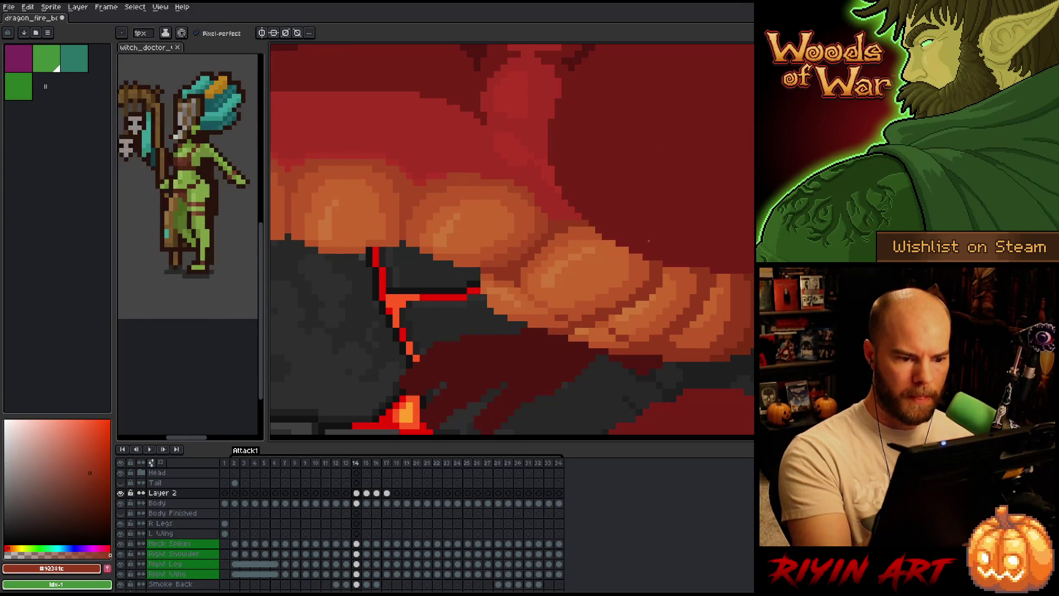
pyautogui.press('Right')
pyautogui.press('Left')
pyautogui.press('Left')
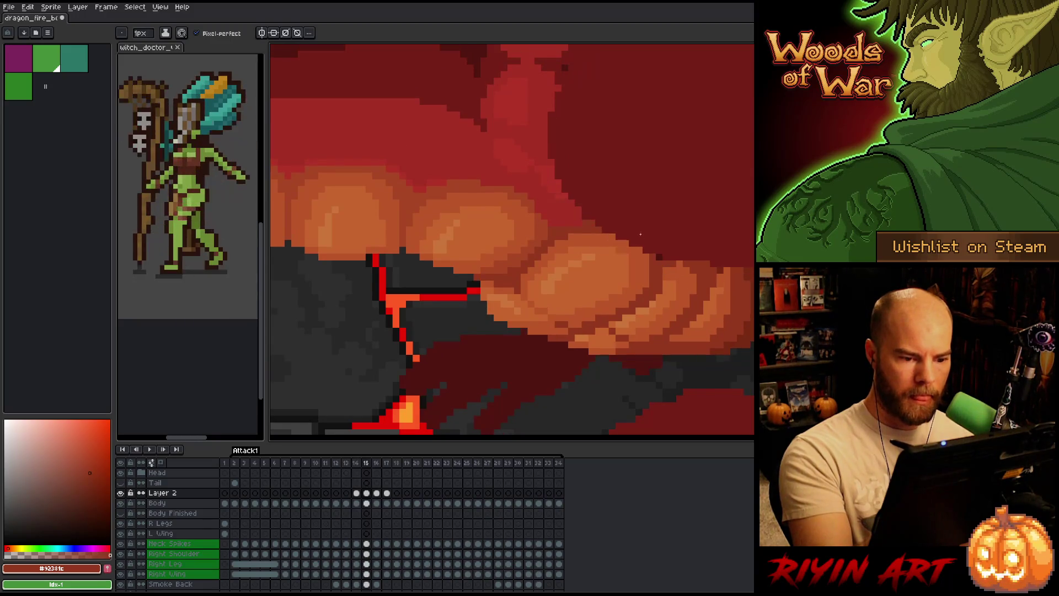
pyautogui.press('Right')
pyautogui.keyDown('alt'); pyautogui.click(630, 245); pyautogui.keyUp('alt')
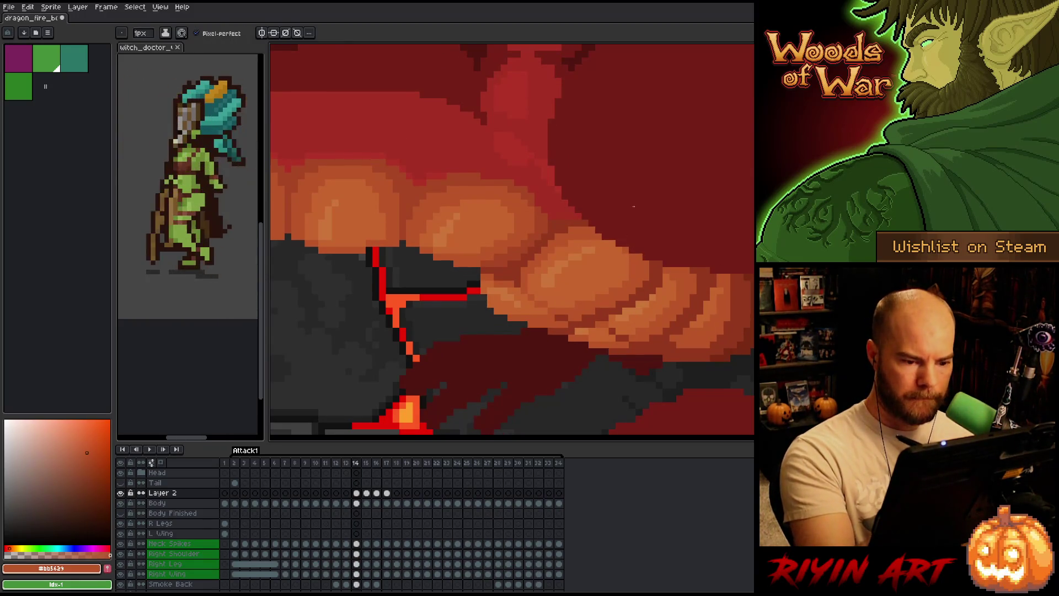
# Flip between neighbouring frames 14 and 15 to compare the fire breath
pyautogui.press('Right')
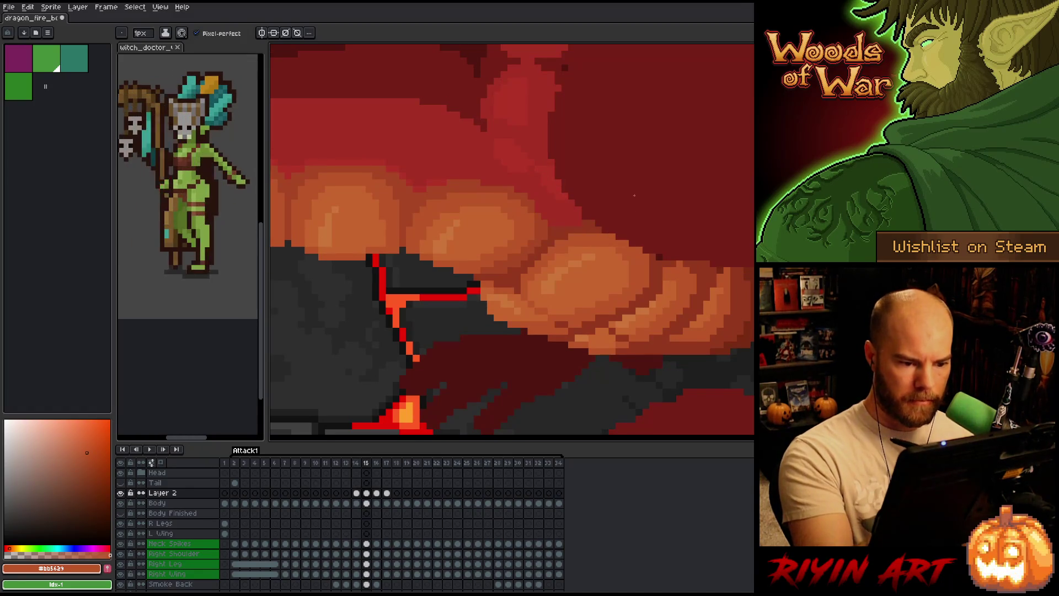
pyautogui.press('Left')
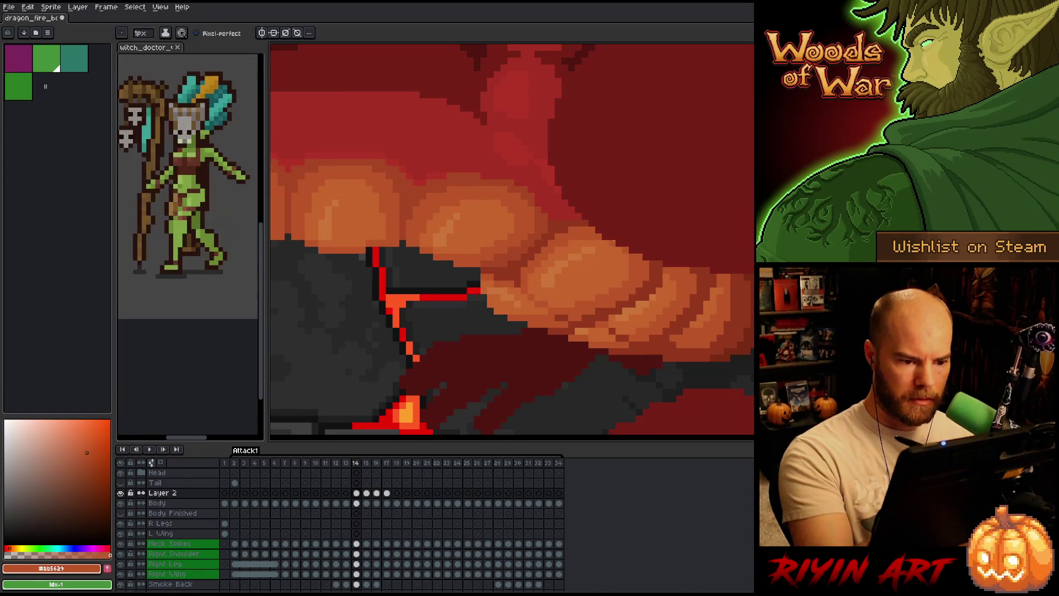
pyautogui.press('Right')
pyautogui.press('Left')
pyautogui.press('Left')
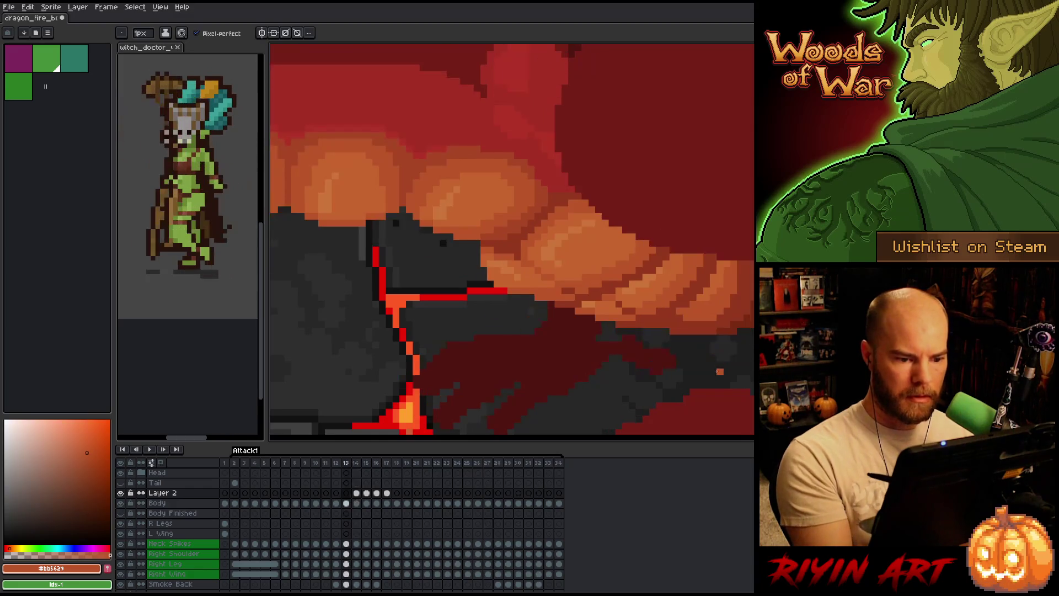
pyautogui.press('Right')
pyautogui.press('Left')
pyautogui.press('Right')
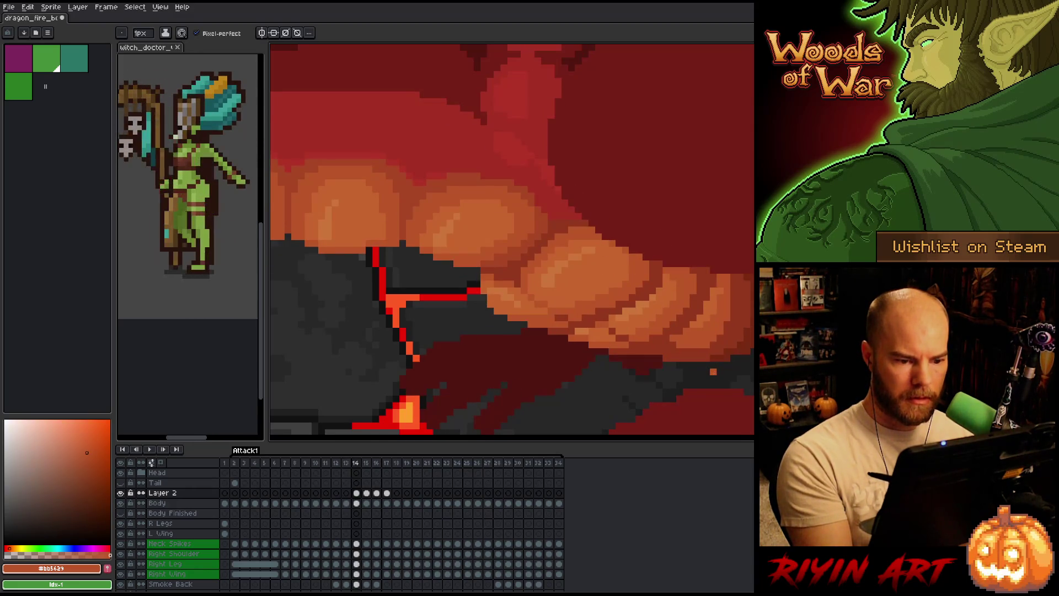
pyautogui.press('Left')
pyautogui.press('Left')
pyautogui.press('Right')
pyautogui.press('Right')
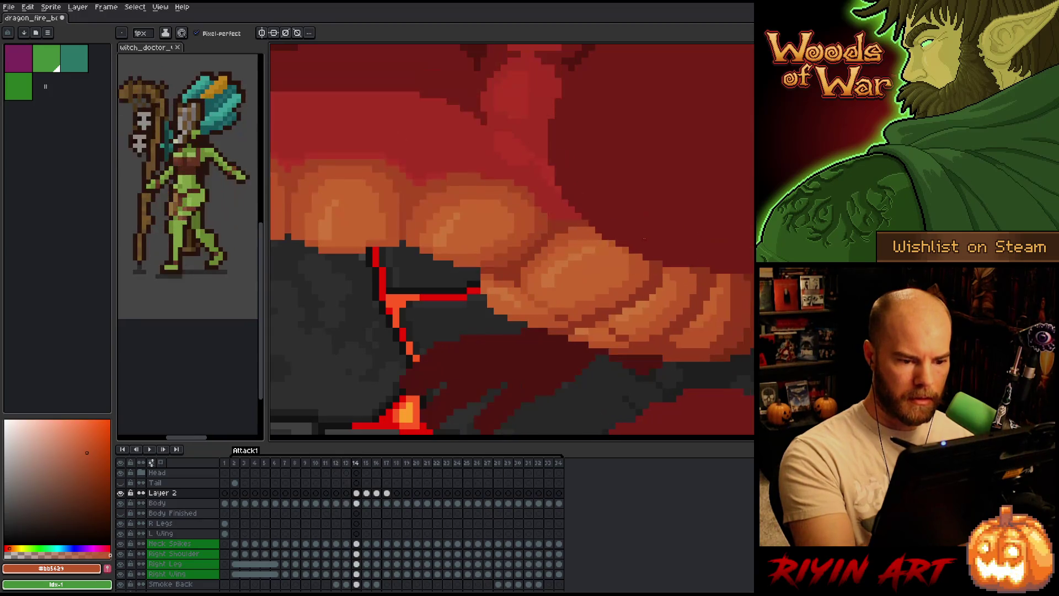
# Compare the lava crack across frames 12–13 and sample the belly's orange
pyautogui.press('Left')
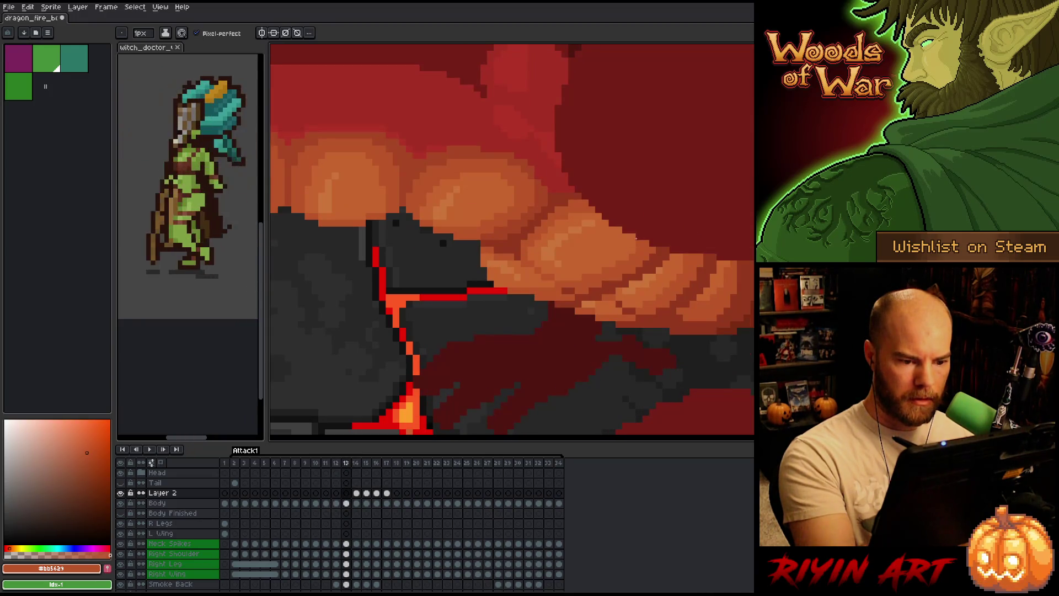
pyautogui.press('Left')
pyautogui.press('Right')
pyautogui.press('Right')
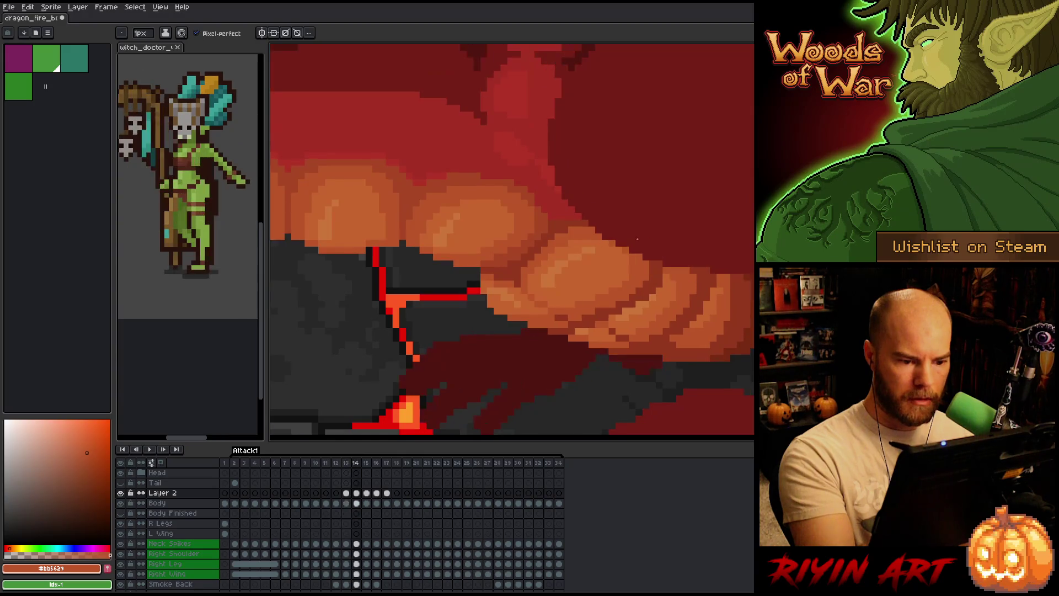
pyautogui.press('Left')
pyautogui.press('Right')
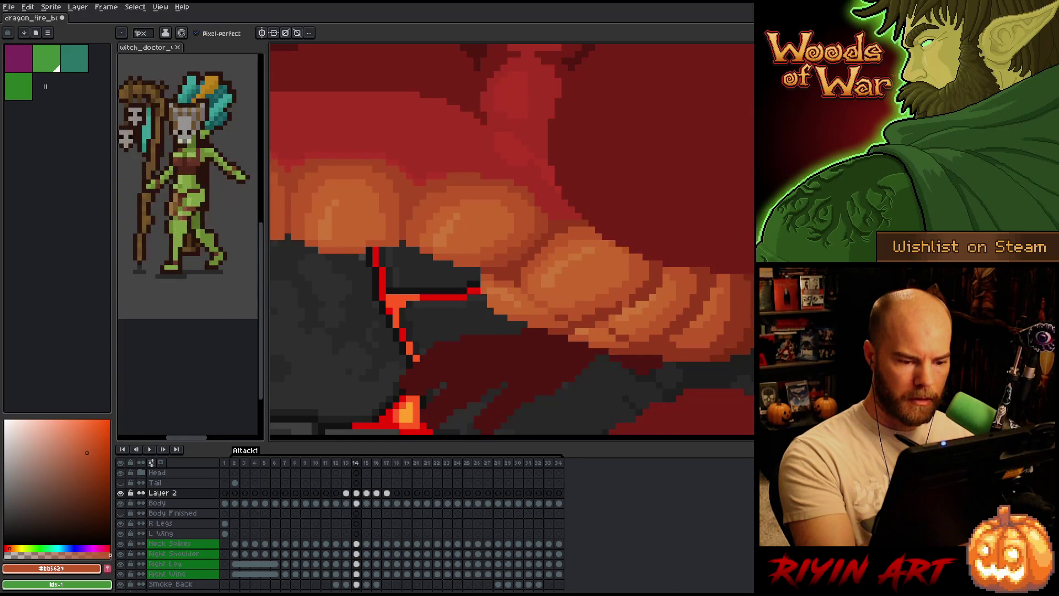
pyautogui.press('Left')
pyautogui.keyDown('alt'); pyautogui.click(628, 258); pyautogui.keyUp('alt')
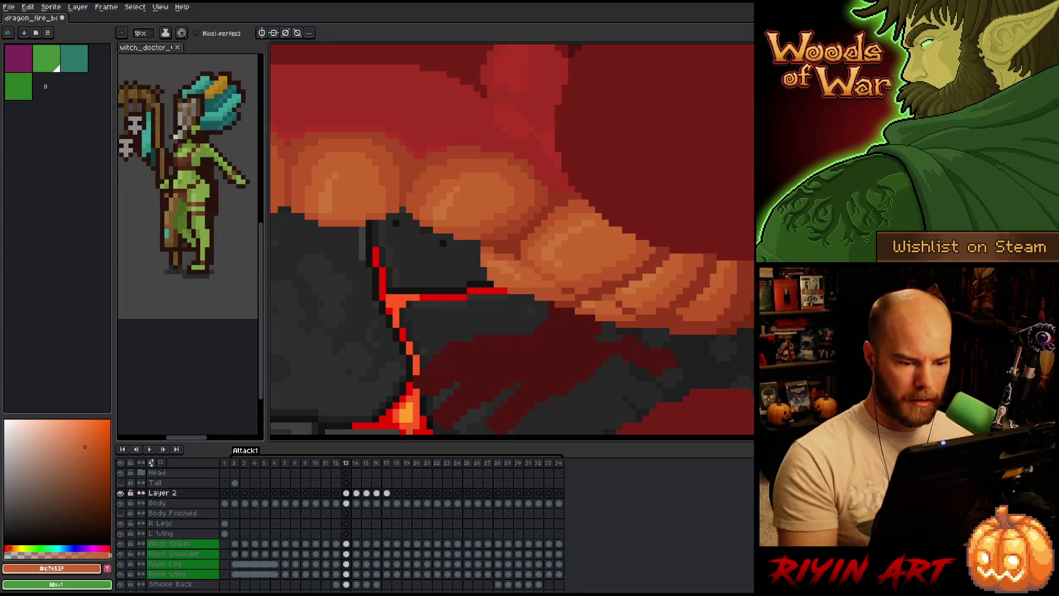
# Compare frames 13 and 14, sample a lighter belly orange, and save the sprite
pyautogui.rightClick(510, 269)
pyautogui.press('Escape')
pyautogui.press('Right')
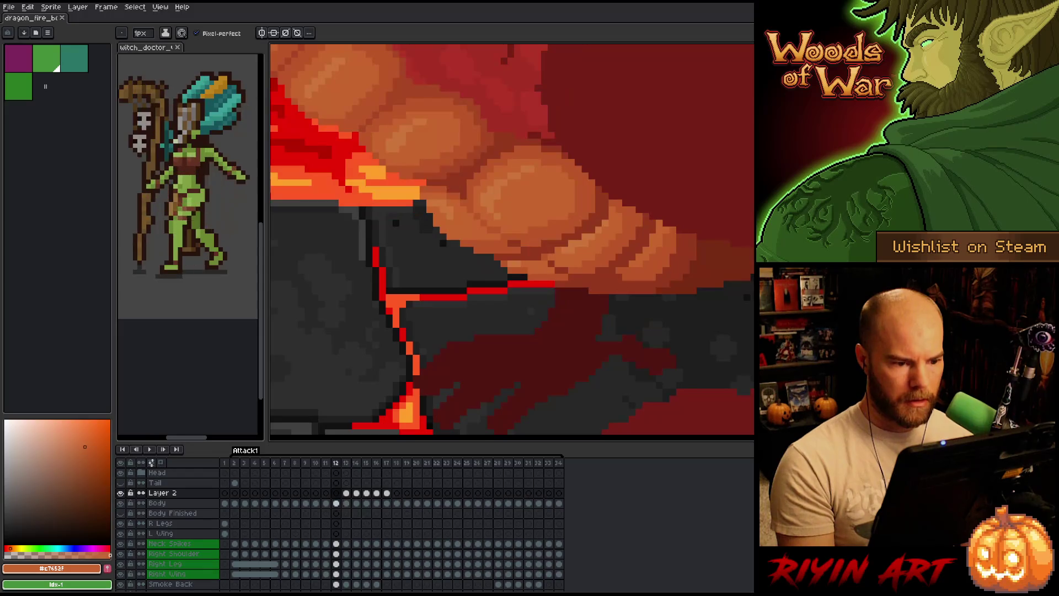
pyautogui.press('Left')
pyautogui.press('Right')
pyautogui.press('Left')
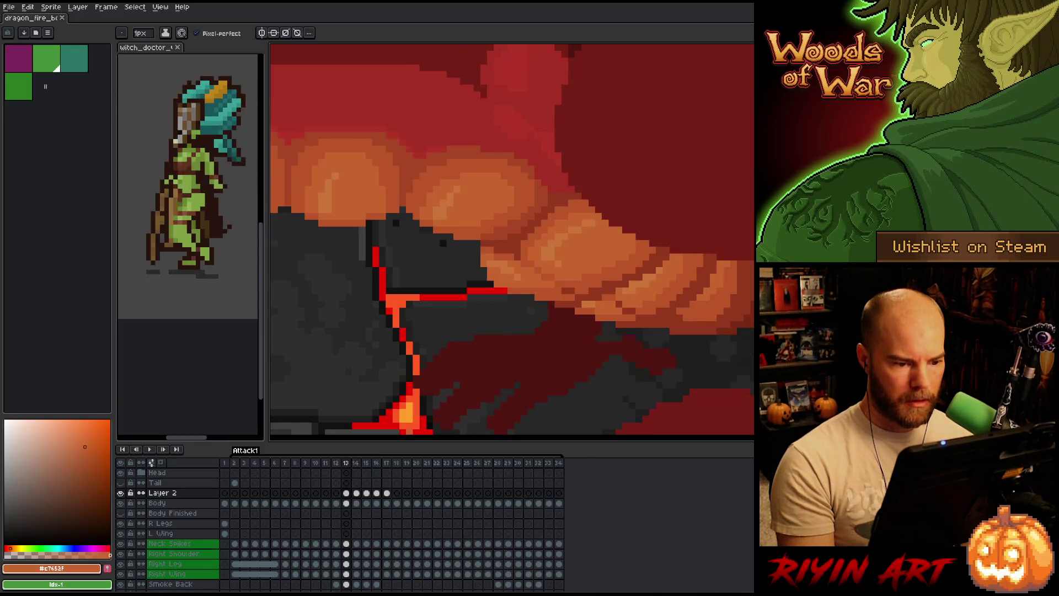
pyautogui.press('Right')
pyautogui.keyDown('alt'); pyautogui.click(552, 283); pyautogui.keyUp('alt')
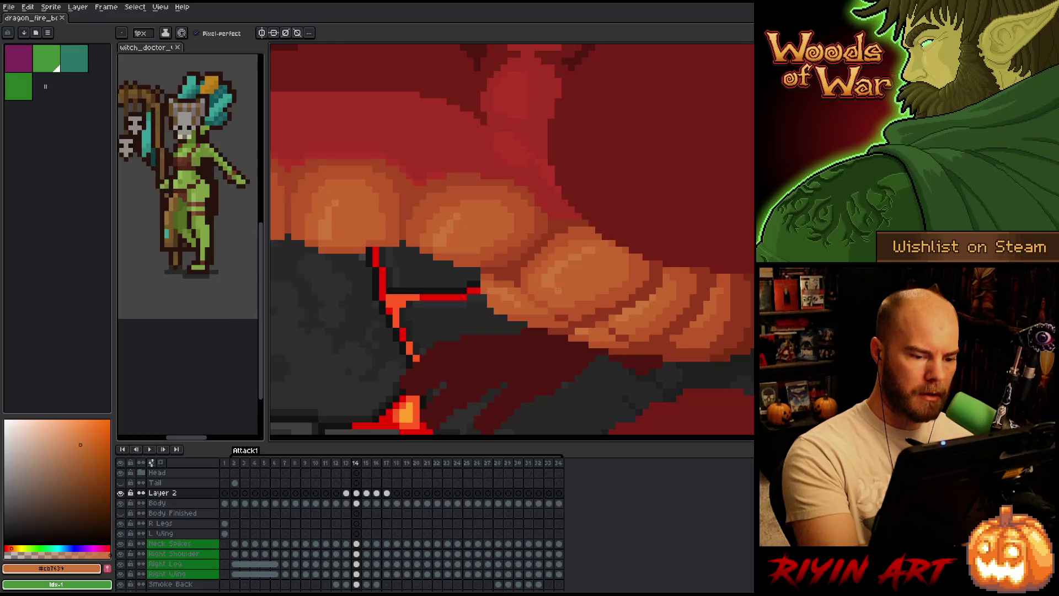
pyautogui.hotkey('ctrl', 's')
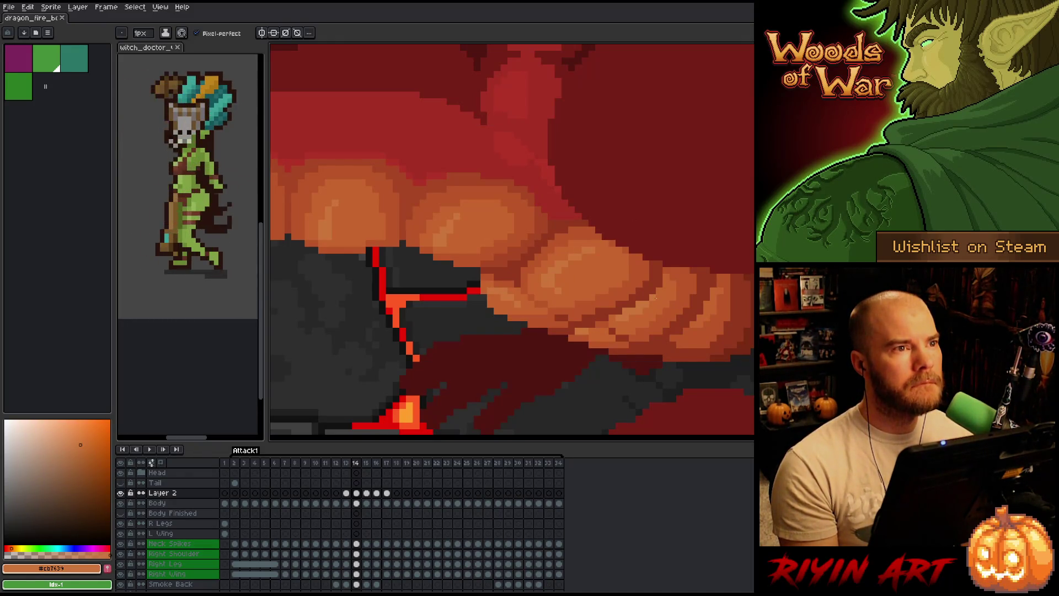
# Flip between frames 13 and 14, settling on 14, and pick the deeper belly orange
pyautogui.press('Left')
pyautogui.press('Right')
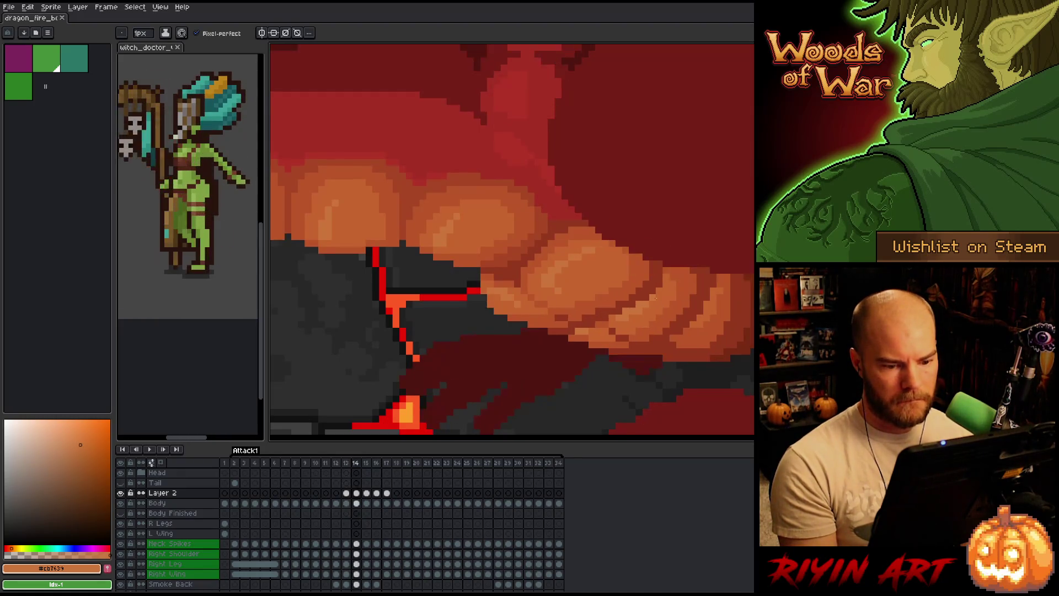
pyautogui.press('Left')
pyautogui.press('Right')
pyautogui.press('Left')
pyautogui.press('Right')
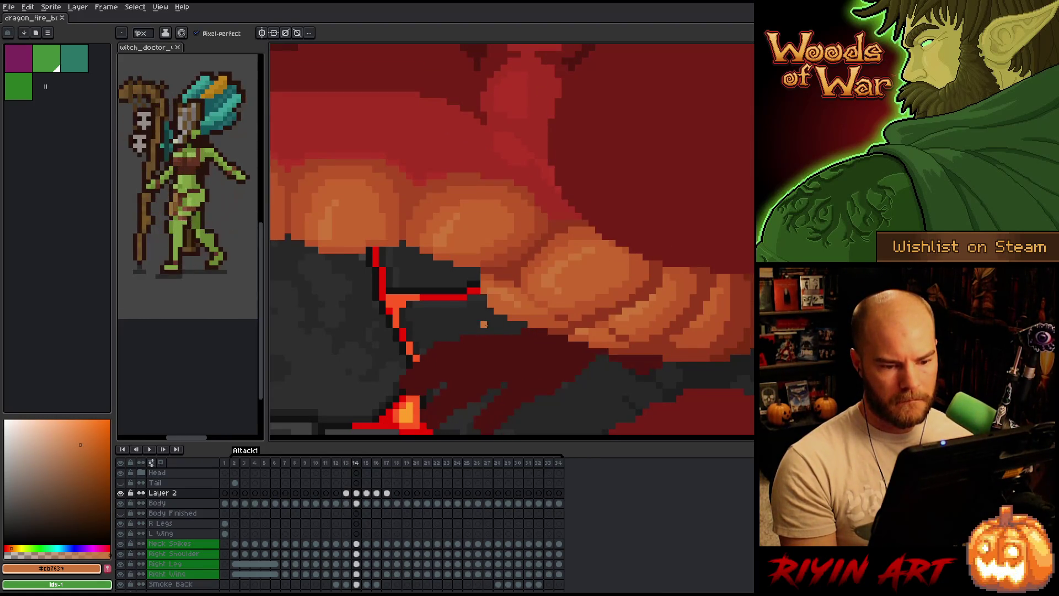
pyautogui.press('Left')
pyautogui.press('Right')
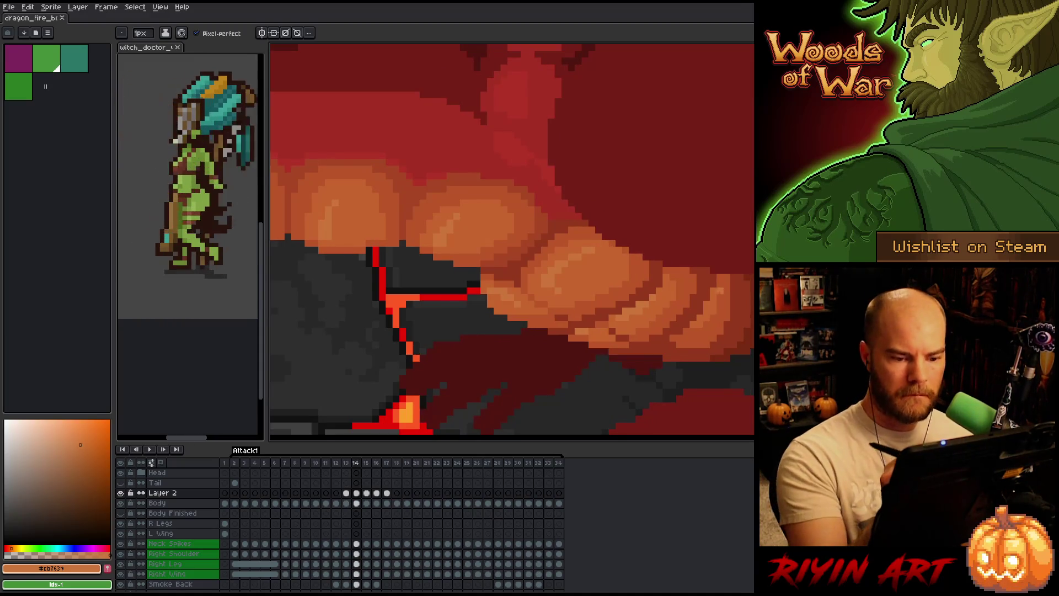
pyautogui.keyDown('alt'); pyautogui.click(717, 292); pyautogui.keyUp('alt')
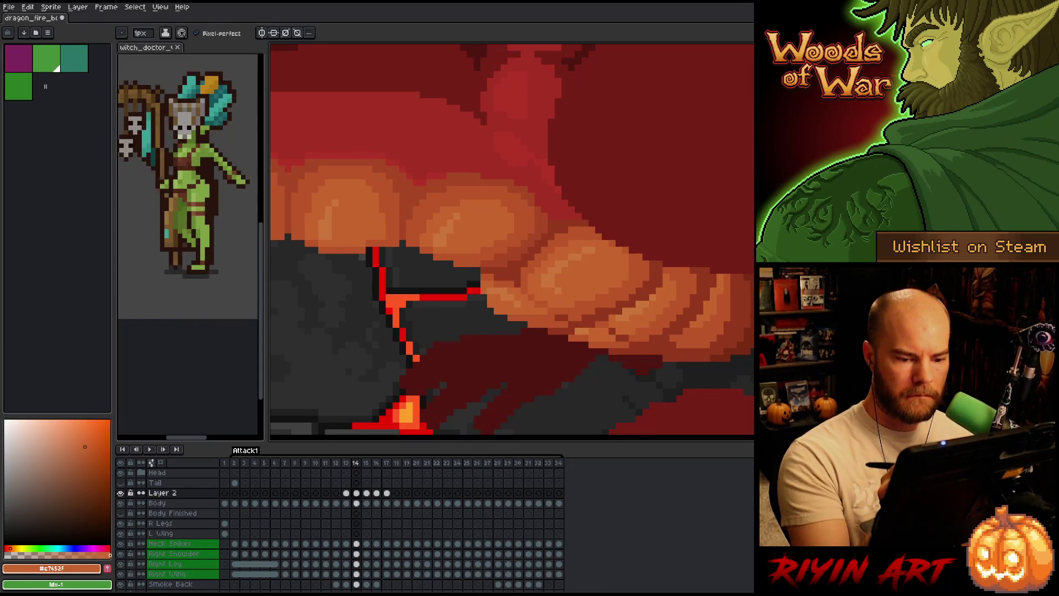
# Step back to frame 11, then ahead to frame 13
pyautogui.press('Left')
pyautogui.press('Left')
pyautogui.press('Left')
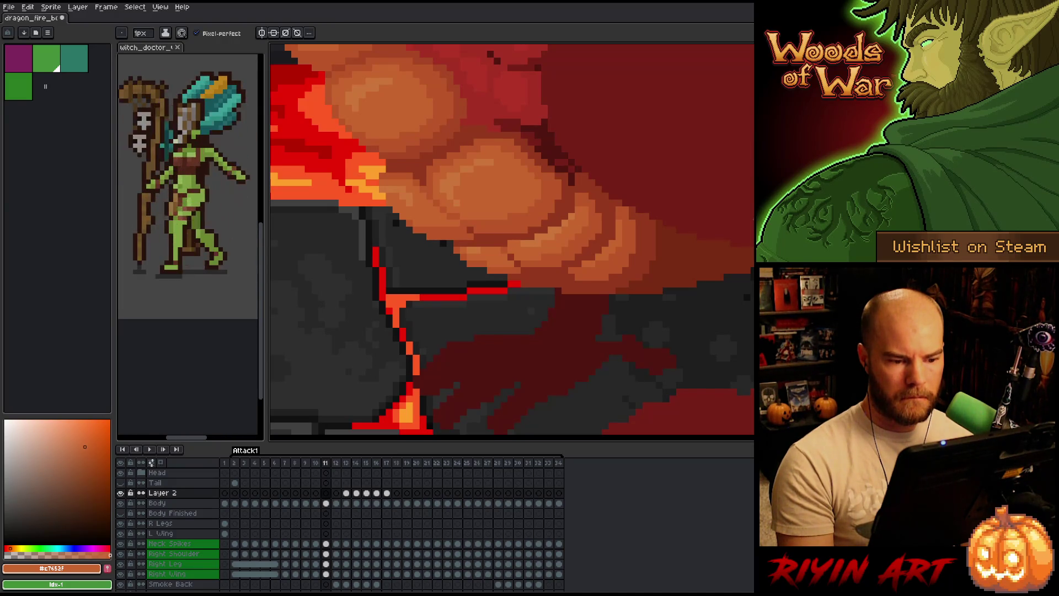
pyautogui.press('Right')
pyautogui.press('Right')
pyautogui.press('Right')
pyautogui.press('Right')
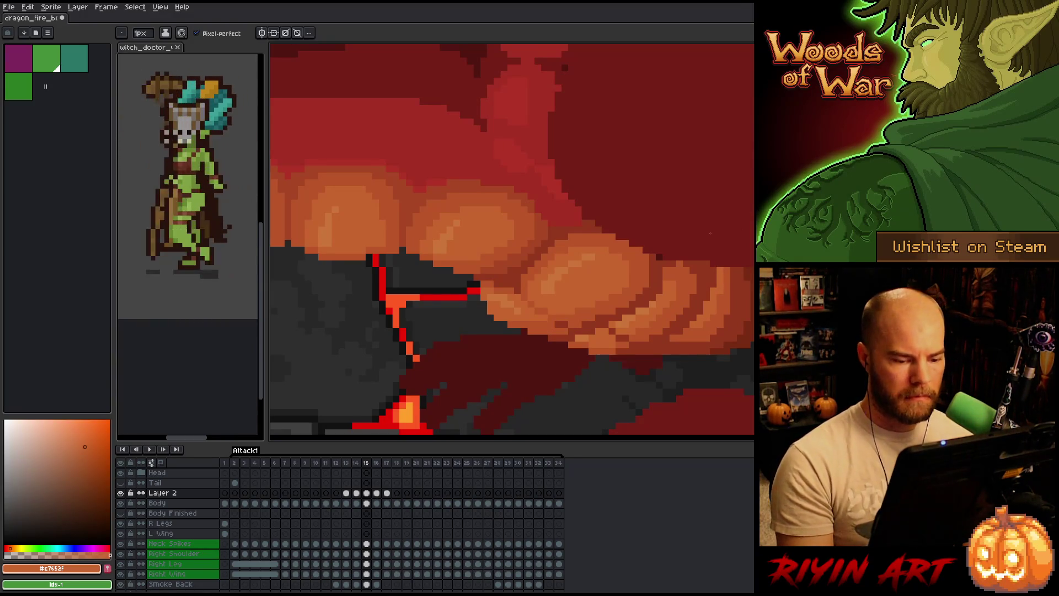
pyautogui.scroll(-3, 583, 286)
# Flip between frames 14 and 15 to check the lava crack, ending on frame 15
pyautogui.scroll(3, 583, 285)
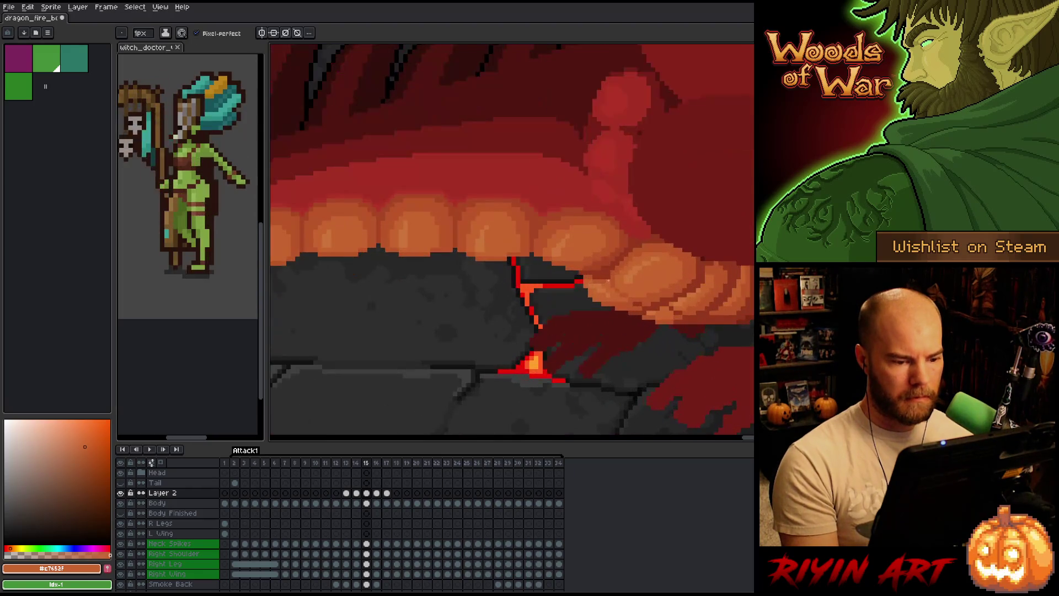
pyautogui.press(',')
pyautogui.press('.')
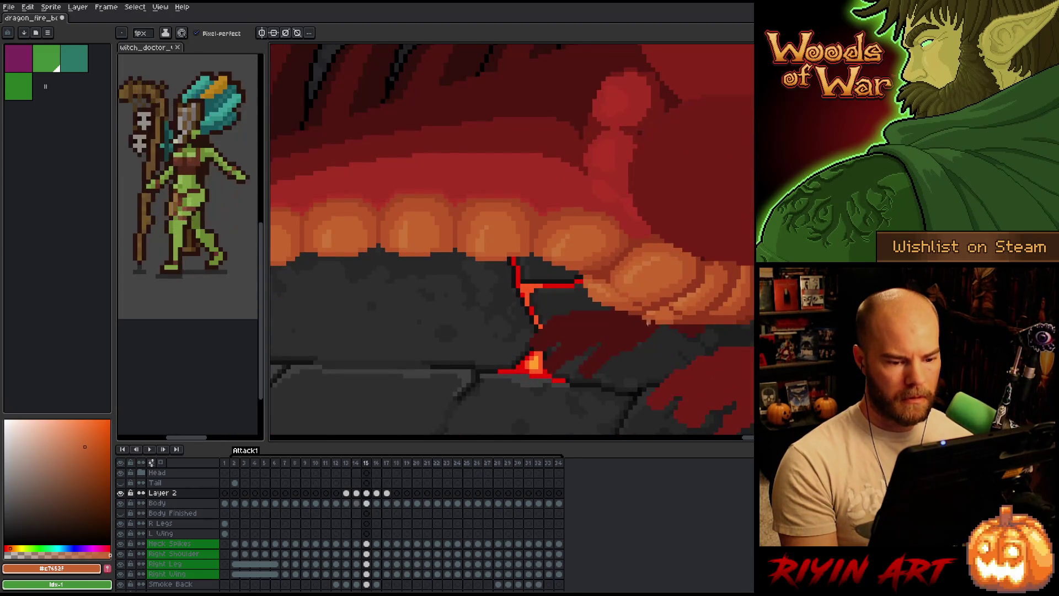
pyautogui.press(',')
pyautogui.press('.')
pyautogui.press(',')
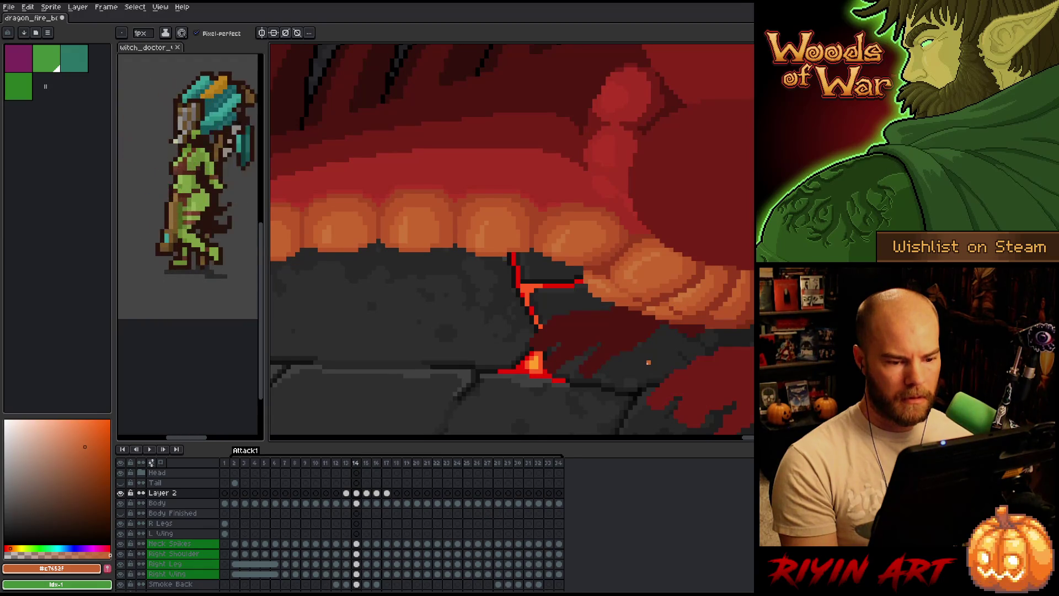
pyautogui.press('.')
pyautogui.press(',')
pyautogui.press('.')
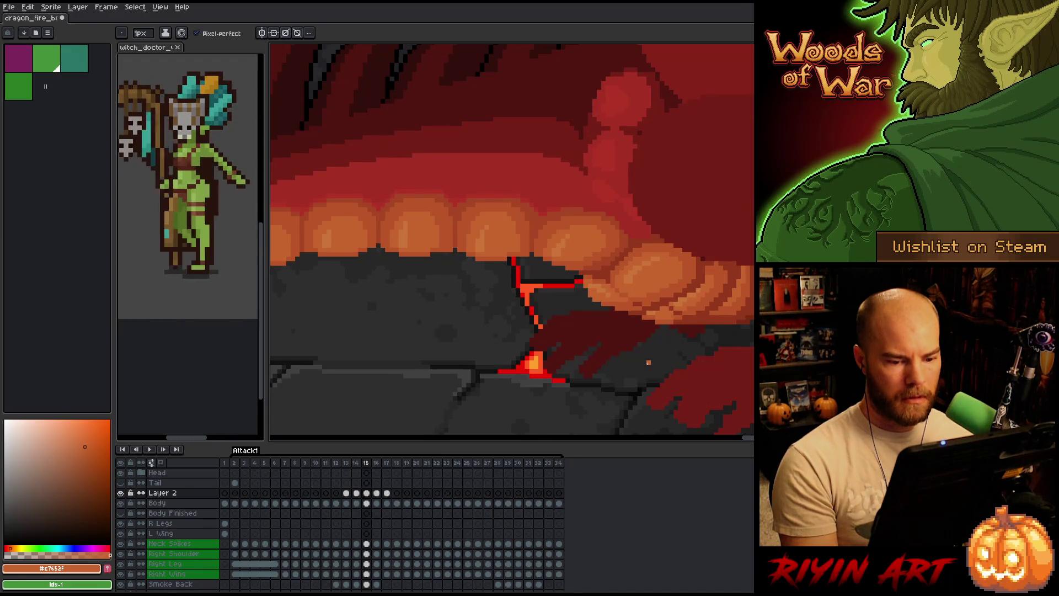
pyautogui.press(',')
pyautogui.press('.')
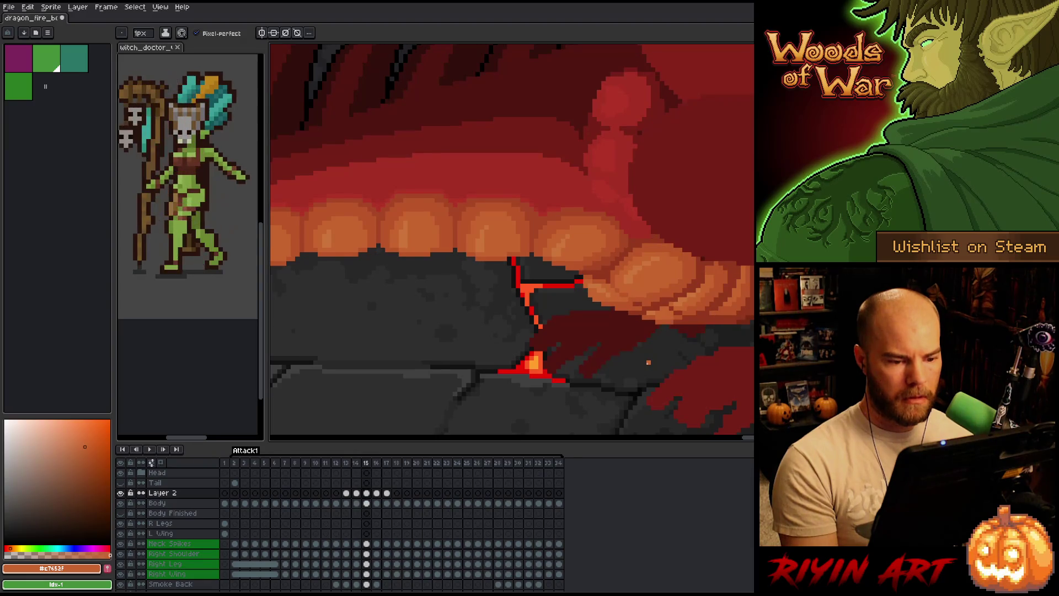
# On frame 16, zoom in and sample the darker and lighter belly oranges
pyautogui.press('.')
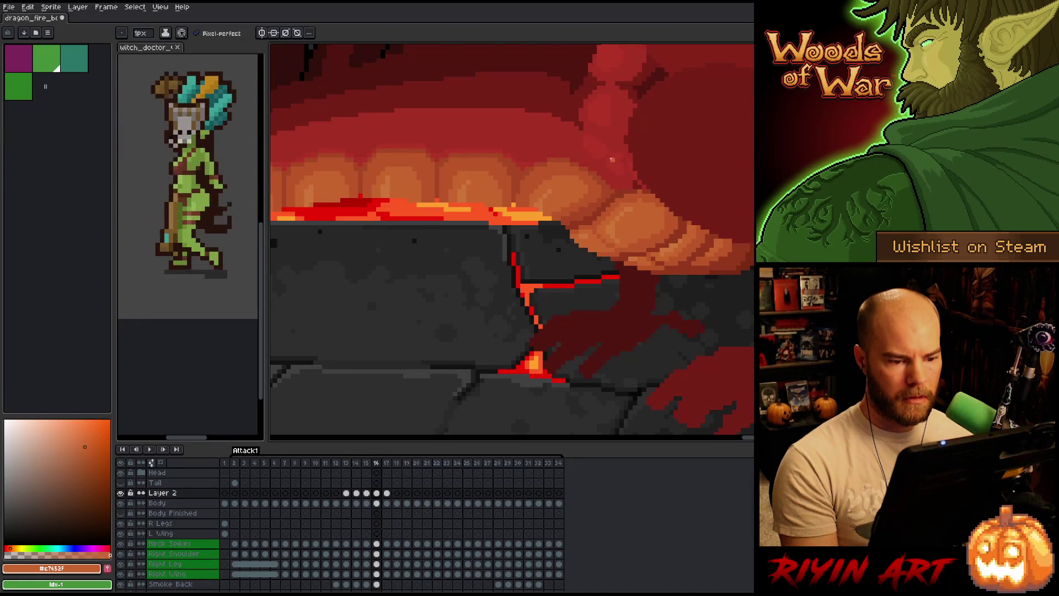
pyautogui.scroll(1, 612, 159)
pyautogui.scroll(-1, 633, 201)
pyautogui.scroll(1, 622, 253)
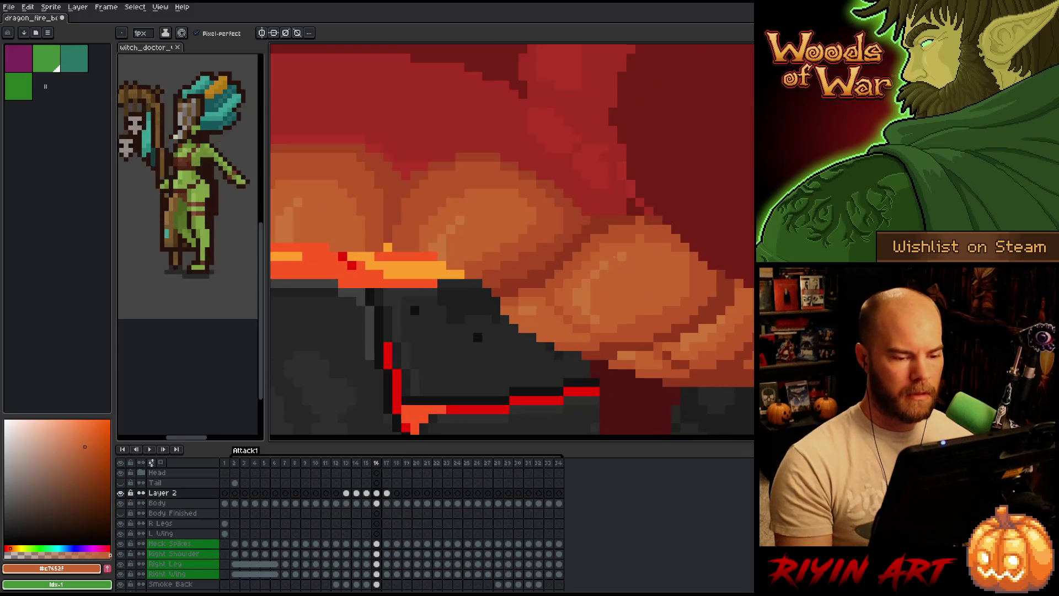
pyautogui.keyDown('alt'); pyautogui.click(653, 217); pyautogui.keyUp('alt')
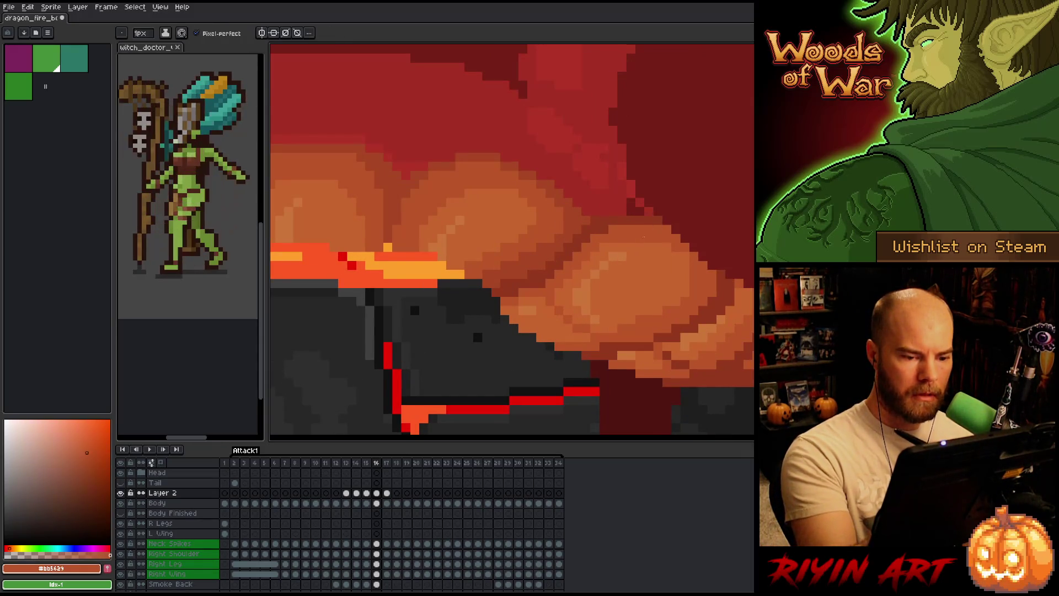
pyautogui.keyDown('alt'); pyautogui.click(654, 252); pyautogui.keyUp('alt')
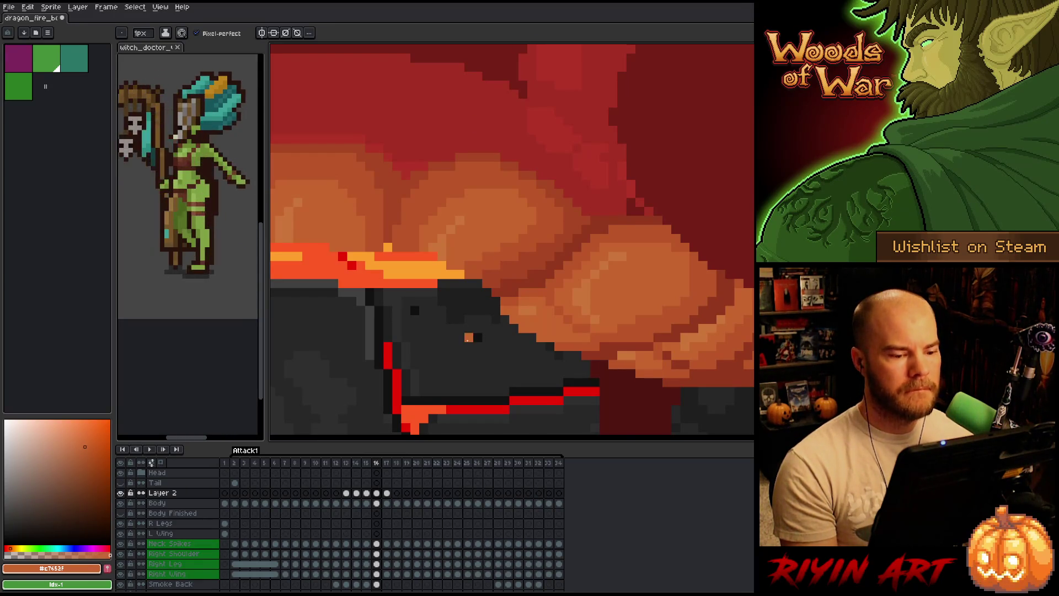
# Compare the fire breath on frame 16 with frames 14 and 15, panning across the belly plates
pyautogui.scroll(-1, 512, 239)
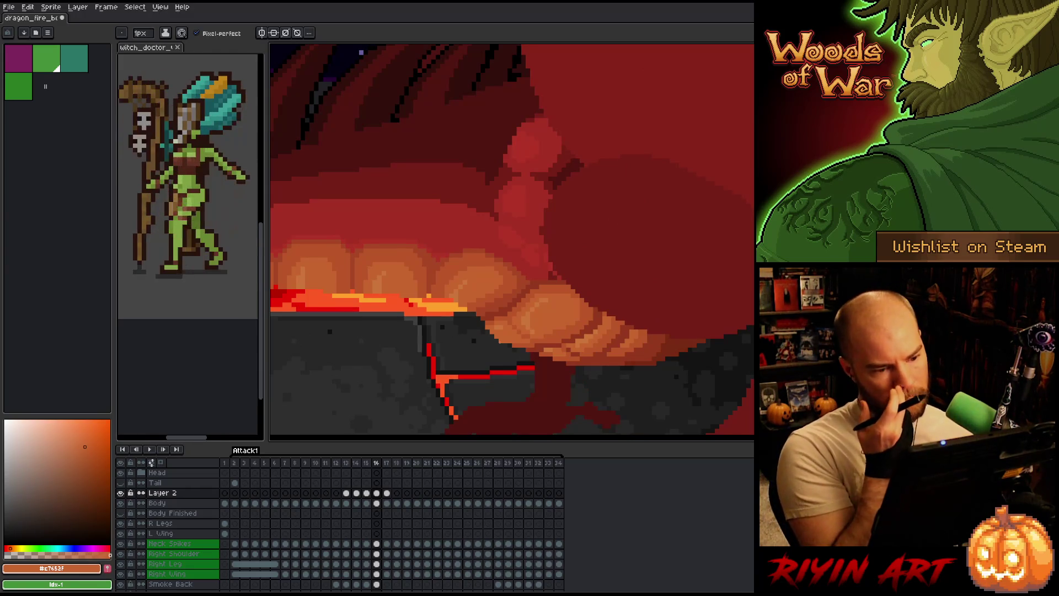
pyautogui.scroll(-2, 351, 181)
pyautogui.scroll(3, 351, 181)
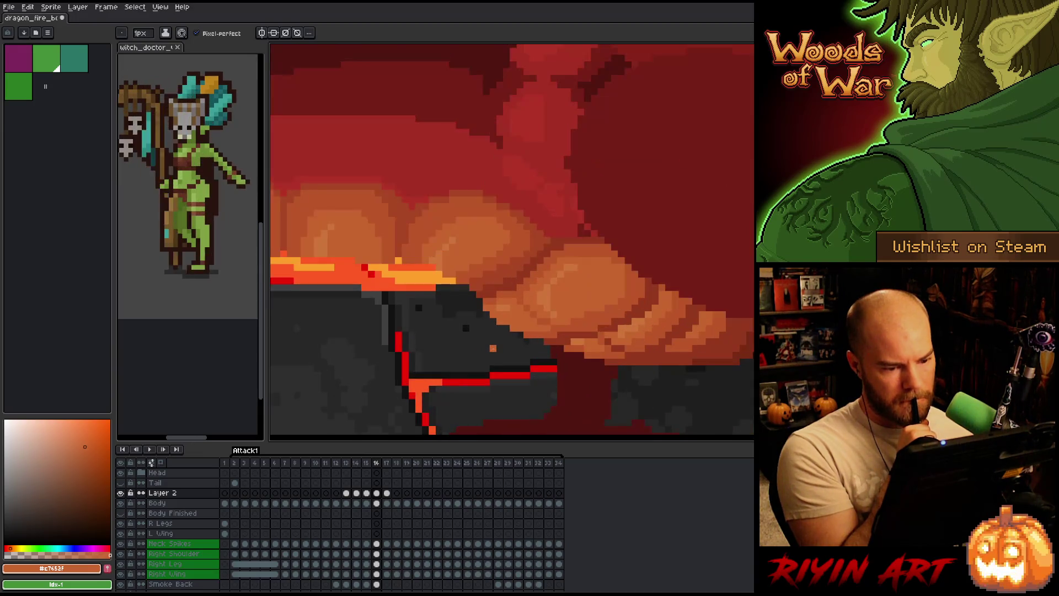
pyautogui.press('Left')
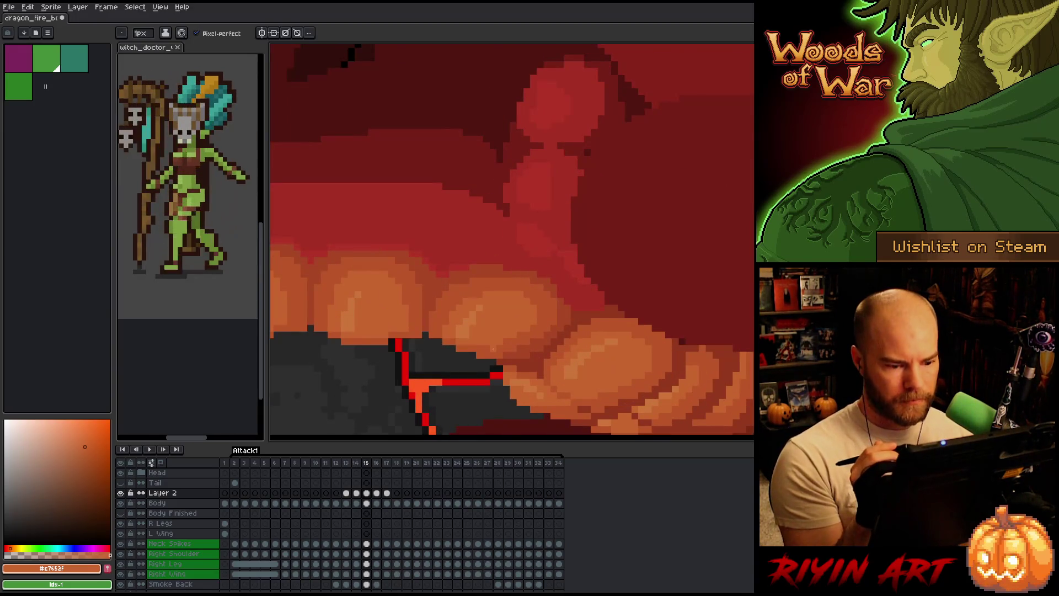
pyautogui.press('Right')
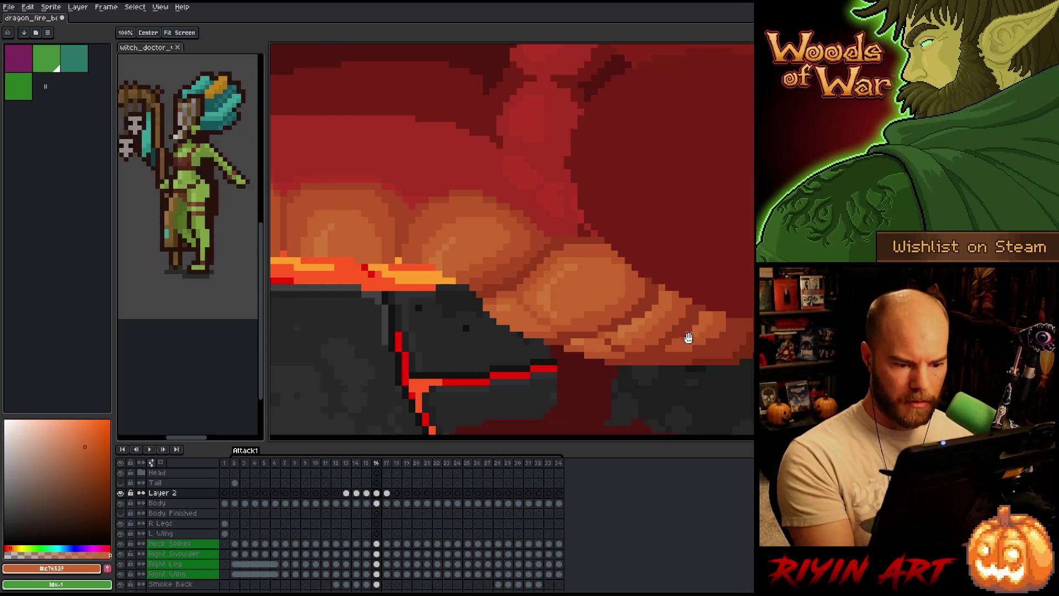
pyautogui.moveTo(686, 338); pyautogui.dragTo(752, 305)
pyautogui.press('Left')
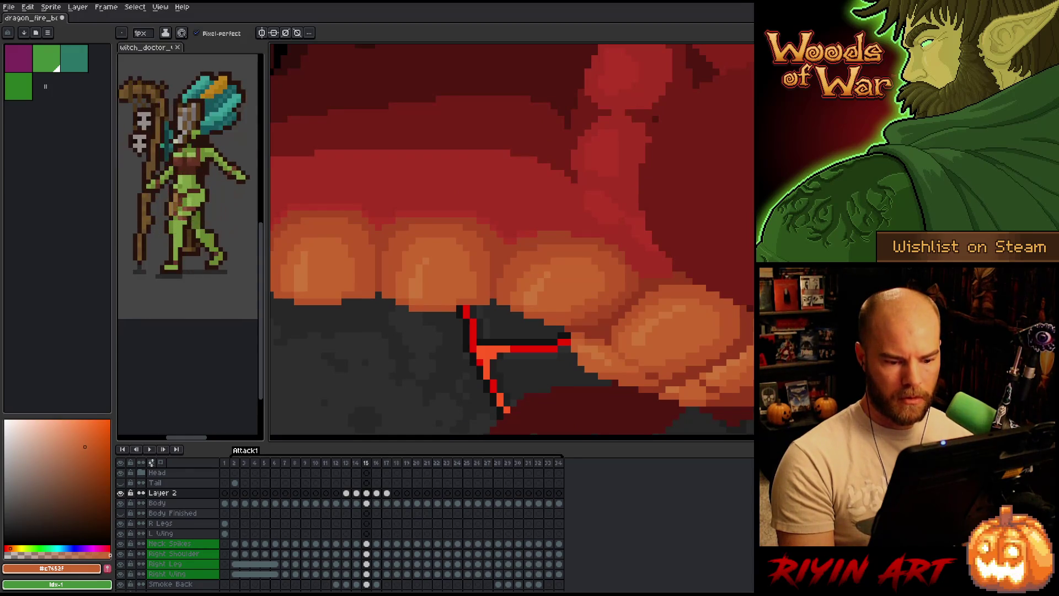
pyautogui.press('Left')
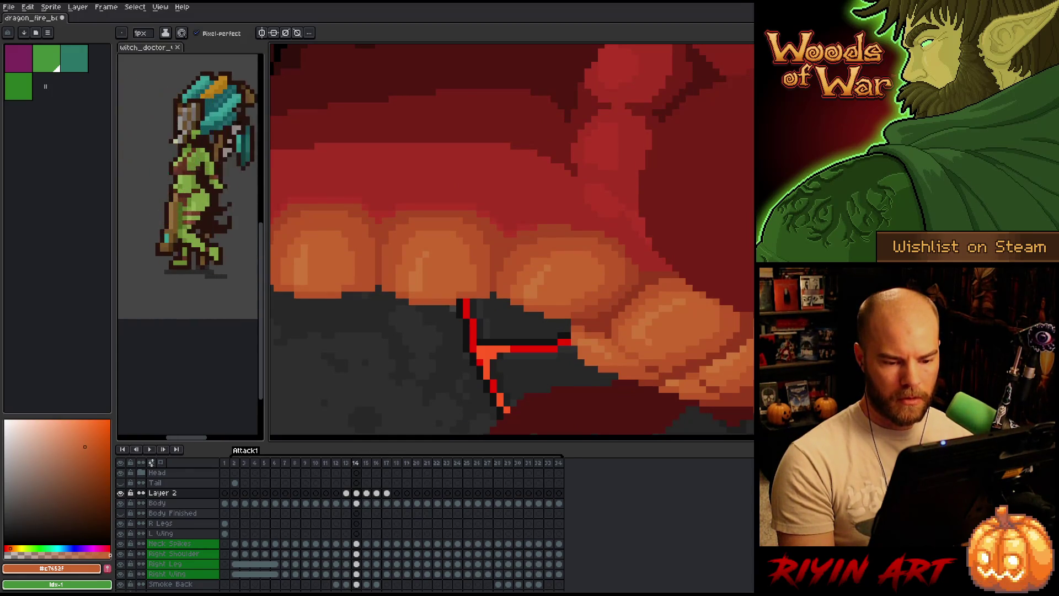
pyautogui.press('Right')
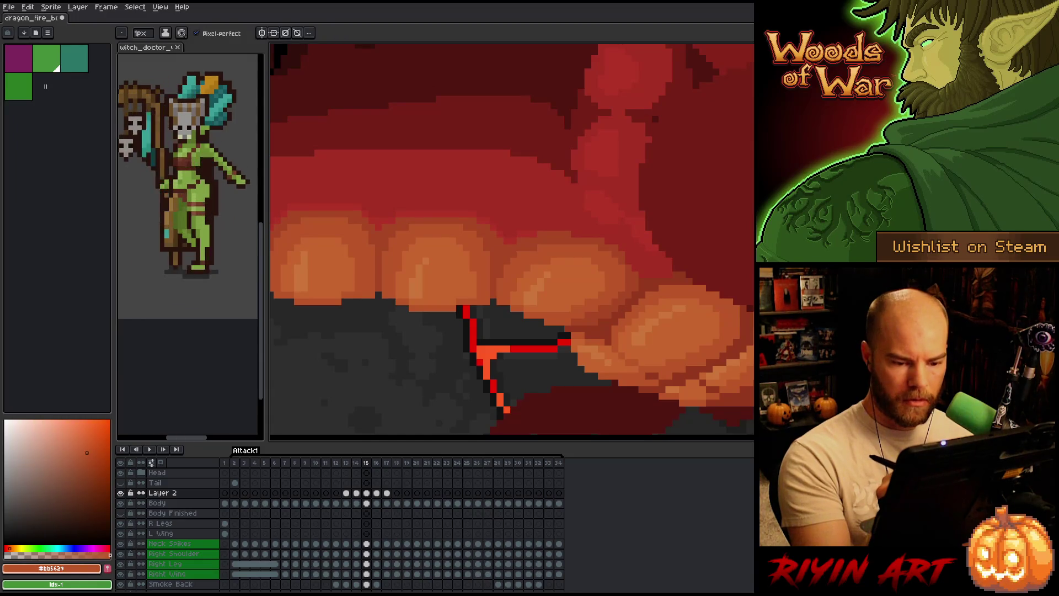
# Bring the lower rock crack into view and compare frames 14–17, stopping on frame 16
pyautogui.moveTo(512, 330); pyautogui.dragTo(489, 245)
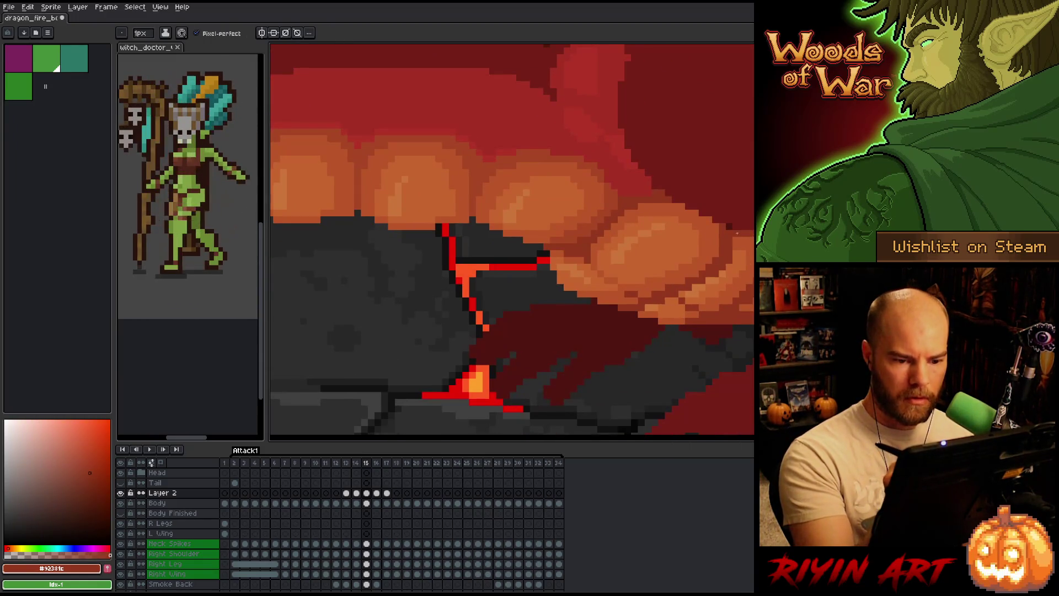
pyautogui.press('Left')
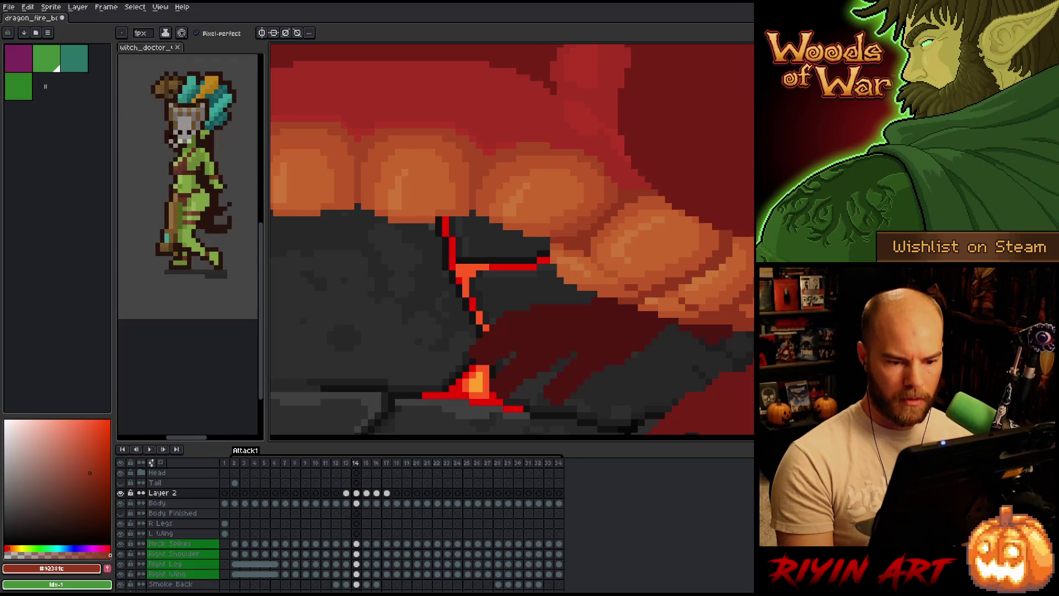
pyautogui.press('Right')
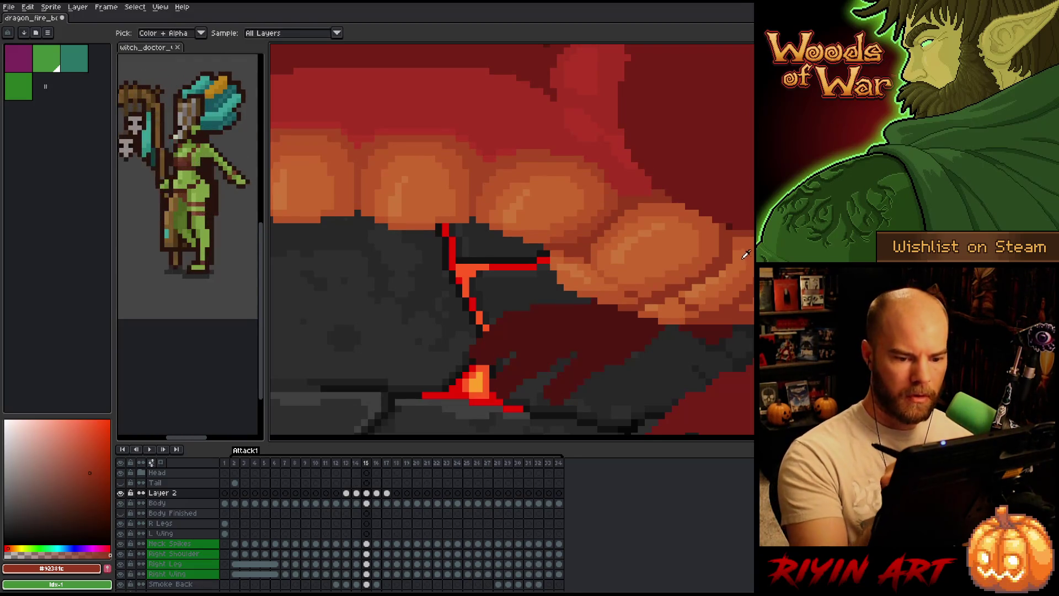
pyautogui.press('Right')
pyautogui.press('Right')
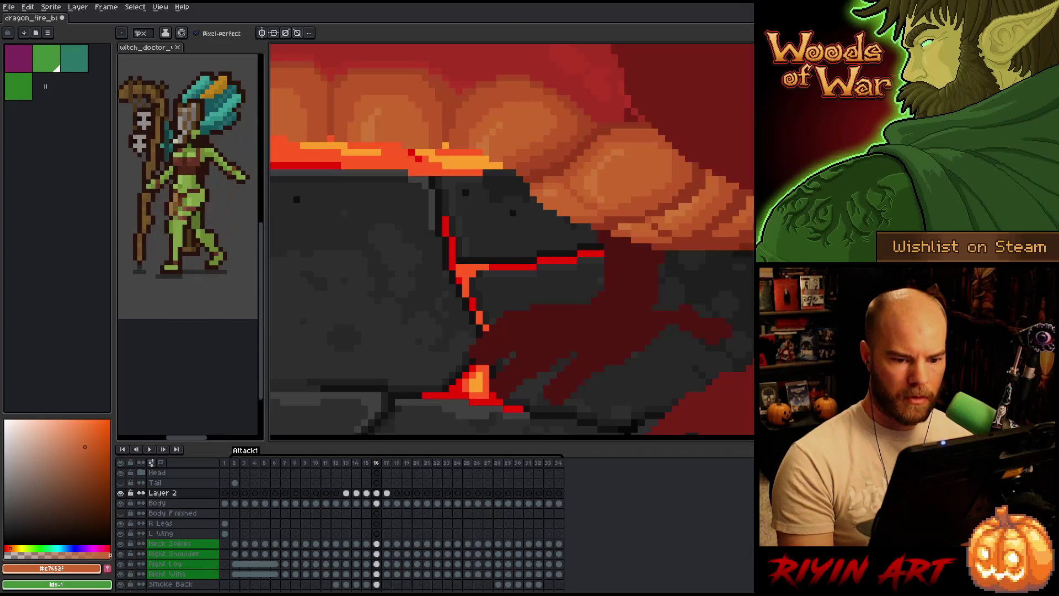
pyautogui.press('Left')
pyautogui.press('Left')
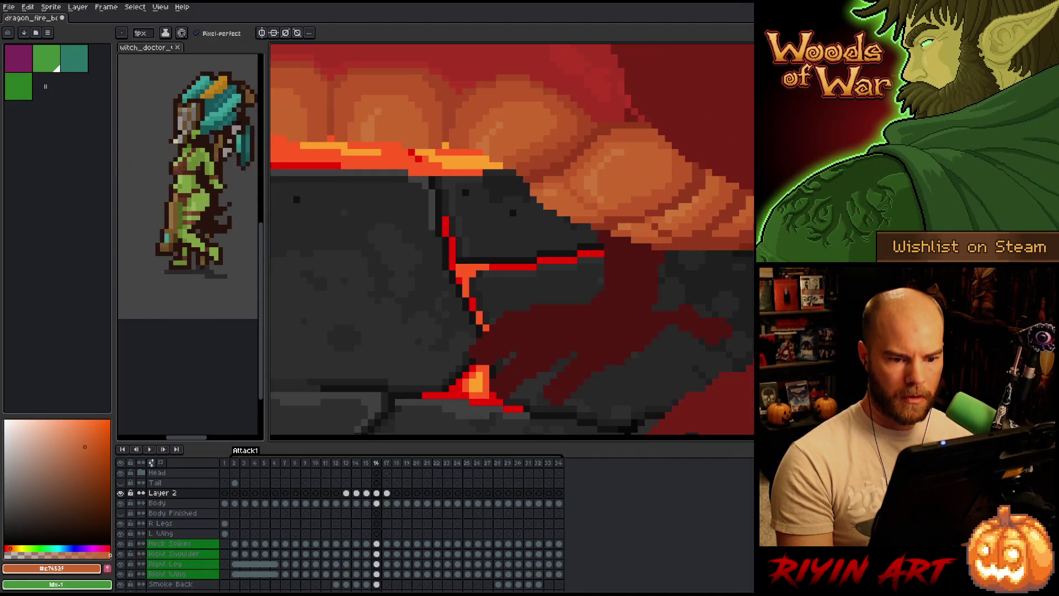
pyautogui.press('Right')
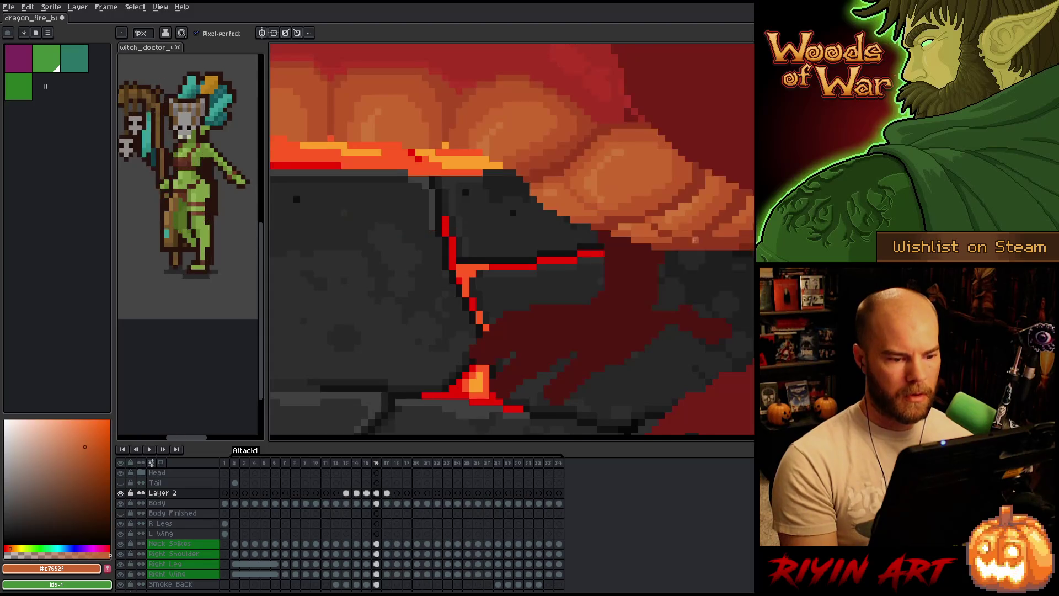
pyautogui.press('Right')
pyautogui.press('Left')
pyautogui.scroll(3, 528, 244)
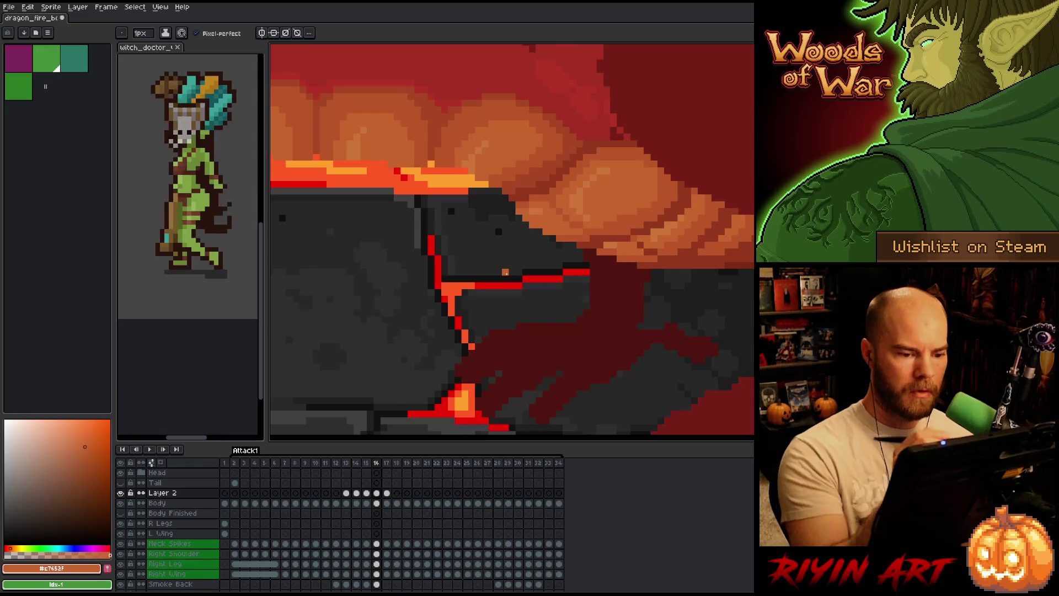
# On frame 16, sample the darker, lighter and pale highlight belly-plate oranges
pyautogui.keyDown('alt'); pyautogui.click(564, 234); pyautogui.keyUp('alt')
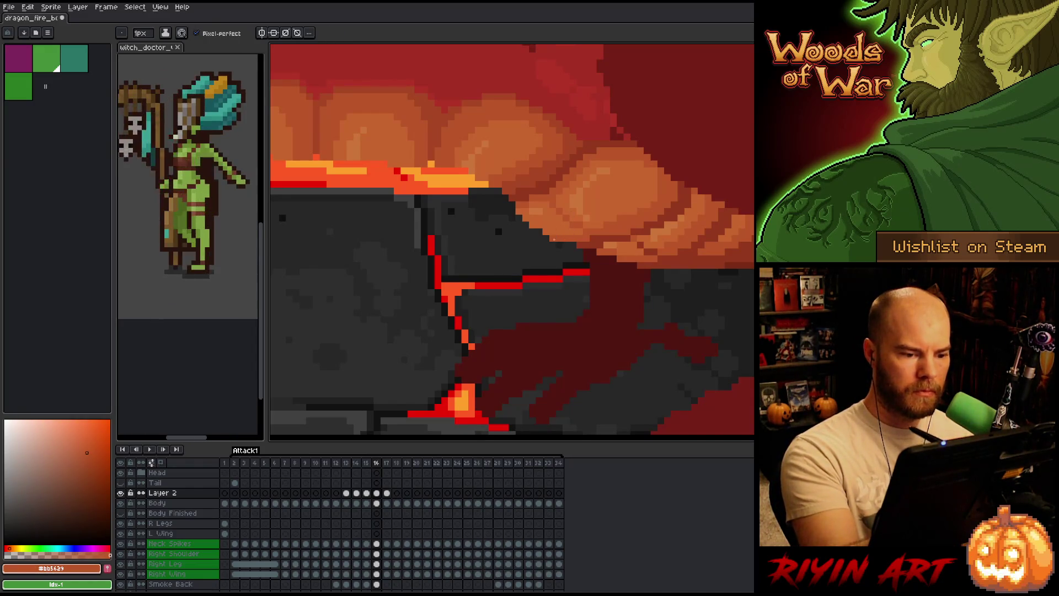
pyautogui.keyDown('alt'); pyautogui.click(532, 231); pyautogui.keyUp('alt')
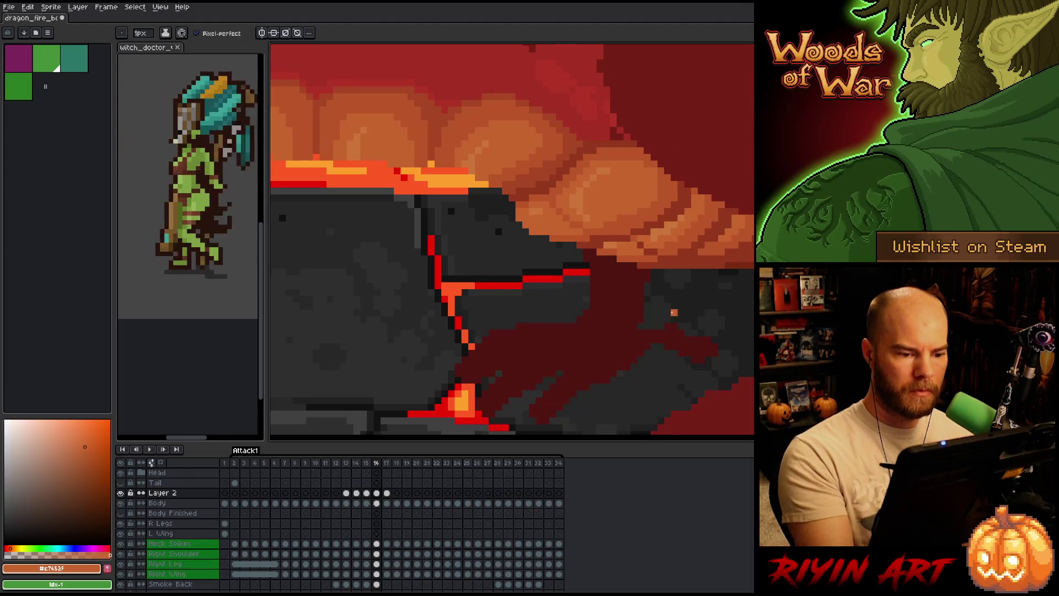
pyautogui.press(',')
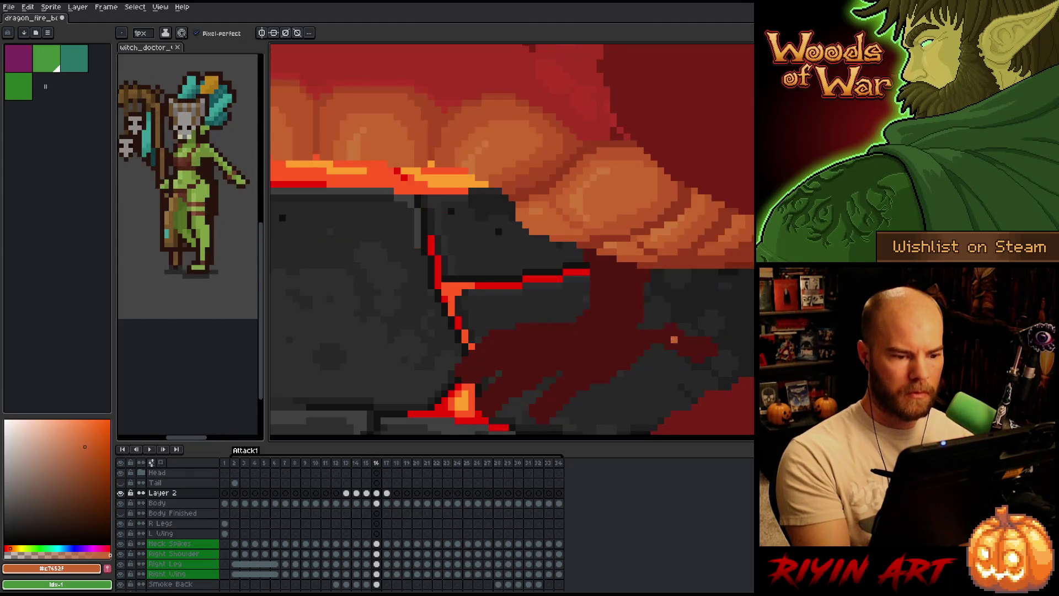
pyautogui.press('.')
pyautogui.keyDown('alt'); pyautogui.click(539, 201); pyautogui.keyUp('alt')
# Step through frames 13–16 to compare the belly plates and sample the mid orange
pyautogui.press(',')
pyautogui.press(',')
pyautogui.press(',')
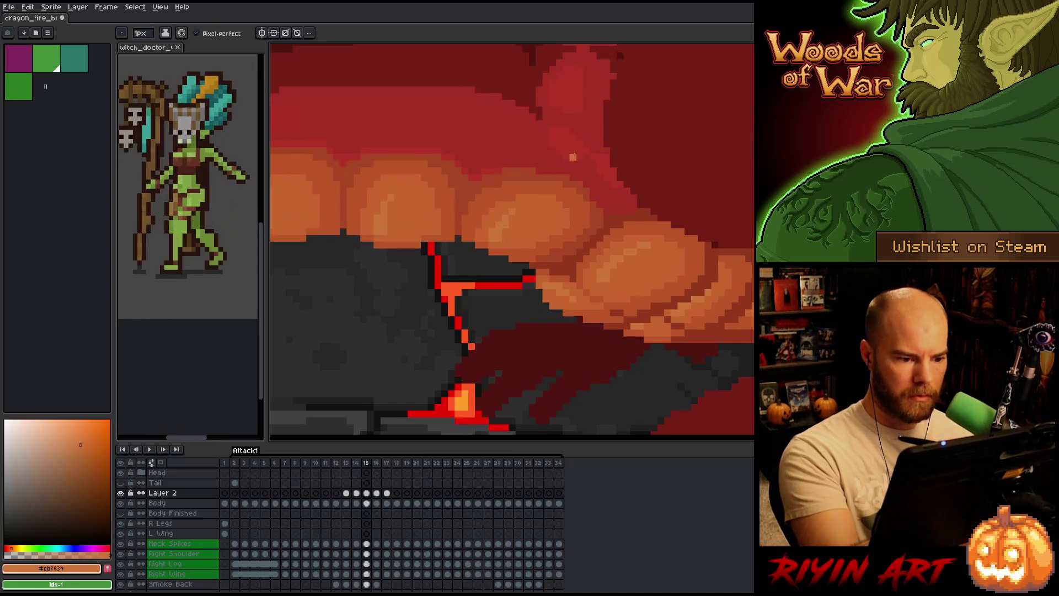
pyautogui.press('.')
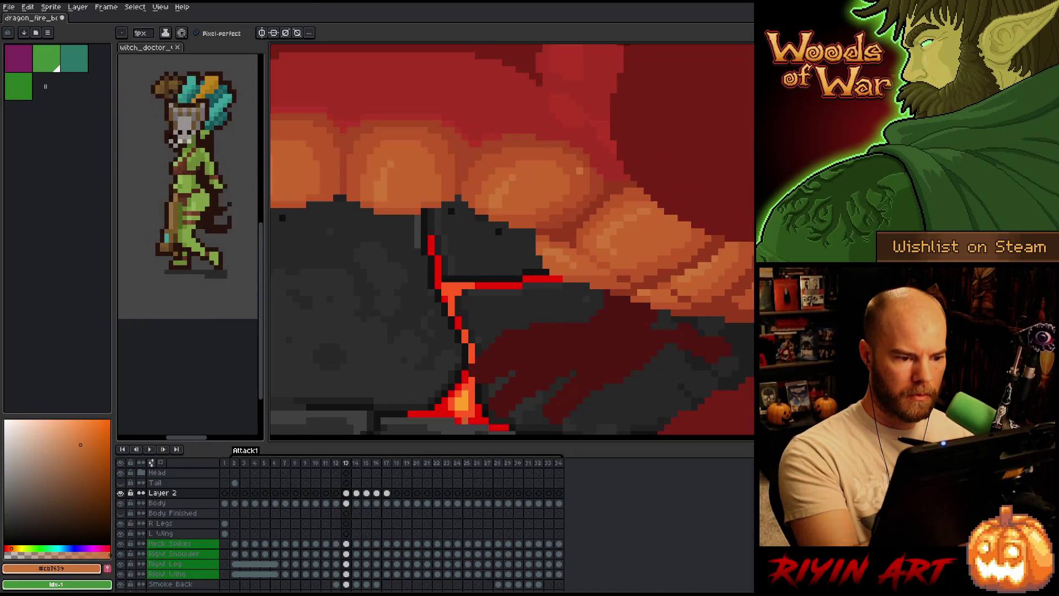
pyautogui.press('.')
pyautogui.press('.')
pyautogui.press('.')
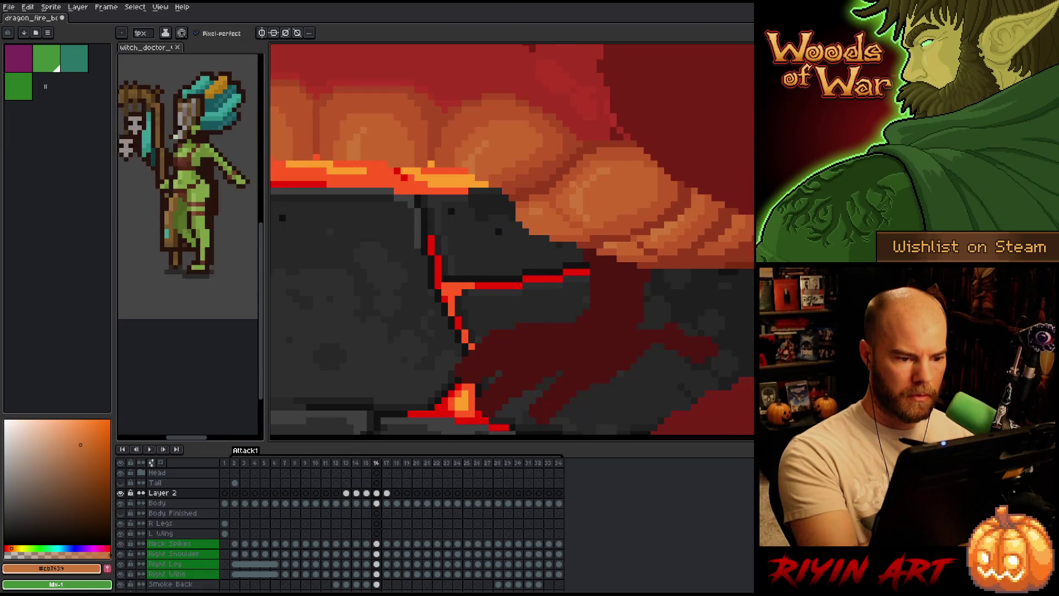
pyautogui.press(',')
pyautogui.press('.')
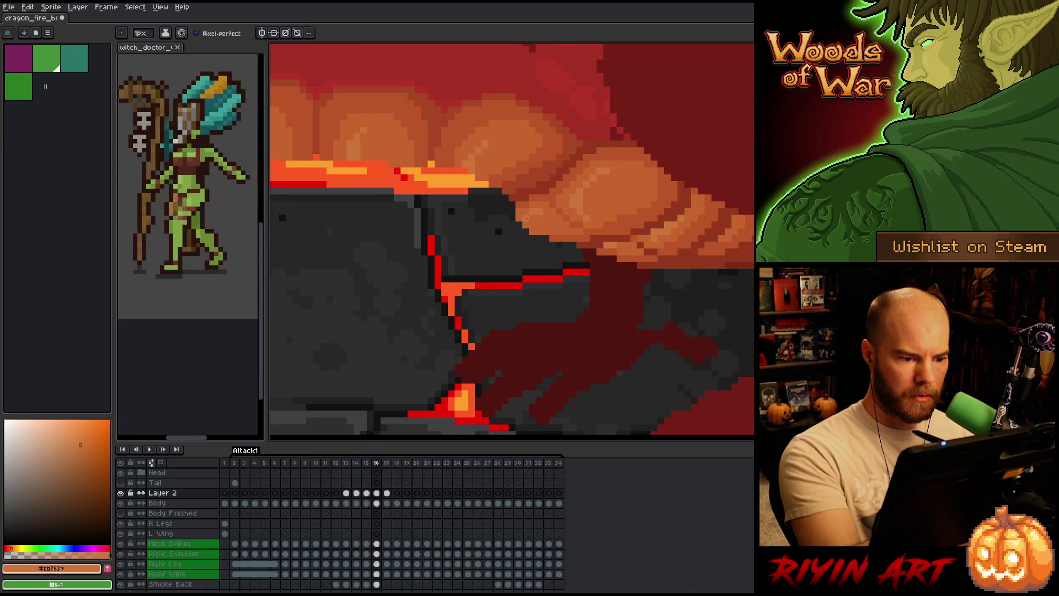
pyautogui.press('.')
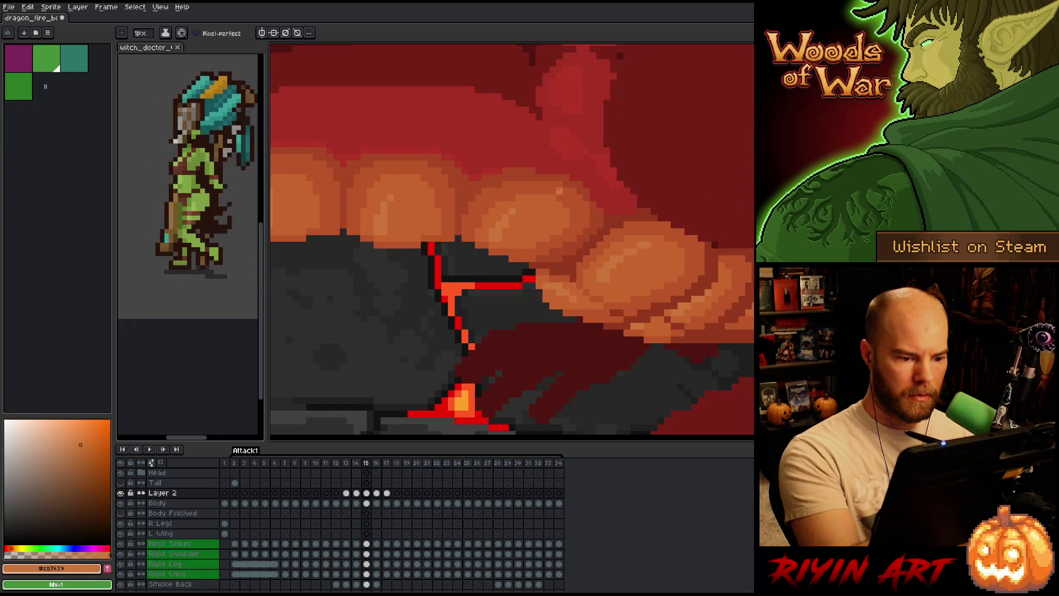
pyautogui.press(',')
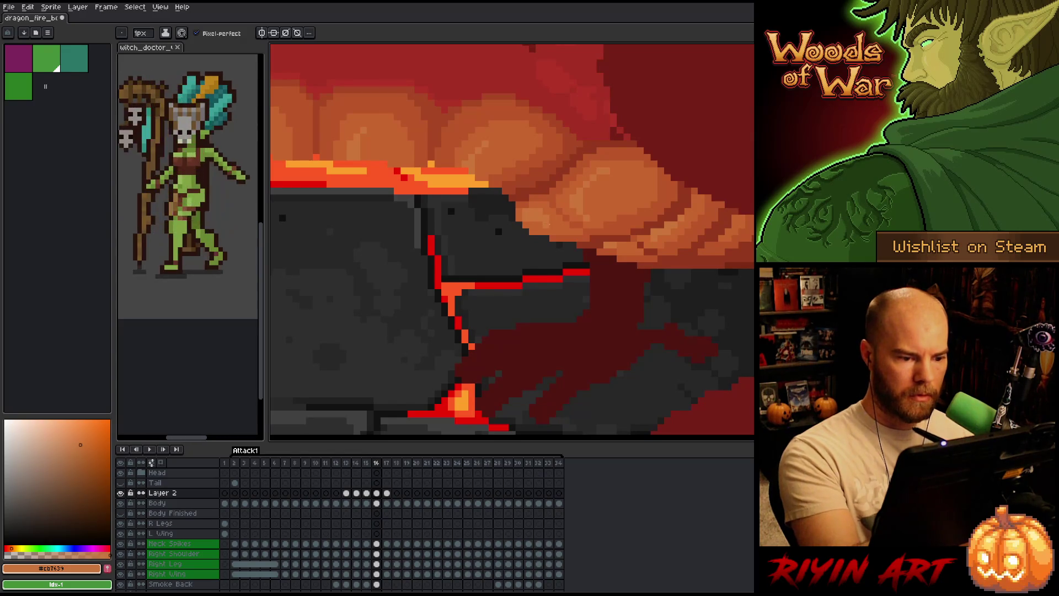
pyautogui.keyDown('alt'); pyautogui.click(539, 225); pyautogui.keyUp('alt')
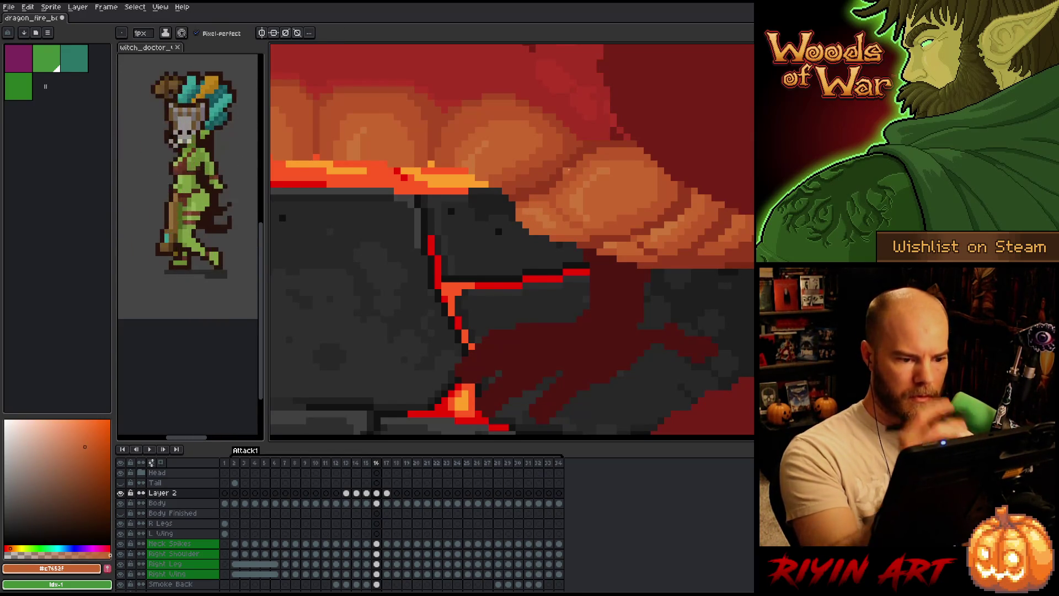
# Flip between frames 15 and 16 and sample the mid belly orange again
pyautogui.press(',')
pyautogui.press('.')
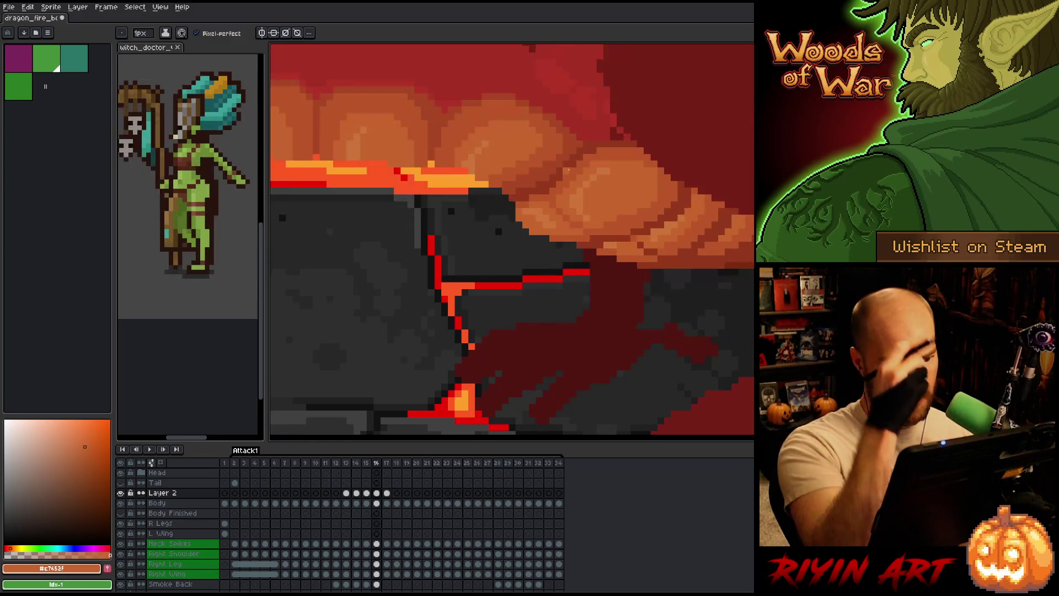
pyautogui.press(',')
pyautogui.press('.')
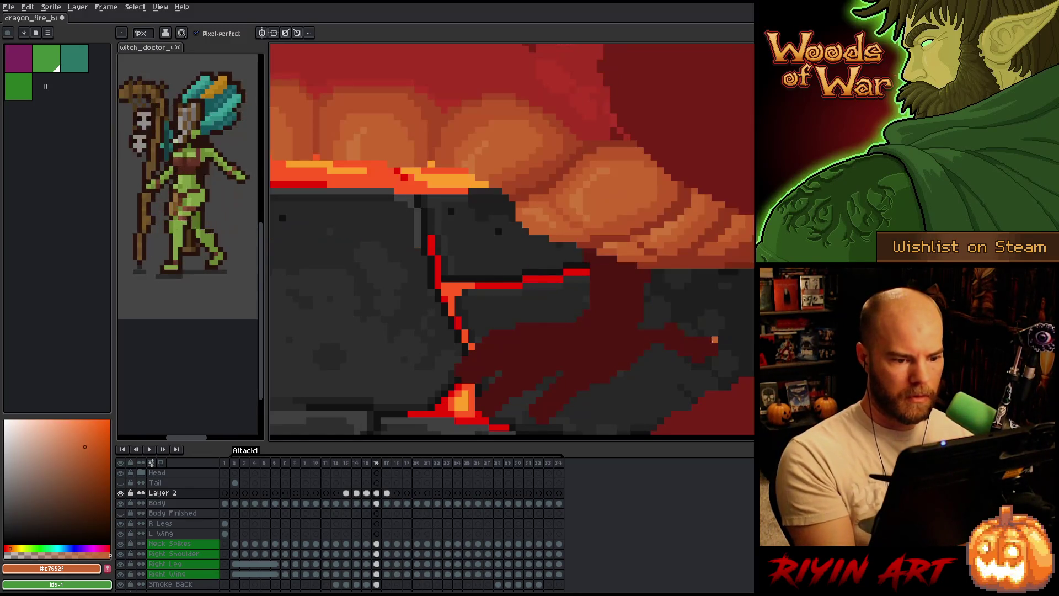
pyautogui.press(',')
pyautogui.press(',')
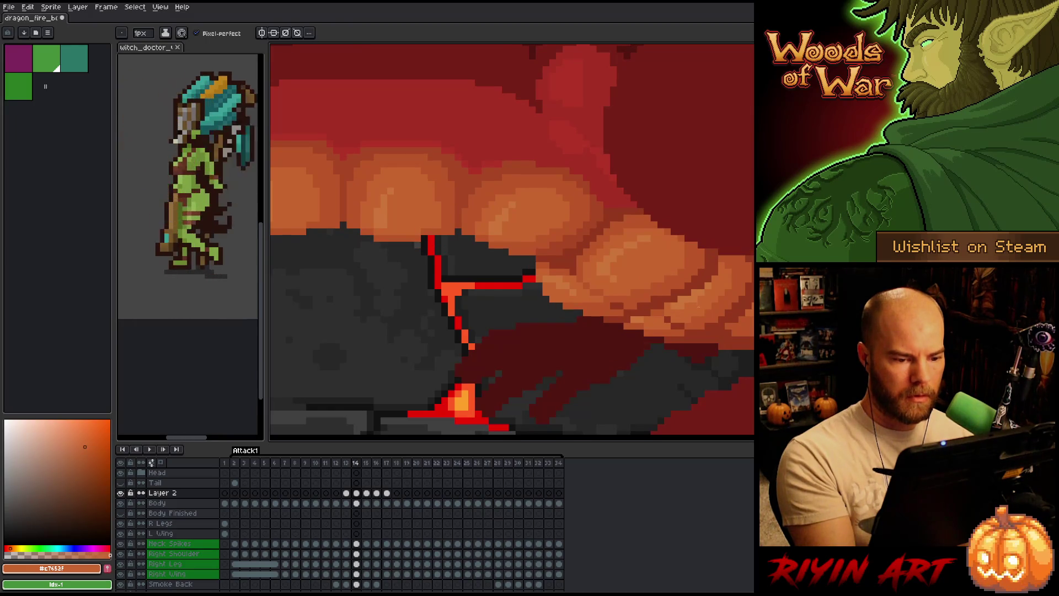
pyautogui.press('.')
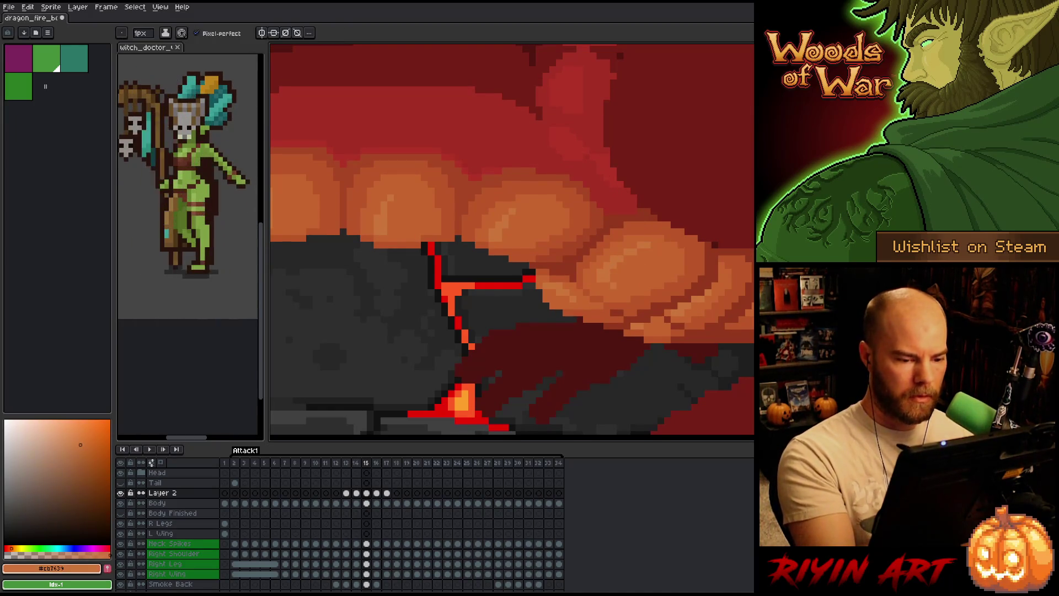
pyautogui.press('.')
pyautogui.press(',')
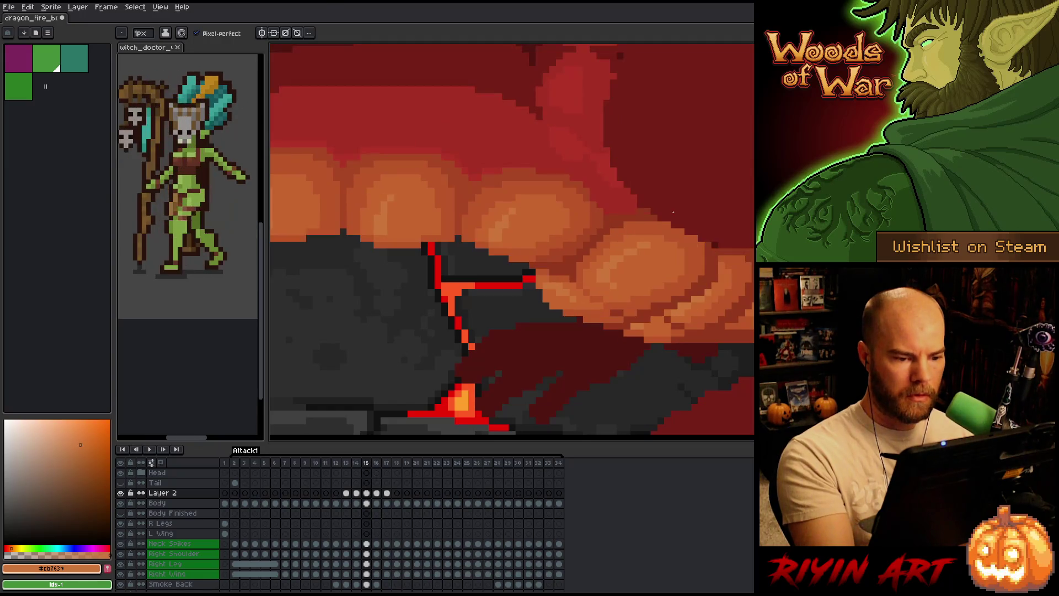
pyautogui.press('.')
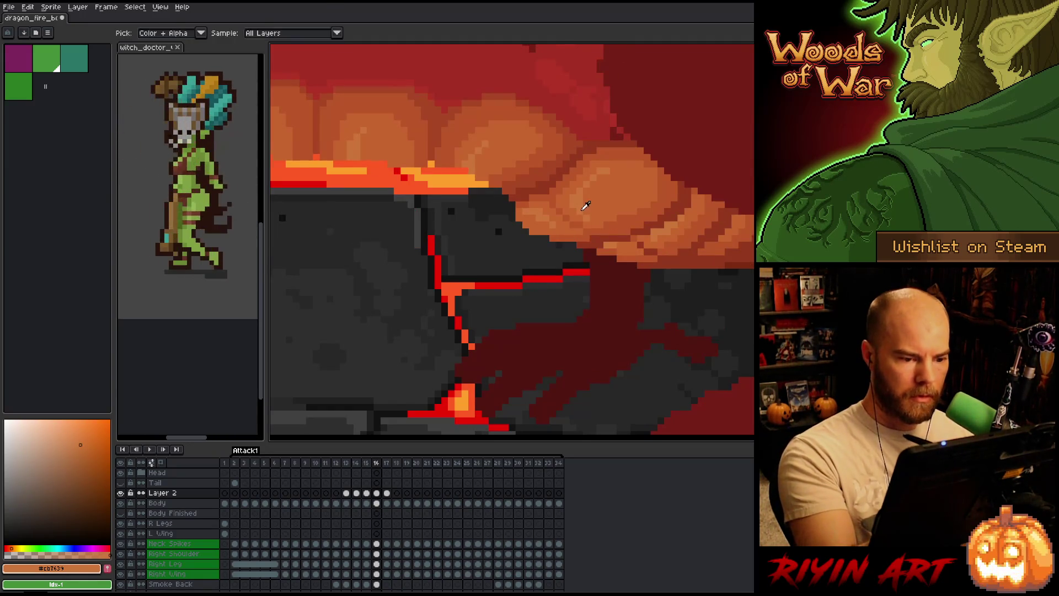
pyautogui.keyDown('alt'); pyautogui.click(600, 211); pyautogui.keyUp('alt')
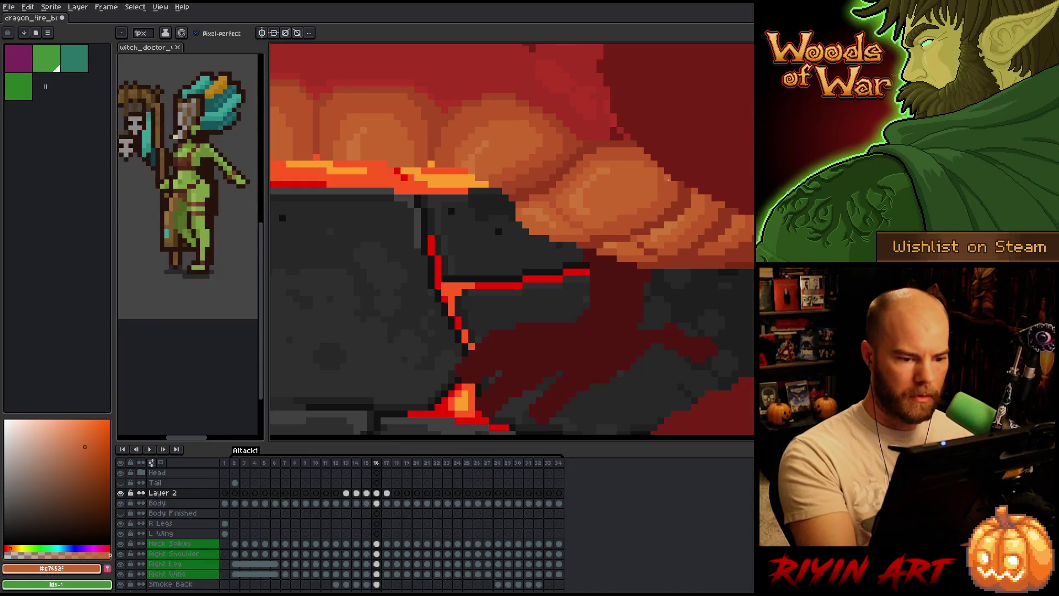
# Compare frame 16 with its neighbour, then freehand-select the dragon's eye area
pyautogui.press(',')
pyautogui.press('.')
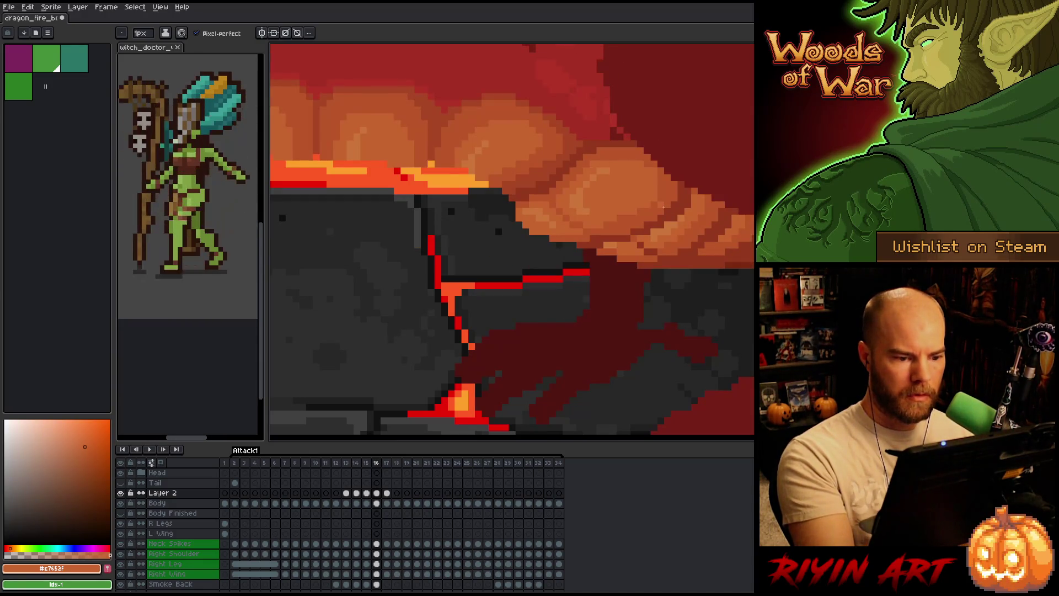
pyautogui.press(',')
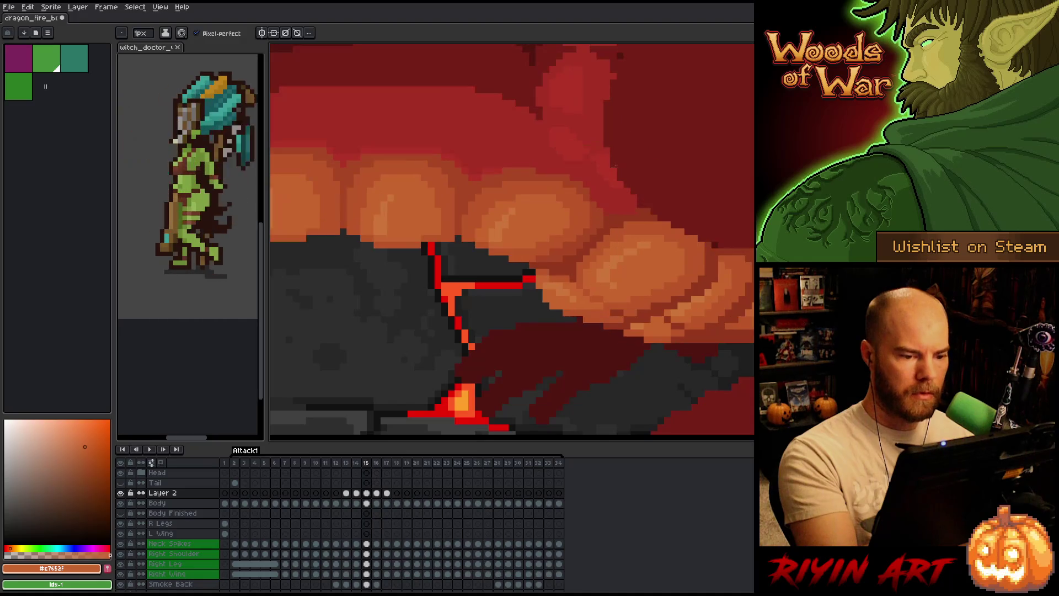
pyautogui.press('.')
pyautogui.press('.')
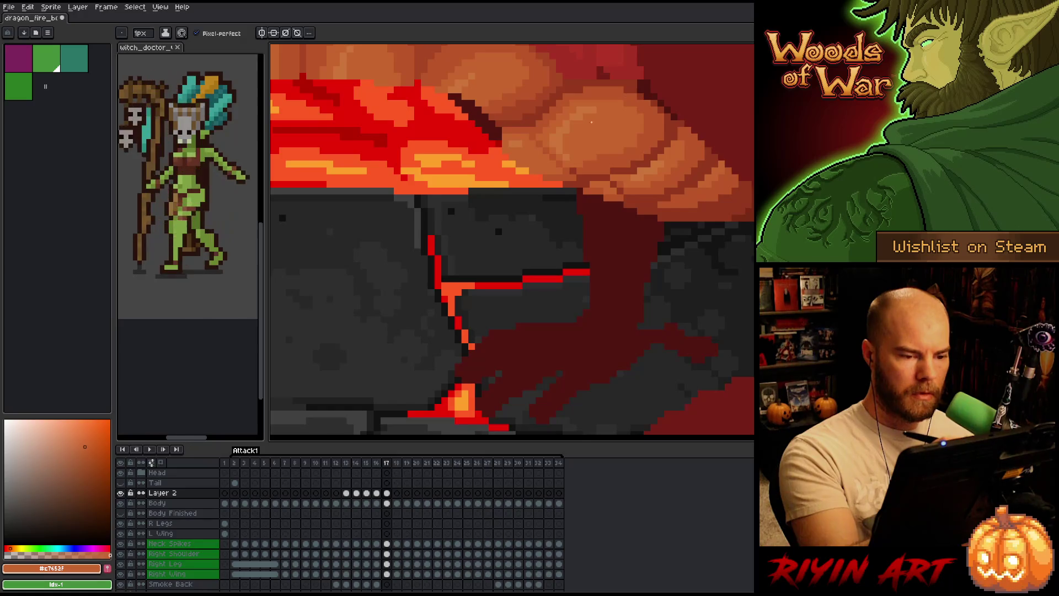
pyautogui.press('q')
pyautogui.moveTo(586, 109)
pyautogui.mouseDown()
pyautogui.moveTo(584, 157)
pyautogui.moveTo(552, 144)
pyautogui.moveTo(576, 109)
pyautogui.mouseUp()
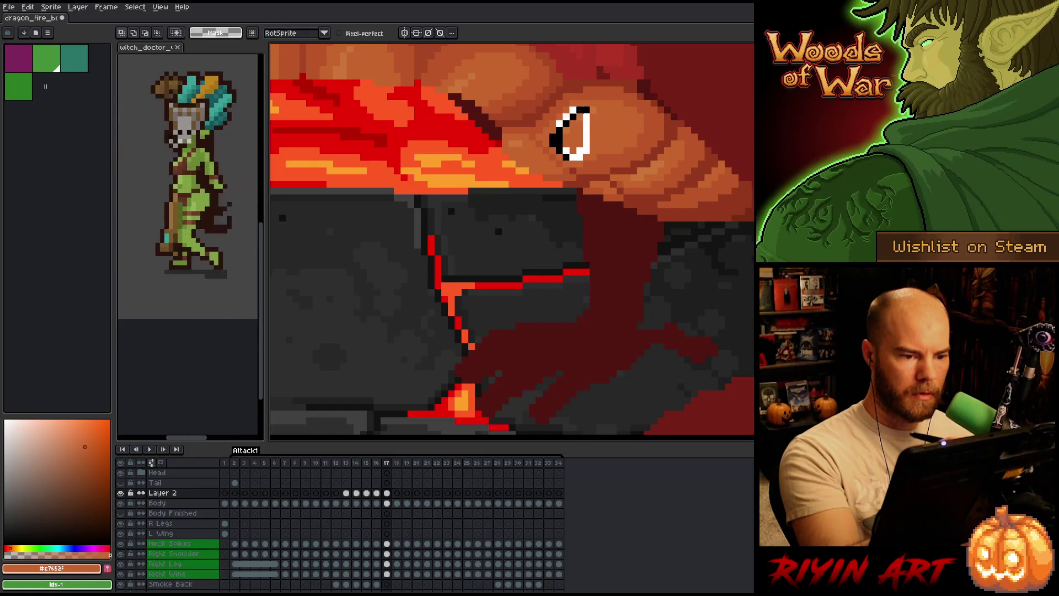
# Nudge the selected belly patch by single pixels left, right and up, then commit it
pyautogui.hotkey('ctrl', 't')
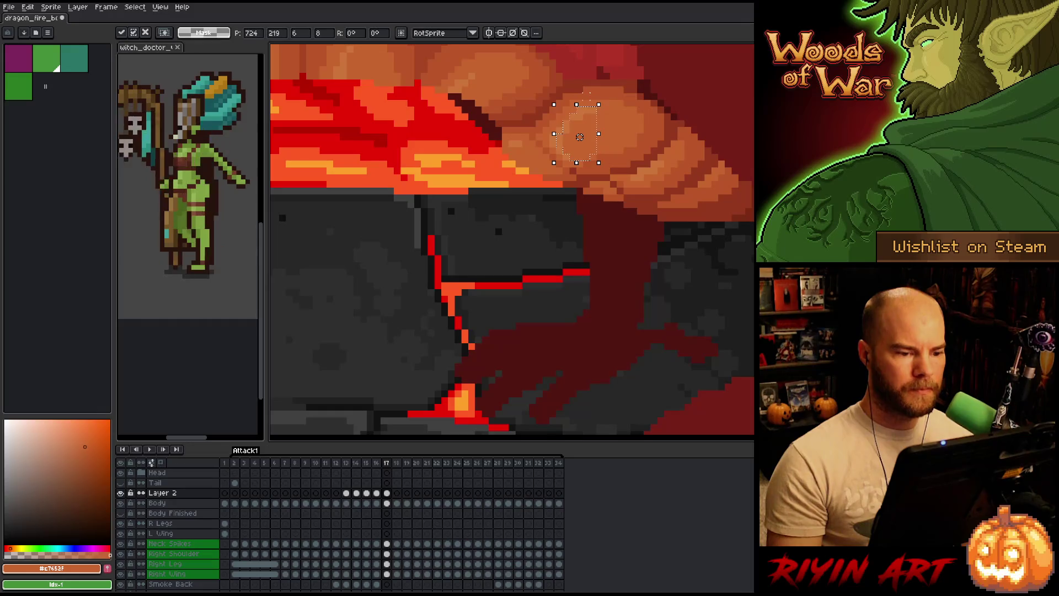
pyautogui.press('Left')
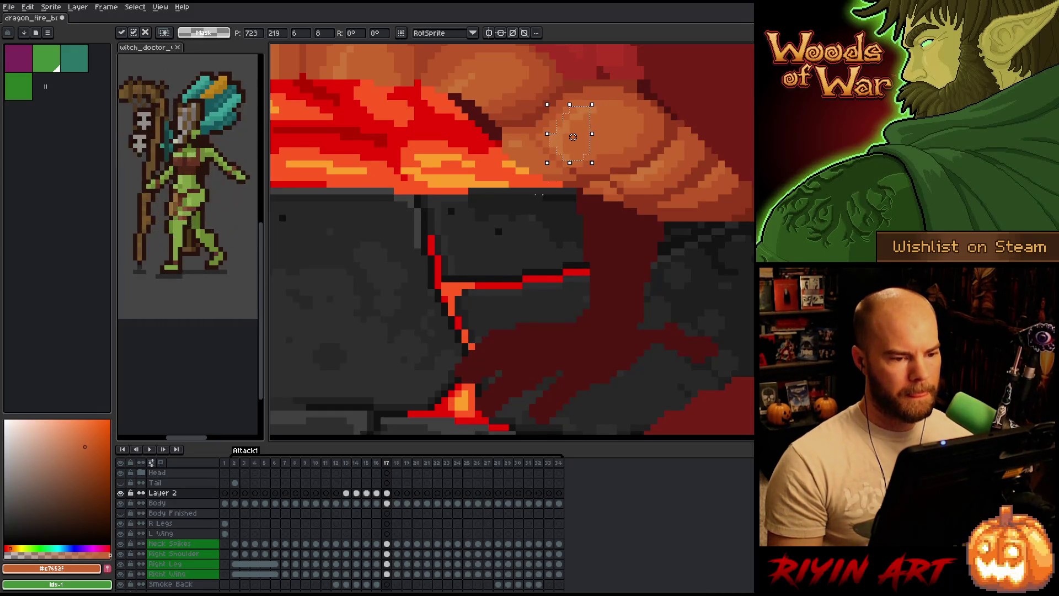
pyautogui.press('Return')
pyautogui.press('Down')
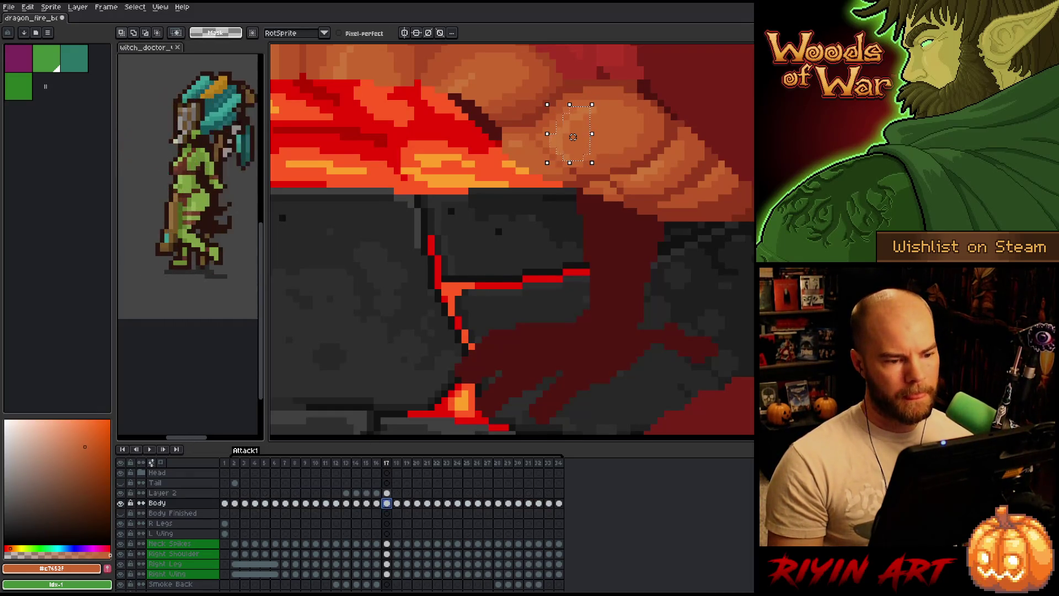
pyautogui.press('Right')
pyautogui.press('Up')
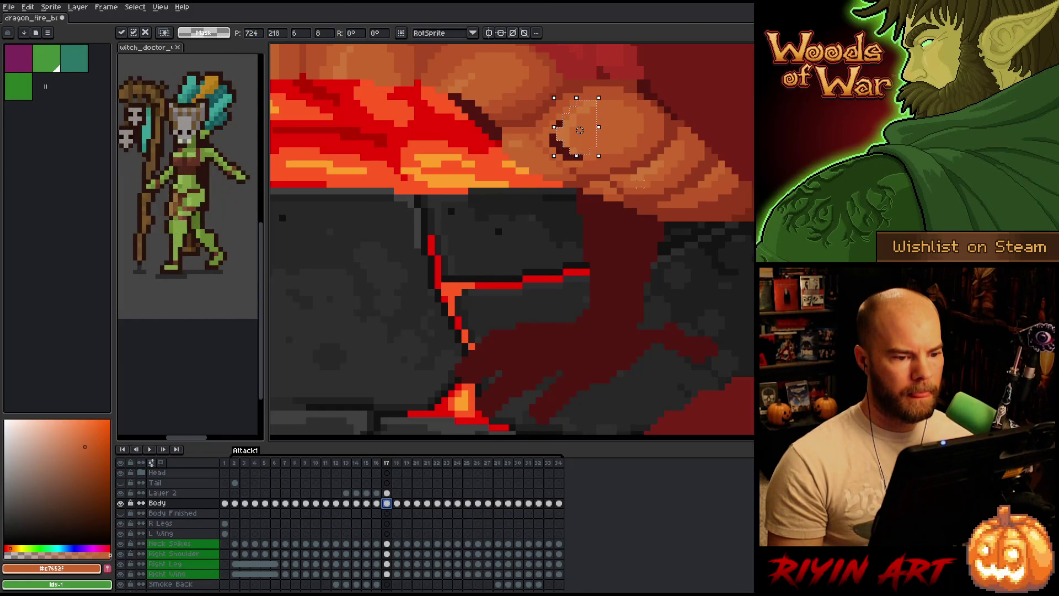
pyautogui.press('Left')
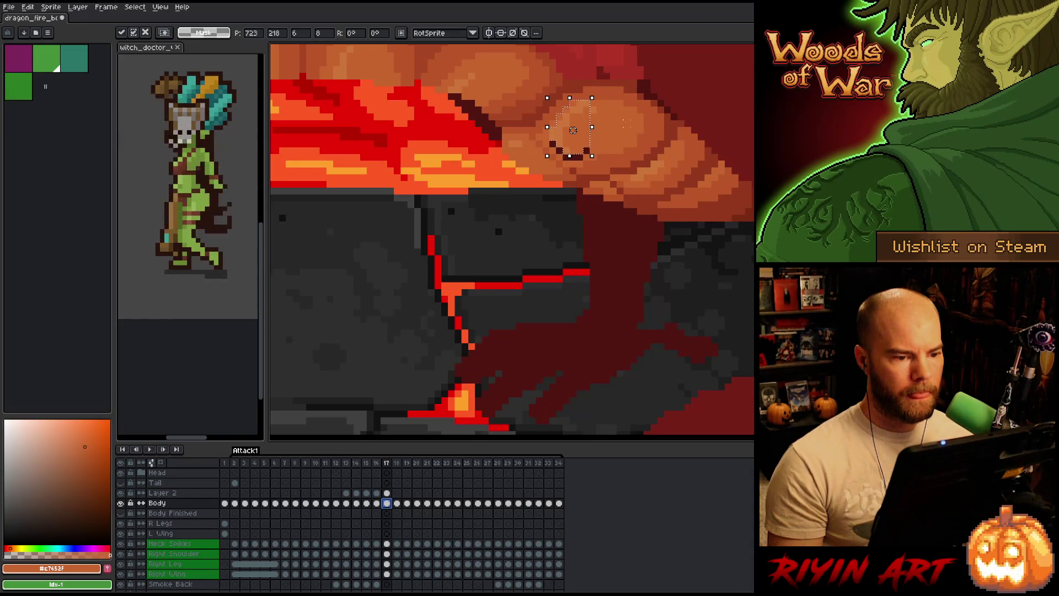
pyautogui.hotkey('ctrl', 'd')
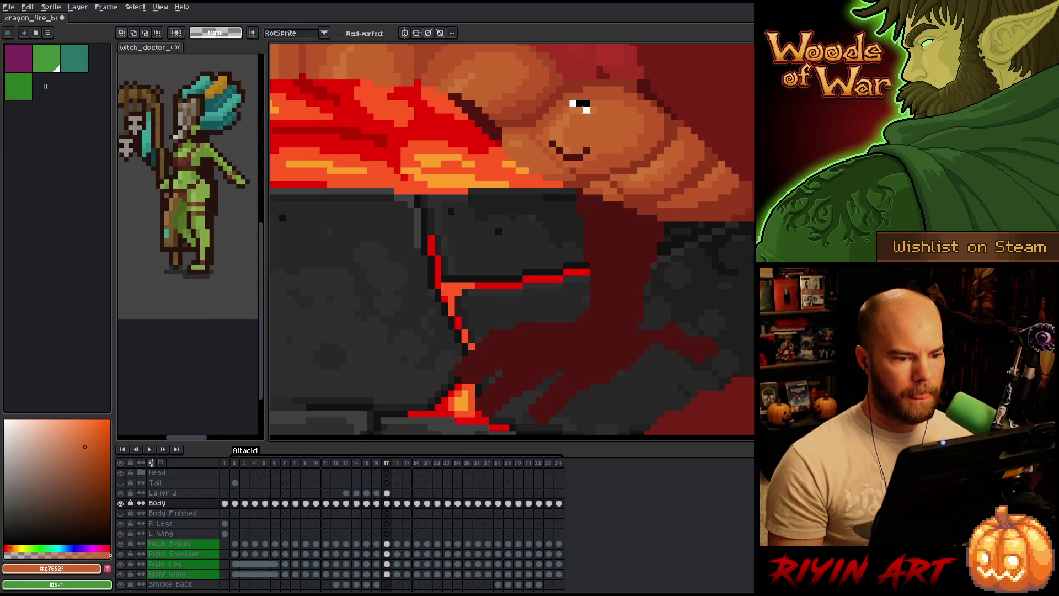
# Paint over the dark eye pixels with the Pencil in skin colour
pyautogui.moveTo(567, 104); pyautogui.dragTo(592, 122)
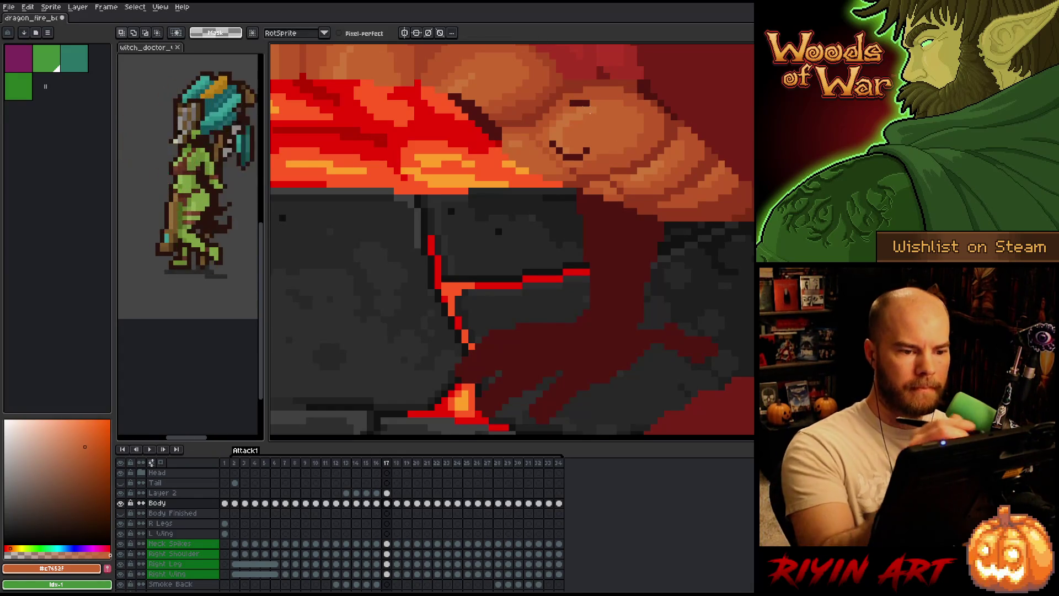
pyautogui.press('b')
pyautogui.moveTo(572, 103); pyautogui.dragTo(579, 103)
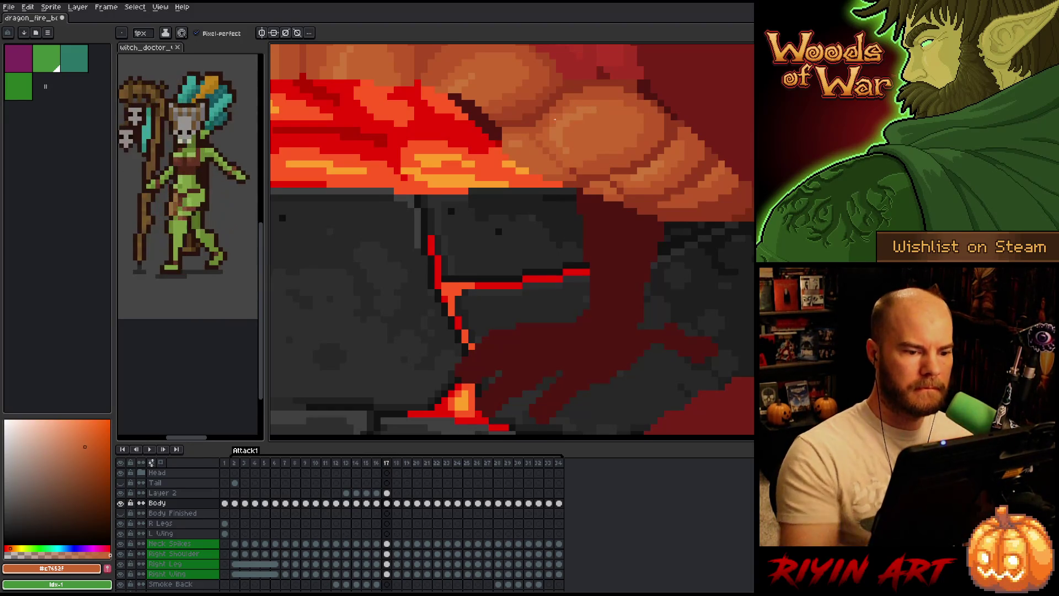
# Compare frames 16 and 17, resample the darker orange belly colour, and activate Layer 2 at frame 16
pyautogui.scroll(-2, 550, 144)
pyautogui.scroll(2, 495, 217)
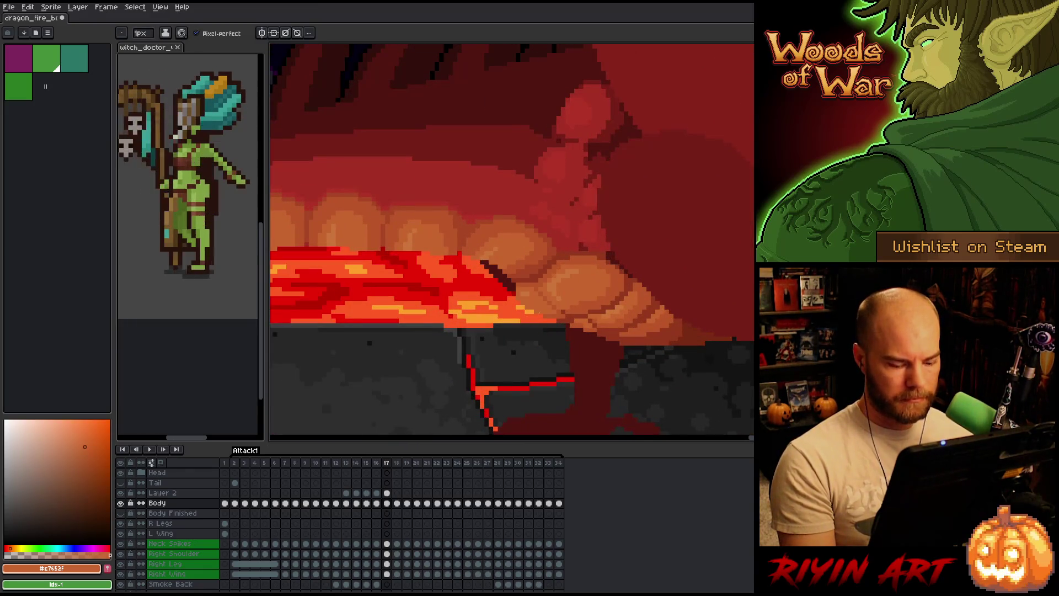
pyautogui.press('Left')
pyautogui.press('Right')
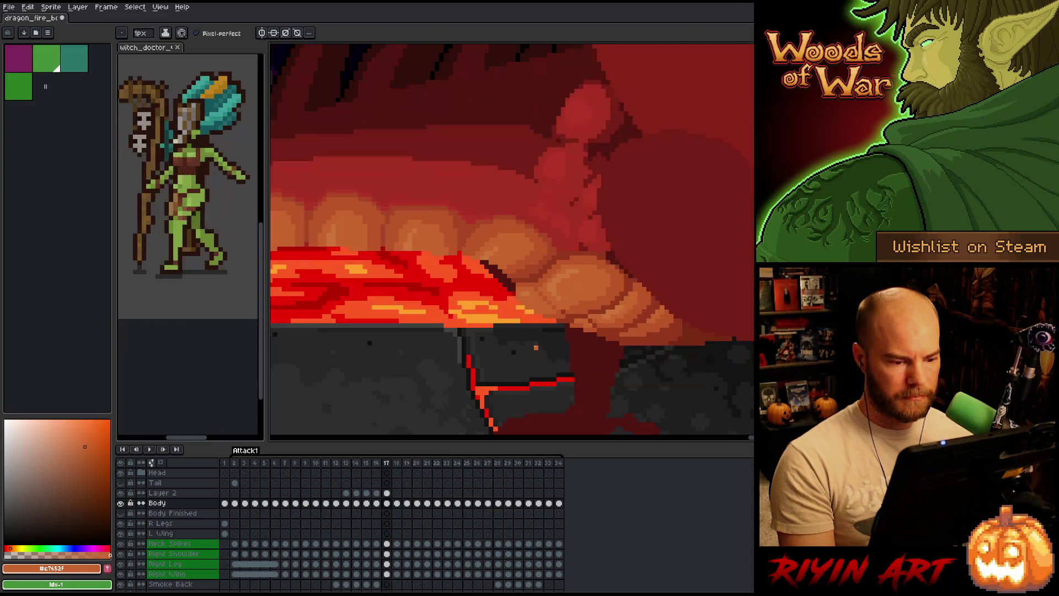
pyautogui.keyDown('alt'); pyautogui.click(533, 289); pyautogui.keyUp('alt')
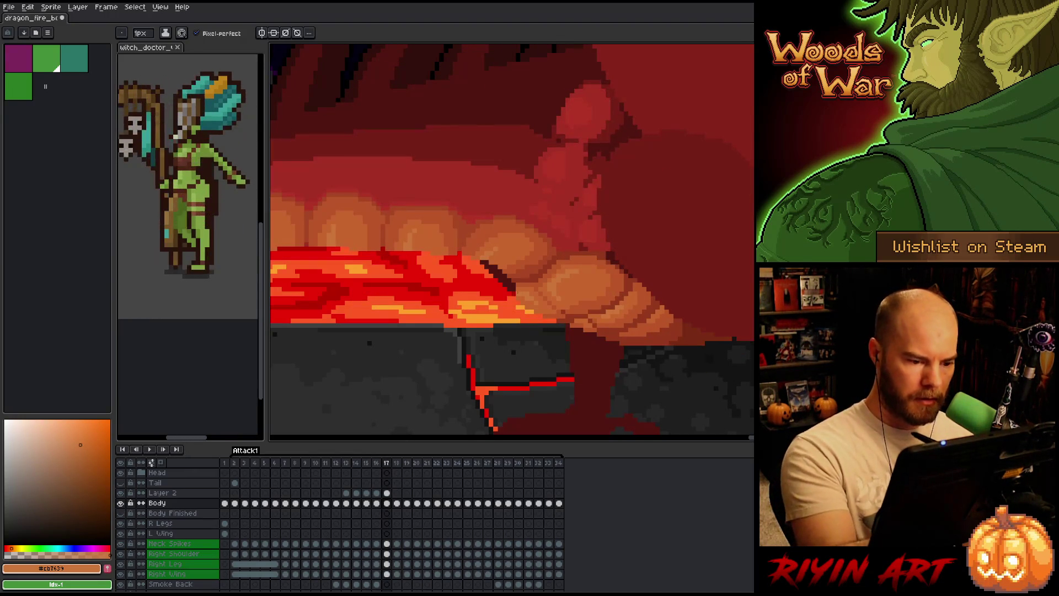
pyautogui.keyDown('alt'); pyautogui.click(535, 276); pyautogui.keyUp('alt')
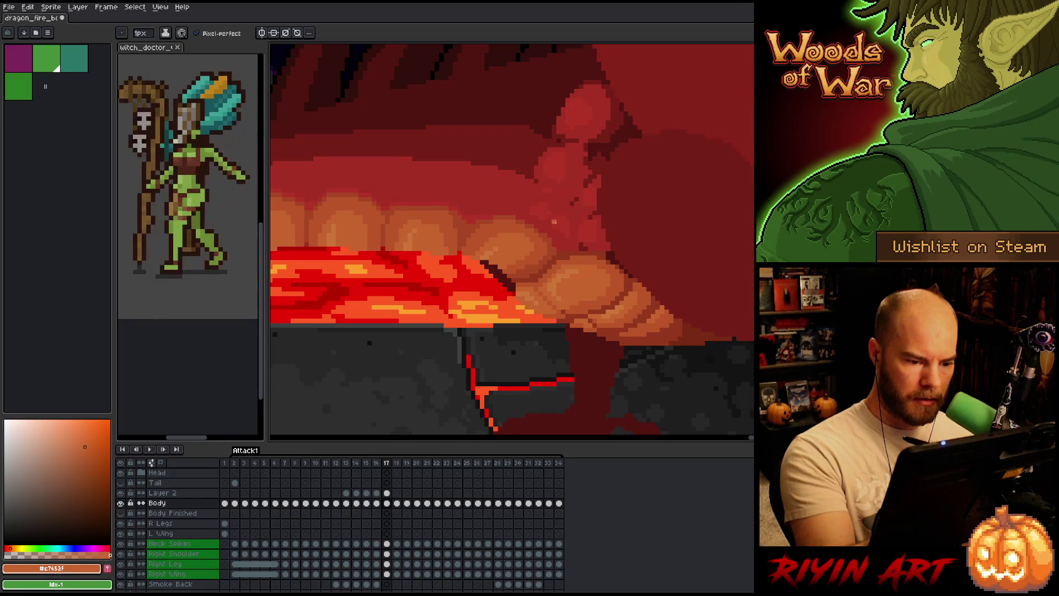
pyautogui.press('Left')
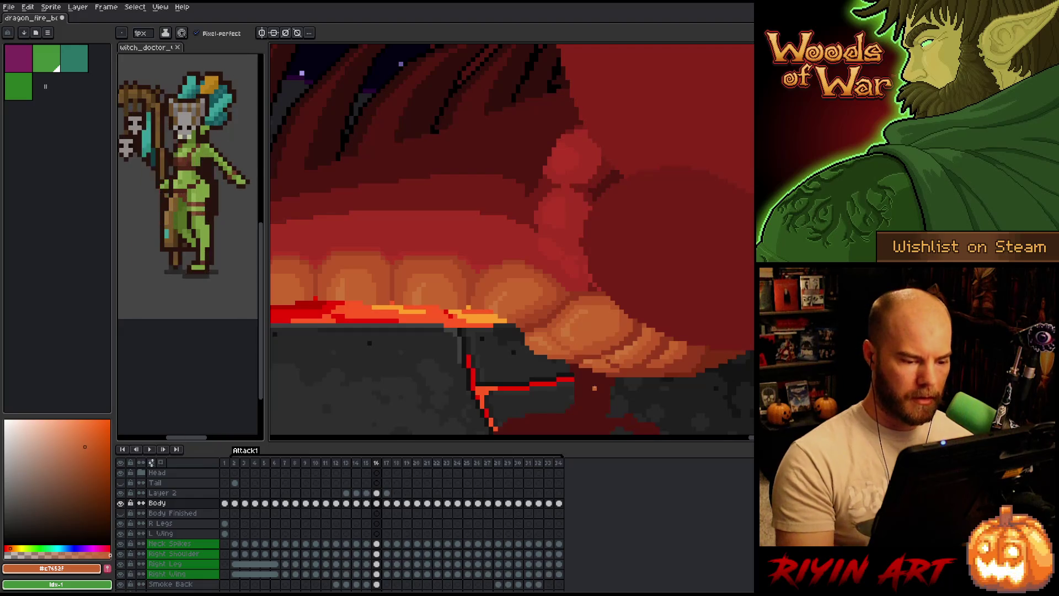
pyautogui.press('e')
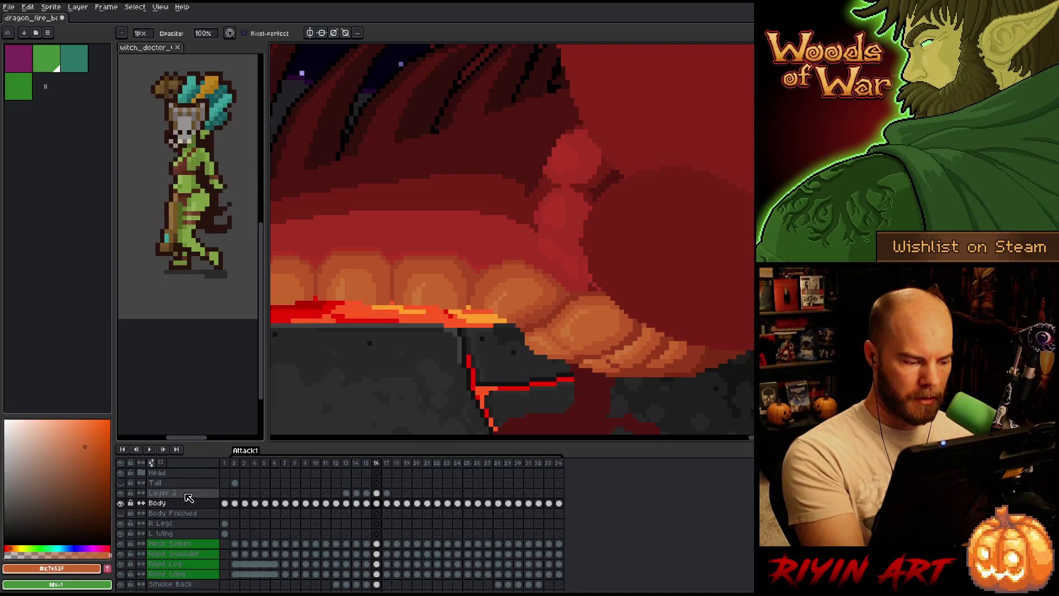
pyautogui.click(377, 493)
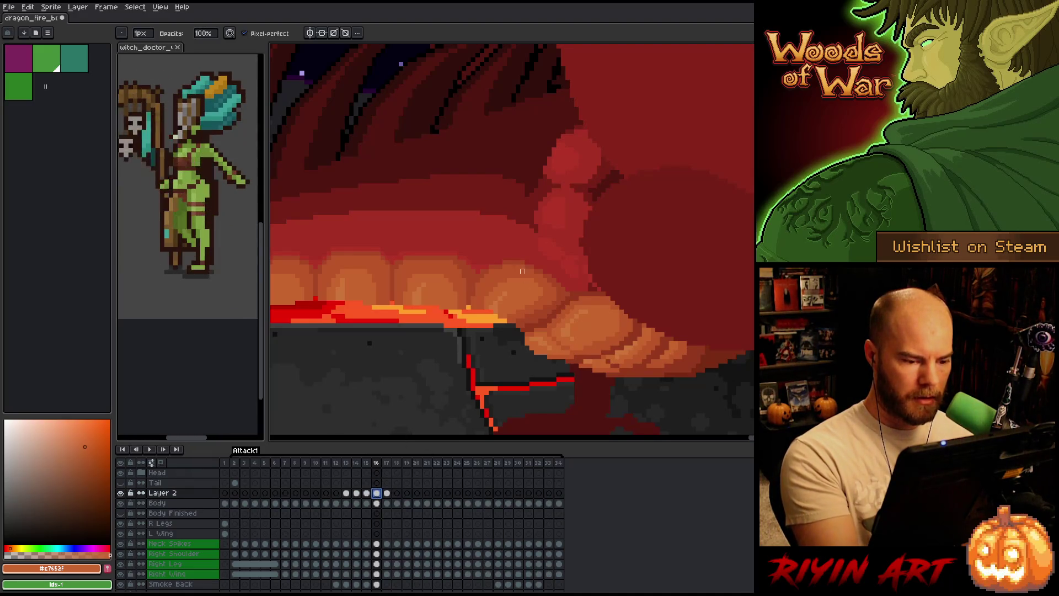
pyautogui.click(536, 383)
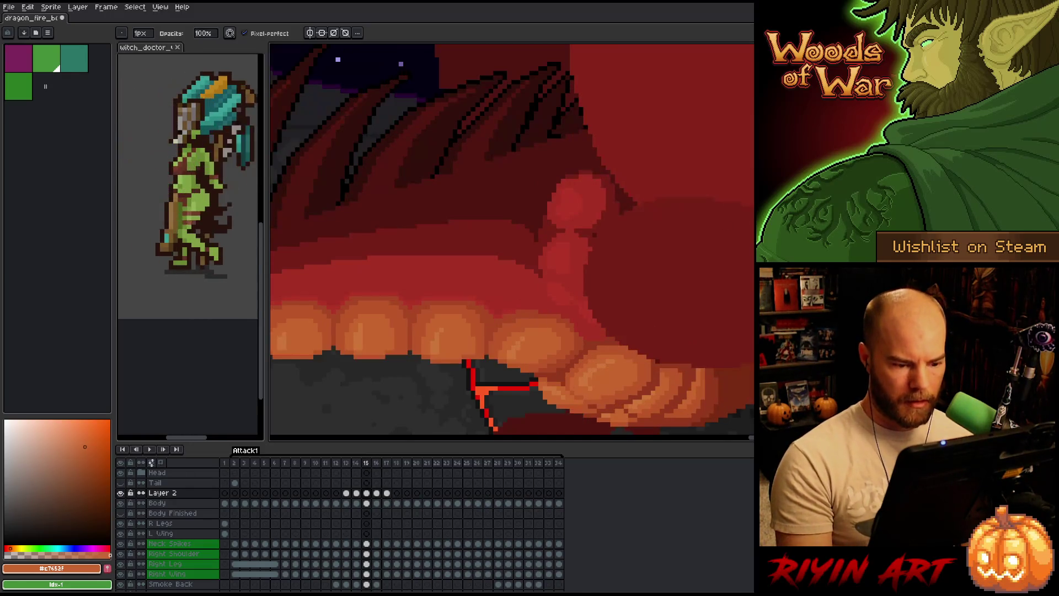
# Compare frame 16's lava strip against frame 17's, then zoom out to show the volcano and whole dragon
pyautogui.press('Right')
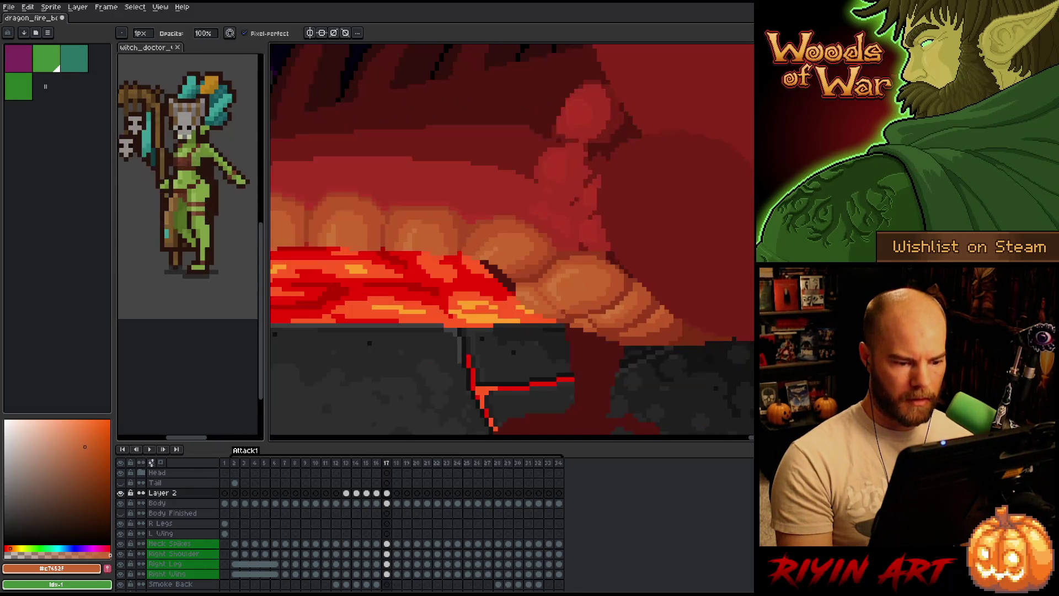
pyautogui.press('Left')
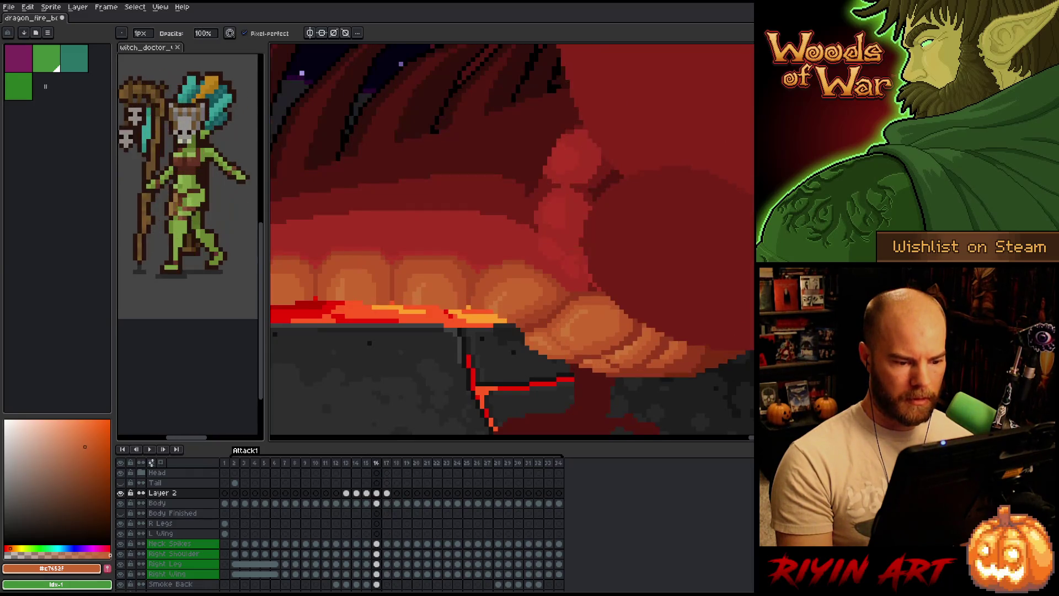
pyautogui.press('Right')
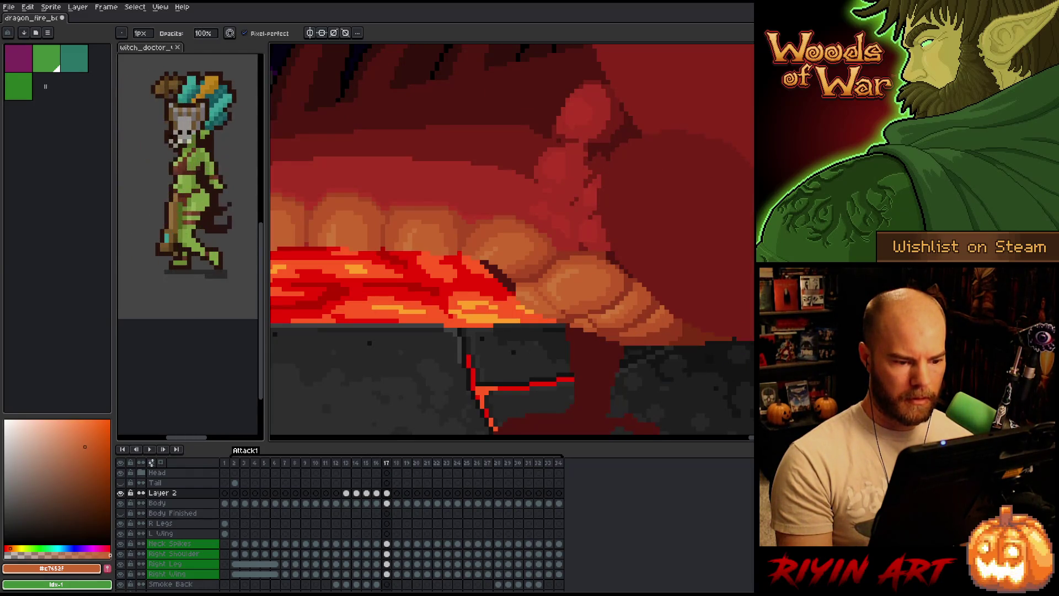
pyautogui.press('Left')
pyautogui.press('Left')
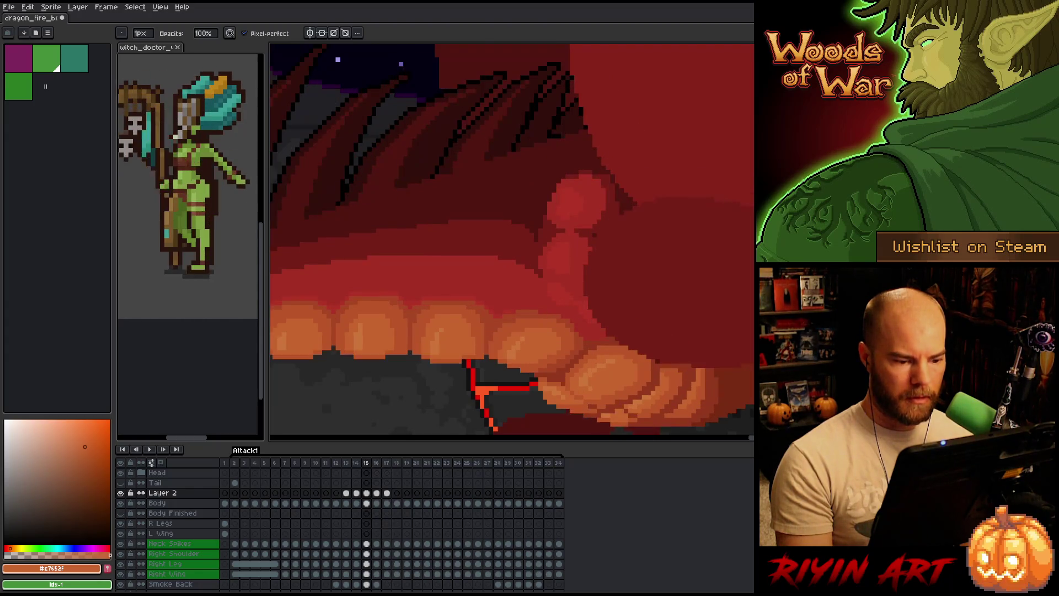
pyautogui.moveTo(592, 352); pyautogui.dragTo(589, 259)
pyautogui.press('Right')
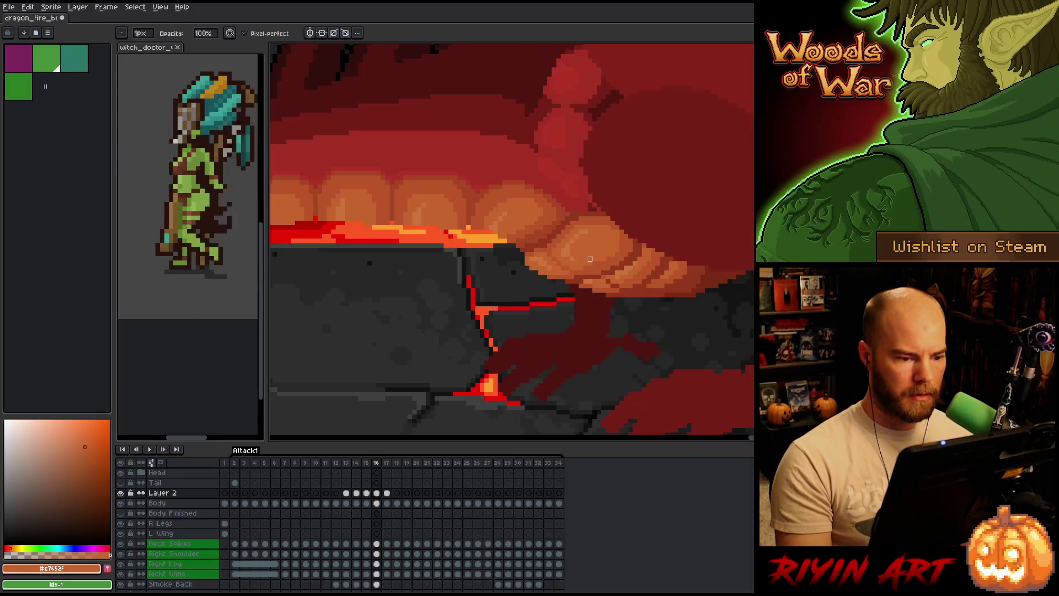
pyautogui.press('Left')
pyautogui.scroll(-4, 590, 258)
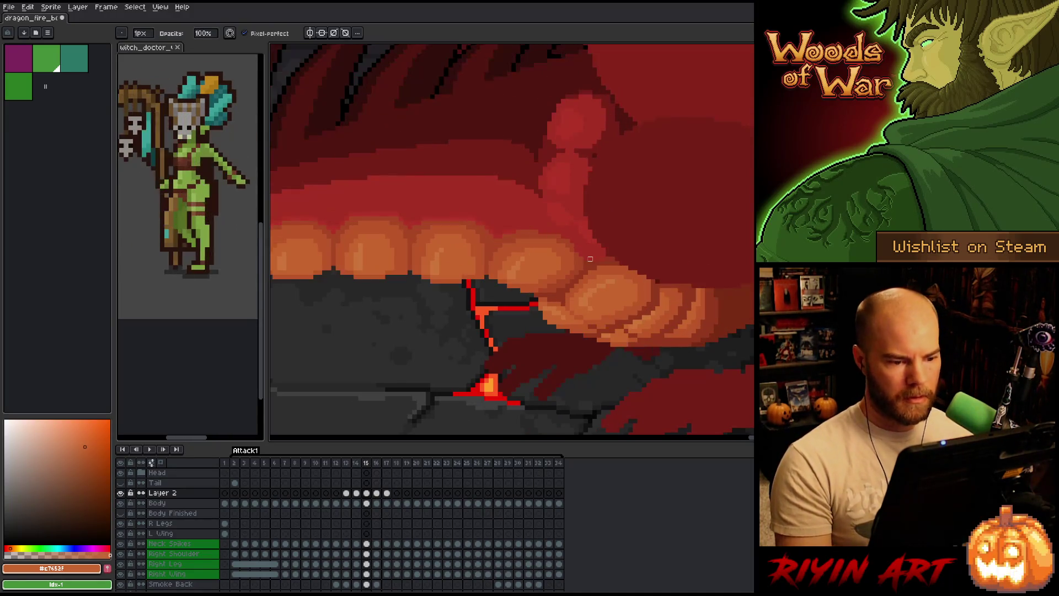
pyautogui.moveTo(510, 255); pyautogui.dragTo(557, 275)
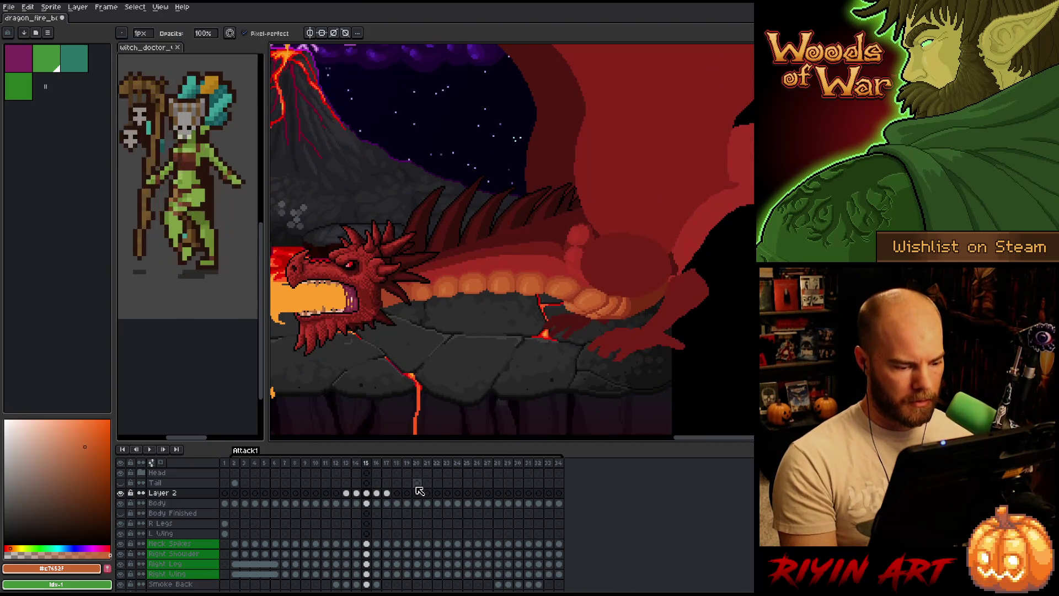
# Inspect Layer 2's cels on frames 15 and 16, flipping between frames to compare the fire
pyautogui.press('Right')
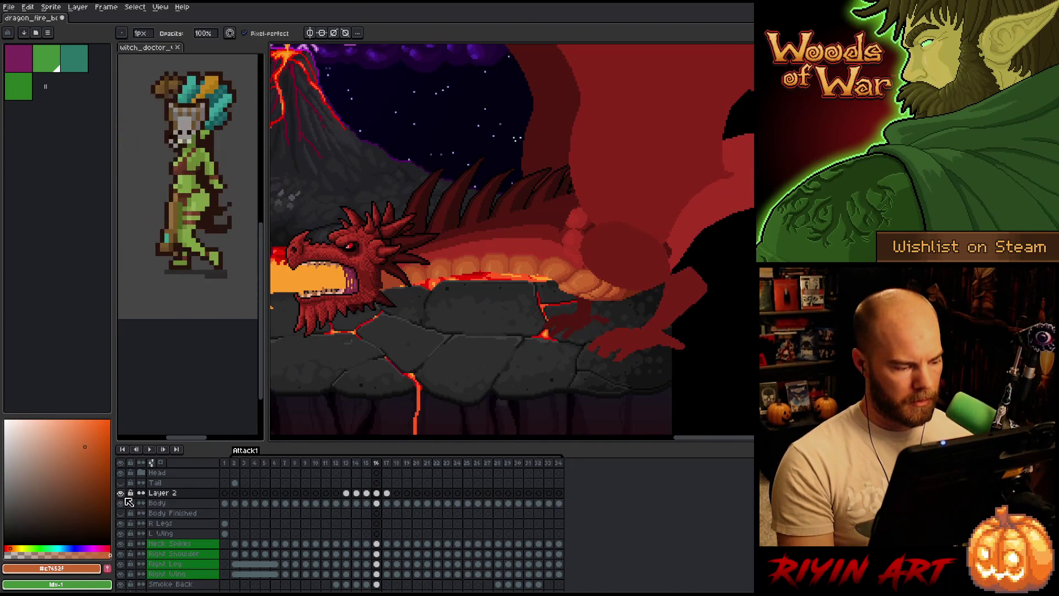
pyautogui.keyDown('alt'); pyautogui.click(121, 493); pyautogui.keyUp('alt')
pyautogui.keyDown('alt'); pyautogui.click(121, 493); pyautogui.keyUp('alt')
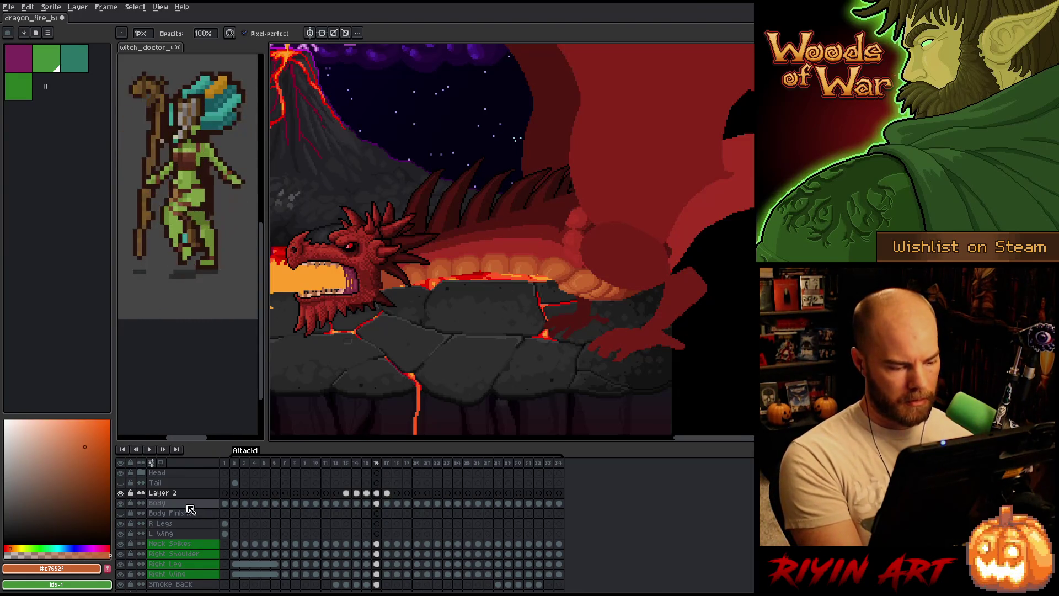
pyautogui.hotkey('shift', 'n')
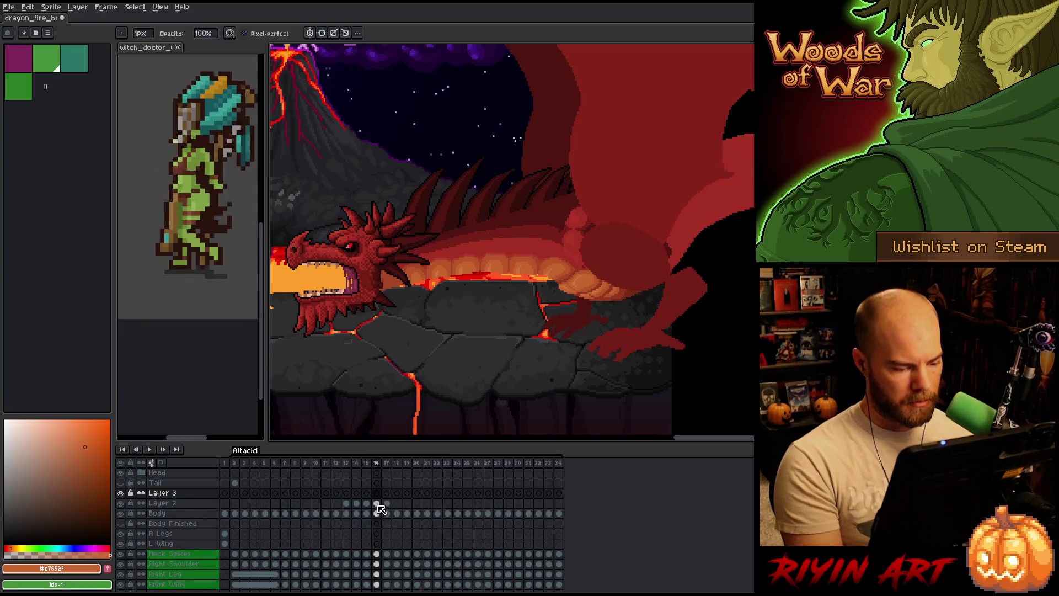
pyautogui.click(378, 504)
pyautogui.keyDown('alt'); pyautogui.click(121, 504); pyautogui.keyUp('alt')
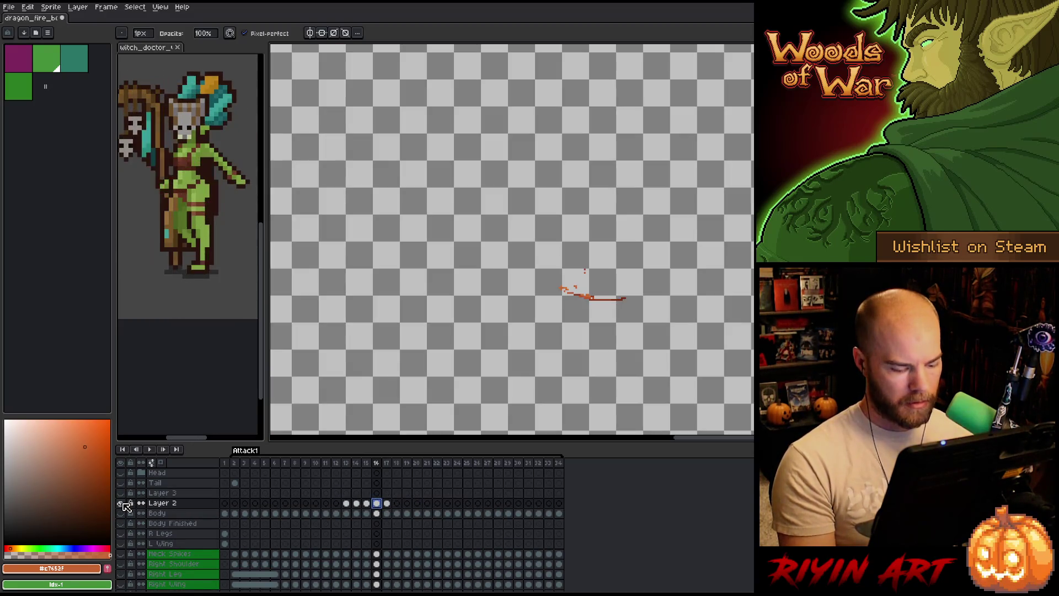
pyautogui.press('Left')
pyautogui.press('Right')
pyautogui.press('Left')
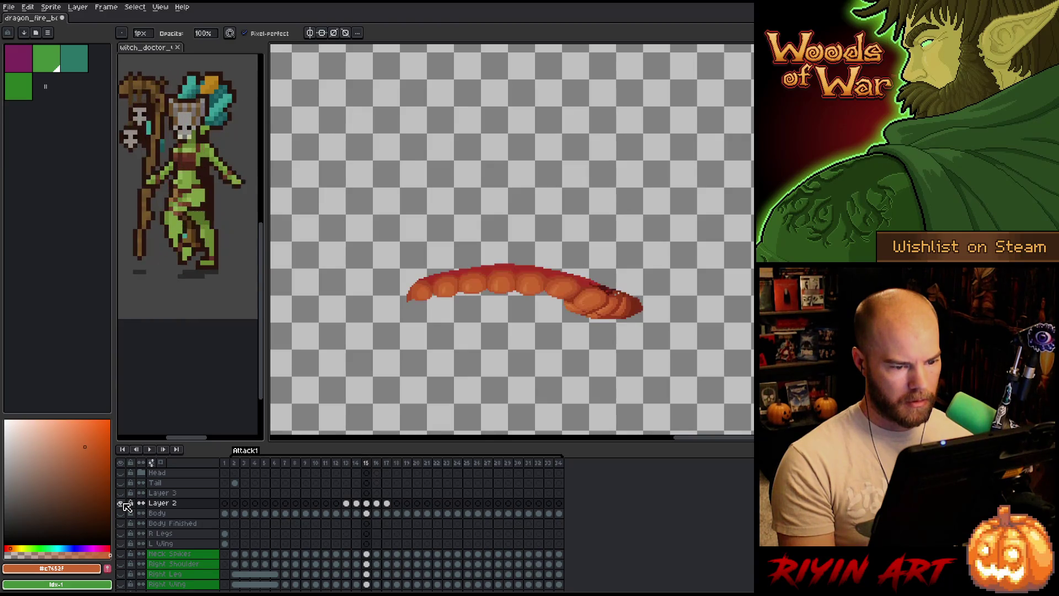
pyautogui.press('Right')
pyautogui.click(368, 503)
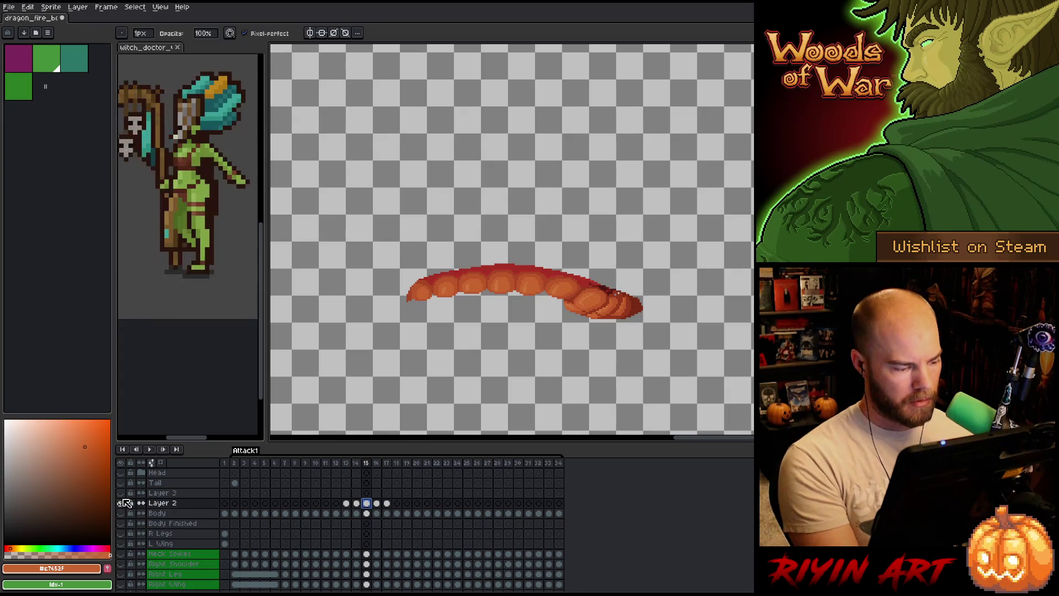
pyautogui.keyDown('alt'); pyautogui.click(121, 503); pyautogui.keyUp('alt')
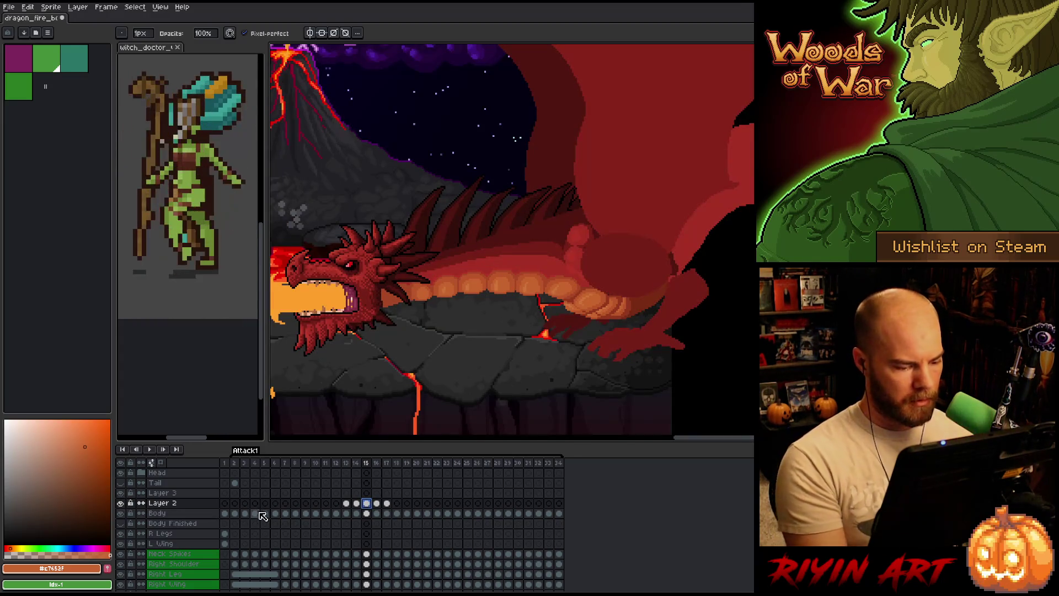
# Check the redrawn belly on Layer 3, delete Layer 2, and zoom in on the belly
pyautogui.click(377, 493)
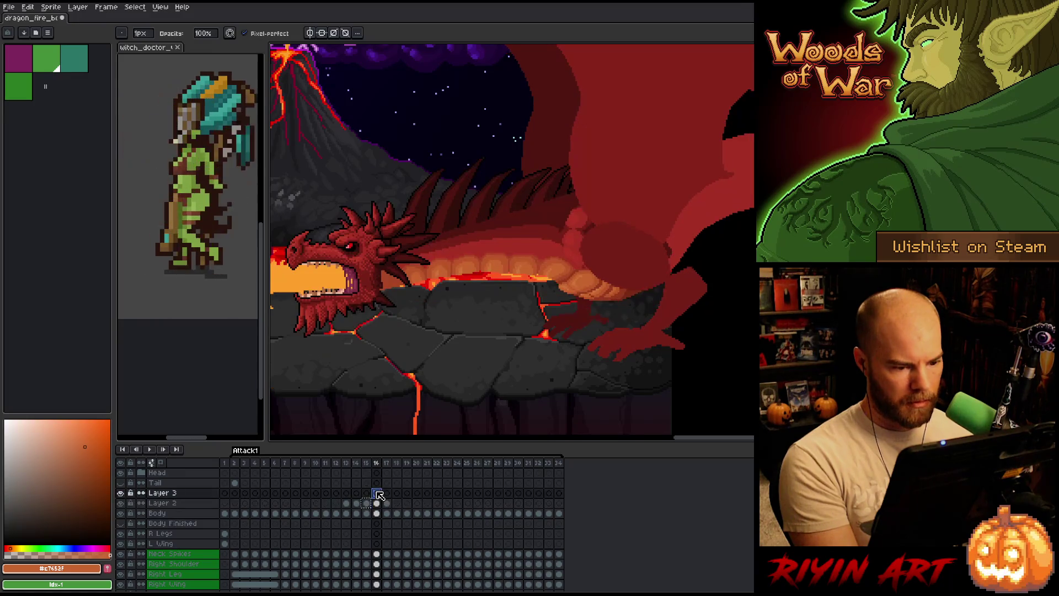
pyautogui.click(379, 494)
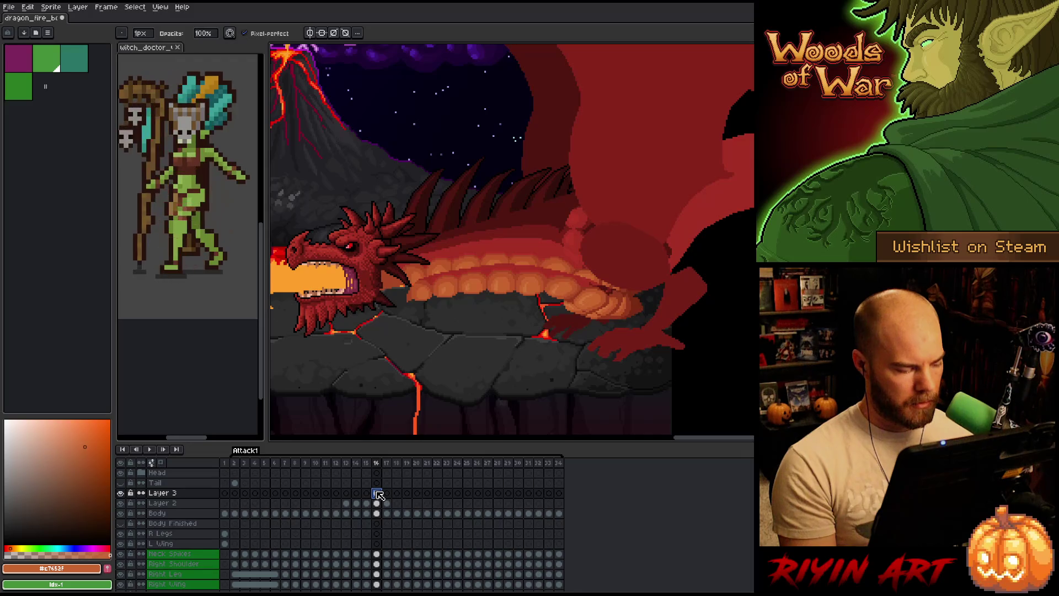
pyautogui.click(171, 503)
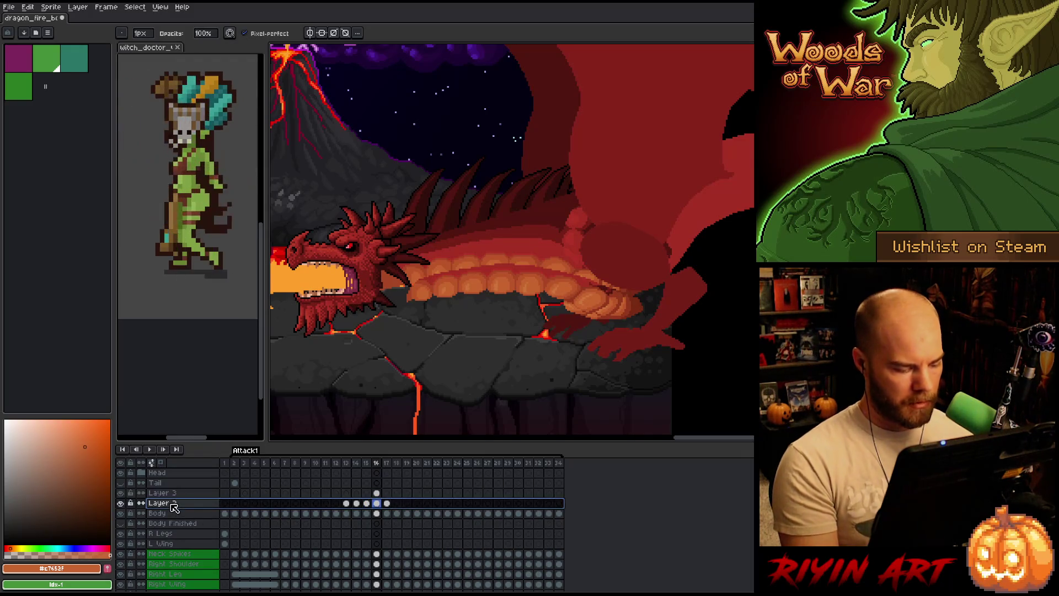
pyautogui.press('Delete')
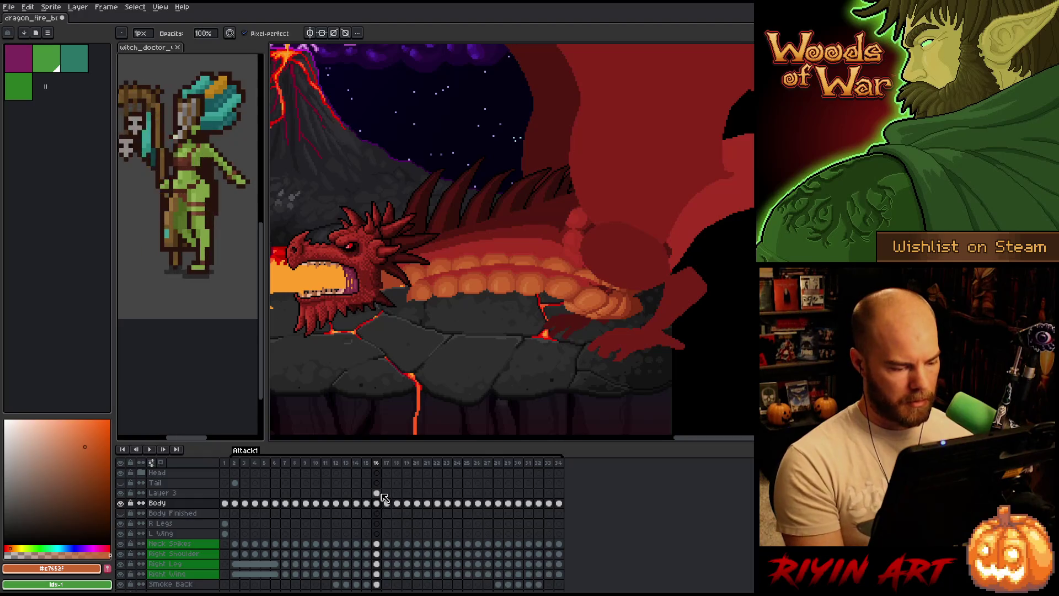
pyautogui.press('+')
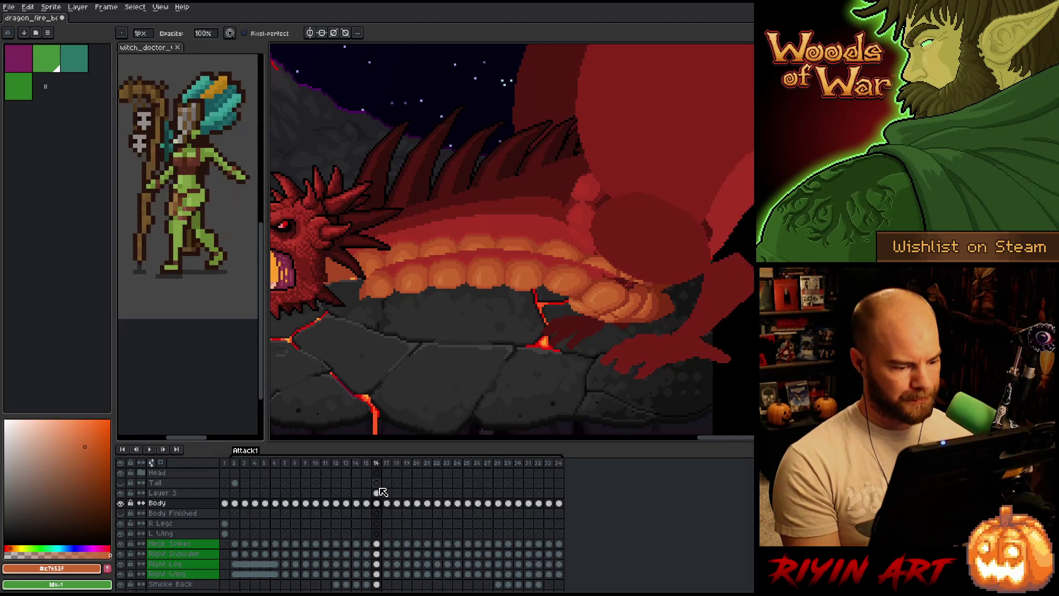
# Move Layer 3's belly plates and lava up about 53 px on frame 16
pyautogui.click(377, 492)
pyautogui.hotkey('ctrl', 't')
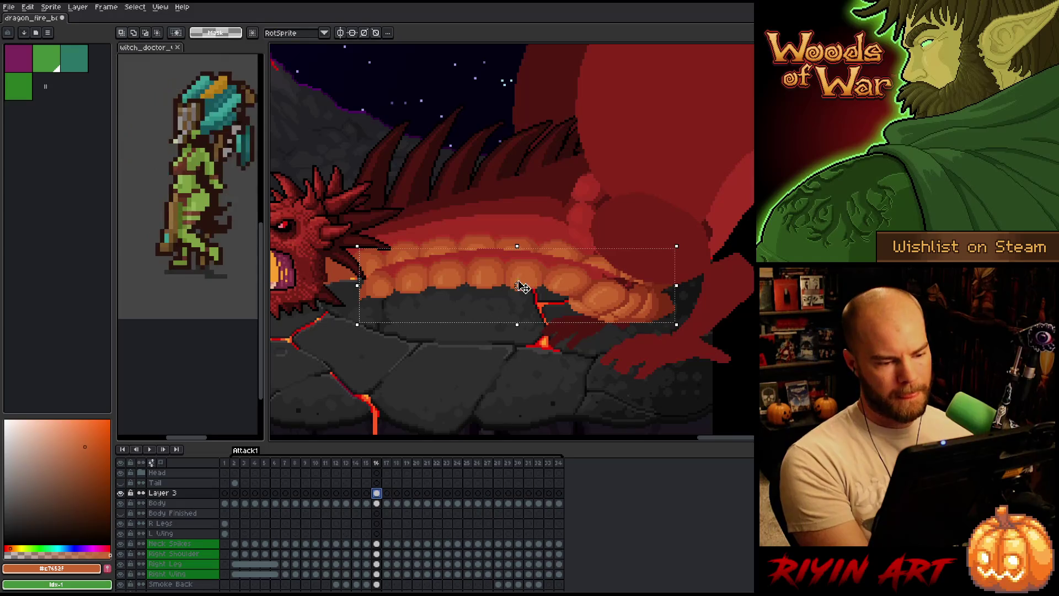
pyautogui.moveTo(557, 291)
pyautogui.mouseDown()
pyautogui.moveTo(524, 237)
pyautogui.moveTo(551, 265)
pyautogui.mouseUp()
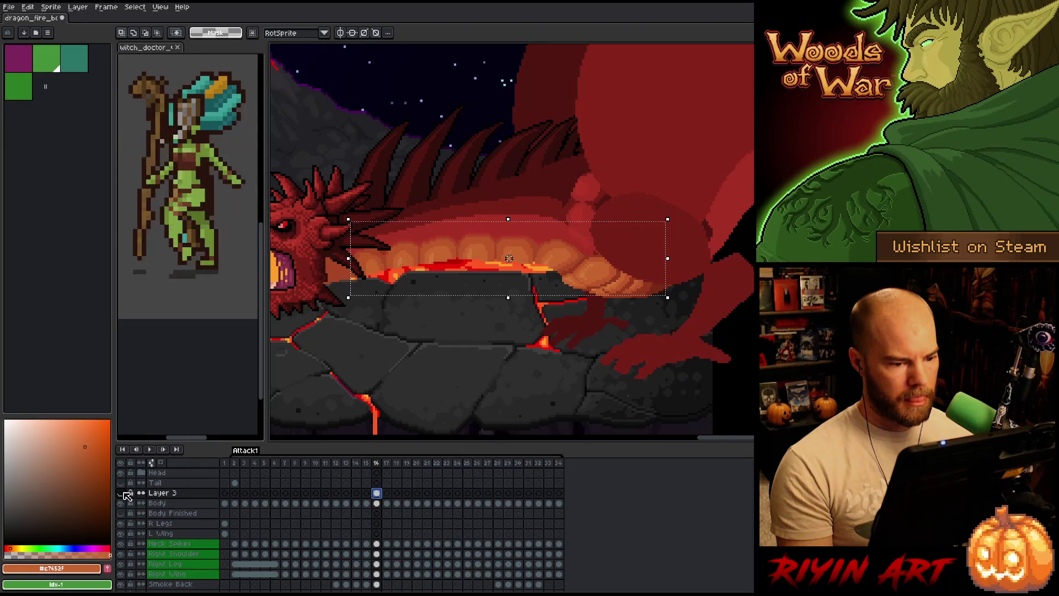
pyautogui.press('Return')
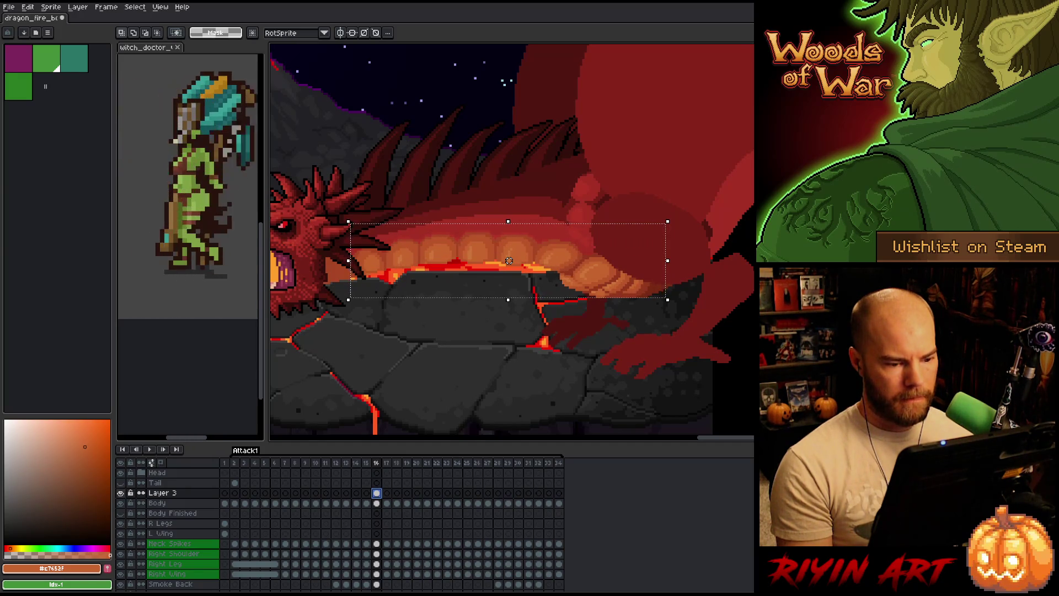
# Hide Layer 3 and flip frames to compare the raised belly, ending on frame 17
pyautogui.click(120, 493)
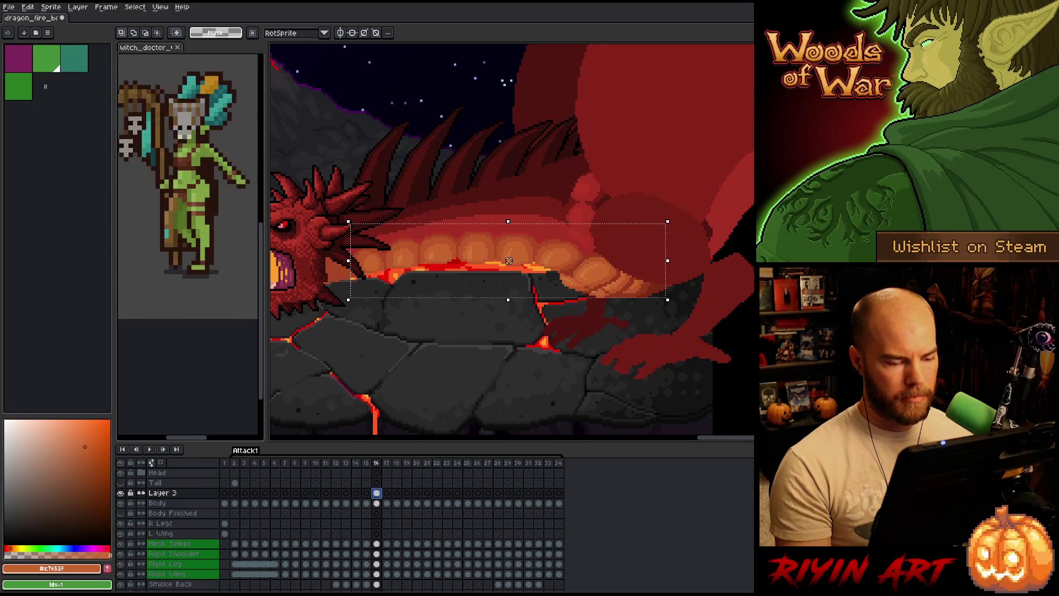
pyautogui.press('b')
pyautogui.moveTo(696, 339)
pyautogui.mouseDown()
pyautogui.moveTo(719, 317)
pyautogui.moveTo(744, 242)
pyautogui.moveTo(617, 243)
pyautogui.moveTo(584, 269)
pyautogui.moveTo(571, 375)
pyautogui.mouseUp()
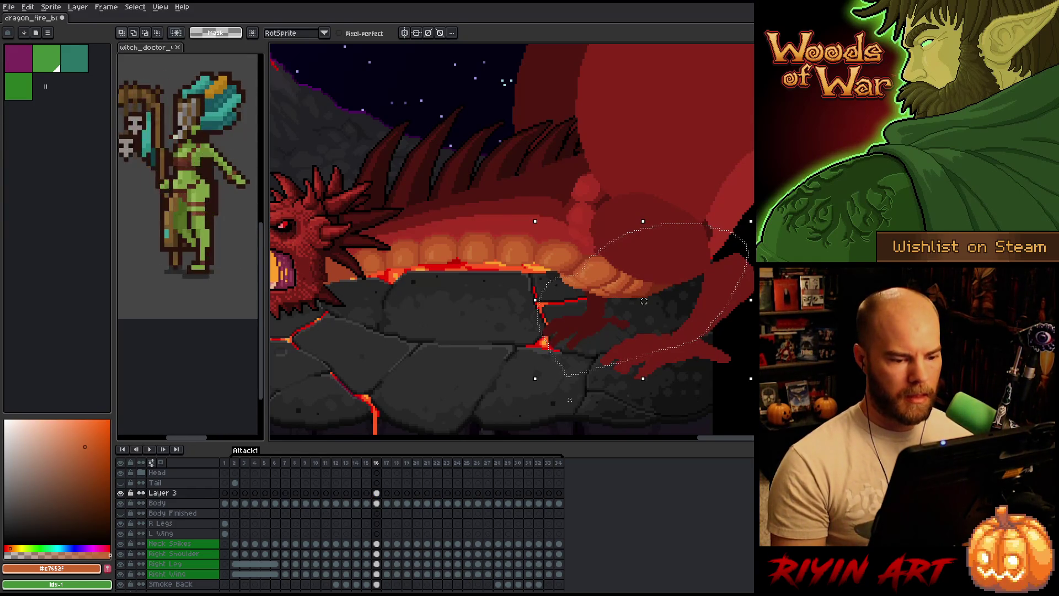
pyautogui.hotkey('ctrl', 'd')
pyautogui.press('Left')
pyautogui.press('Right')
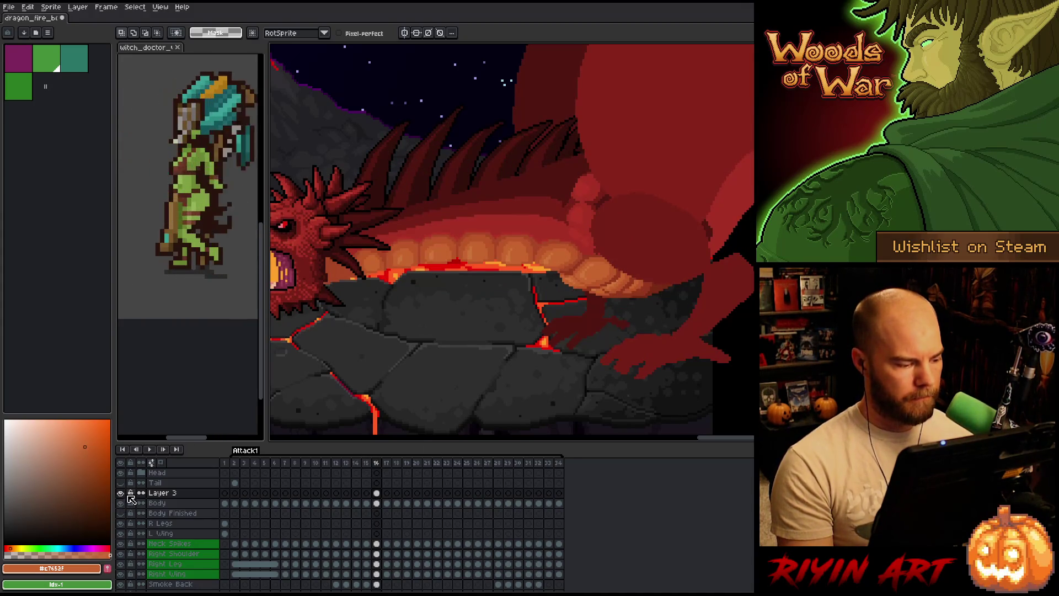
pyautogui.click(377, 492)
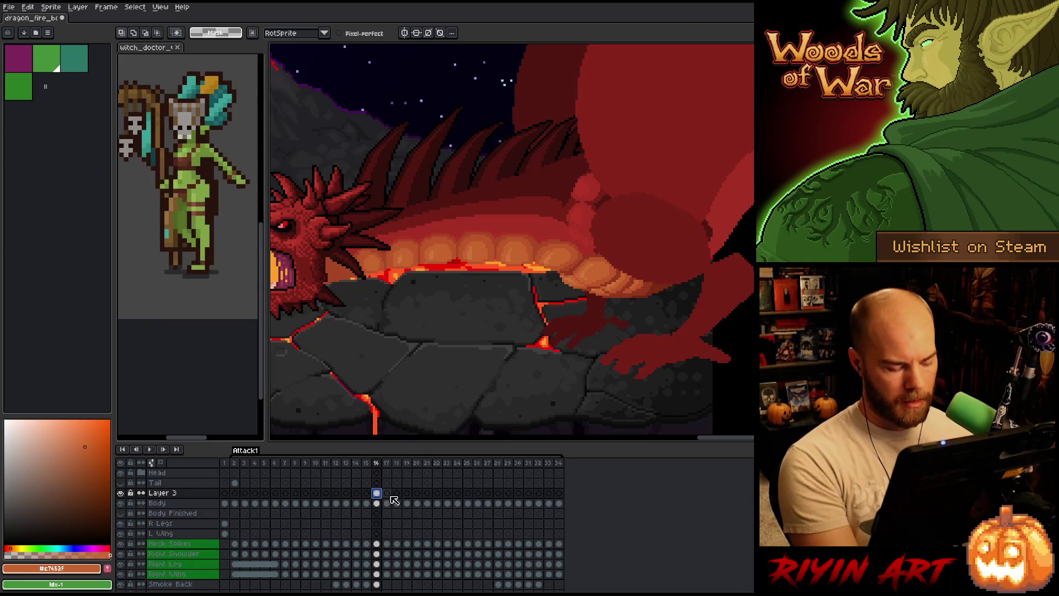
pyautogui.click(387, 492)
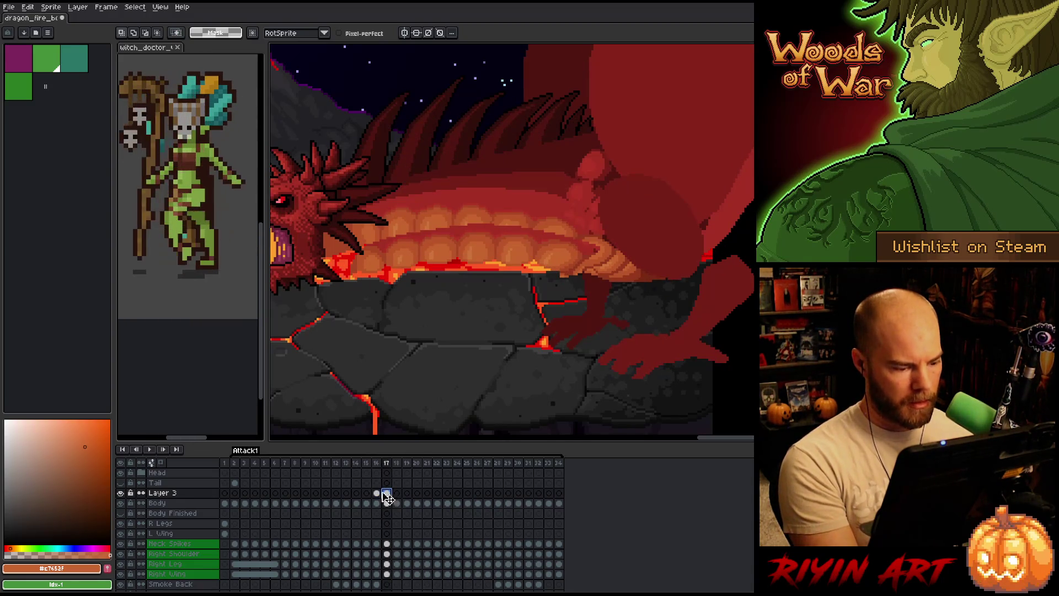
pyautogui.click(377, 493)
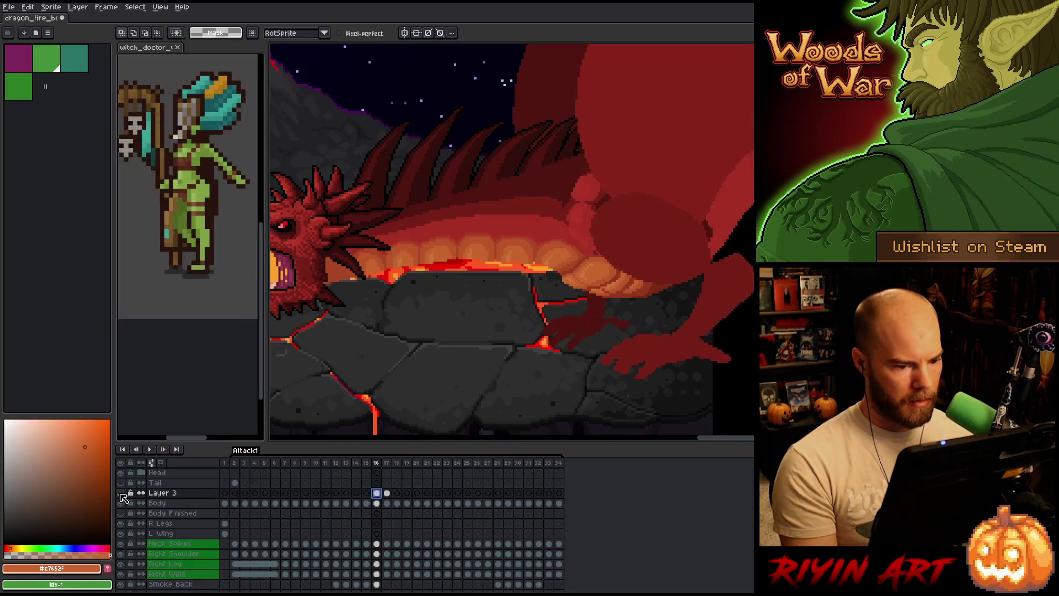
pyautogui.press('Left')
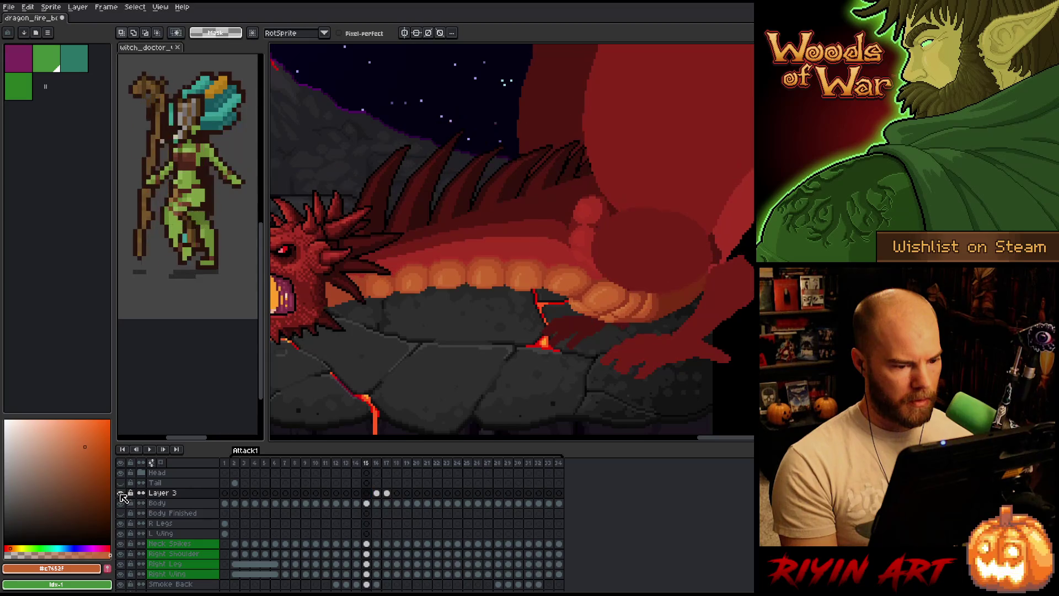
pyautogui.press('Right')
pyautogui.press('Left')
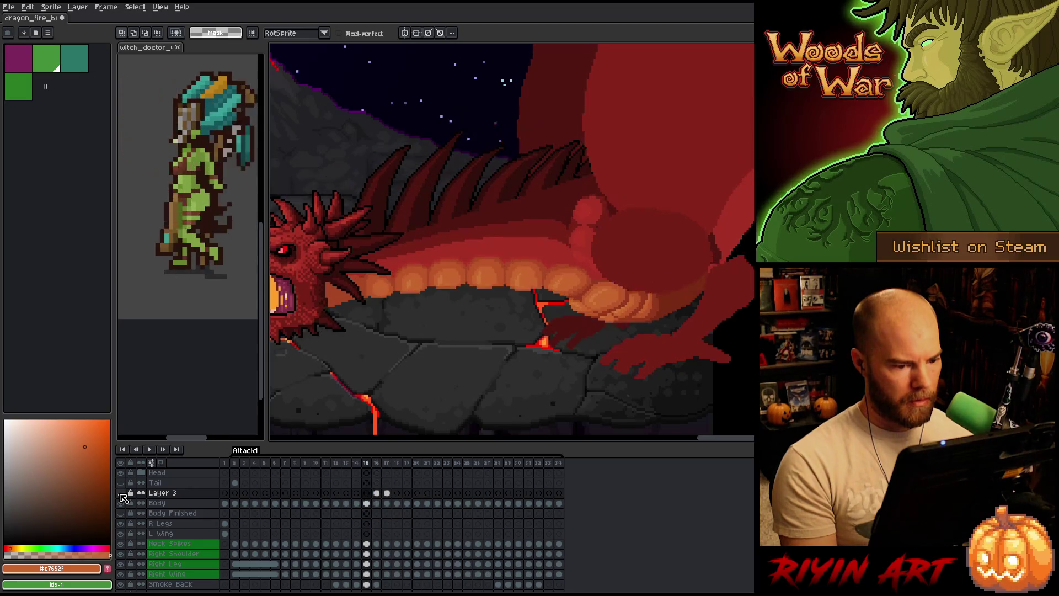
pyautogui.press('Right')
pyautogui.press('Left')
pyautogui.press('Right')
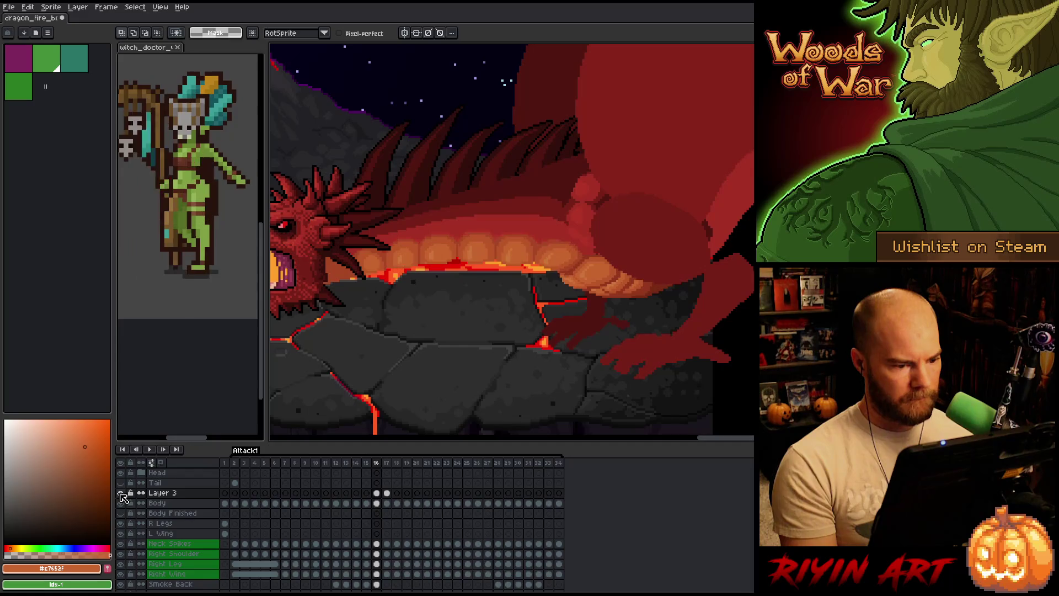
pyautogui.press('Left')
pyautogui.press('Right')
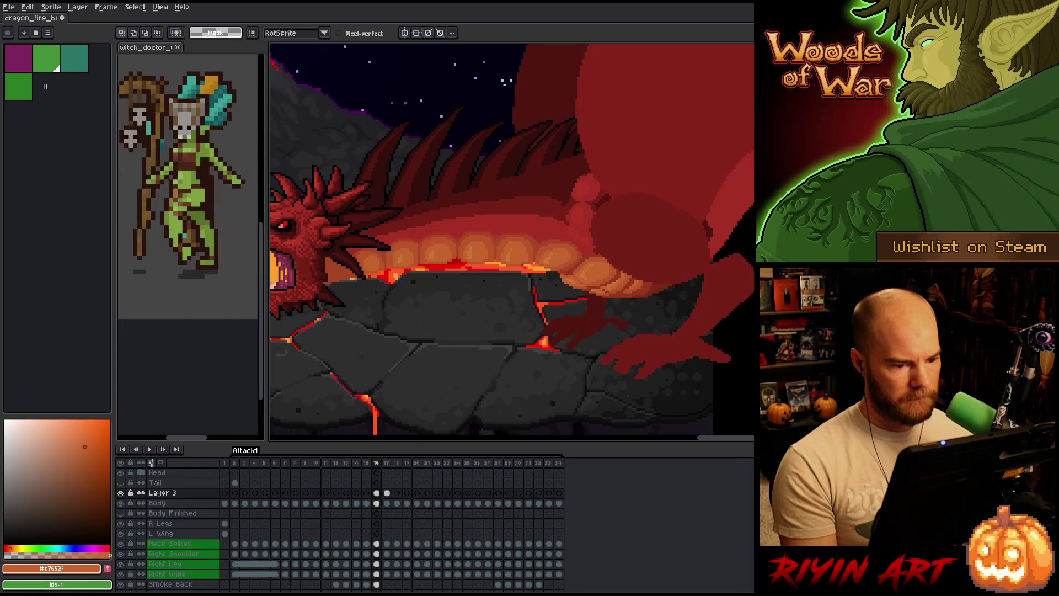
pyautogui.press('Left')
pyautogui.press('Right')
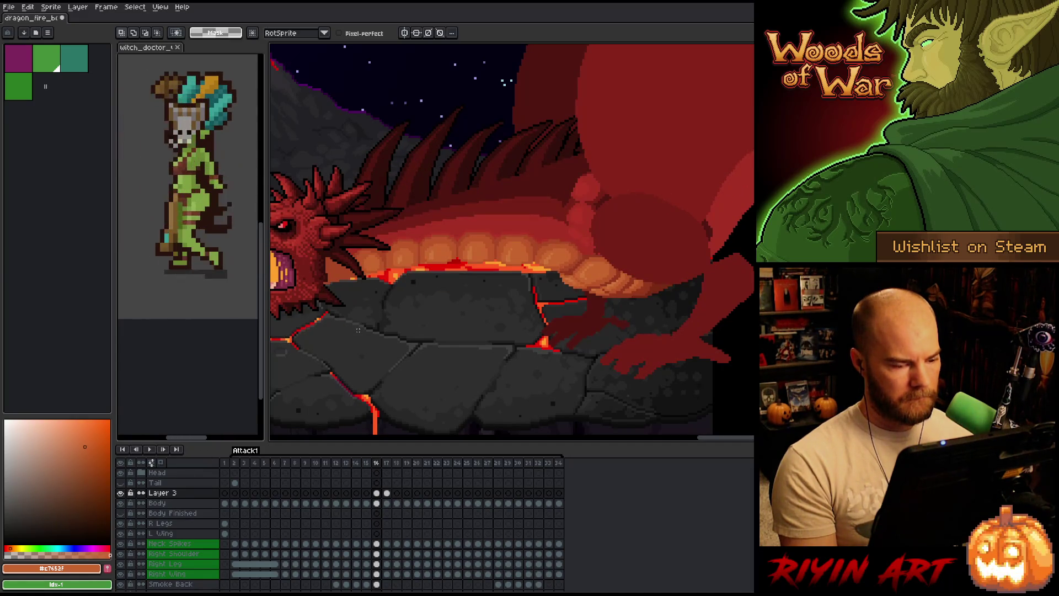
pyautogui.press('Left')
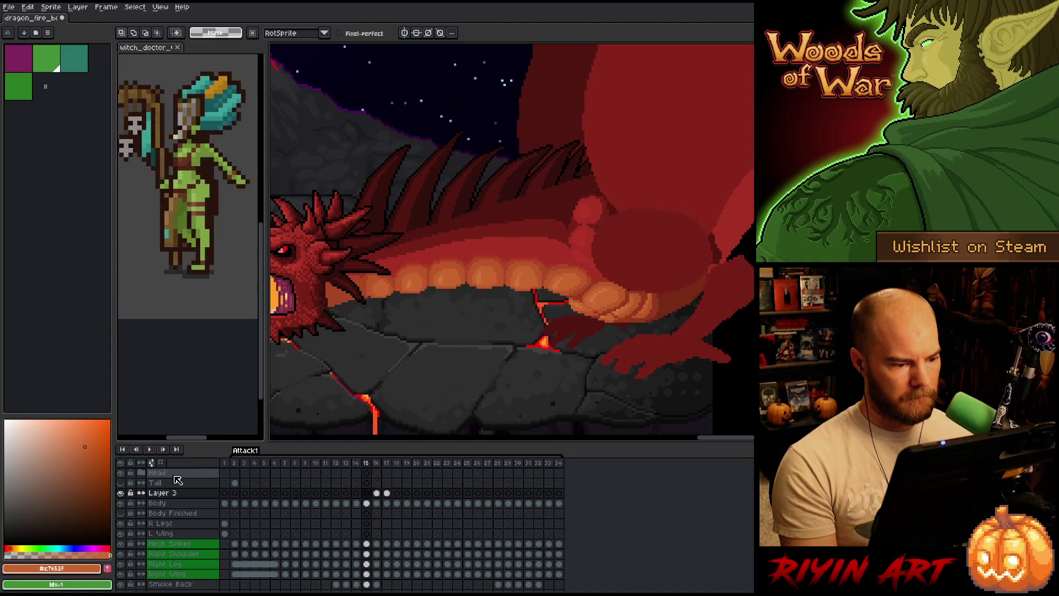
pyautogui.press('Right')
pyautogui.click(121, 493)
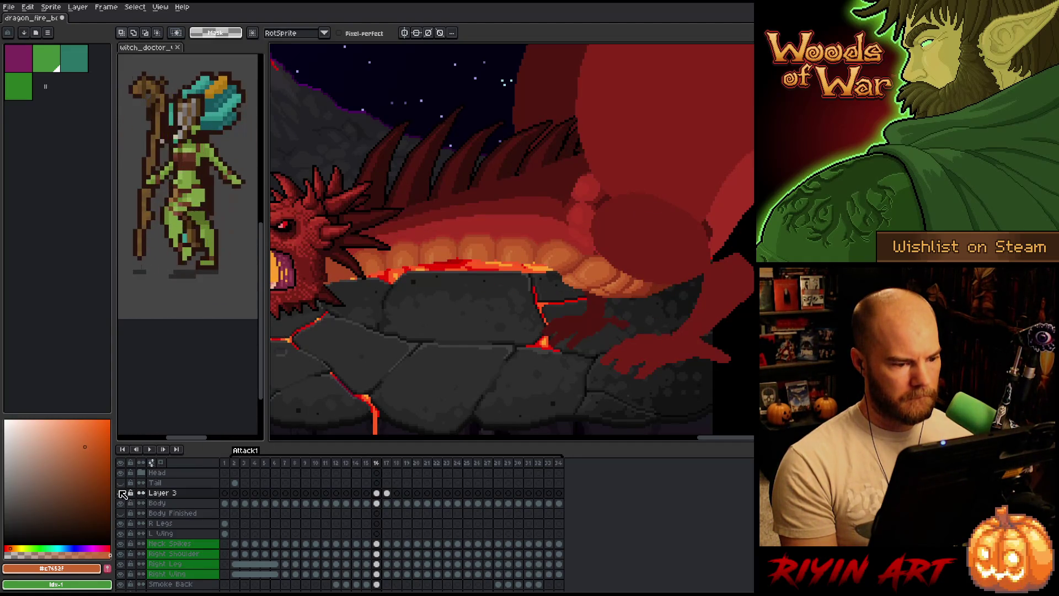
pyautogui.click(120, 493)
pyautogui.click(120, 493)
pyautogui.click(121, 493)
pyautogui.click(121, 493)
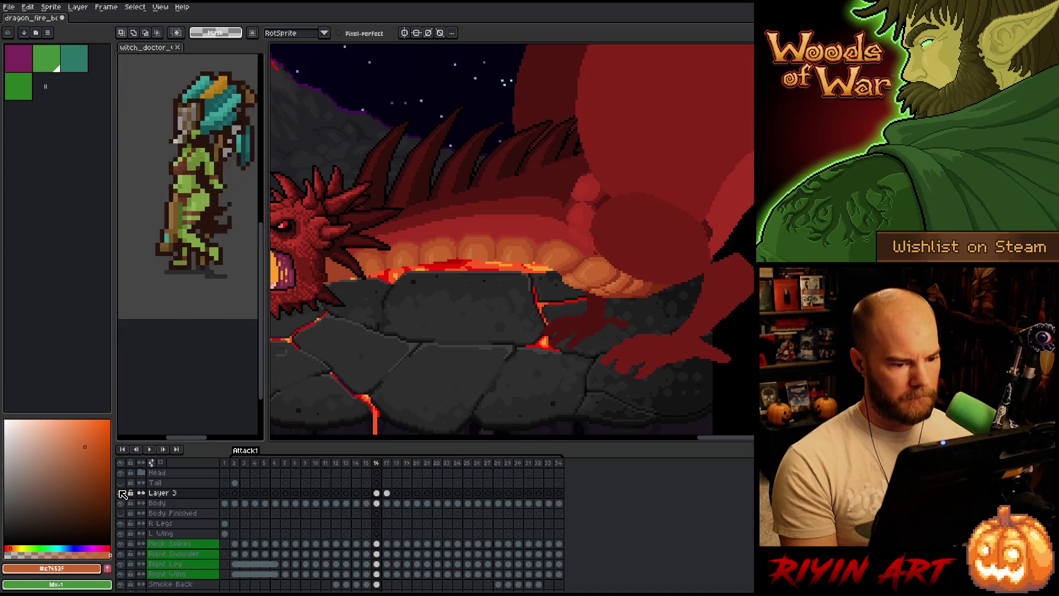
pyautogui.click(121, 493)
pyautogui.click(120, 493)
pyautogui.click(120, 493)
pyautogui.press('m')
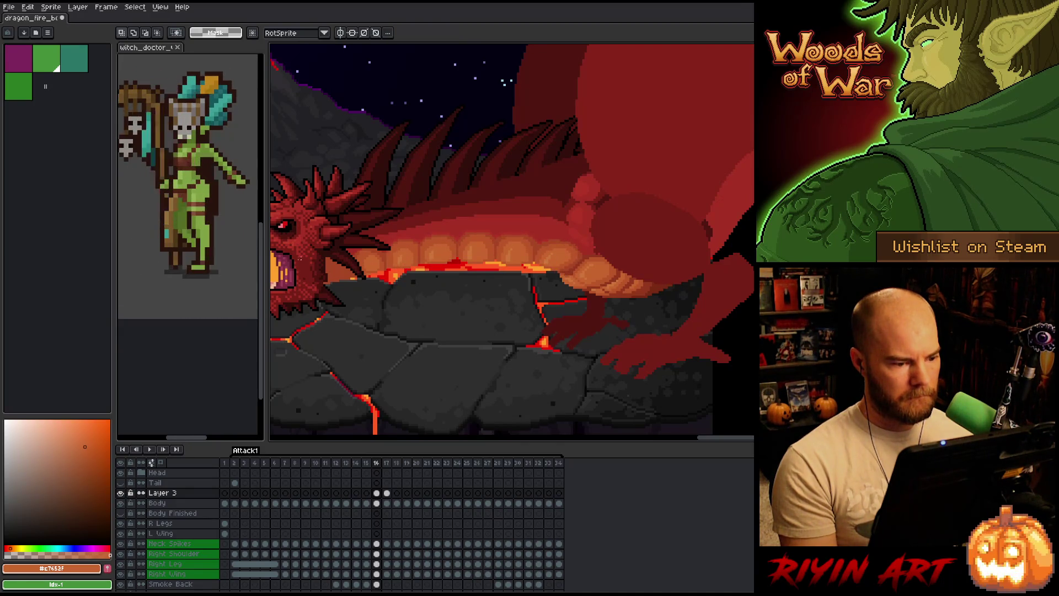
pyautogui.moveTo(301, 162)
pyautogui.mouseDown()
pyautogui.moveTo(390, 252)
pyautogui.moveTo(525, 345)
pyautogui.mouseUp()
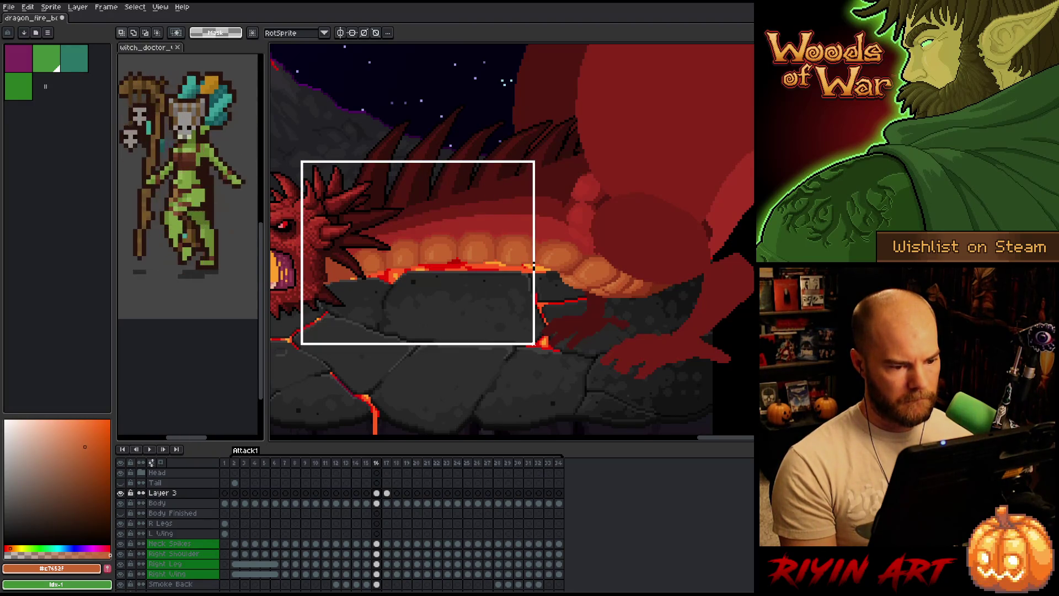
pyautogui.click(595, 362)
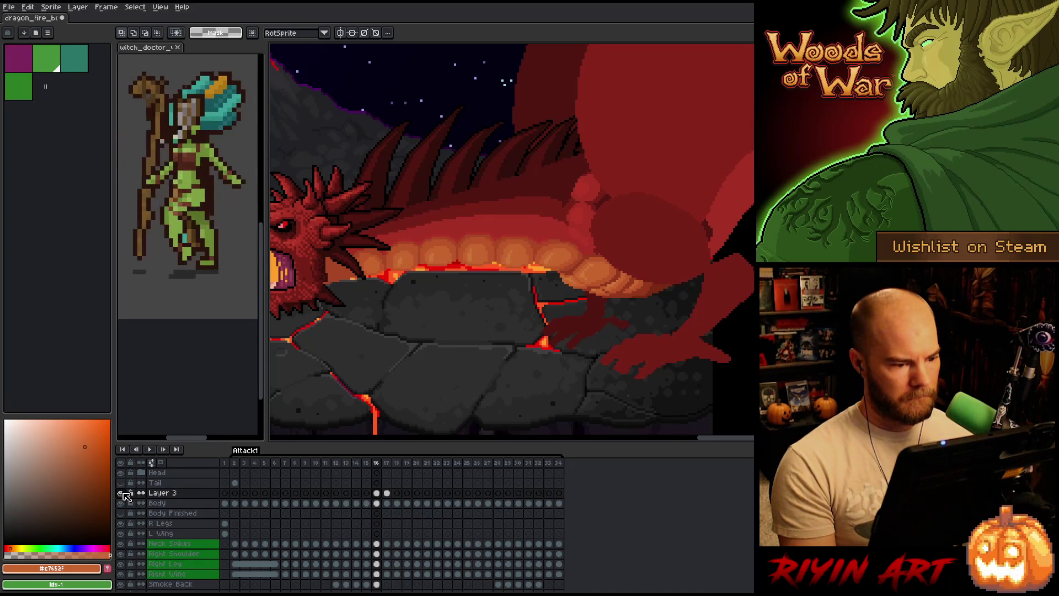
pyautogui.click(121, 492)
pyautogui.click(121, 492)
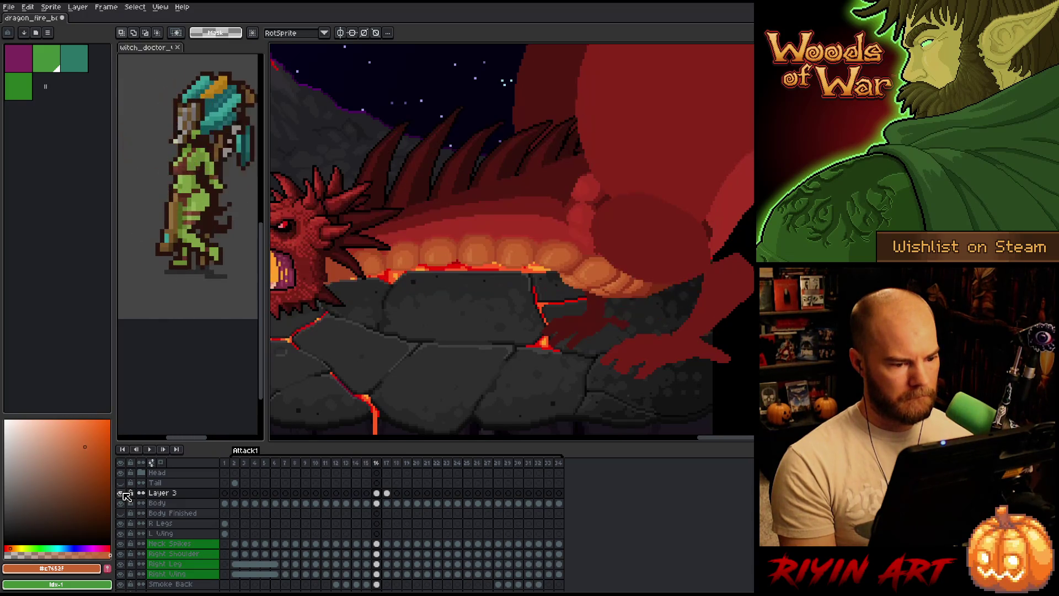
pyautogui.click(121, 492)
pyautogui.click(121, 492)
pyautogui.click(121, 492)
pyautogui.click(122, 492)
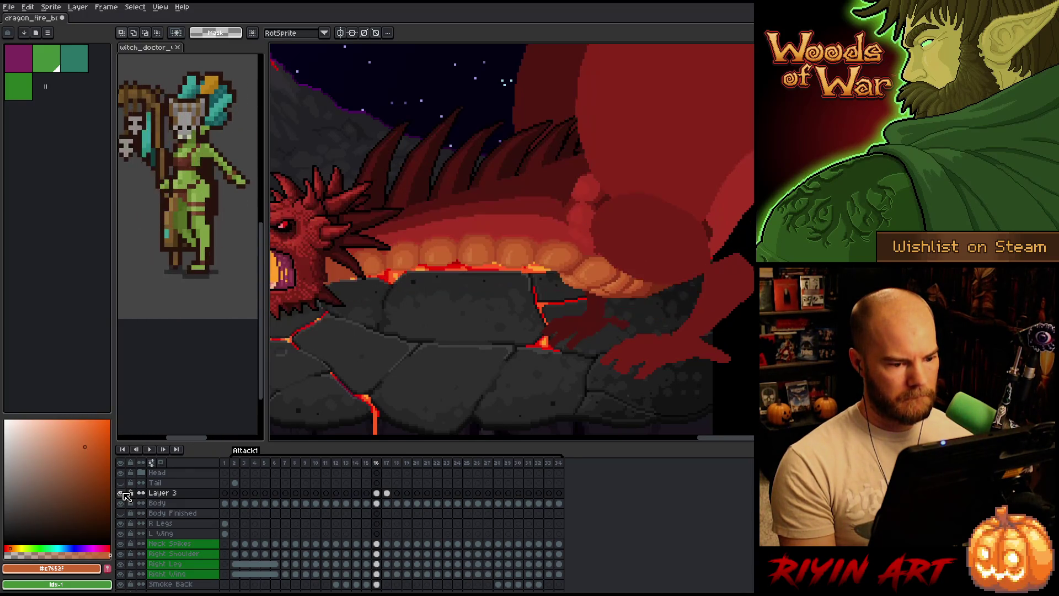
pyautogui.click(121, 492)
pyautogui.click(121, 492)
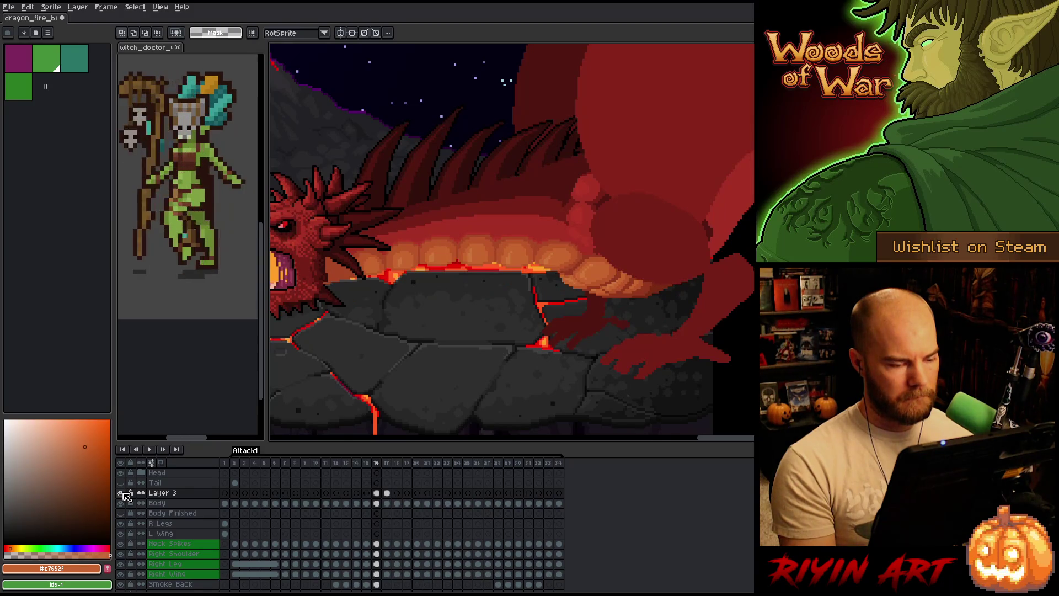
pyautogui.press('Right')
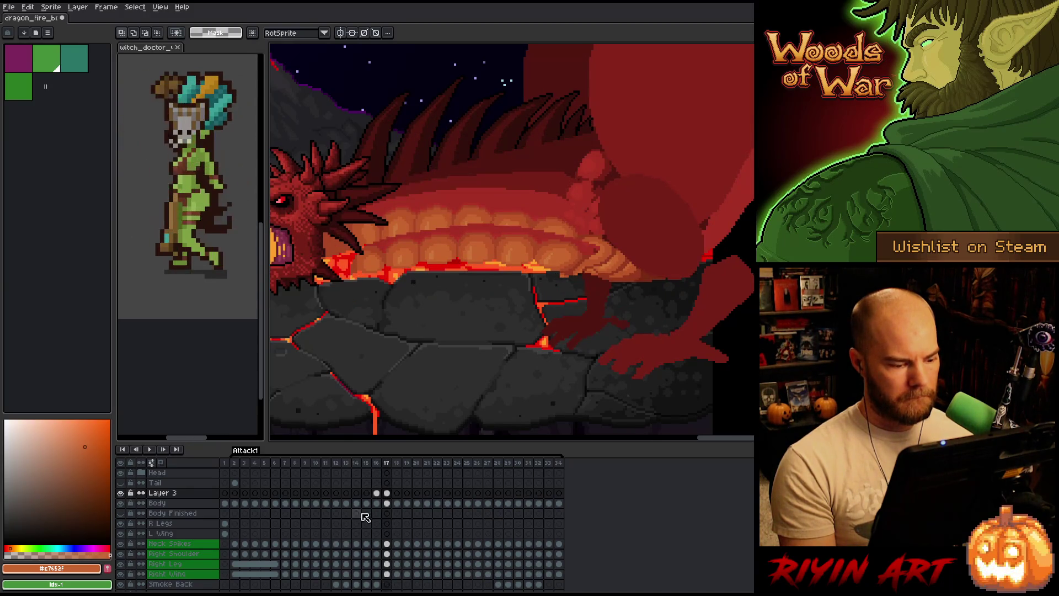
# Move frame 17's lava glow on Layer 3 up and slightly right under the belly
pyautogui.click(387, 493)
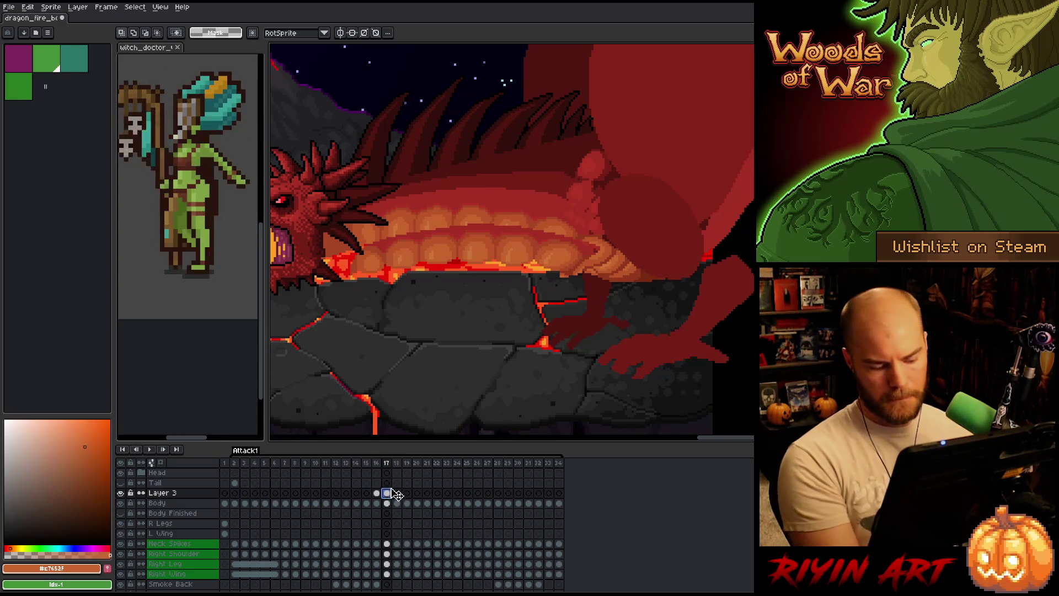
pyautogui.hotkey('ctrl', 't')
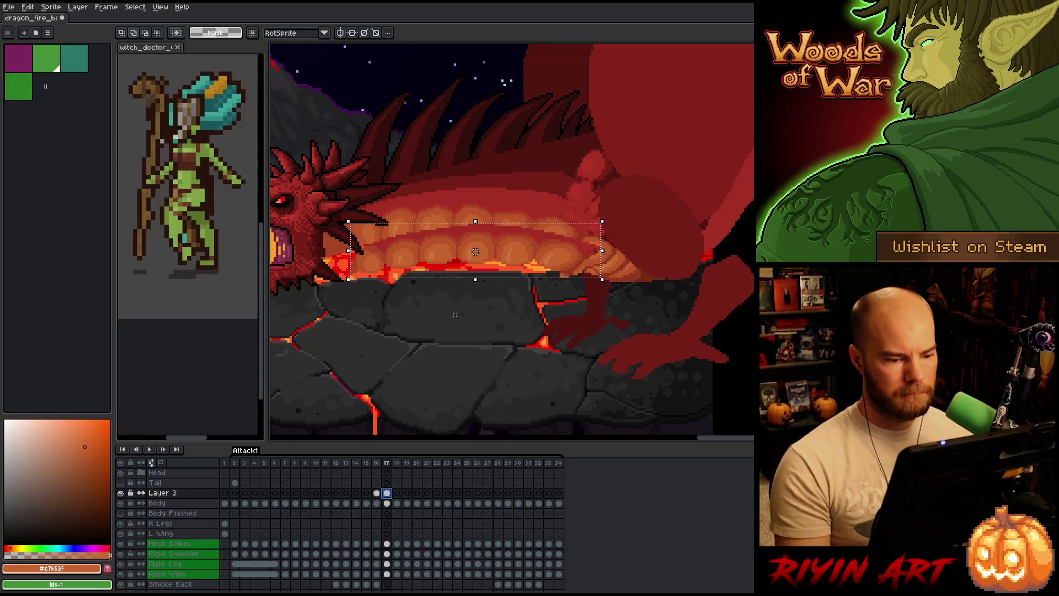
pyautogui.press('Up')
pyautogui.press('Up')
pyautogui.press('Up')
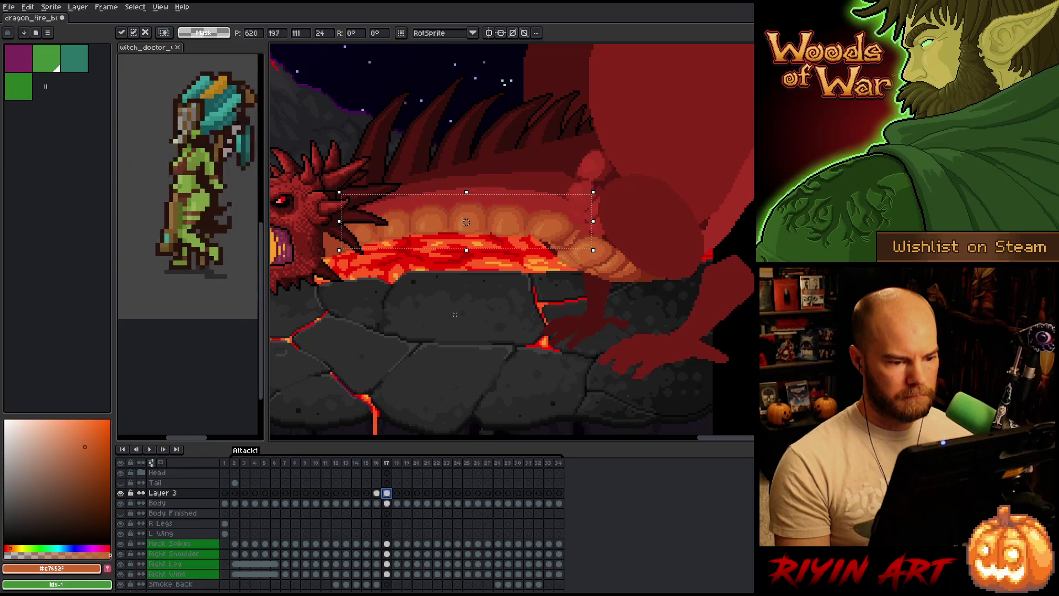
pyautogui.moveTo(466, 221); pyautogui.dragTo(470, 222)
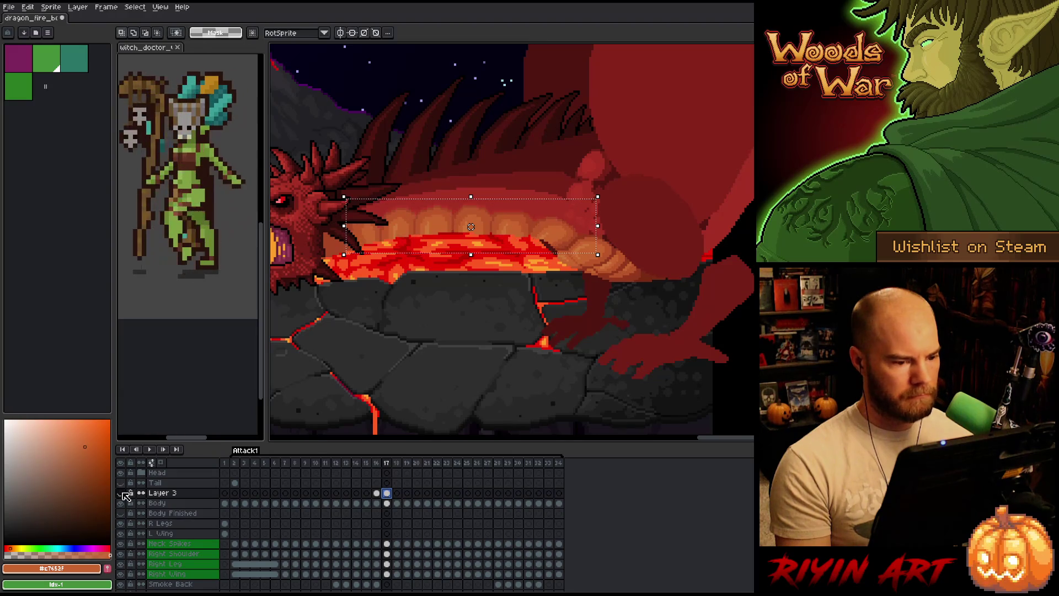
pyautogui.press('Return')
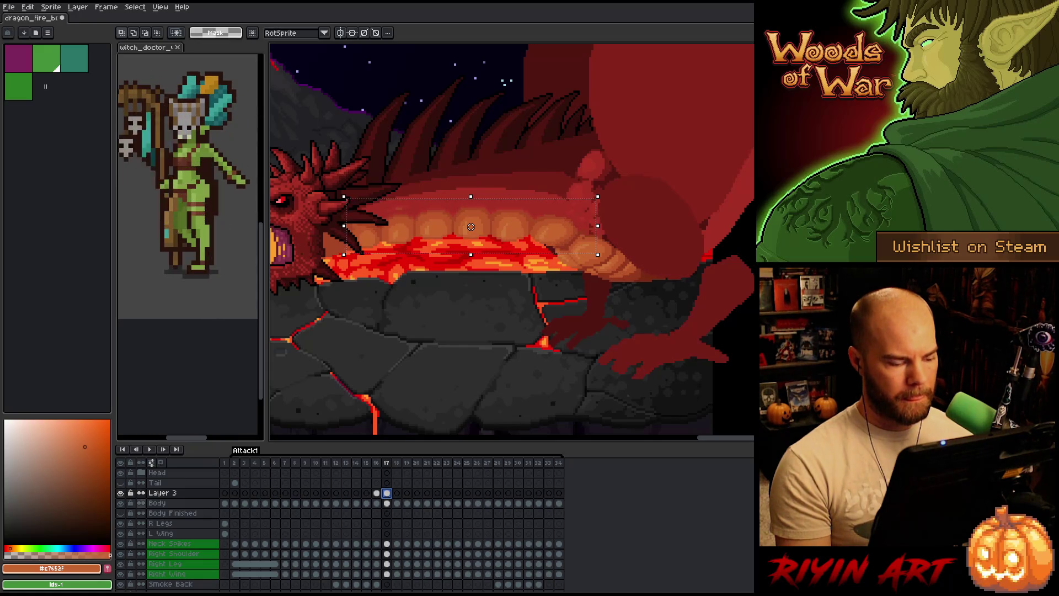
# Deselect, compare with frame 18, and toggle Layer 3's visibility to check the lava
pyautogui.hotkey('ctrl', 'd')
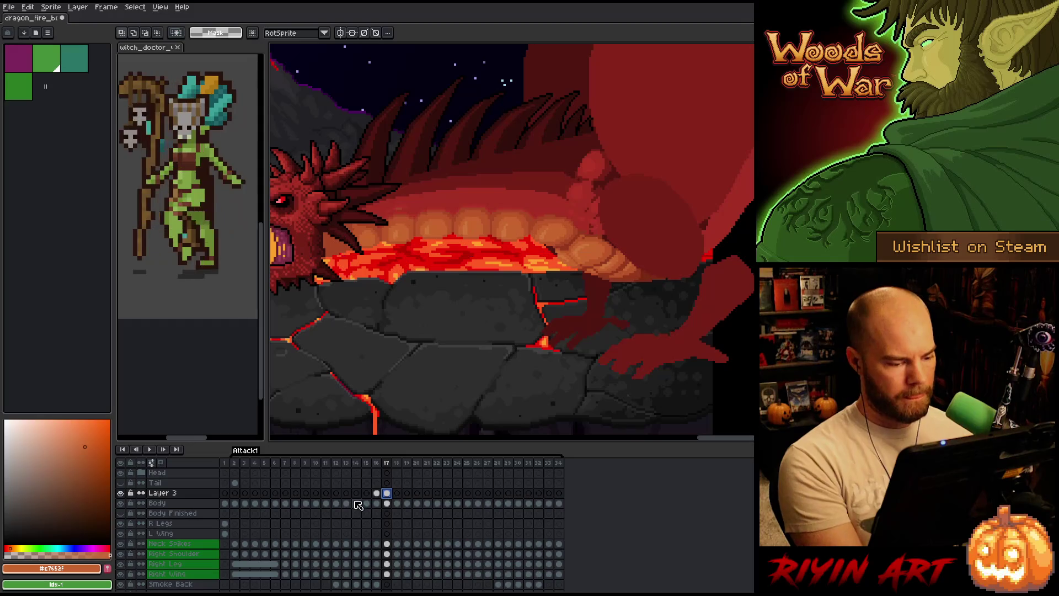
pyautogui.click(396, 493)
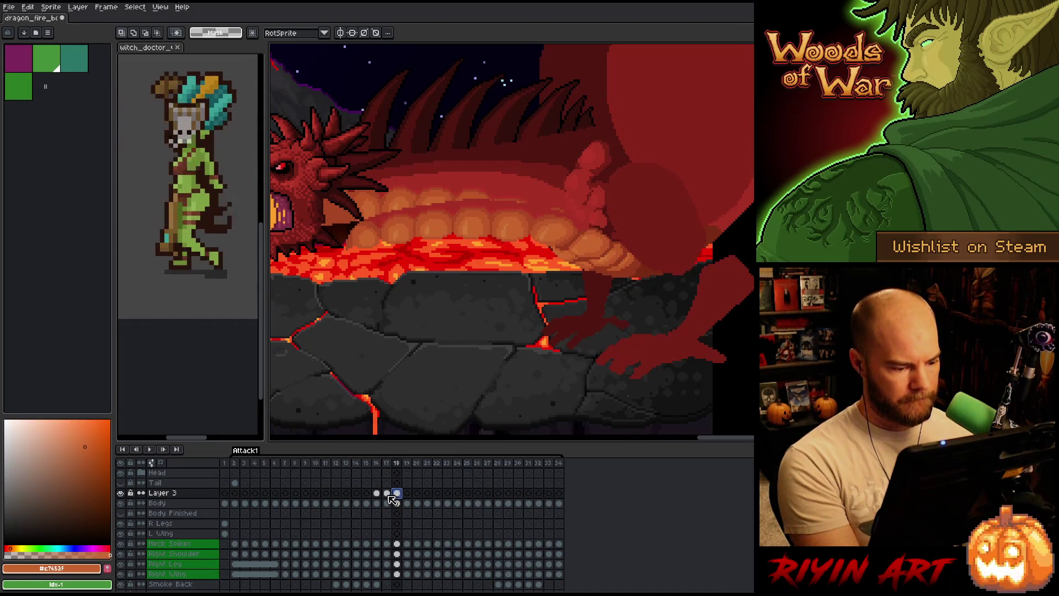
pyautogui.click(388, 494)
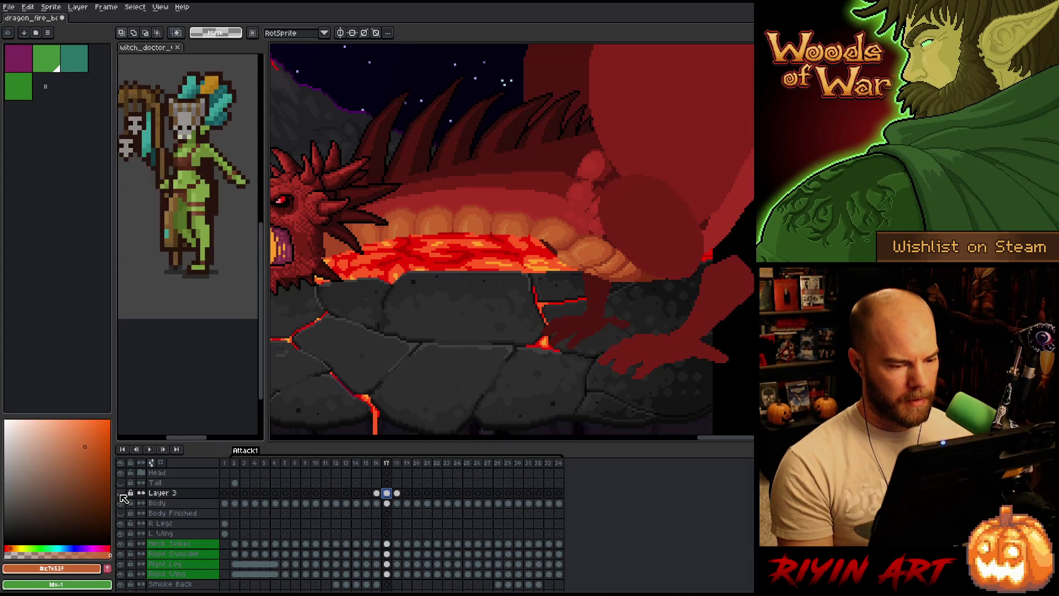
pyautogui.click(120, 493)
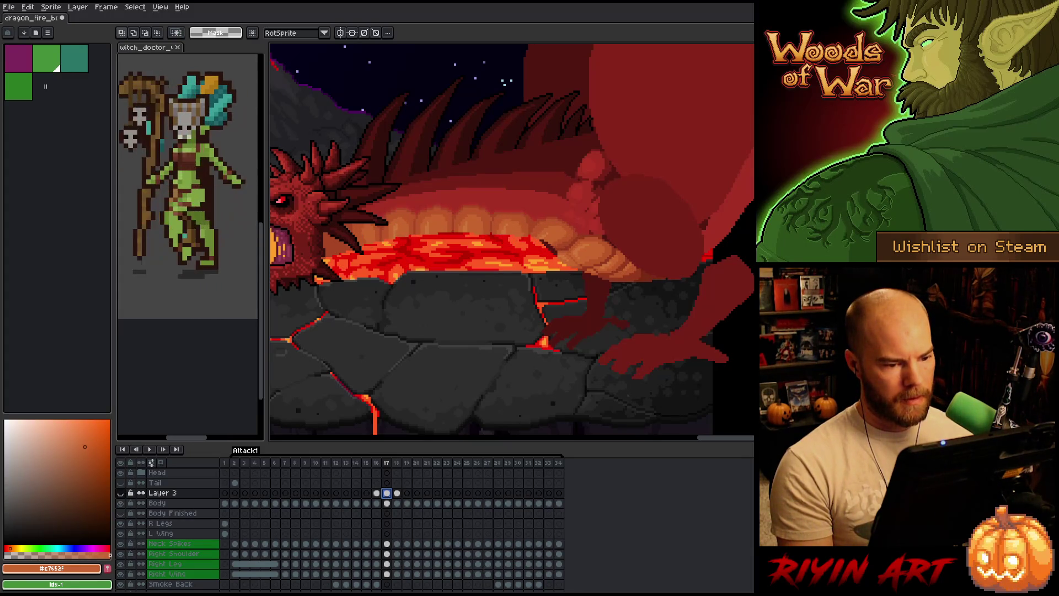
pyautogui.click(120, 492)
pyautogui.click(120, 493)
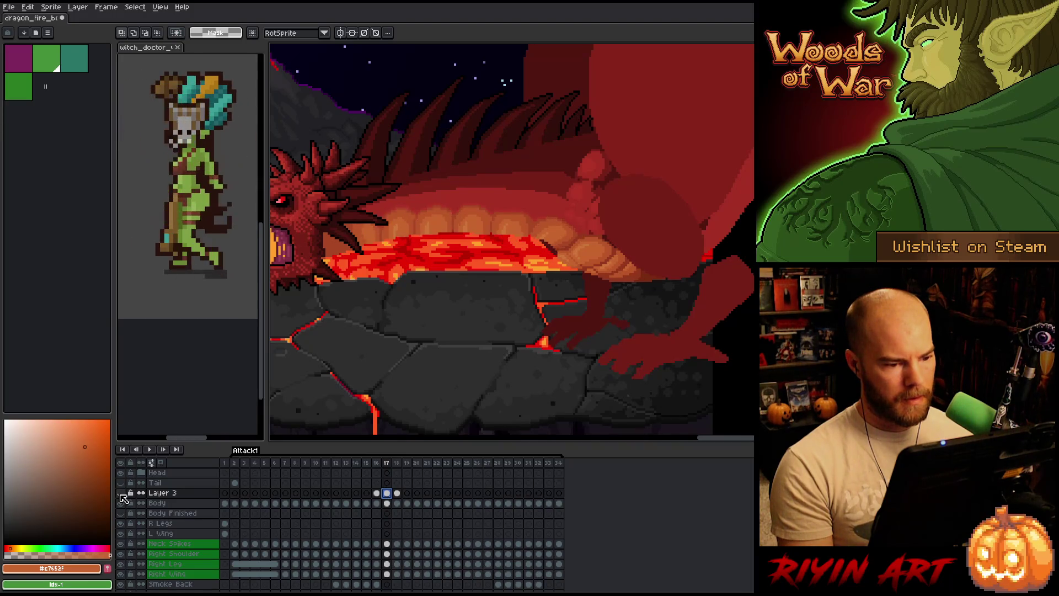
pyautogui.click(120, 493)
pyautogui.click(120, 492)
pyautogui.click(120, 493)
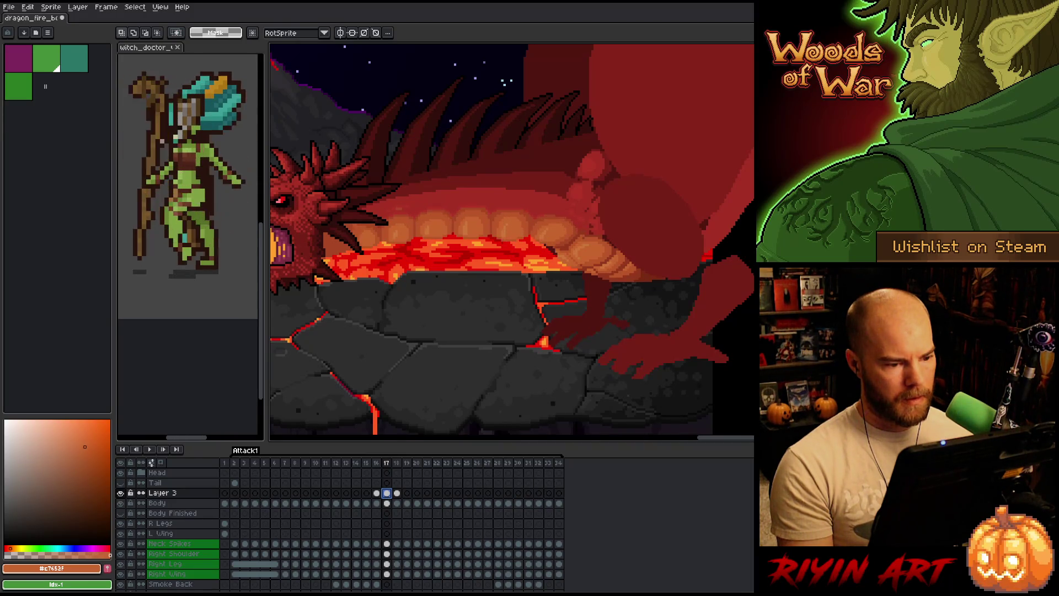
pyautogui.click(120, 492)
pyautogui.click(121, 493)
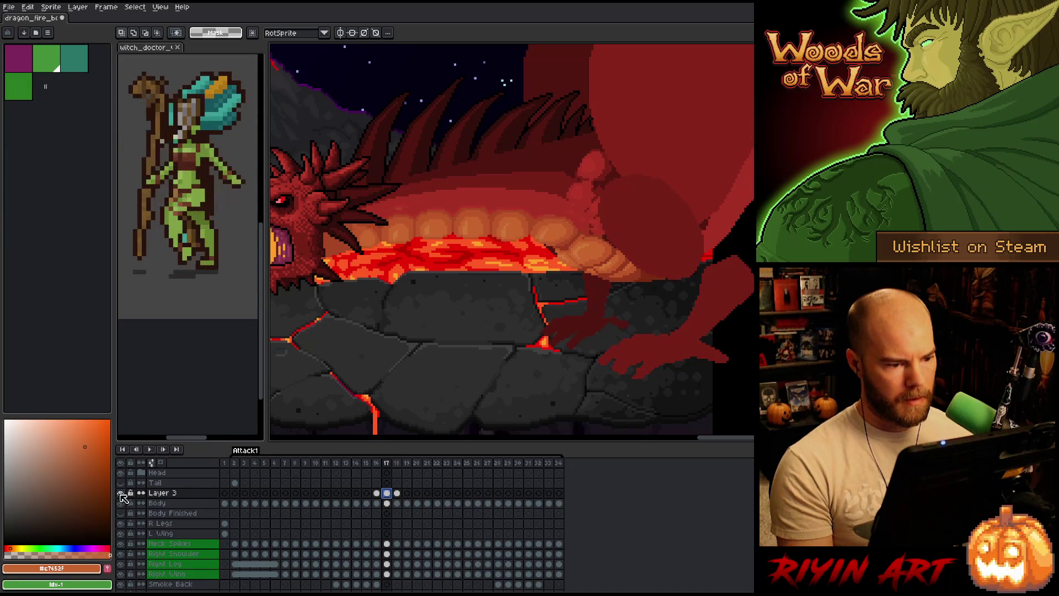
pyautogui.click(120, 493)
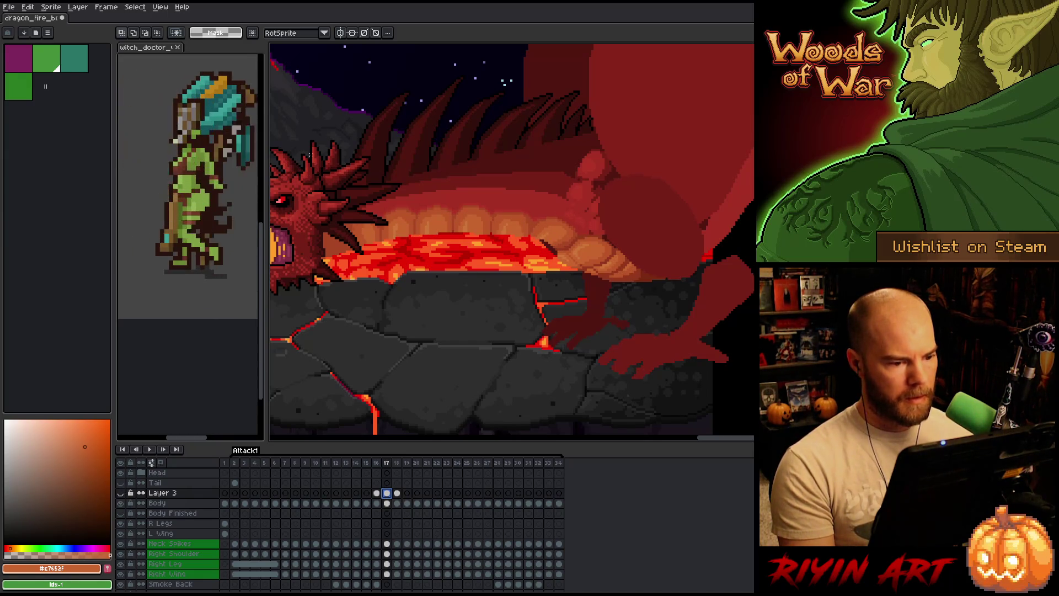
# Select the front lava on Layer 3 and nudge it down then back up a few pixels
pyautogui.moveTo(311, 155); pyautogui.dragTo(531, 309)
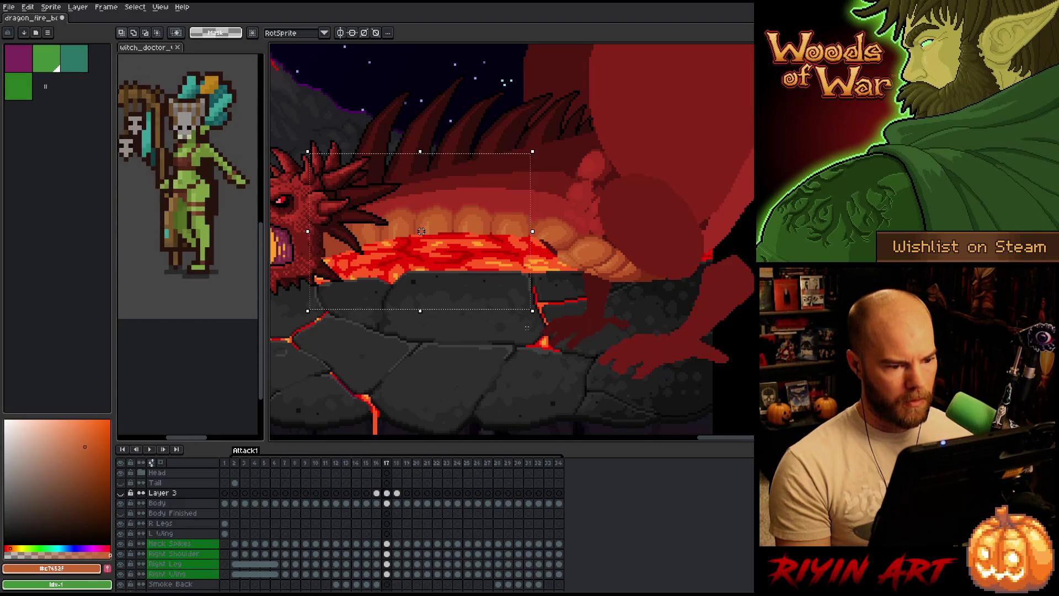
pyautogui.click(386, 493)
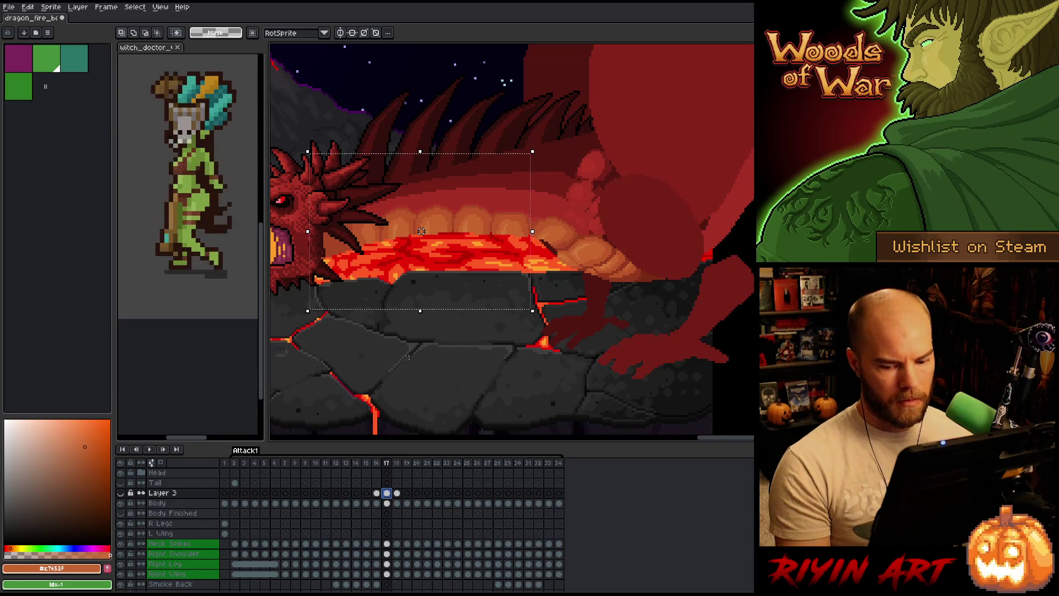
pyautogui.click(120, 493)
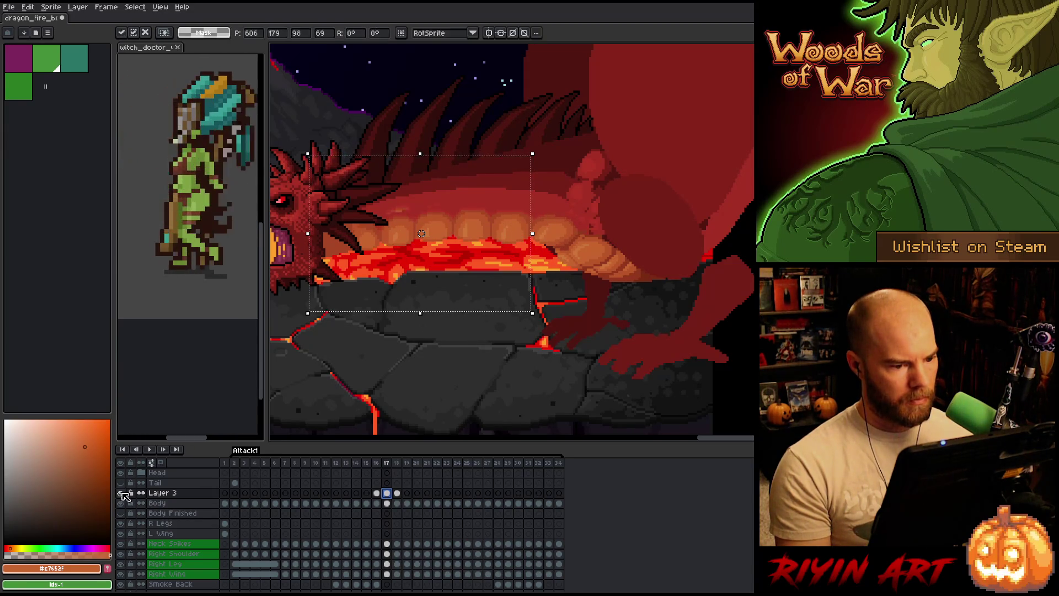
pyautogui.press('Down')
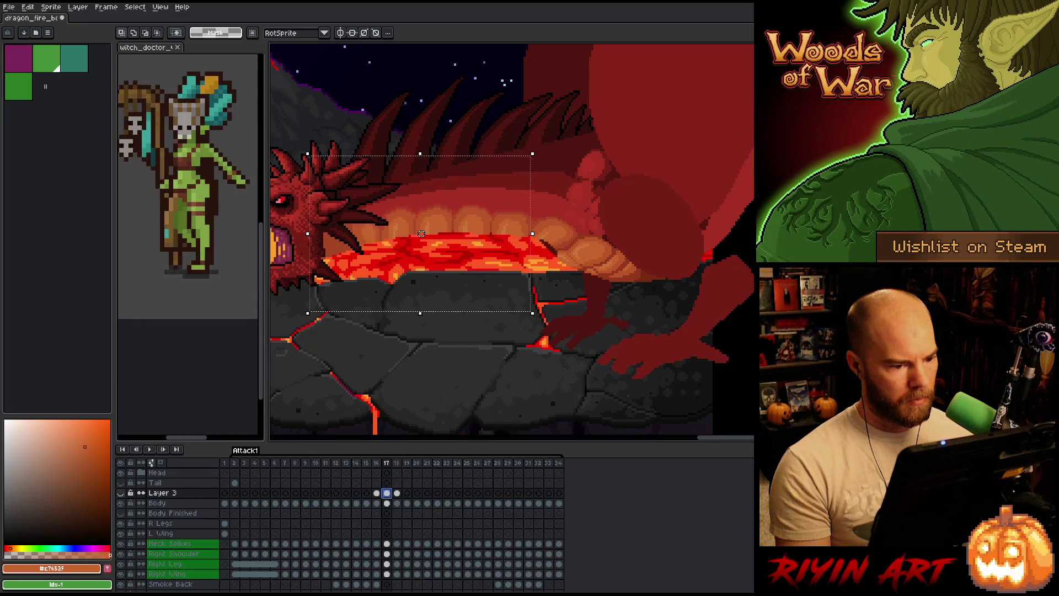
pyautogui.moveTo(420, 233); pyautogui.dragTo(420, 231)
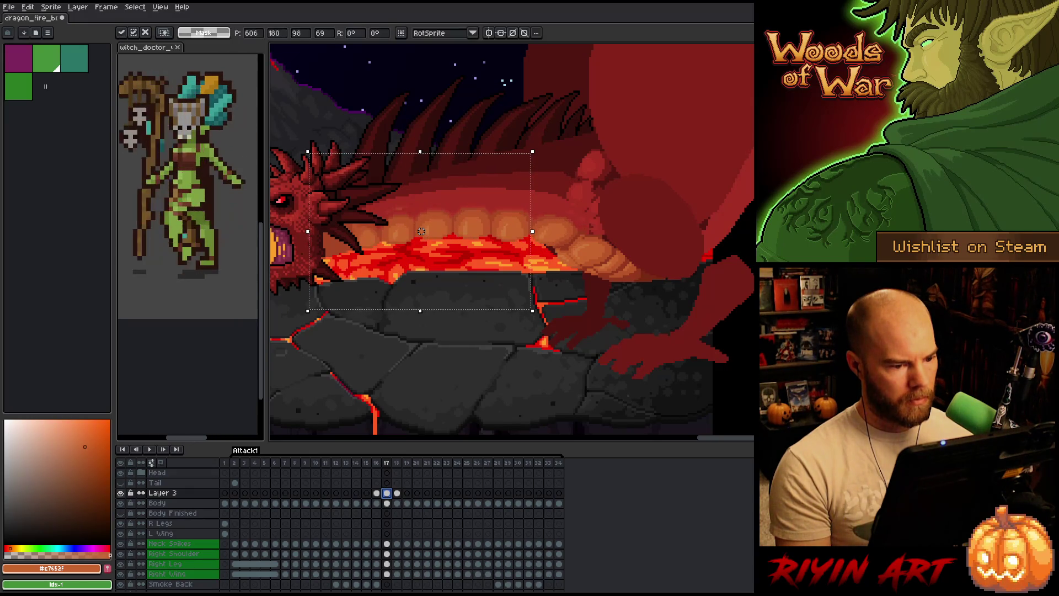
pyautogui.press('Return')
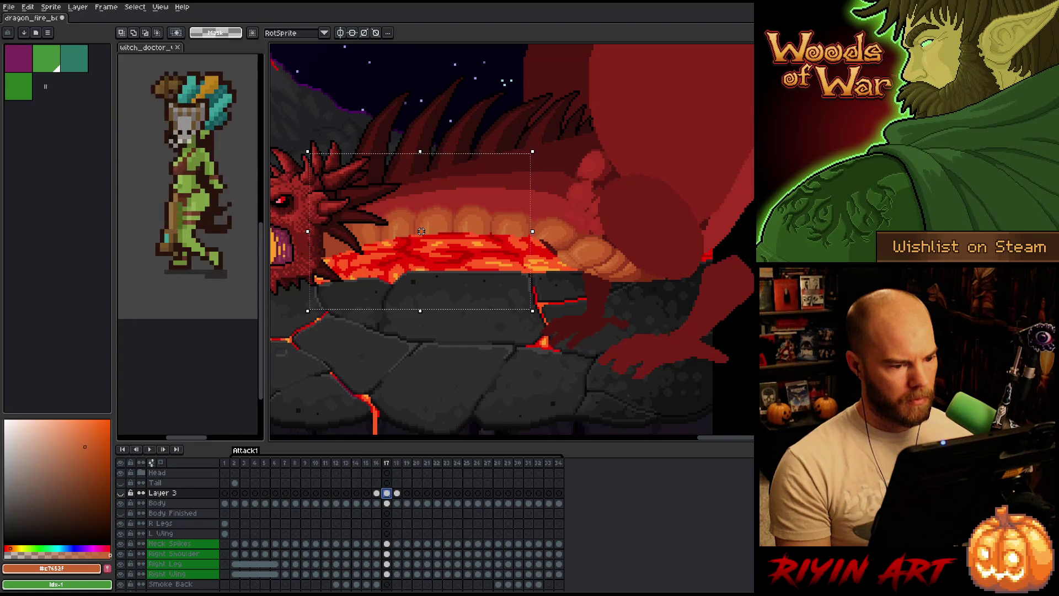
# Try selections over the body and lava, then toggle Layer 3 to check placement
pyautogui.moveTo(286, 123)
pyautogui.mouseDown()
pyautogui.moveTo(392, 276)
pyautogui.moveTo(494, 353)
pyautogui.mouseUp()
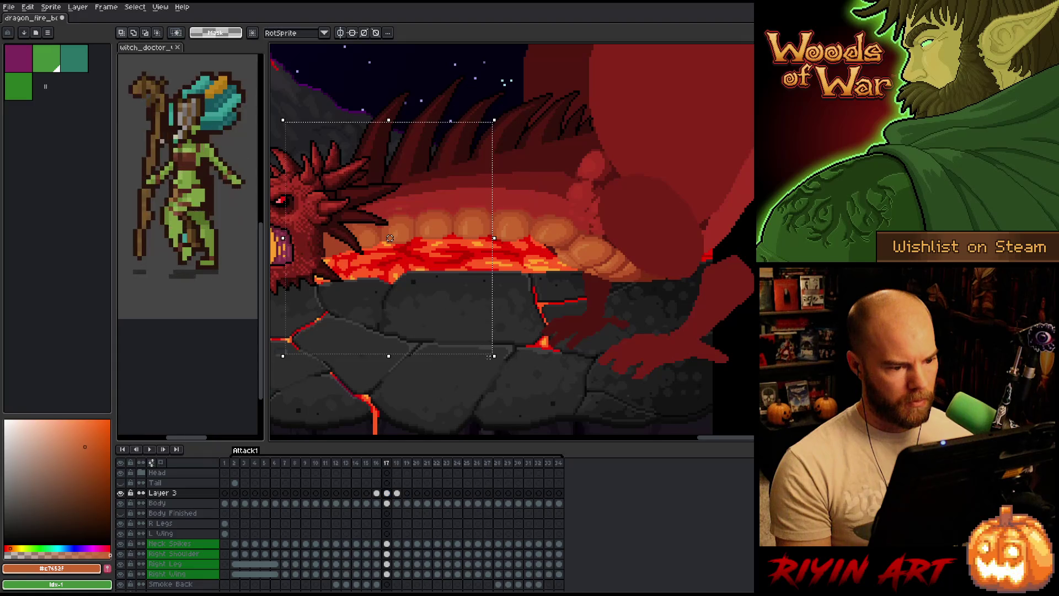
pyautogui.click(122, 493)
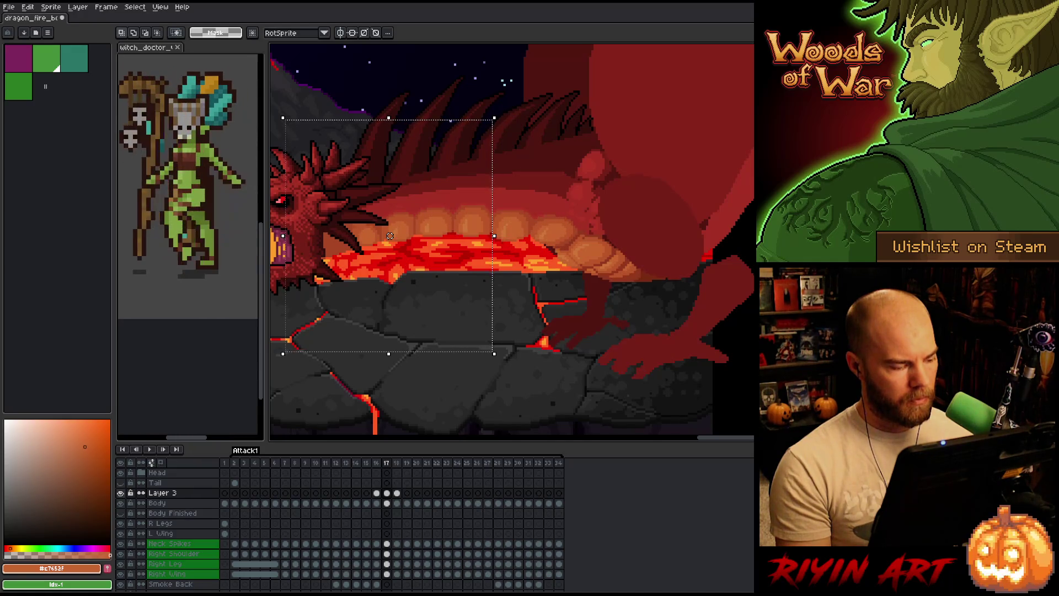
pyautogui.click(295, 87)
pyautogui.moveTo(290, 86); pyautogui.dragTo(419, 348)
pyautogui.click(422, 348)
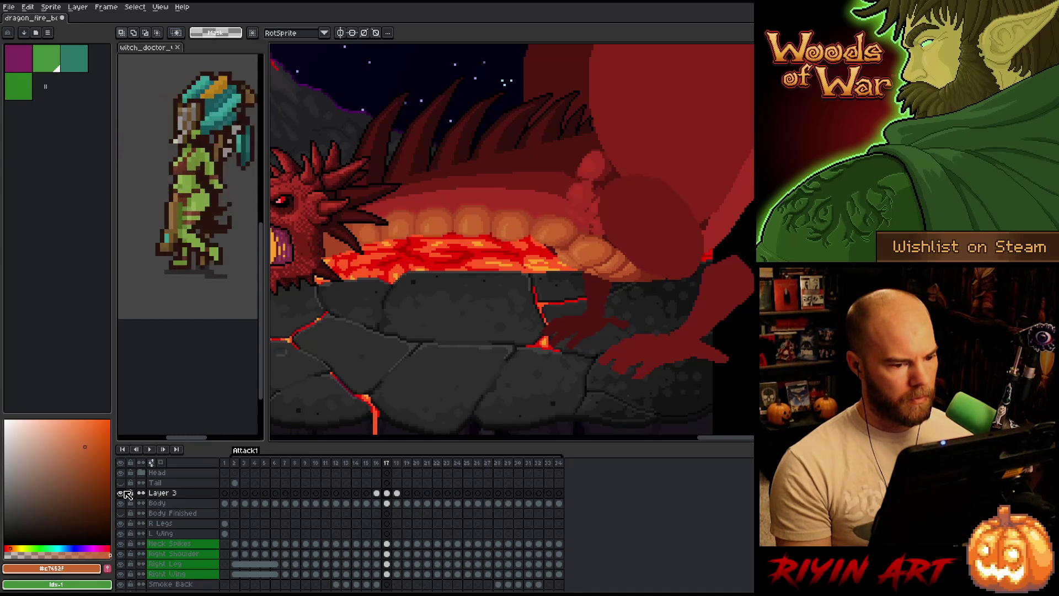
pyautogui.click(121, 493)
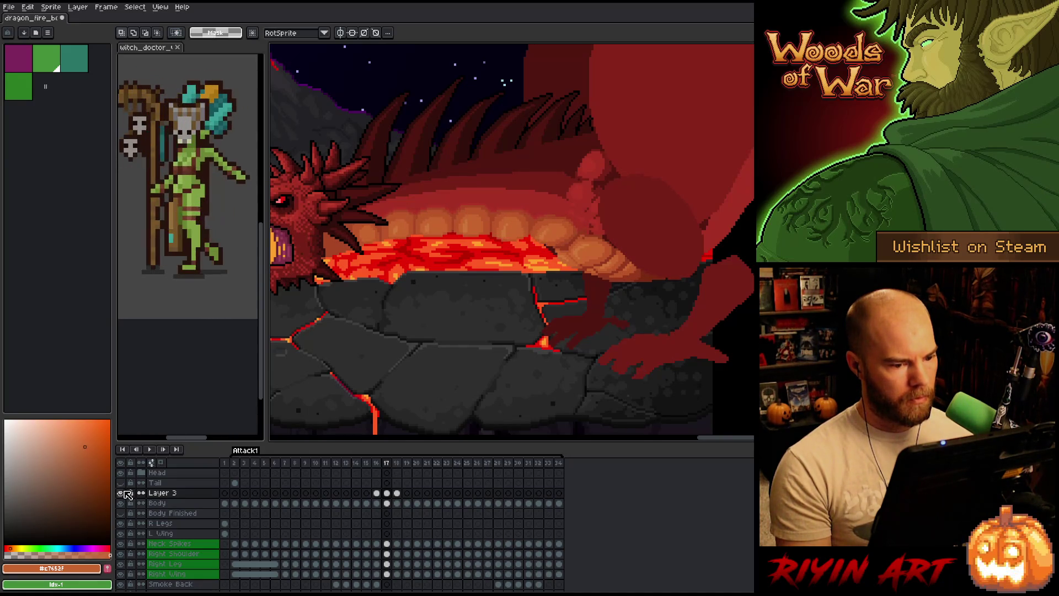
pyautogui.click(121, 493)
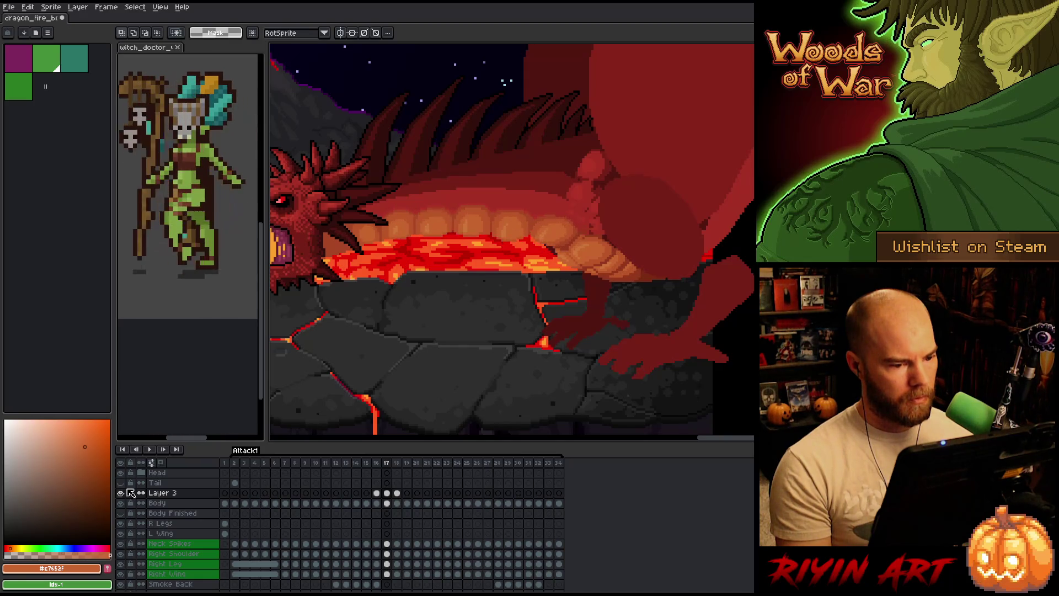
pyautogui.scroll(1, 639, 283)
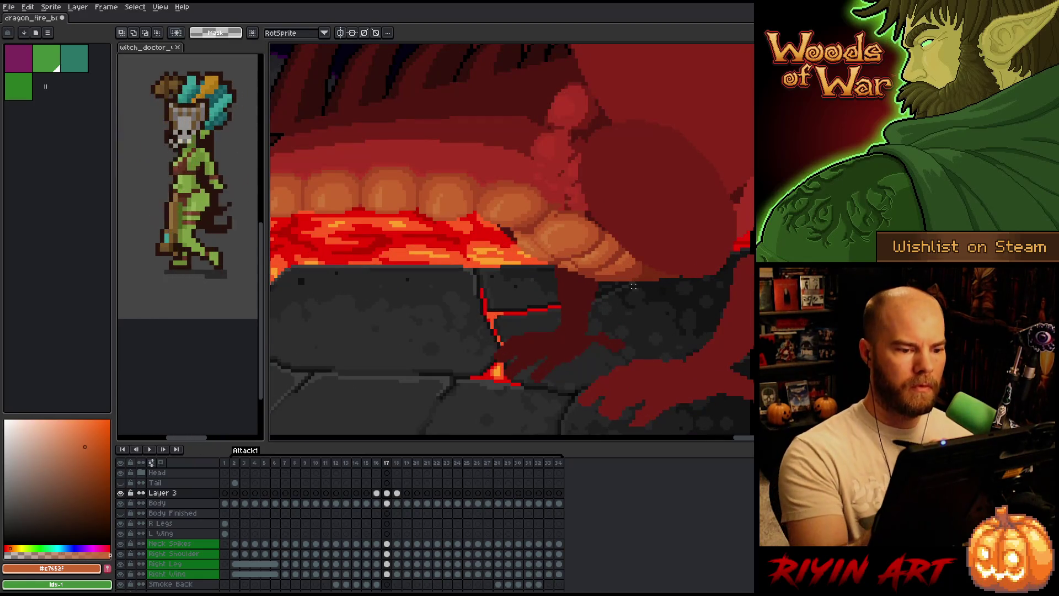
# Lasso around the rear belly plates beside the hind leg and commit with Enter
pyautogui.moveTo(558, 331)
pyautogui.mouseDown()
pyautogui.moveTo(637, 222)
pyautogui.moveTo(547, 170)
pyautogui.moveTo(528, 174)
pyautogui.mouseUp()
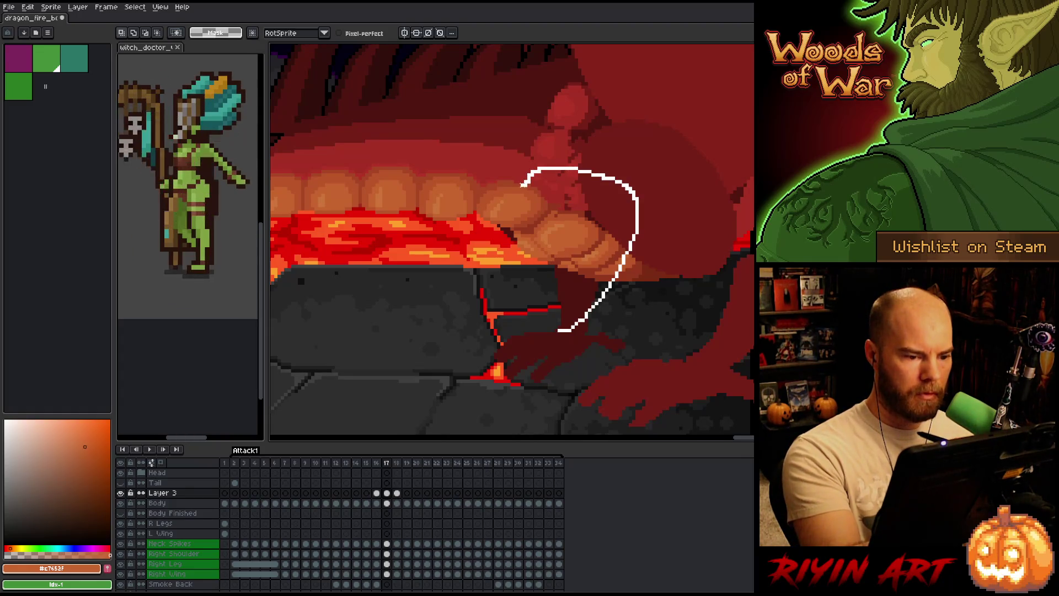
pyautogui.moveTo(505, 218)
pyautogui.mouseDown()
pyautogui.moveTo(501, 309)
pyautogui.moveTo(513, 362)
pyautogui.mouseUp()
pyautogui.click(570, 265)
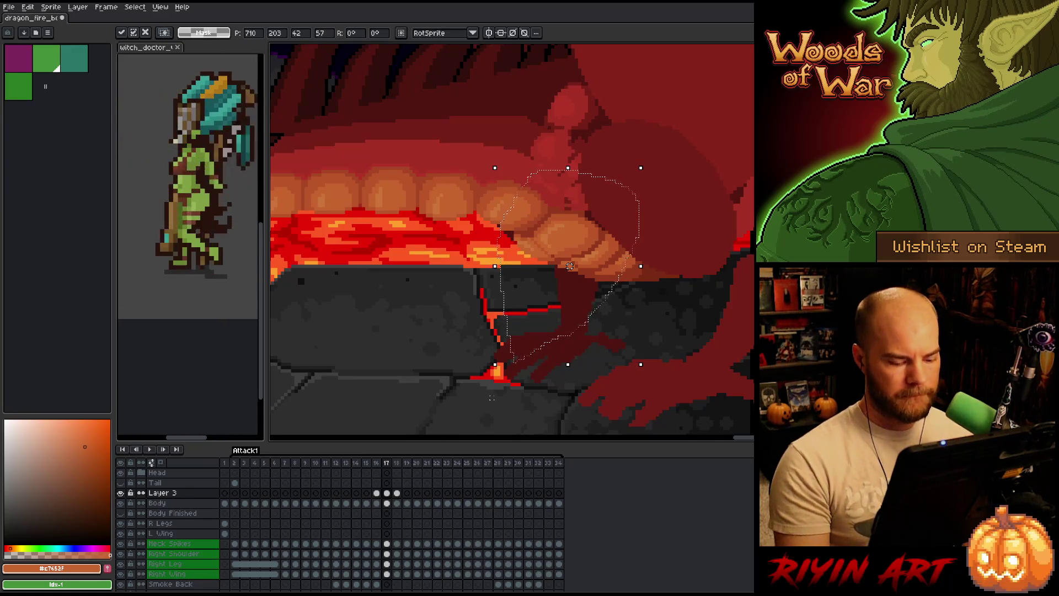
pyautogui.press('Return')
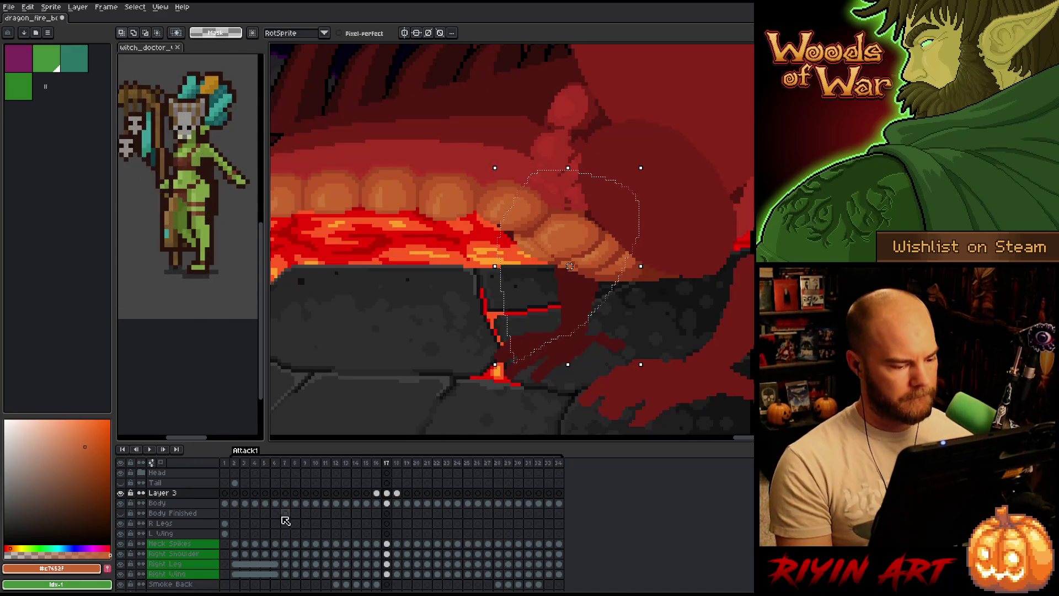
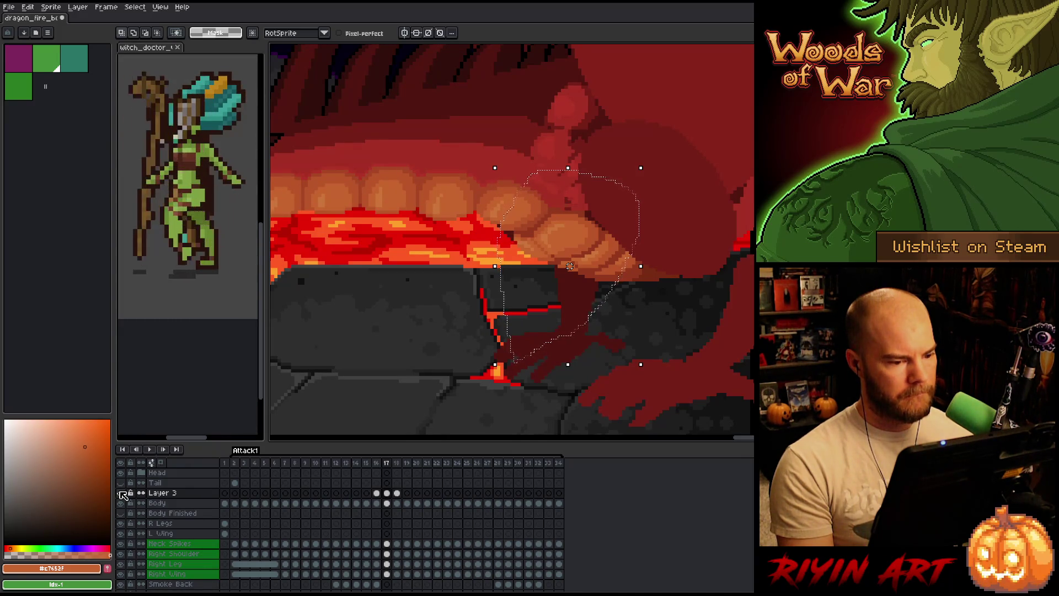
# Try rectangular marquee selections over the dragon's belly region below the mouth
pyautogui.click(330, 337)
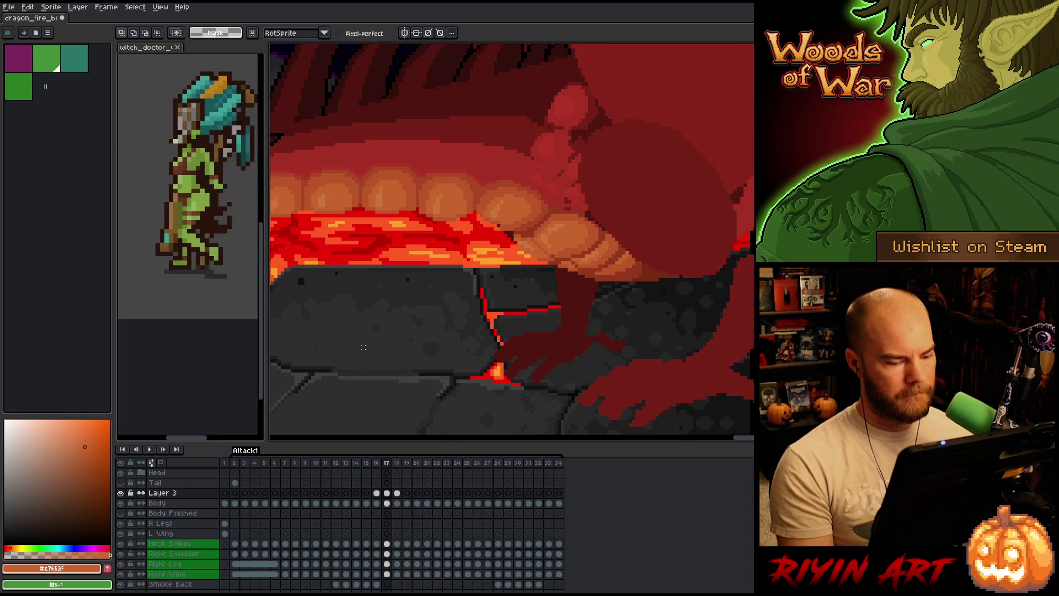
pyautogui.press('m')
pyautogui.moveTo(392, 389); pyautogui.dragTo(638, 235)
pyautogui.click(620, 215)
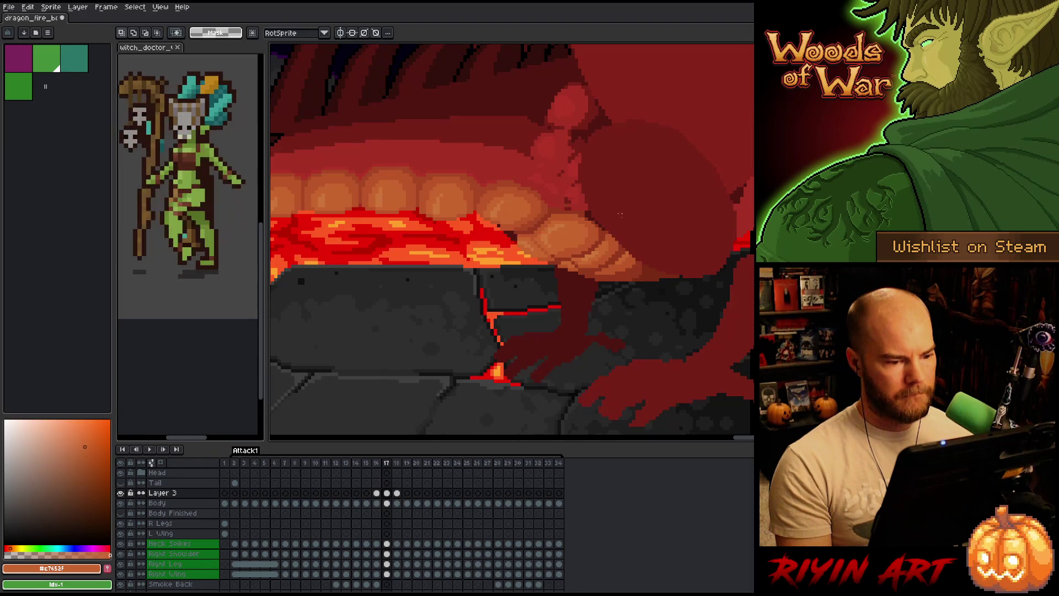
pyautogui.moveTo(634, 155); pyautogui.dragTo(552, 269)
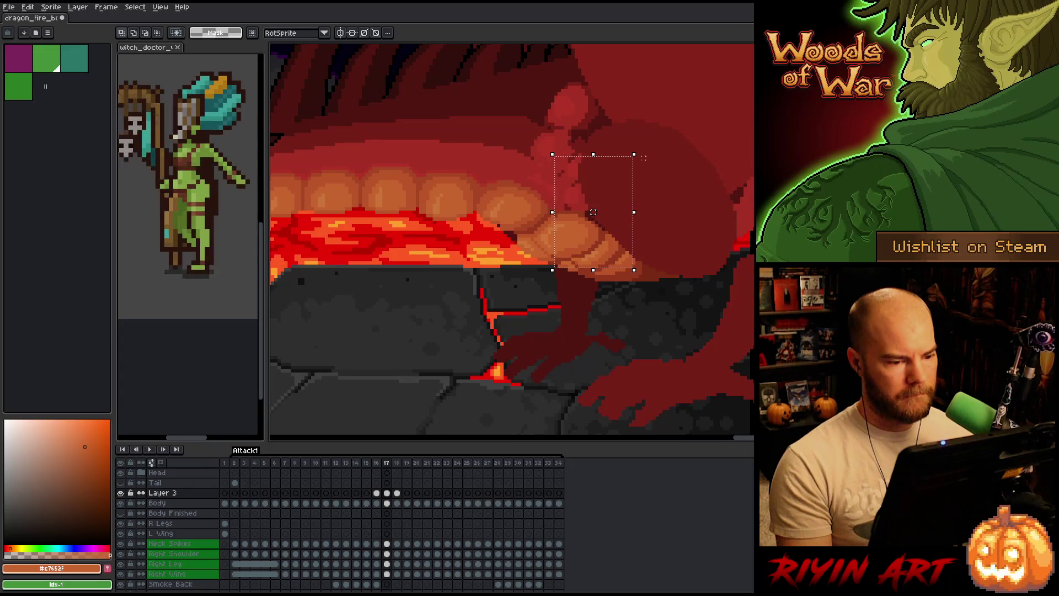
# Deselect, return to the Pencil, save the dragon animation, and step between frames
pyautogui.hotkey('ctrl', 'd')
pyautogui.press('b')
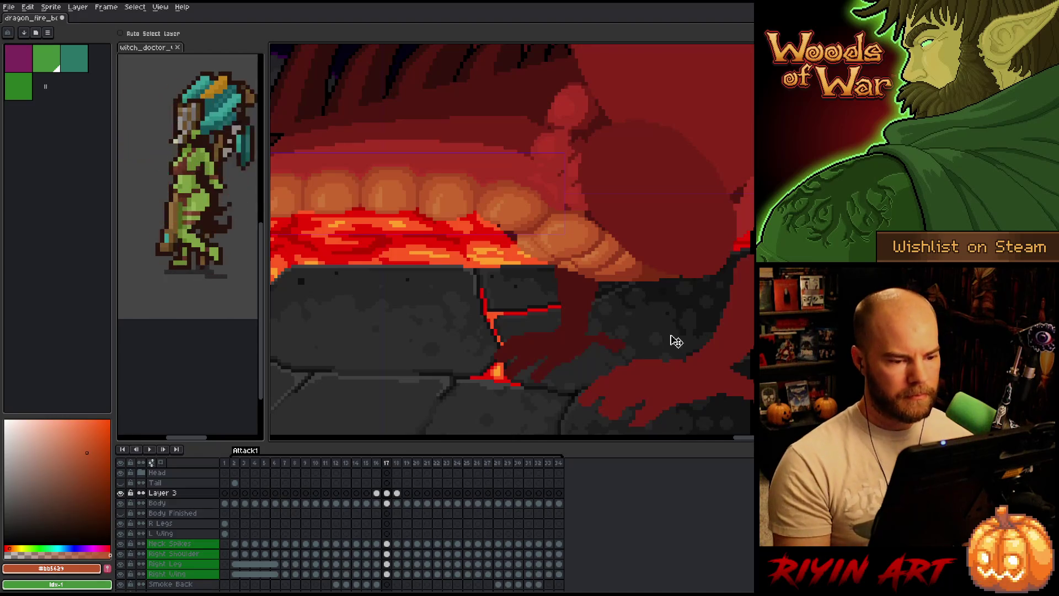
pyautogui.hotkey('ctrl', 's')
pyautogui.press('Left')
pyautogui.press('Right')
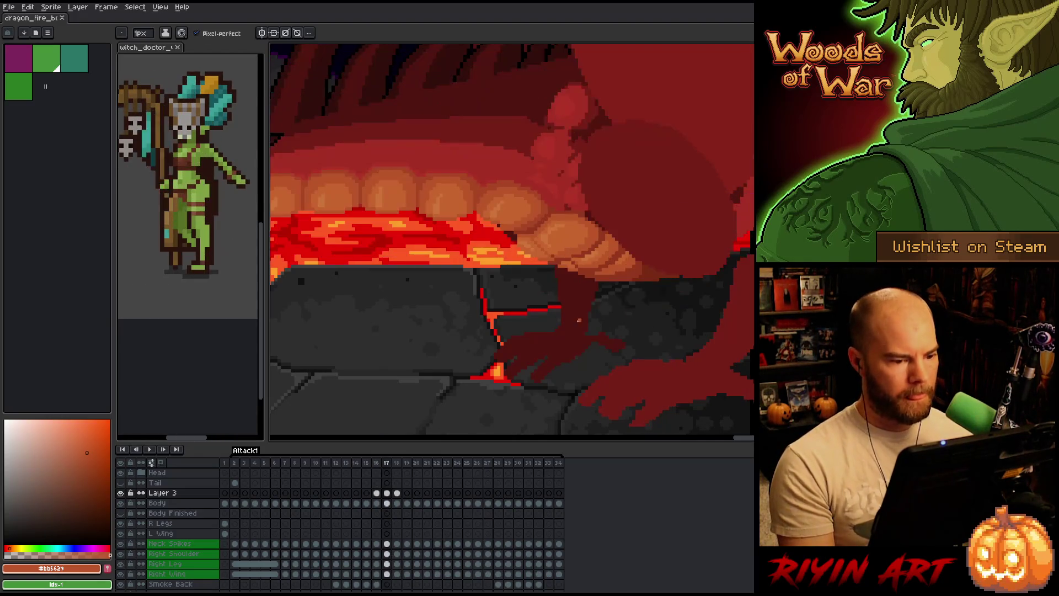
# Flip through frames 16–18 and settle on frame 18
pyautogui.press('Left')
pyautogui.scroll(-3, 670, 333)
pyautogui.press('Right')
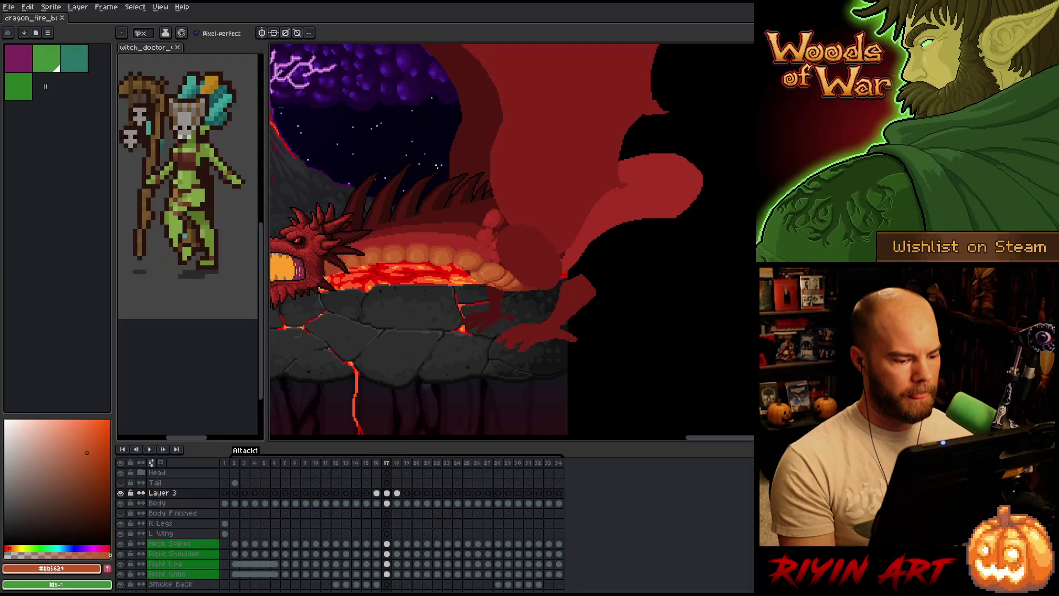
pyautogui.press('Right')
pyautogui.press('Left')
pyautogui.press('Right')
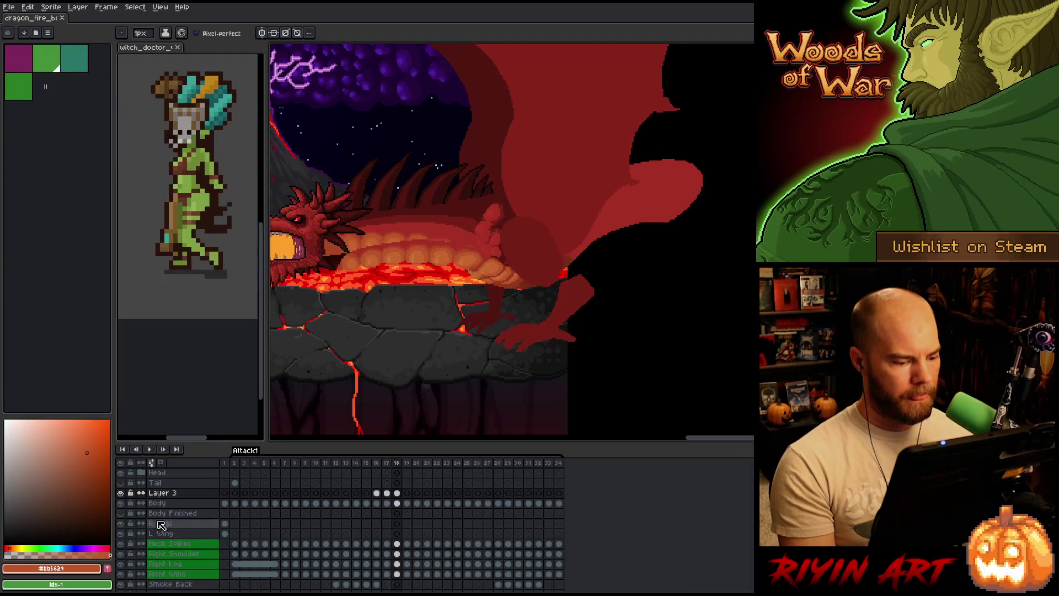
# Toggle Layer 3's visibility repeatedly to compare the fire pixels, ending visible
pyautogui.click(120, 493)
pyautogui.click(121, 493)
pyautogui.click(121, 493)
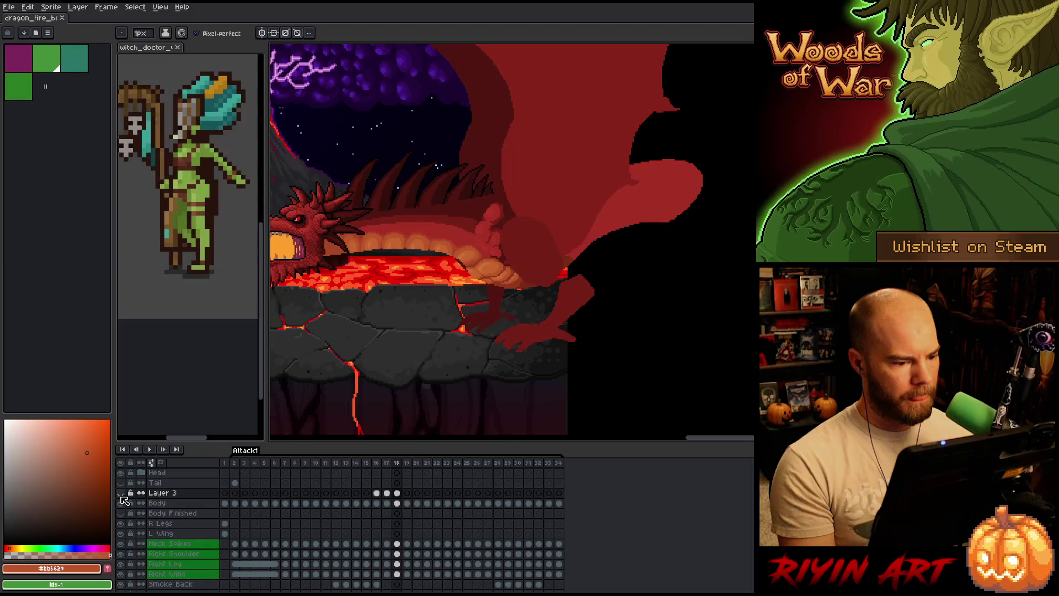
pyautogui.click(121, 493)
pyautogui.click(121, 494)
pyautogui.click(120, 493)
pyautogui.click(121, 493)
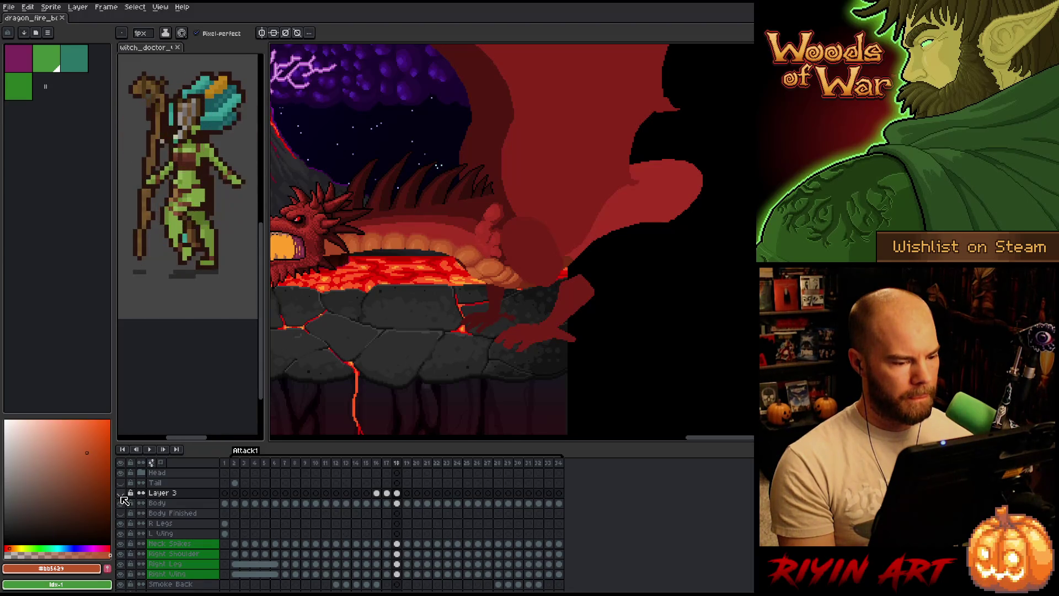
pyautogui.click(120, 493)
# Move Layer 3's lava glow up about 25 px with the Move tool
pyautogui.scroll(2, 462, 357)
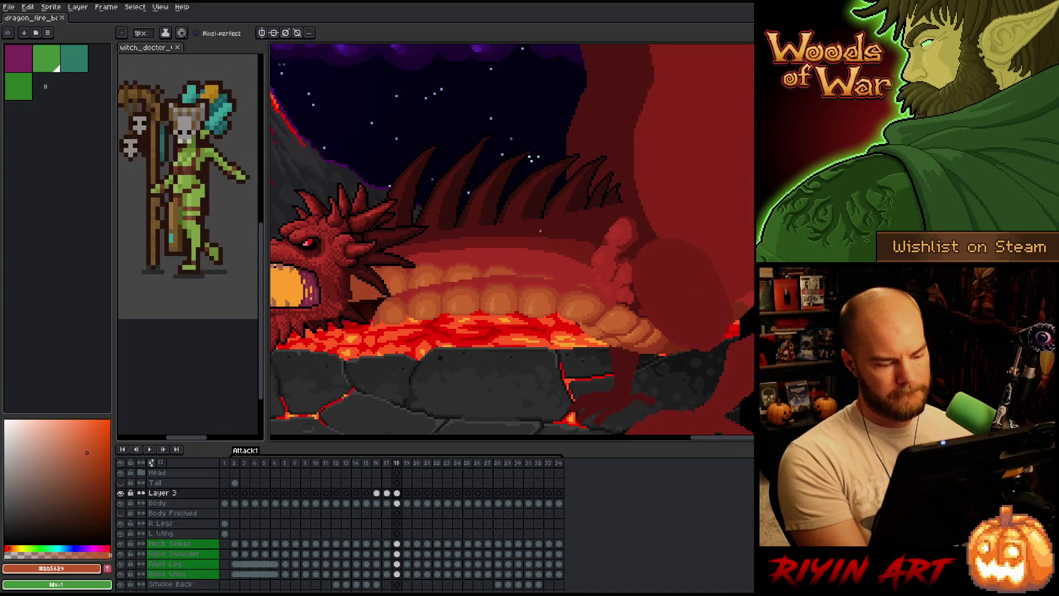
pyautogui.press('v')
pyautogui.moveTo(527, 305)
pyautogui.mouseDown()
pyautogui.moveTo(521, 277)
pyautogui.moveTo(527, 291)
pyautogui.mouseUp()
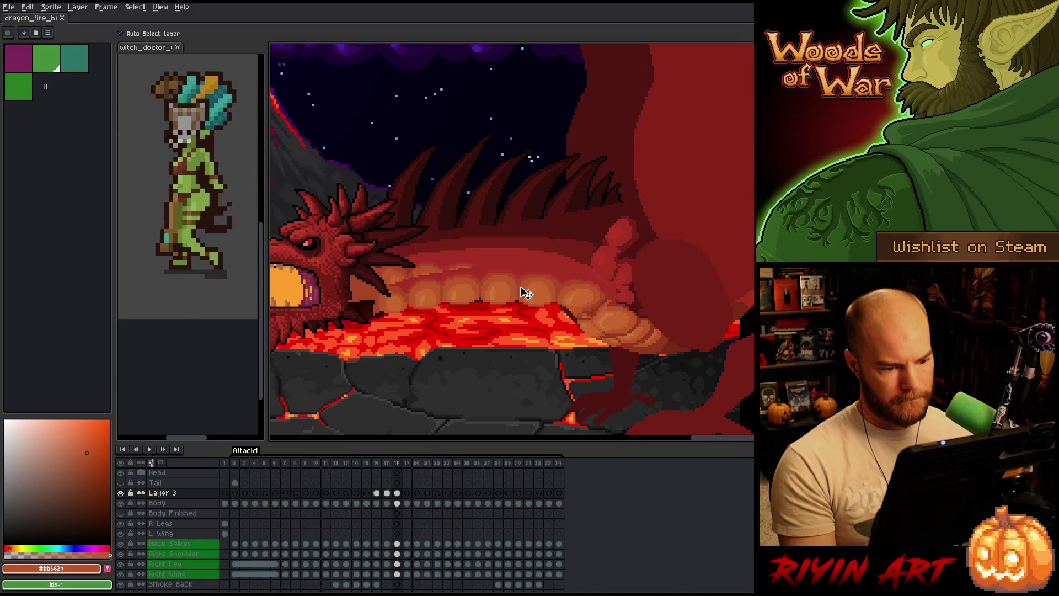
# Toggle Layer 3 on and off to check the raised lava glow
pyautogui.click(121, 494)
pyautogui.click(121, 494)
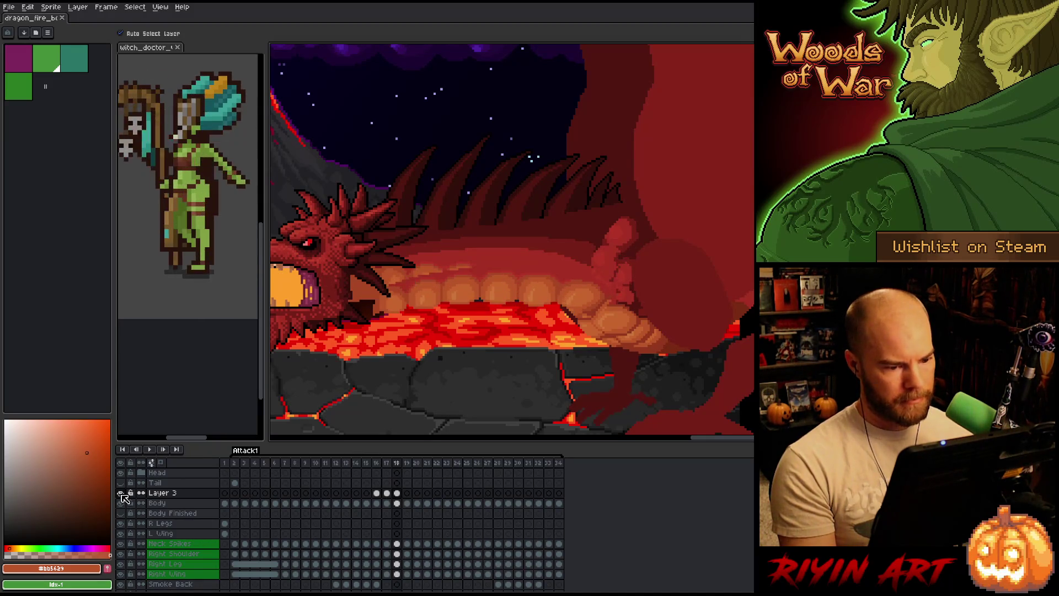
pyautogui.click(121, 493)
pyautogui.click(122, 493)
pyautogui.click(122, 494)
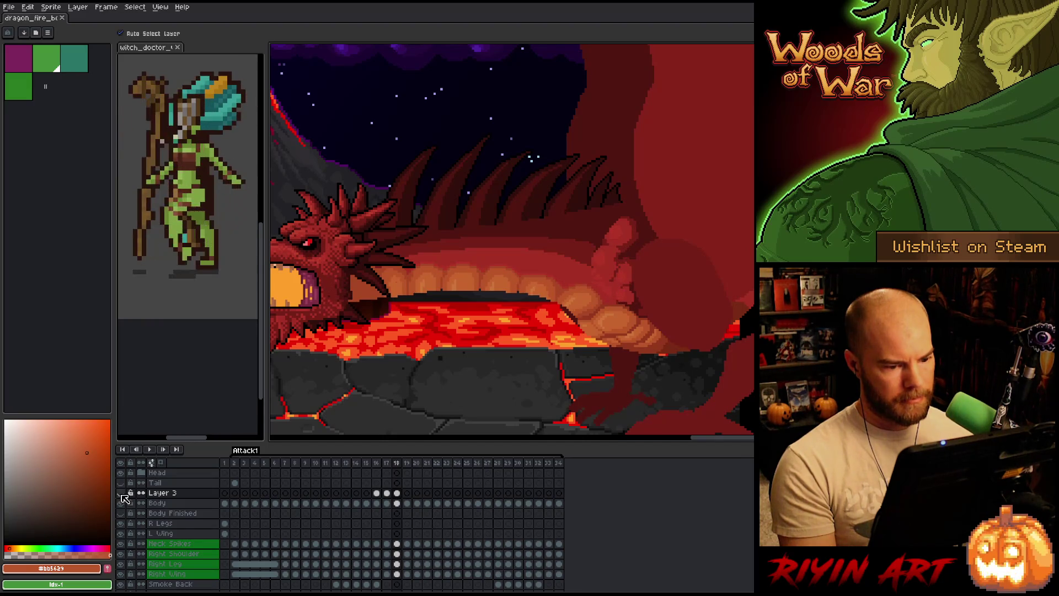
pyautogui.click(121, 494)
pyautogui.click(121, 493)
pyautogui.click(121, 493)
# Flip between frames 17 and 18 to compare the poses, ending on 18
pyautogui.press('Left')
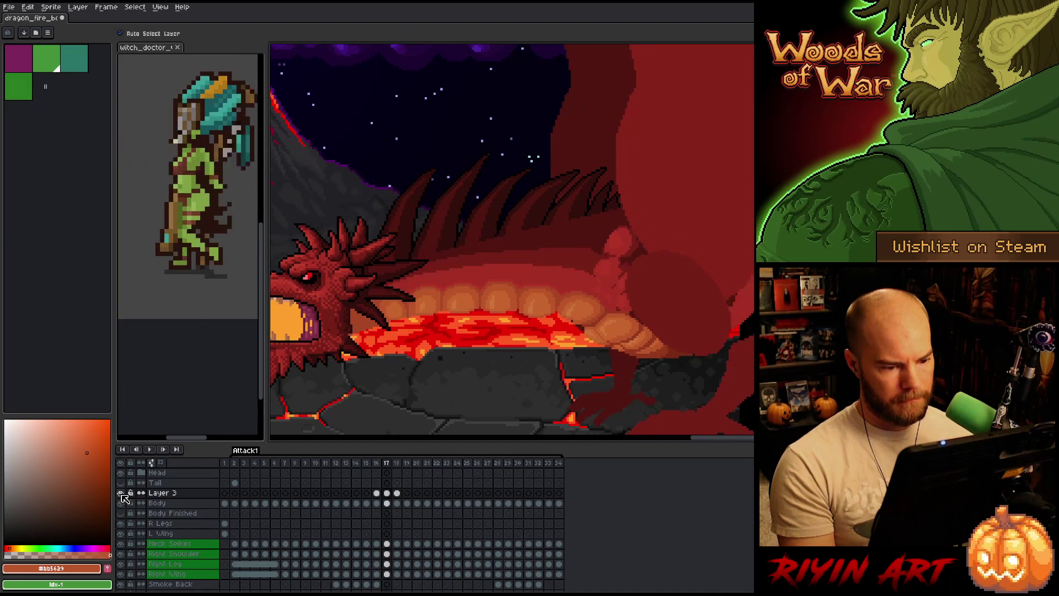
pyautogui.press('Right')
pyautogui.press('Left')
pyautogui.press('Right')
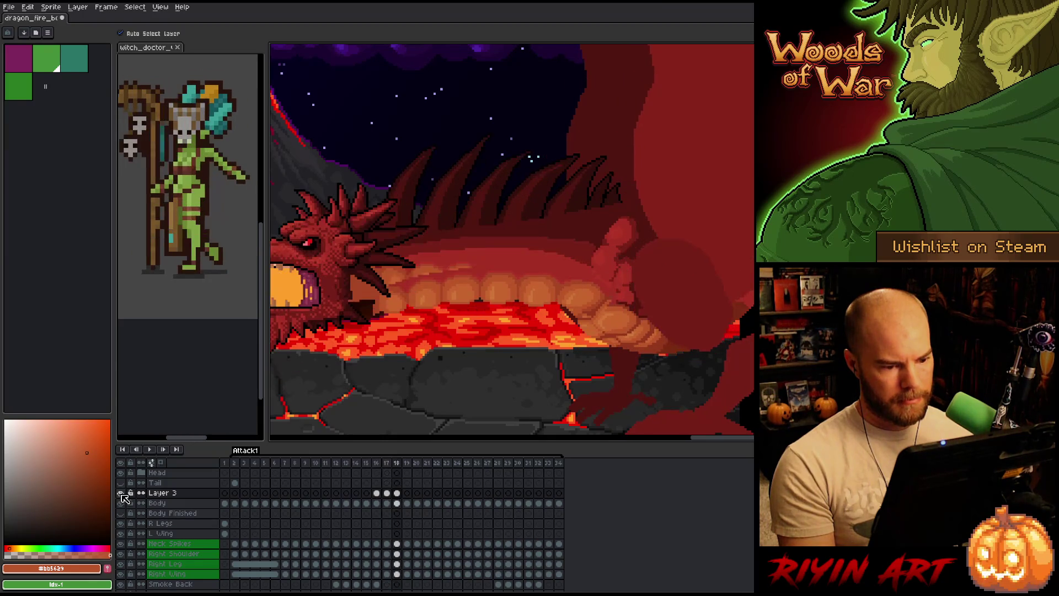
pyautogui.press('Left')
pyautogui.press('Right')
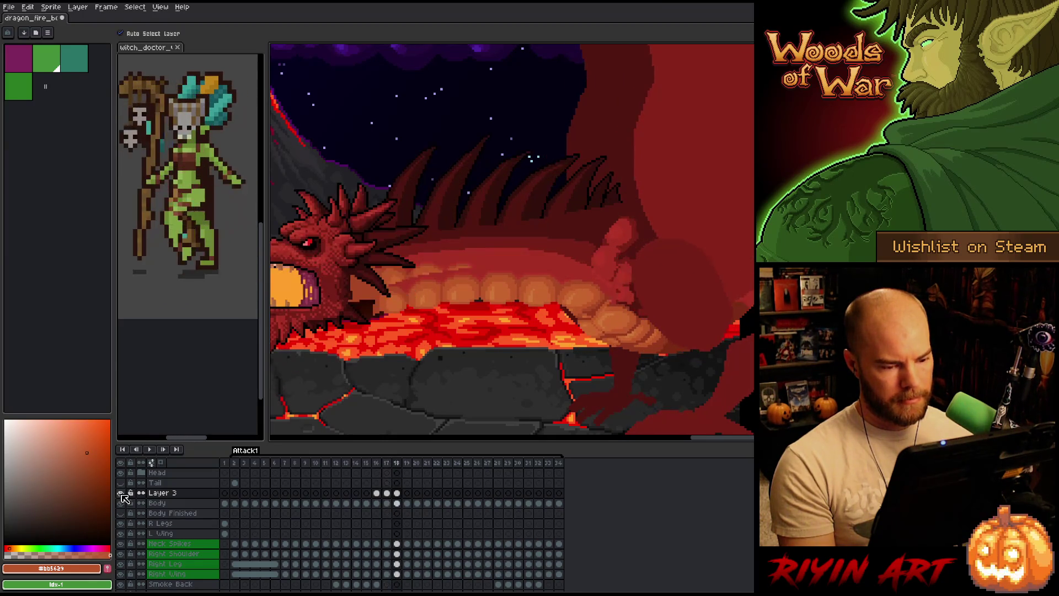
pyautogui.press('Left')
pyautogui.press('Right')
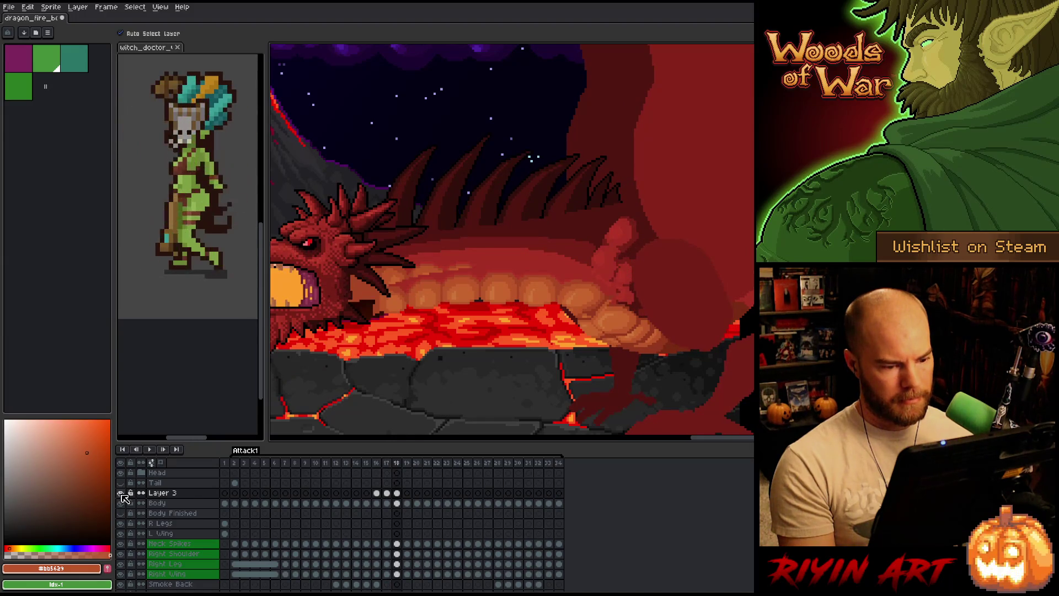
# Toggle Layer 3 to inspect the belly edge, leaving it visible
pyautogui.click(122, 493)
pyautogui.click(122, 494)
pyautogui.click(122, 493)
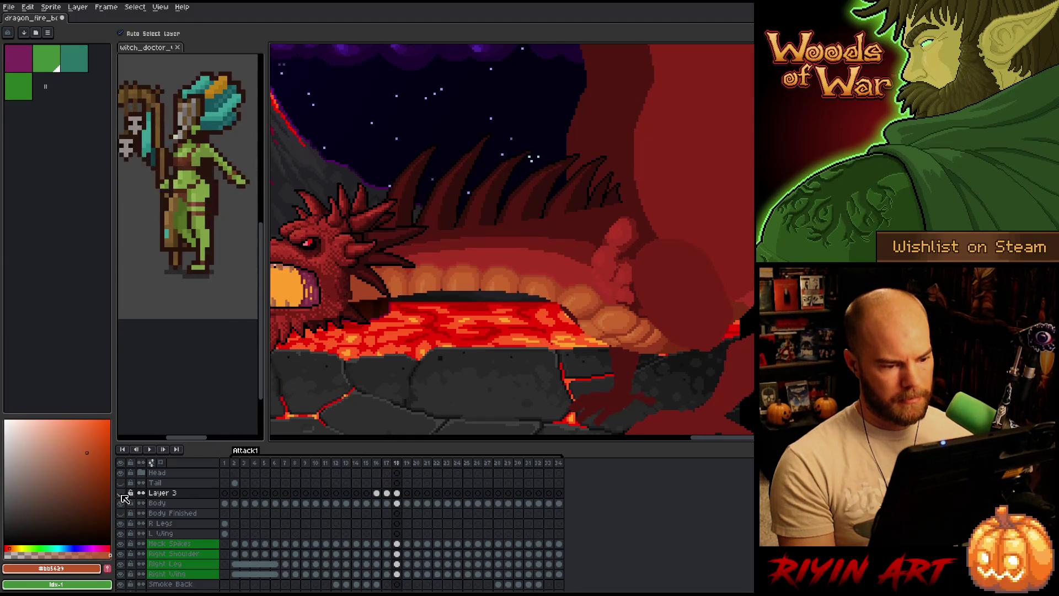
pyautogui.click(121, 493)
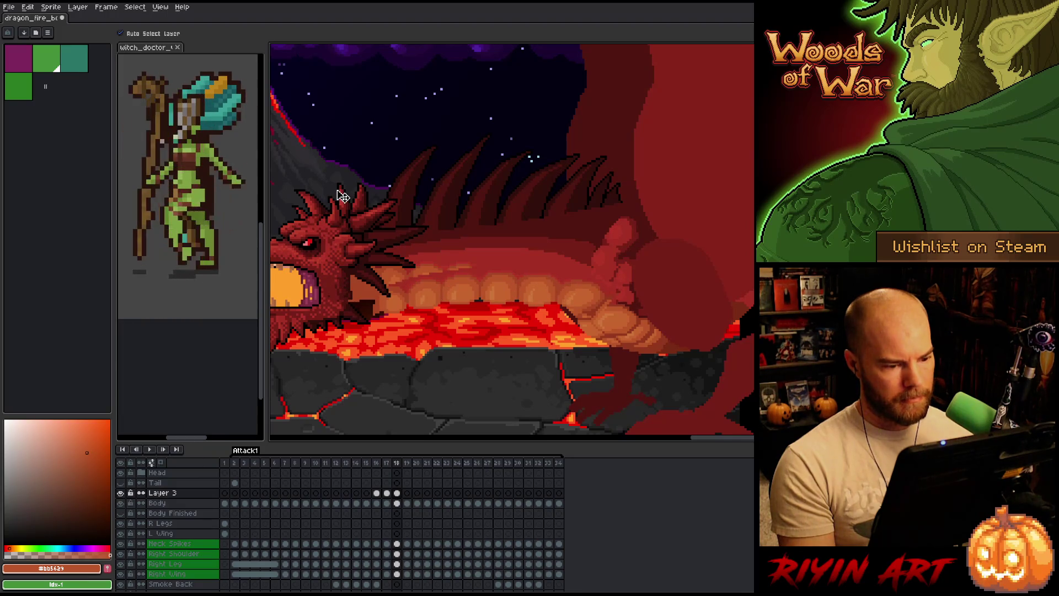
pyautogui.click(121, 493)
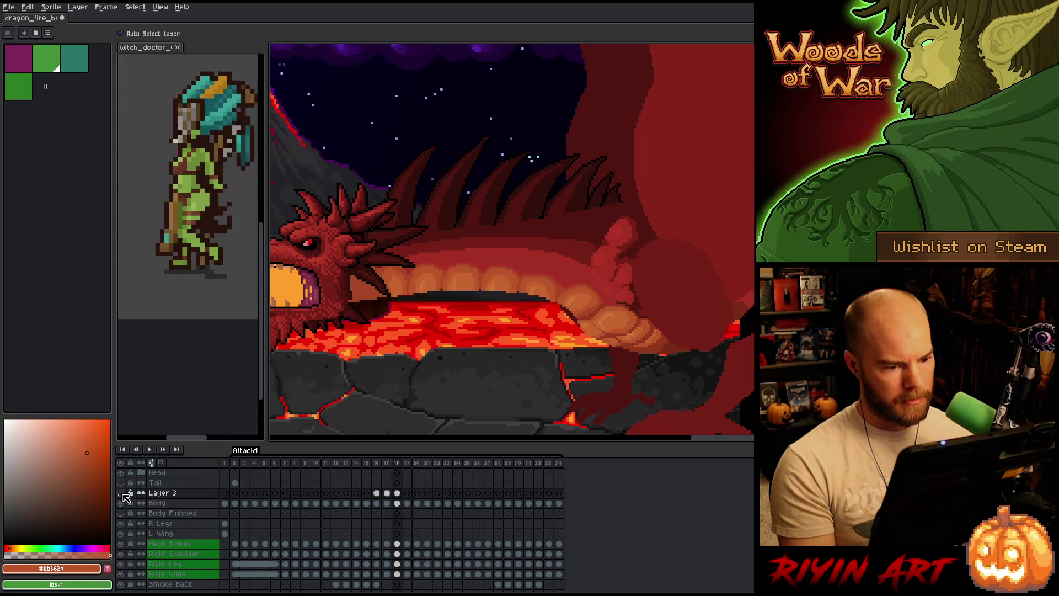
pyautogui.click(121, 493)
pyautogui.doubleClick(121, 493)
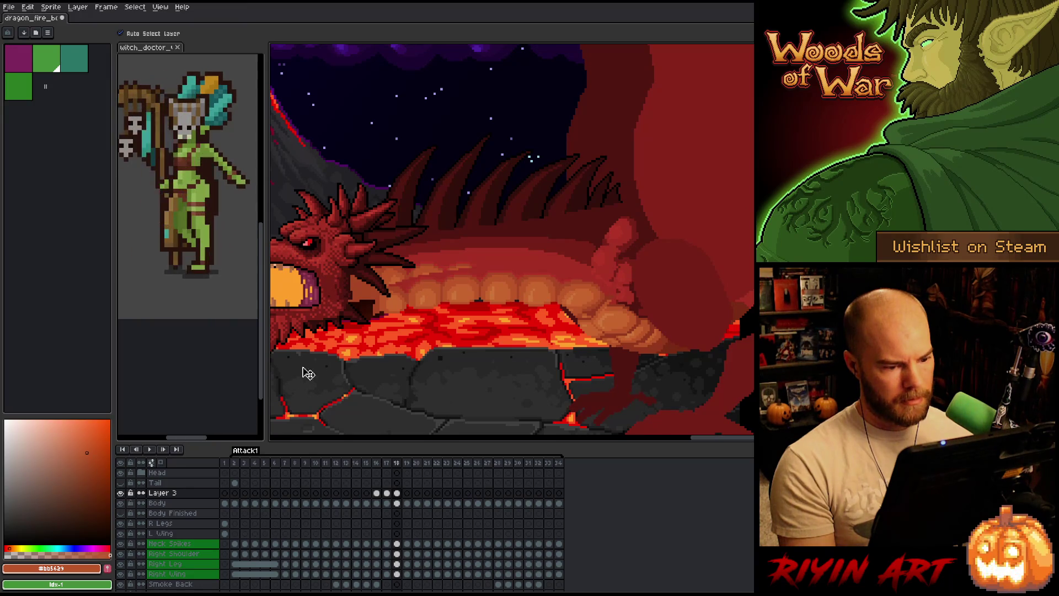
# Marquee the lava under the dragon's head, nudge it up, and commit
pyautogui.press('m')
pyautogui.moveTo(326, 162)
pyautogui.mouseDown()
pyautogui.moveTo(556, 429)
pyautogui.moveTo(519, 433)
pyautogui.mouseUp()
pyautogui.scroll(-1, 442, 271)
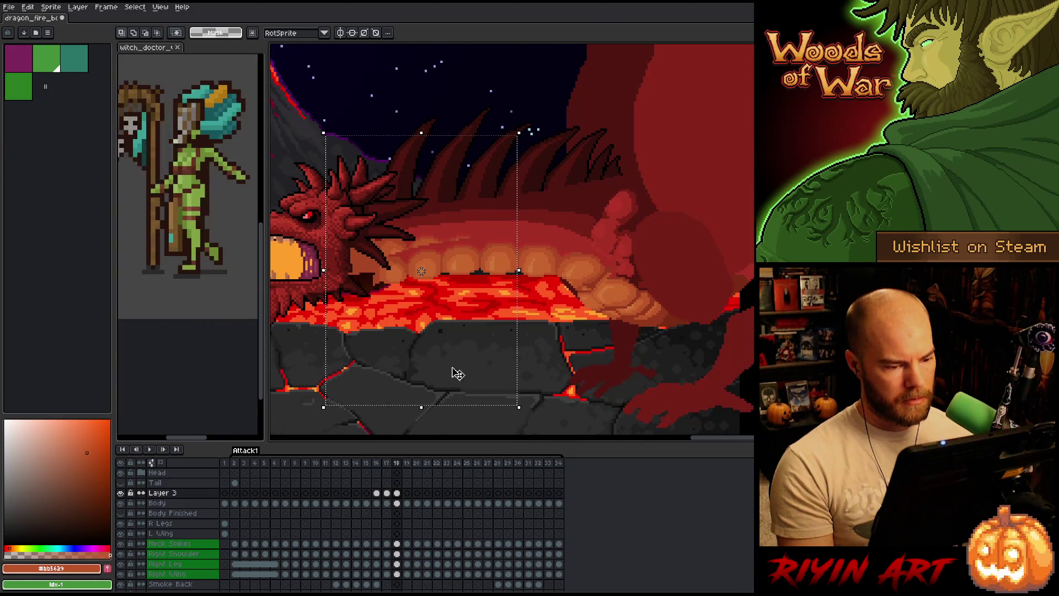
pyautogui.press('Up')
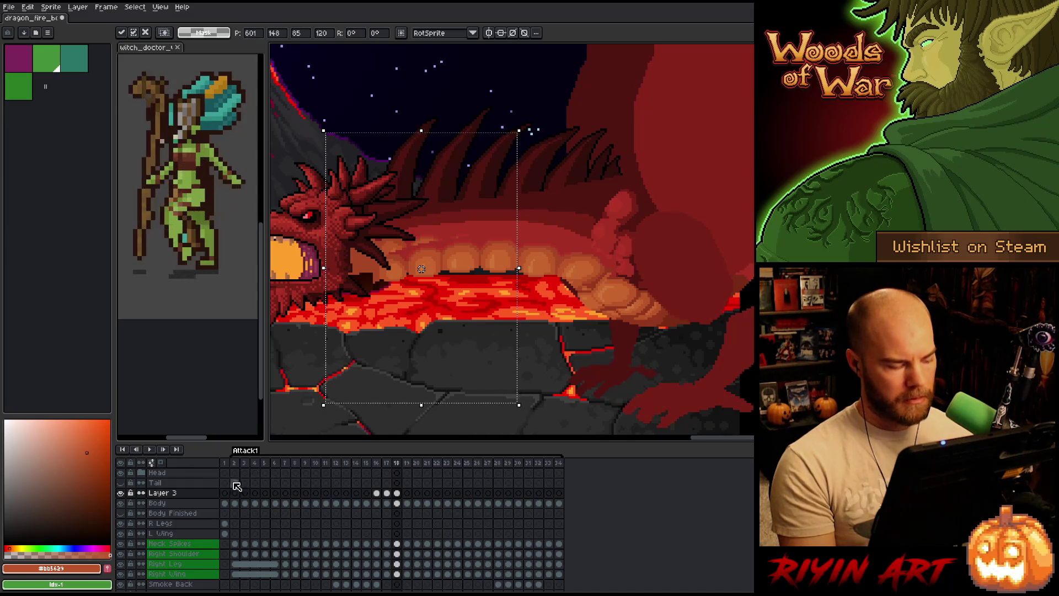
pyautogui.press('Return')
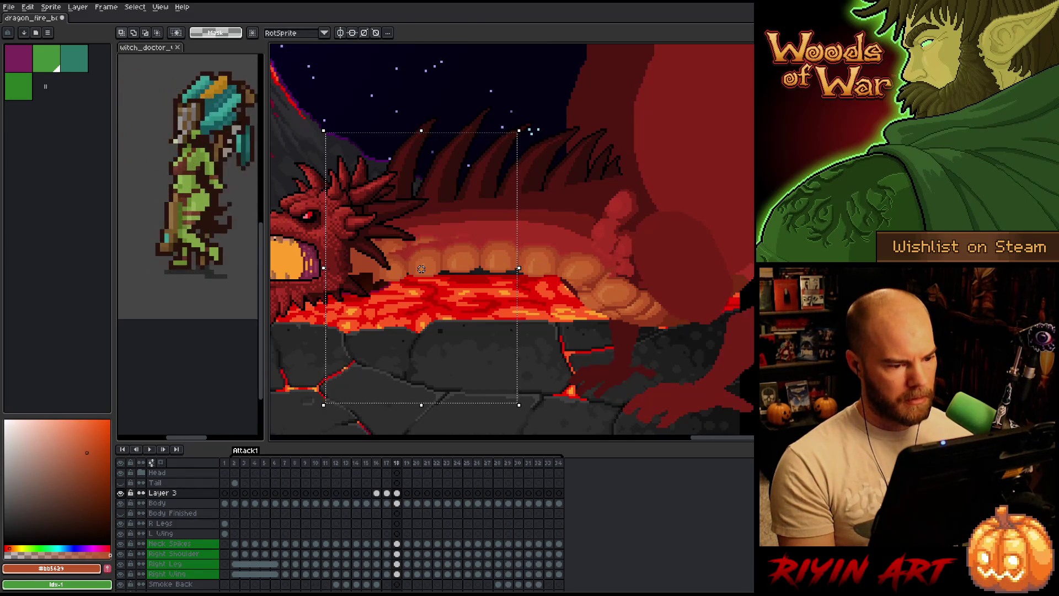
# Trim the selection's right side, nudge it up, and undo after hiding Layer 3
pyautogui.moveTo(608, 121); pyautogui.dragTo(480, 428)
pyautogui.press('Up')
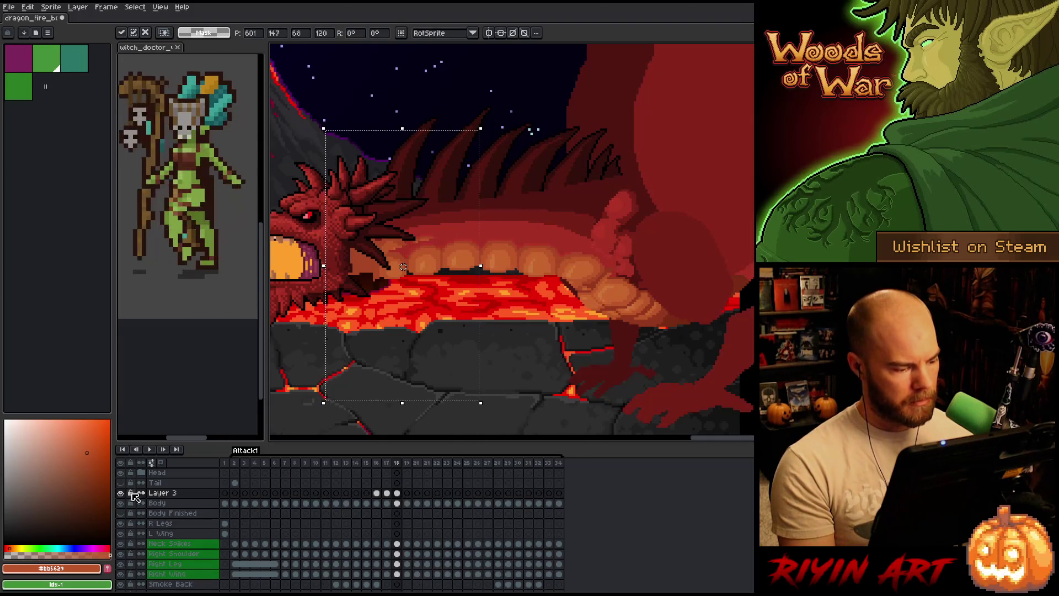
pyautogui.click(121, 493)
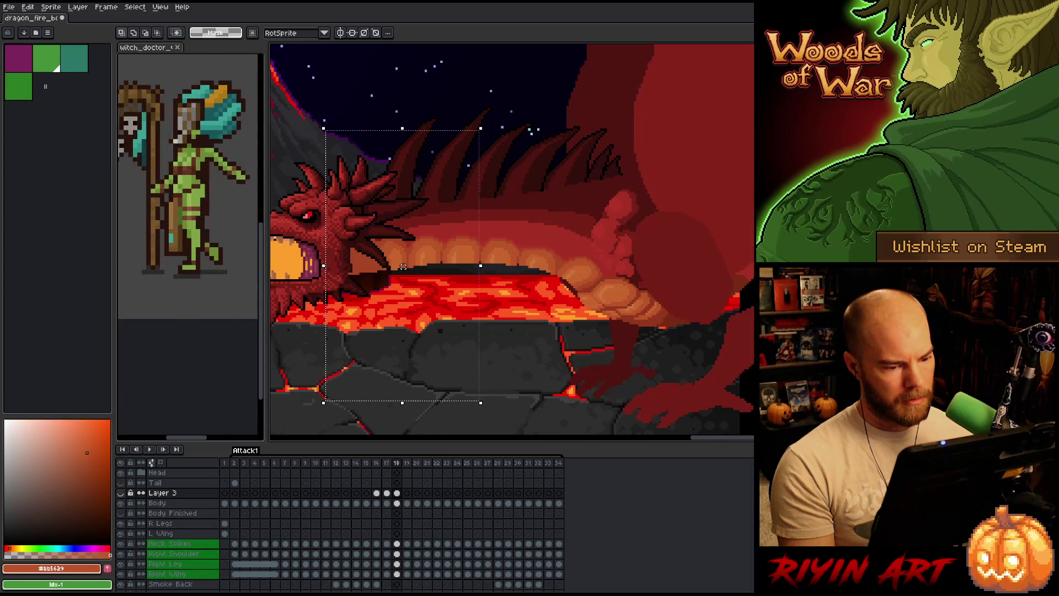
pyautogui.hotkey('ctrl', 'z')
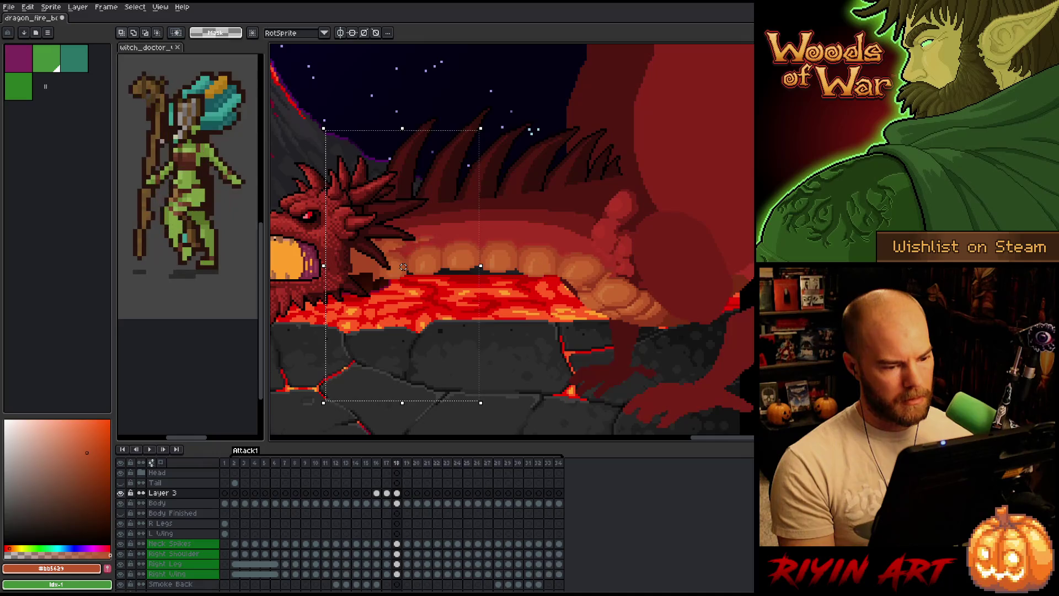
# Select a larger lava area under the head, trim its right side, and nudge it down
pyautogui.moveTo(301, 99)
pyautogui.mouseDown()
pyautogui.moveTo(522, 442)
pyautogui.moveTo(557, 411)
pyautogui.mouseUp()
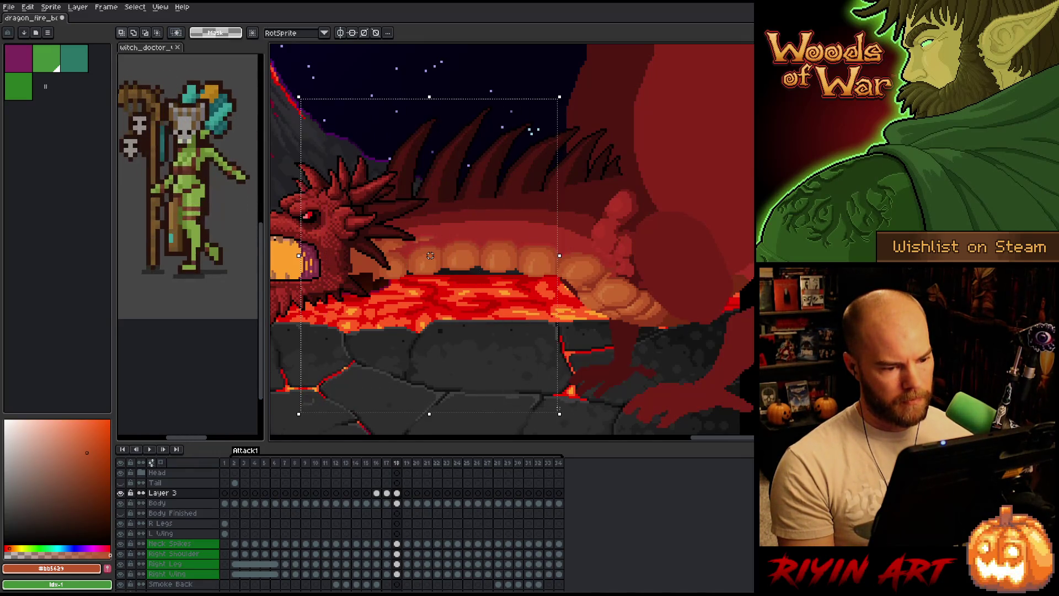
pyautogui.click(471, 274)
pyautogui.moveTo(638, 71)
pyautogui.mouseDown()
pyautogui.moveTo(534, 401)
pyautogui.moveTo(517, 411)
pyautogui.moveTo(529, 408)
pyautogui.moveTo(526, 390)
pyautogui.mouseUp()
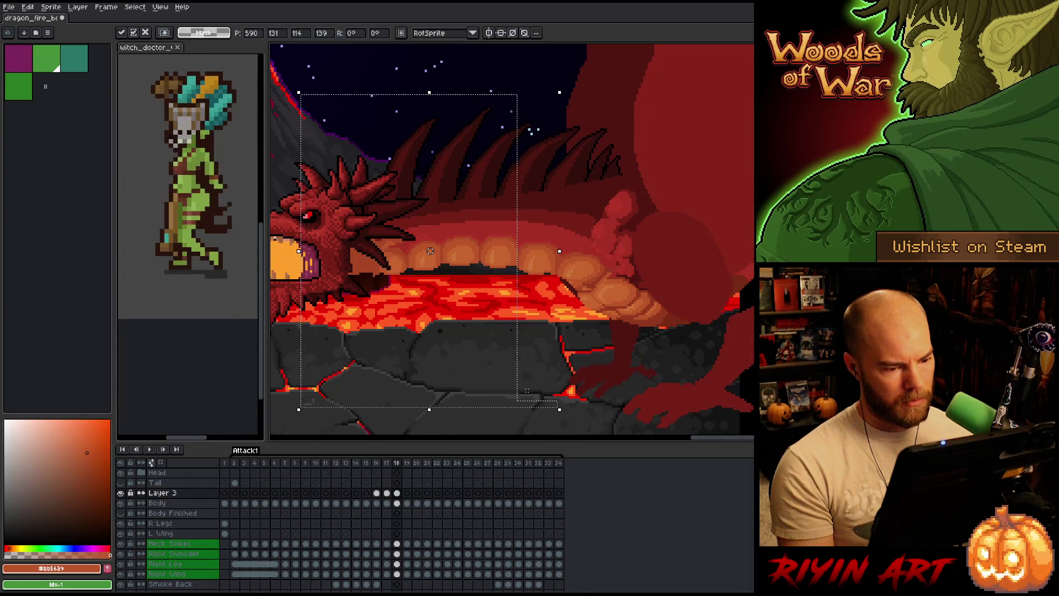
pyautogui.moveTo(558, 64)
pyautogui.mouseDown()
pyautogui.moveTo(494, 432)
pyautogui.moveTo(478, 432)
pyautogui.mouseUp()
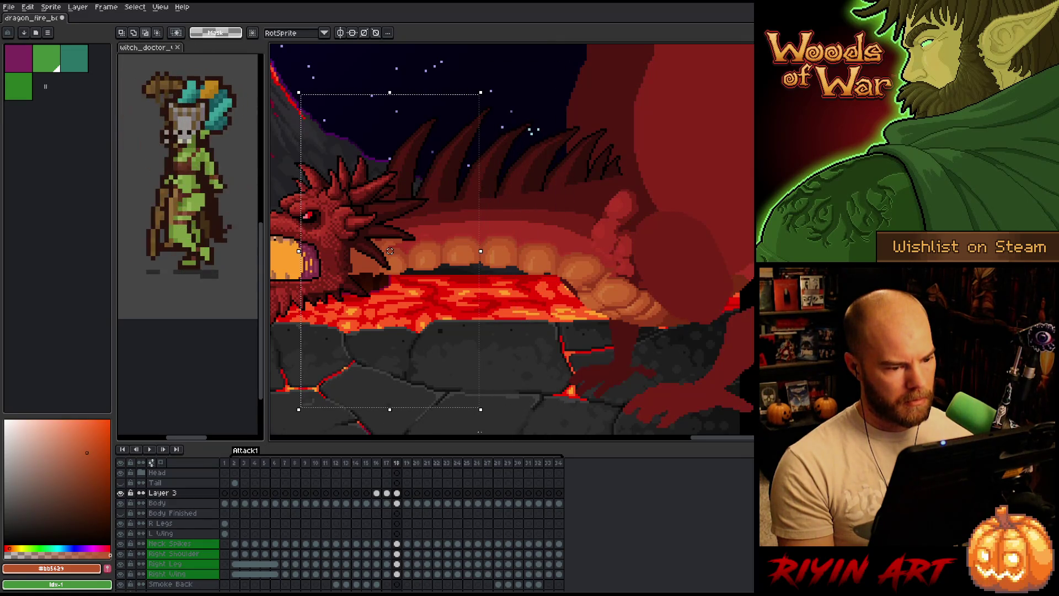
pyautogui.click(121, 492)
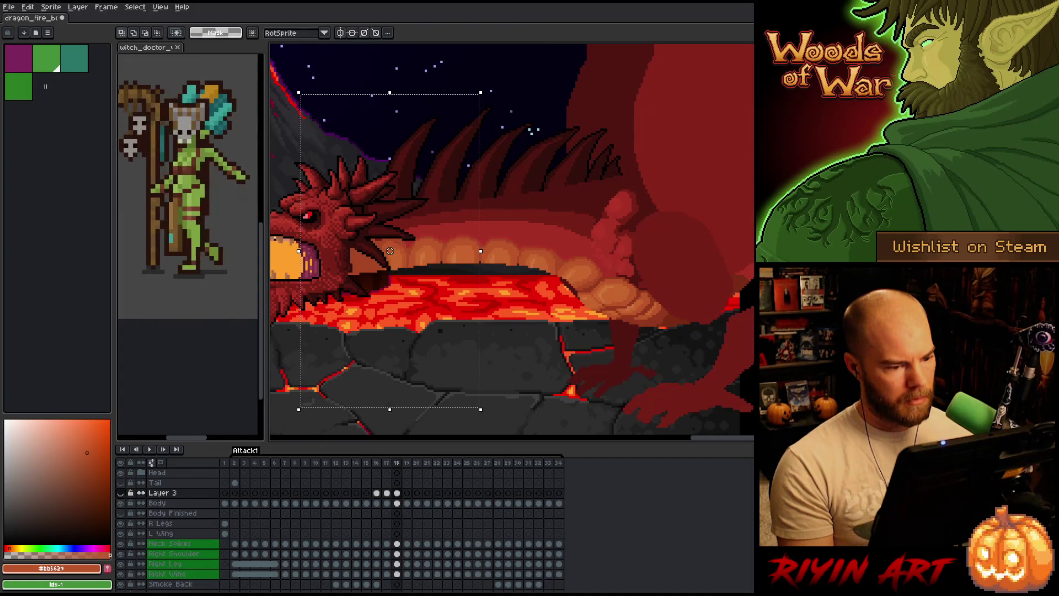
pyautogui.moveTo(390, 249); pyautogui.dragTo(390, 251)
# Mark areas over the head and beneath the jaw, then clear the selection
pyautogui.moveTo(290, 68)
pyautogui.mouseDown()
pyautogui.moveTo(355, 276)
pyautogui.moveTo(435, 428)
pyautogui.moveTo(445, 426)
pyautogui.mouseUp()
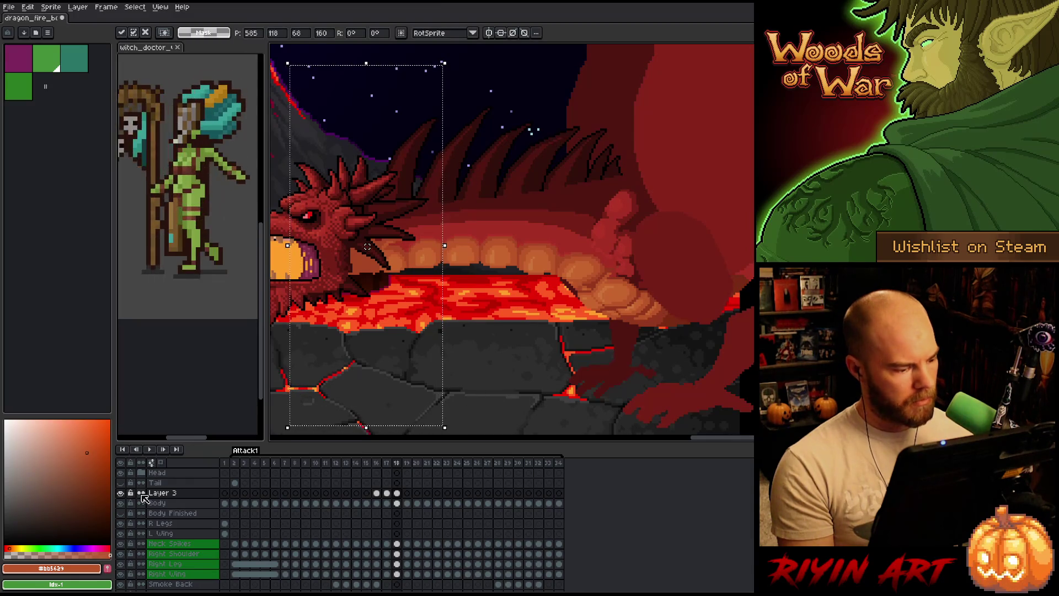
pyautogui.click(121, 493)
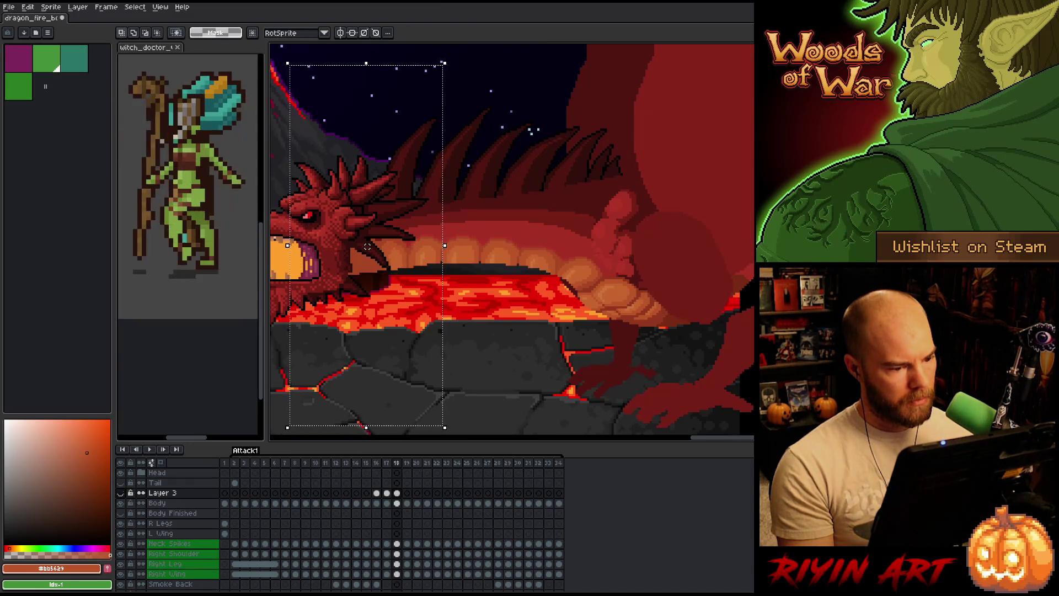
pyautogui.hotkey('ctrl', 'd')
pyautogui.moveTo(329, 174)
pyautogui.mouseDown()
pyautogui.moveTo(350, 248)
pyautogui.moveTo(406, 357)
pyautogui.mouseUp()
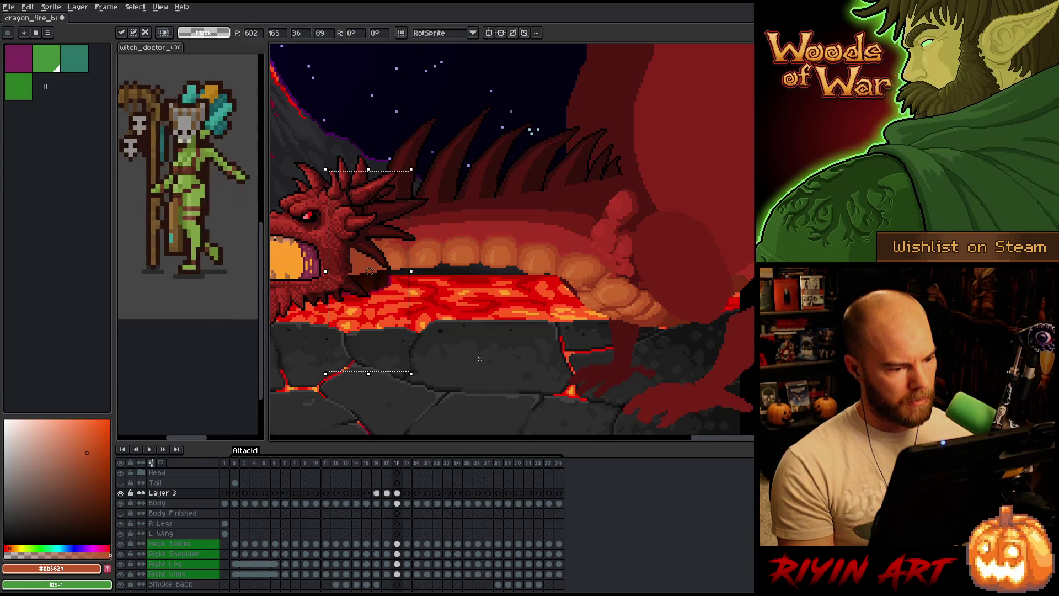
pyautogui.hotkey('ctrl', 'd')
# Toggle Layer 3 to compare, then marquee the rear belly and hind foot
pyautogui.click(121, 493)
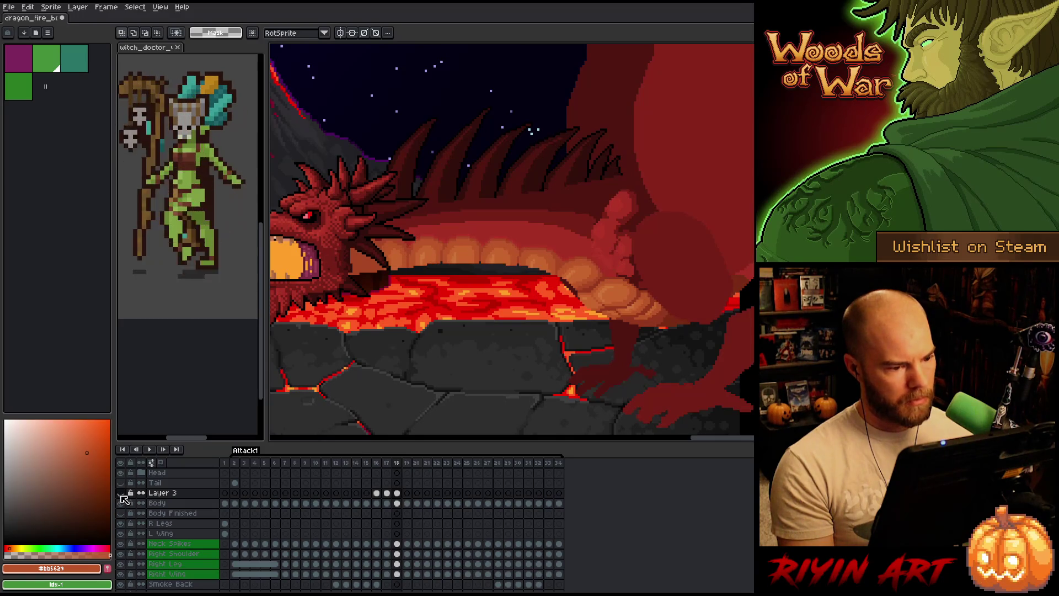
pyautogui.click(121, 493)
pyautogui.click(121, 493)
pyautogui.click(121, 493)
pyautogui.click(120, 493)
pyautogui.click(121, 493)
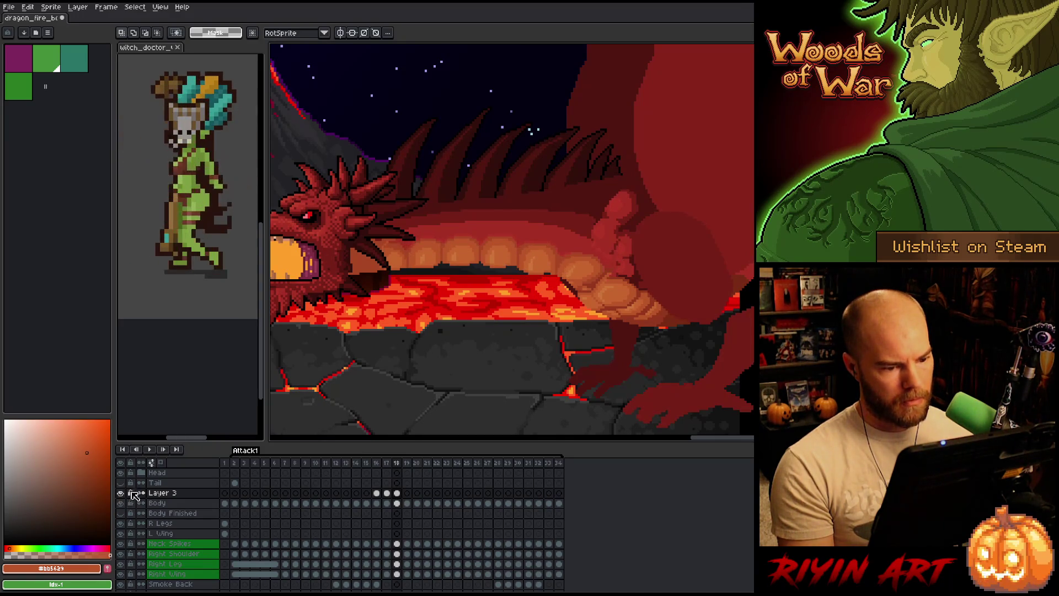
pyautogui.moveTo(671, 226); pyautogui.dragTo(569, 380)
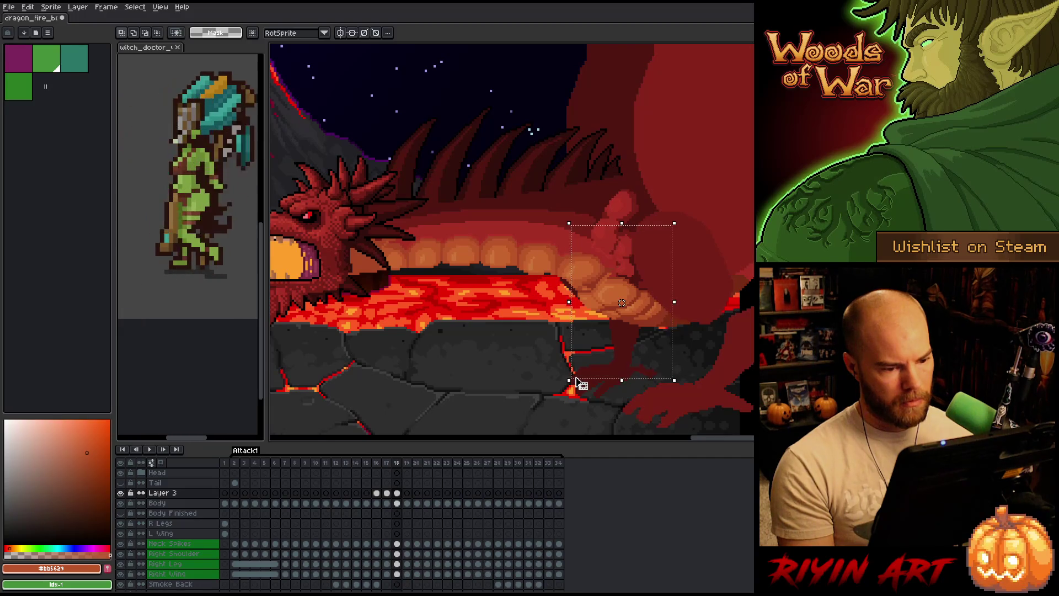
pyautogui.scroll(3, 621, 302)
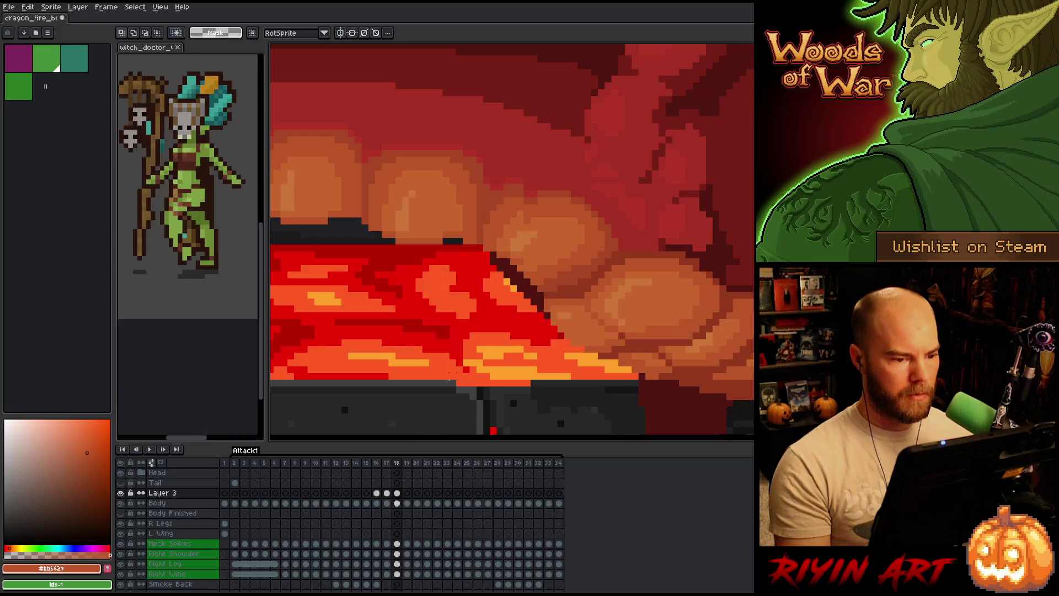
# Sample the dragon's orange belly, red body and brownish belly shades
pyautogui.press('b')
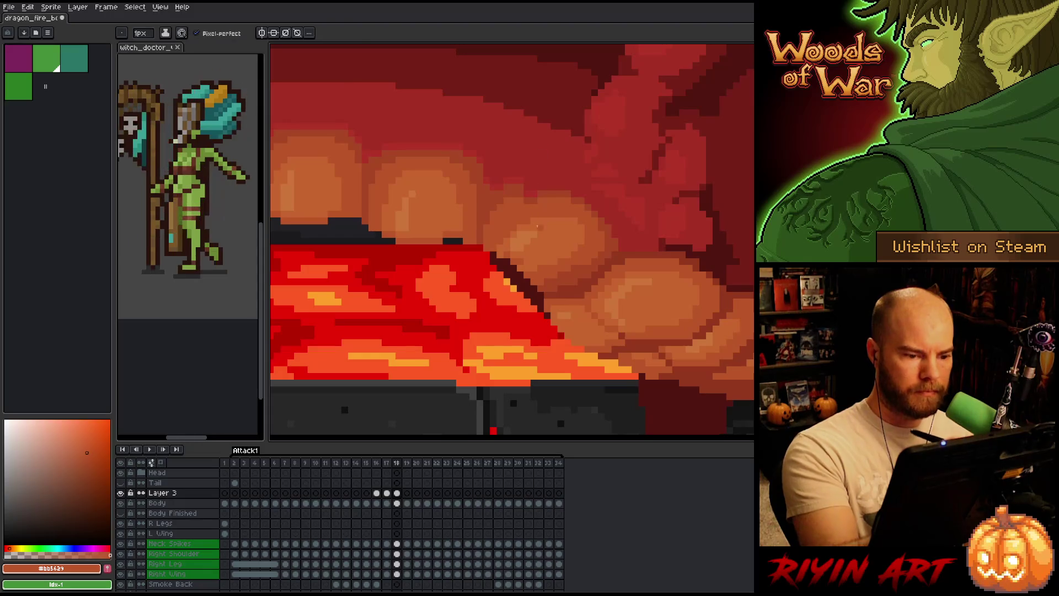
pyautogui.keyDown('alt'); pyautogui.click(506, 254); pyautogui.keyUp('alt')
pyautogui.keyDown('alt'); pyautogui.click(534, 193); pyautogui.keyUp('alt')
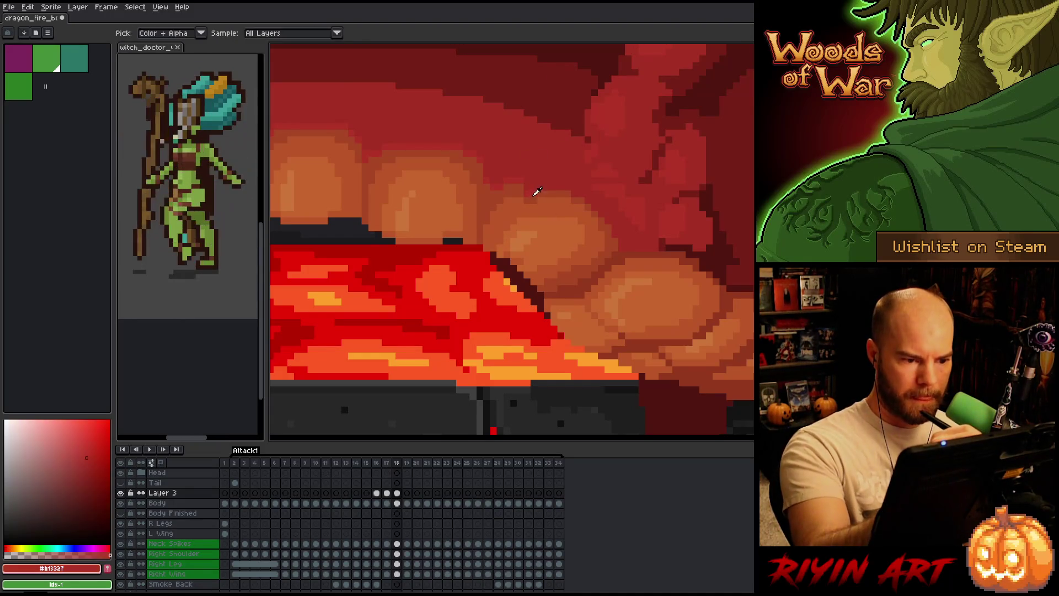
pyautogui.keyDown('alt'); pyautogui.click(527, 195); pyautogui.keyUp('alt')
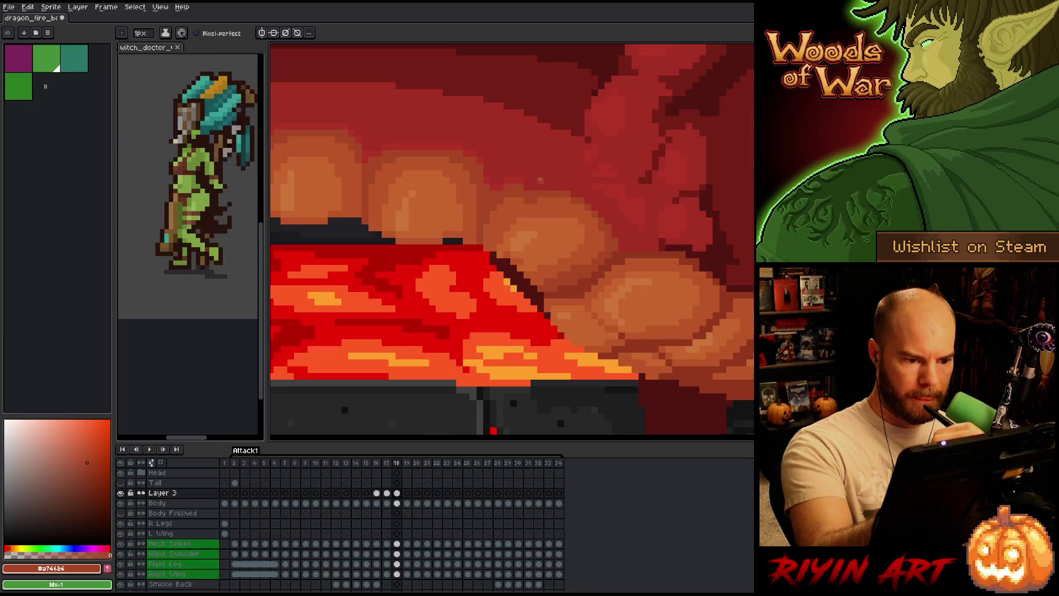
pyautogui.keyDown('alt'); pyautogui.click(525, 174); pyautogui.keyUp('alt')
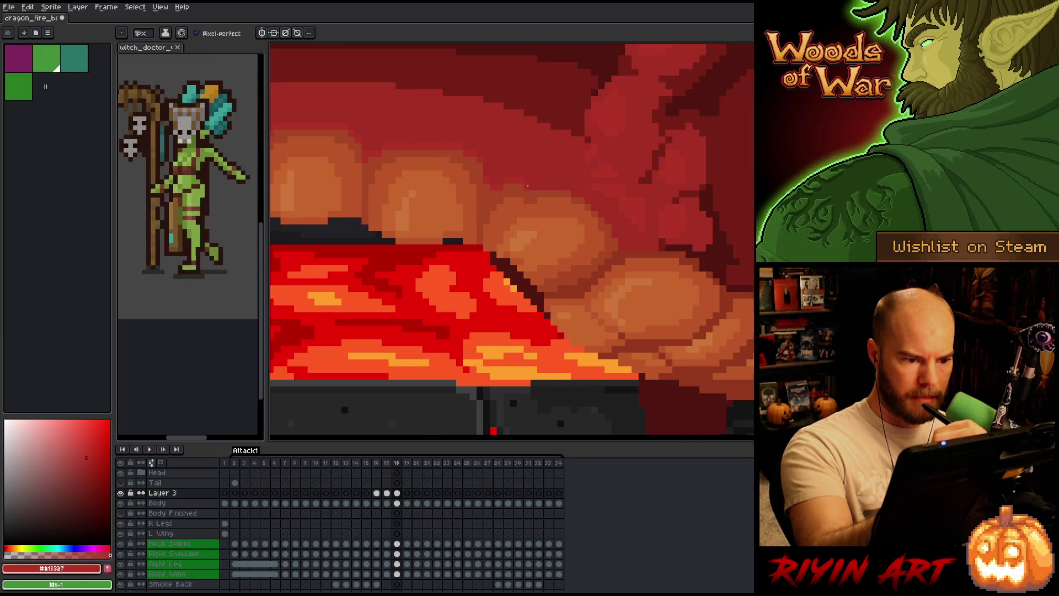
pyautogui.keyDown('alt'); pyautogui.click(545, 199); pyautogui.keyUp('alt')
pyautogui.keyDown('alt'); pyautogui.click(507, 194); pyautogui.keyUp('alt')
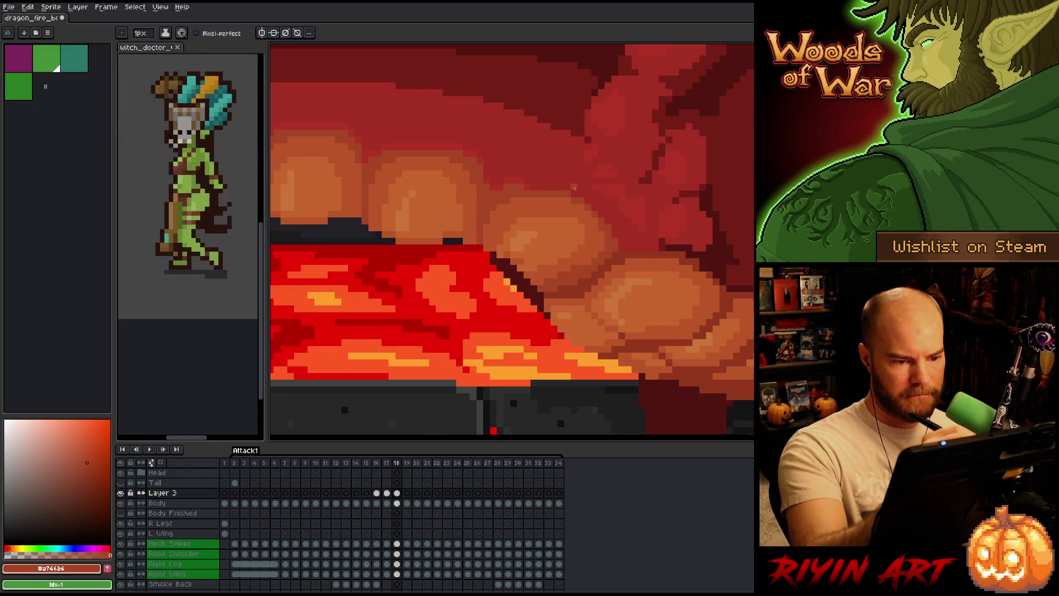
# Flip between frames 17 and 18 to compare, ending on frame 18
pyautogui.press(',')
pyautogui.press('.')
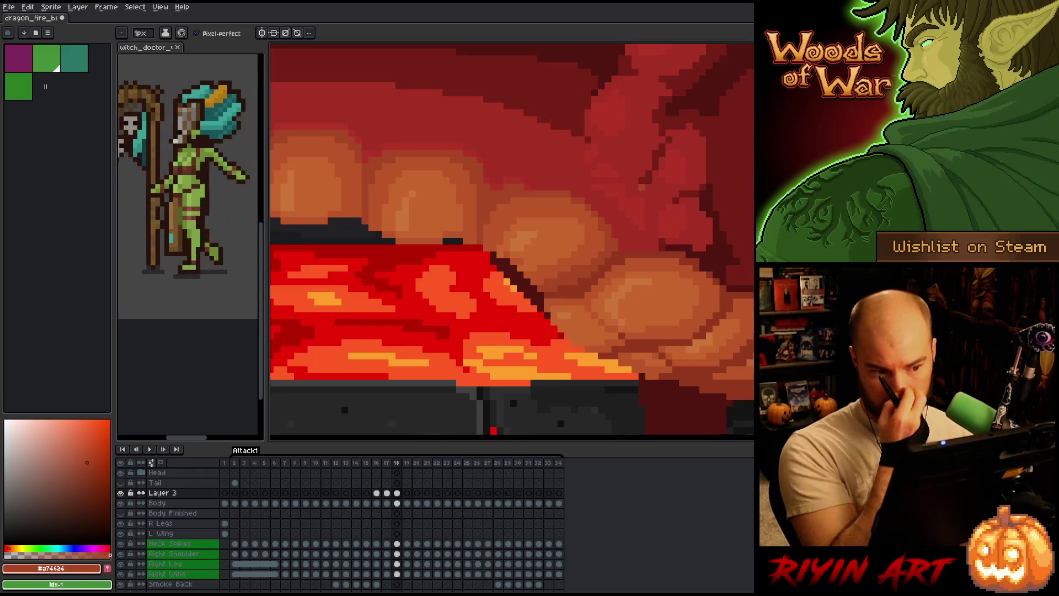
pyautogui.press(',')
pyautogui.press('.')
pyautogui.press('b')
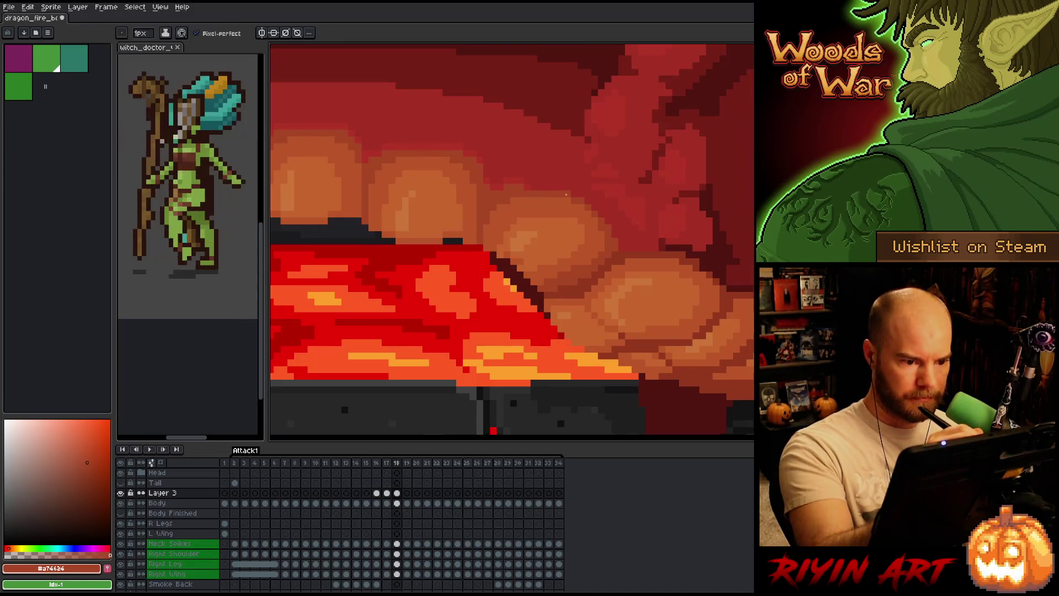
pyautogui.press('alt')
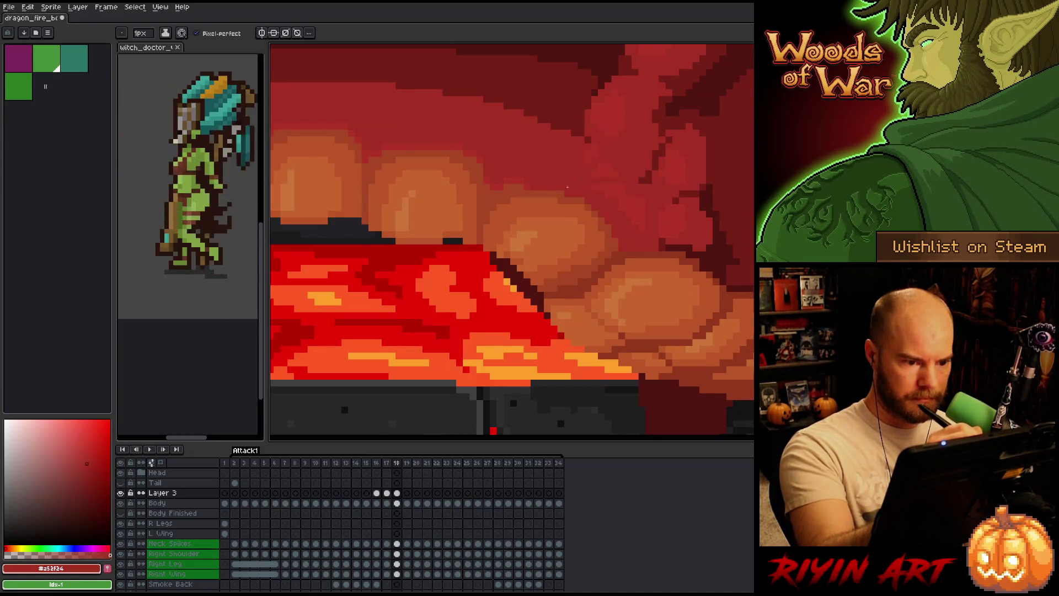
pyautogui.press('Left')
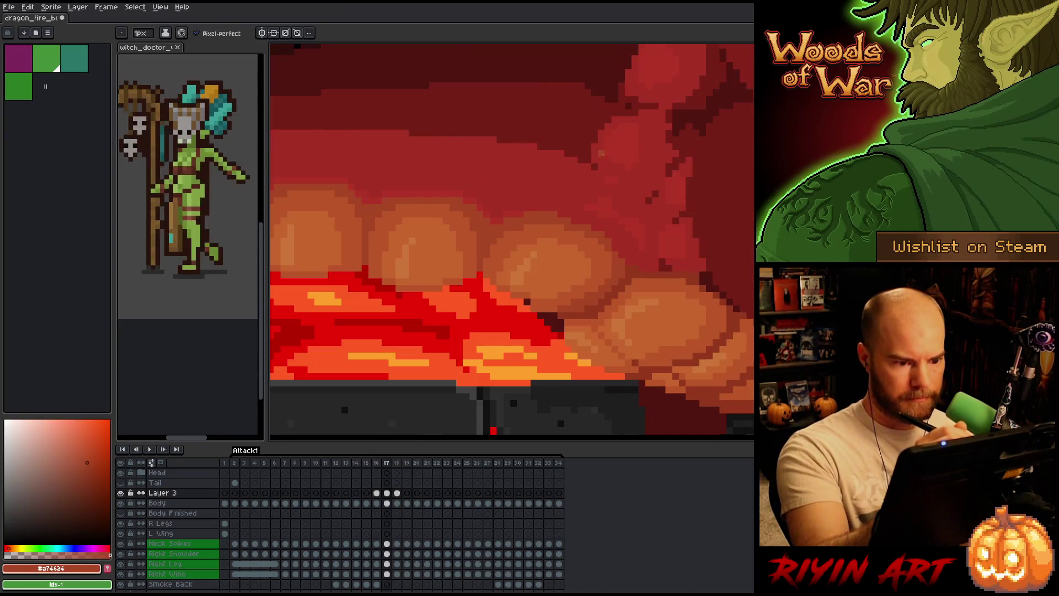
pyautogui.press('Right')
pyautogui.press('Left')
pyautogui.press('Right')
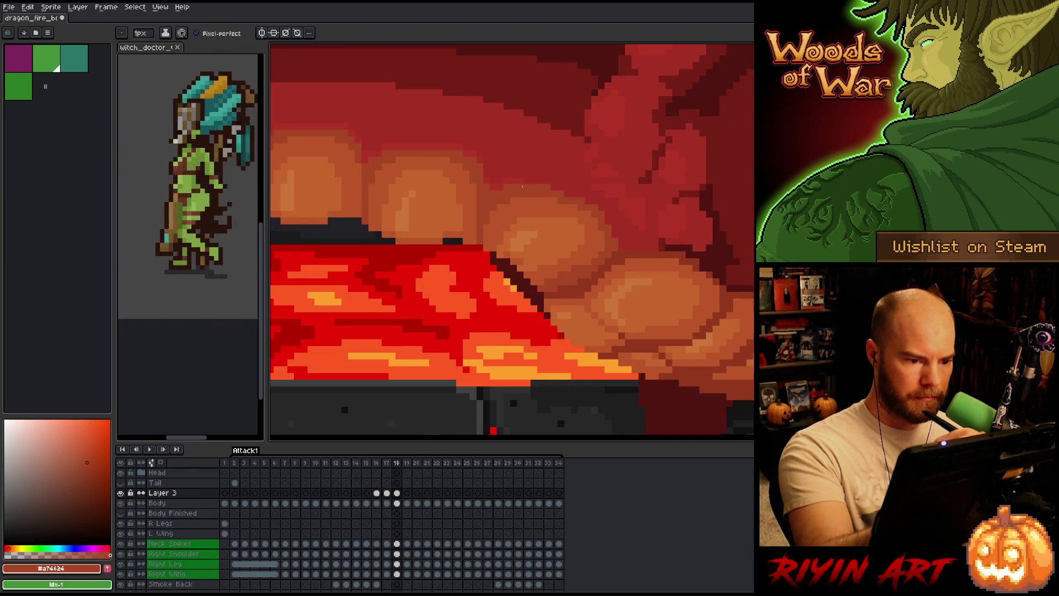
# Sample red, darker red, brownish and orange shades from the body and belly
pyautogui.keyDown('alt'); pyautogui.click(519, 176); pyautogui.keyUp('alt')
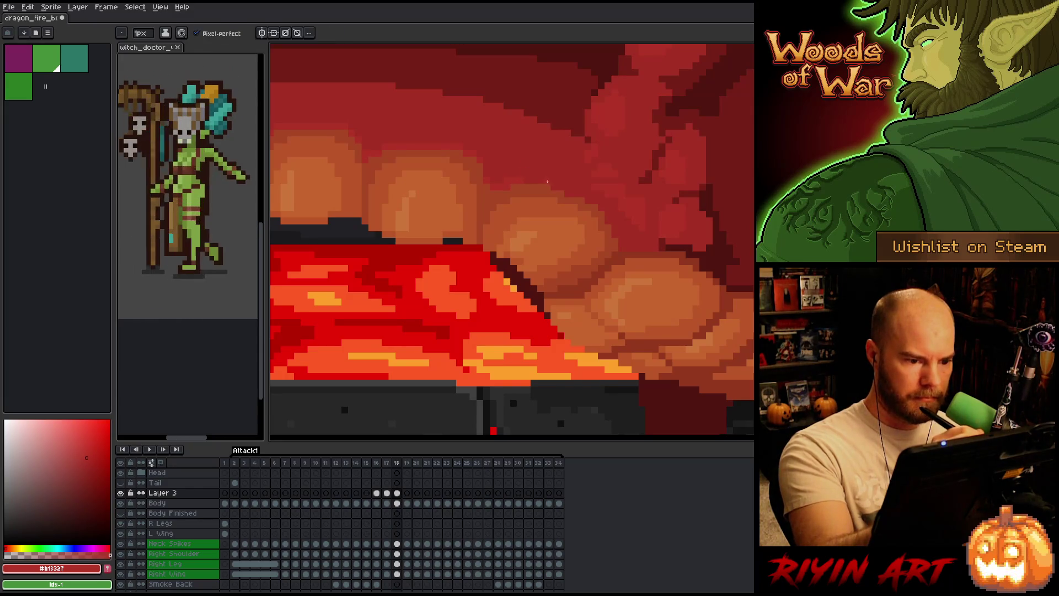
pyautogui.press(',')
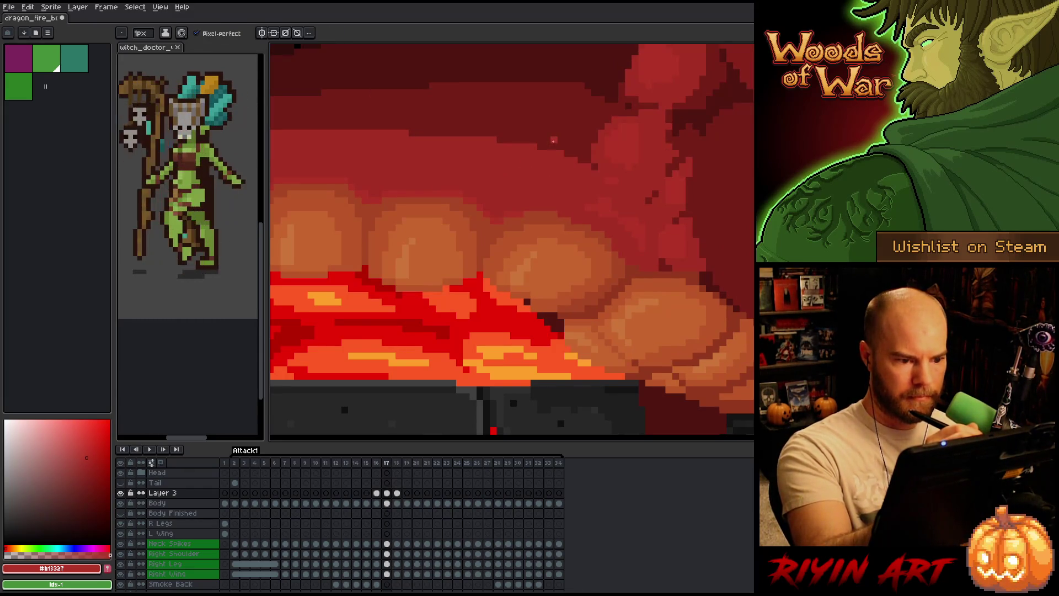
pyautogui.press('.')
pyautogui.keyDown('alt'); pyautogui.click(561, 170); pyautogui.keyUp('alt')
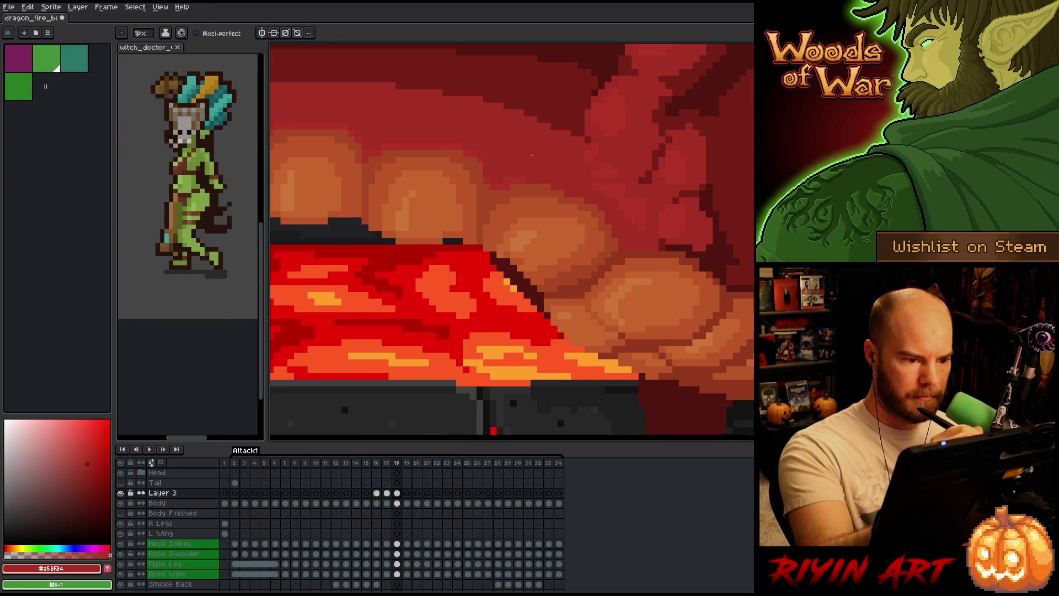
pyautogui.keyDown('alt'); pyautogui.click(526, 182); pyautogui.keyUp('alt')
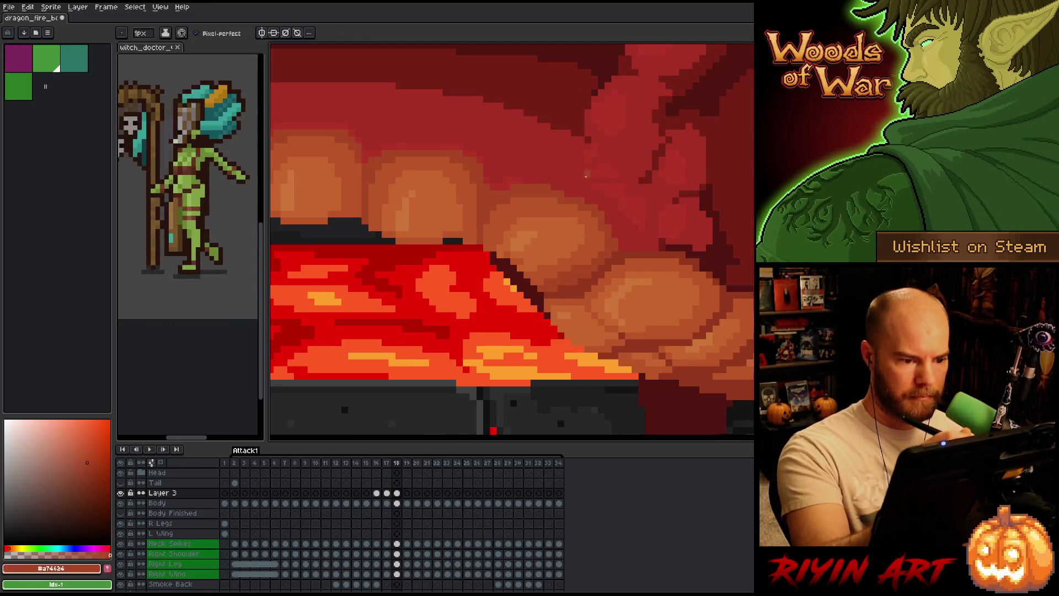
pyautogui.keyDown('alt'); pyautogui.click(513, 246); pyautogui.keyUp('alt')
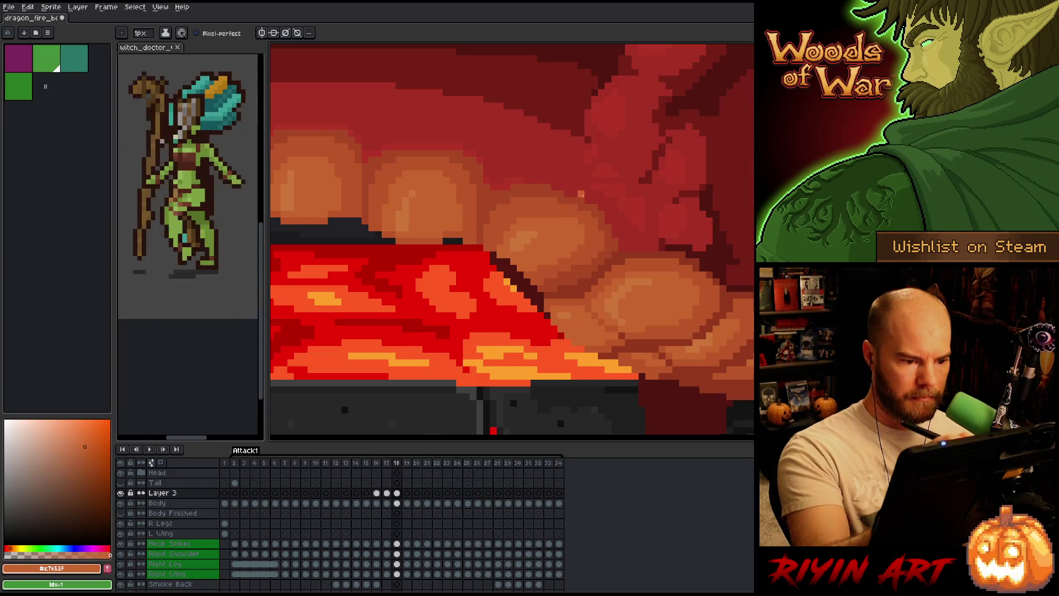
pyautogui.keyDown('alt'); pyautogui.click(541, 276); pyautogui.keyUp('alt')
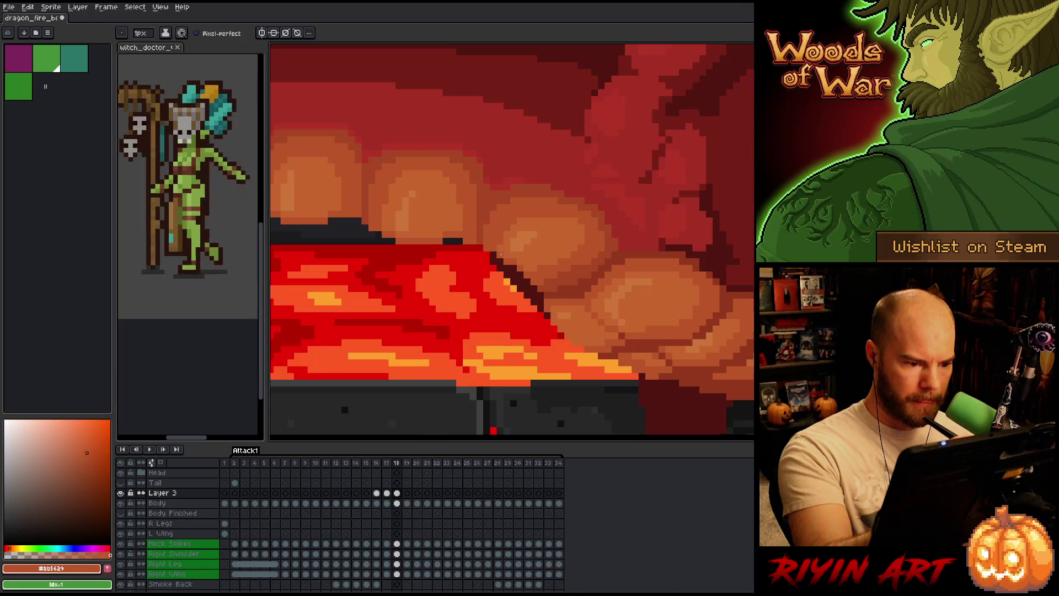
pyautogui.keyDown('alt'); pyautogui.click(512, 233); pyautogui.keyUp('alt')
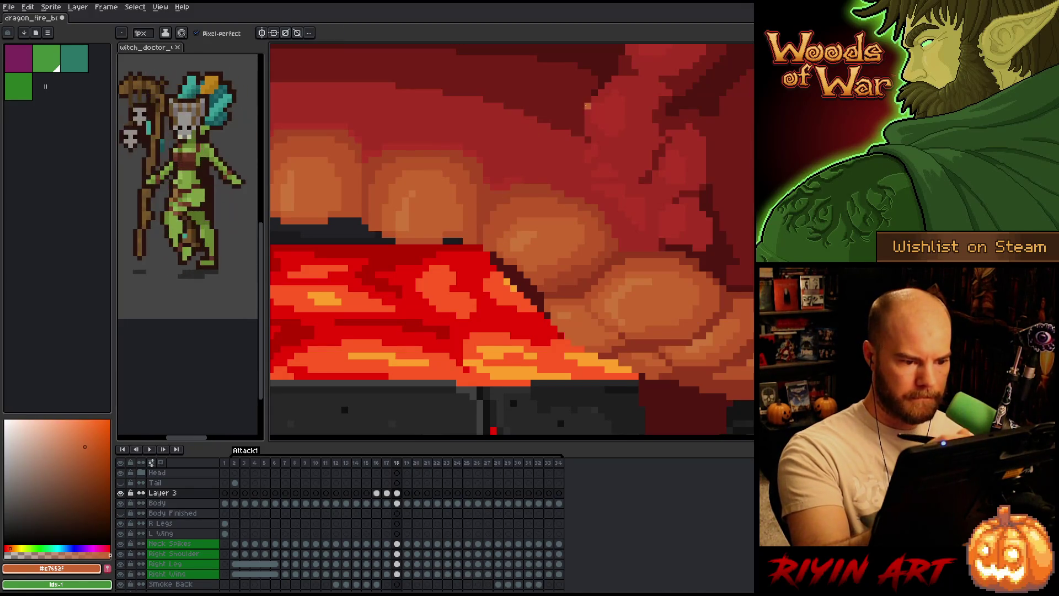
# Scrub between frames 17 and 18 to compare the lava height
pyautogui.press('Left')
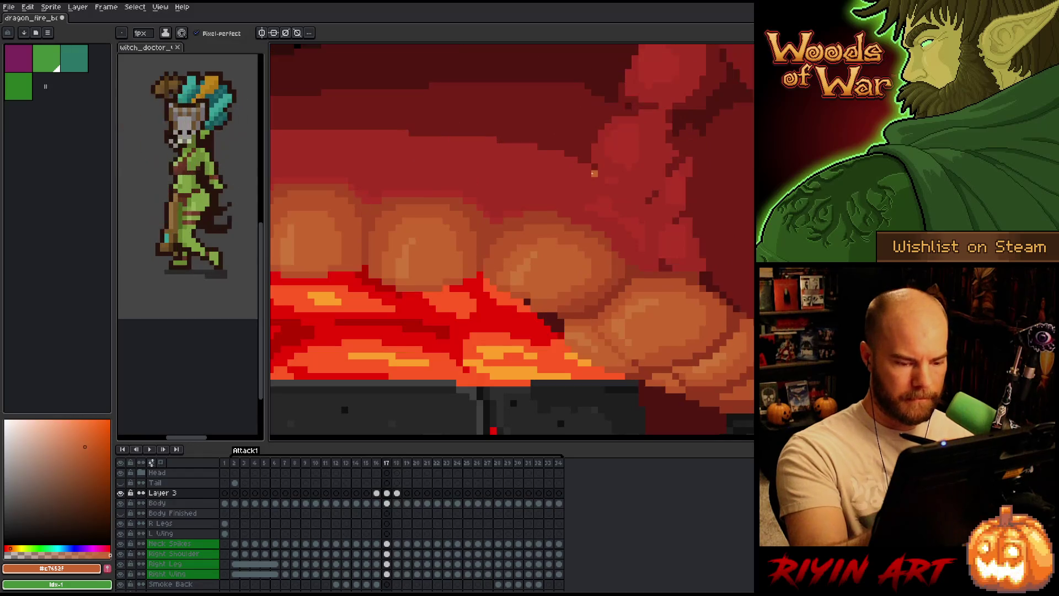
pyautogui.press('Right')
pyautogui.press('Left')
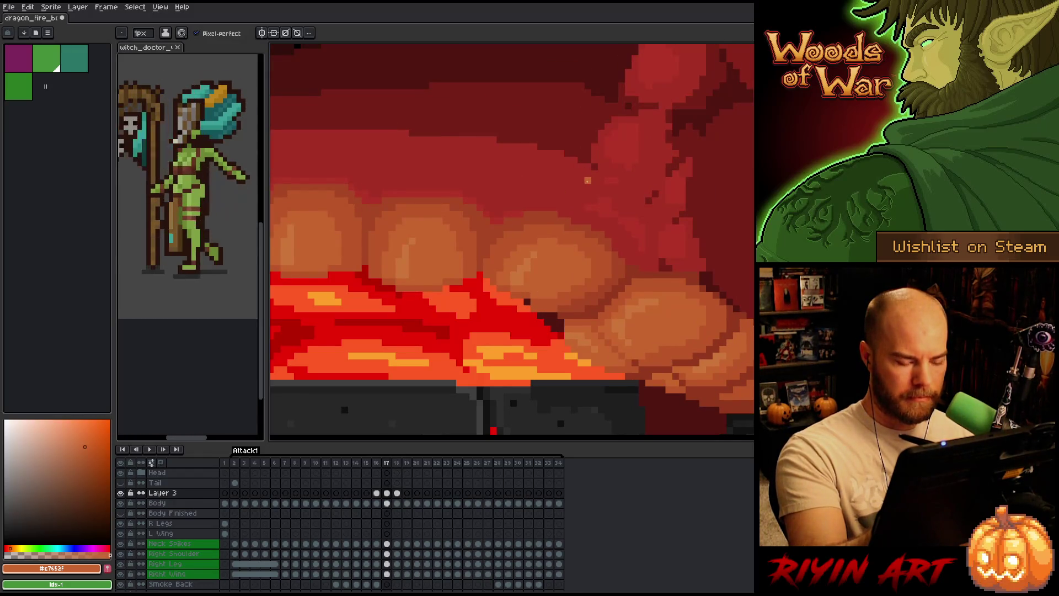
pyautogui.press('Right')
pyautogui.press('Left')
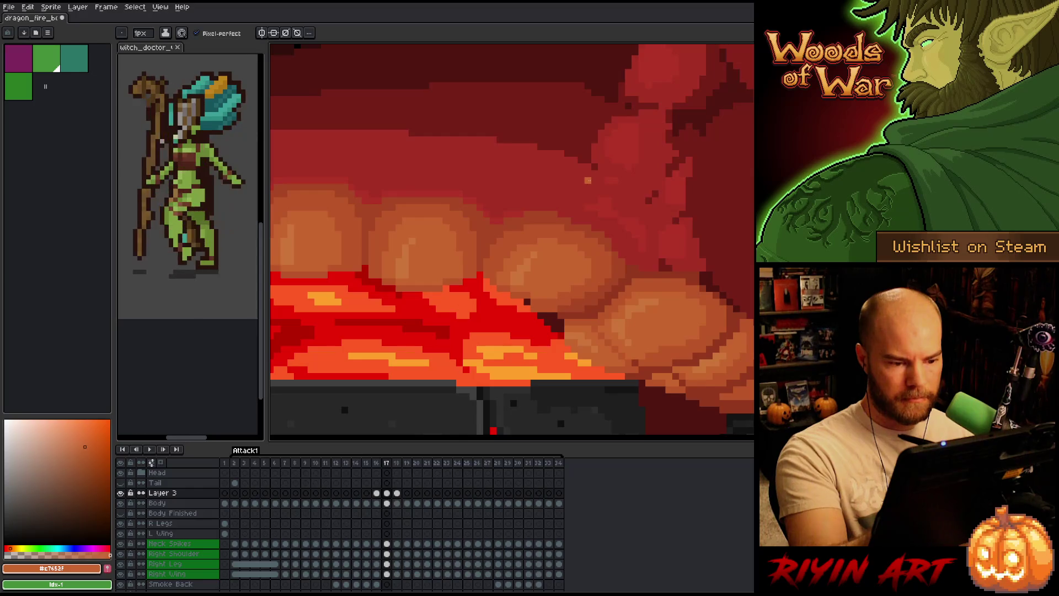
pyautogui.press('Right')
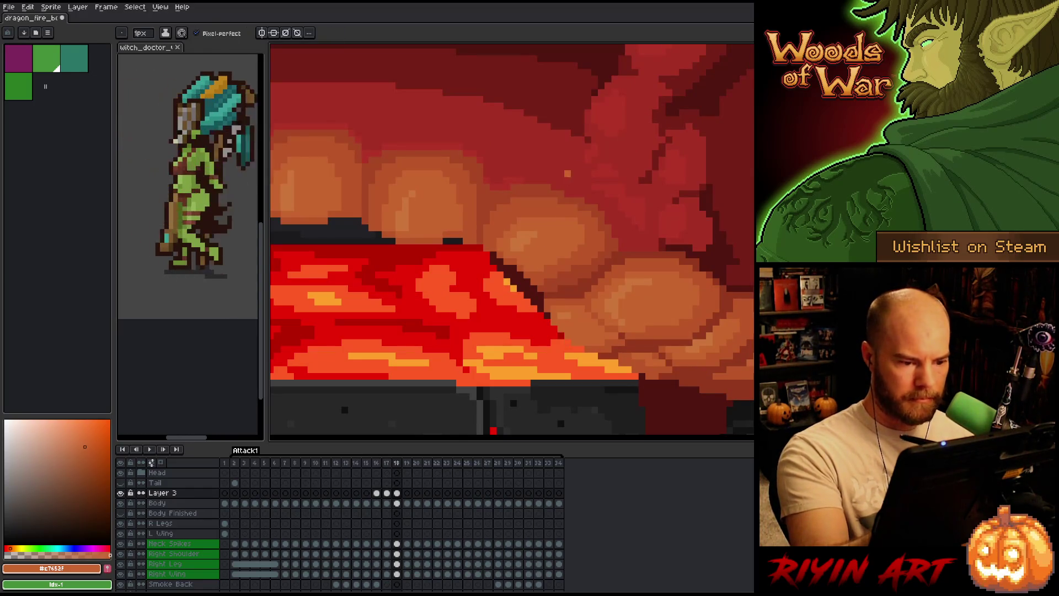
pyautogui.press('Left')
pyautogui.press('Right')
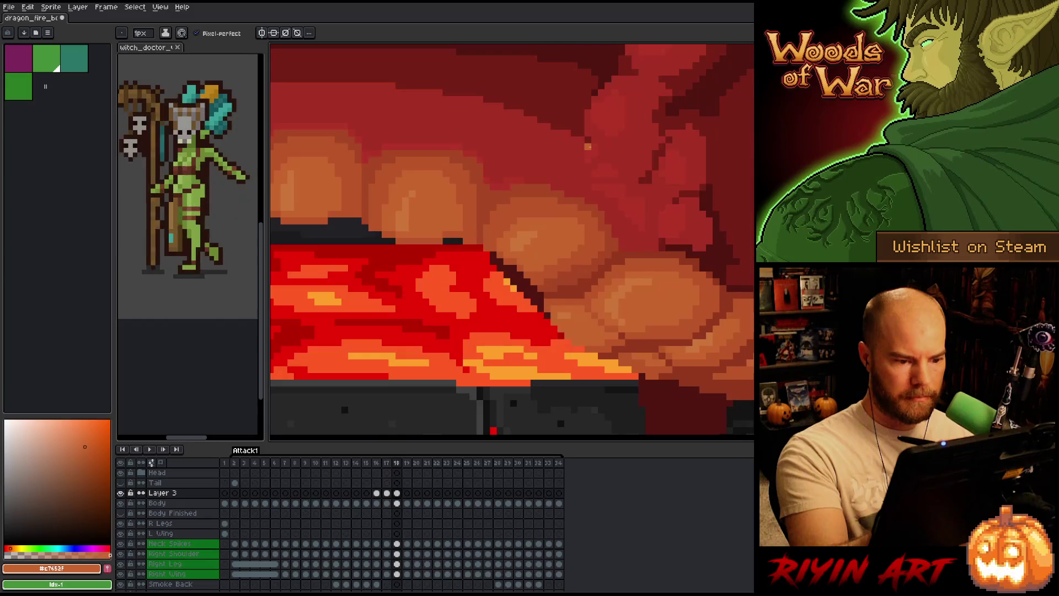
pyautogui.press('Left')
pyautogui.press('Right')
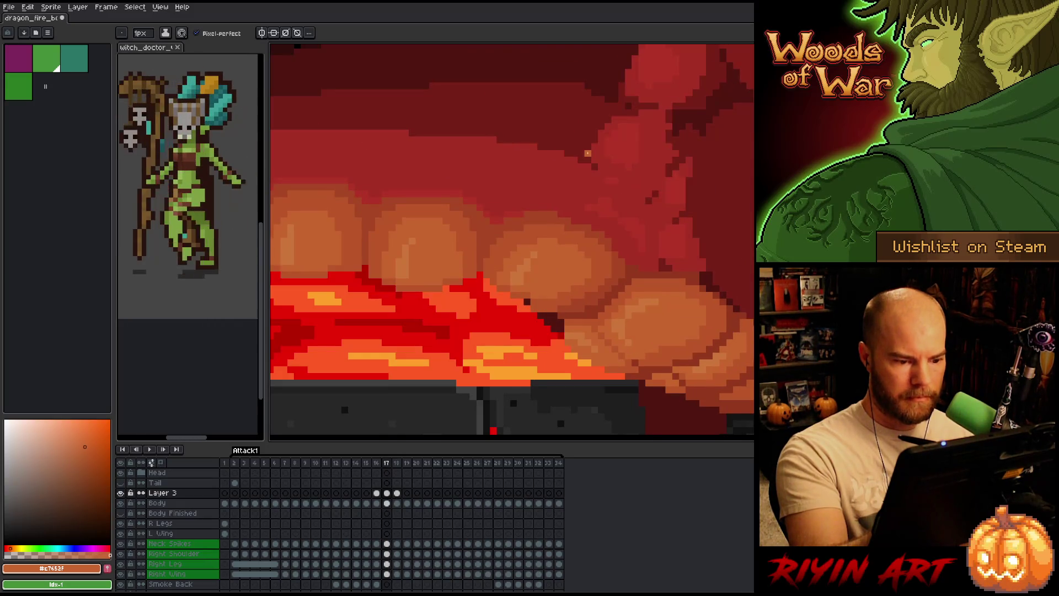
pyautogui.press('Left')
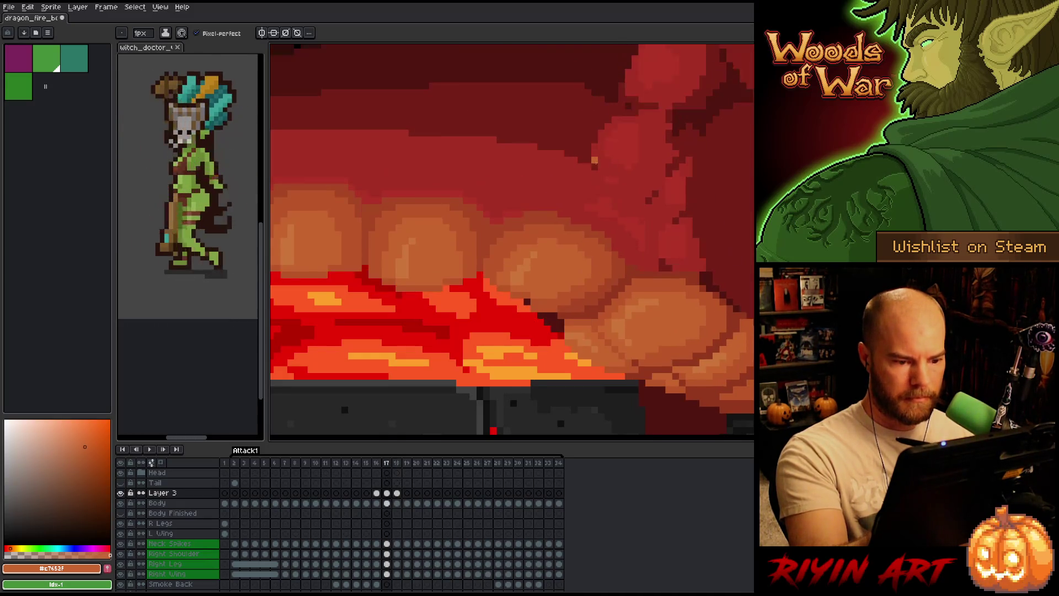
pyautogui.press('Right')
# Sample dark orange #a74624 then lighter orange #bb5624 from the belly, checking frames 17–18
pyautogui.keyDown('alt'); pyautogui.click(562, 288); pyautogui.keyUp('alt')
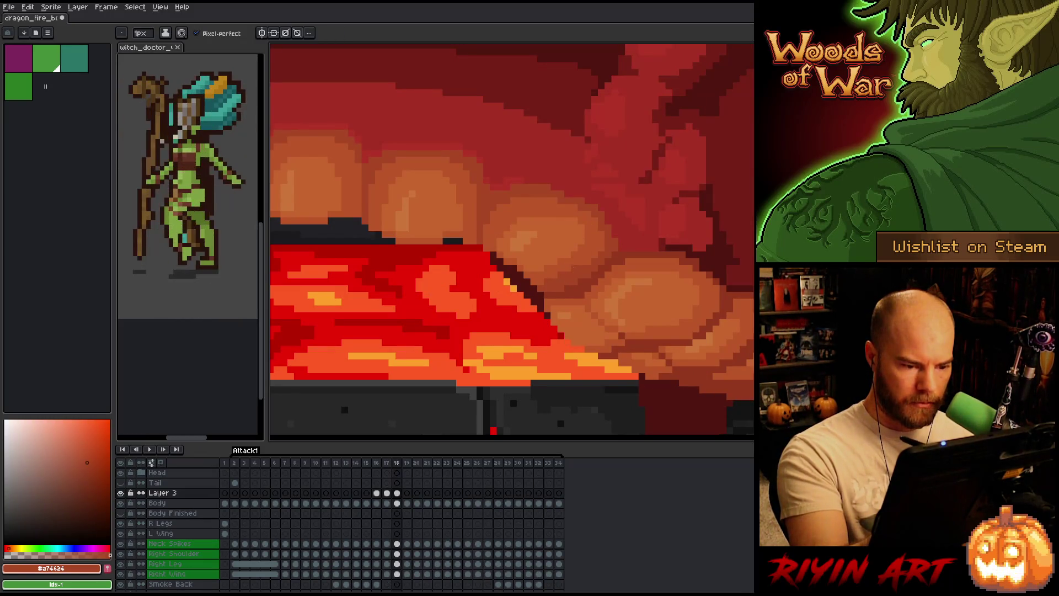
pyautogui.keyDown('alt'); pyautogui.click(571, 267); pyautogui.keyUp('alt')
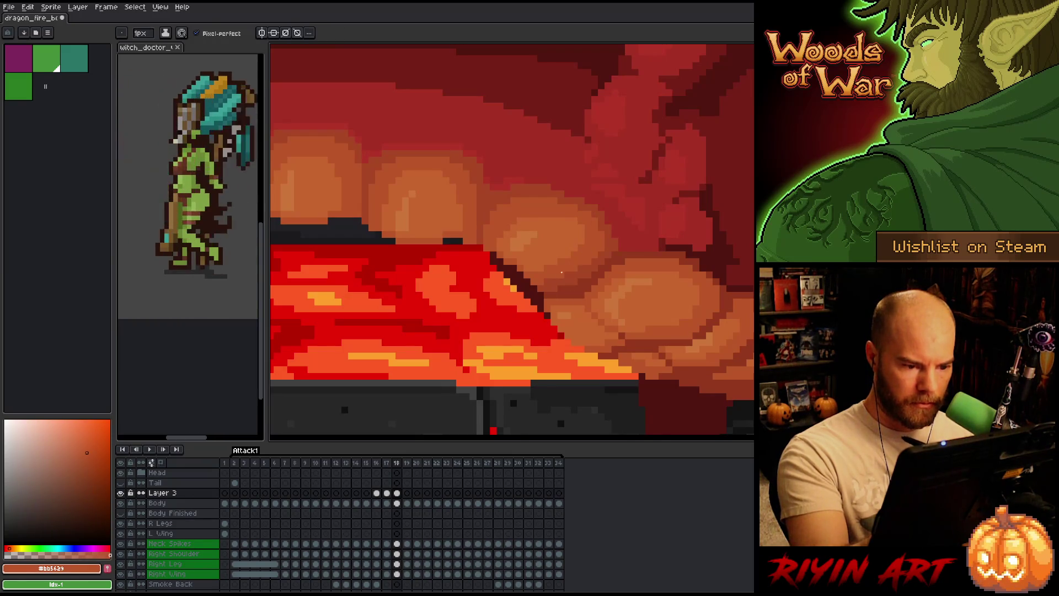
pyautogui.press('Left')
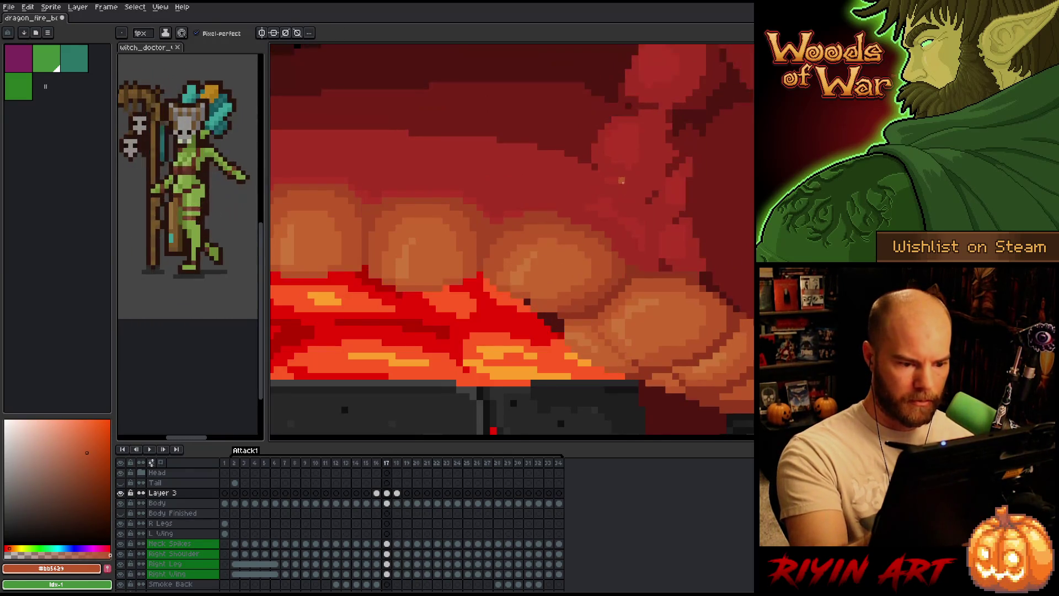
pyautogui.press('Right')
pyautogui.press('Left')
pyautogui.press('Right')
pyautogui.press('Left')
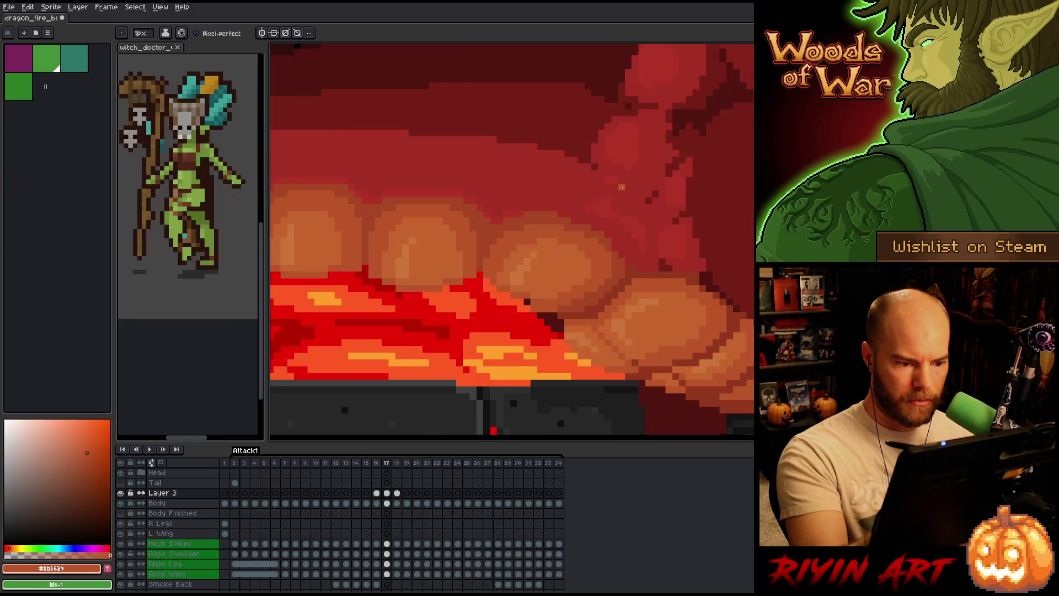
pyautogui.press('Right')
# Return to the Pencil on the Body cel at frame 18 and add a new layer
pyautogui.press('b')
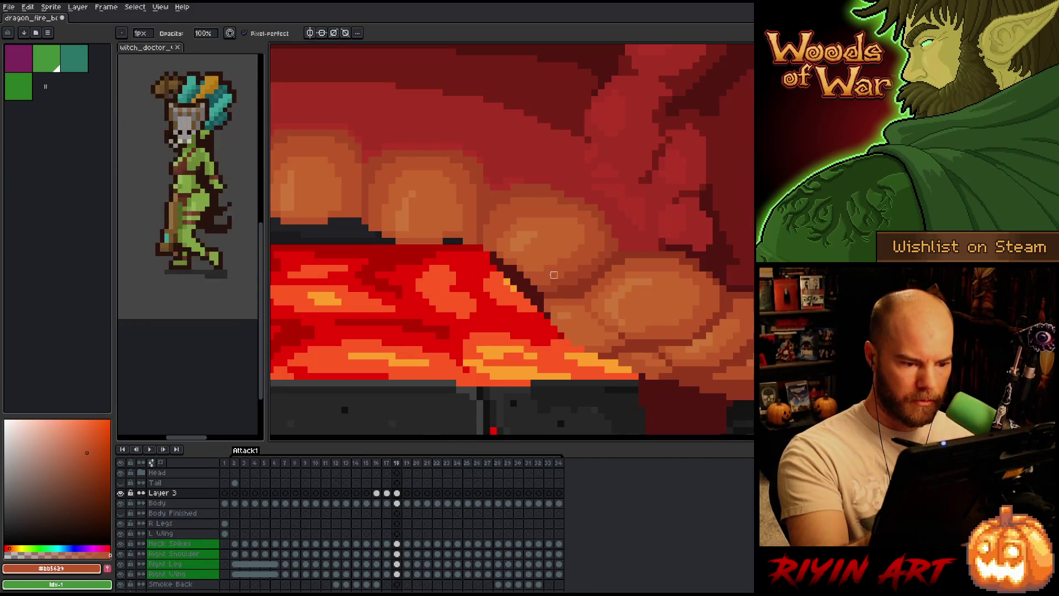
pyautogui.click(396, 503)
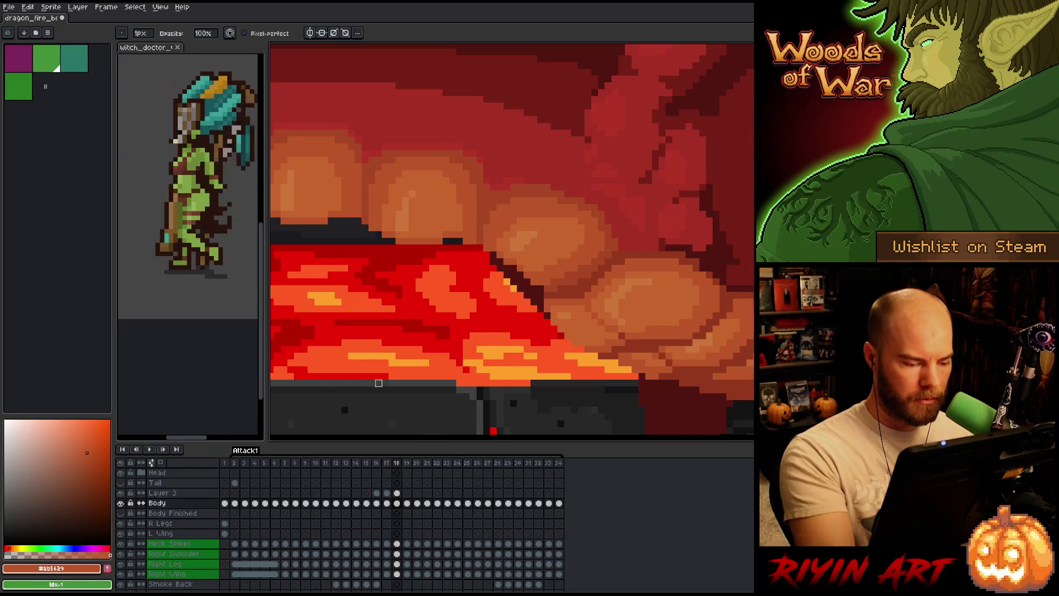
pyautogui.hotkey('shift', 'n')
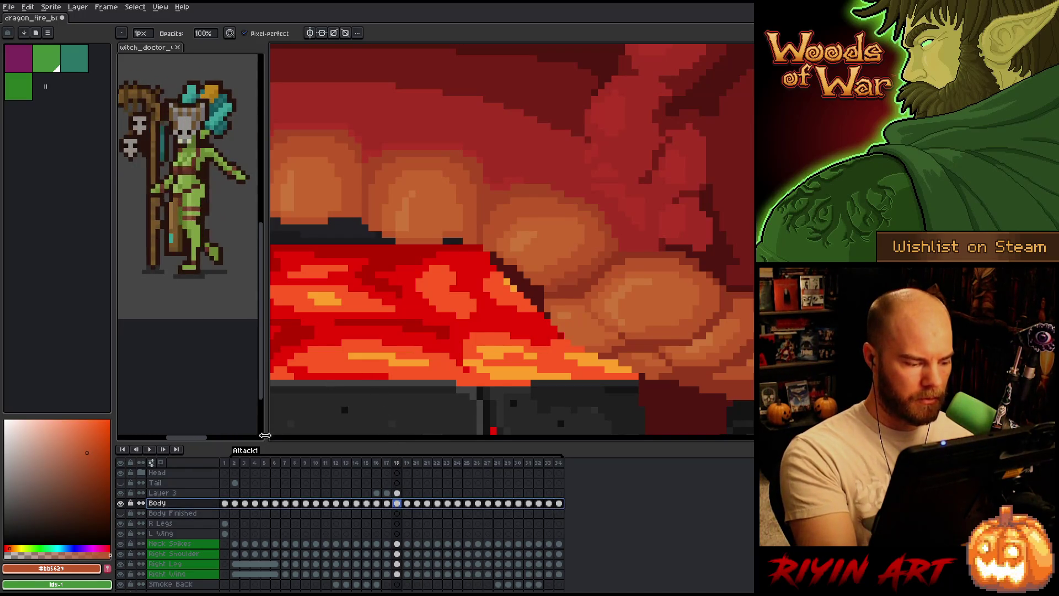
# Select Layer 4's frame-18 cel and toggle Layer 4's visibility to compare
pyautogui.moveTo(397, 493); pyautogui.dragTo(398, 502)
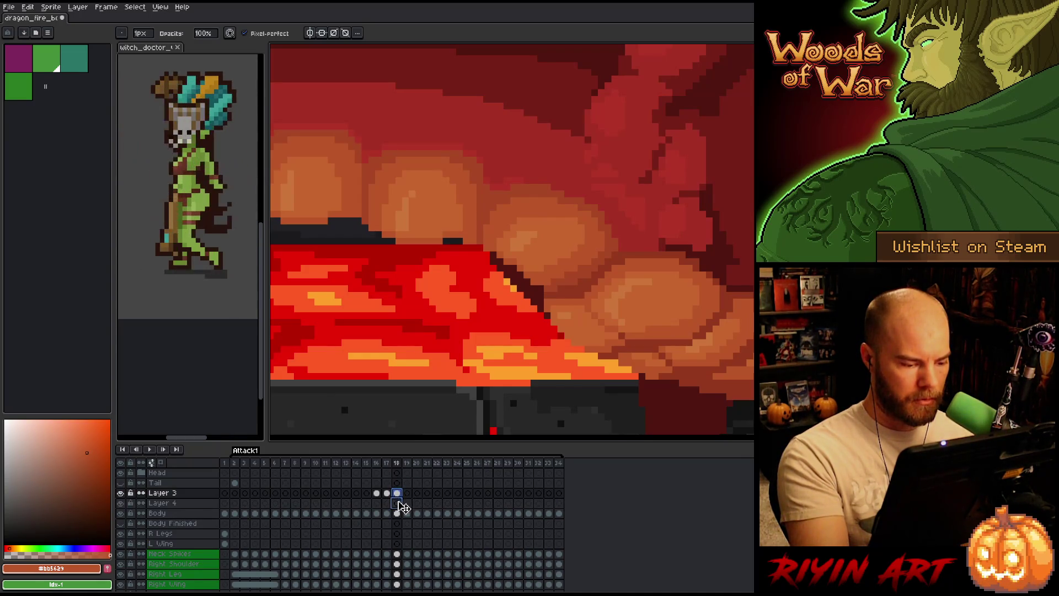
pyautogui.click(397, 500)
pyautogui.scroll(-2, 541, 329)
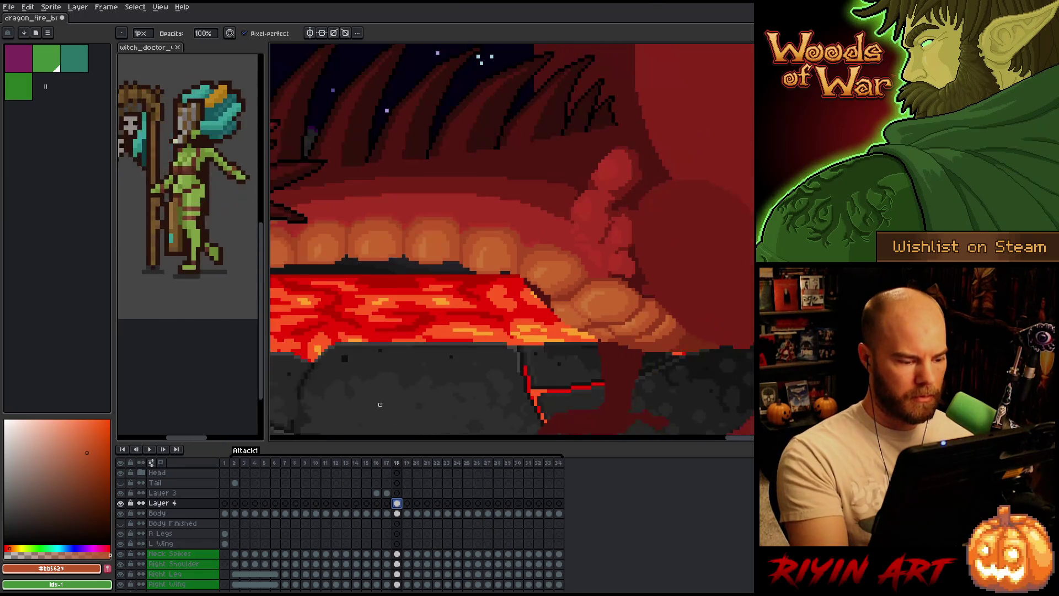
pyautogui.click(121, 503)
pyautogui.click(121, 504)
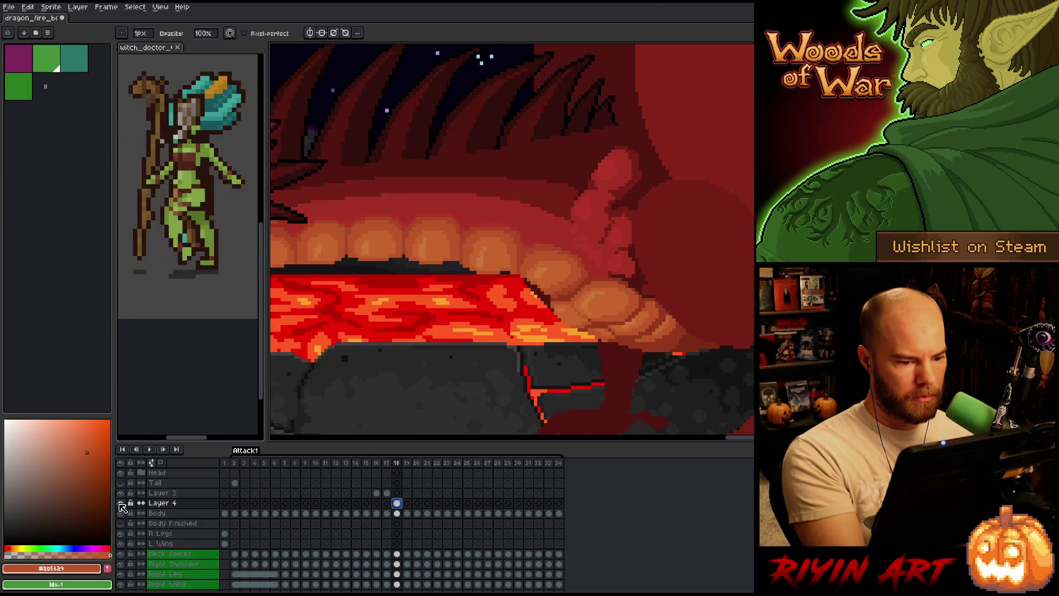
pyautogui.click(121, 504)
pyautogui.click(120, 503)
pyautogui.click(120, 503)
pyautogui.click(120, 504)
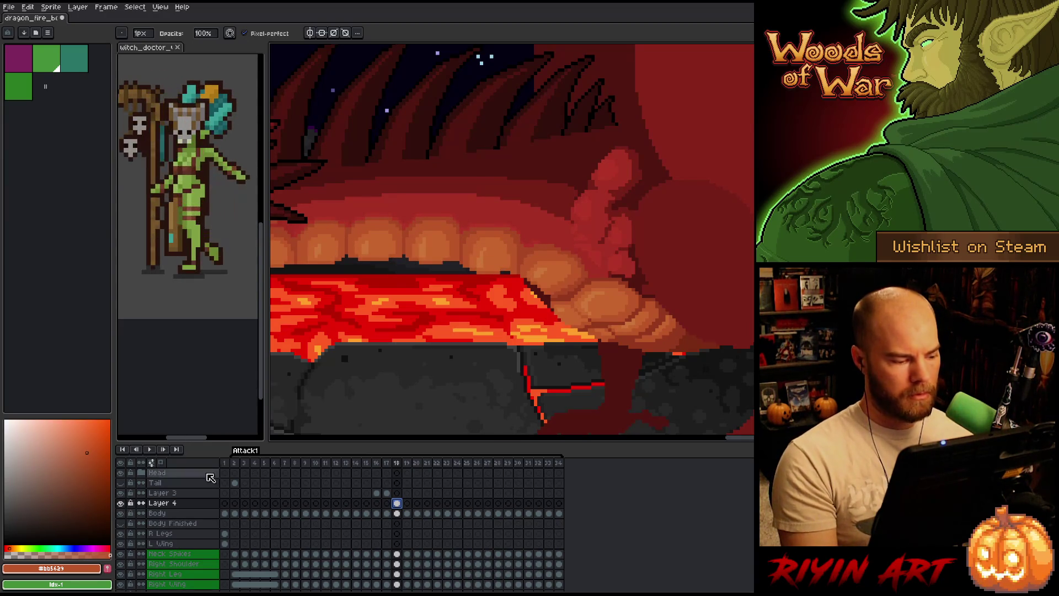
# Pan to the dragon's left side and play the attack animation
pyautogui.moveTo(414, 271); pyautogui.dragTo(529, 288)
pyautogui.press('Return')
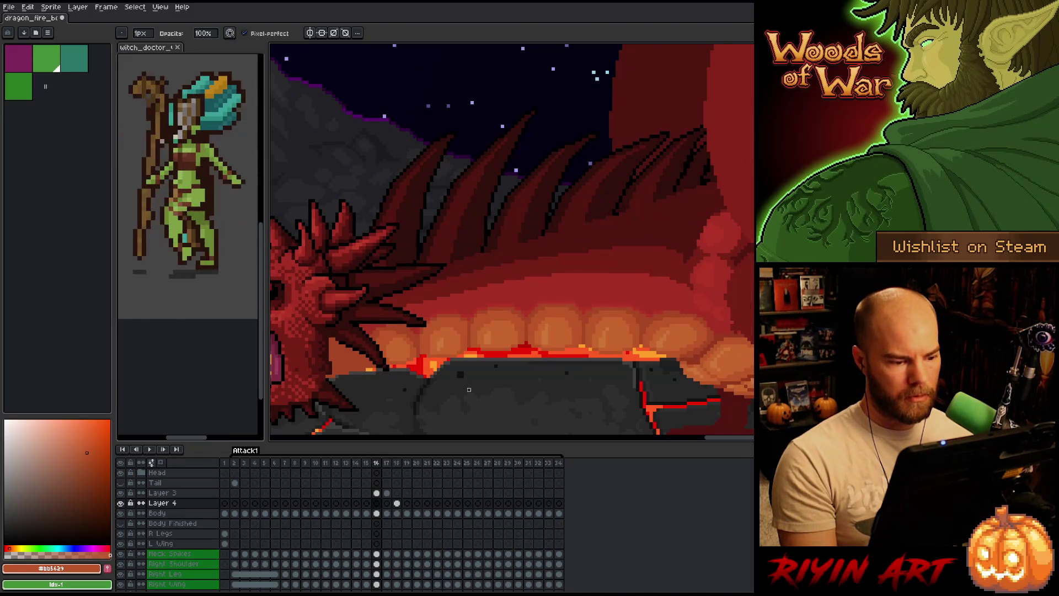
pyautogui.scroll(3, 429, 370)
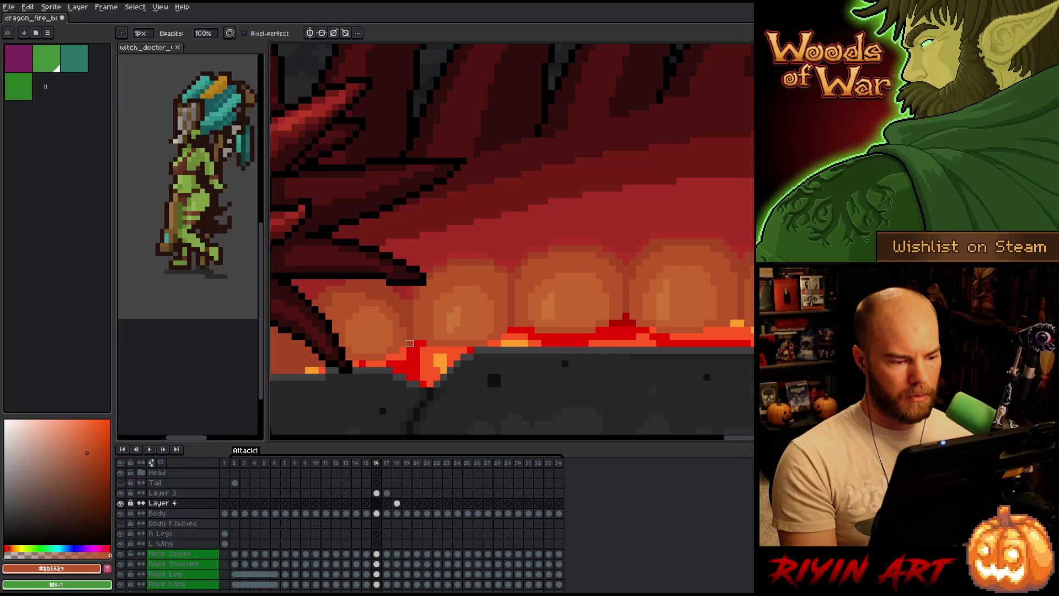
# Paint a few red lava pixels near the jaw edge on the Body layer at frame 16
pyautogui.click(377, 492)
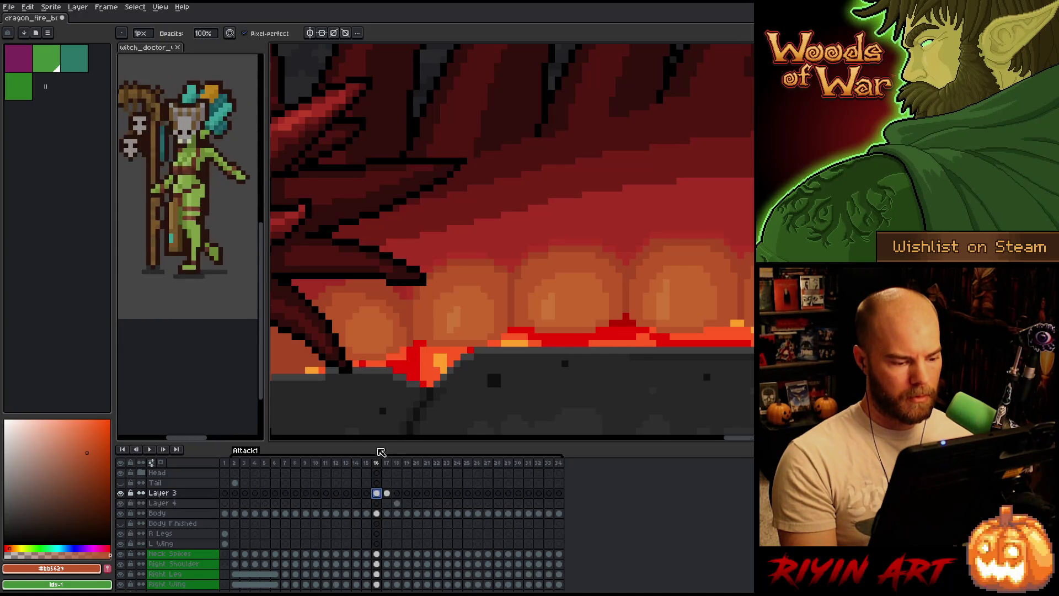
pyautogui.click(423, 391)
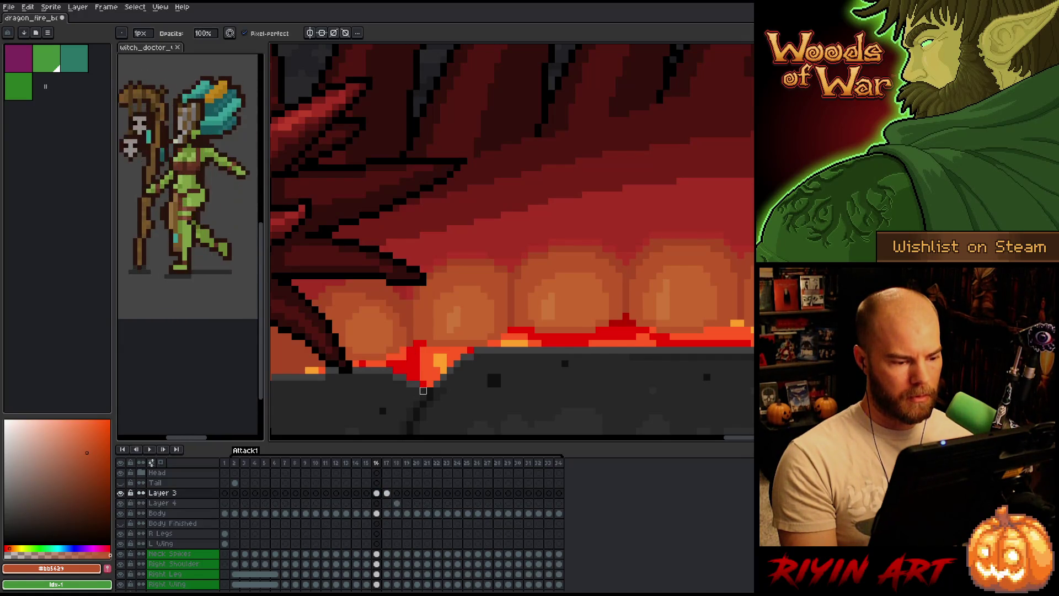
pyautogui.click(377, 493)
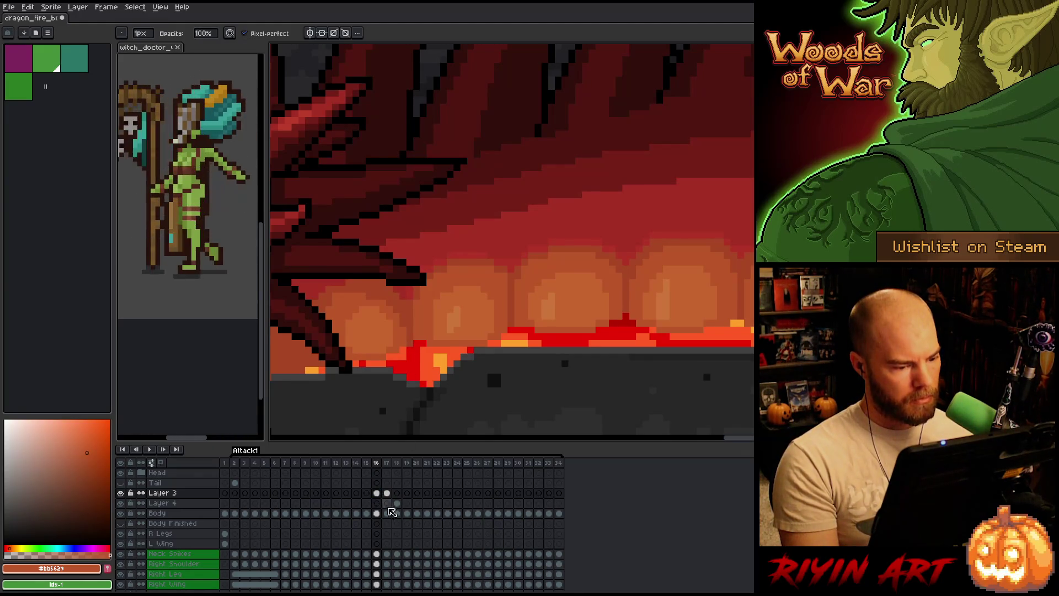
pyautogui.click(376, 513)
pyautogui.moveTo(416, 343); pyautogui.dragTo(409, 350)
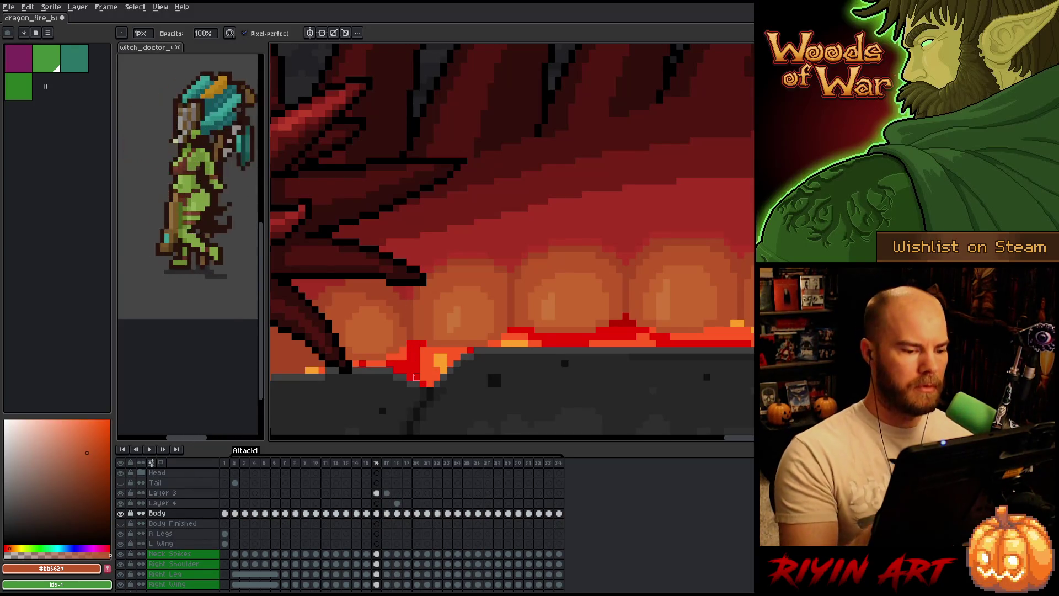
# Move to frame 17 and flip between frames 17 and 18 to compare the wing poses
pyautogui.press('Right')
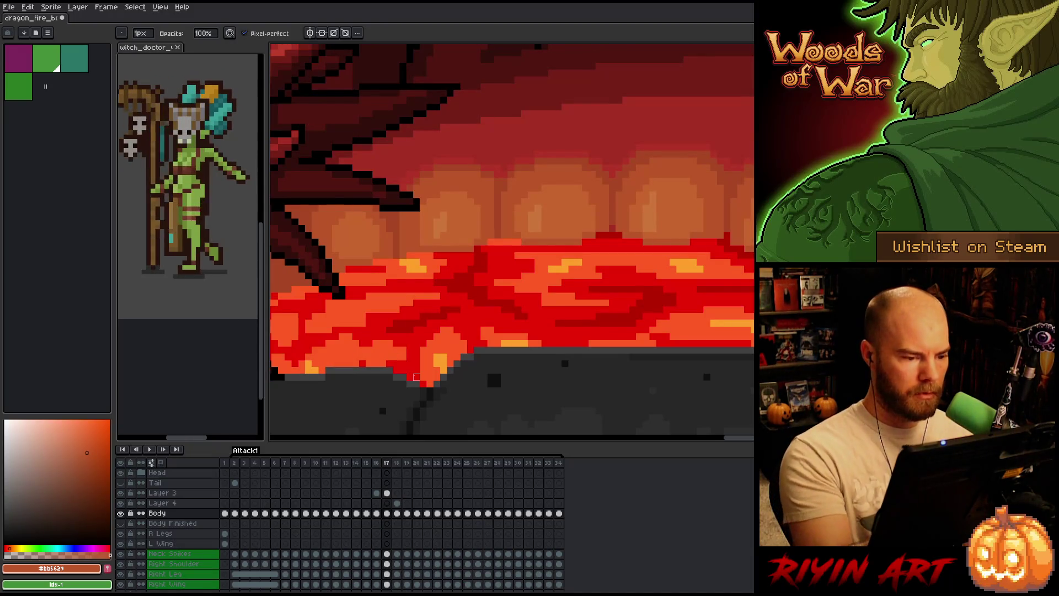
pyautogui.click(387, 492)
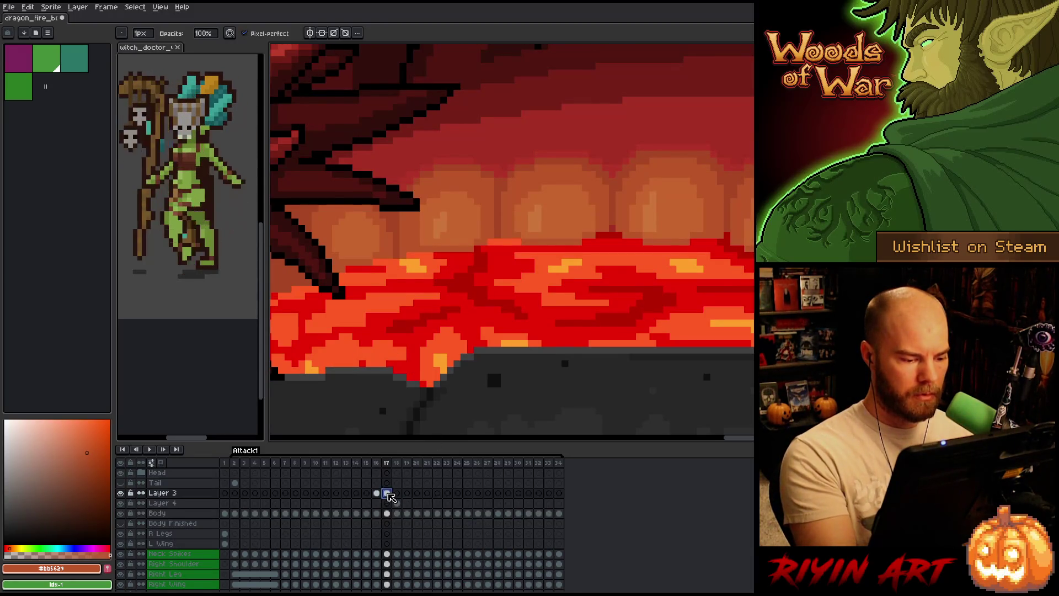
pyautogui.click(387, 513)
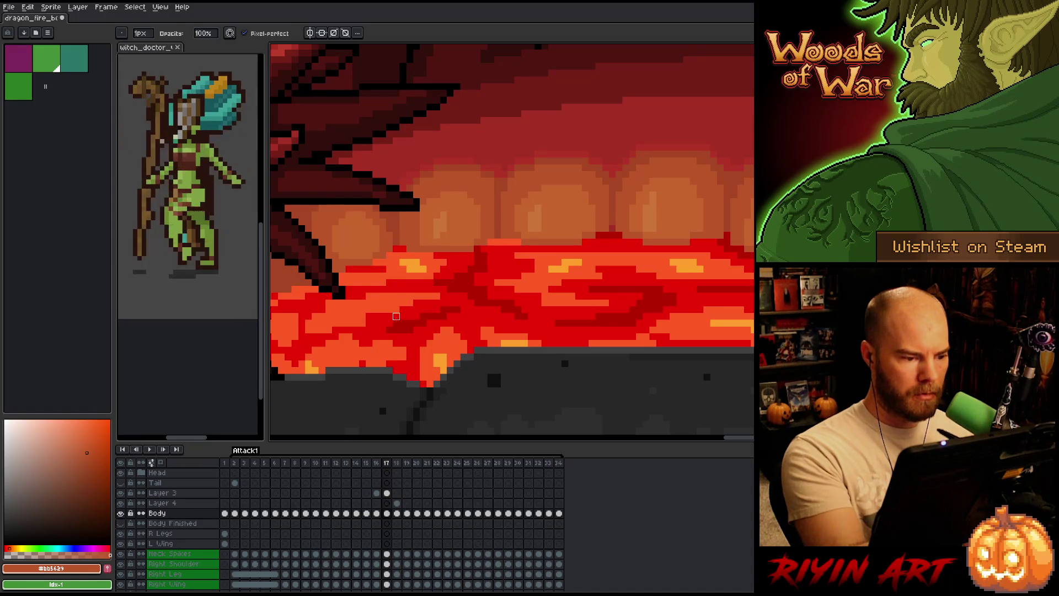
pyautogui.press('Left')
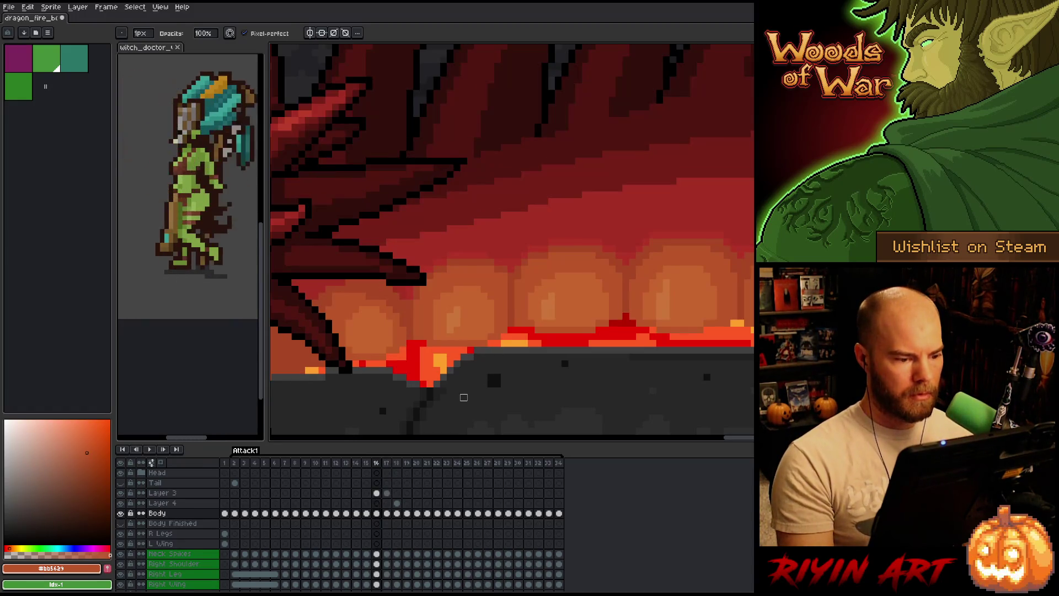
pyautogui.press('Right')
pyautogui.press('Right')
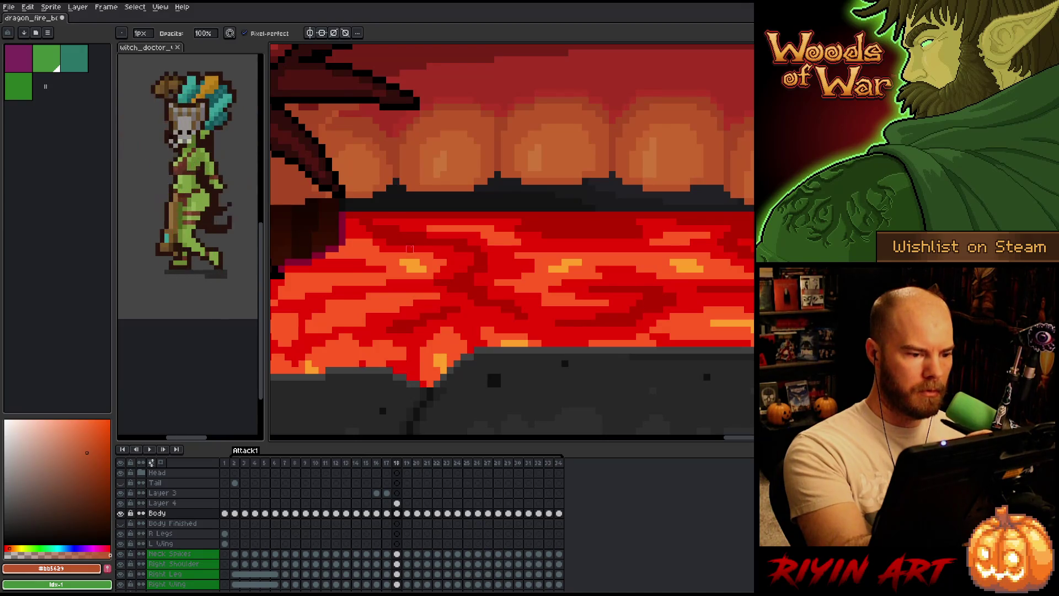
pyautogui.press('Left')
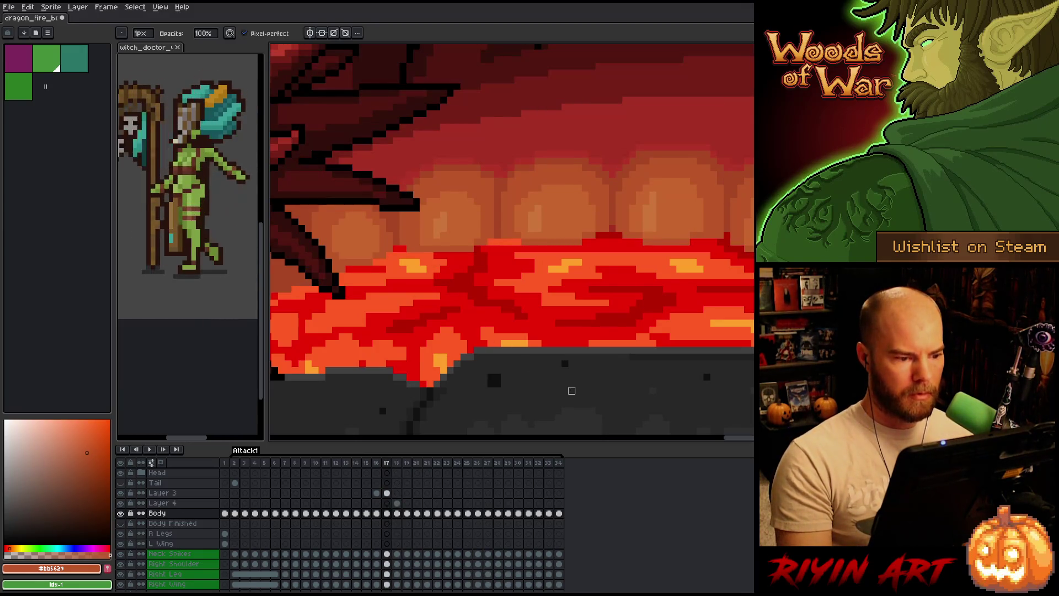
pyautogui.press('Right')
pyautogui.press('Left')
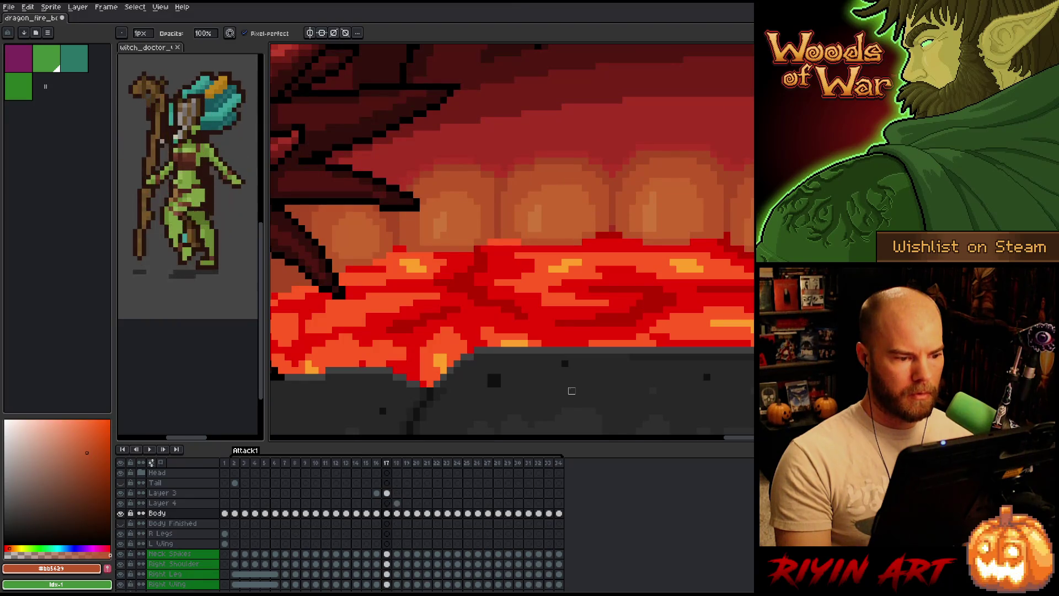
pyautogui.press('Right')
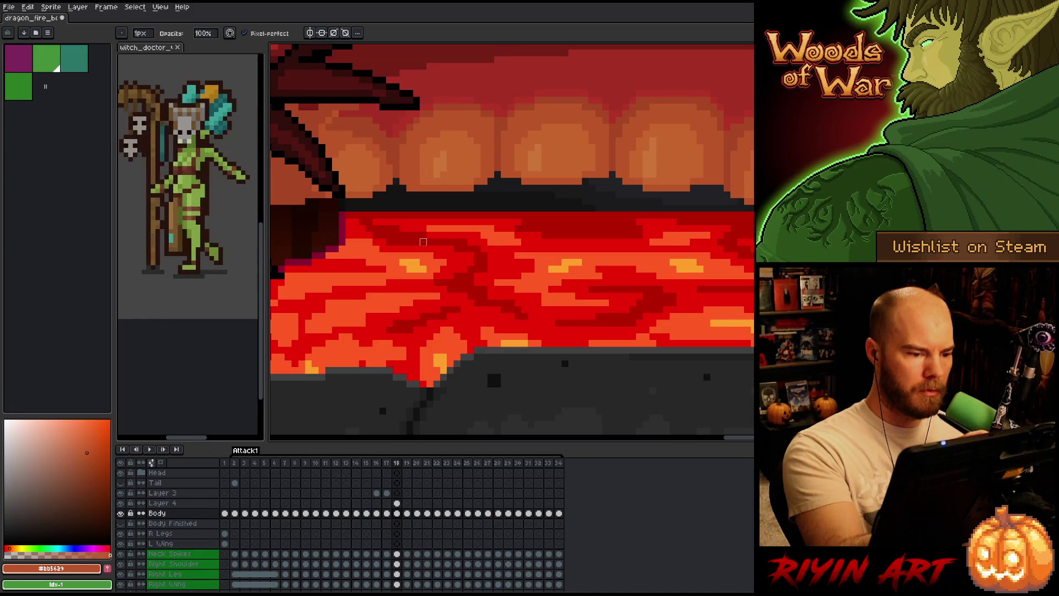
# On Layer 4 at frame 18, sample a lighter orange and flip against frame 17
pyautogui.click(387, 492)
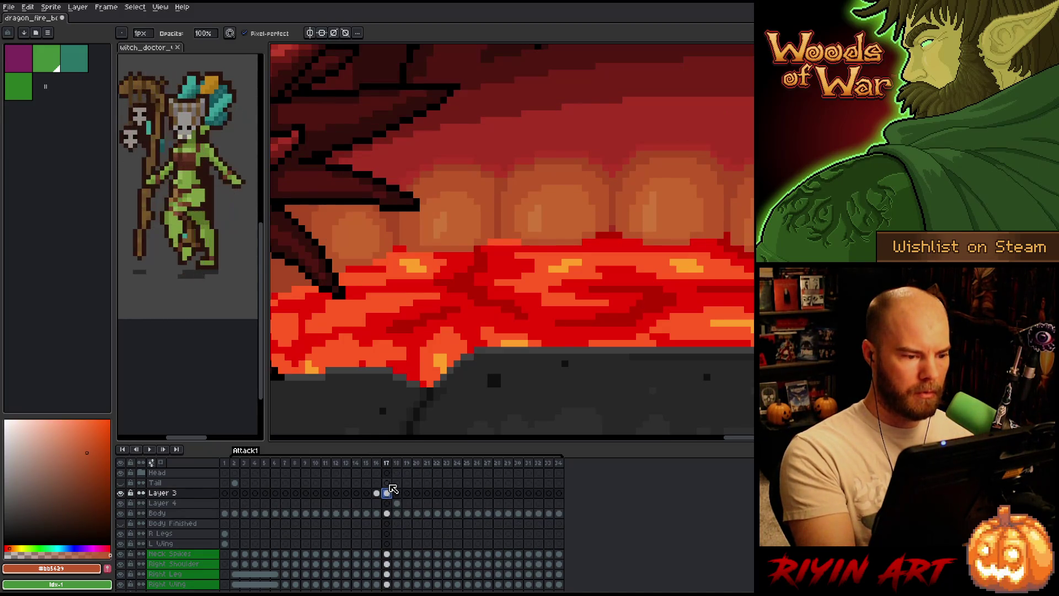
pyautogui.click(396, 503)
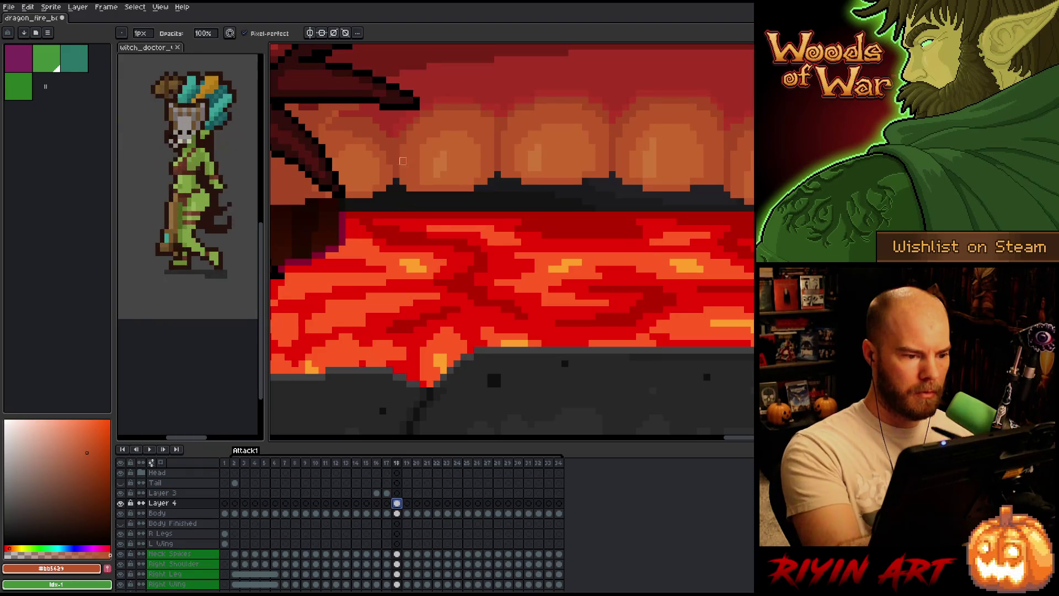
pyautogui.keyDown('alt'); pyautogui.click(402, 166); pyautogui.keyUp('alt')
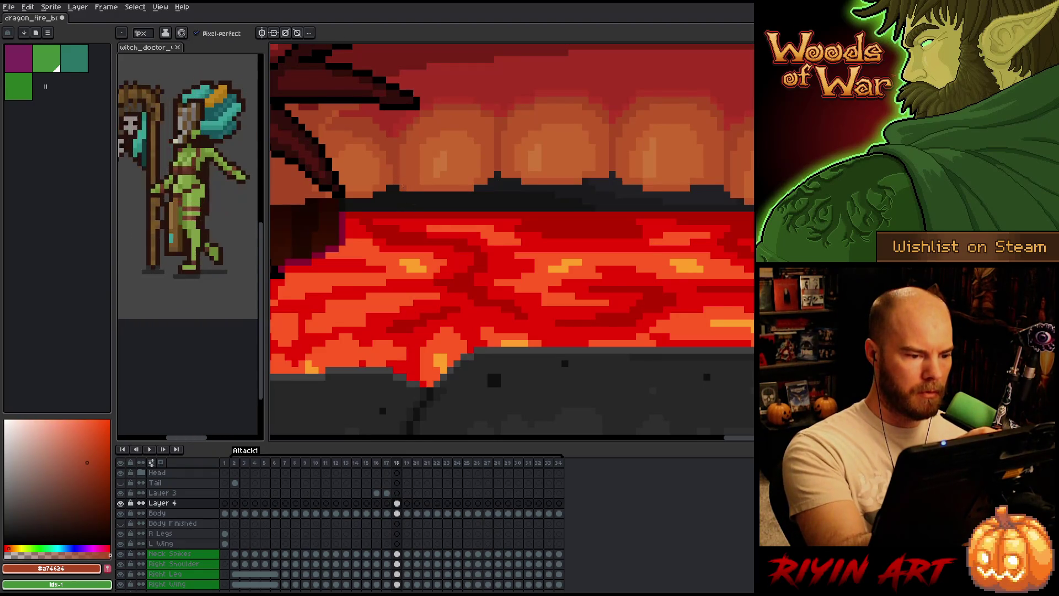
pyautogui.keyDown('alt'); pyautogui.click(404, 186); pyautogui.keyUp('alt')
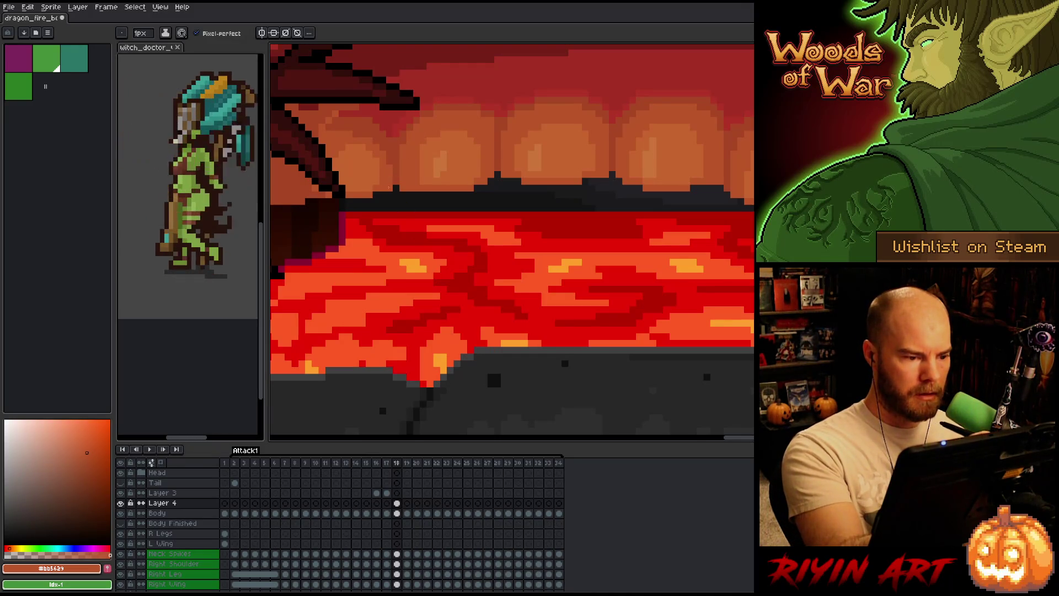
pyautogui.press(',')
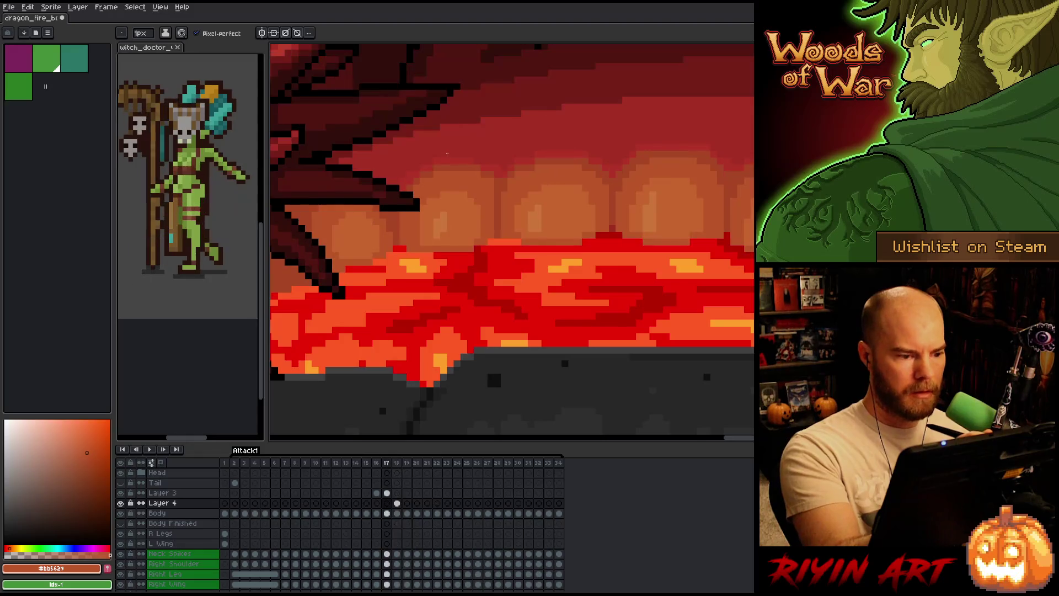
pyautogui.press('.')
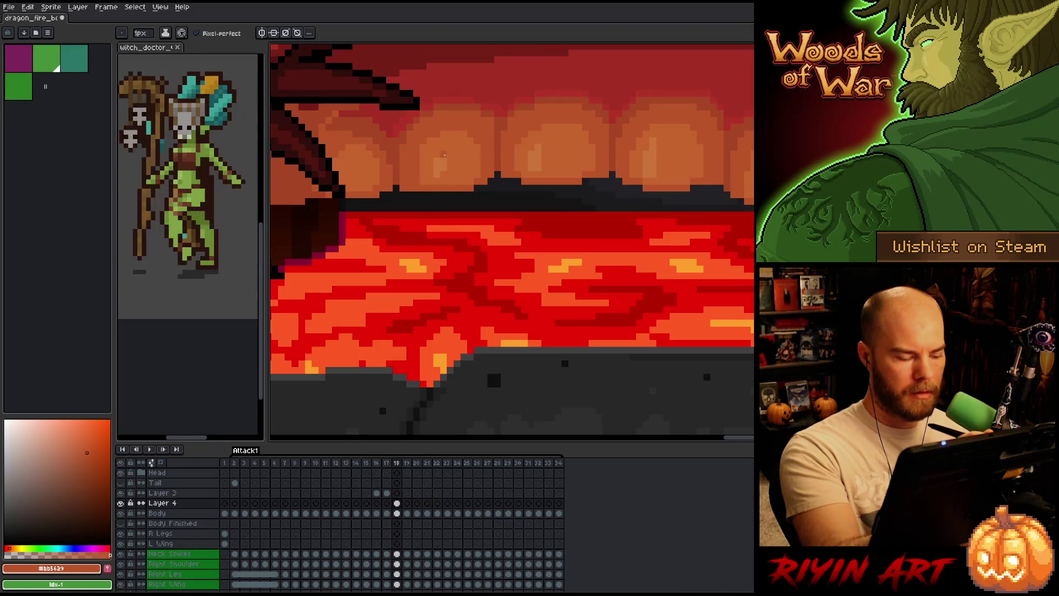
pyautogui.press(',')
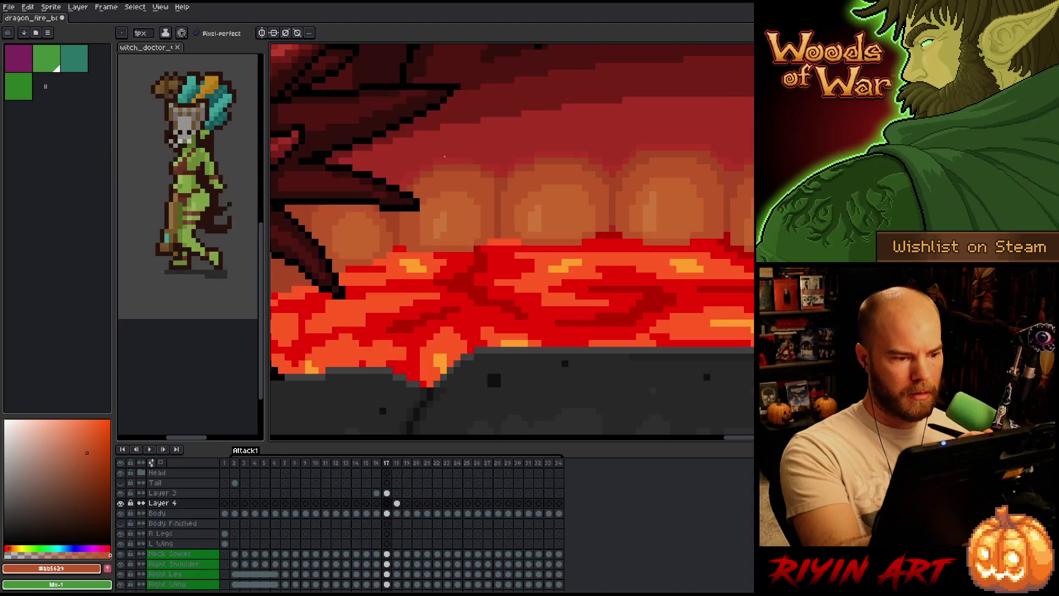
pyautogui.press('.')
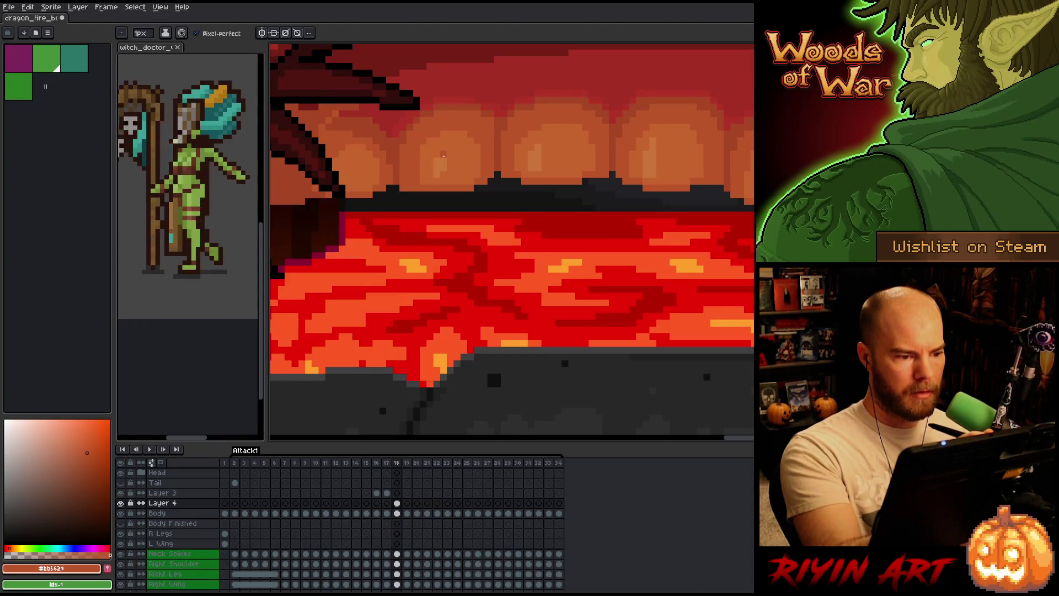
pyautogui.press(',')
pyautogui.press('.')
pyautogui.press(',')
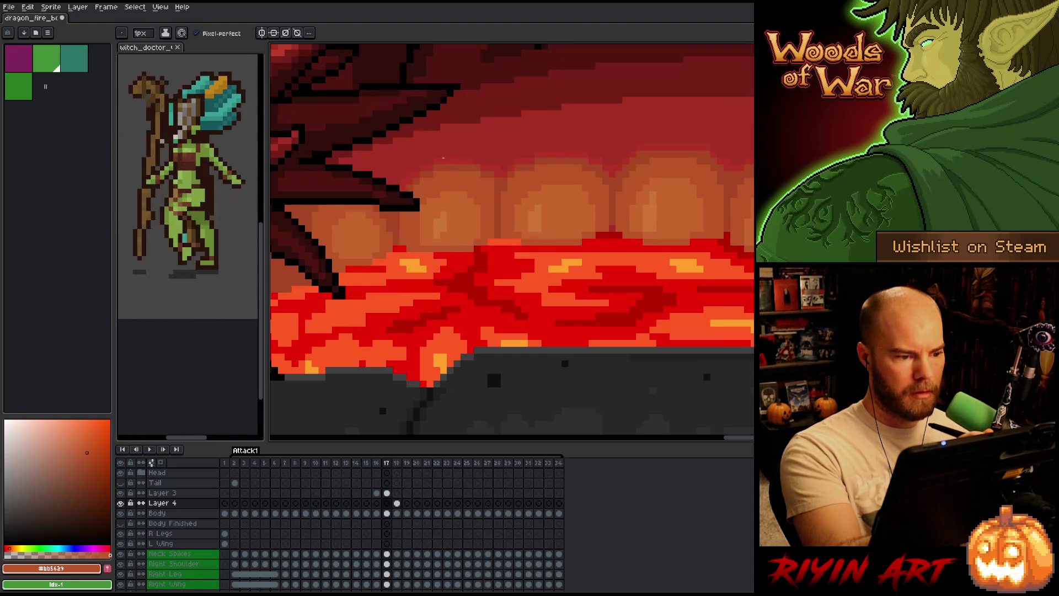
pyautogui.press('.')
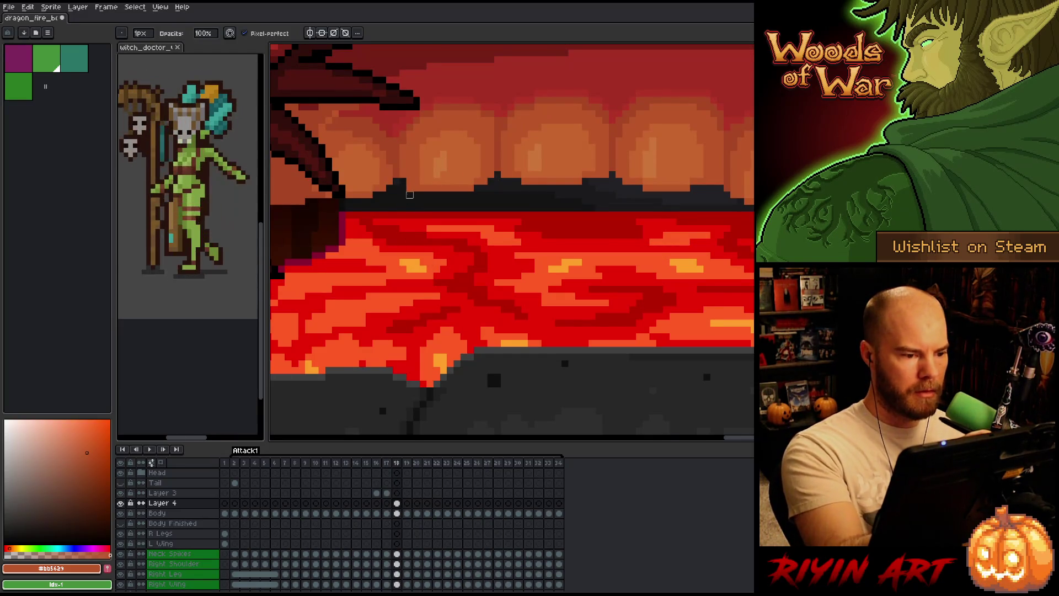
# Select the Body layer's frame-18 cel, clearing the frame selection
pyautogui.click(397, 503)
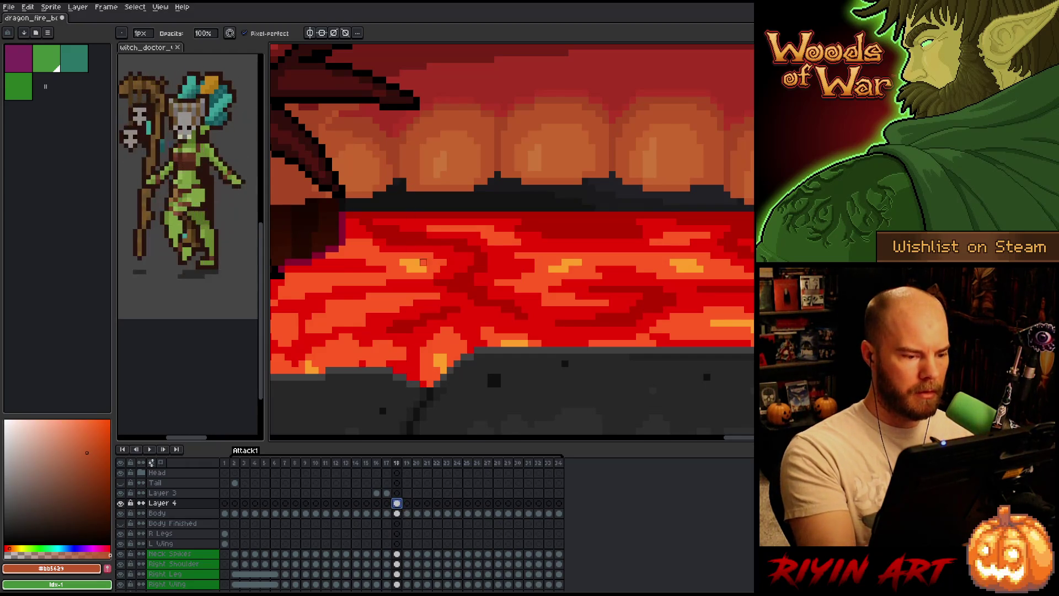
pyautogui.press('Escape')
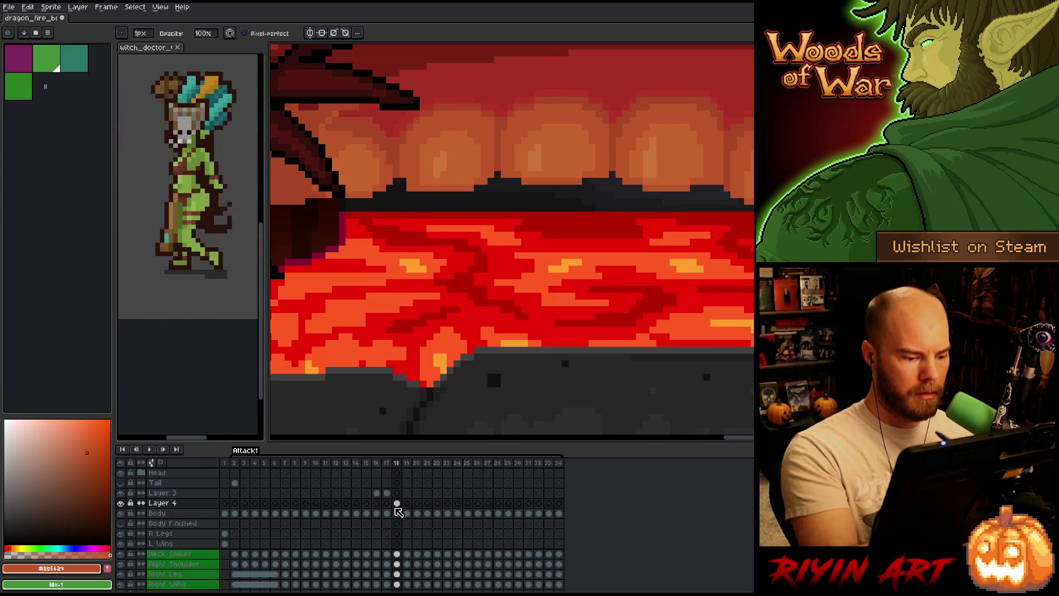
pyautogui.click(396, 513)
pyautogui.press('Escape')
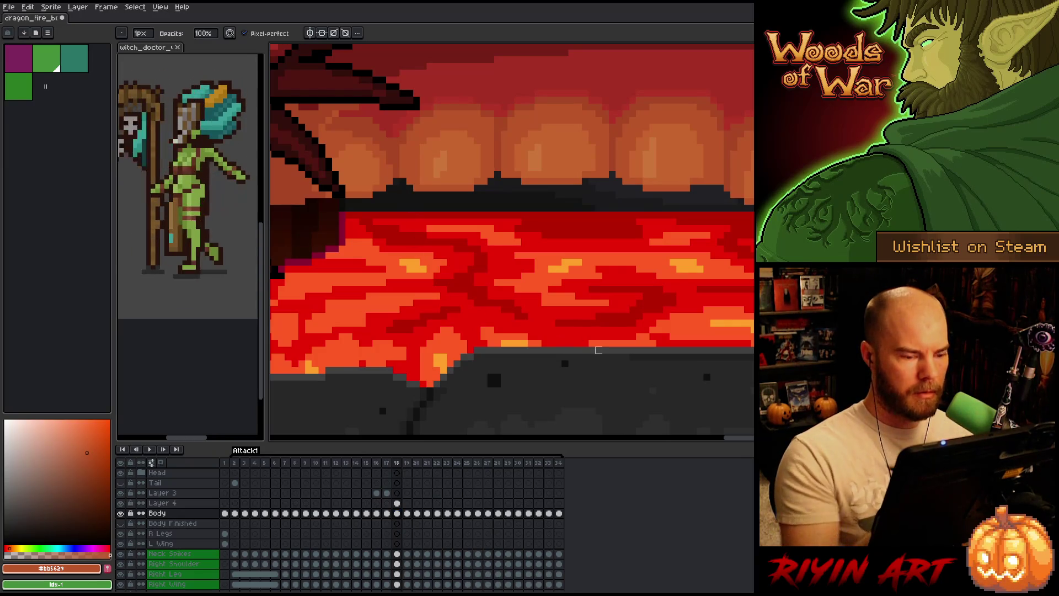
# Flip back and forth between frames 17 and 18 to compare the wing poses
pyautogui.press('Left')
pyautogui.press('Left')
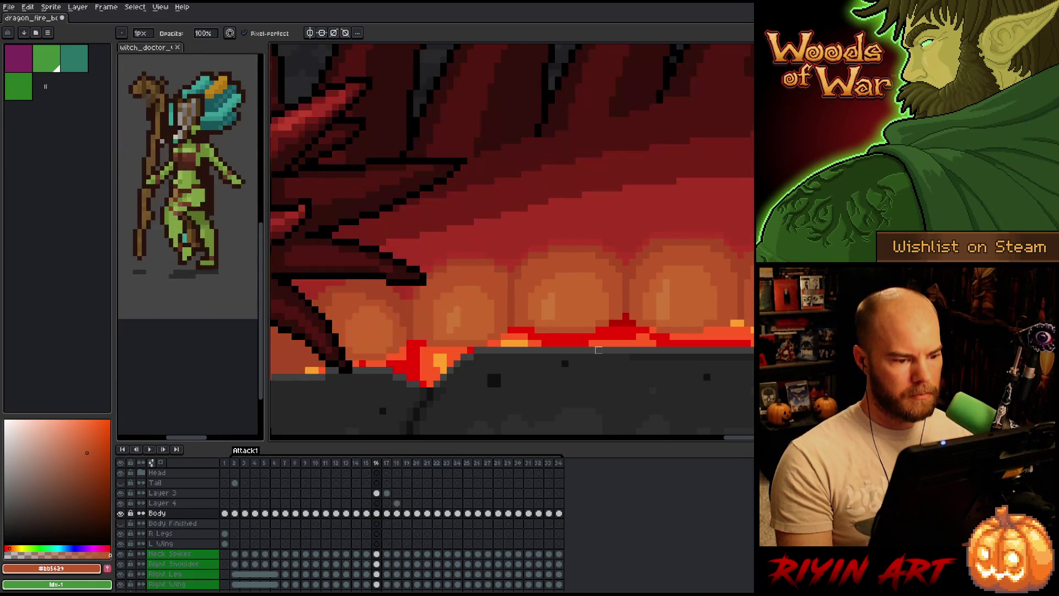
pyautogui.press('Right')
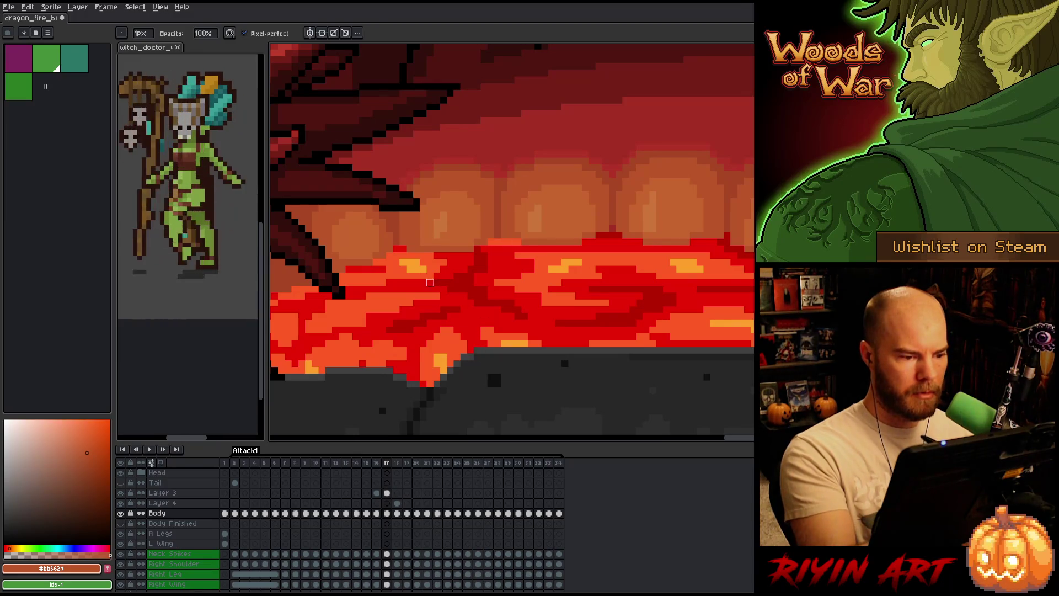
pyautogui.press('Left')
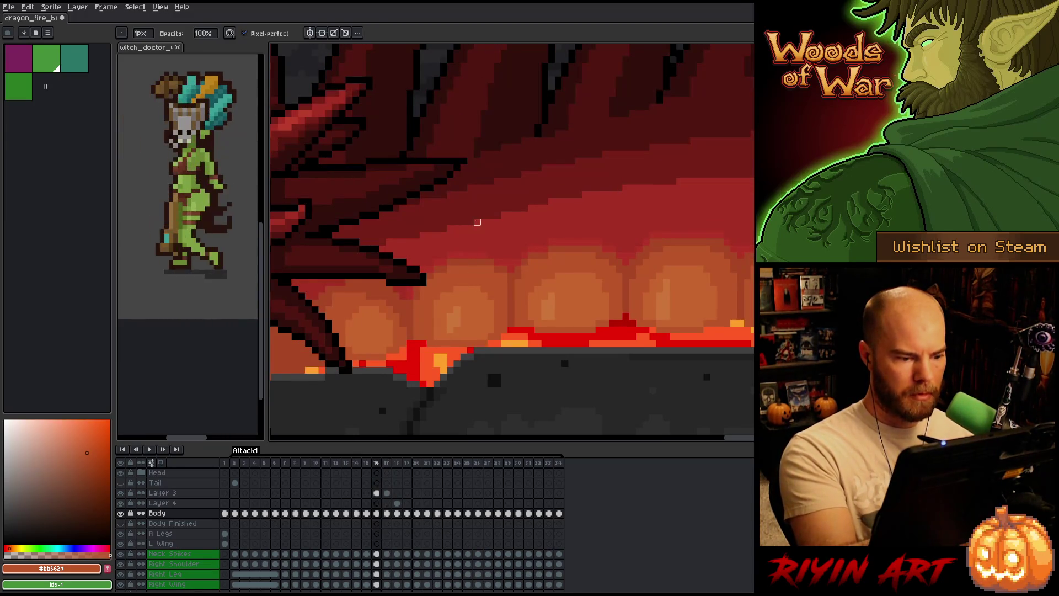
pyautogui.press('Right')
pyautogui.press('Right')
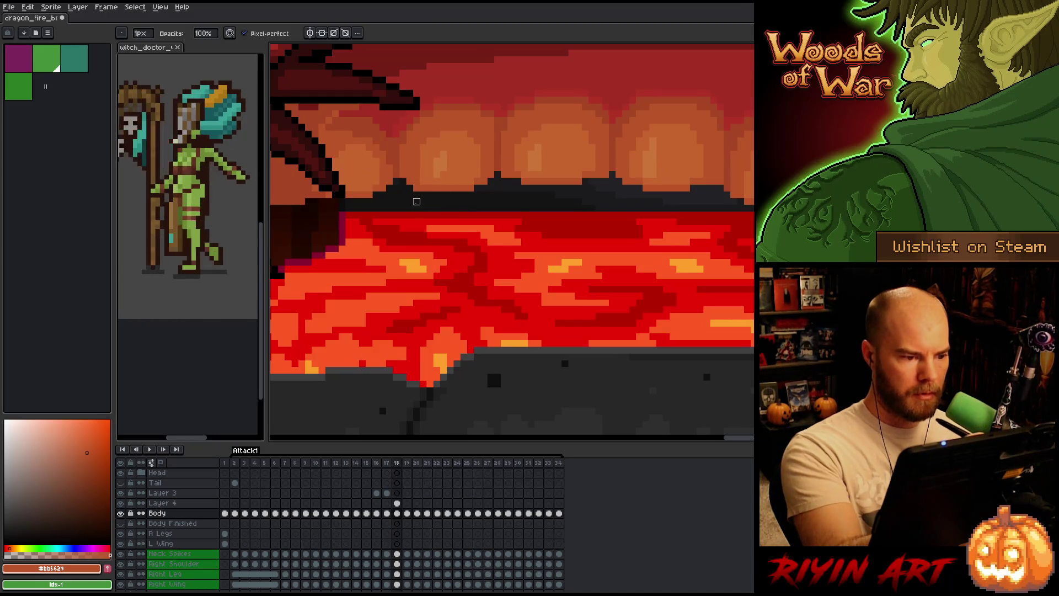
pyautogui.press('Left')
pyautogui.press('Right')
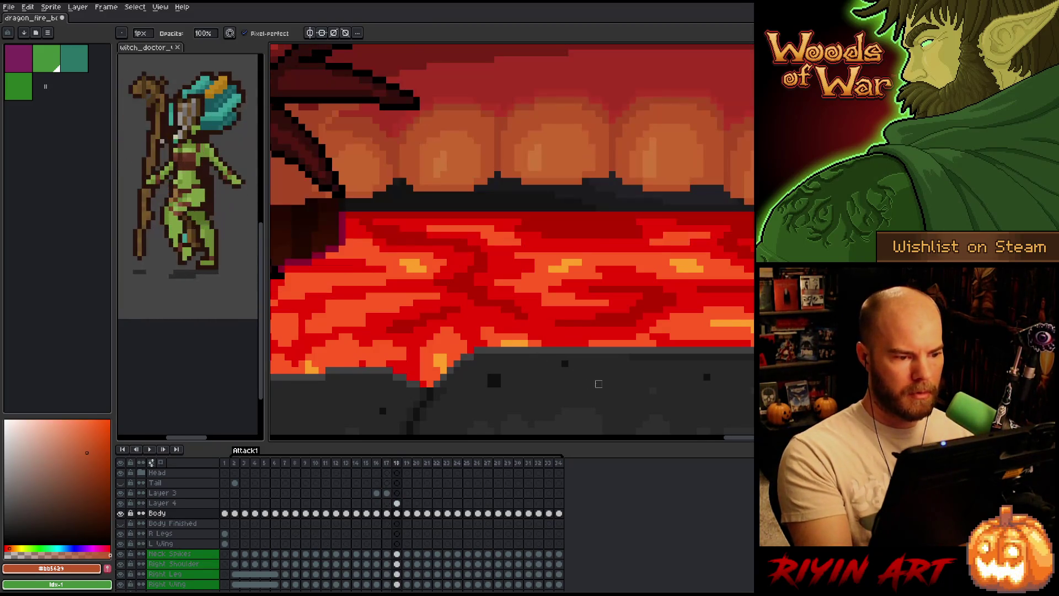
pyautogui.scroll(-3, 646, 269)
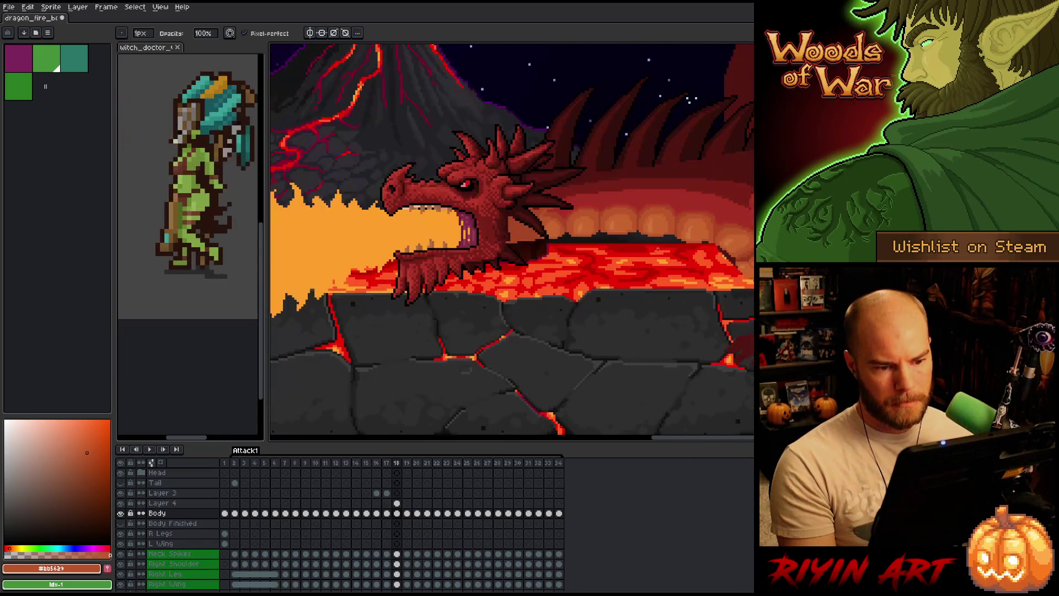
# Zoom and pan the frame-18 view in close on the lava's far edge under the belly
pyautogui.scroll(3, 684, 243)
pyautogui.press('Left')
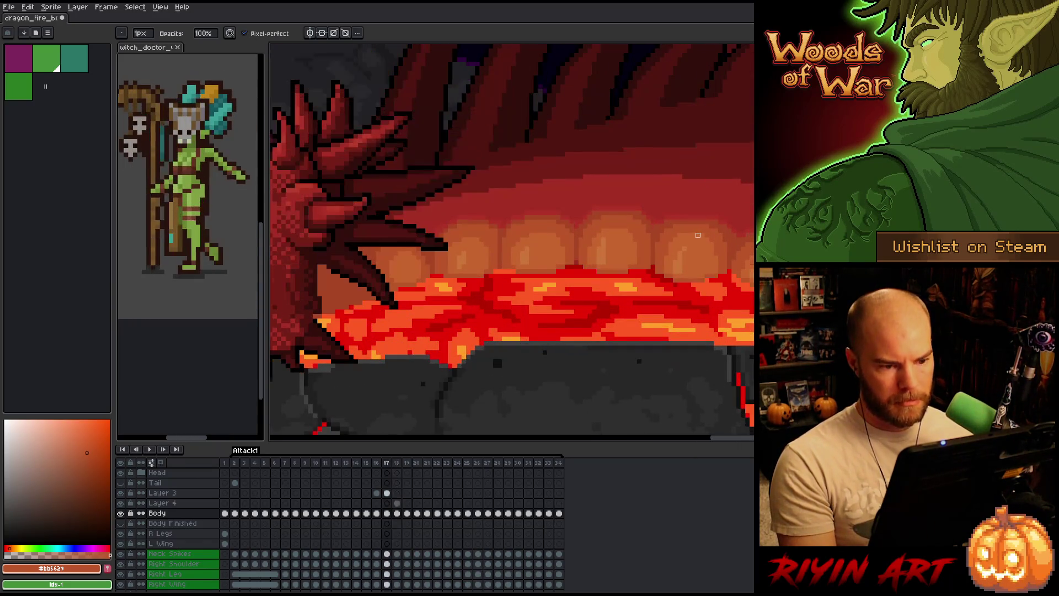
pyautogui.scroll(-3, 671, 258)
pyautogui.scroll(3, 670, 258)
pyautogui.press('Right')
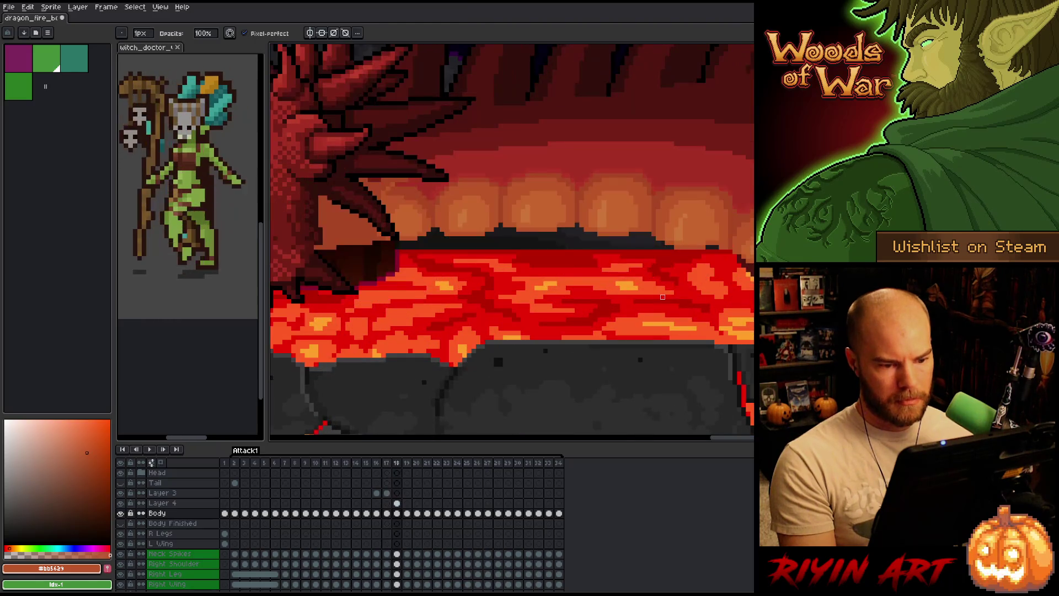
pyautogui.press('space')
pyautogui.moveTo(666, 304); pyautogui.dragTo(589, 328)
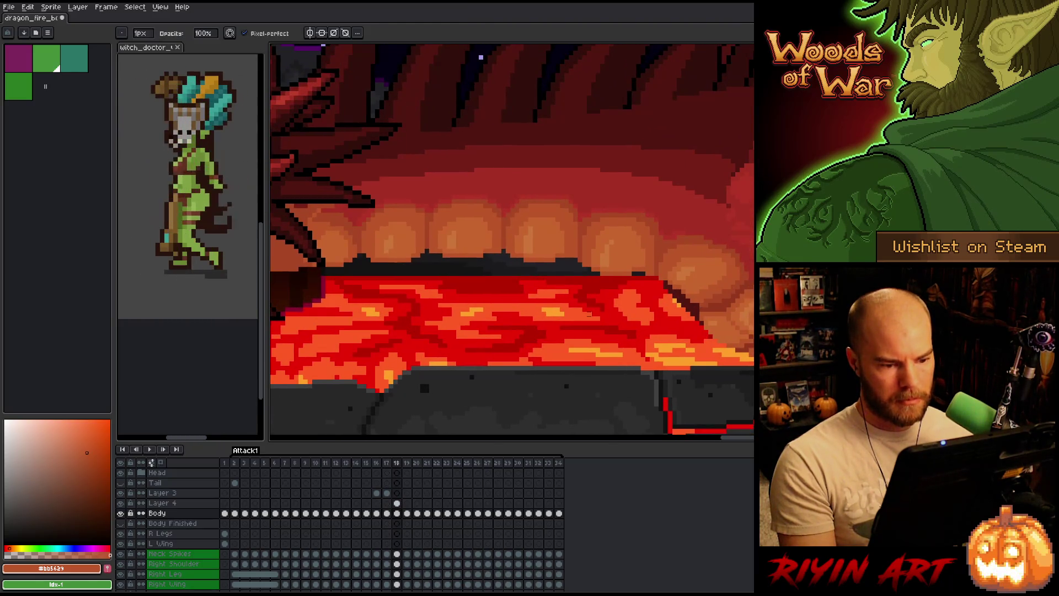
pyautogui.scroll(2, 648, 274)
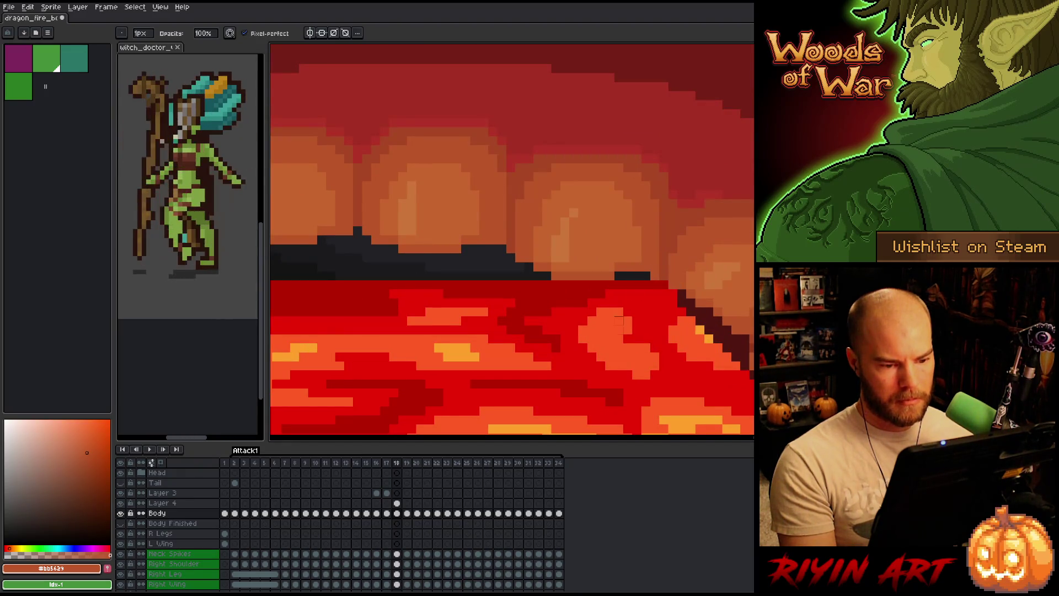
# Eyedrop the warm orange #c7653f and paint over the dark pixels at the lava edge
pyautogui.keyDown('alt'); pyautogui.click(629, 247); pyautogui.keyUp('alt')
pyautogui.click(619, 275)
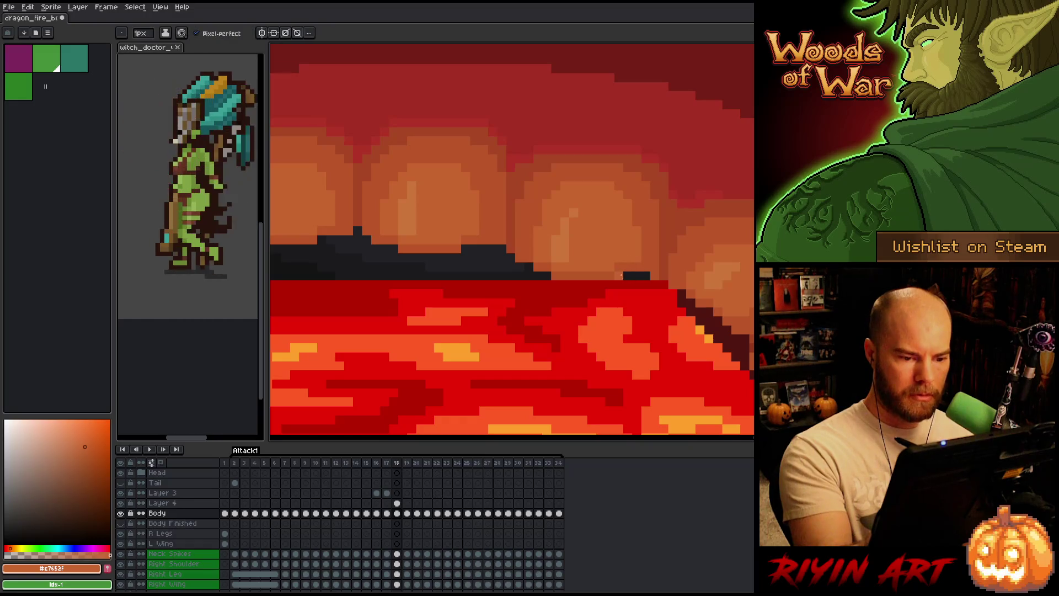
pyautogui.moveTo(620, 275); pyautogui.dragTo(646, 275)
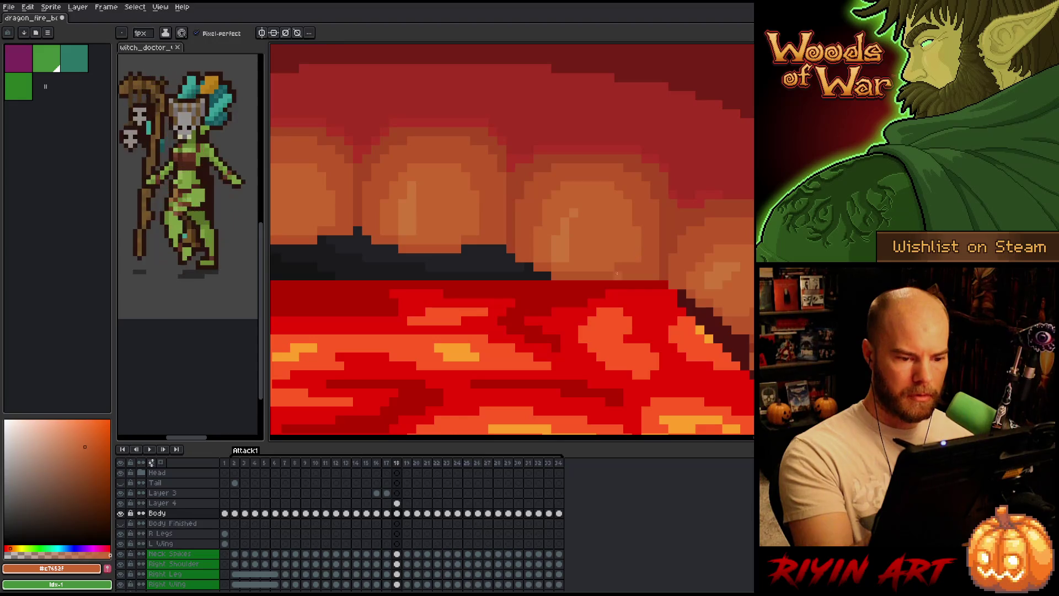
# Switch from Layer 4 back to the Body layer with the pencil, panning up and left
pyautogui.click(397, 503)
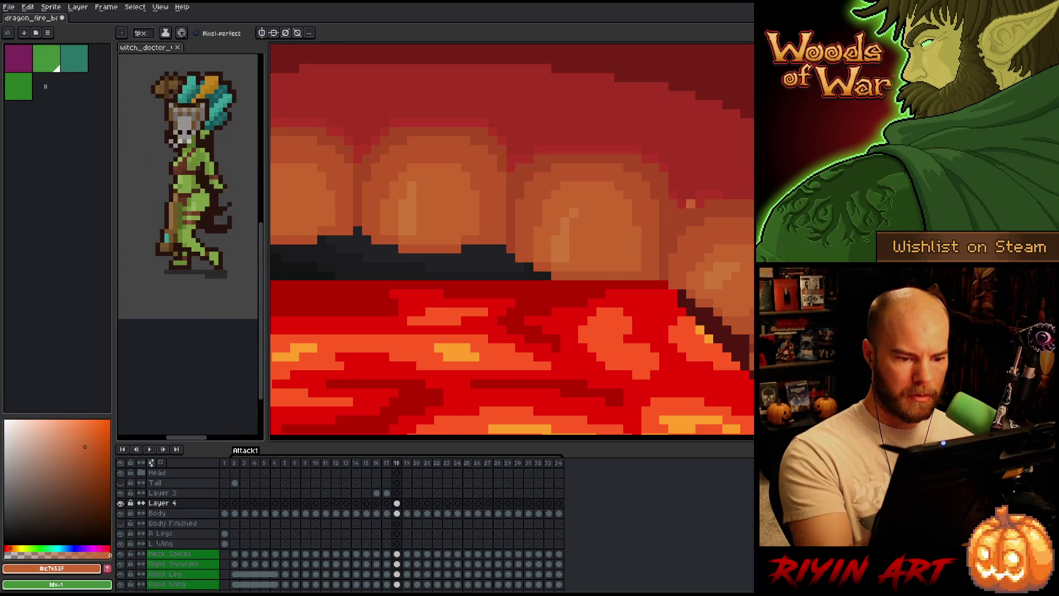
pyautogui.press('b')
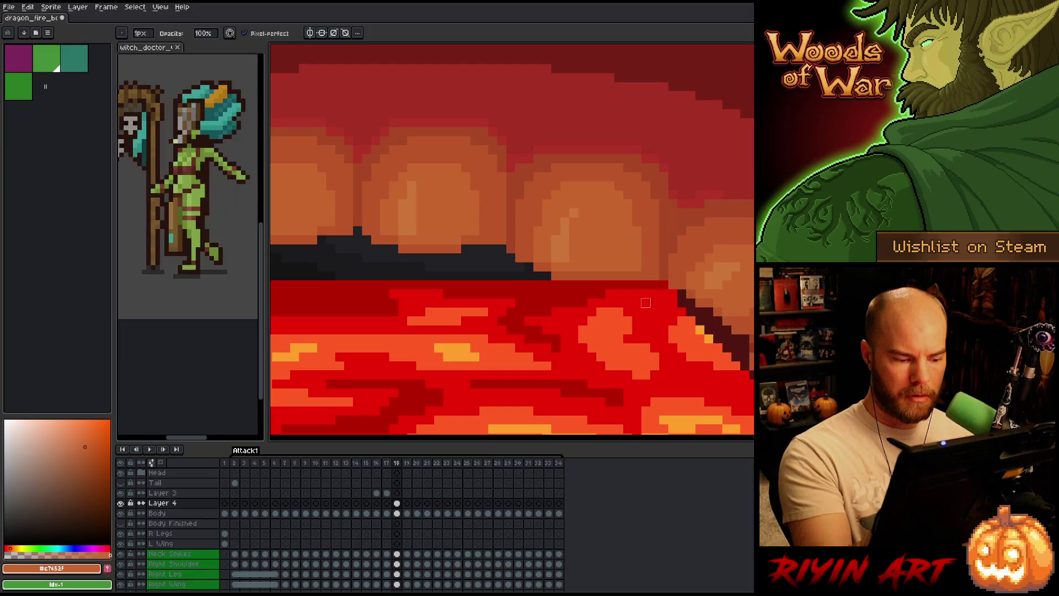
pyautogui.click(396, 503)
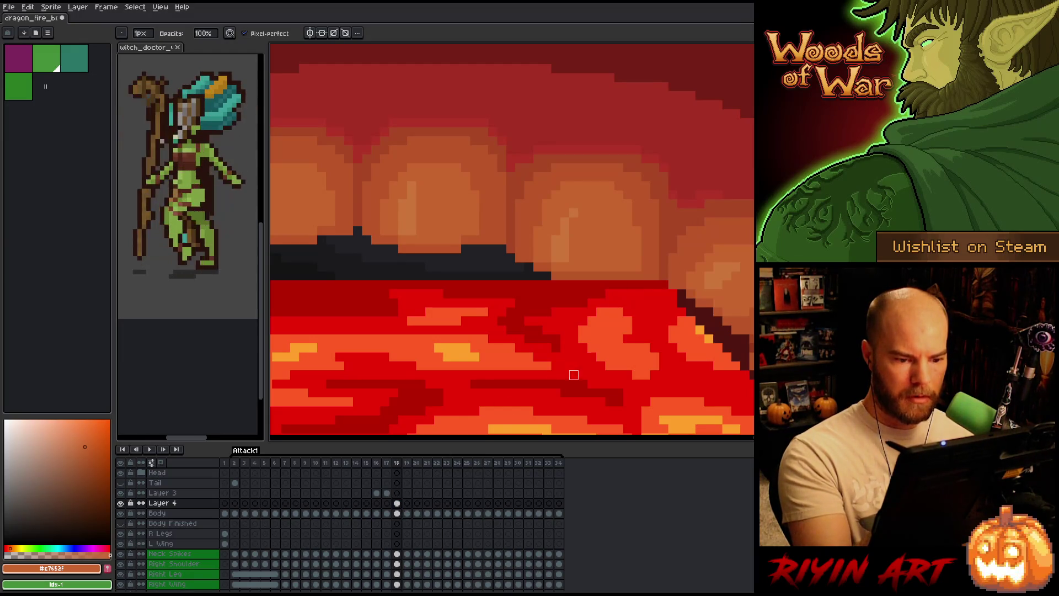
pyautogui.click(397, 513)
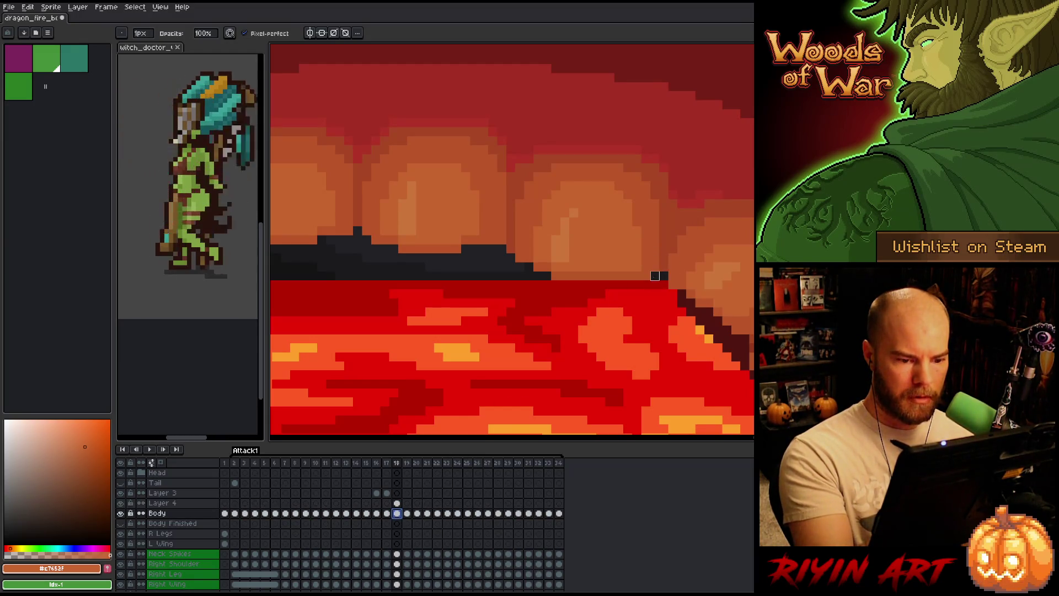
pyautogui.moveTo(720, 309)
pyautogui.mouseDown()
pyautogui.moveTo(659, 309)
pyautogui.moveTo(627, 286)
pyautogui.mouseUp()
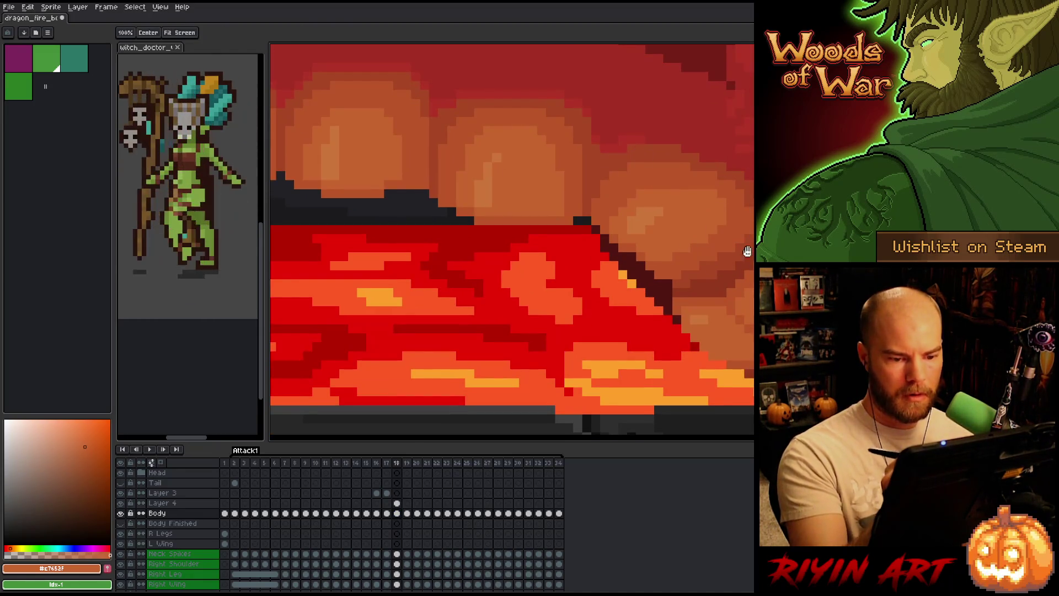
# Pan left and eyedrop the dragon's red #b13327 from the canvas as the drawing colour
pyautogui.moveTo(746, 248); pyautogui.dragTo(664, 259)
pyautogui.keyDown('alt'); pyautogui.click(534, 260); pyautogui.keyUp('alt')
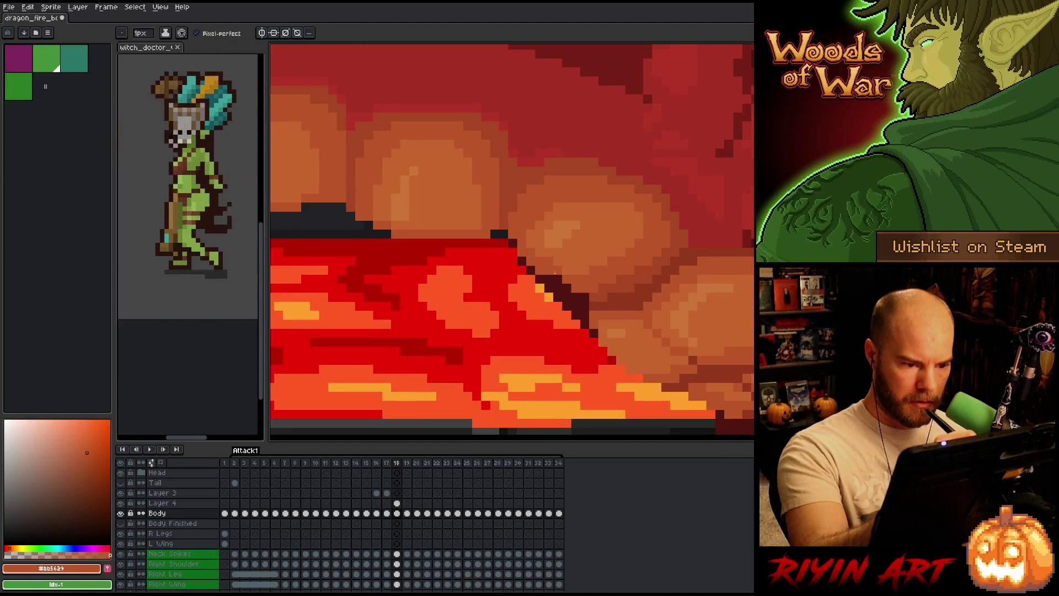
pyautogui.keyDown('alt'); pyautogui.click(575, 269); pyautogui.keyUp('alt')
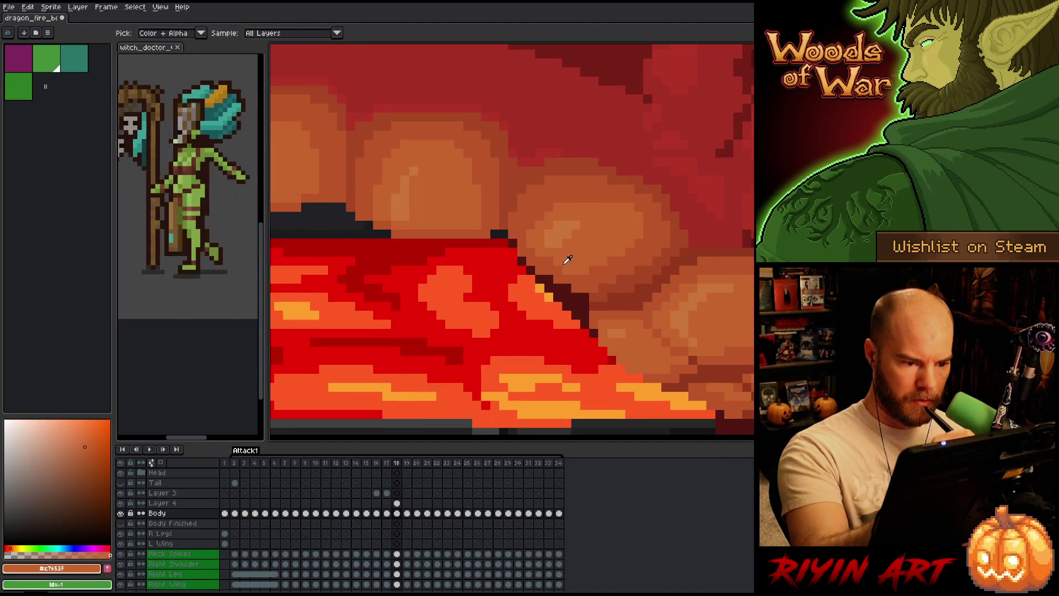
pyautogui.keyDown('ctrl'); pyautogui.click(571, 259); pyautogui.keyUp('ctrl')
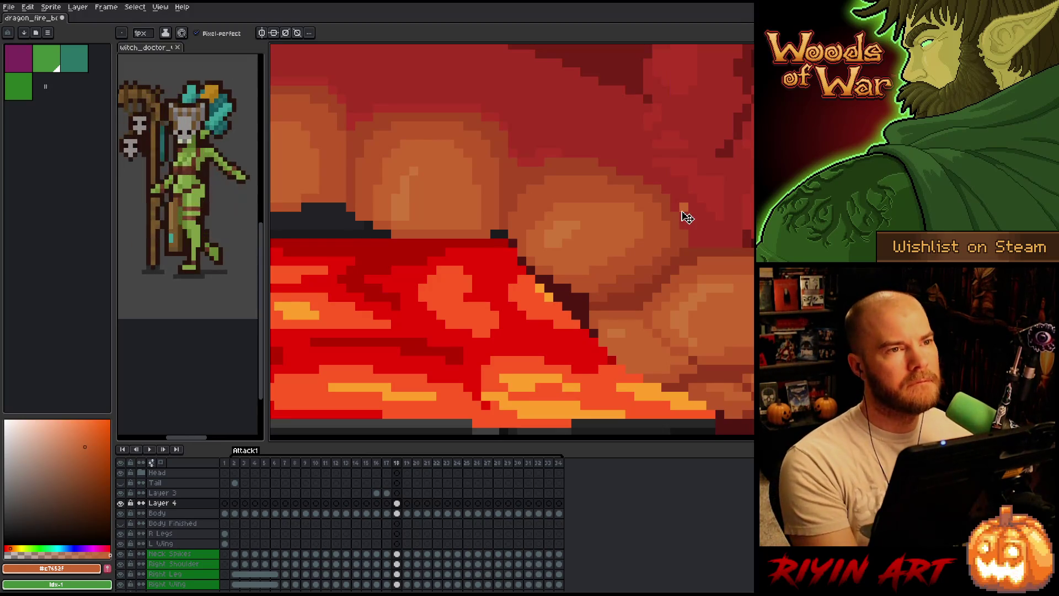
pyautogui.scroll(-1, 684, 180)
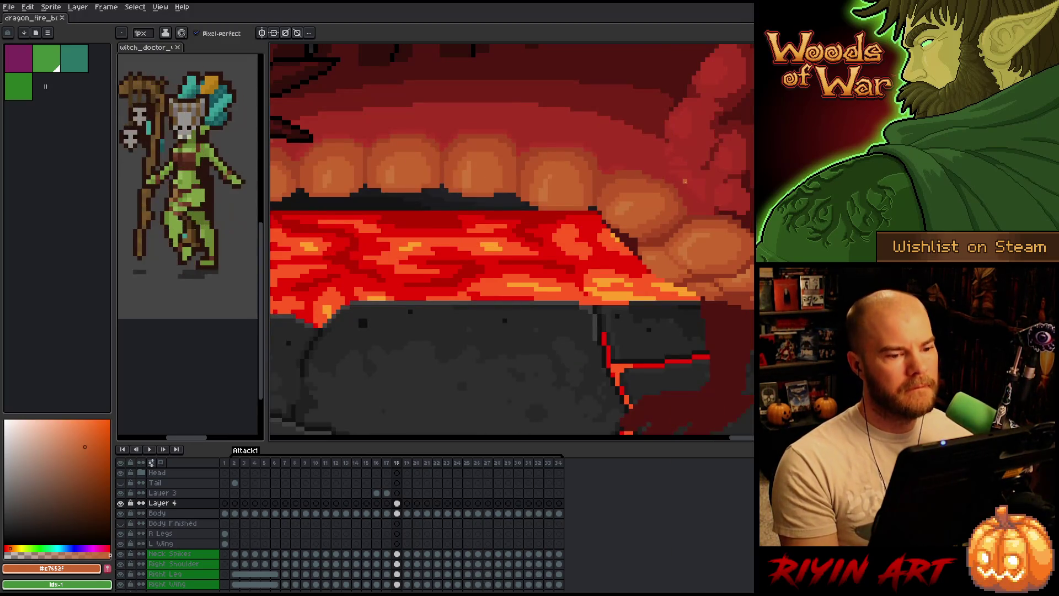
pyautogui.scroll(1, 662, 172)
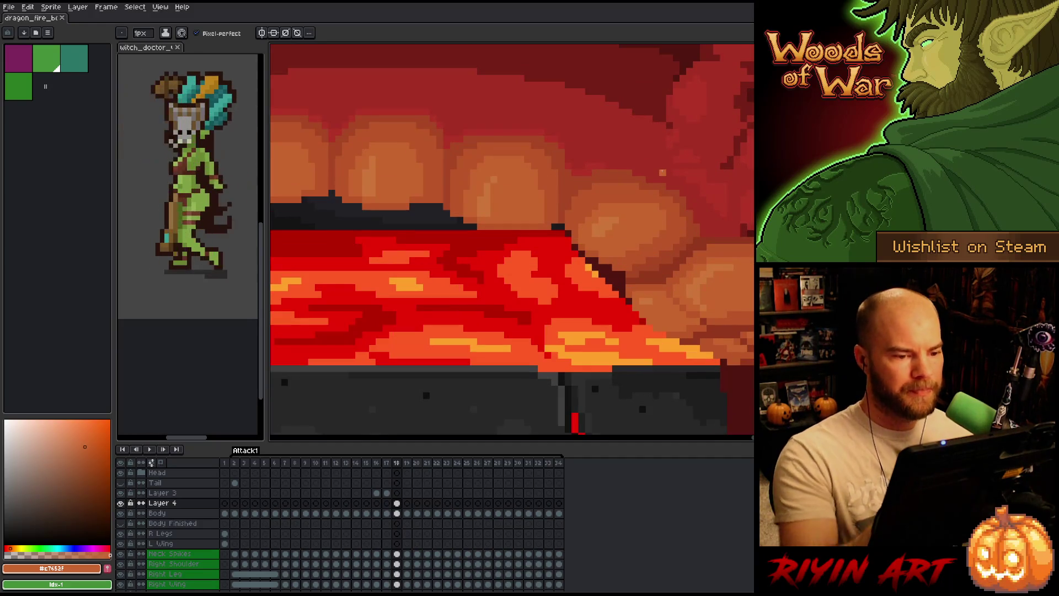
pyautogui.keyDown('alt'); pyautogui.click(561, 146); pyautogui.keyUp('alt')
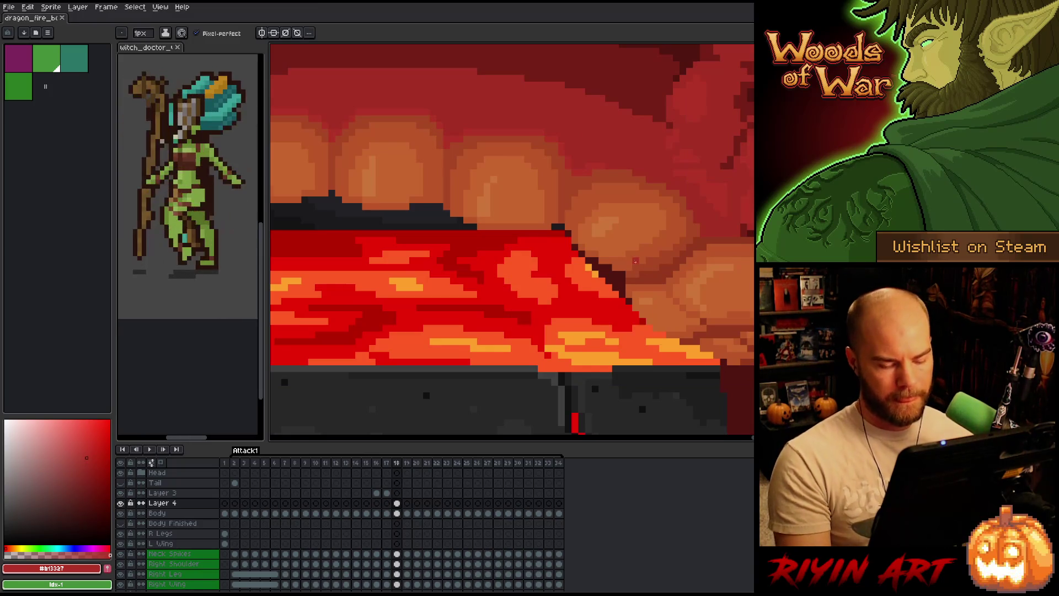
pyautogui.press(',')
pyautogui.press('.')
pyautogui.press(',')
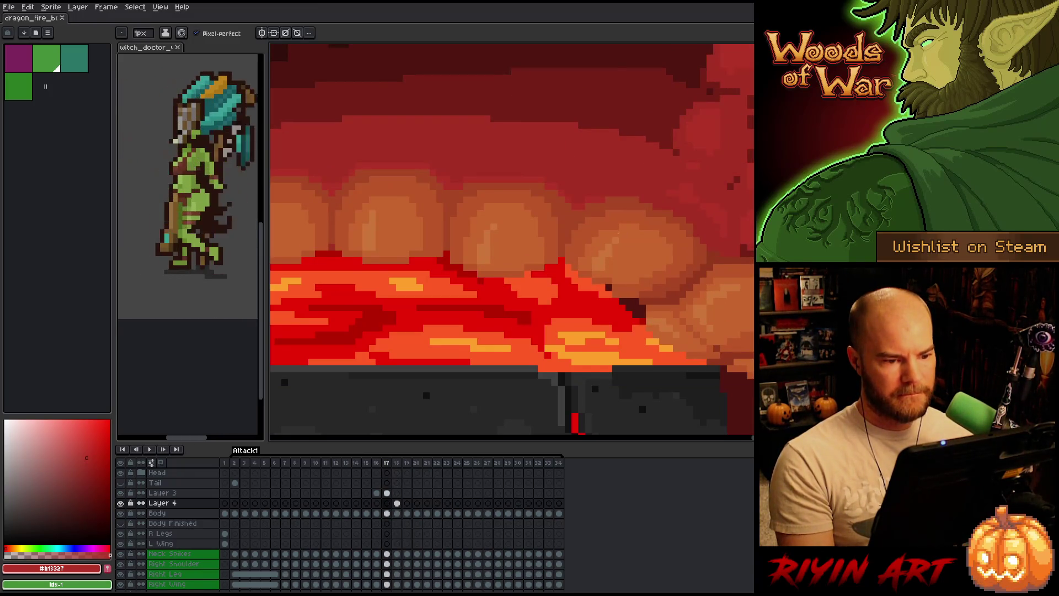
pyautogui.press('.')
pyautogui.scroll(-4, 615, 226)
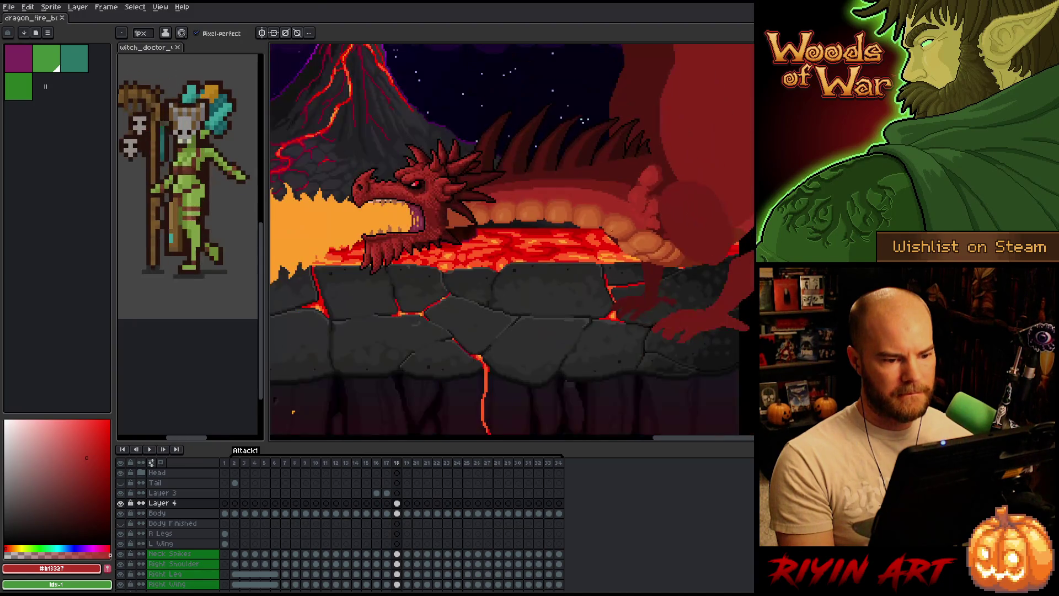
pyautogui.scroll(2, 610, 229)
pyautogui.press(',')
pyautogui.press('.')
pyautogui.press(',')
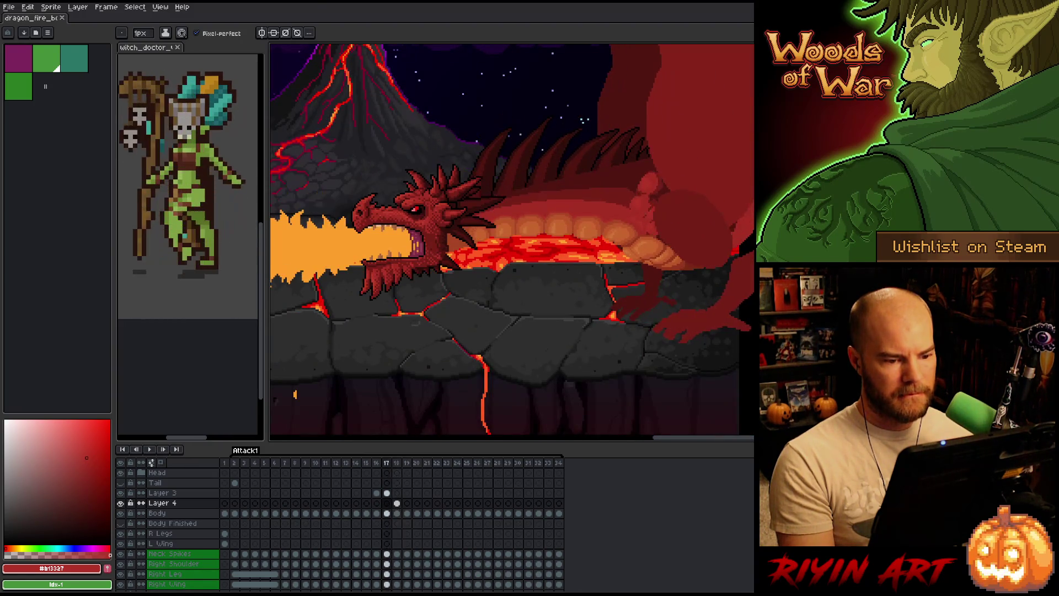
pyautogui.press('.')
pyautogui.press(',')
pyautogui.scroll(2, 630, 243)
pyautogui.press('.')
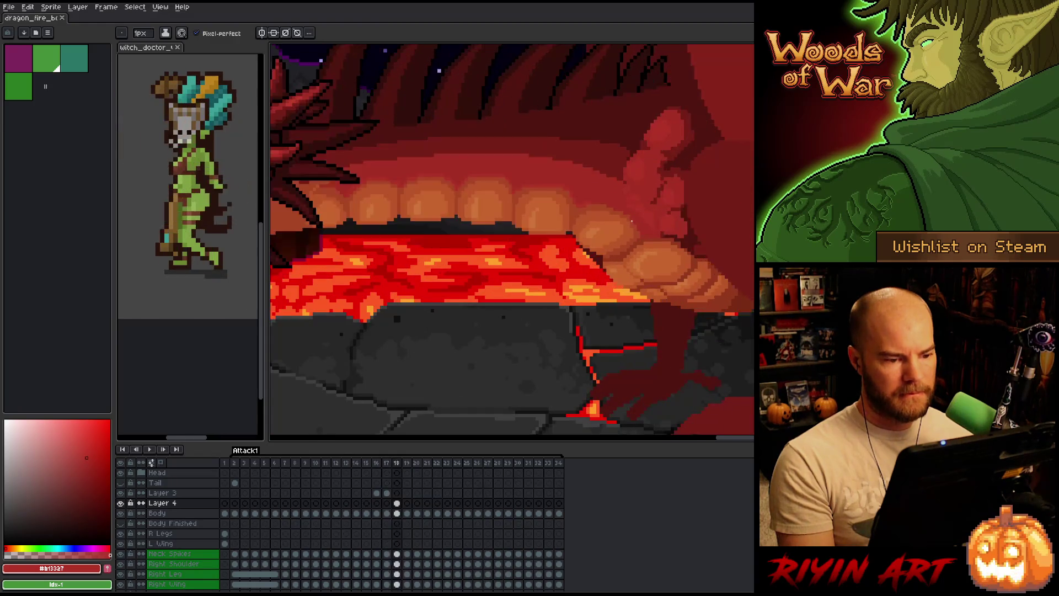
pyautogui.press(',')
pyautogui.press('.')
pyautogui.press(',')
pyautogui.press('.')
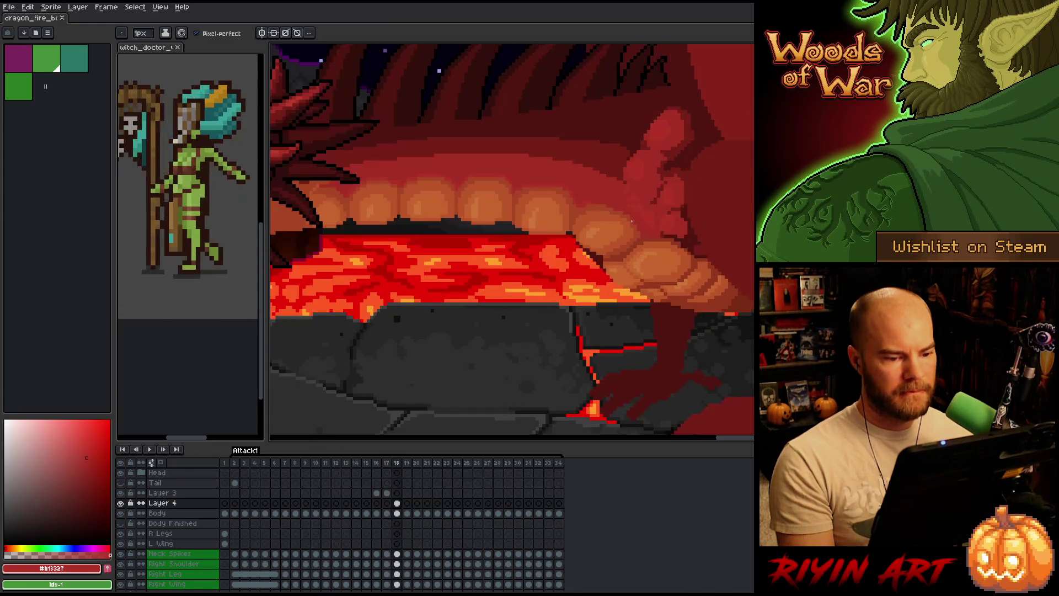
pyautogui.press(',')
pyautogui.press('.')
pyautogui.press(',')
pyautogui.press('.')
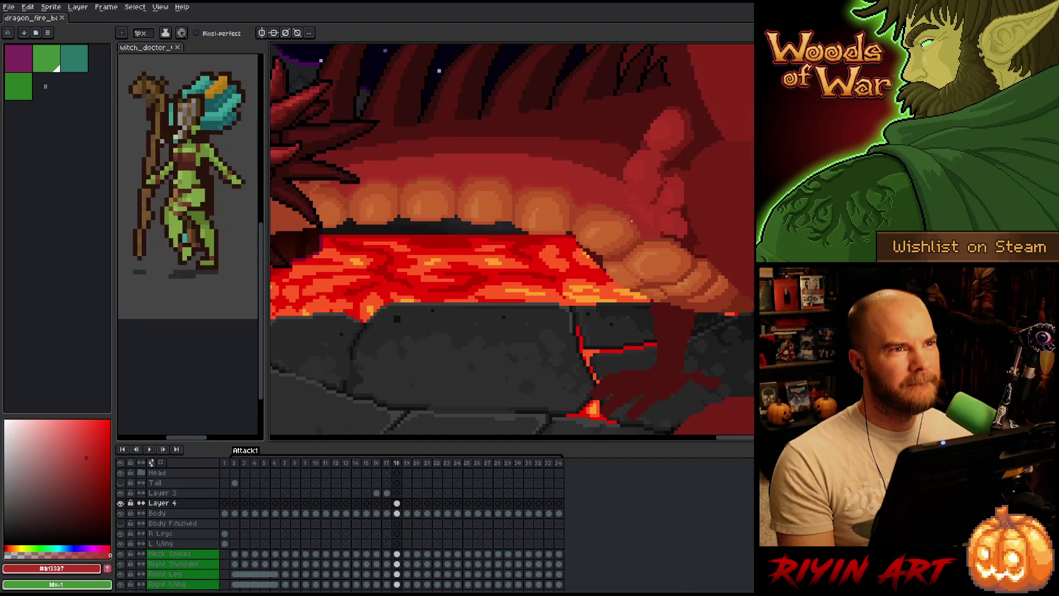
pyautogui.press(',')
pyautogui.press('.')
pyautogui.scroll(-2, 650, 229)
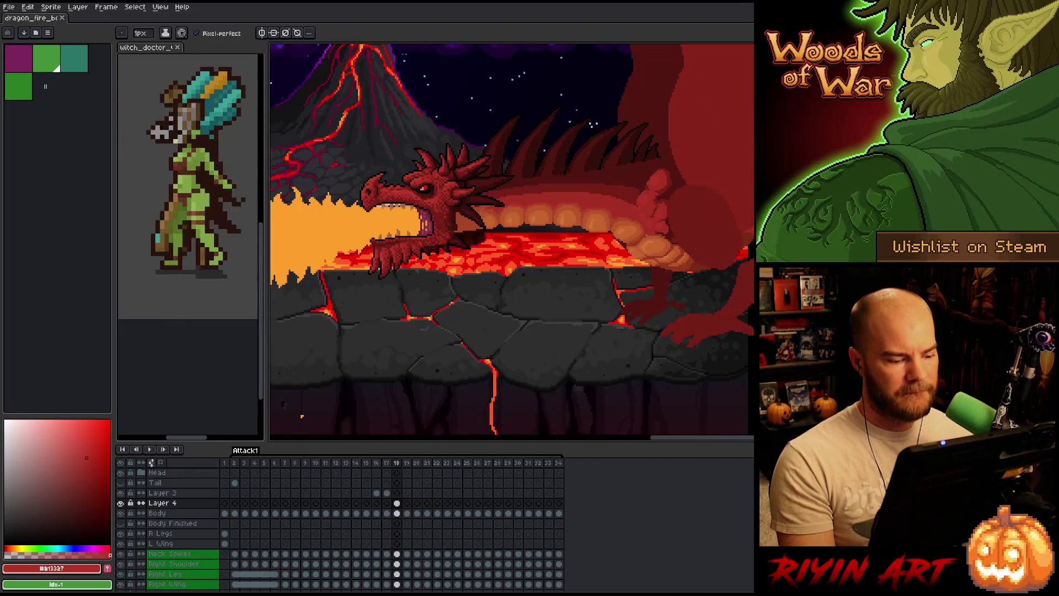
pyautogui.scroll(3, 646, 236)
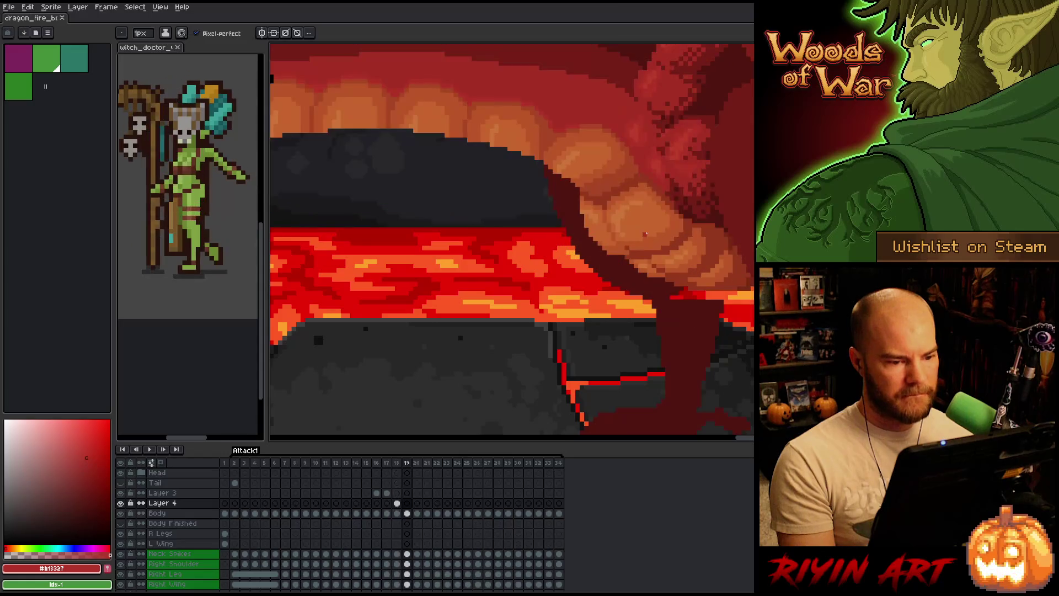
pyautogui.scroll(-3, 647, 235)
pyautogui.press('.')
pyautogui.press(',')
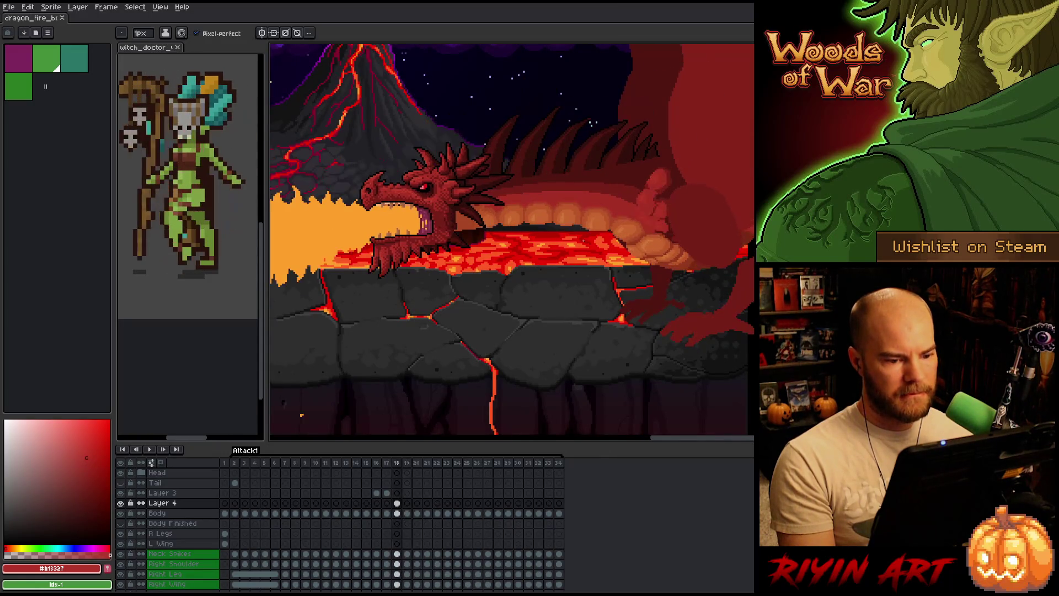
pyautogui.press('.')
pyautogui.press(',')
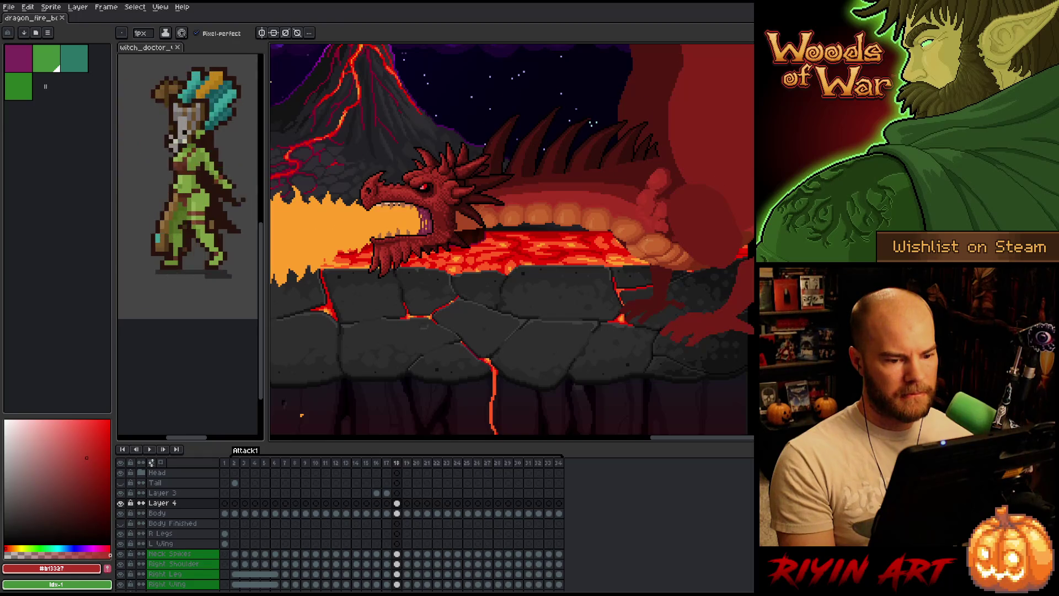
pyautogui.press(',')
pyautogui.press('.')
pyautogui.press(',')
pyautogui.press('.')
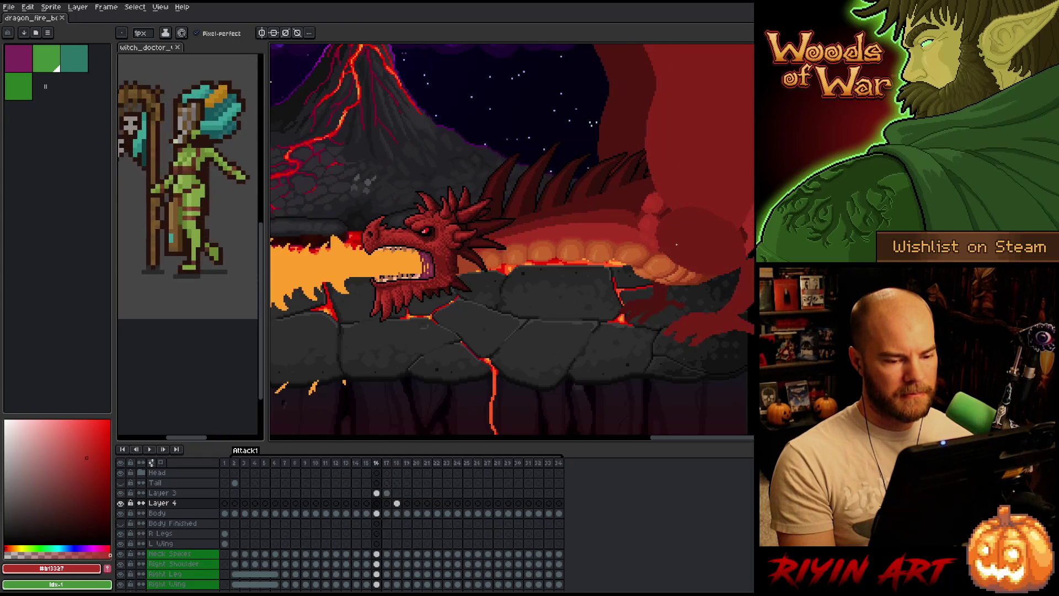
pyautogui.press(',')
pyautogui.scroll(2, 675, 242)
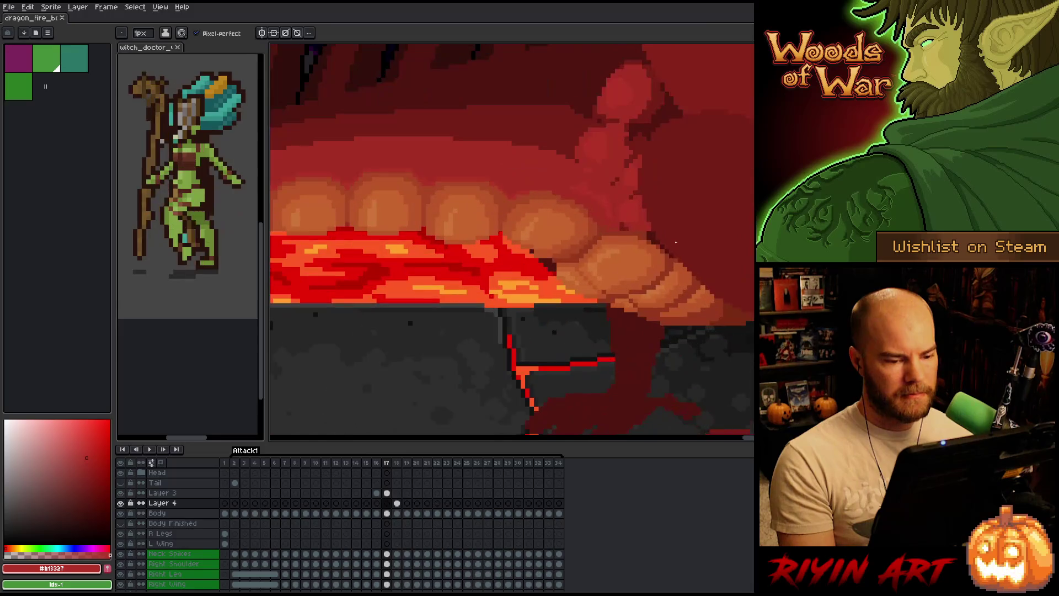
pyautogui.press('.')
pyautogui.press('.')
pyautogui.press(',')
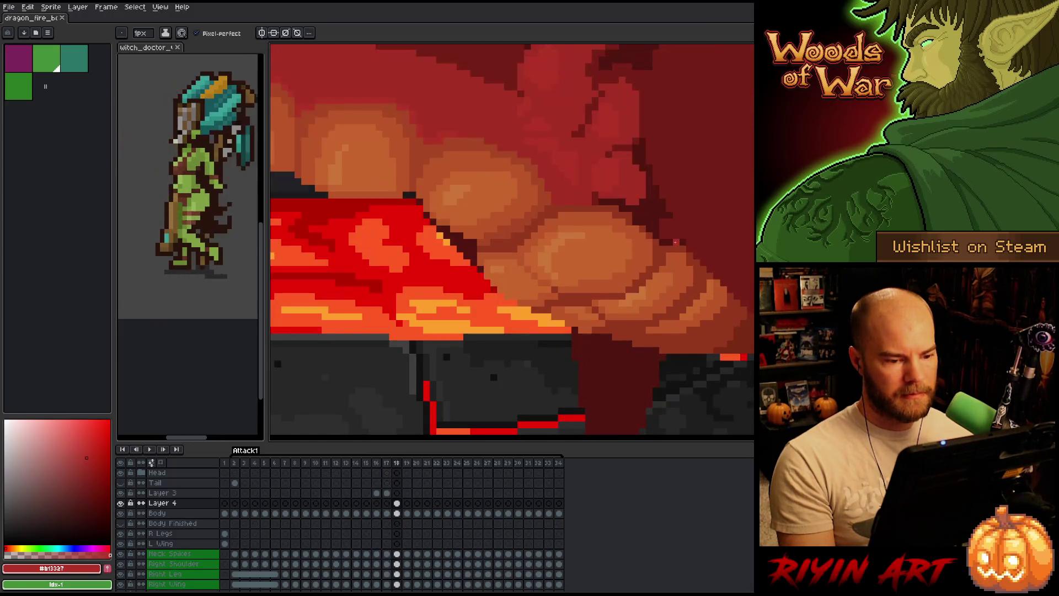
pyautogui.press('.')
pyautogui.press(',')
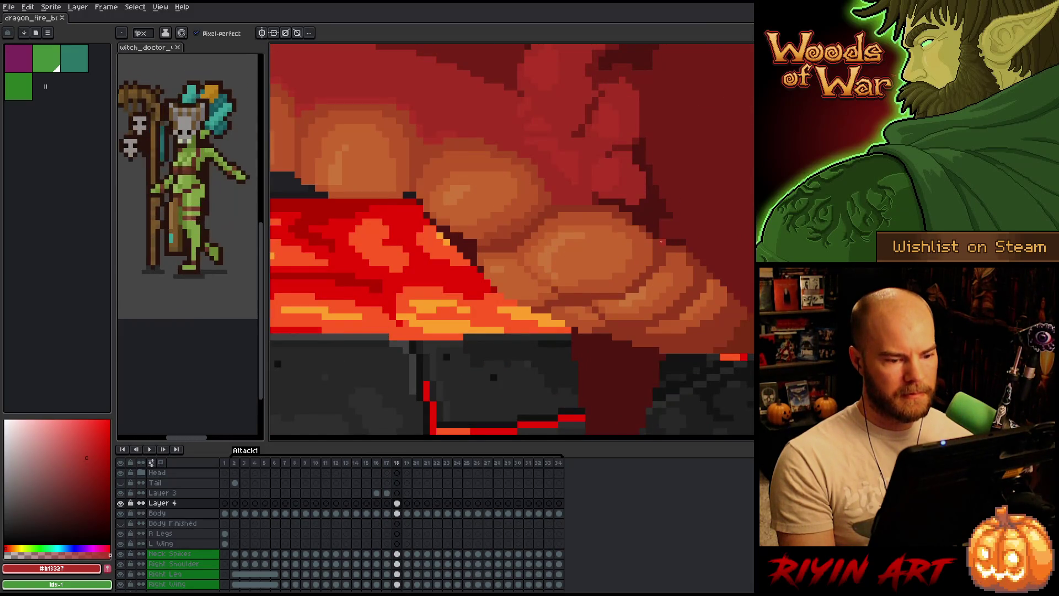
pyautogui.press('m')
pyautogui.moveTo(583, 196); pyautogui.dragTo(668, 268)
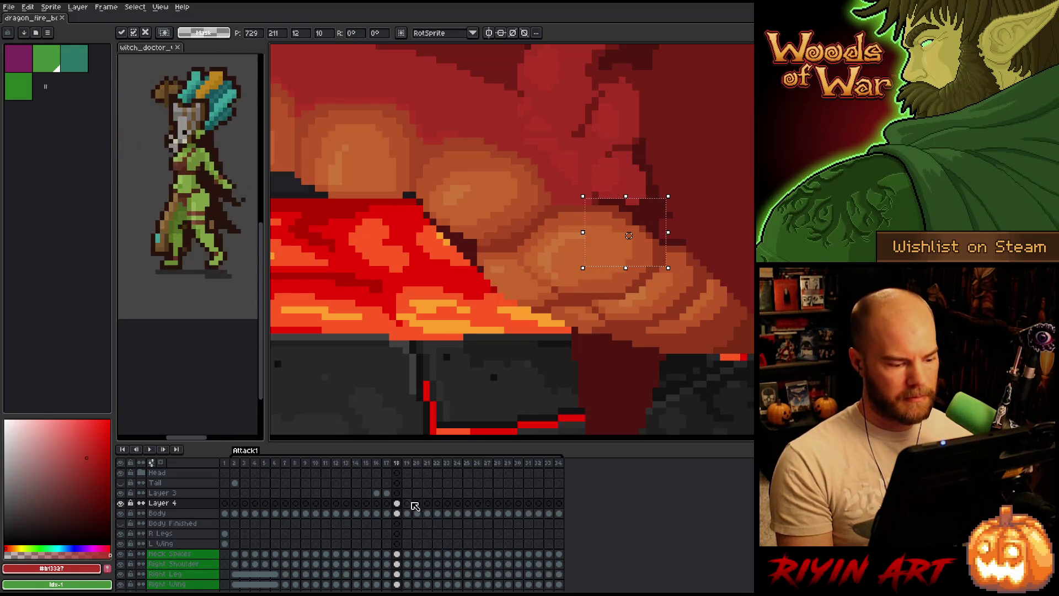
# On the Body layer, paste and confirm, then paint over stray red pixels with the belly red
pyautogui.click(398, 513)
pyautogui.hotkey('ctrl', 'v')
pyautogui.press('Return')
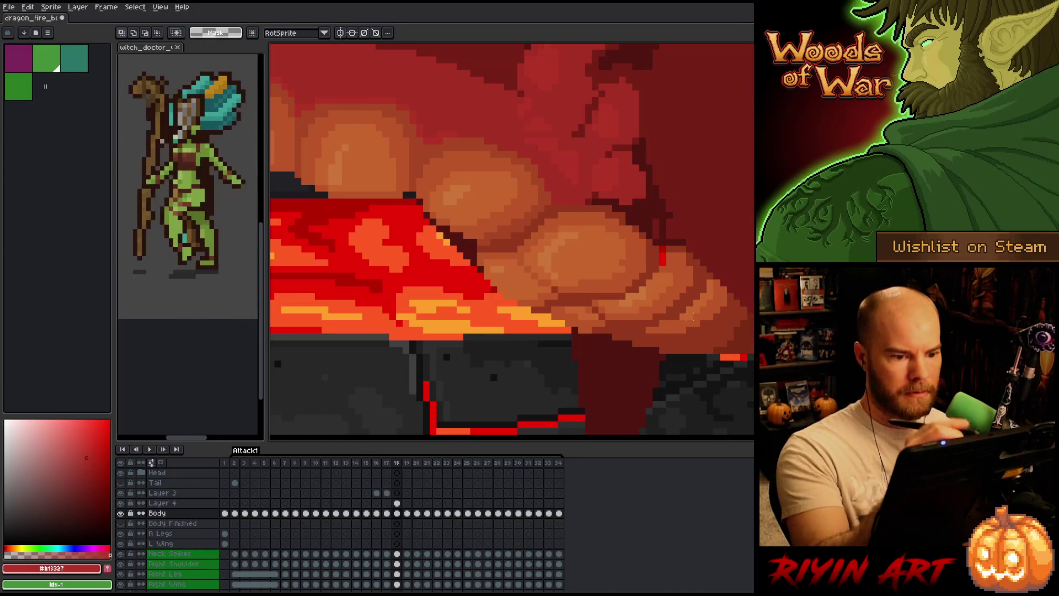
pyautogui.press('b')
pyautogui.keyDown('alt'); pyautogui.click(626, 213); pyautogui.keyUp('alt')
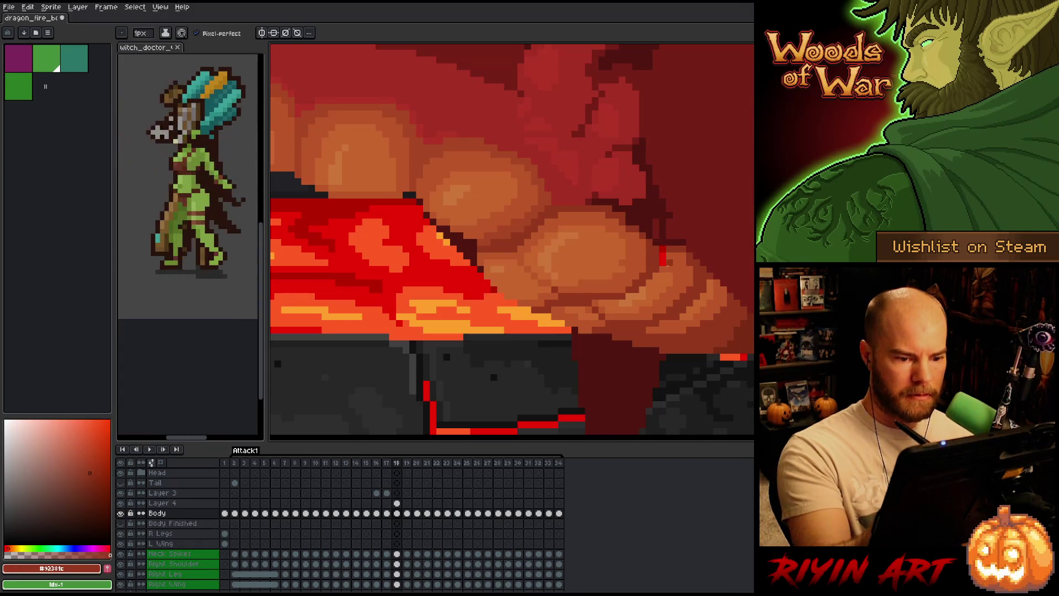
pyautogui.keyDown('alt'); pyautogui.click(669, 257); pyautogui.keyUp('alt')
pyautogui.moveTo(662, 247); pyautogui.dragTo(662, 265)
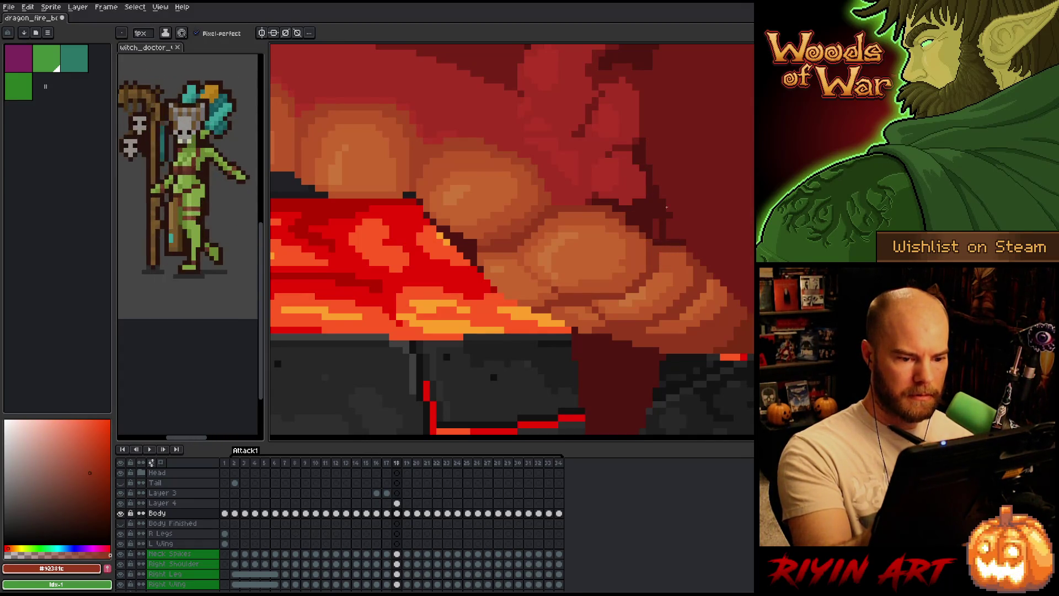
# Sample the belly shades #501612, #92381c, #c7653f and #bb5624 from the canvas
pyautogui.keyDown('alt'); pyautogui.click(632, 209); pyautogui.keyUp('alt')
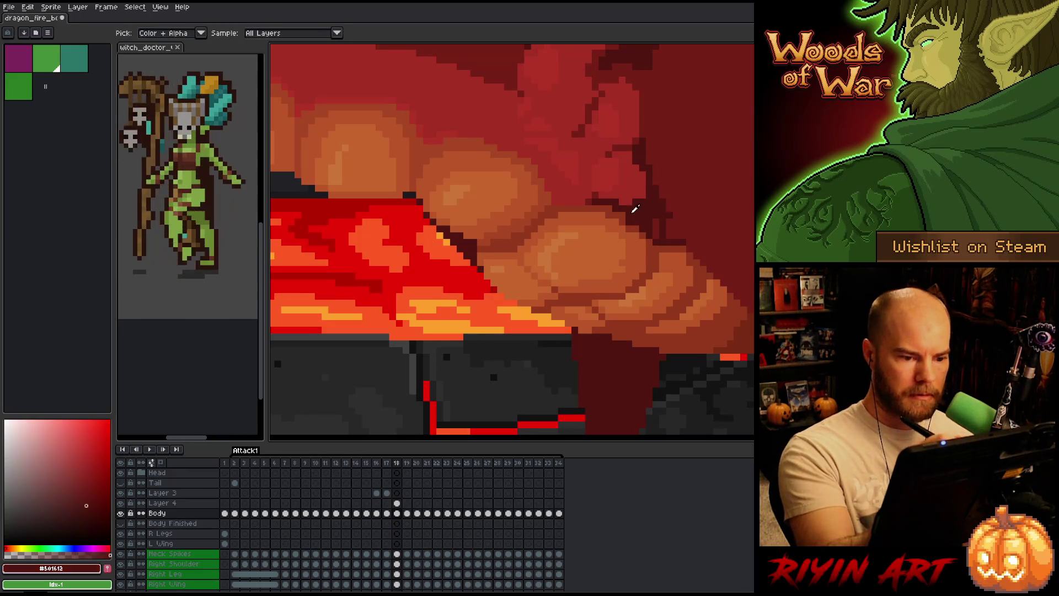
pyautogui.keyDown('alt'); pyautogui.click(616, 215); pyautogui.keyUp('alt')
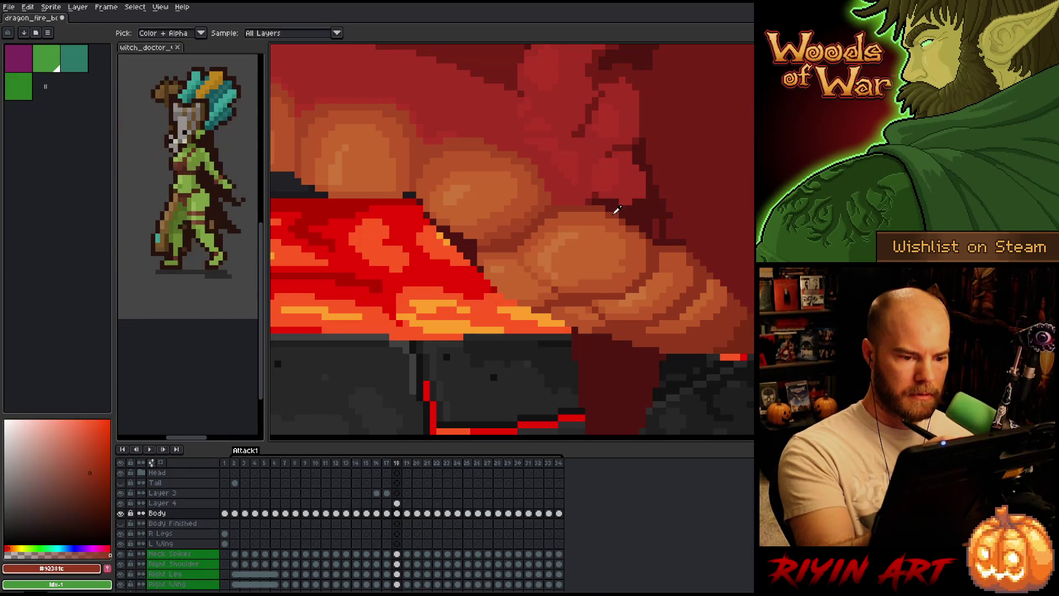
pyautogui.keyDown('alt'); pyautogui.click(631, 235); pyautogui.keyUp('alt')
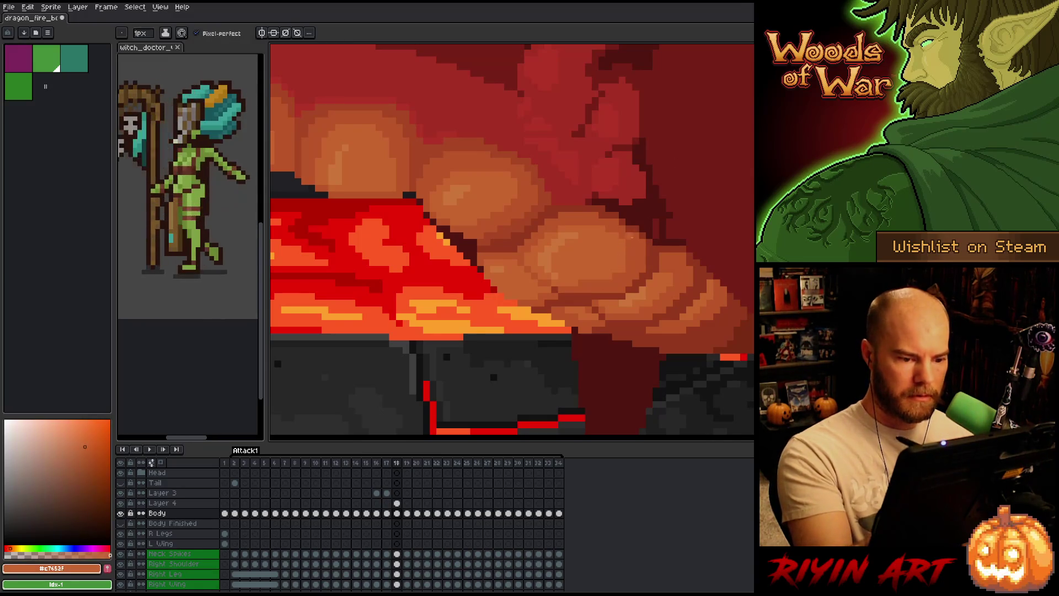
pyautogui.keyDown('alt'); pyautogui.click(624, 274); pyautogui.keyUp('alt')
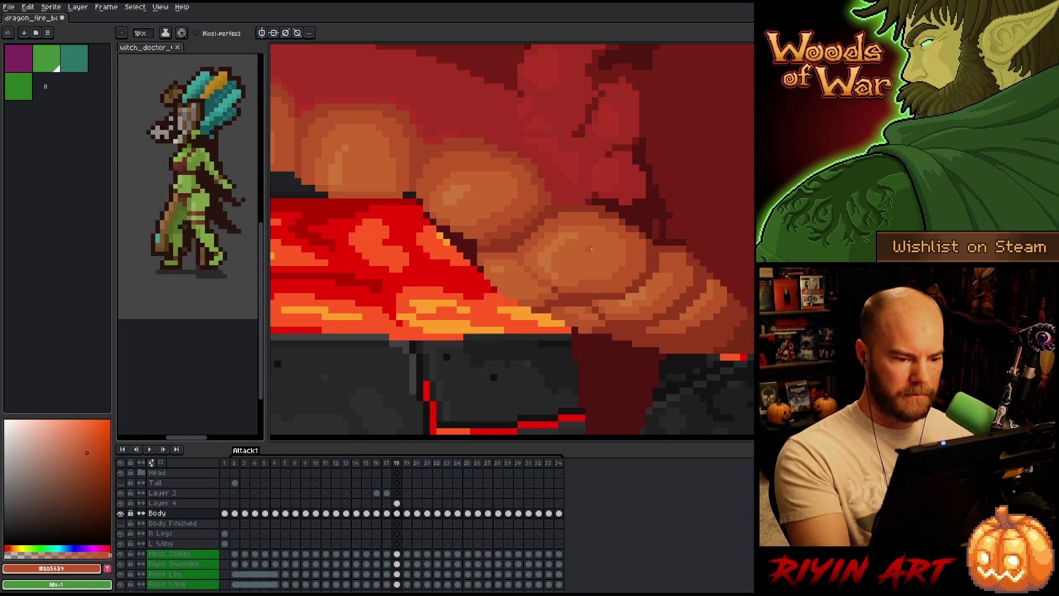
# Flip among frames 17, 18 and 19 to compare the belly shading, ending on frame 18
pyautogui.press('Left')
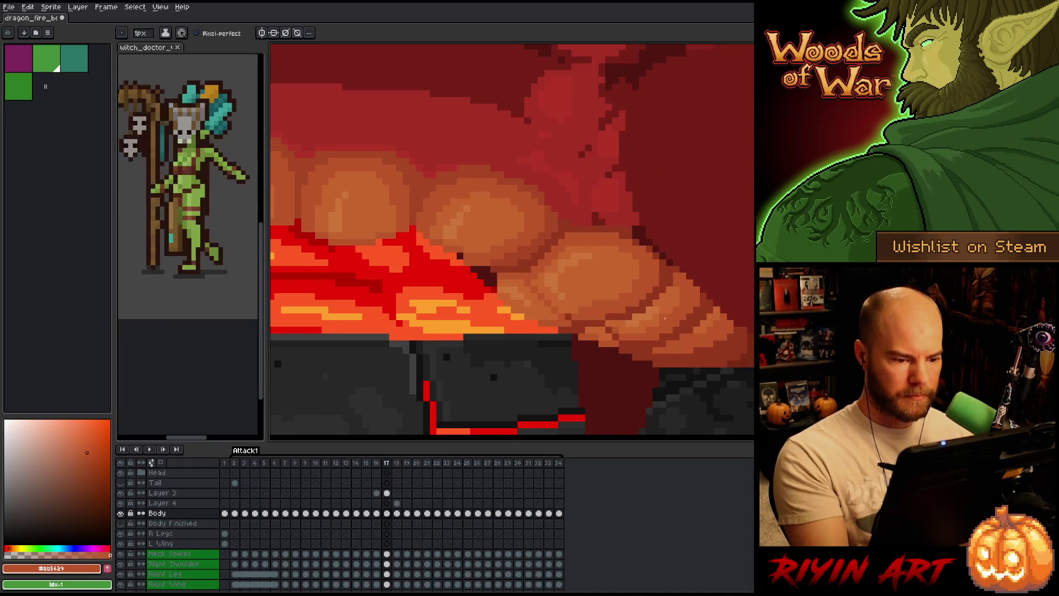
pyautogui.press('Left')
pyautogui.press('Right')
pyautogui.press('Right')
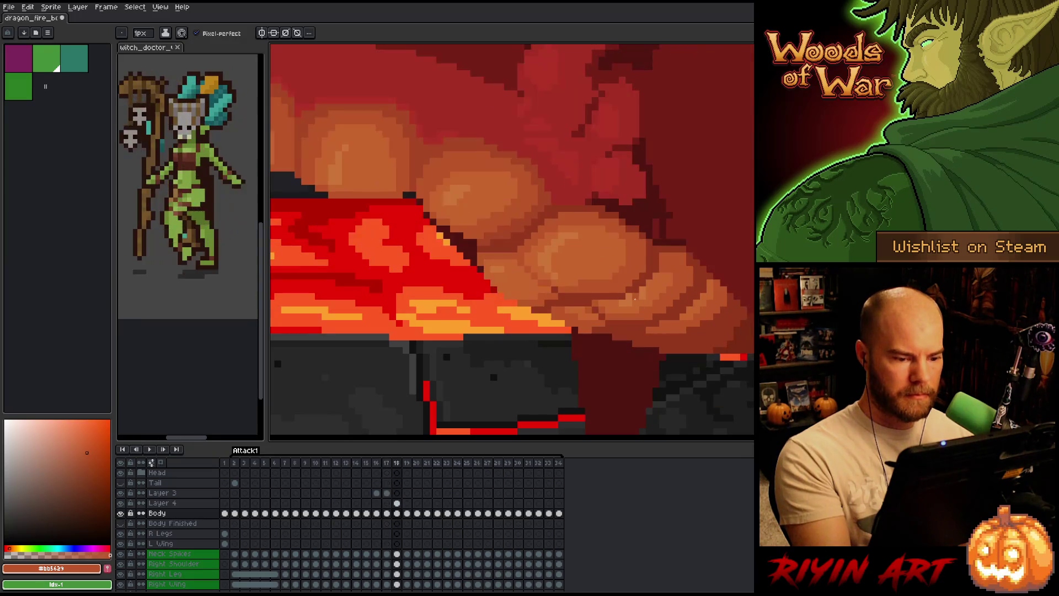
pyautogui.press('Left')
pyautogui.press('Right')
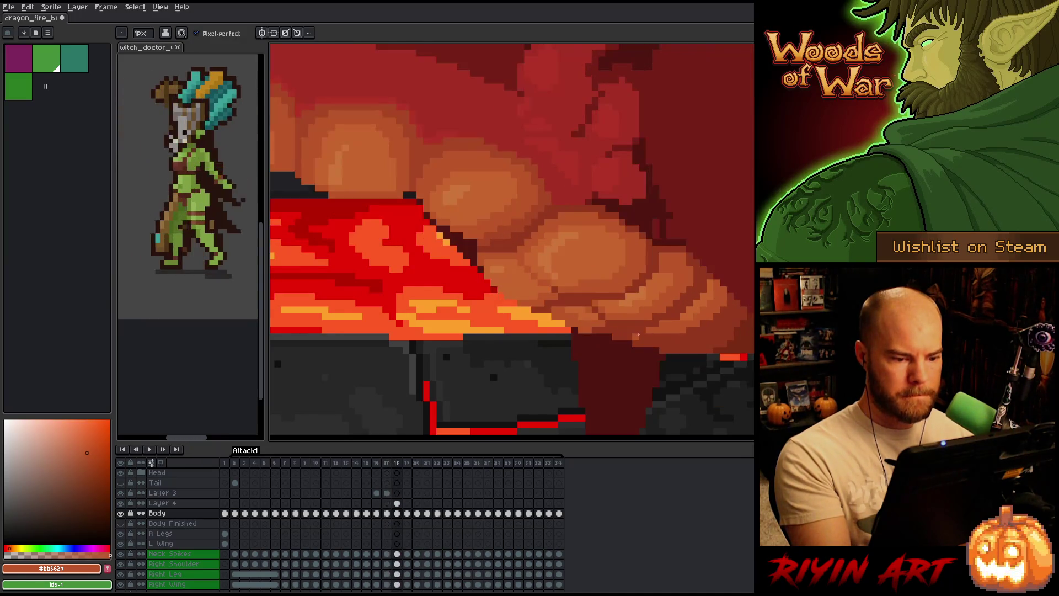
pyautogui.press('Left')
pyautogui.press('Right')
pyautogui.press('Left')
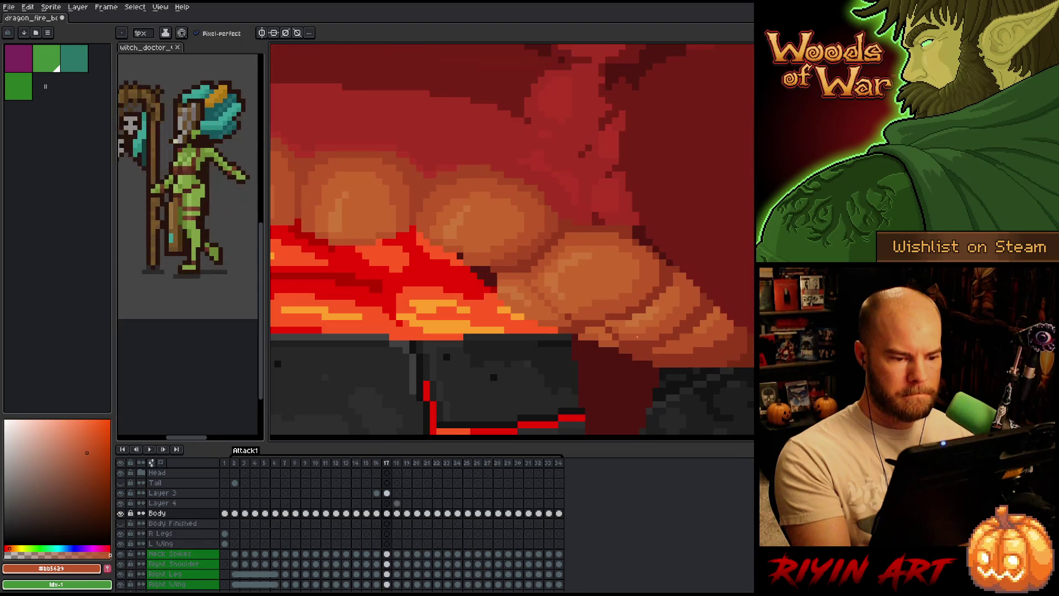
pyautogui.press('Right')
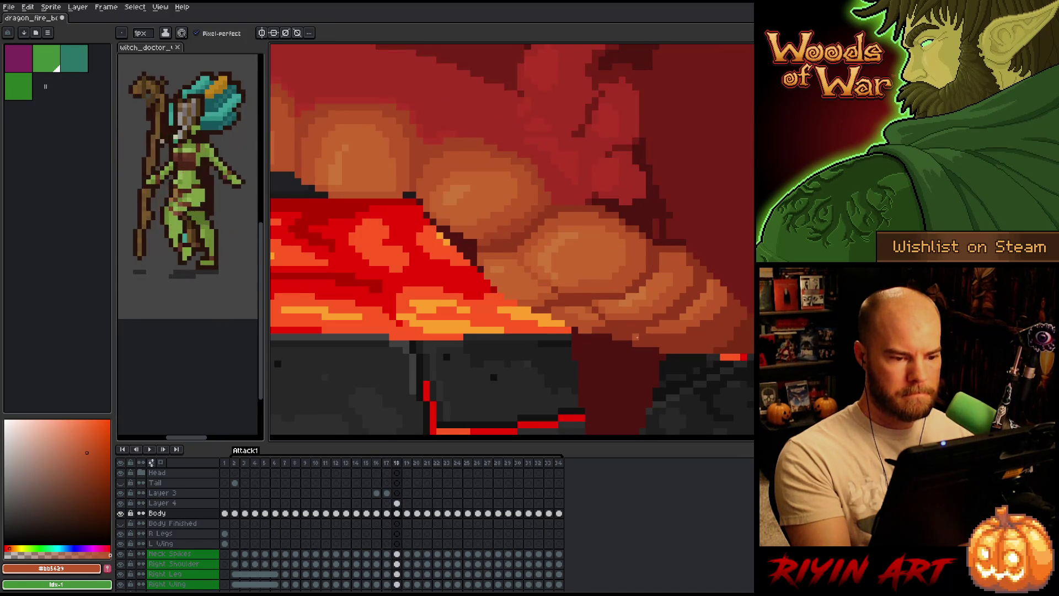
pyautogui.press('Right')
pyautogui.press('Left')
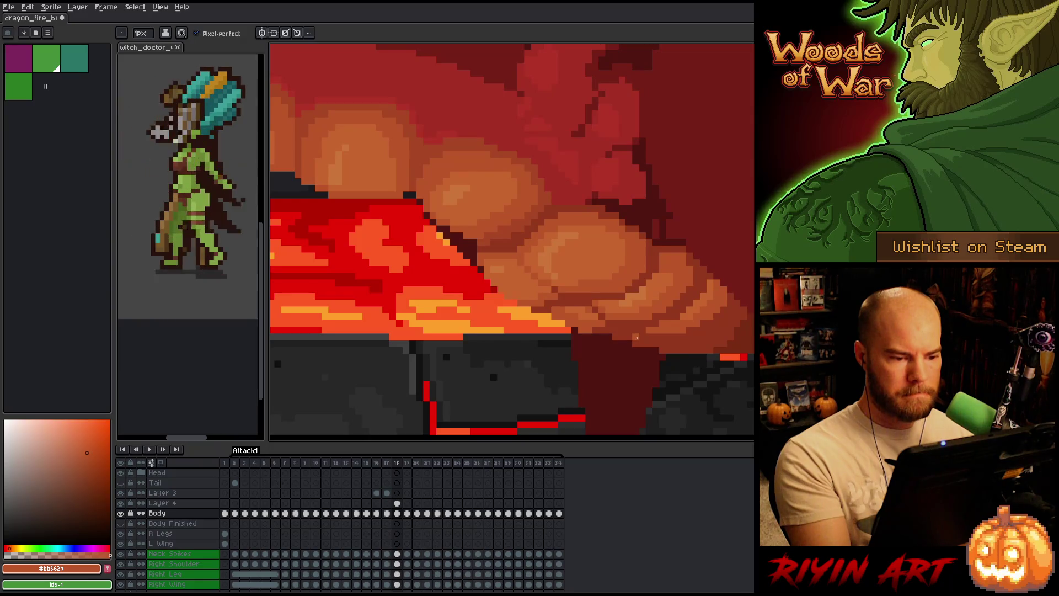
# Sample several belly reds and the orange highlight while stepping back to frame 17
pyautogui.keyDown('alt'); pyautogui.click(585, 215); pyautogui.keyUp('alt')
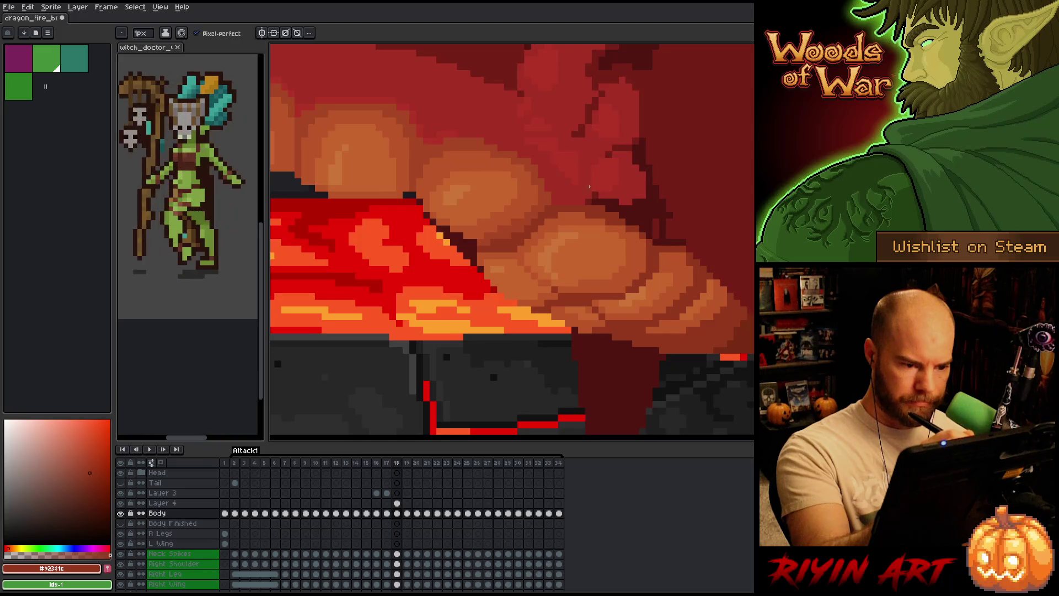
pyautogui.keyDown('alt'); pyautogui.click(599, 207); pyautogui.keyUp('alt')
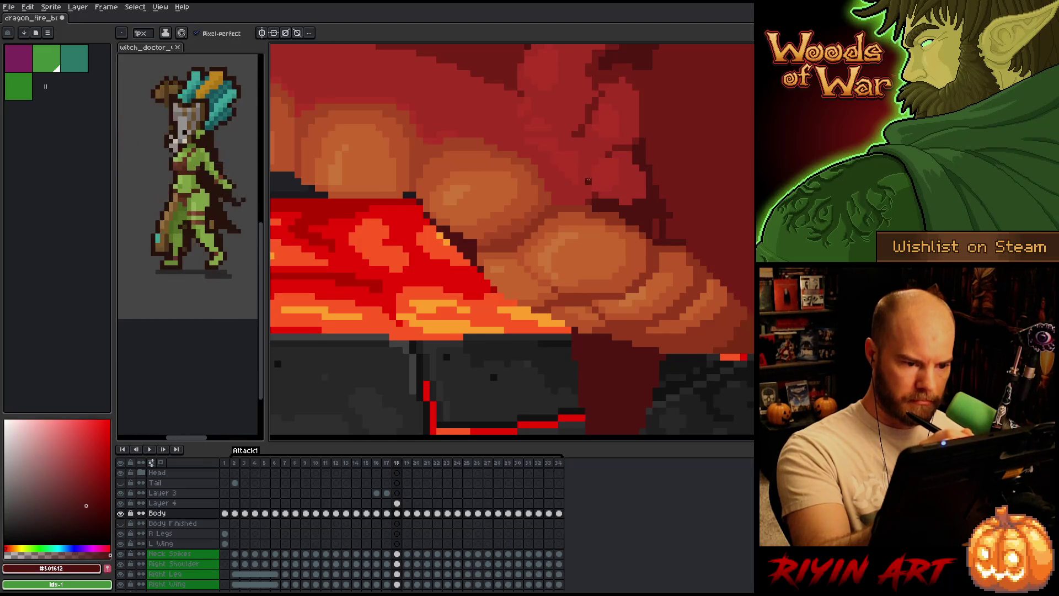
pyautogui.keyDown('alt'); pyautogui.click(583, 203); pyautogui.keyUp('alt')
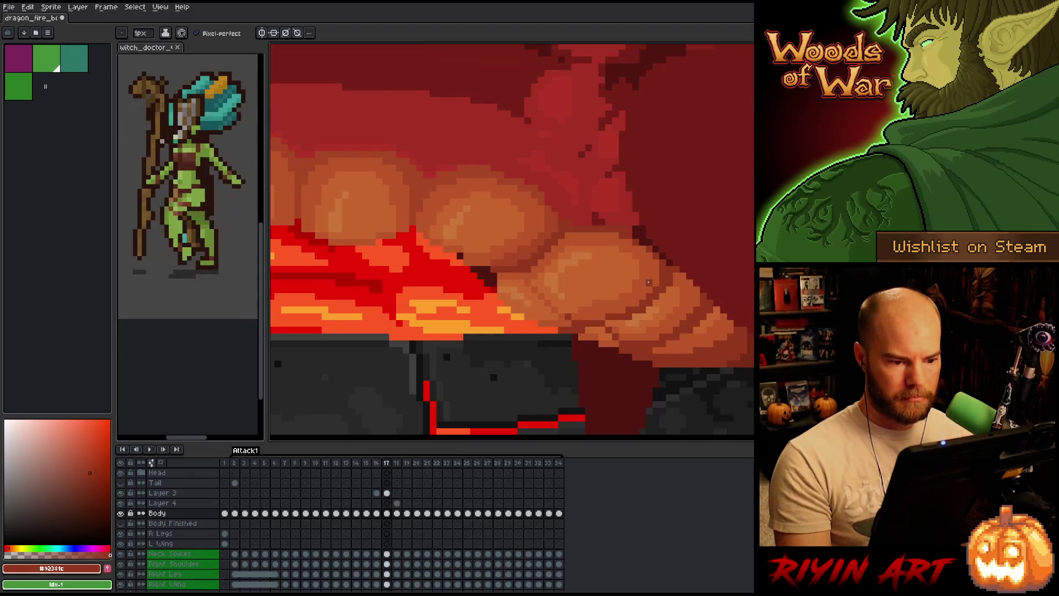
pyautogui.press(',')
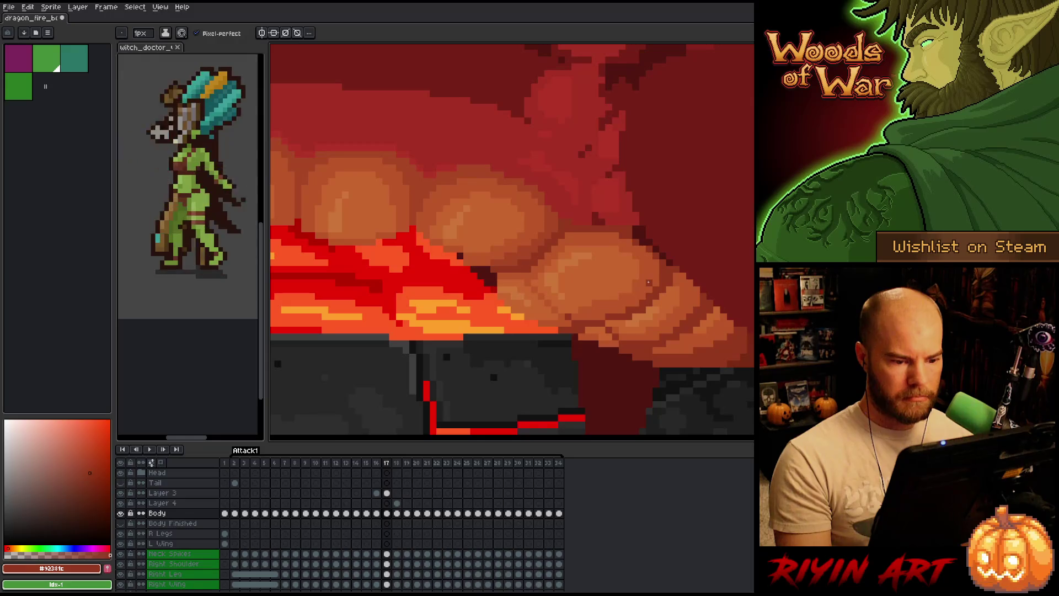
pyautogui.keyDown('alt'); pyautogui.click(599, 292); pyautogui.keyUp('alt')
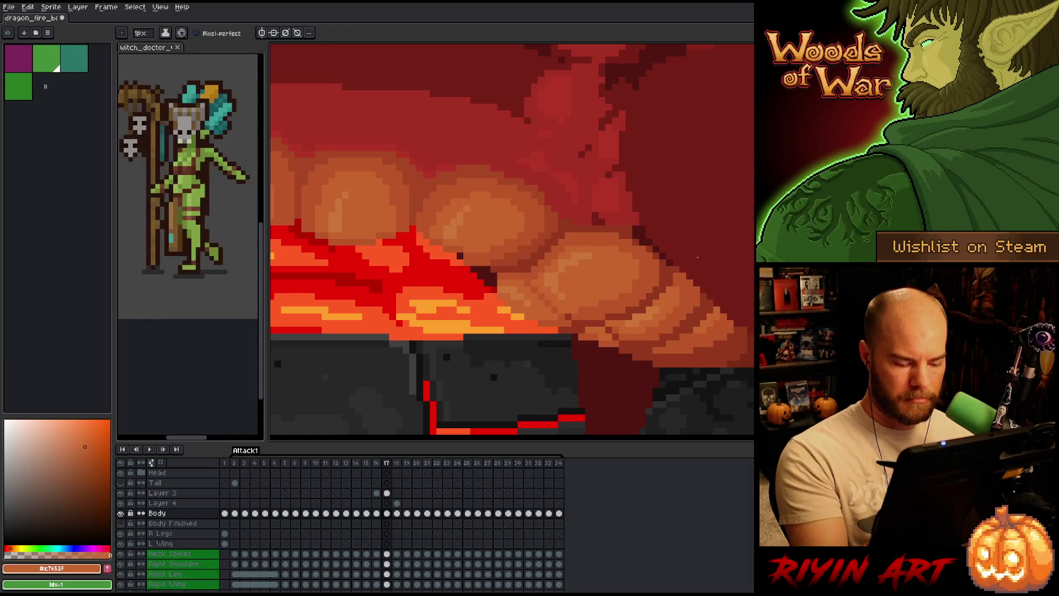
# Pan to the cracked rock, settle on frame 17, sample the tan belly colour and select Layer 3
pyautogui.press(',')
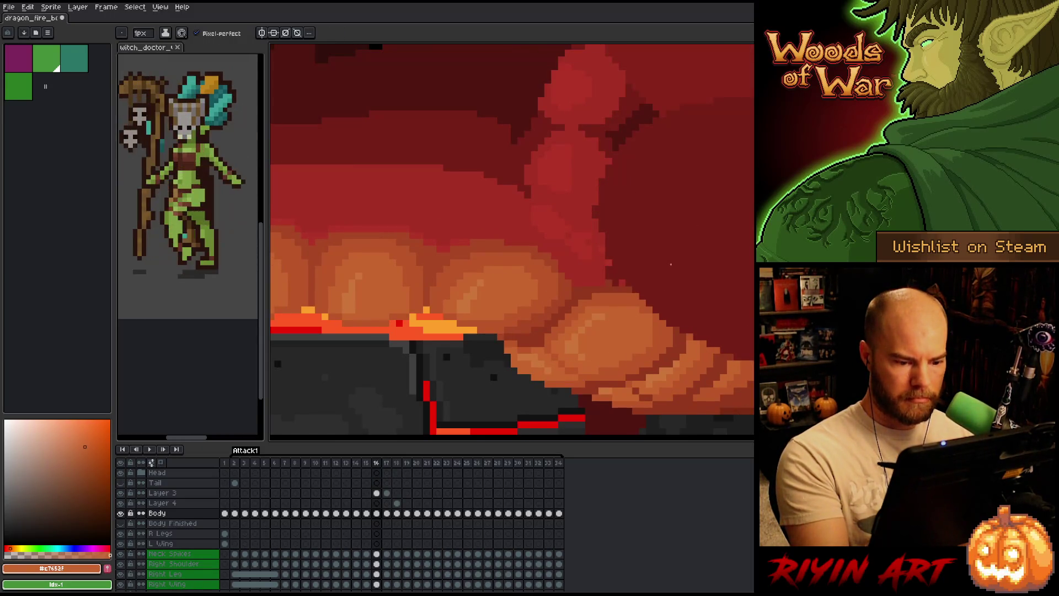
pyautogui.moveTo(669, 362); pyautogui.dragTo(687, 259)
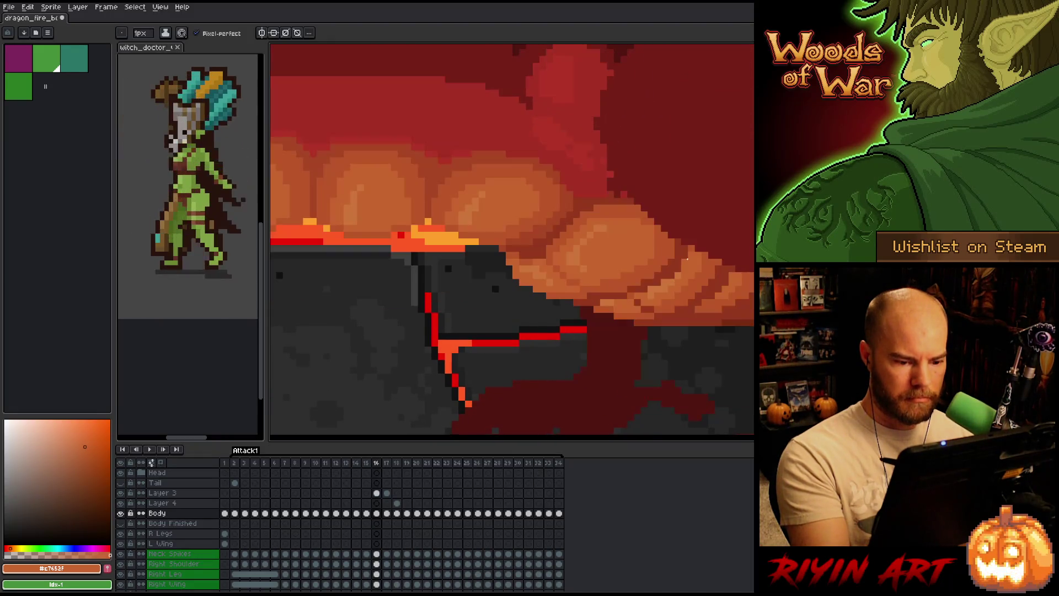
pyautogui.press('.')
pyautogui.press('.')
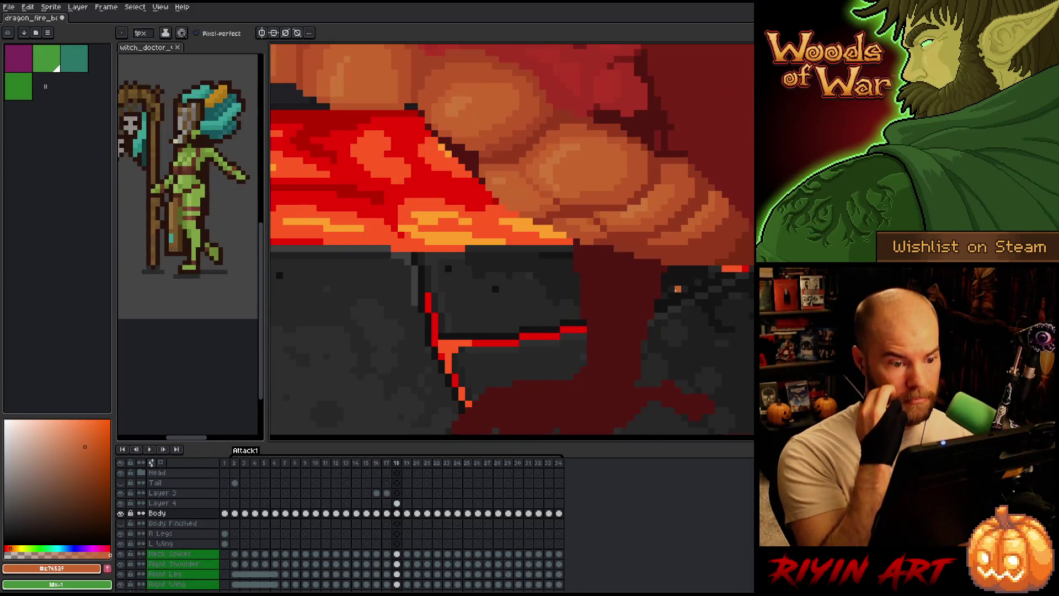
pyautogui.press(',')
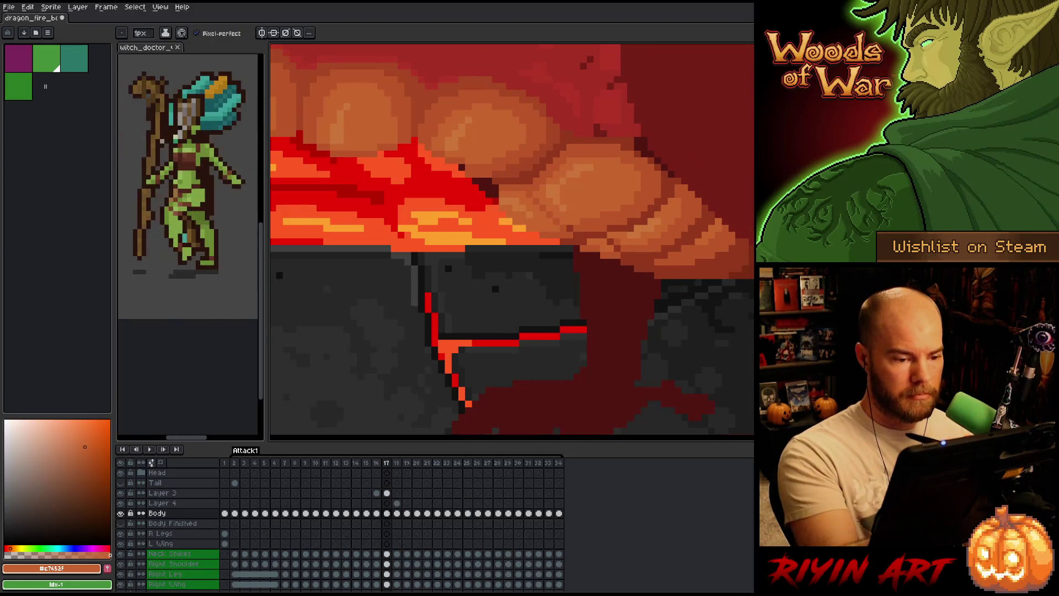
pyautogui.keyDown('alt'); pyautogui.click(569, 171); pyautogui.keyUp('alt')
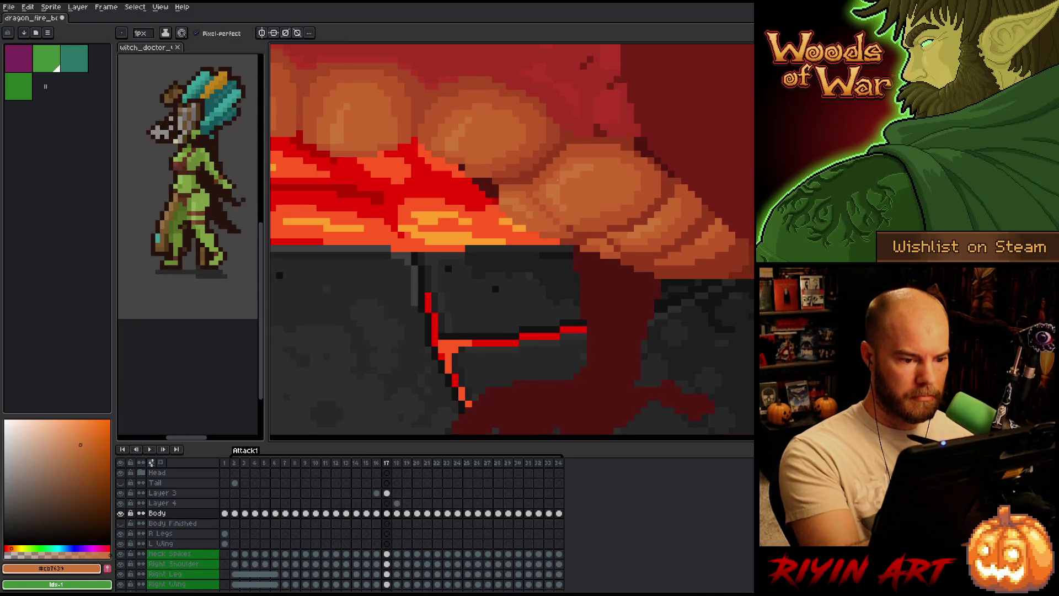
pyautogui.click(386, 493)
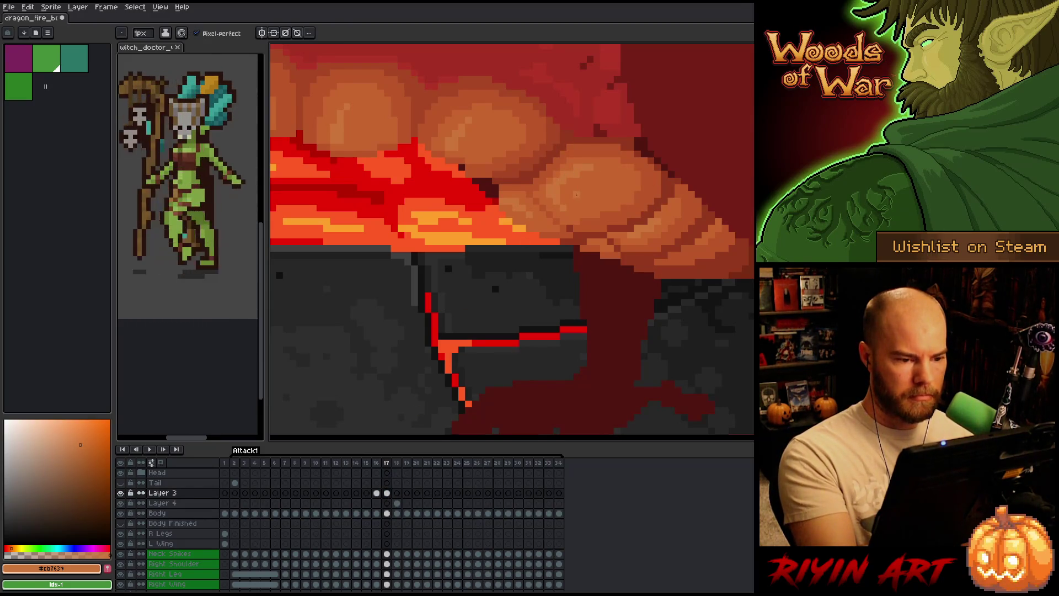
# Toggle Layer 3's visibility off and on, zoom out and play the attack animation
pyautogui.click(387, 492)
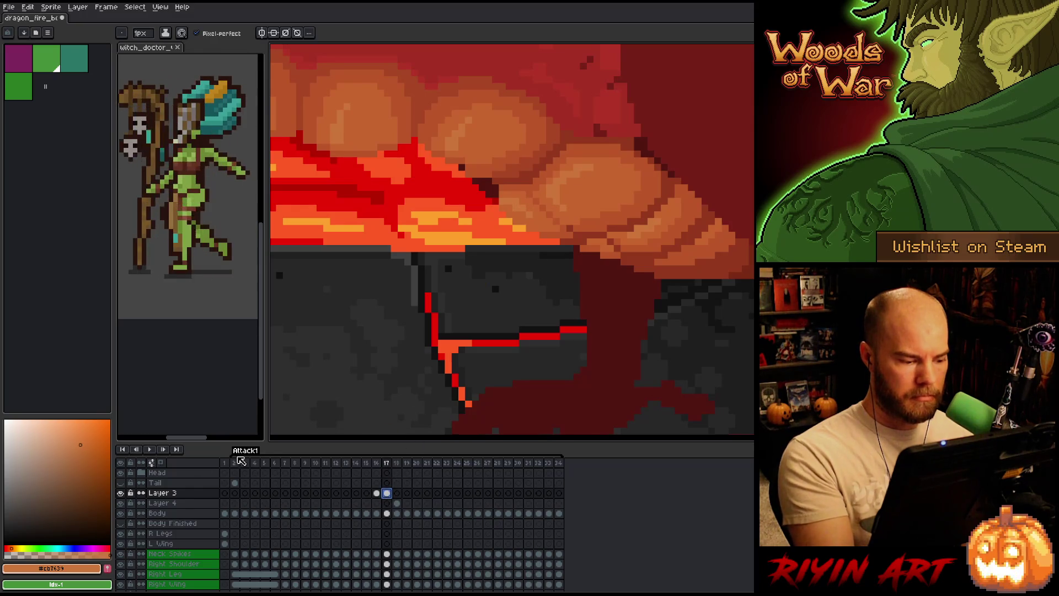
pyautogui.click(121, 493)
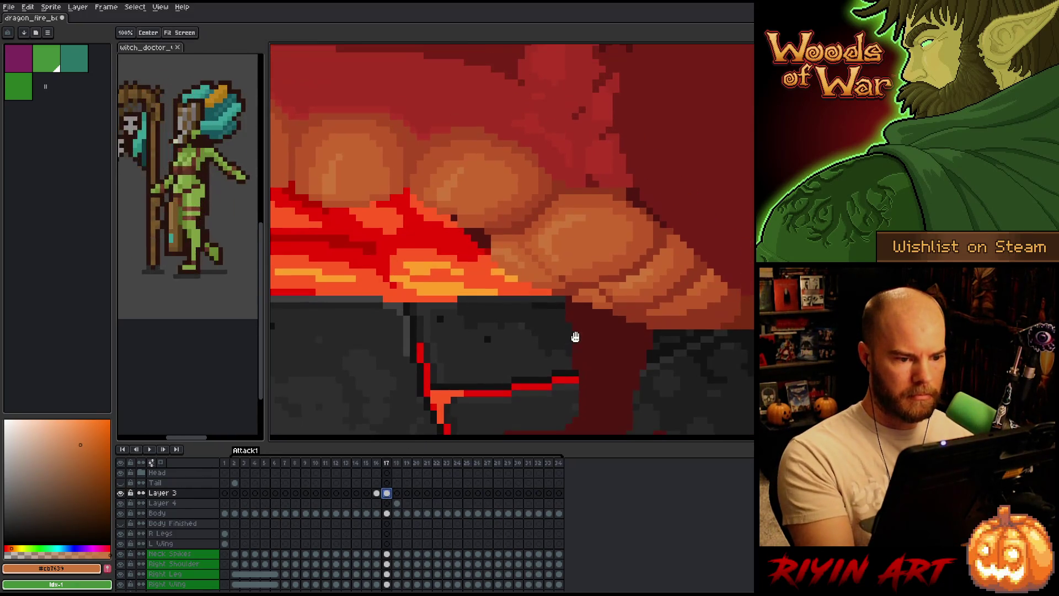
pyautogui.scroll(2, 572, 338)
pyautogui.scroll(-3, 629, 393)
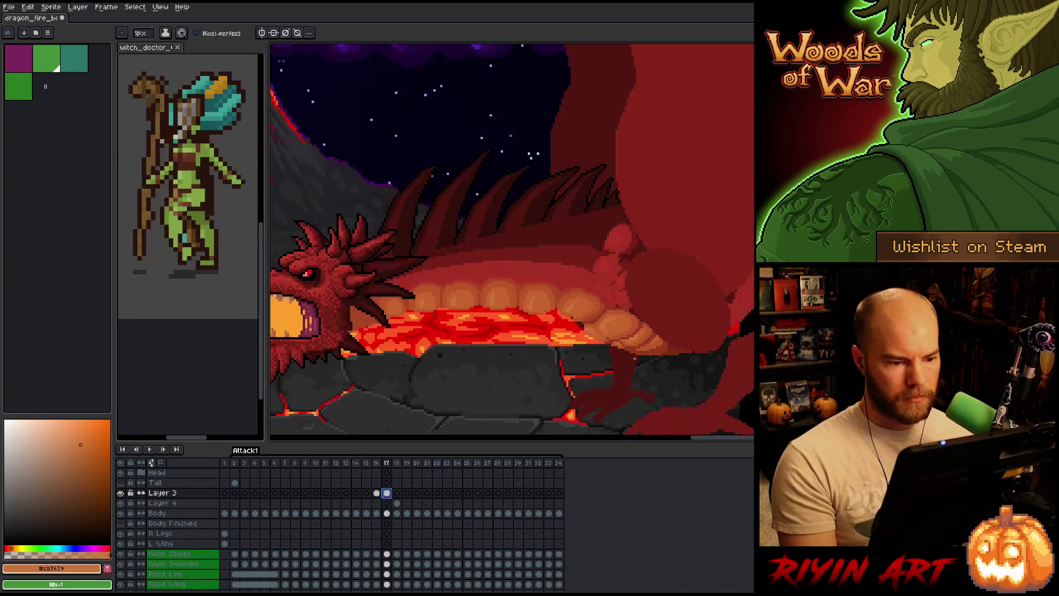
pyautogui.press('Return')
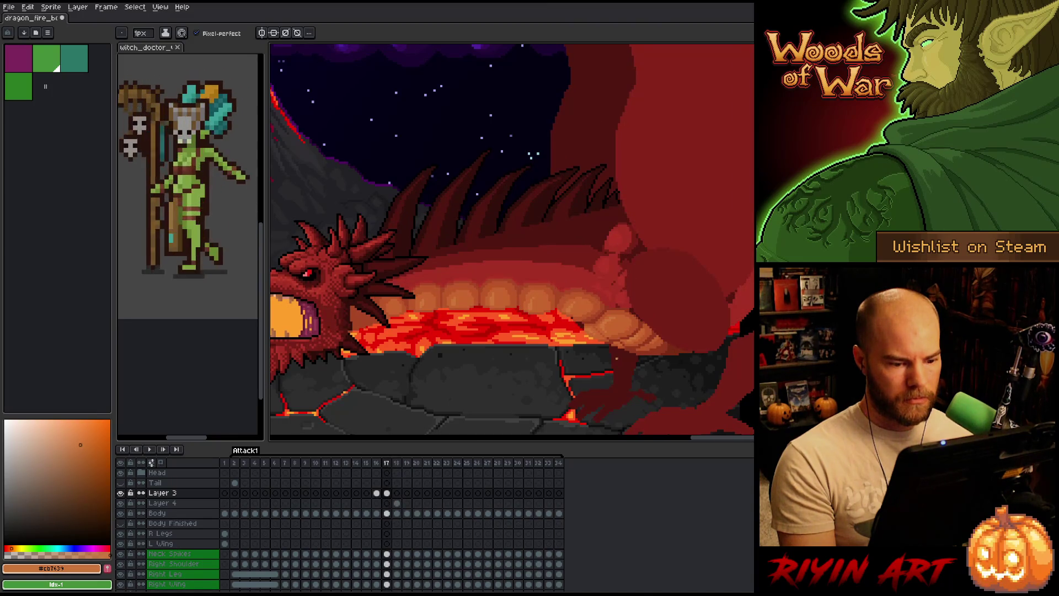
# Zoom back in on frame 18 and sample the orange #bb5424 from the belly
pyautogui.scroll(2, 615, 347)
pyautogui.scroll(2, 613, 342)
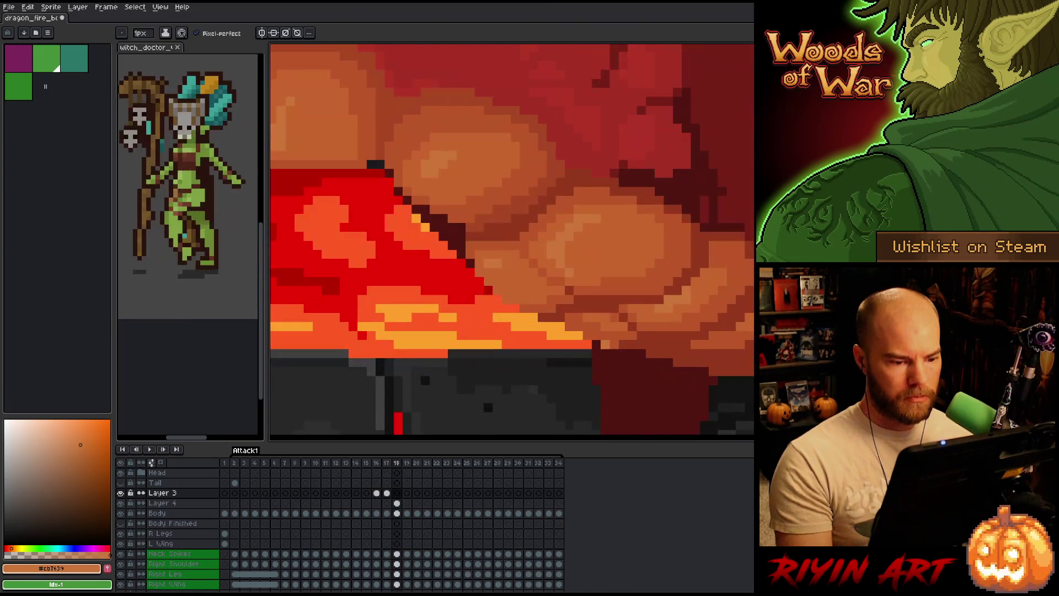
pyautogui.keyDown('alt'); pyautogui.click(574, 309); pyautogui.keyUp('alt')
pyautogui.keyDown('alt'); pyautogui.click(561, 307); pyautogui.keyUp('alt')
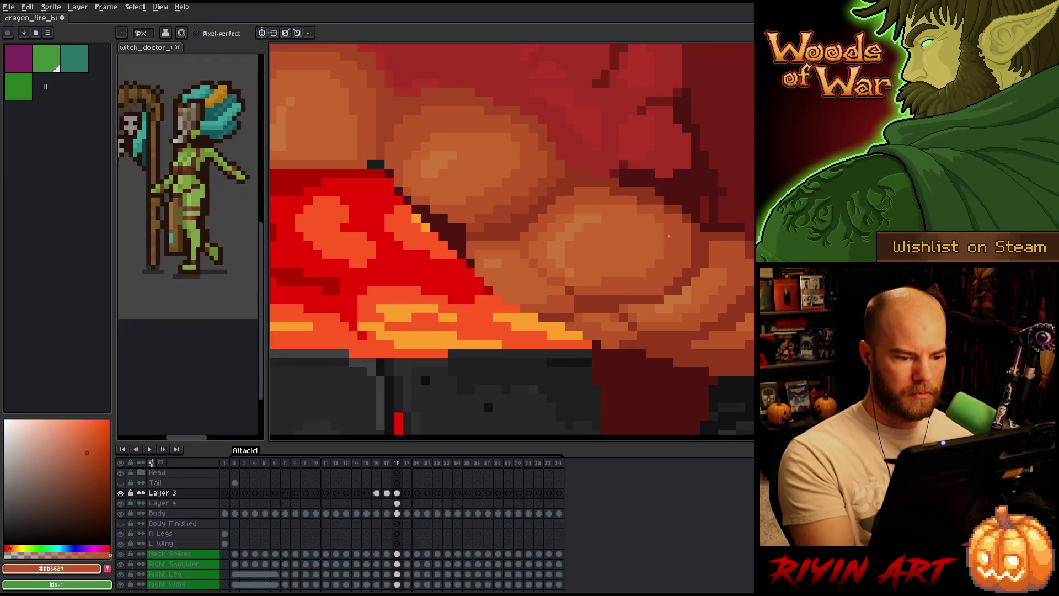
# Lighten a belly pixel with a sampled orange and flip between neighbouring frames to compare
pyautogui.keyDown('alt'); pyautogui.click(577, 304); pyautogui.keyUp('alt')
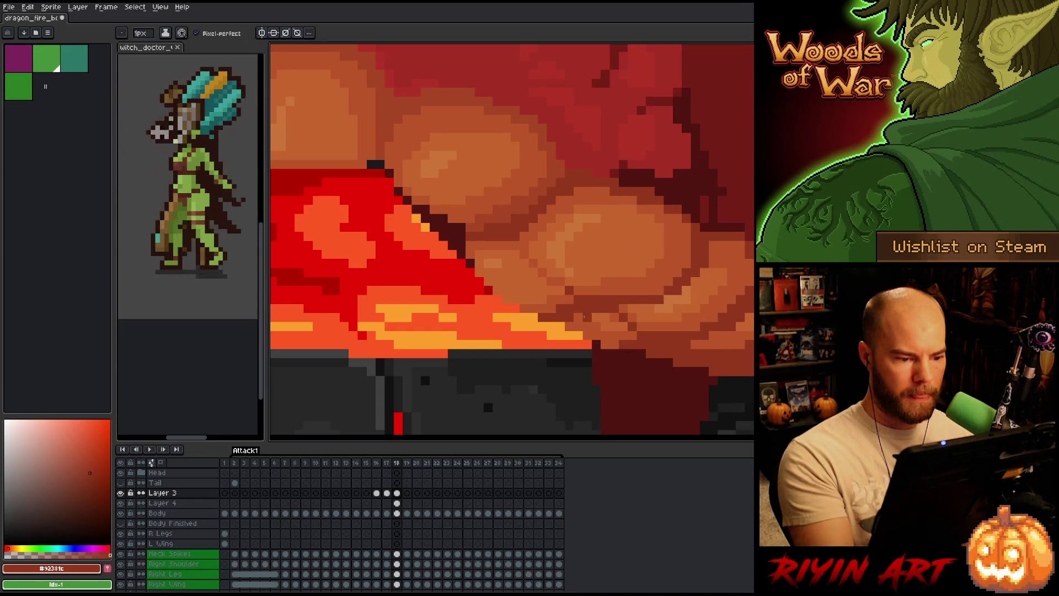
pyautogui.keyDown('alt'); pyautogui.click(497, 271); pyautogui.keyUp('alt')
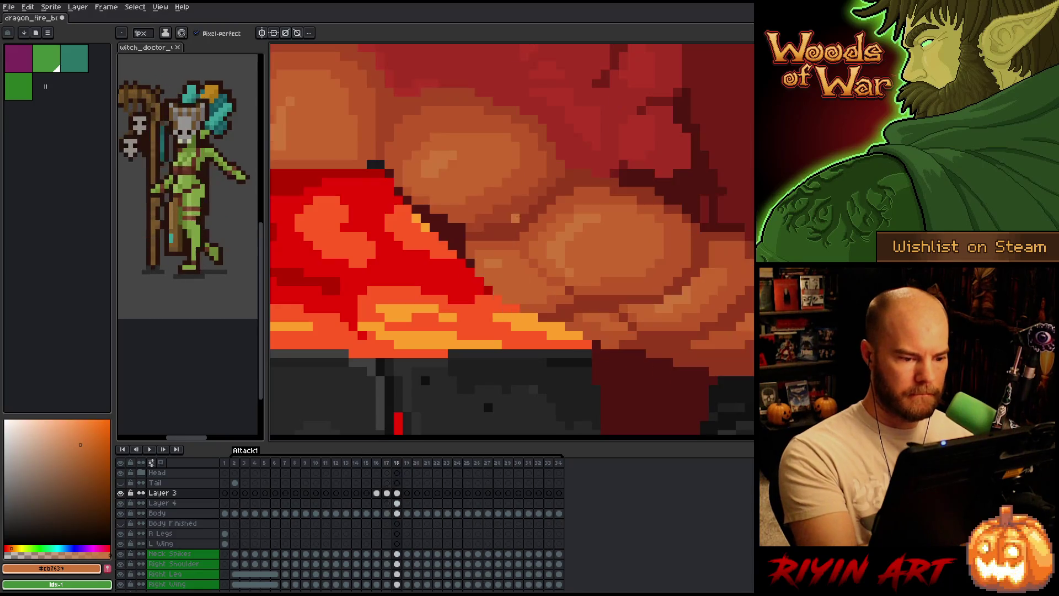
pyautogui.click(506, 273)
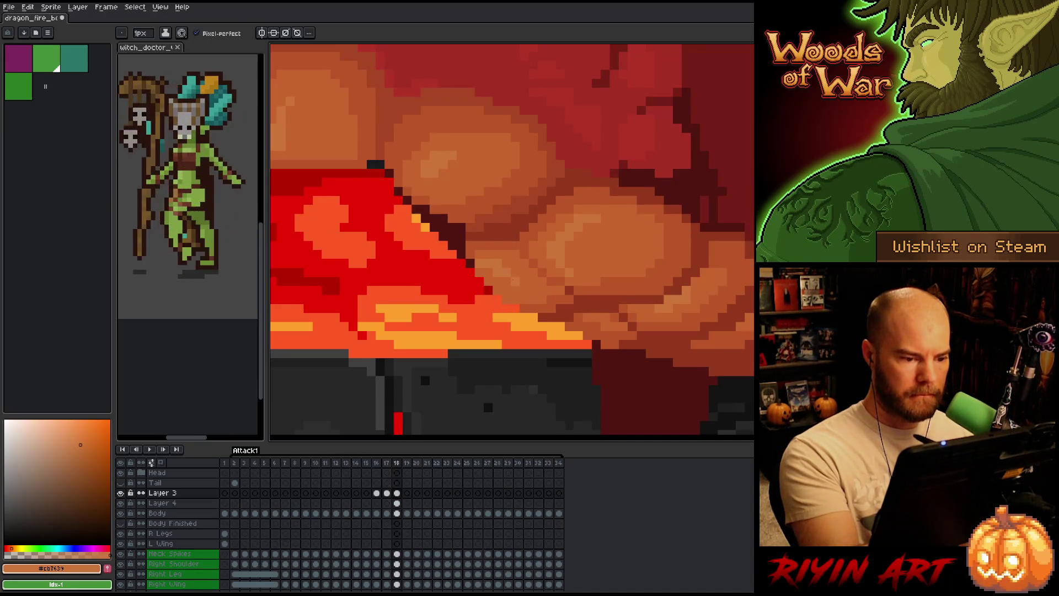
pyautogui.press('Left')
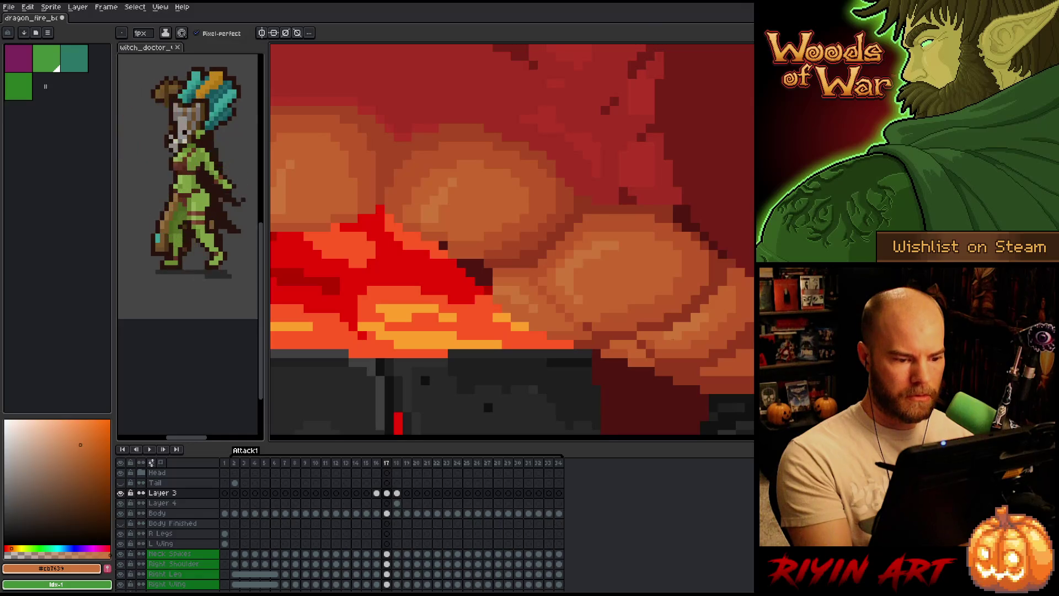
pyautogui.press('Right')
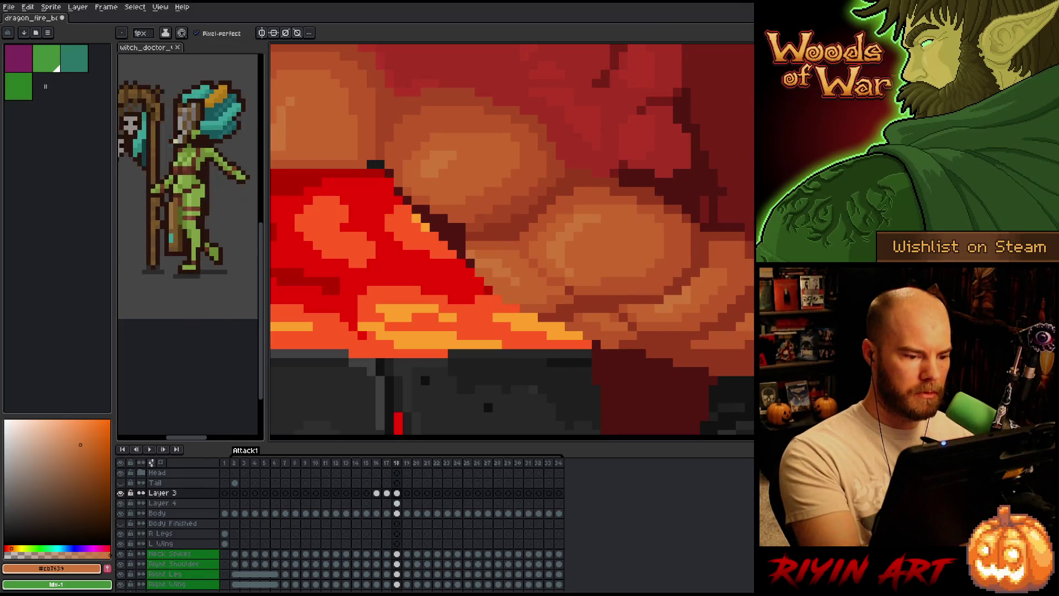
pyautogui.keyDown('alt'); pyautogui.click(485, 250); pyautogui.keyUp('alt')
pyautogui.press('Left')
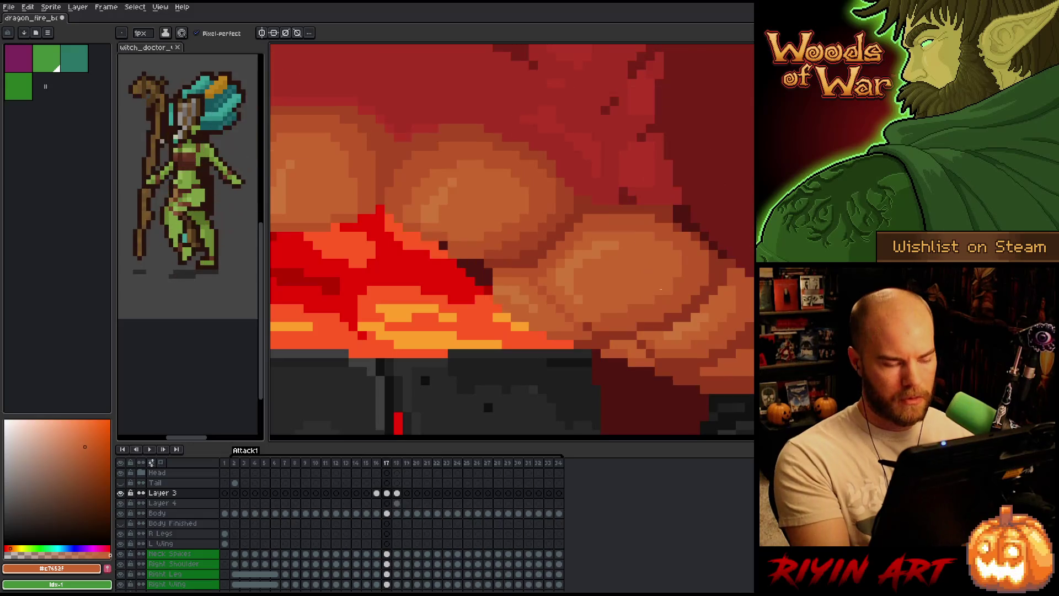
pyautogui.press('Right')
pyautogui.press('Right')
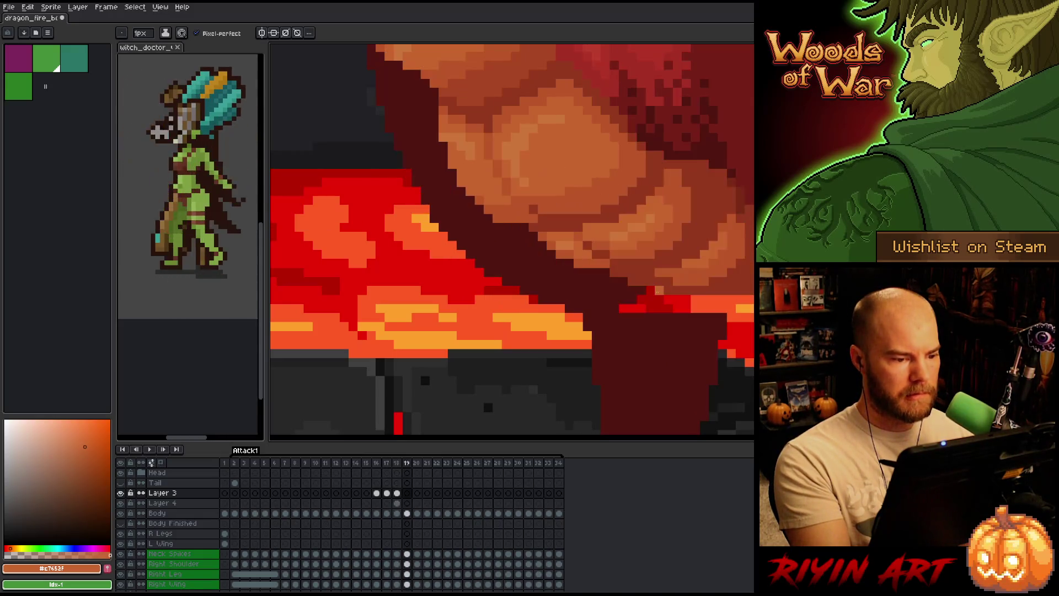
pyautogui.press('Left')
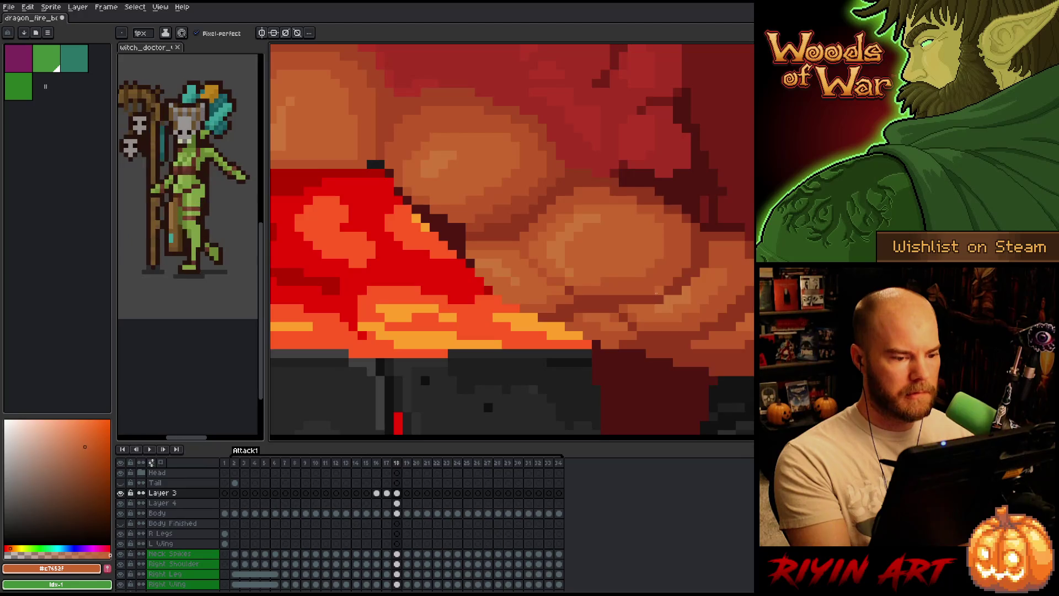
pyautogui.press('Right')
pyautogui.press('Left')
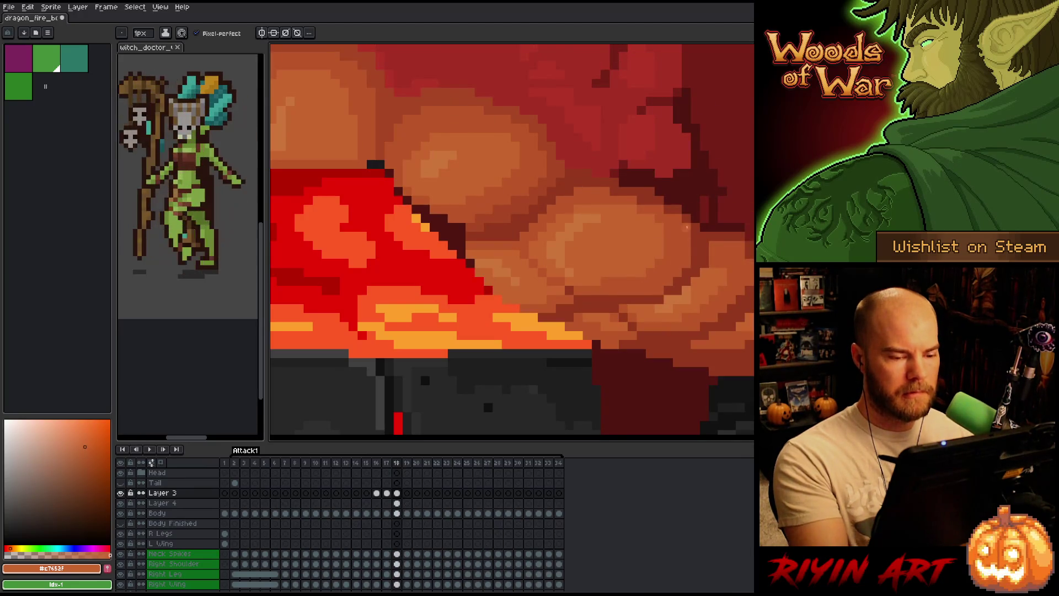
# Sample several belly shades, ending on the lighter orange #c7653f as the drawing colour
pyautogui.keyDown('alt'); pyautogui.click(650, 189); pyautogui.keyUp('alt')
pyautogui.keyDown('alt'); pyautogui.click(660, 201); pyautogui.keyUp('alt')
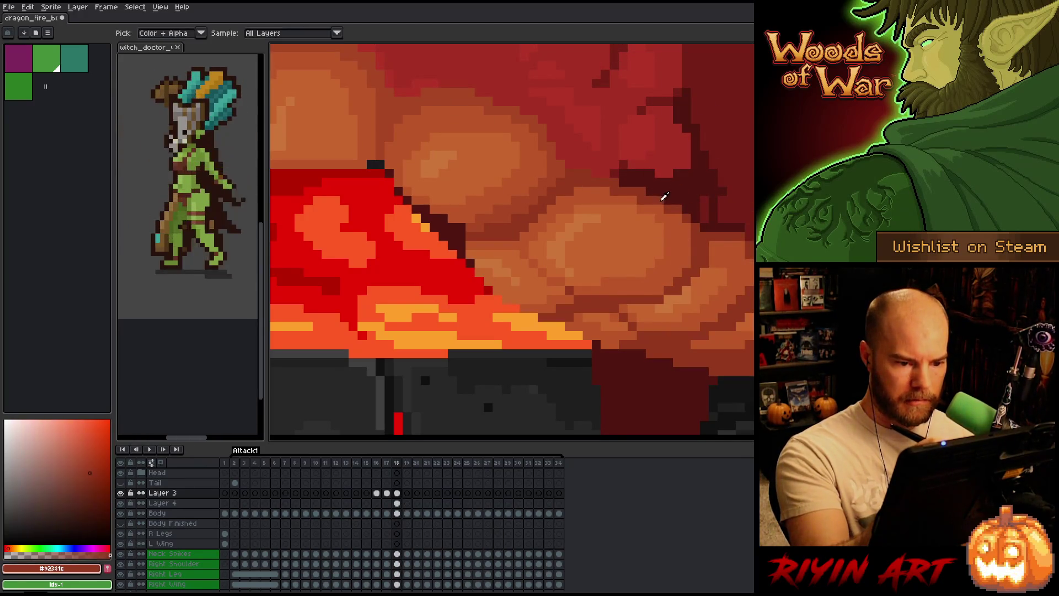
pyautogui.keyDown('alt'); pyautogui.click(691, 216); pyautogui.keyUp('alt')
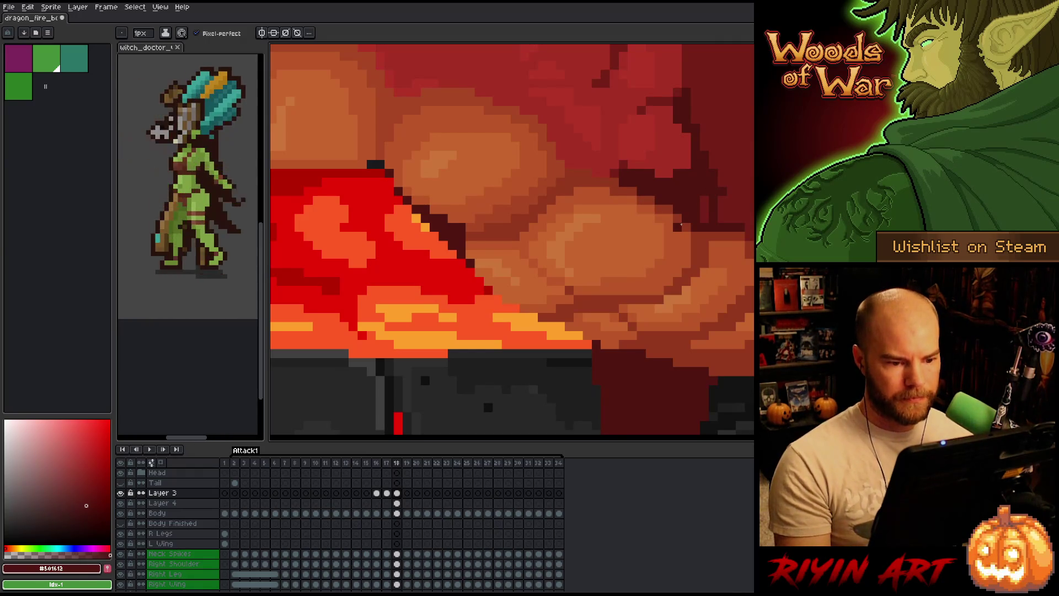
pyautogui.keyDown('alt'); pyautogui.click(680, 226); pyautogui.keyUp('alt')
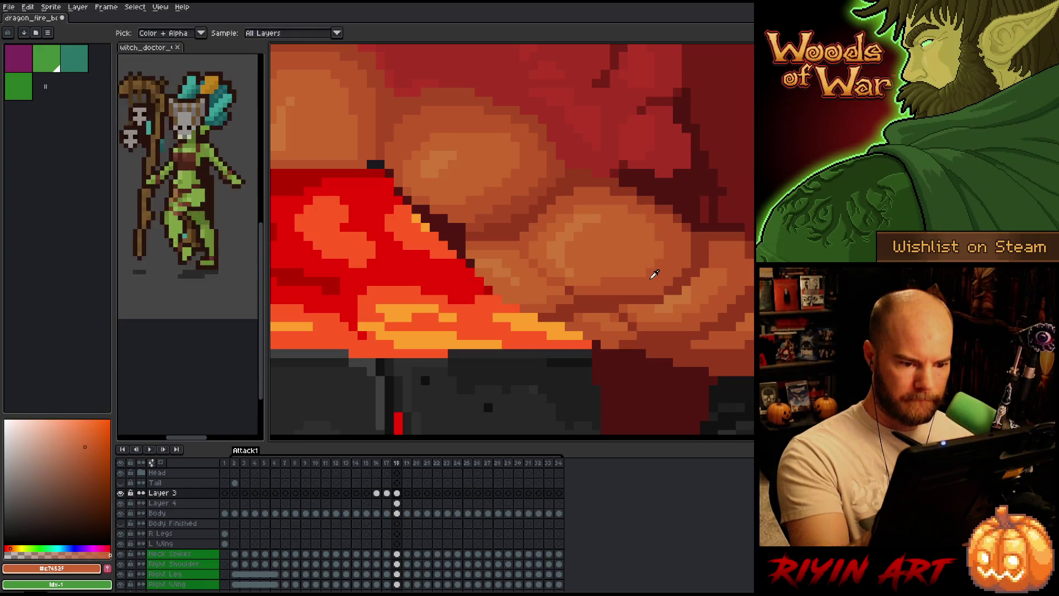
pyautogui.keyDown('alt'); pyautogui.click(632, 223); pyautogui.keyUp('alt')
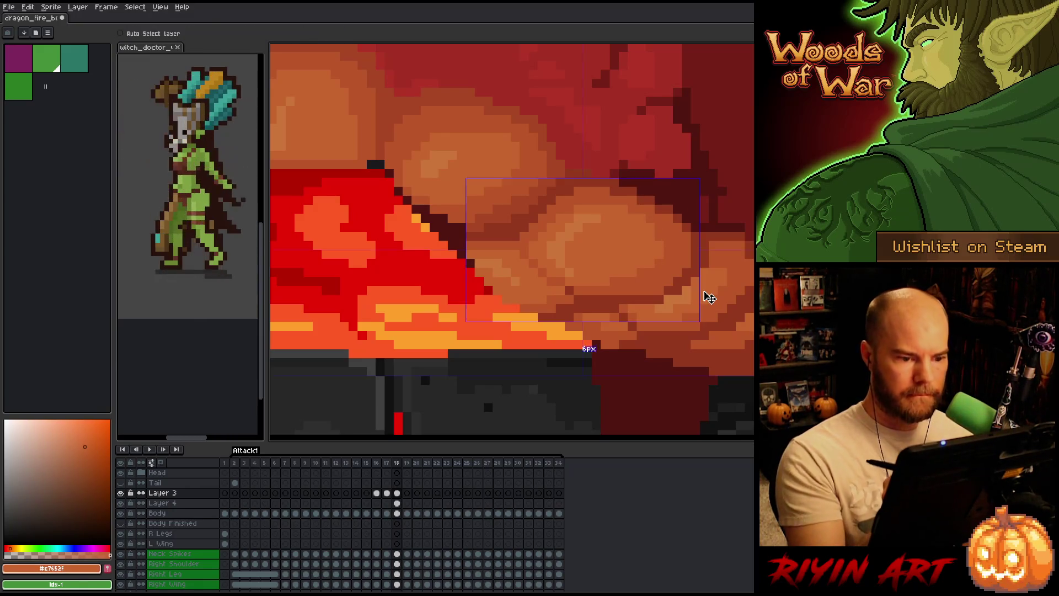
# Zoom out and flip between frames 18 and 19 to compare them
pyautogui.scroll(-1, 667, 269)
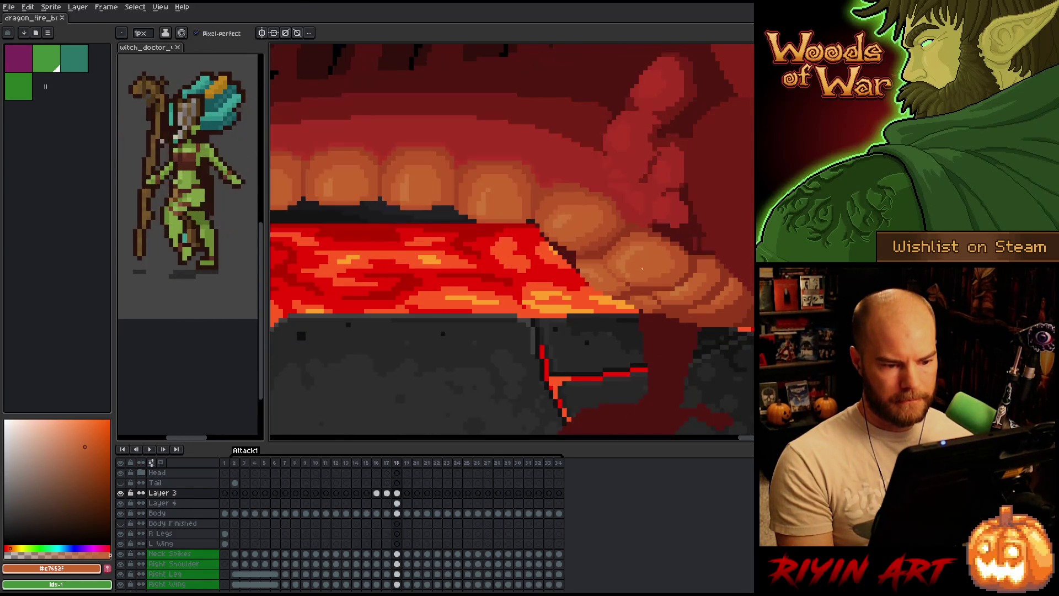
pyautogui.press('.')
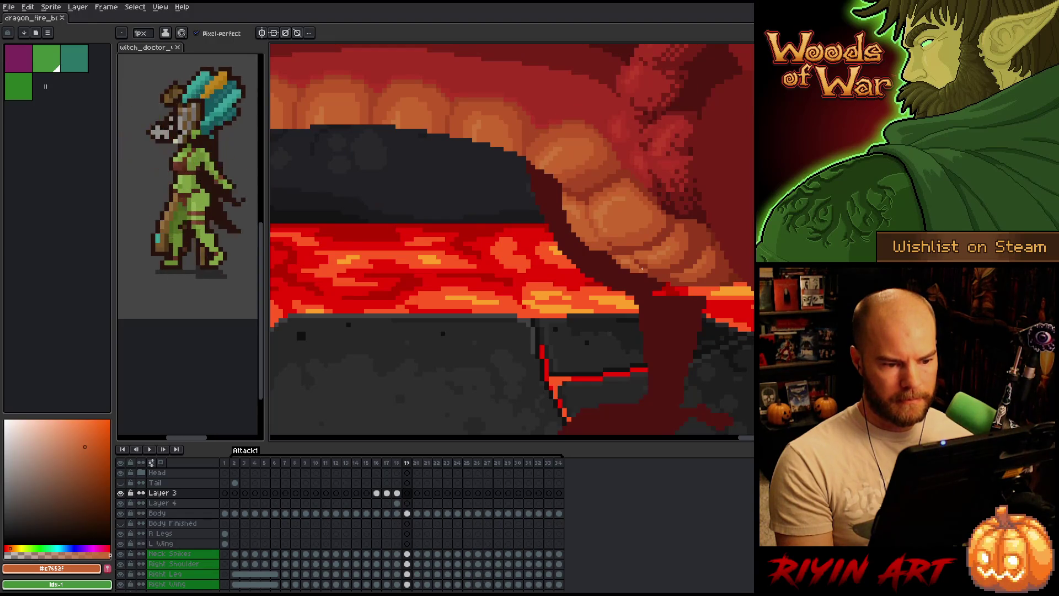
pyautogui.press(',')
pyautogui.press('.')
pyautogui.press(',')
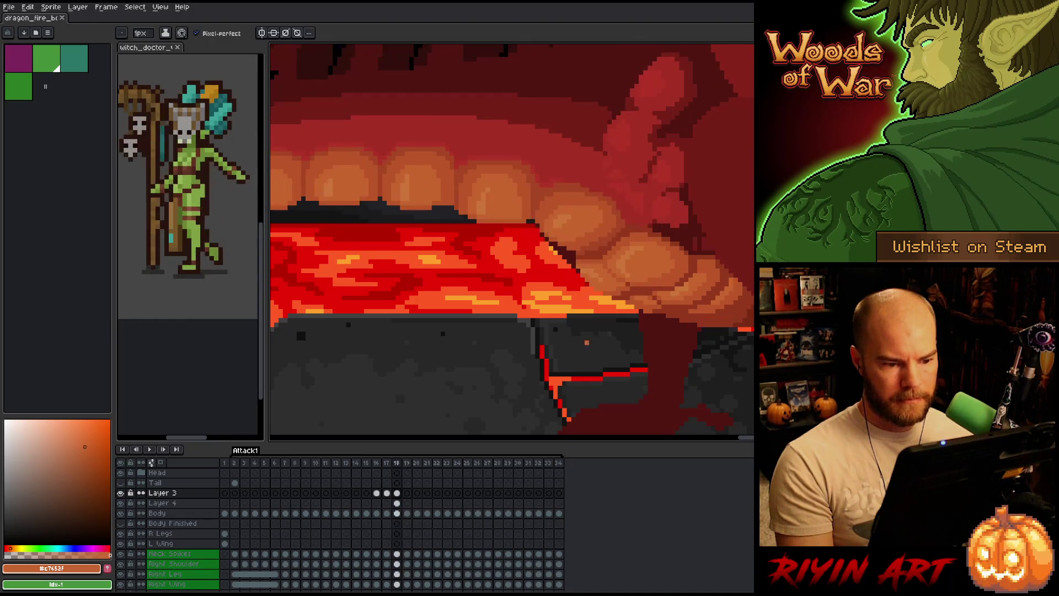
pyautogui.scroll(1, 600, 307)
# Pick the darker orange-brown #bb5424 from the artwork and step back to frame 16
pyautogui.keyDown('alt'); pyautogui.click(613, 285); pyautogui.keyUp('alt')
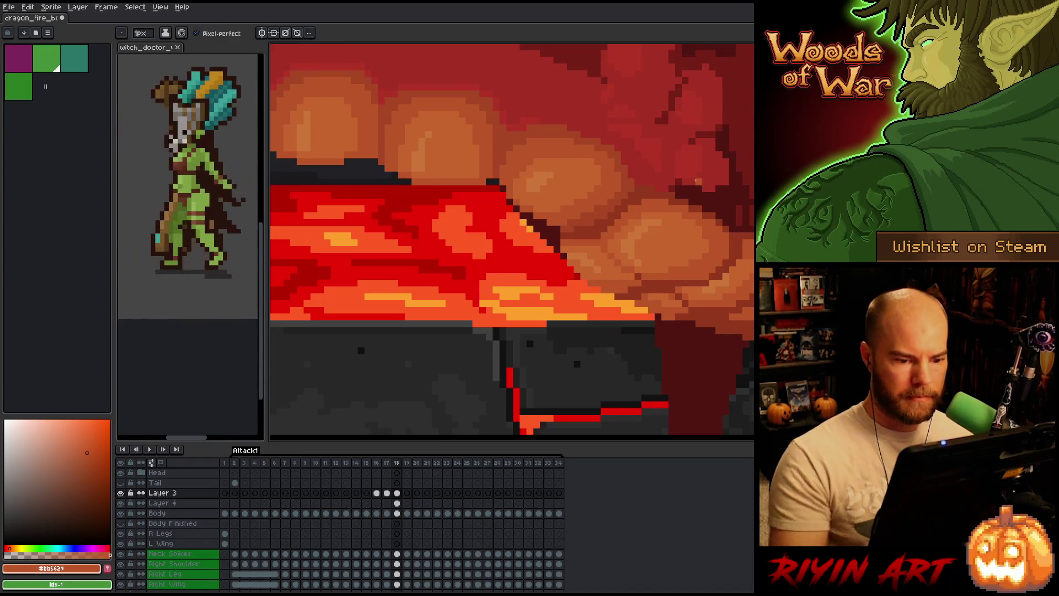
pyautogui.press(',')
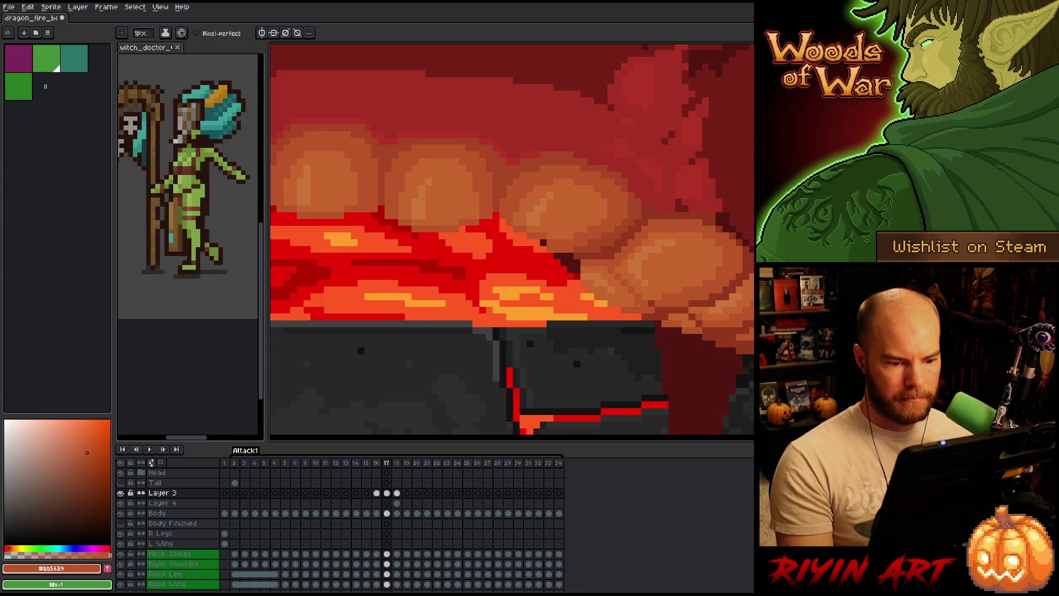
pyautogui.press(',')
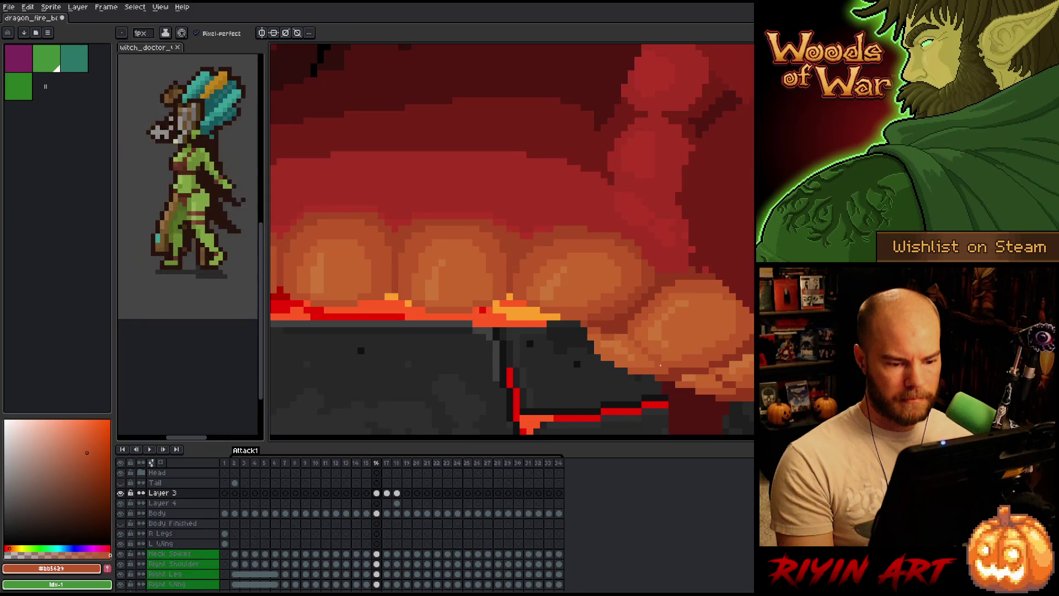
pyautogui.press(',')
pyautogui.scroll(-2, 660, 365)
pyautogui.scroll(4, 675, 334)
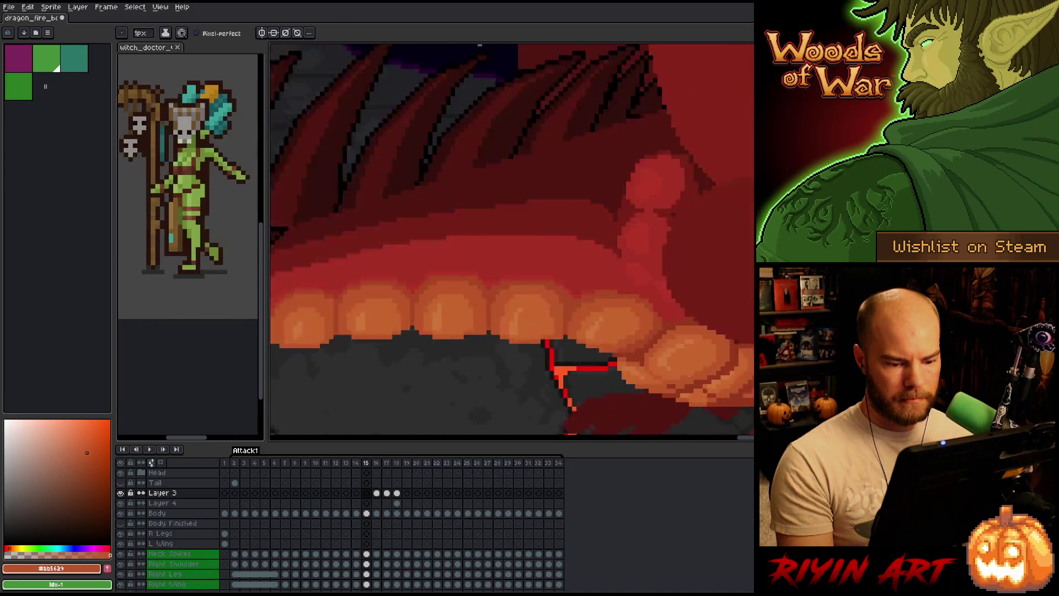
pyautogui.press('.')
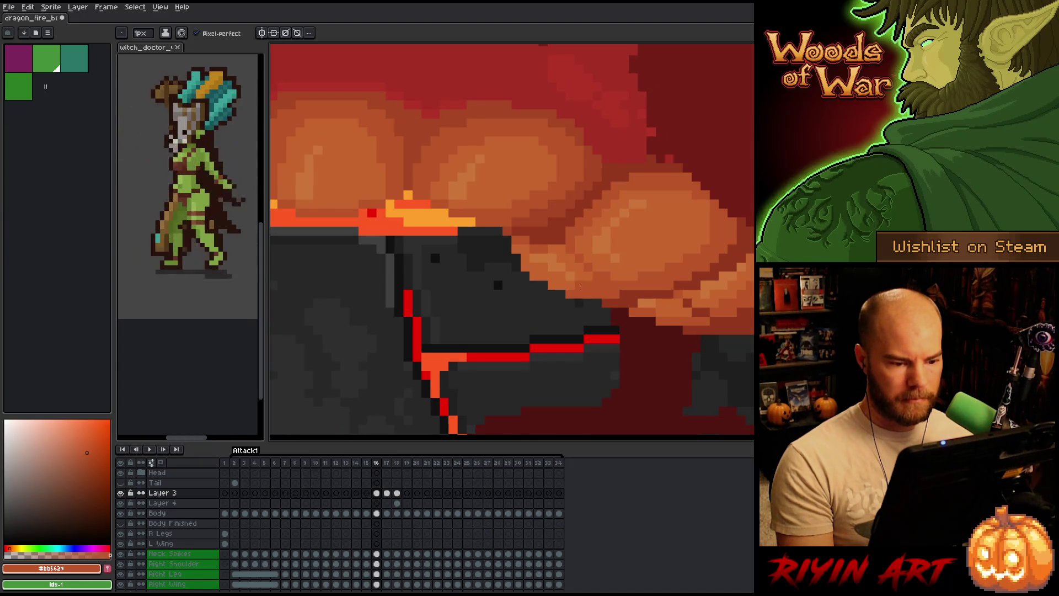
pyautogui.scroll(-3, 580, 287)
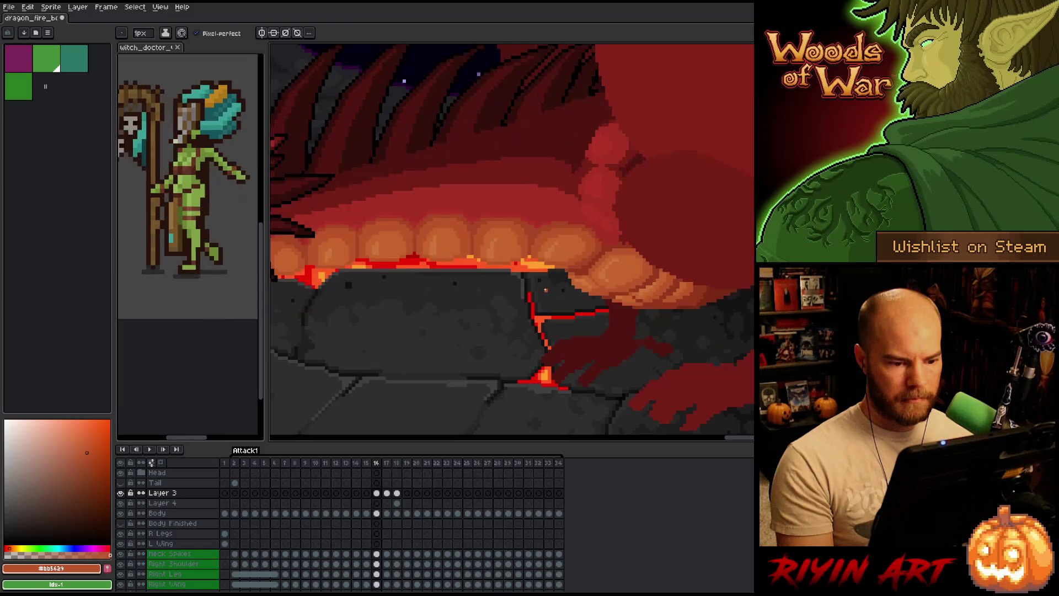
pyautogui.press('Right')
pyautogui.press('Left')
pyautogui.scroll(2, 563, 293)
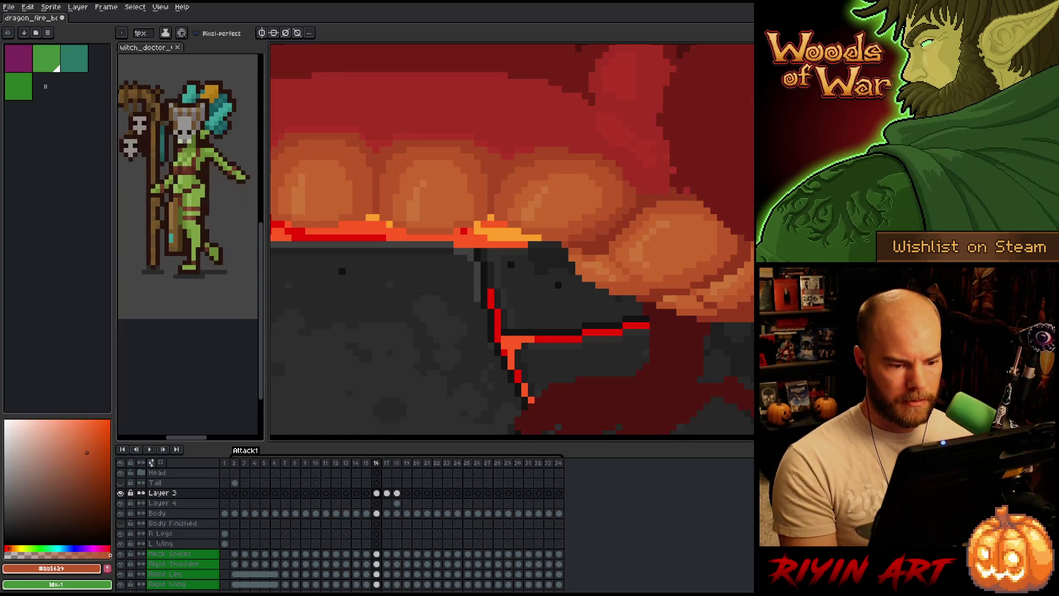
pyautogui.press('Left')
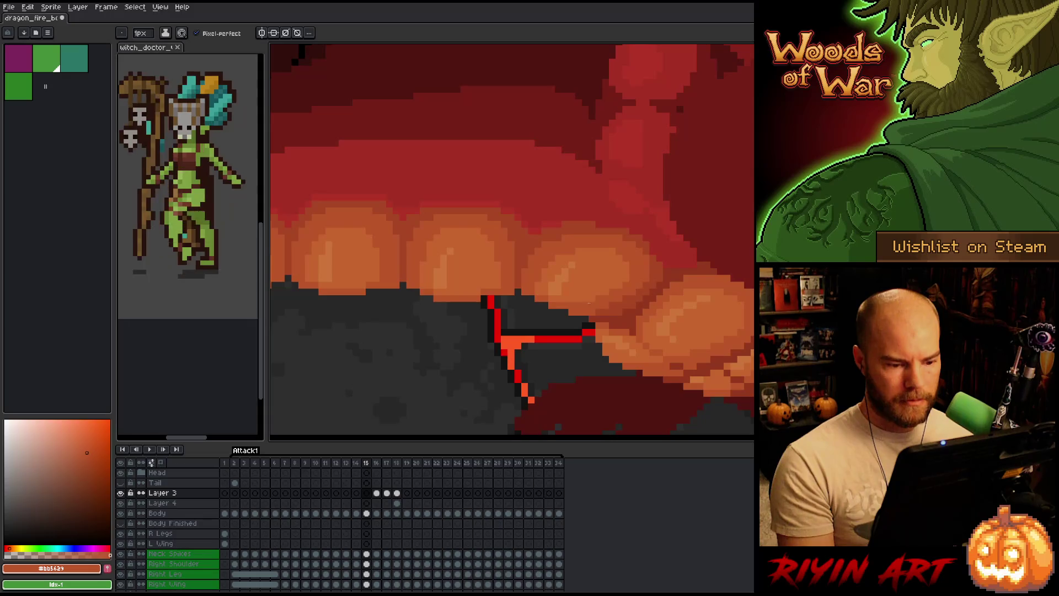
pyautogui.press('Right')
pyautogui.press('Right')
pyautogui.press('Left')
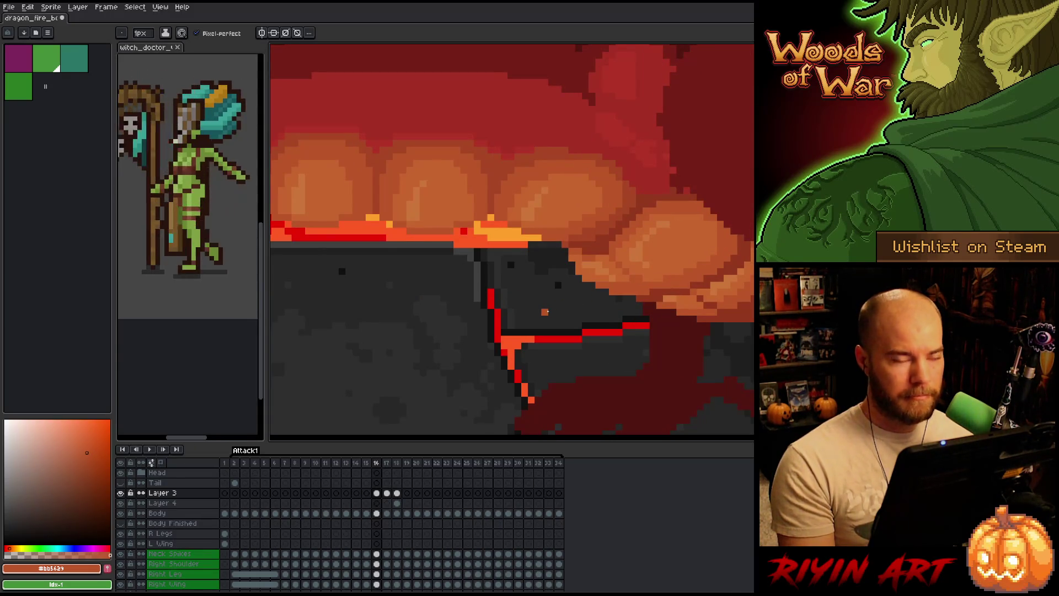
pyautogui.scroll(-1, 546, 311)
pyautogui.scroll(-1, 549, 303)
pyautogui.scroll(1, 543, 304)
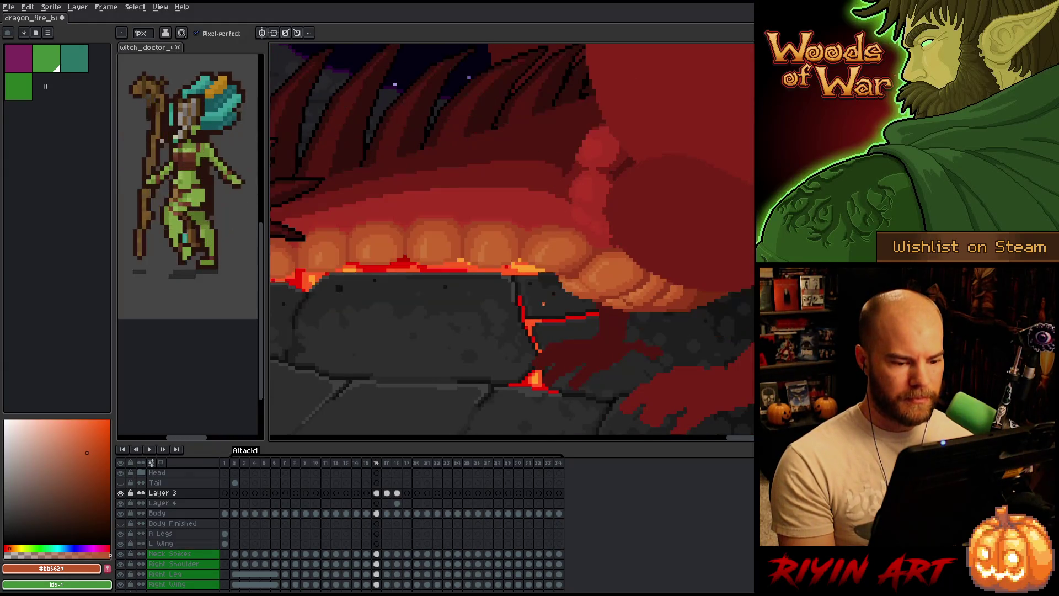
pyautogui.scroll(-1, 543, 304)
pyautogui.scroll(3, 594, 323)
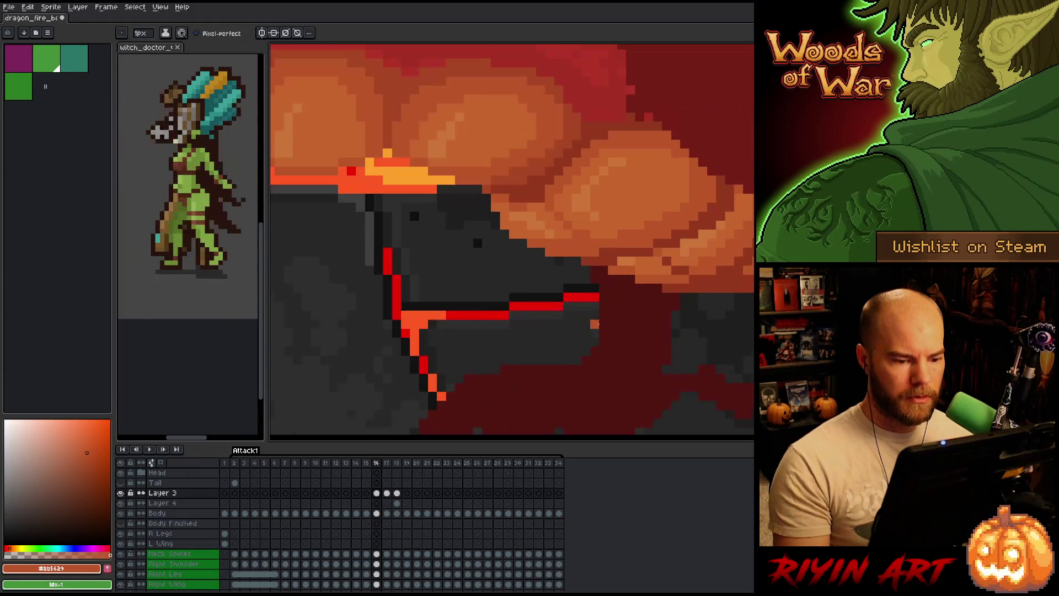
pyautogui.keyDown('alt'); pyautogui.click(607, 246); pyautogui.keyUp('alt')
pyautogui.click(591, 243)
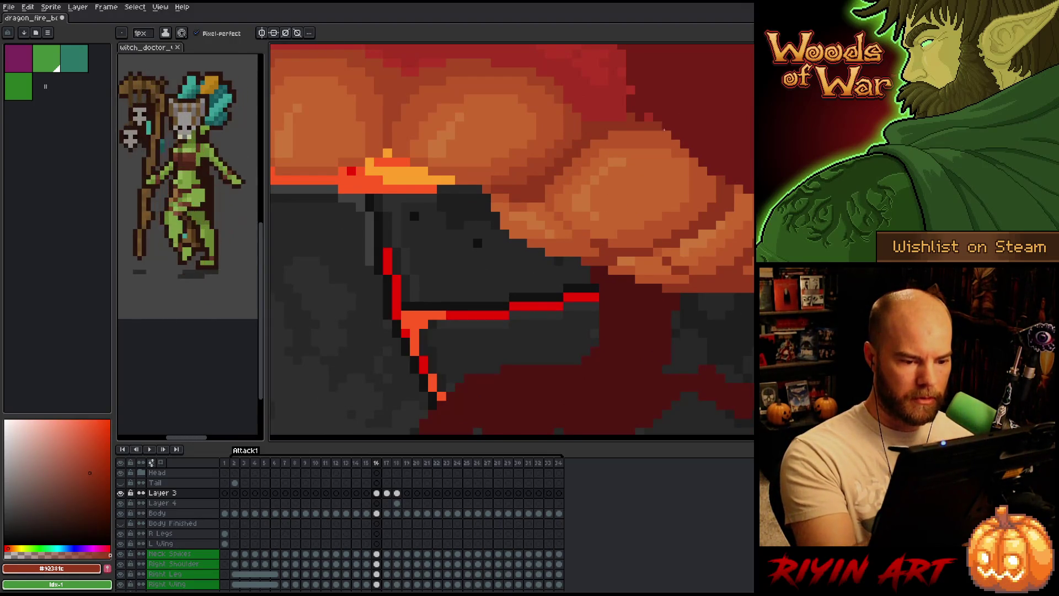
pyautogui.keyDown('alt'); pyautogui.click(612, 225); pyautogui.keyUp('alt')
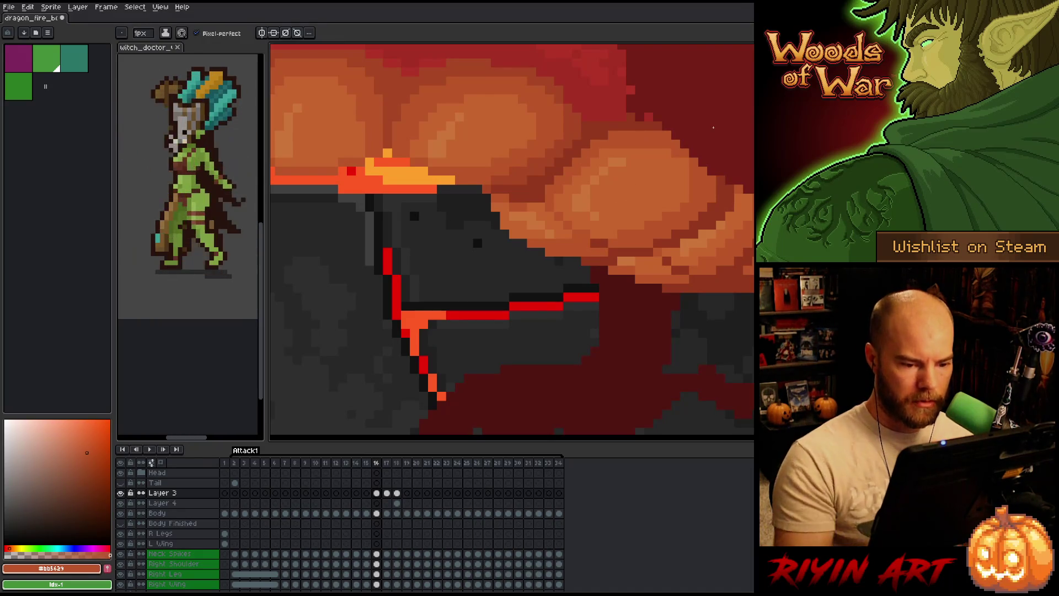
pyautogui.press('.')
pyautogui.press(',')
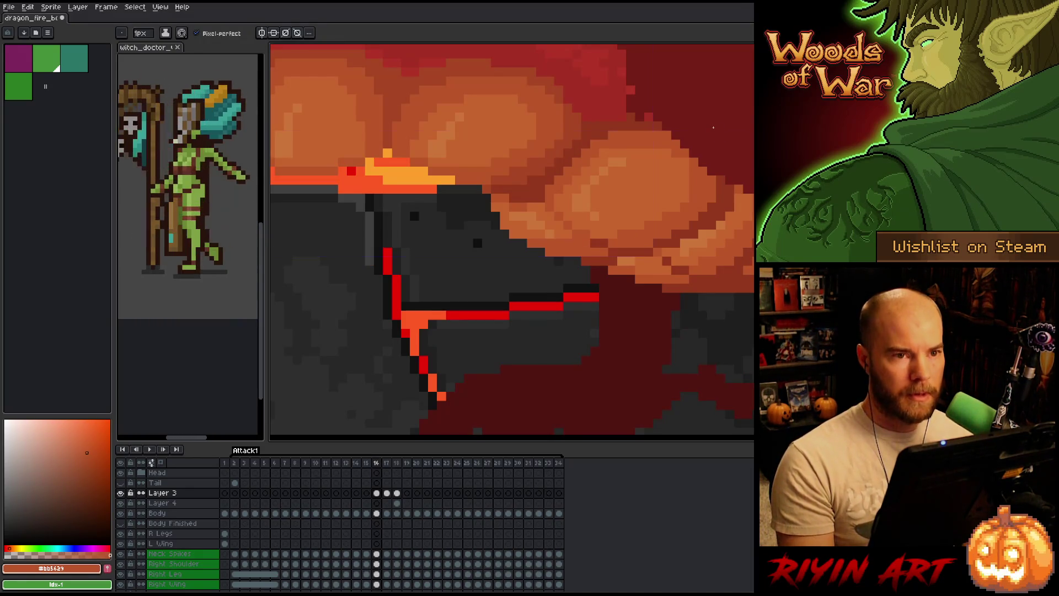
pyautogui.hotkey('ctrl', 's')
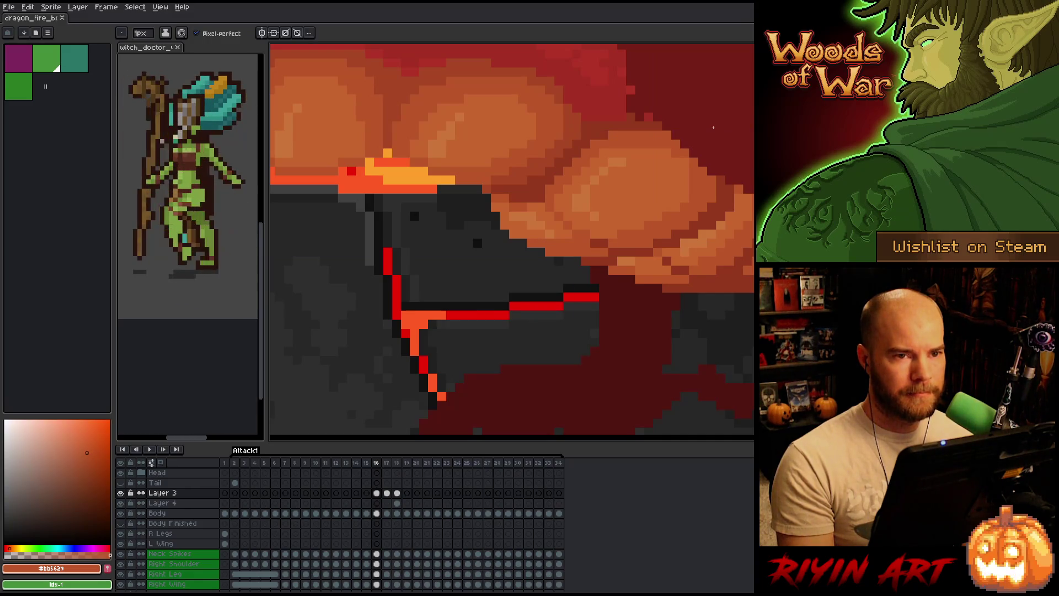
pyautogui.scroll(-4, 582, 227)
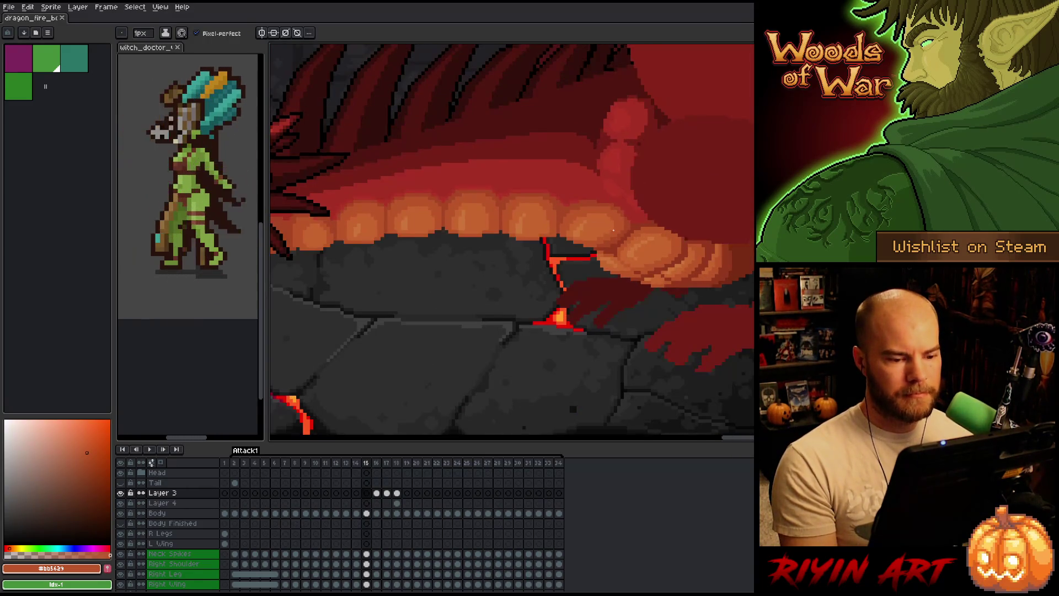
pyautogui.scroll(4, 582, 227)
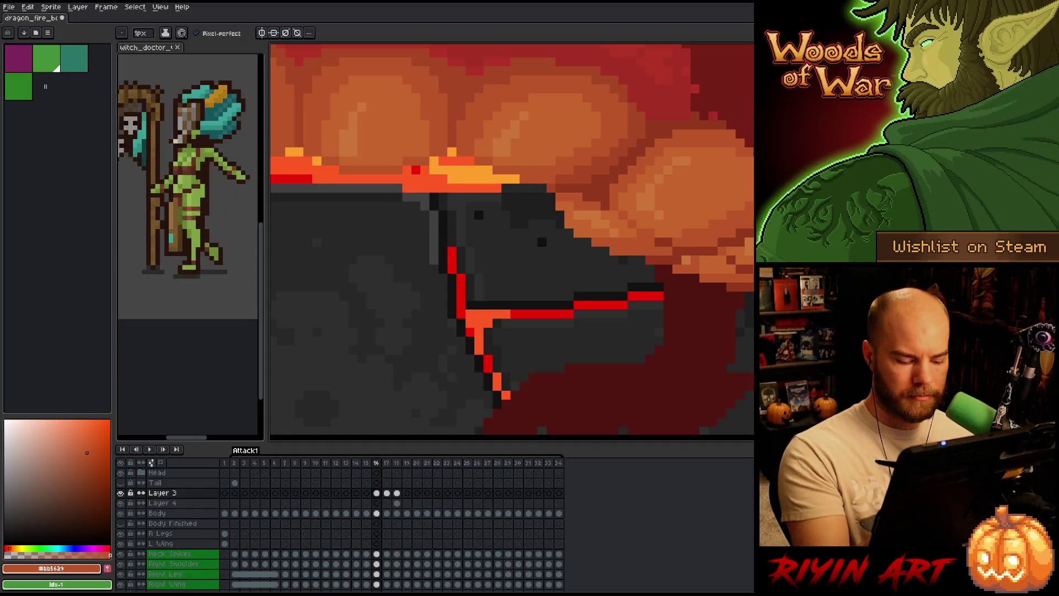
pyautogui.press(',')
pyautogui.press('.')
pyautogui.press(',')
pyautogui.press('.')
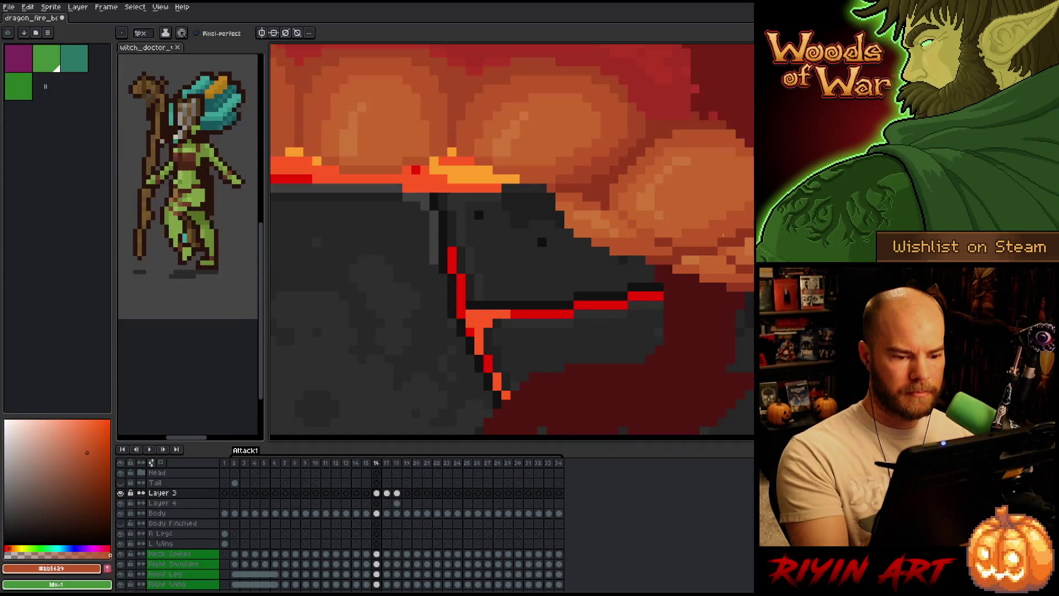
pyautogui.keyDown('alt'); pyautogui.click(578, 197); pyautogui.keyUp('alt')
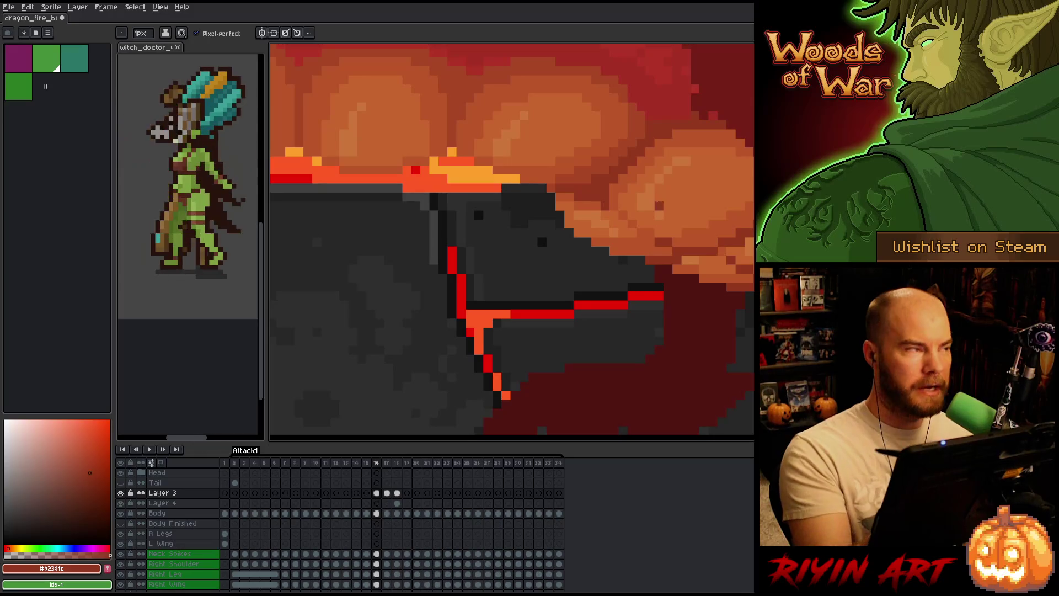
pyautogui.hotkey('ctrl', 's')
pyautogui.press(',')
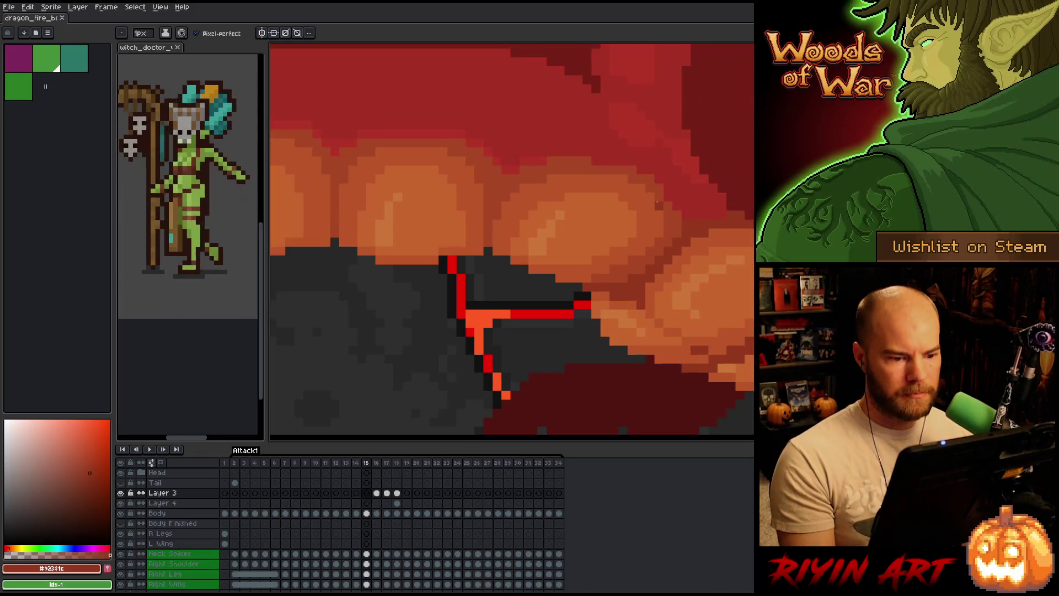
pyautogui.press('.')
pyautogui.press(',')
pyautogui.press('.')
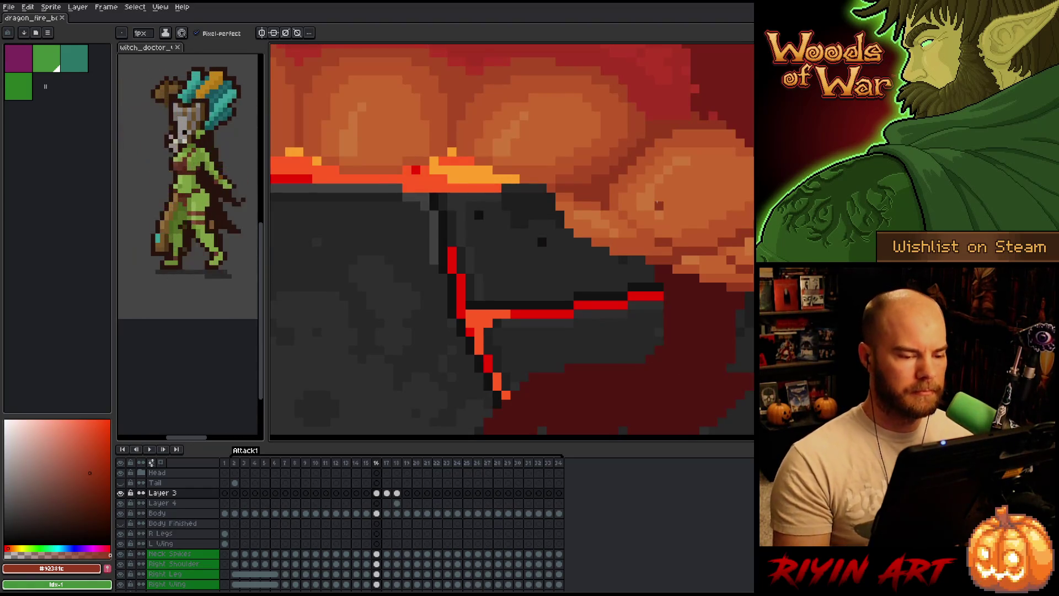
pyautogui.moveTo(655, 200)
pyautogui.mouseDown()
pyautogui.moveTo(706, 397)
pyautogui.moveTo(729, 360)
pyautogui.mouseUp()
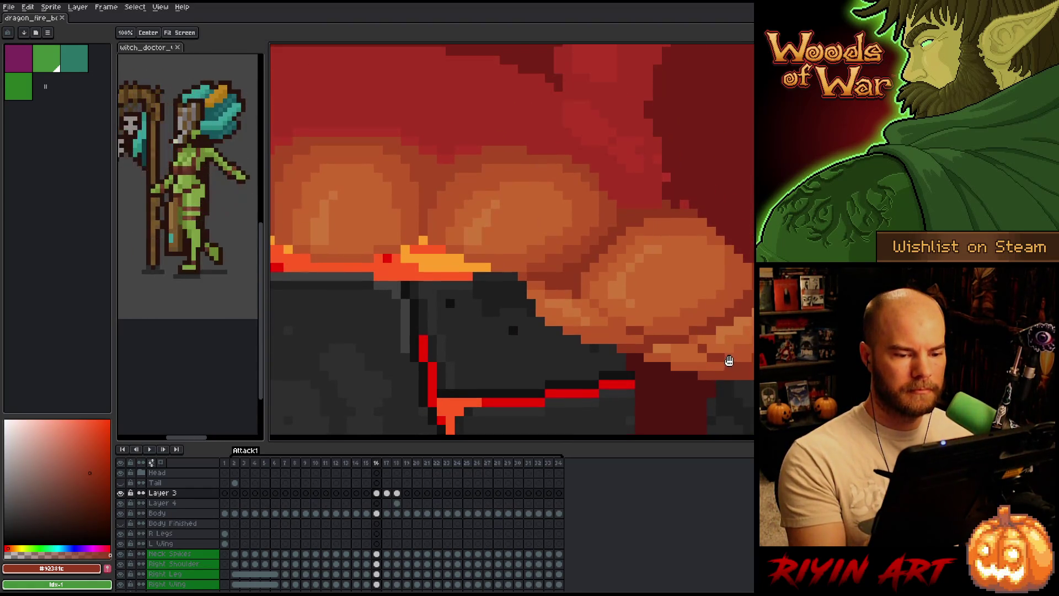
pyautogui.scroll(-3, 577, 363)
pyautogui.press(',')
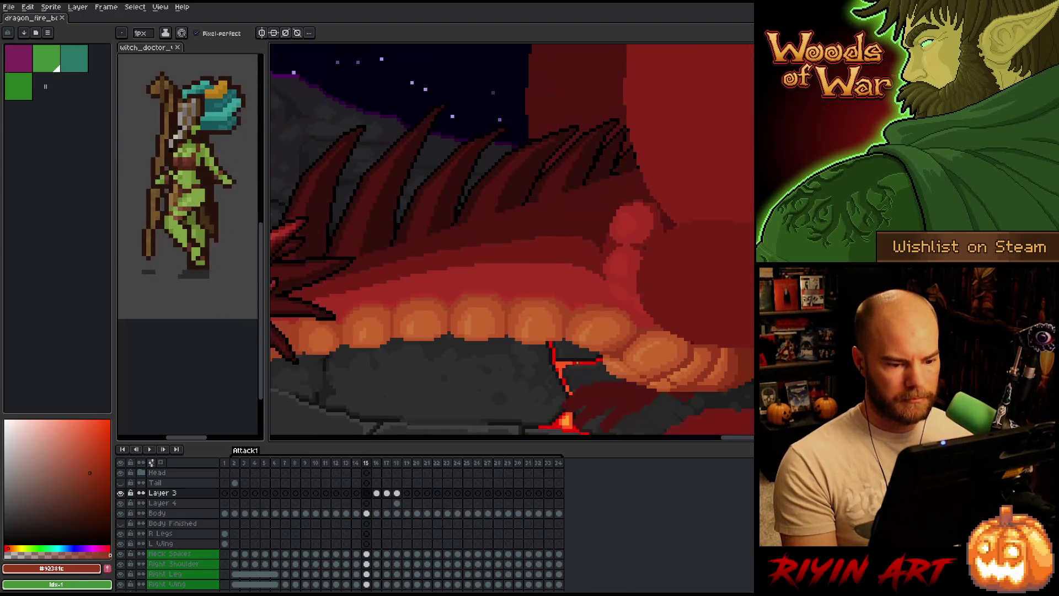
pyautogui.press('.')
pyautogui.press('.')
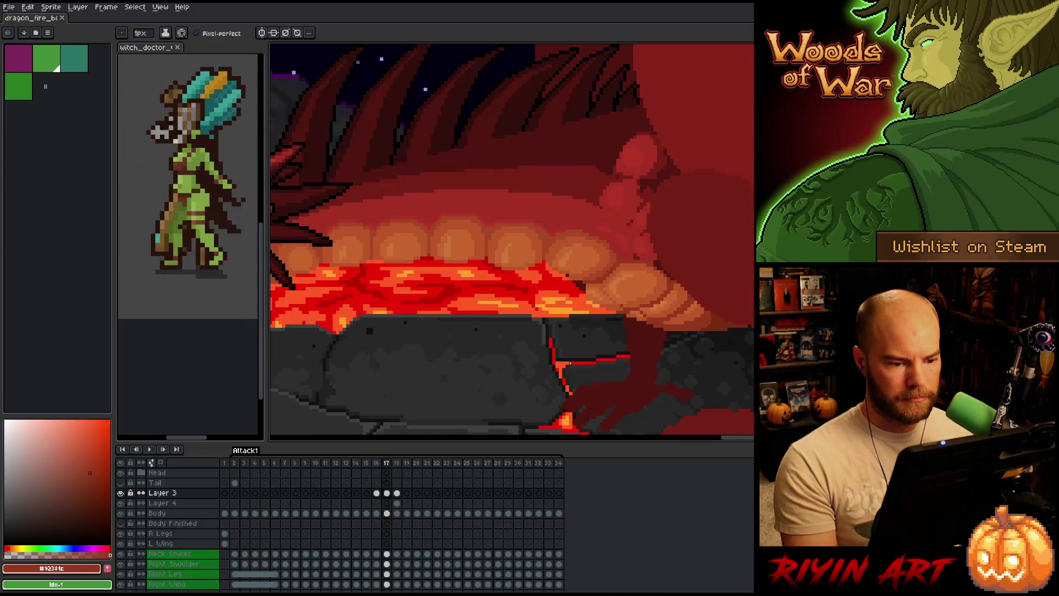
pyautogui.press(',')
pyautogui.press('.')
pyautogui.press(',')
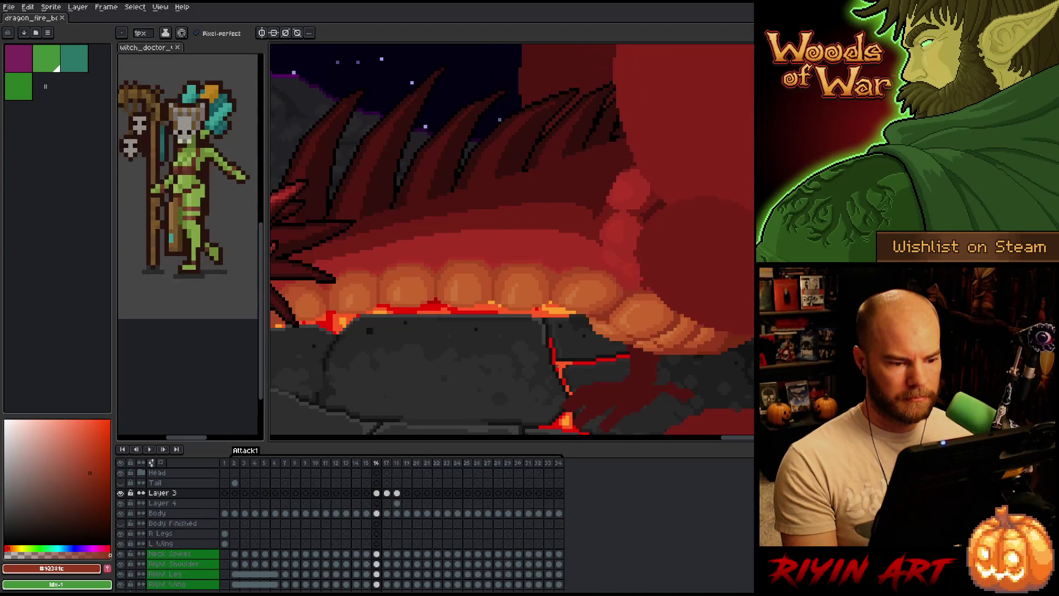
pyautogui.press('.')
pyautogui.press('.')
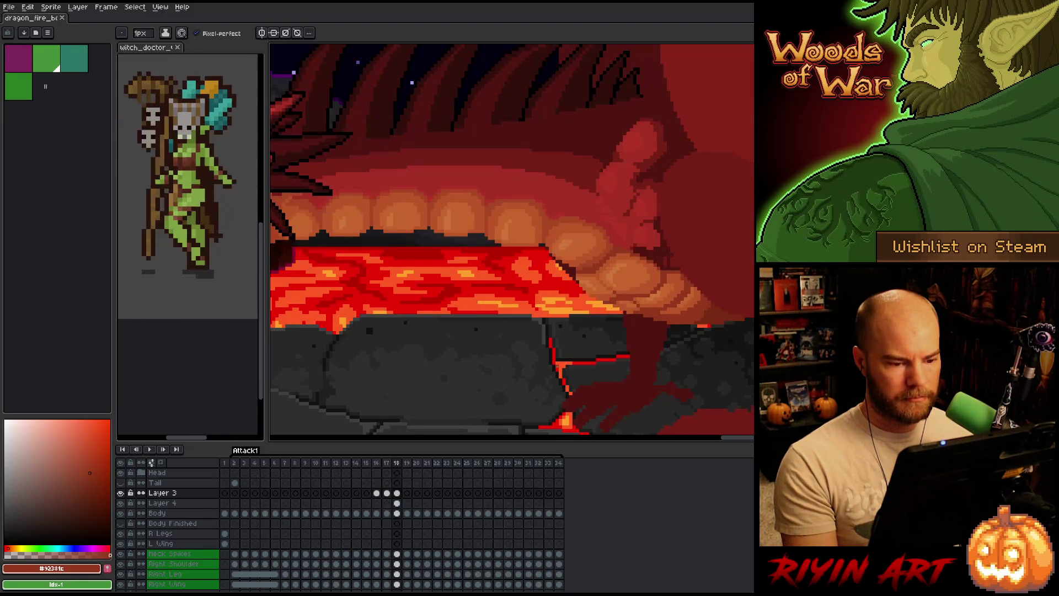
pyautogui.press(',')
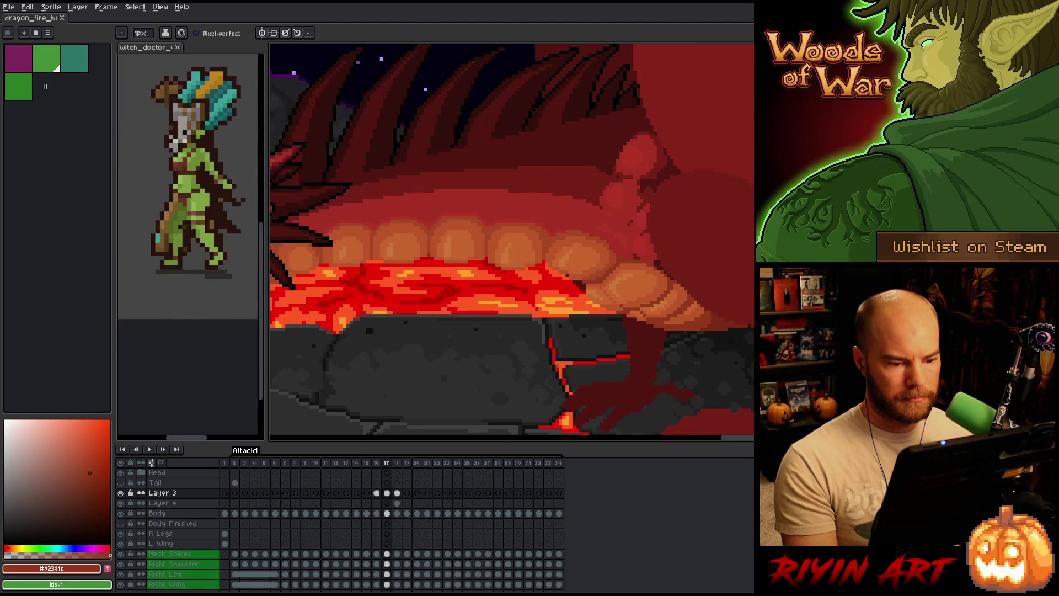
pyautogui.press('.')
pyautogui.press(',')
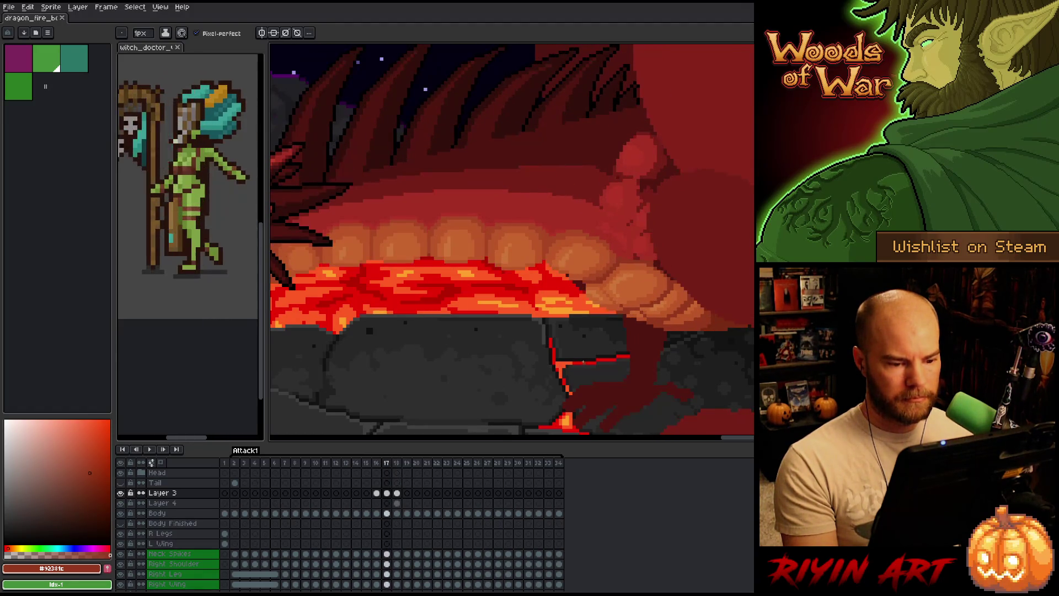
pyautogui.press('.')
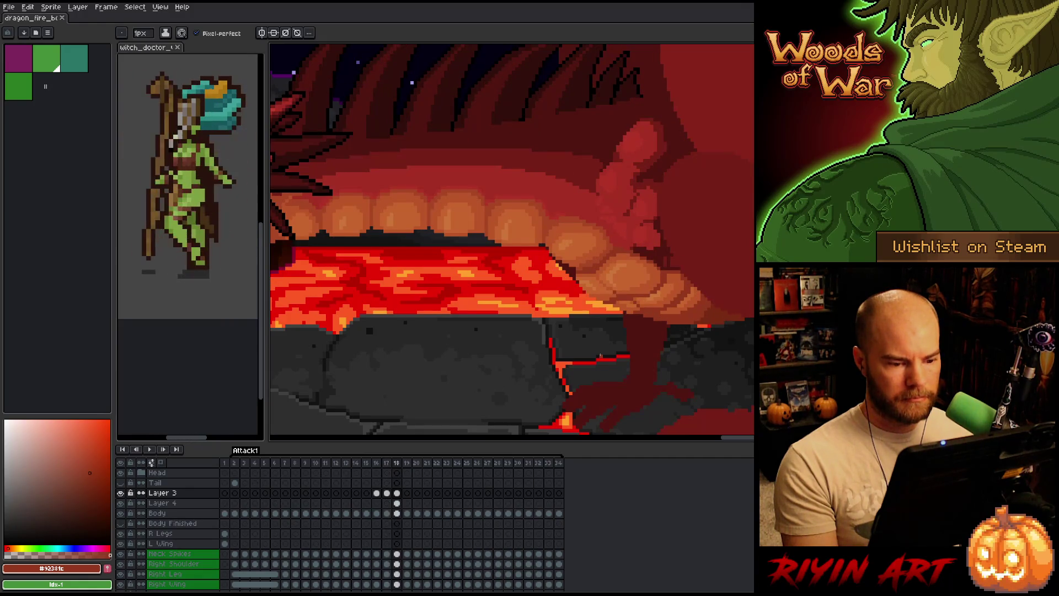
pyautogui.press('.')
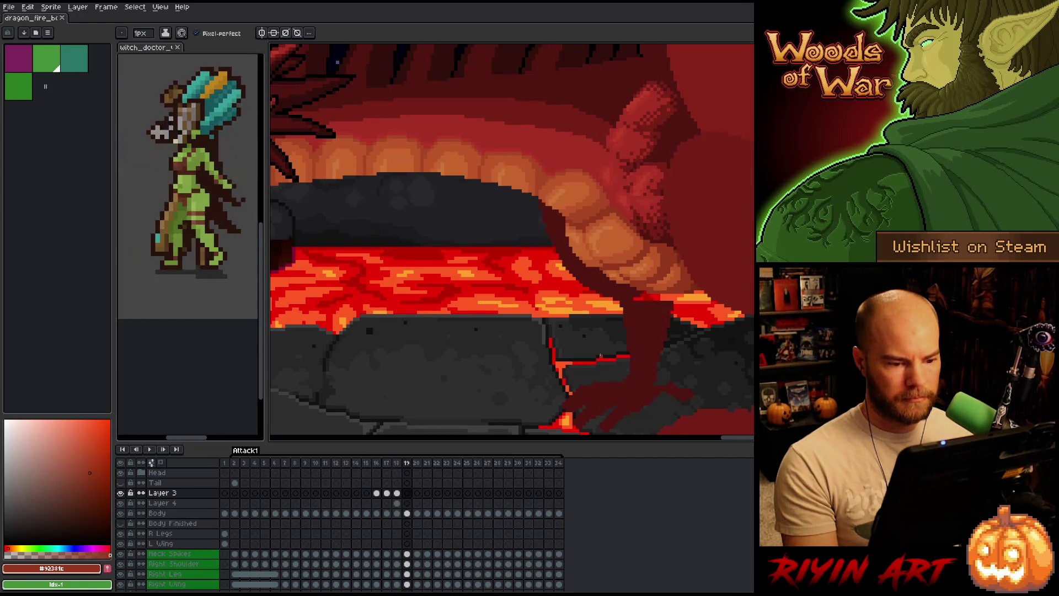
pyautogui.press('.')
pyautogui.press(',')
pyautogui.press('.')
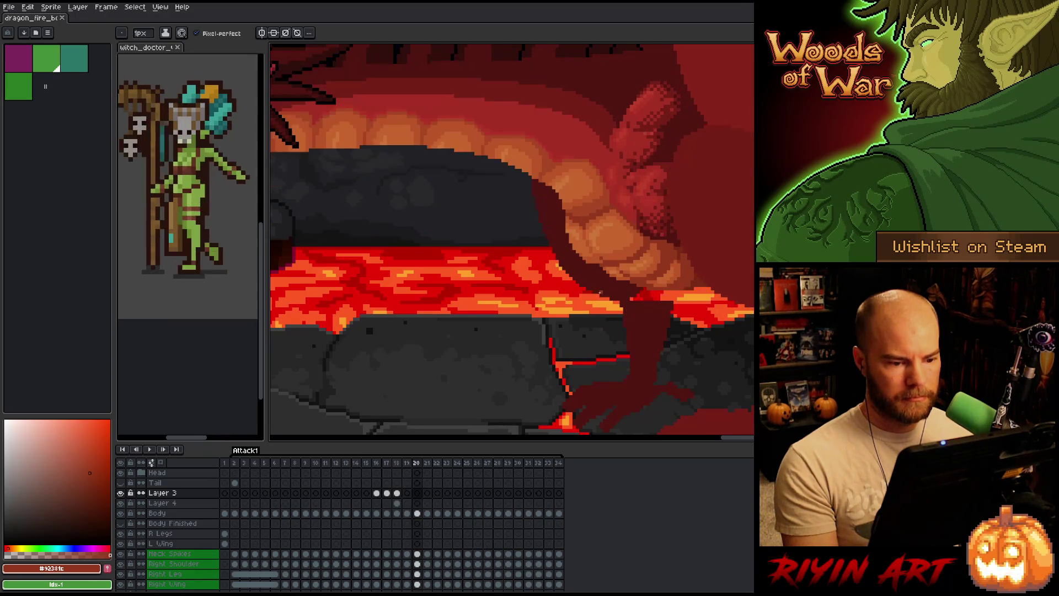
pyautogui.press(',')
pyautogui.press(',')
pyautogui.press('.')
pyautogui.press(',')
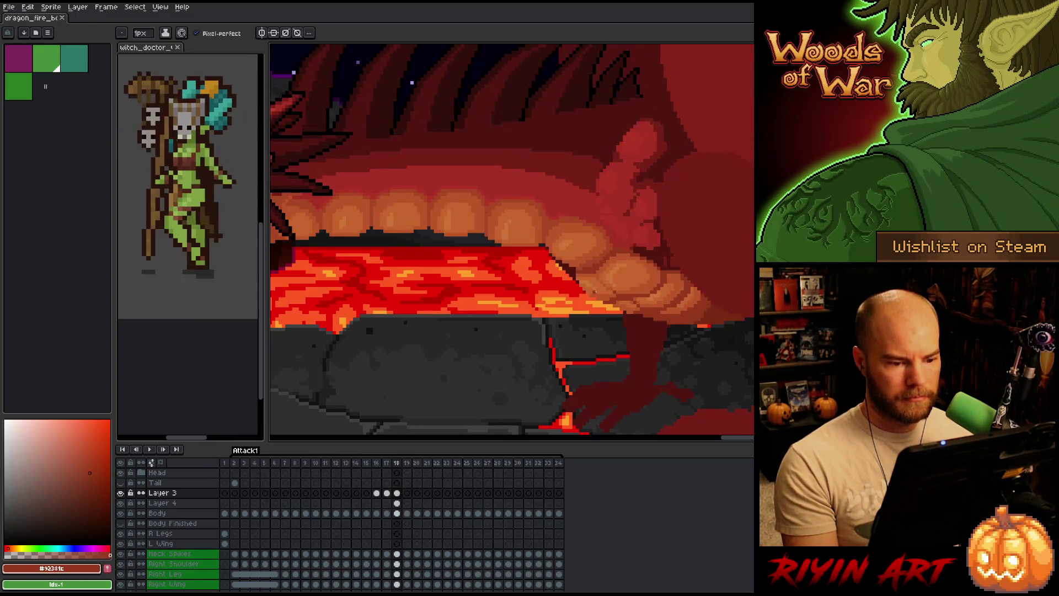
pyautogui.scroll(3, 594, 291)
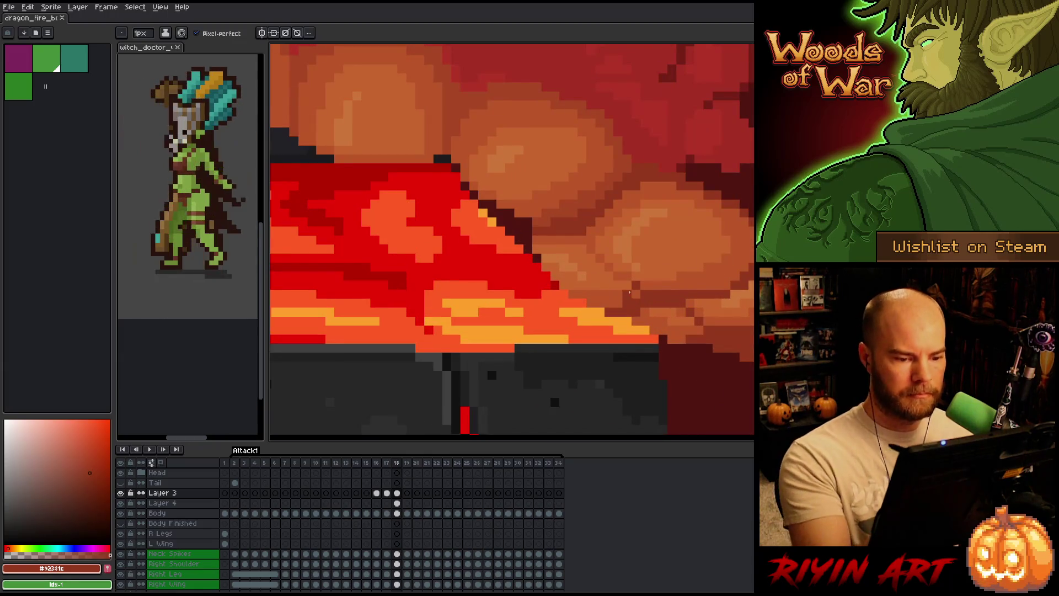
# Darken a lava-edge pixel under the belly on frame 18, then re-pick the orange belly colour
pyautogui.keyDown('alt'); pyautogui.click(629, 300); pyautogui.keyUp('alt')
pyautogui.click(635, 285)
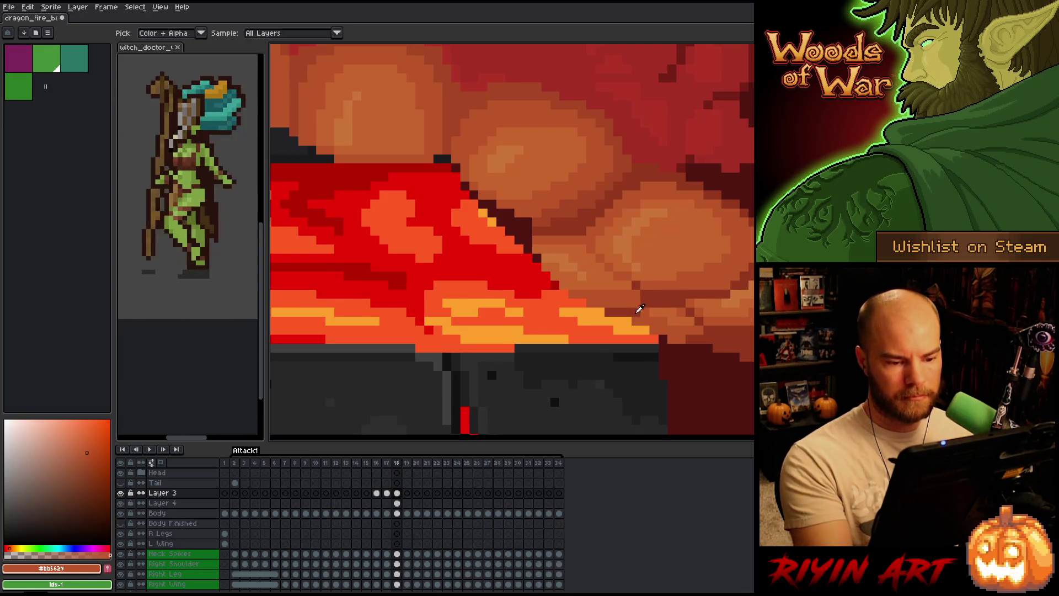
pyautogui.keyDown('alt'); pyautogui.click(672, 276); pyautogui.keyUp('alt')
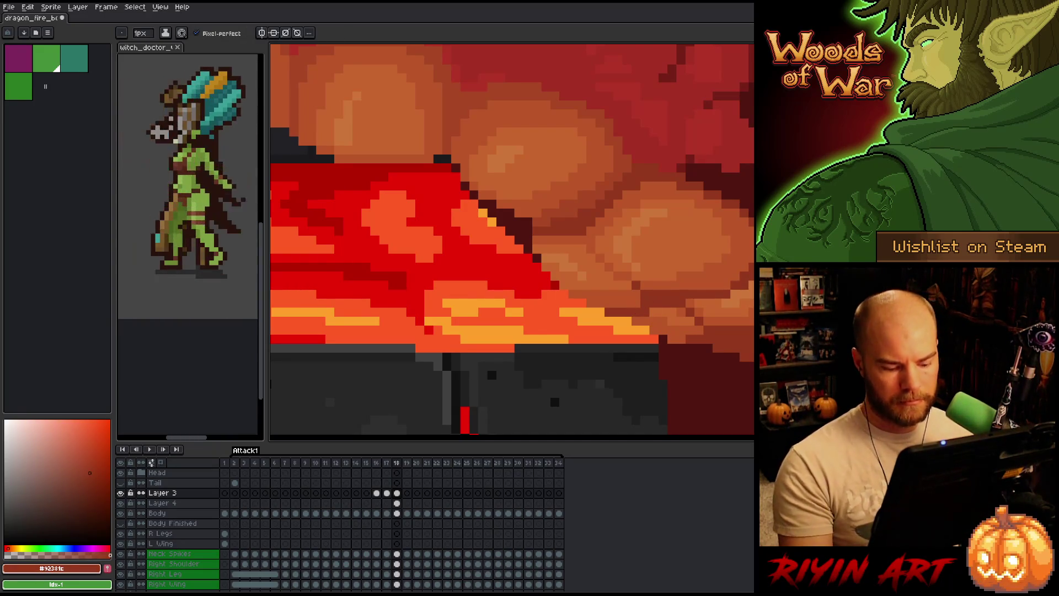
pyautogui.press(',')
pyautogui.press('.')
pyautogui.press('.')
pyautogui.press(',')
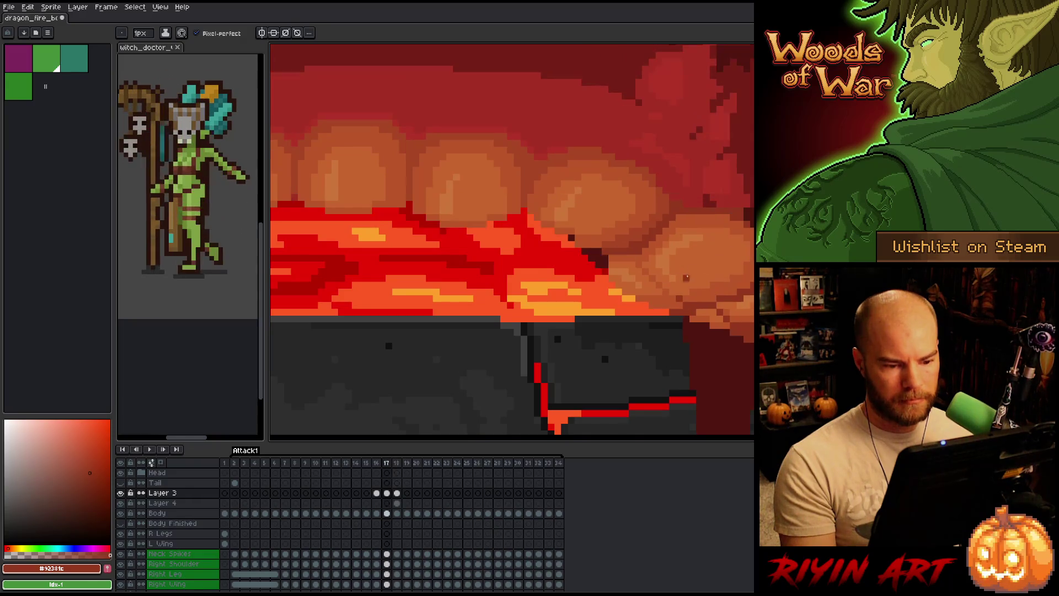
pyautogui.scroll(2, 656, 297)
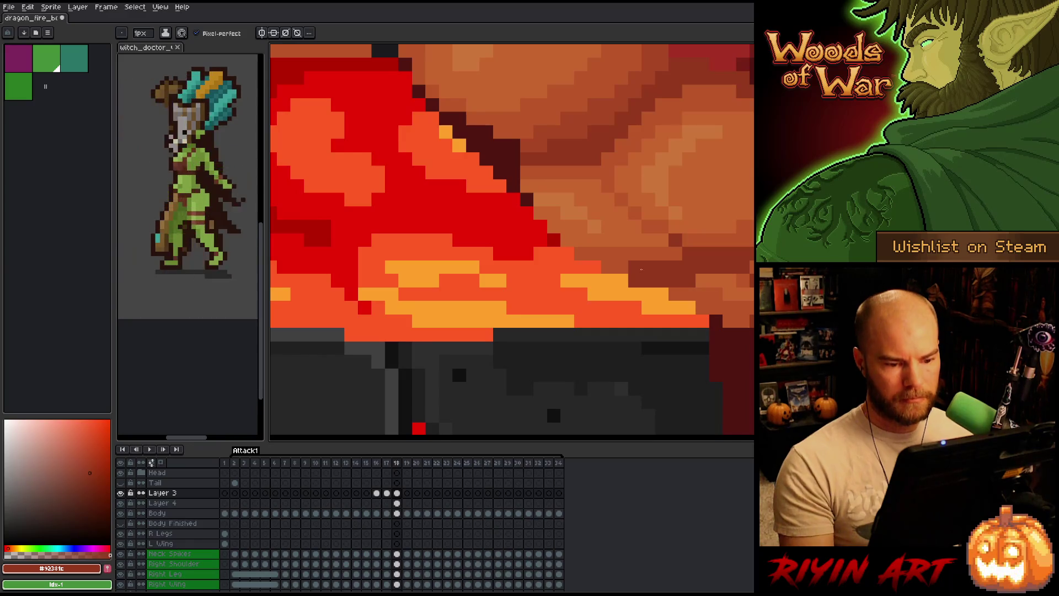
pyautogui.keyDown('alt'); pyautogui.click(651, 257); pyautogui.keyUp('alt')
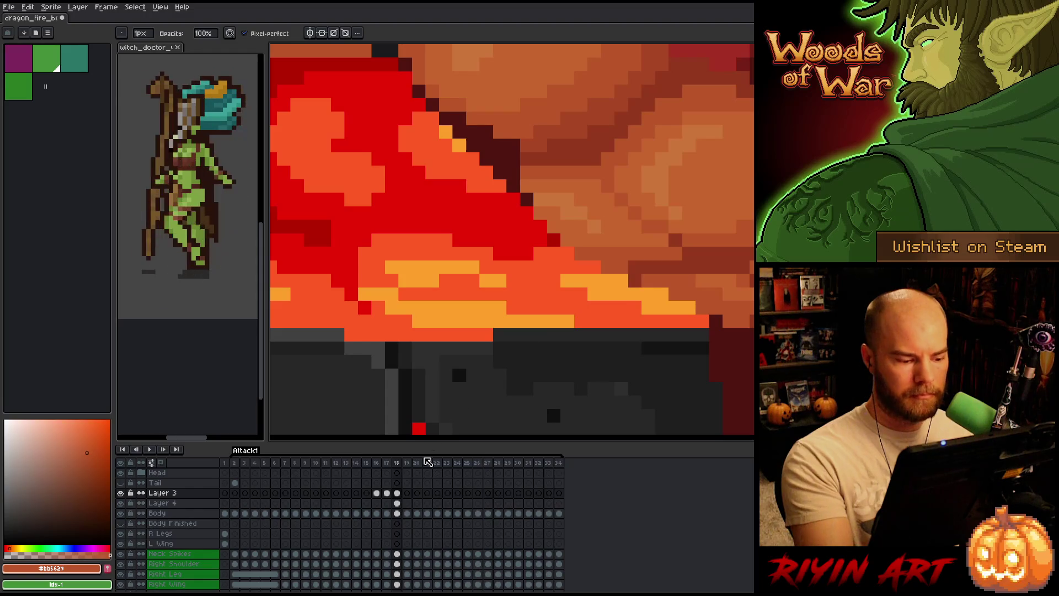
# Select Layer 4, then Layer 3, and finally the Body layer's frame 18 cel
pyautogui.click(396, 503)
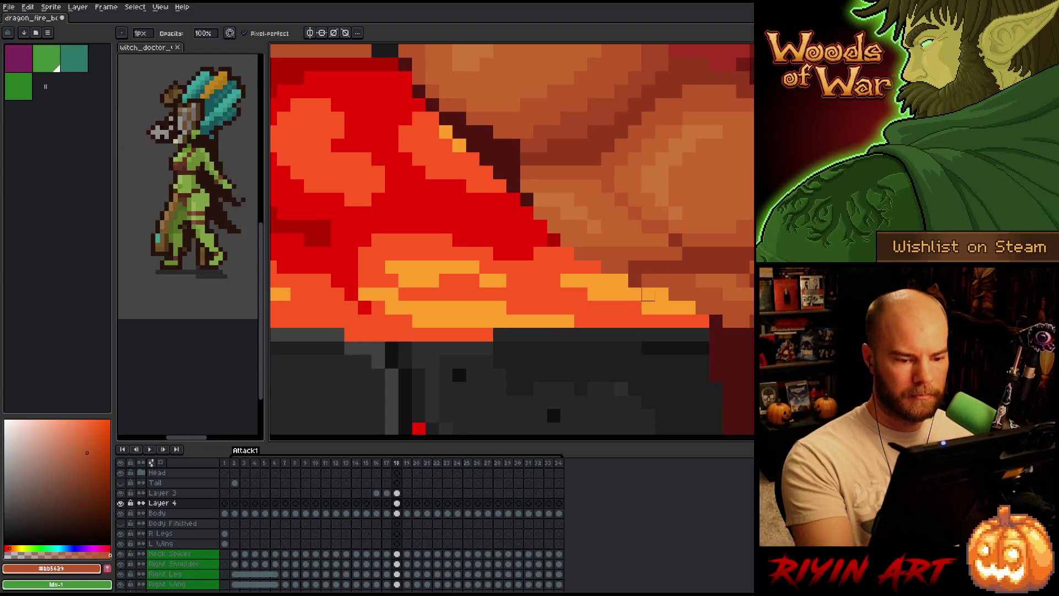
pyautogui.click(396, 493)
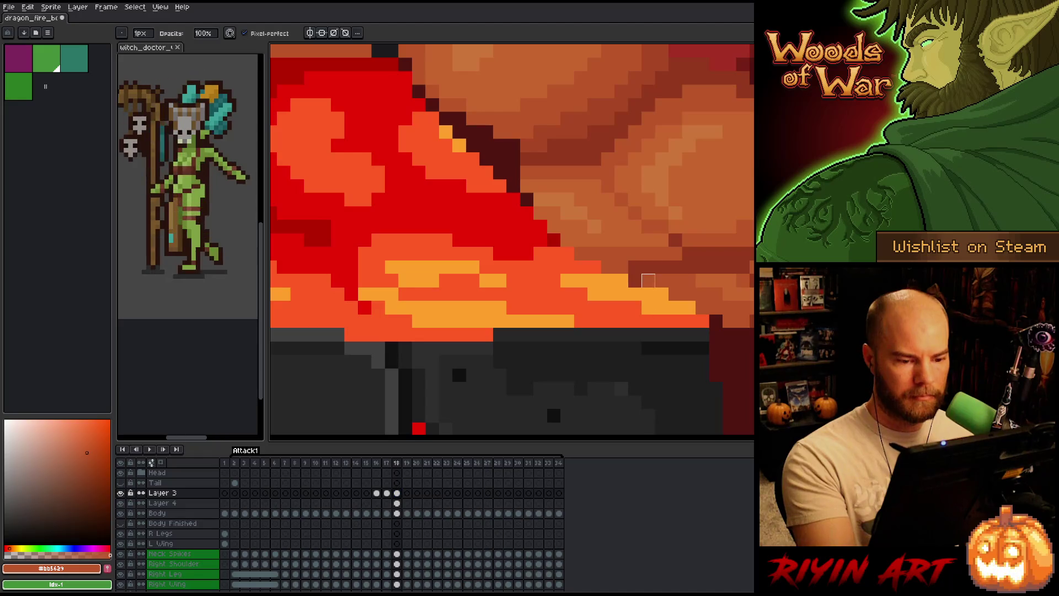
pyautogui.click(397, 513)
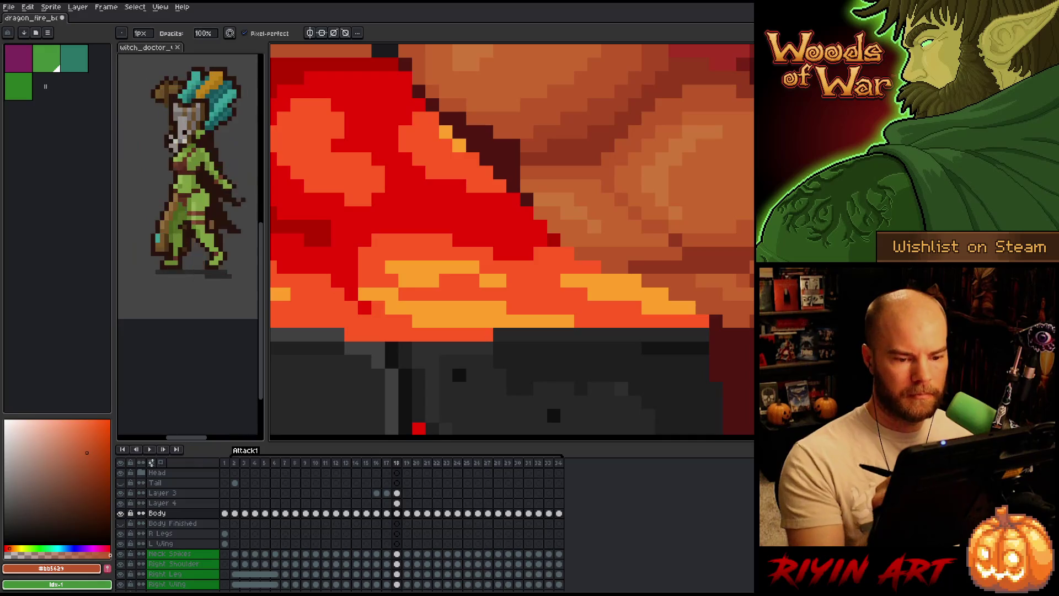
pyautogui.scroll(-4, 634, 280)
pyautogui.scroll(5, 715, 319)
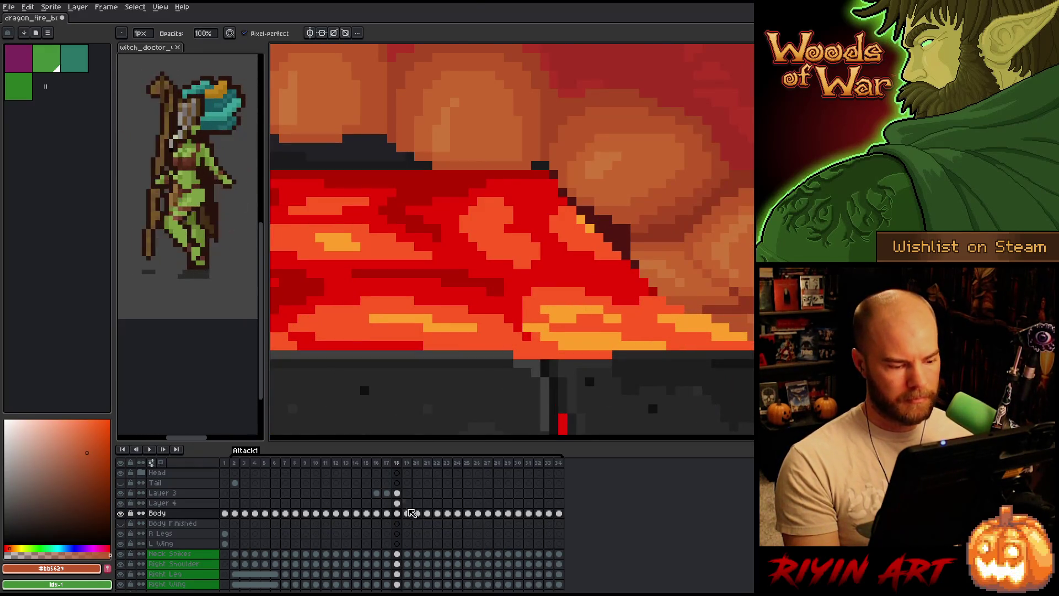
pyautogui.click(397, 513)
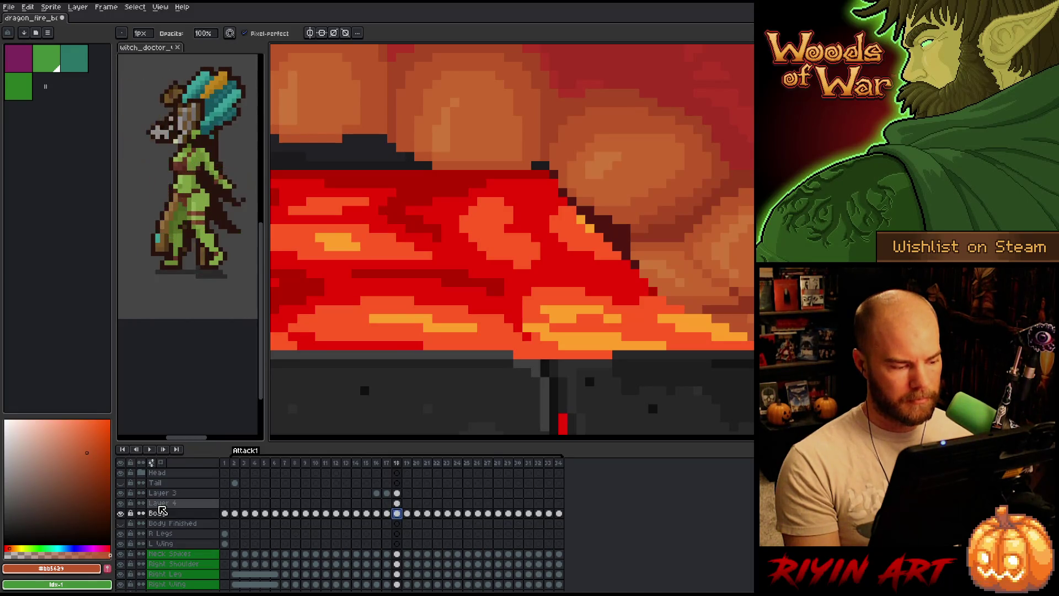
# Select Layer 4's frame 18 cel and toggle its visibility to check its content
pyautogui.click(171, 504)
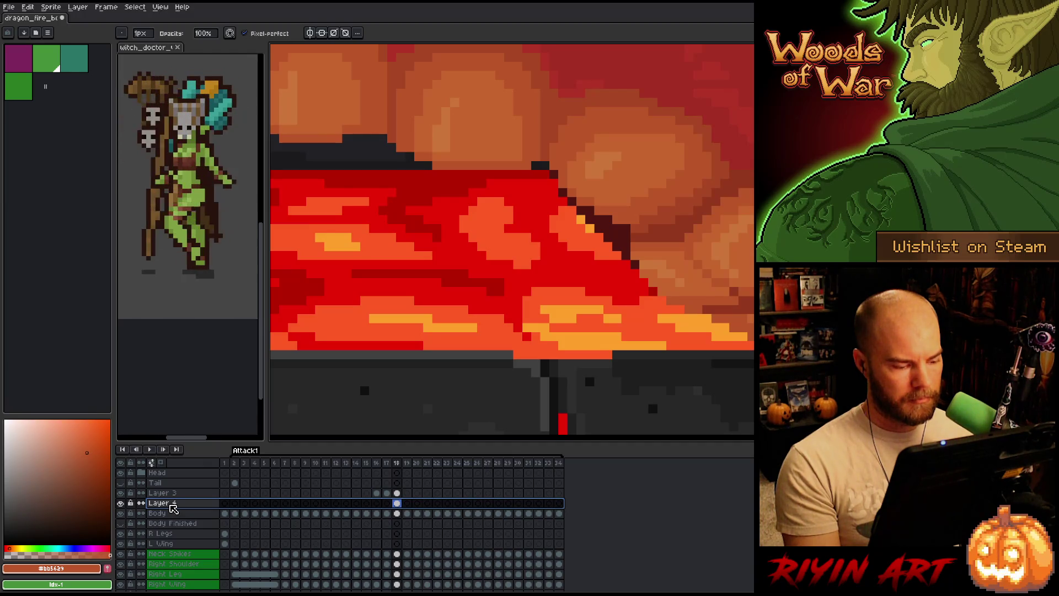
pyautogui.click(396, 503)
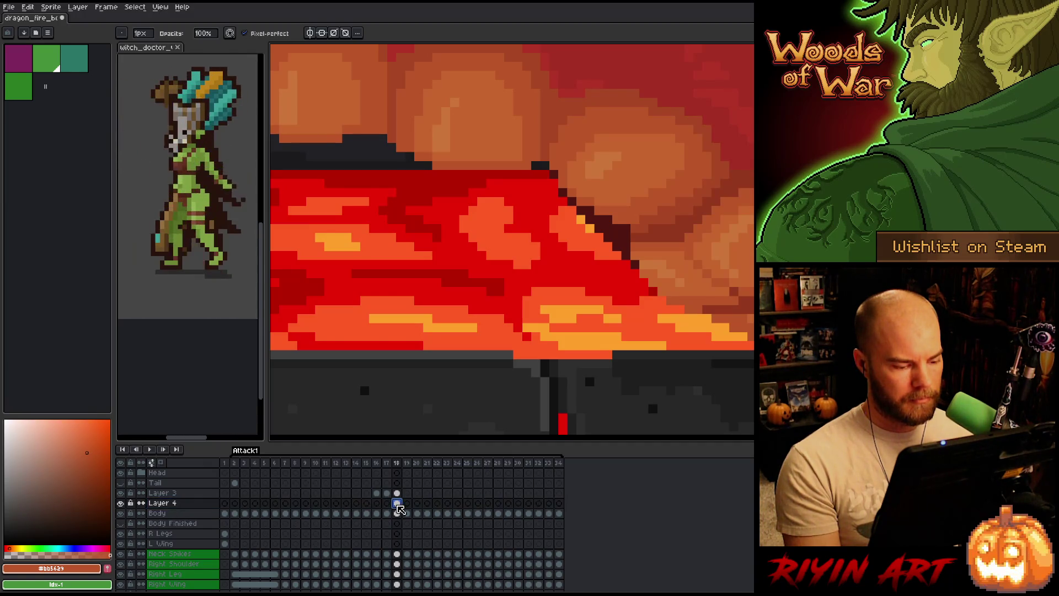
pyautogui.press('-')
pyautogui.press('-')
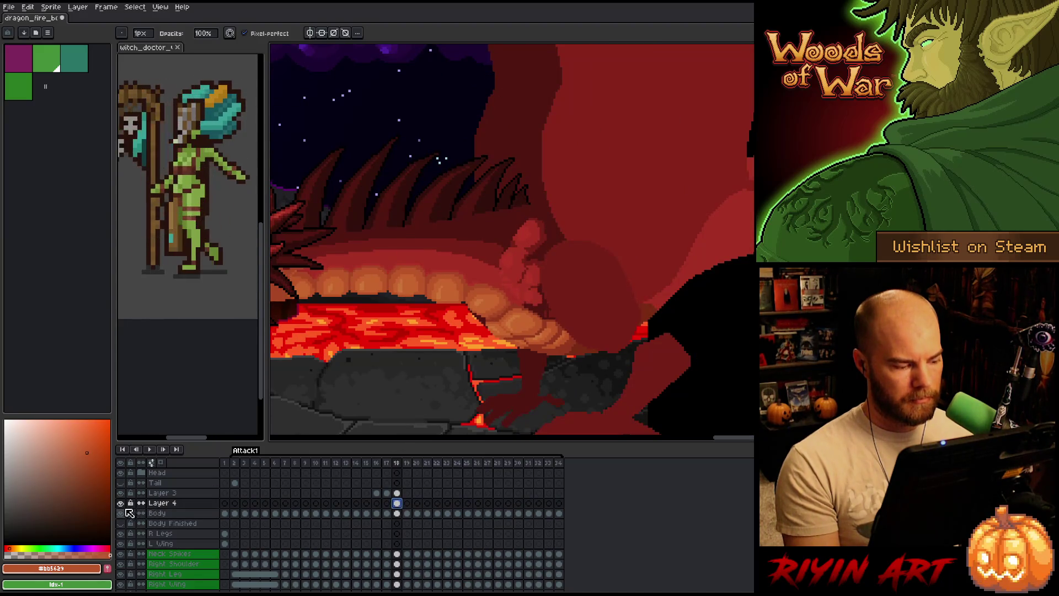
pyautogui.click(120, 503)
pyautogui.click(121, 503)
pyautogui.click(121, 503)
pyautogui.click(120, 503)
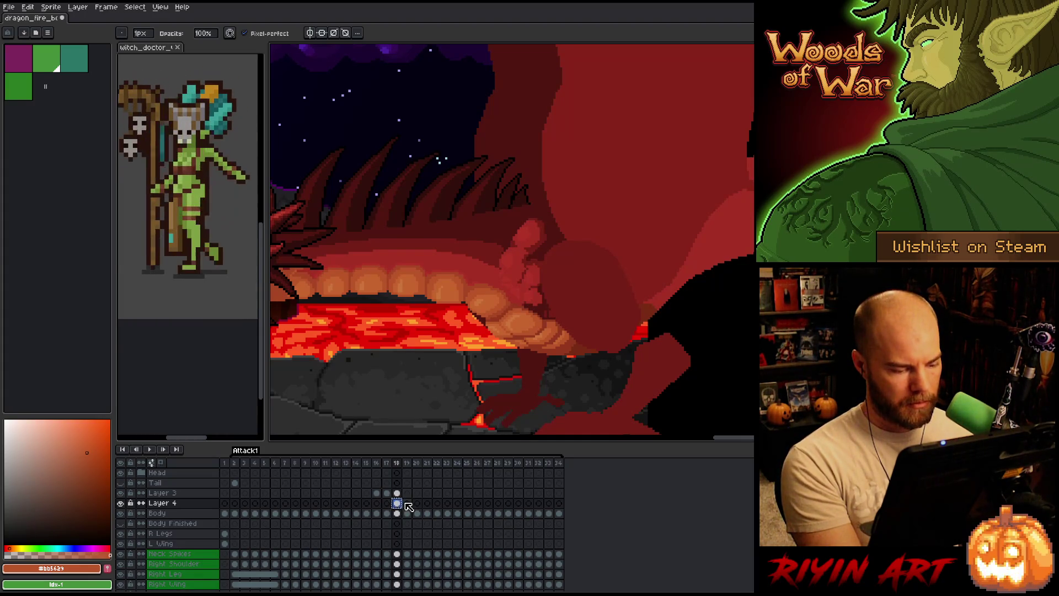
# On frame 19, merge Layer 3 down, add Layer 5, then merge Layer 4 into Body
pyautogui.click(407, 503)
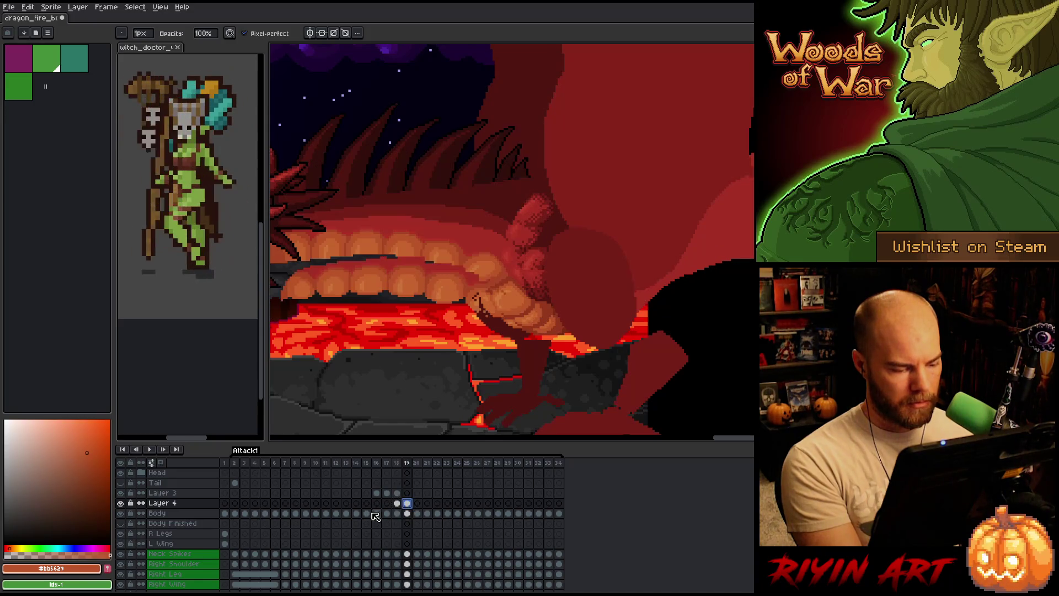
pyautogui.click(203, 496)
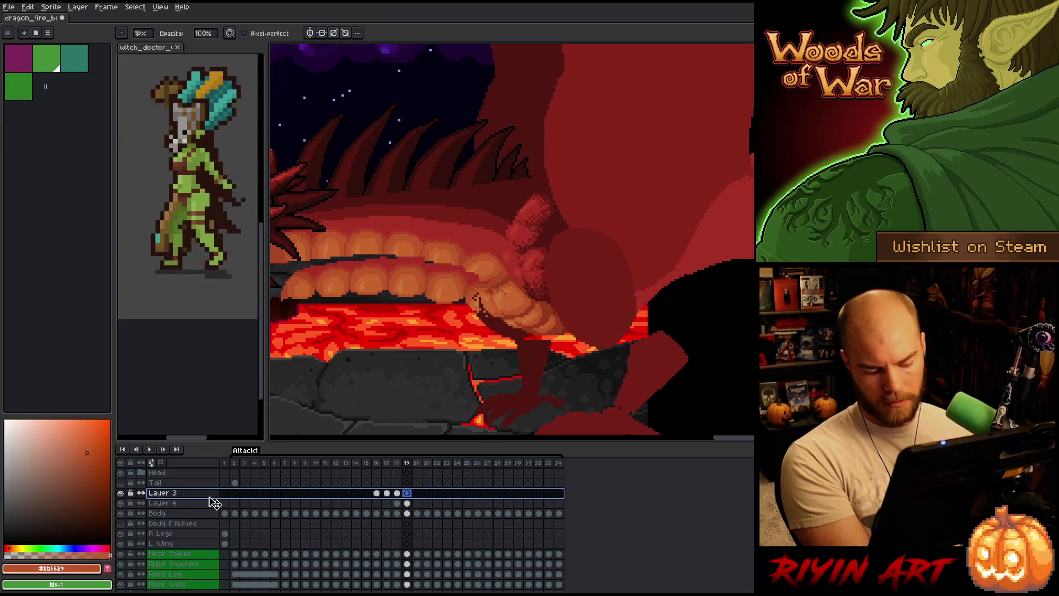
pyautogui.hotkey('ctrl', 'e')
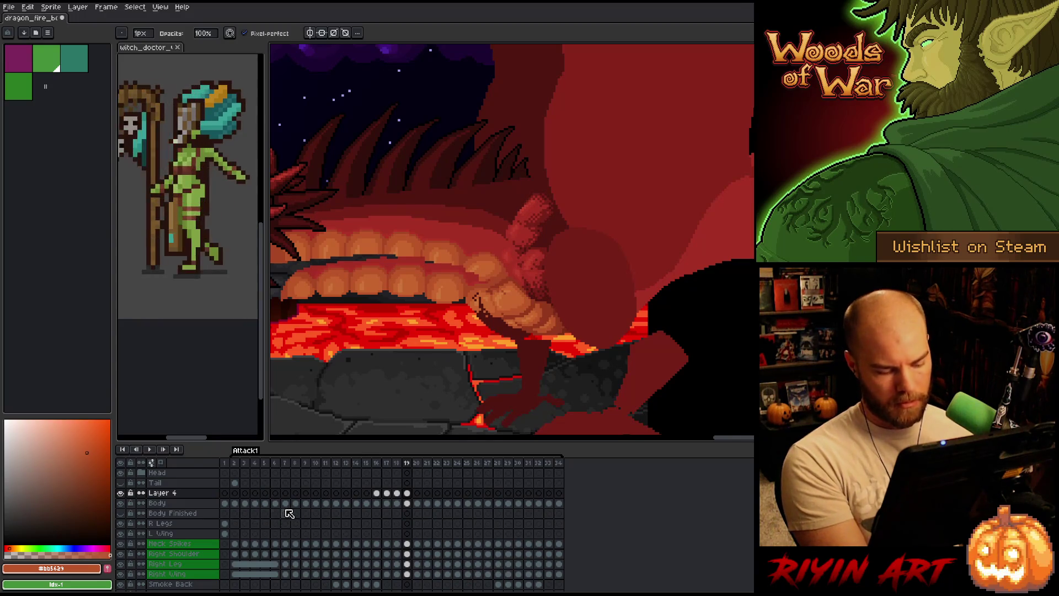
pyautogui.hotkey('shift', 'n')
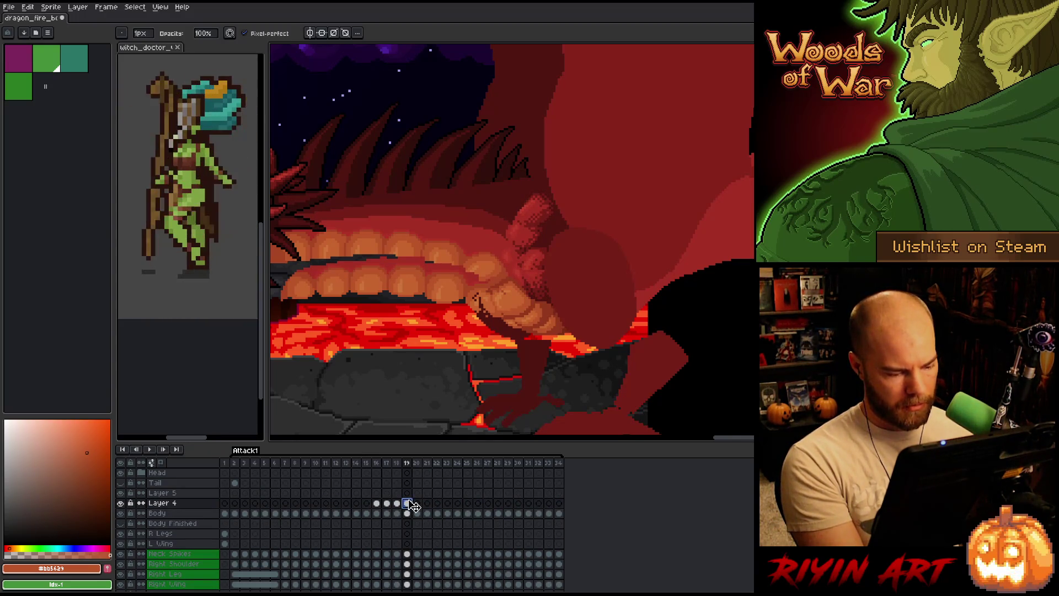
pyautogui.click(407, 493)
pyautogui.click(207, 503)
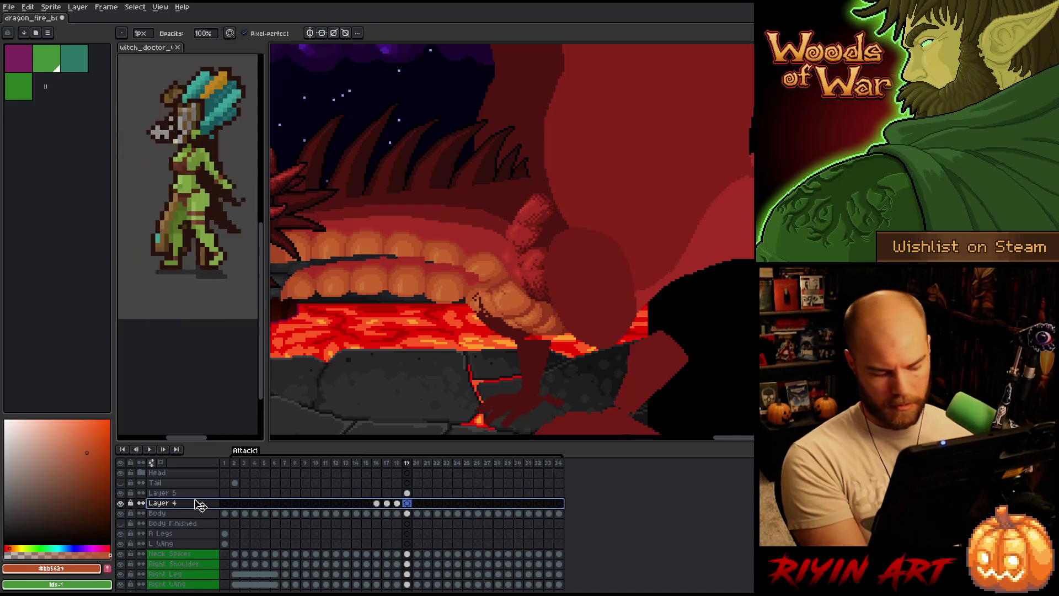
pyautogui.hotkey('ctrl', 'e')
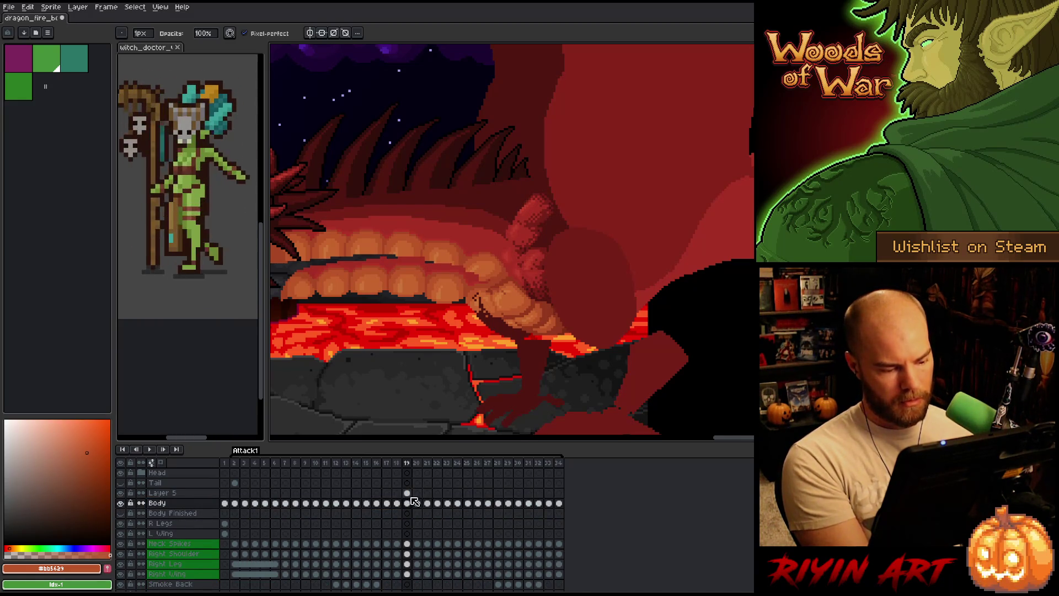
pyautogui.press('Left')
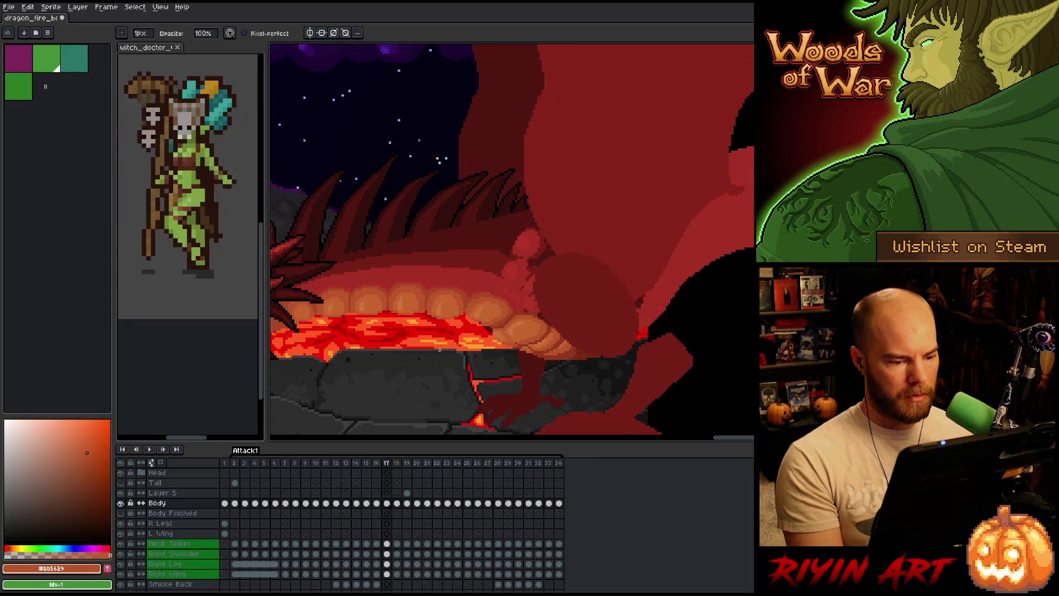
# Bring the dragon's head into view and go to frame 17, comparing it with frame 16
pyautogui.moveTo(439, 349); pyautogui.dragTo(538, 320)
pyautogui.scroll(2, 538, 320)
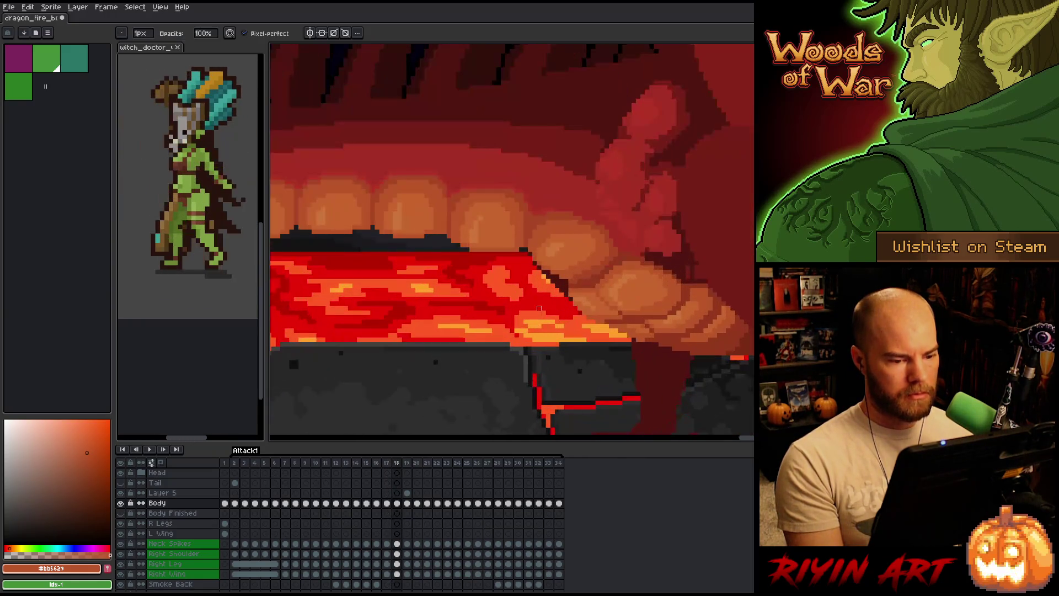
pyautogui.rightClick(539, 307)
pyautogui.press('Escape')
pyautogui.press('Left')
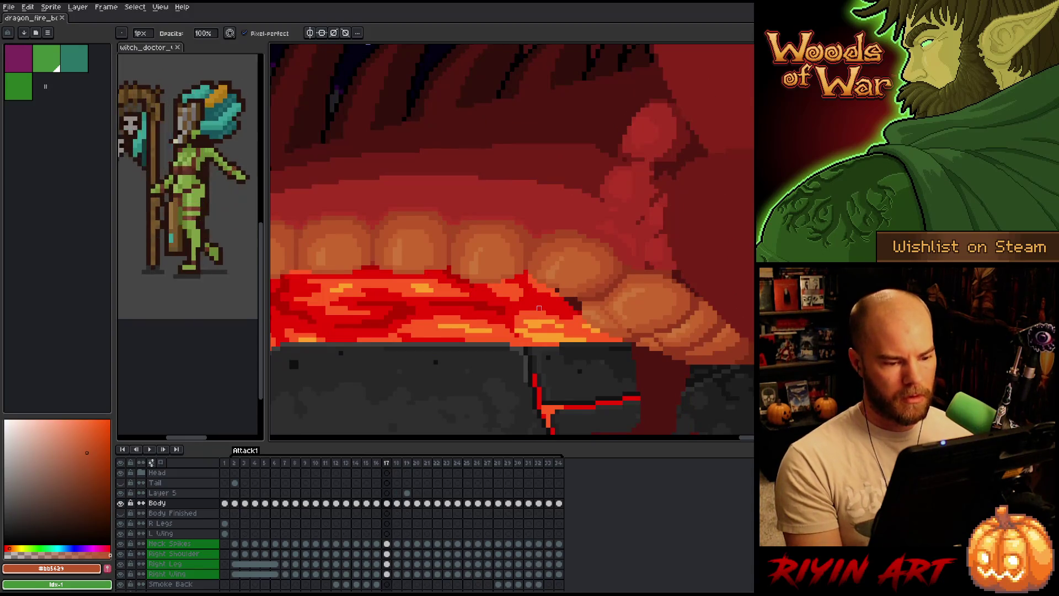
pyautogui.press('Left')
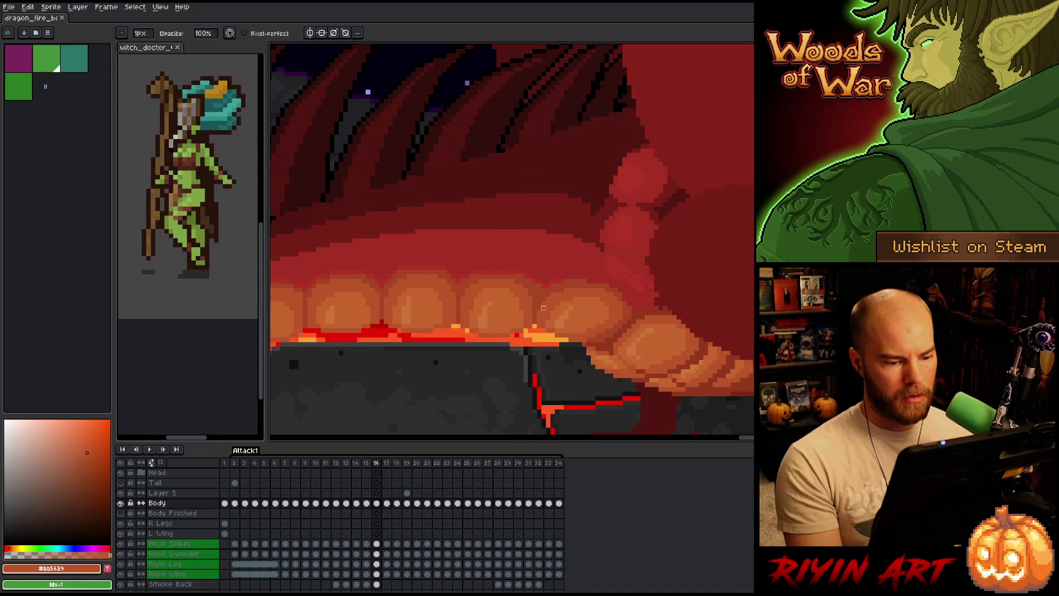
pyautogui.press('Right')
pyautogui.scroll(2, 543, 308)
# Sample lava orange #c7652f, fill the belly-edge pixel, then re-pick #bb5629
pyautogui.keyDown('alt'); pyautogui.click(601, 300); pyautogui.keyUp('alt')
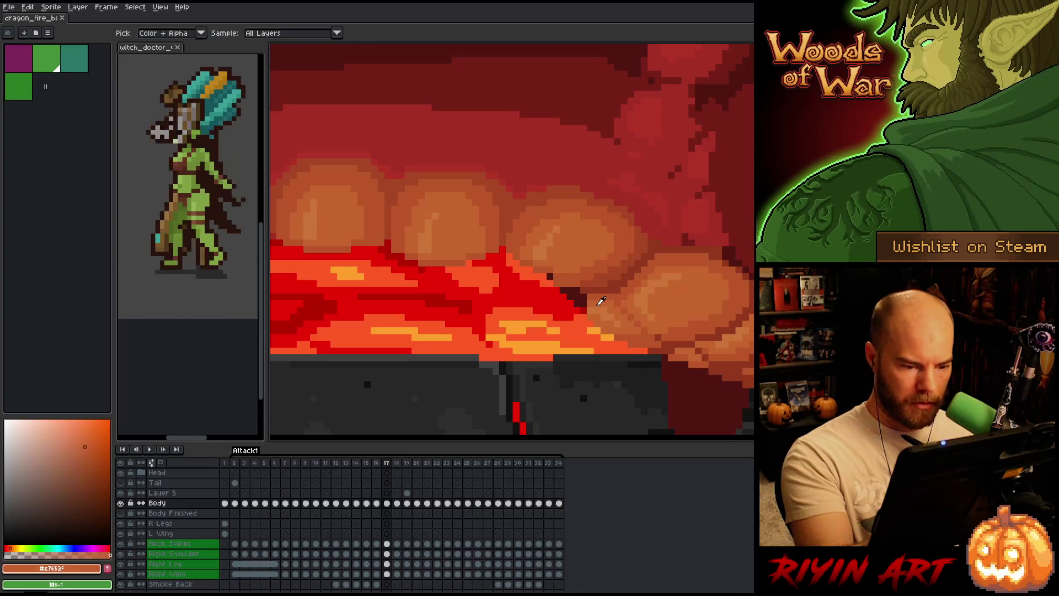
pyautogui.click(583, 310)
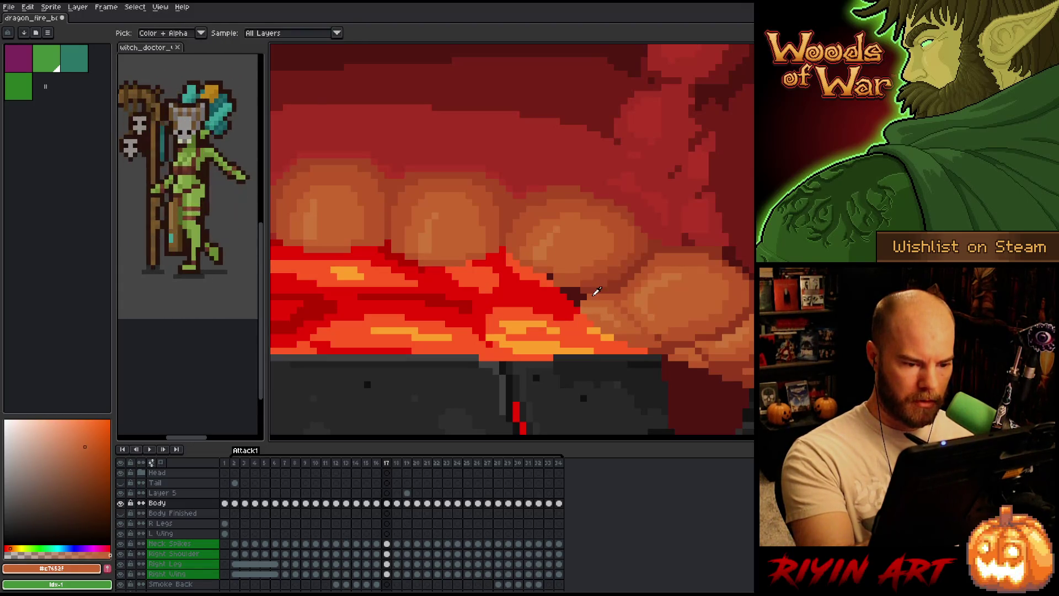
pyautogui.keyDown('alt'); pyautogui.click(597, 291); pyautogui.keyUp('alt')
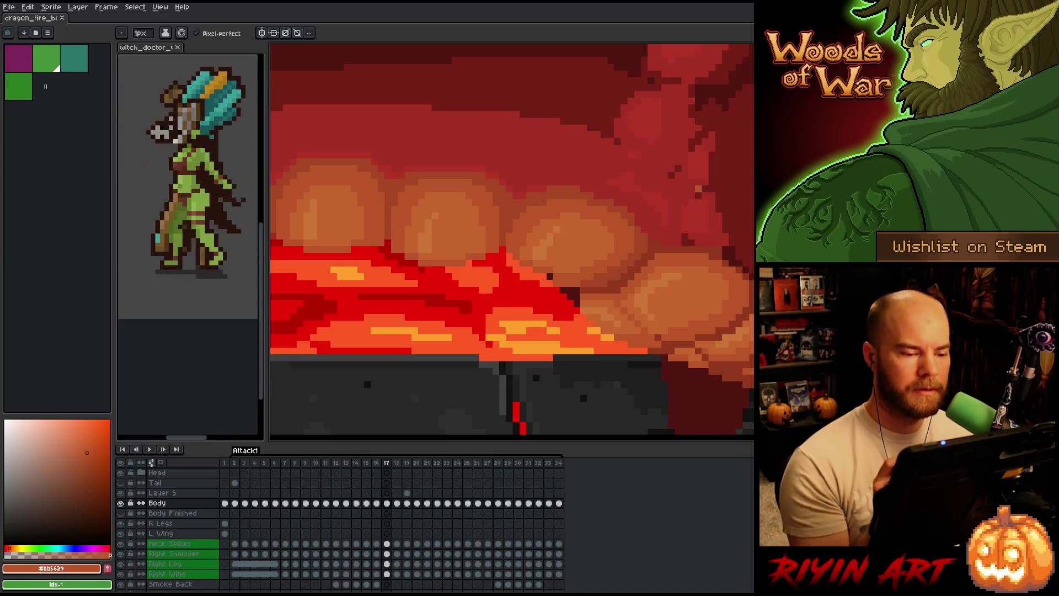
pyautogui.press('b')
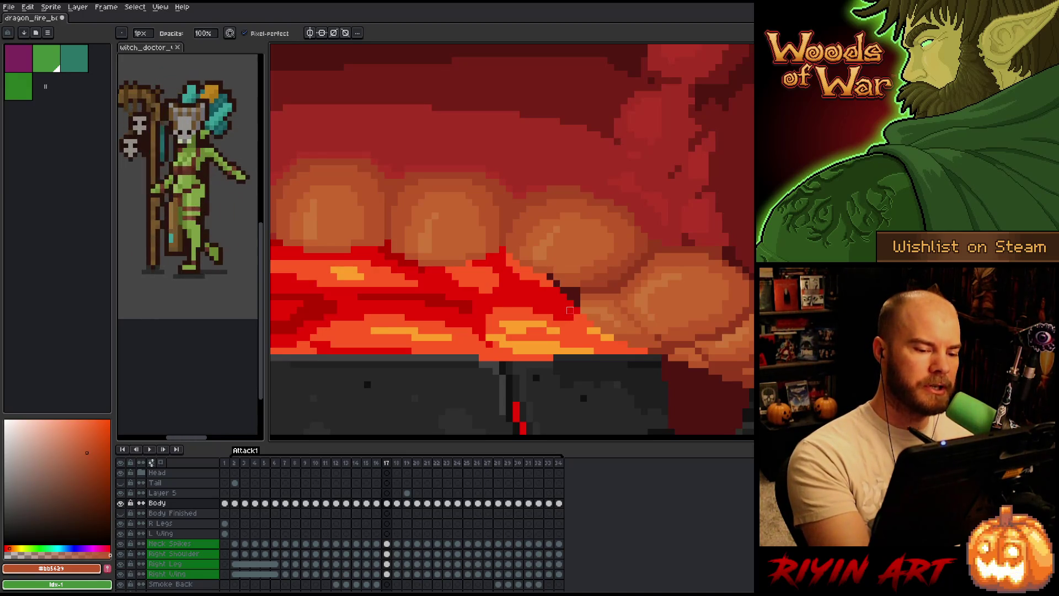
pyautogui.press('e')
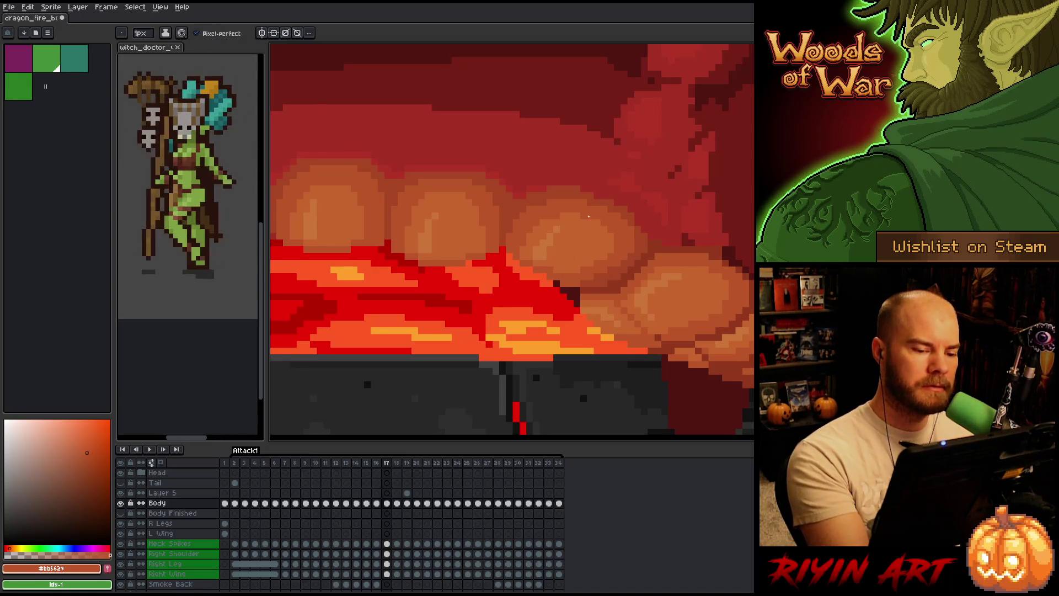
pyautogui.keyDown('alt'); pyautogui.click(551, 254); pyautogui.keyUp('alt')
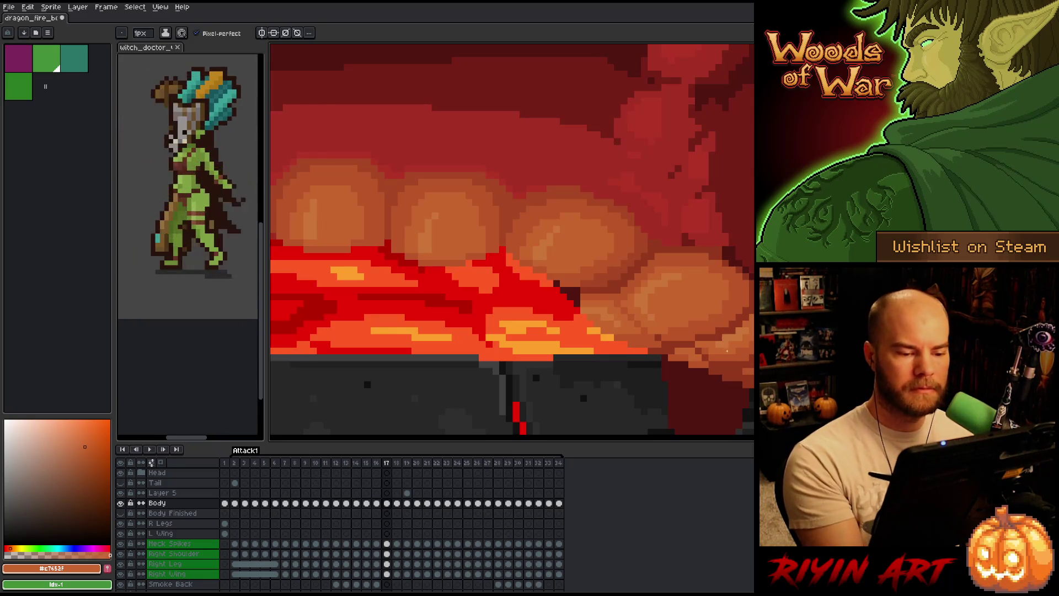
pyautogui.press('Left')
pyautogui.press('Right')
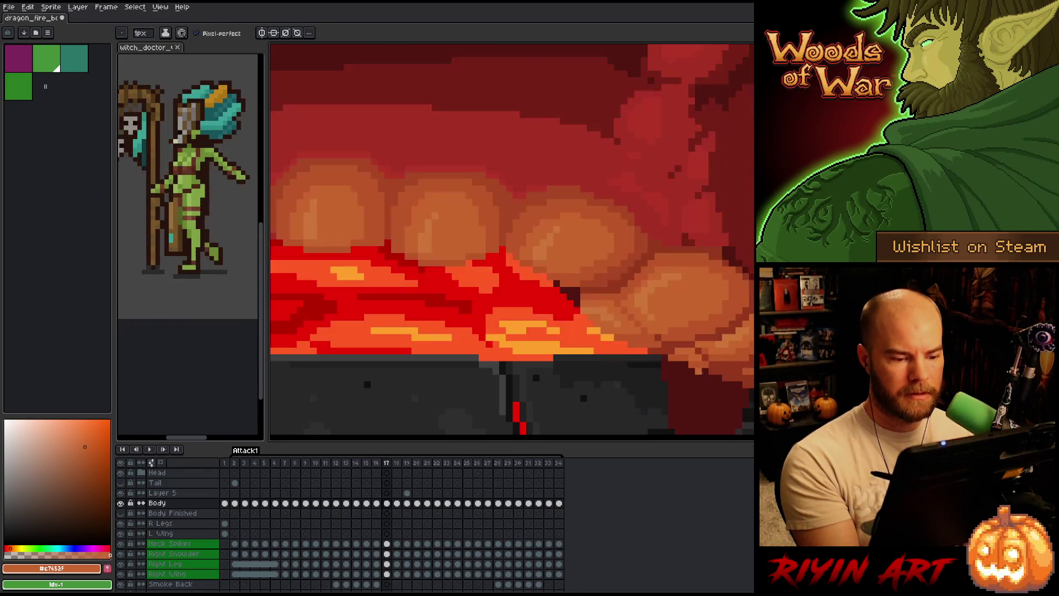
pyautogui.press('Left')
pyautogui.press('Right')
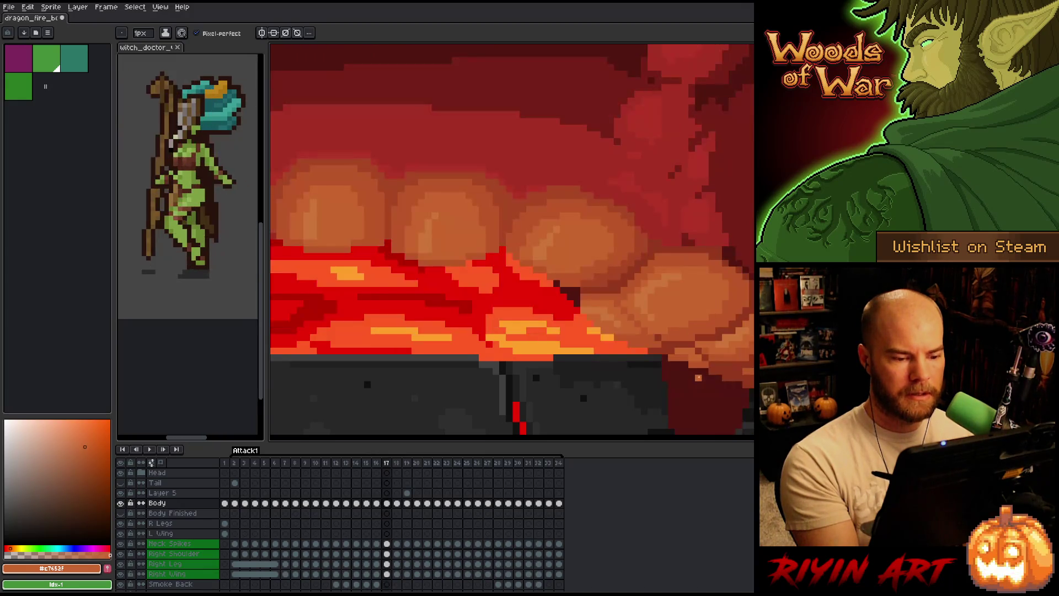
pyautogui.press('Left')
pyautogui.press('Right')
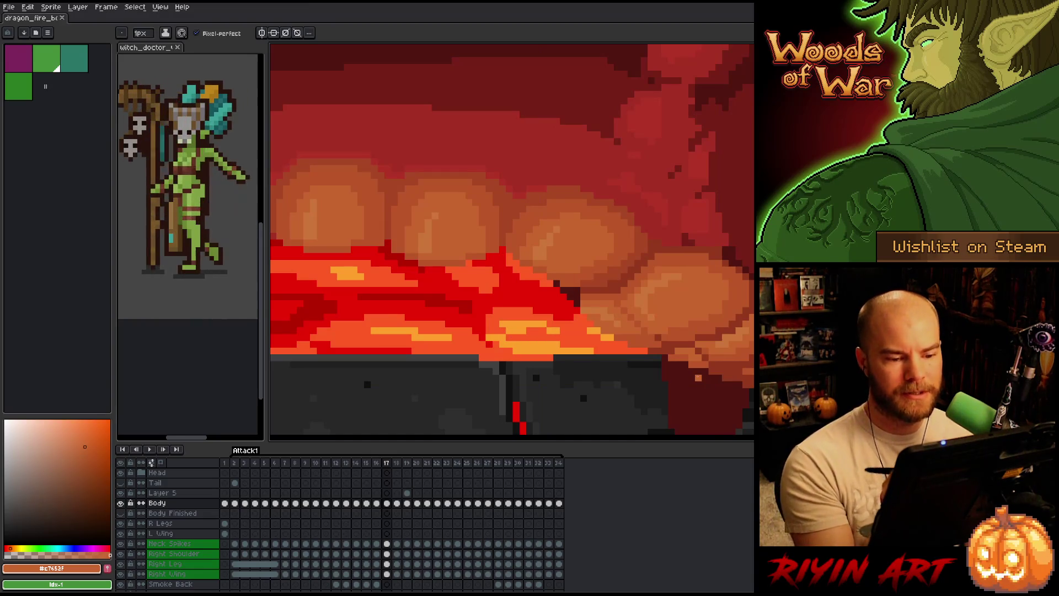
pyautogui.scroll(-3, 607, 320)
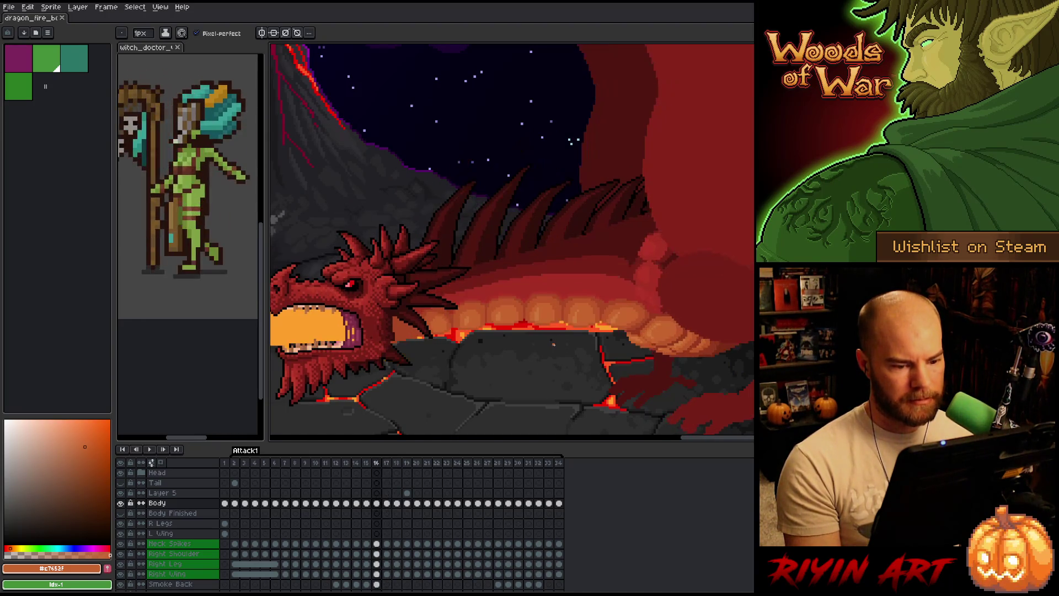
pyautogui.scroll(4, 598, 317)
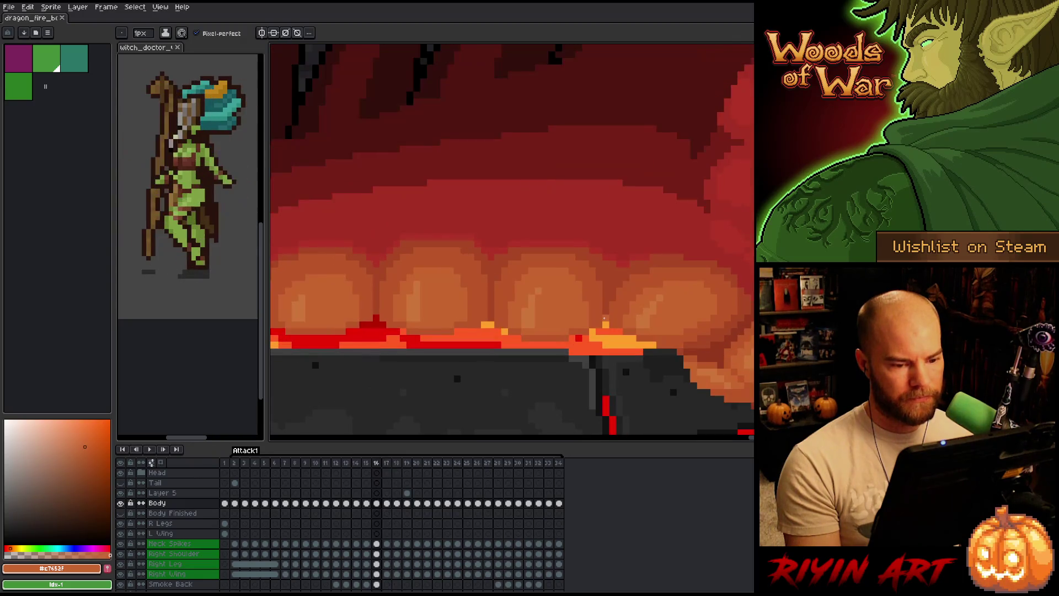
pyautogui.scroll(-1, 598, 318)
pyautogui.press('Left')
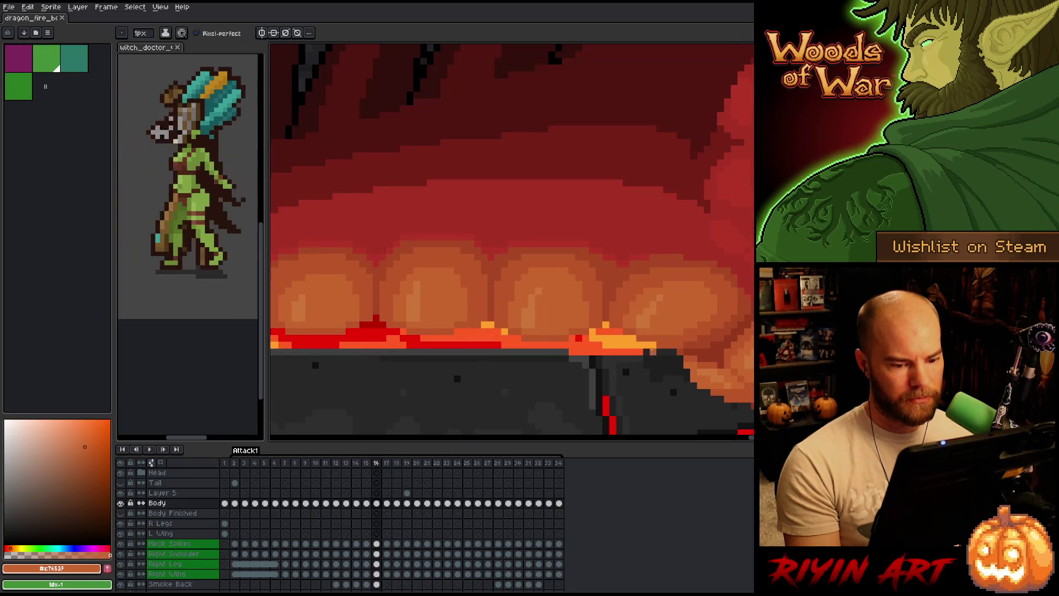
pyautogui.press('Right')
pyautogui.press('Left')
pyautogui.scroll(1, 679, 353)
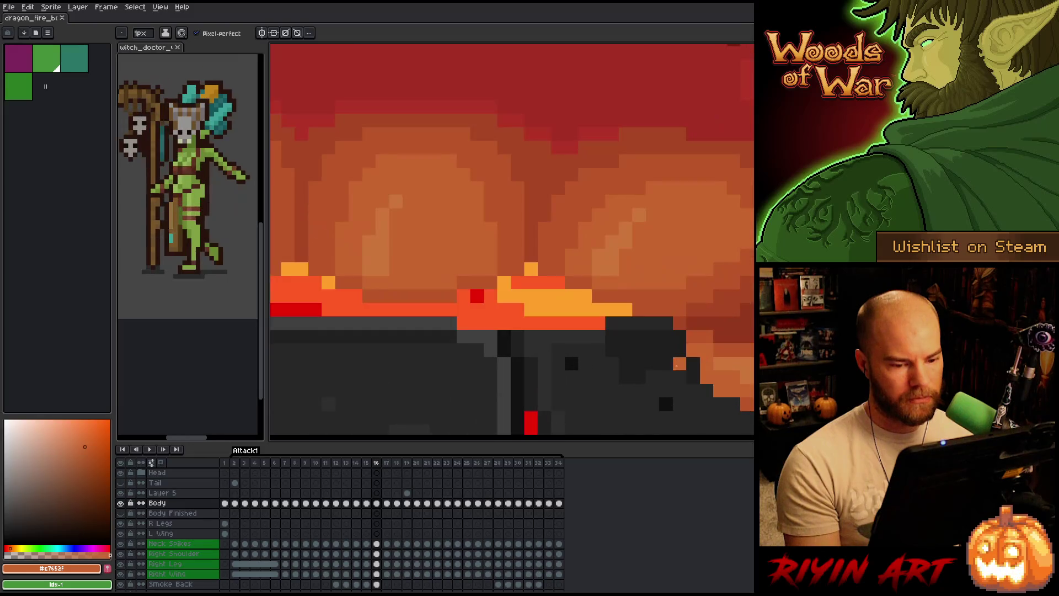
pyautogui.press('e')
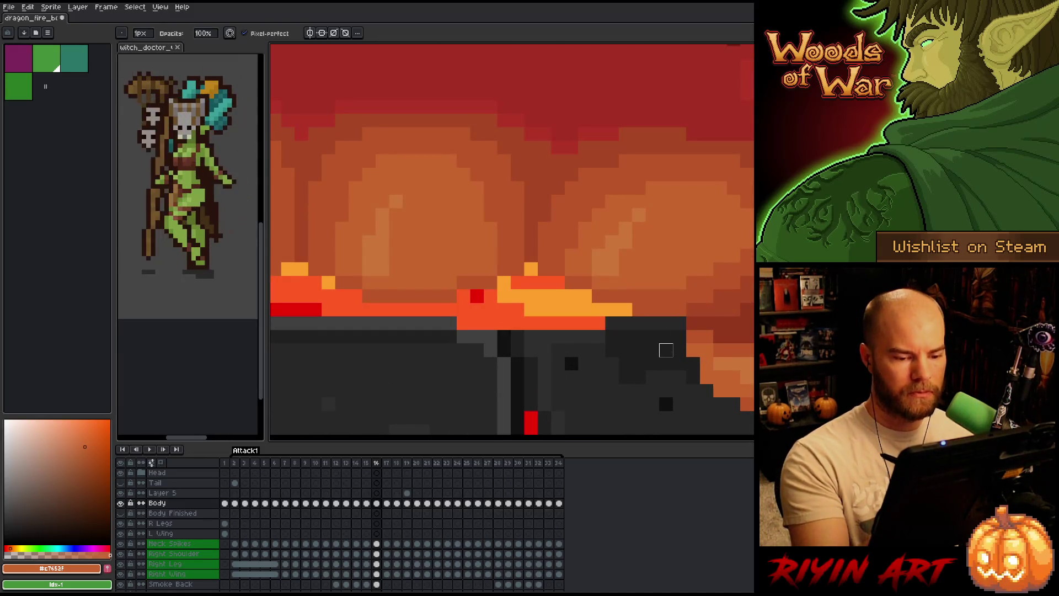
pyautogui.scroll(-3, 639, 350)
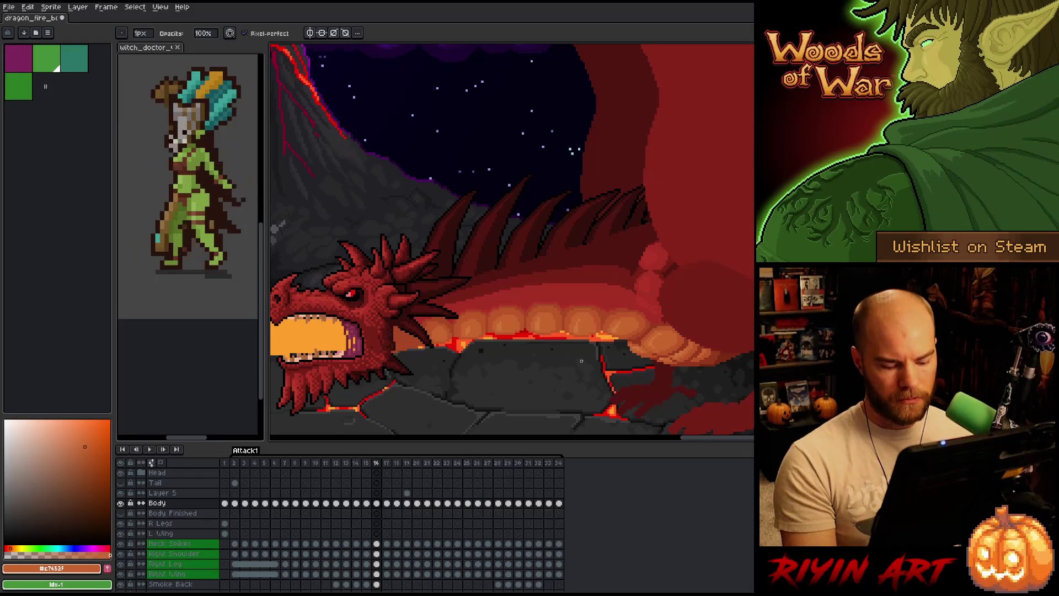
# Step through frames 15–18 to frame 19 and make Layer 5's frame 19 cel active
pyautogui.press('Left')
pyautogui.press('Right')
pyautogui.press('Right')
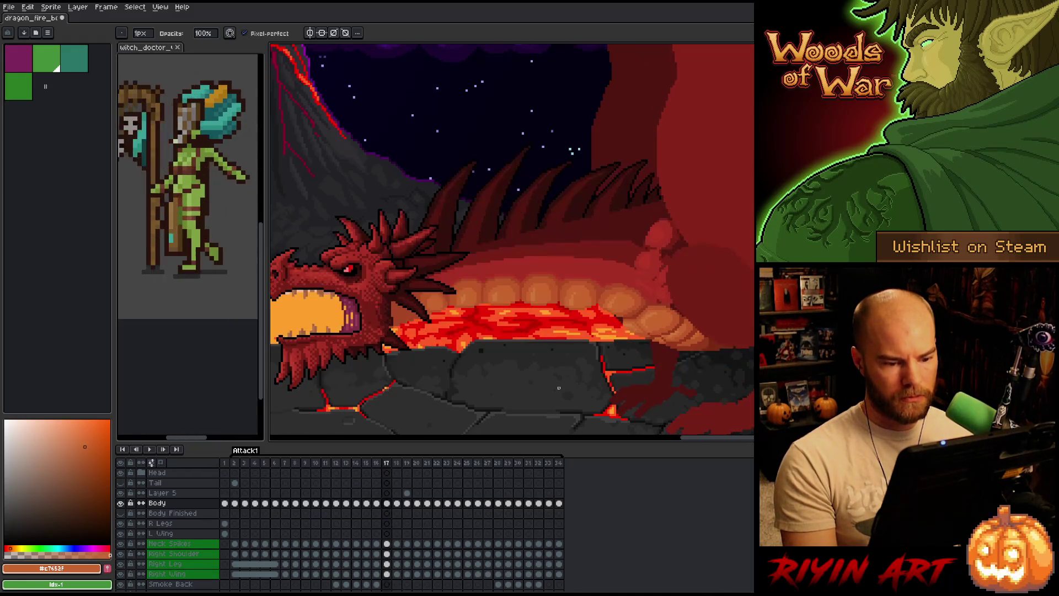
pyautogui.press('Right')
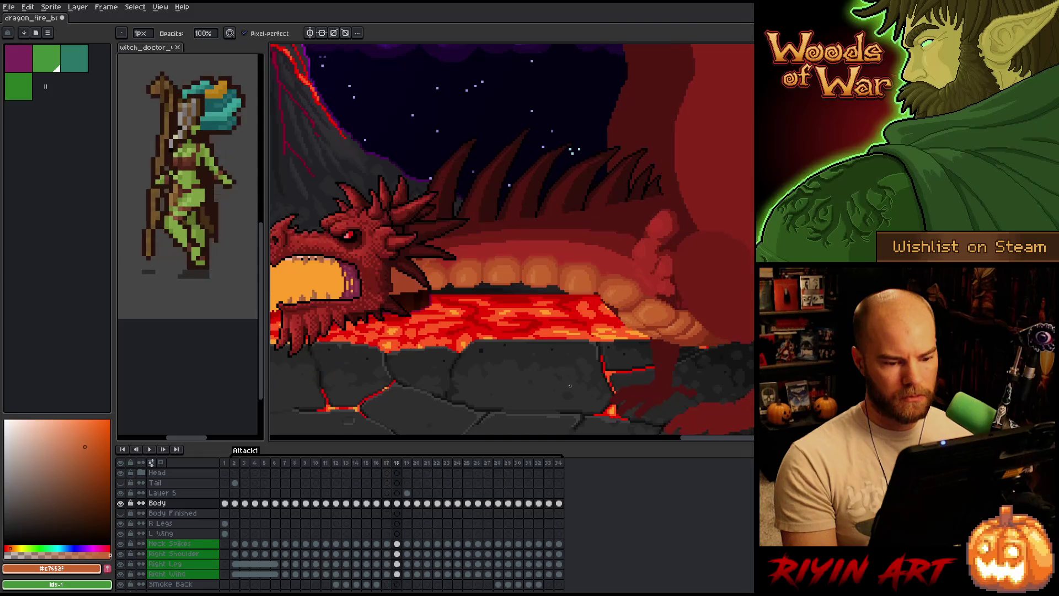
pyautogui.press('Left')
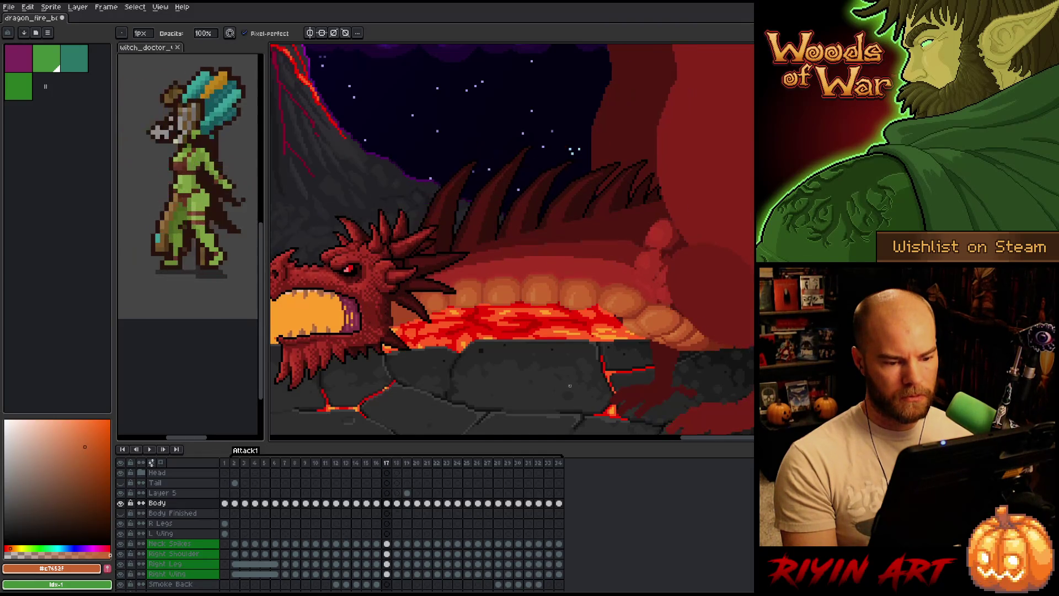
pyautogui.press('Right')
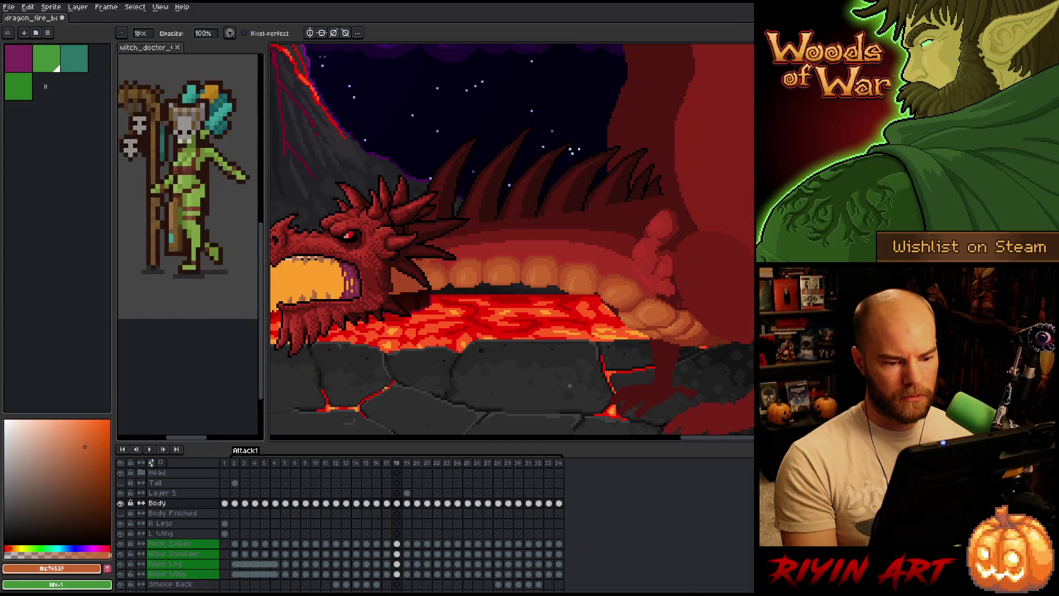
pyautogui.press('Right')
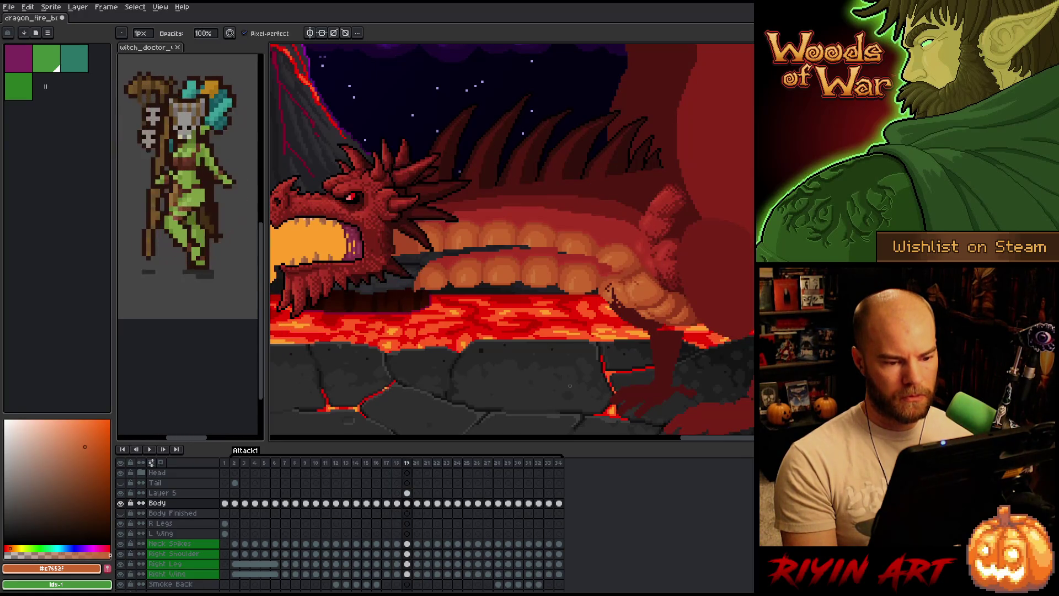
pyautogui.click(407, 492)
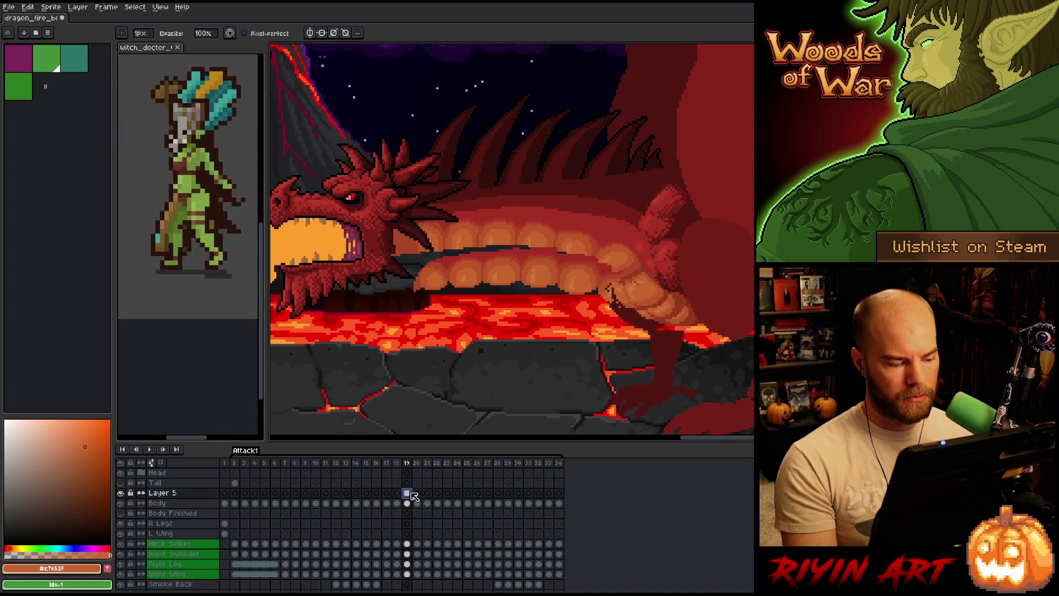
# Move Layer 5's belly row up, then drop it about 4 pixels, comparing visibility
pyautogui.press('v')
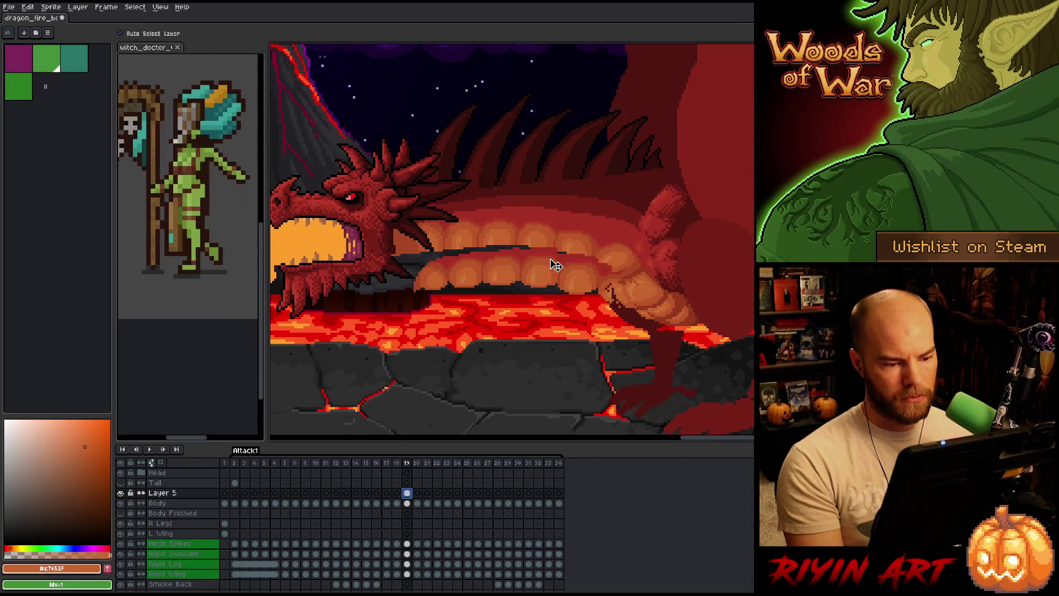
pyautogui.moveTo(572, 285)
pyautogui.mouseDown()
pyautogui.moveTo(572, 231)
pyautogui.moveTo(568, 255)
pyautogui.mouseUp()
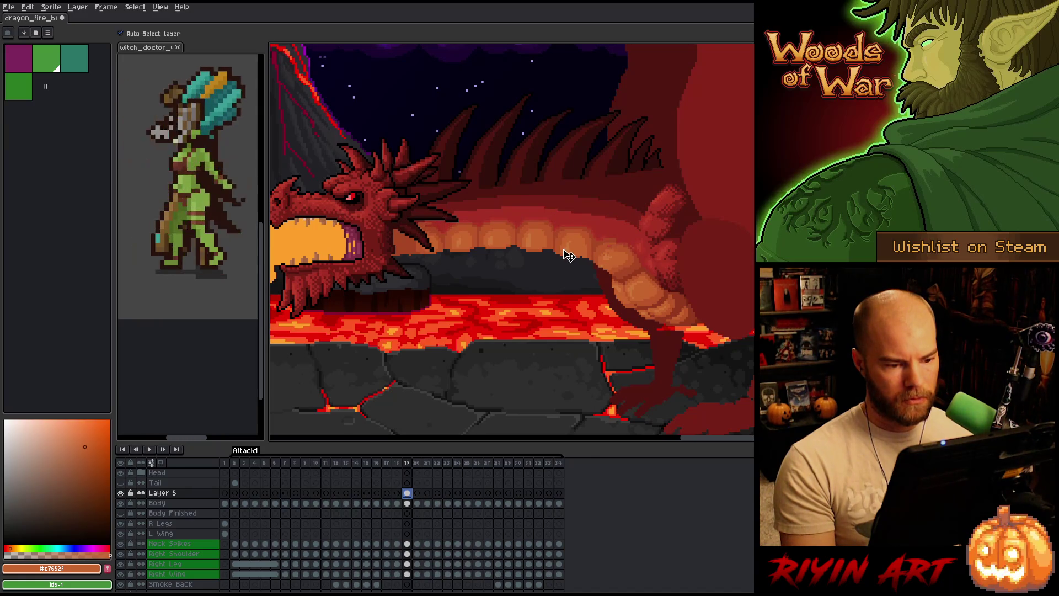
pyautogui.click(121, 493)
pyautogui.click(121, 492)
pyautogui.click(121, 493)
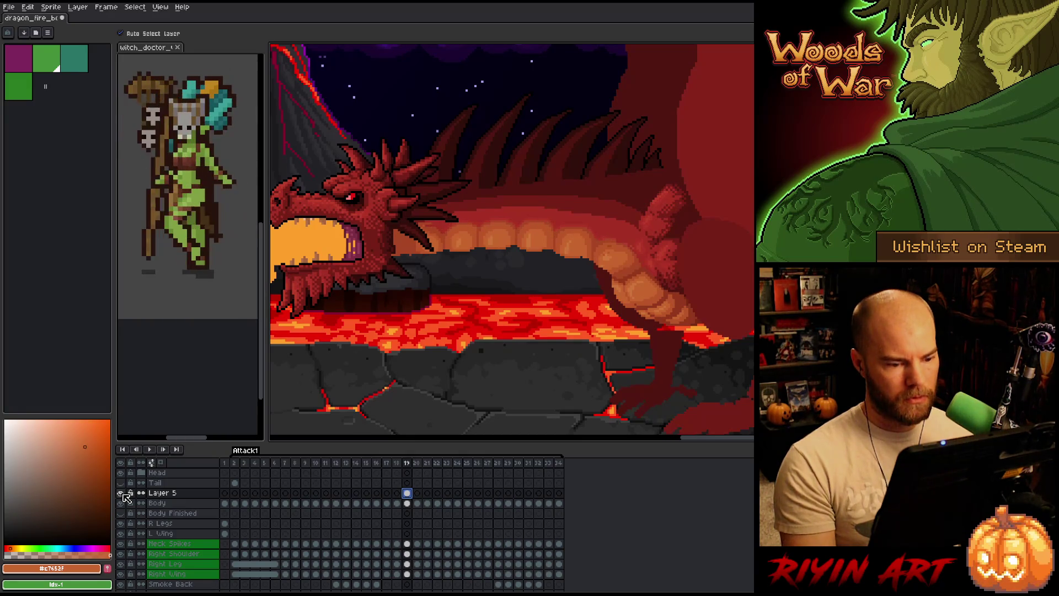
pyautogui.keyDown('ctrl'); pyautogui.click(160, 492); pyautogui.keyUp('ctrl')
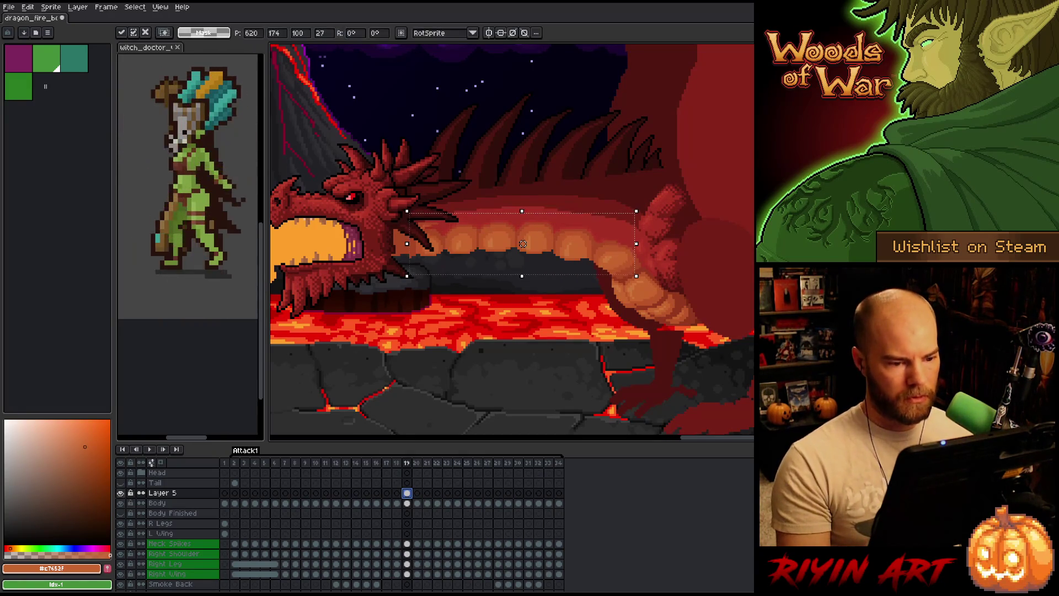
pyautogui.moveTo(523, 243); pyautogui.dragTo(522, 245)
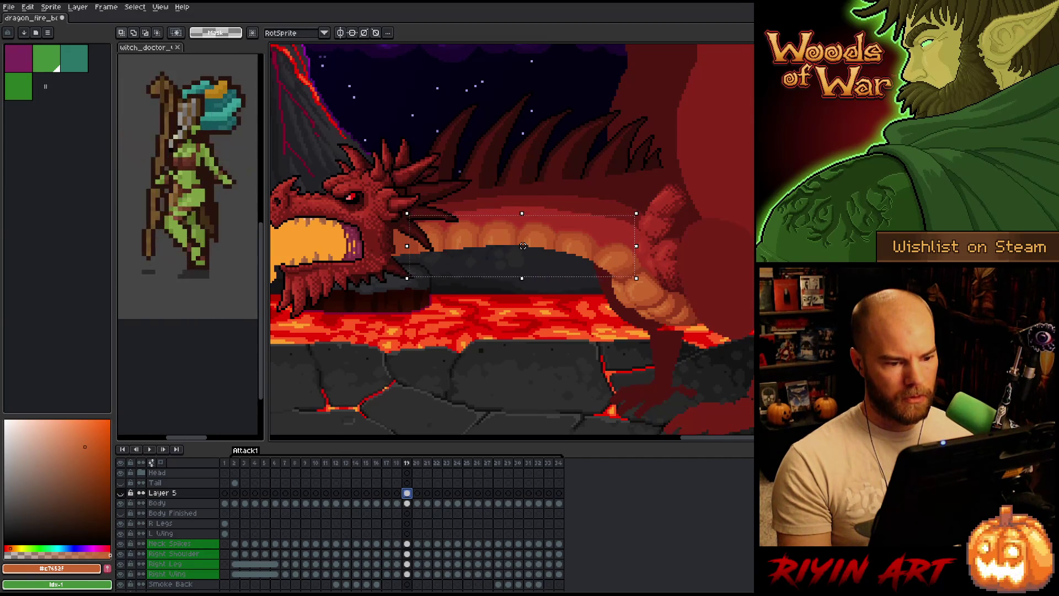
# Nudge the dark rock up under the belly and marquee-select it for transforming
pyautogui.click(121, 492)
pyautogui.click(121, 493)
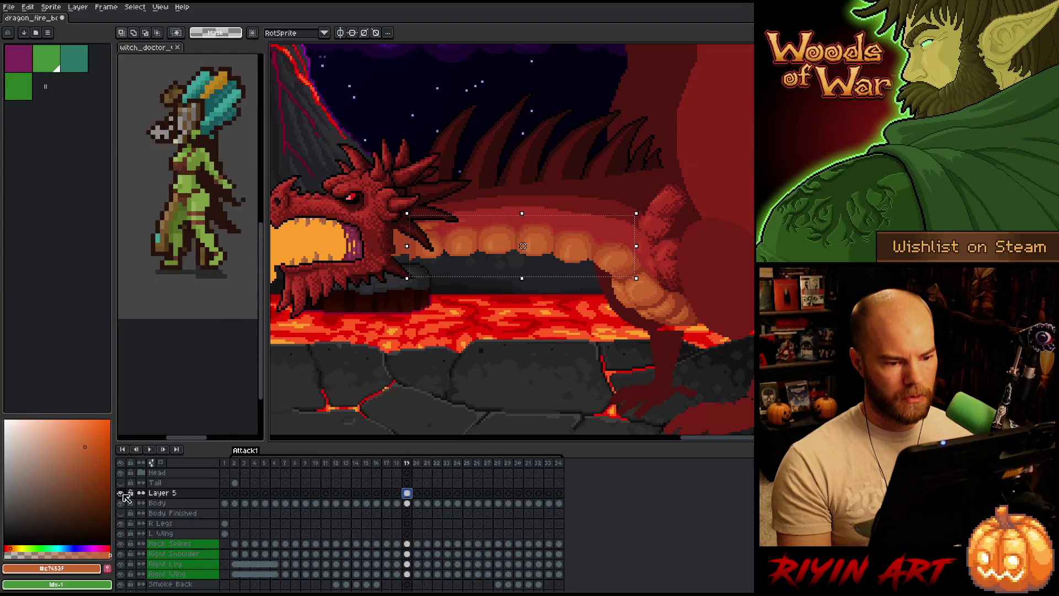
pyautogui.hotkey('shift', 'h')
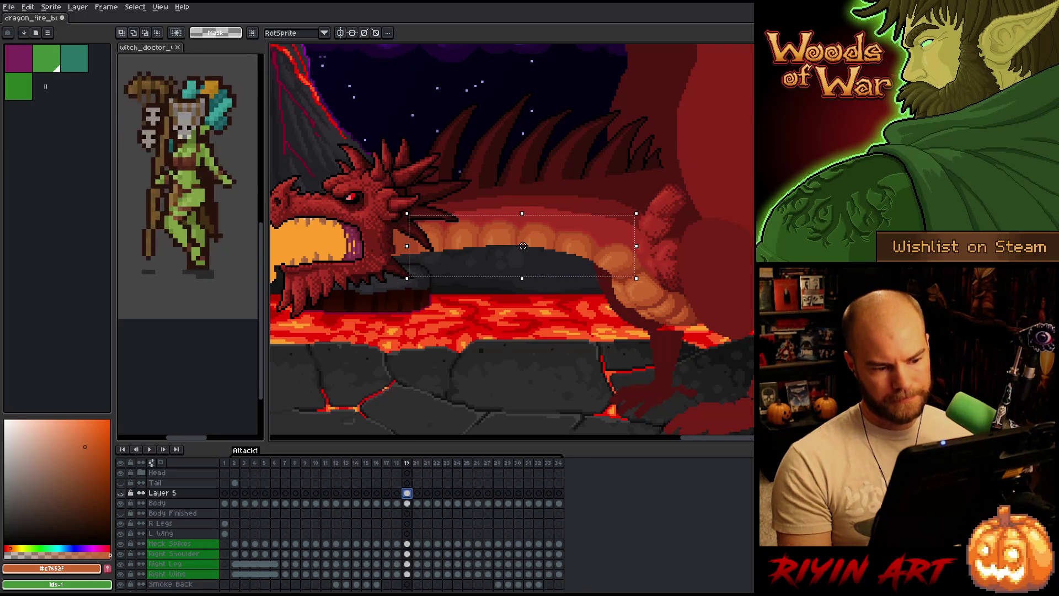
pyautogui.click(123, 493)
pyautogui.click(123, 493)
pyautogui.hotkey('shift', 'x')
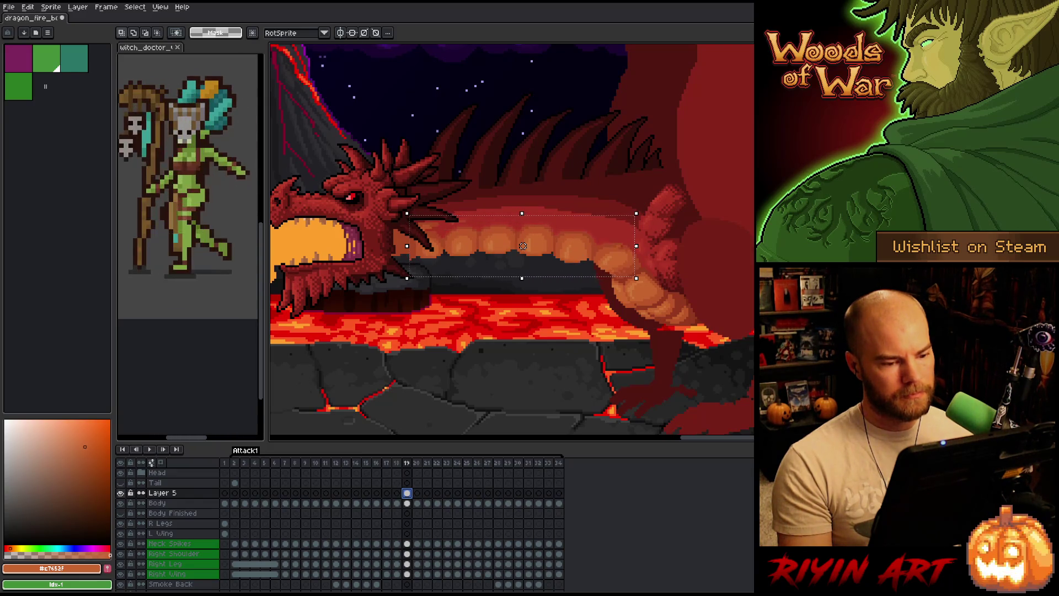
pyautogui.press('Up')
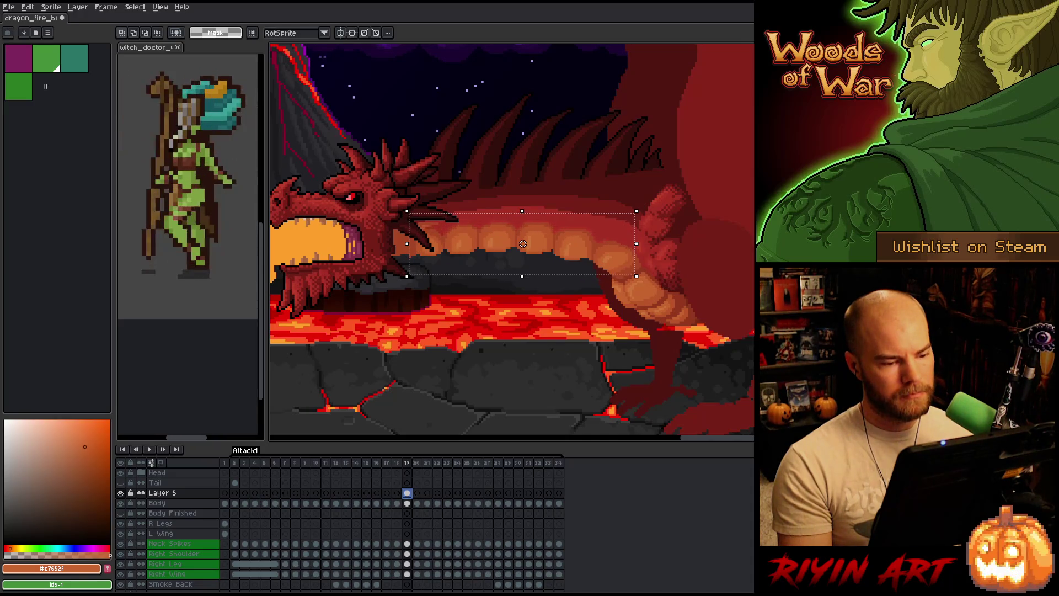
pyautogui.click(120, 493)
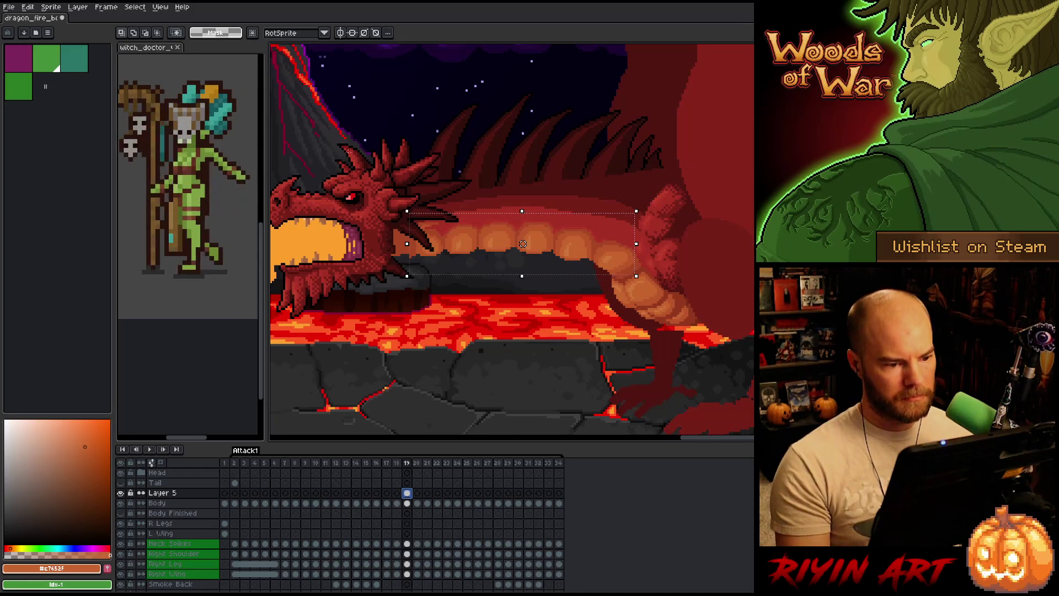
pyautogui.moveTo(349, 138)
pyautogui.mouseDown()
pyautogui.moveTo(472, 394)
pyautogui.moveTo(519, 381)
pyautogui.mouseUp()
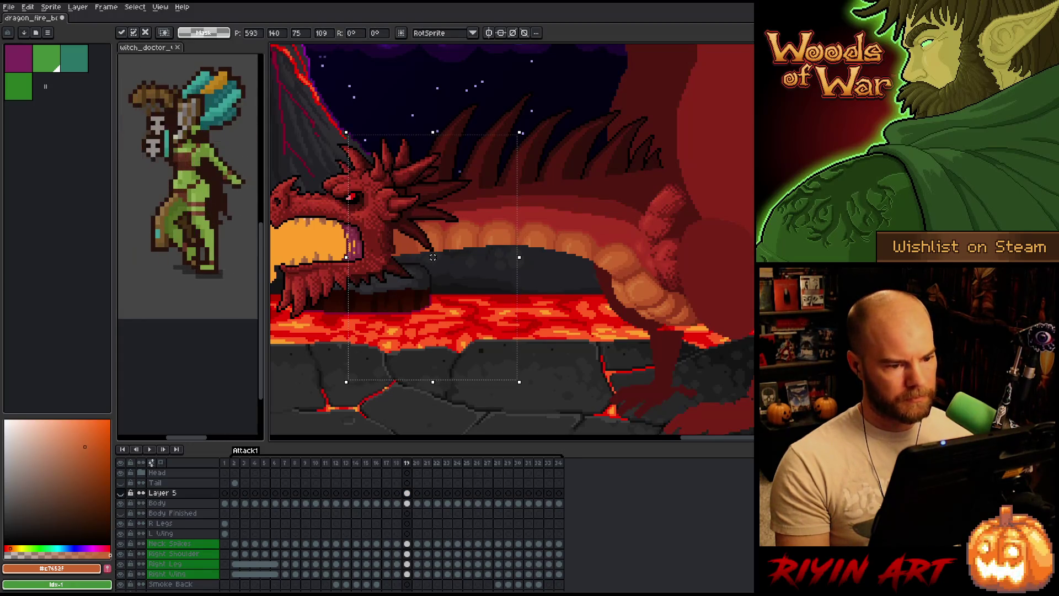
# Commit the moved rock pixels, show Layer 5 again and clear the selection
pyautogui.press('Return')
pyautogui.hotkey('shift', 'x')
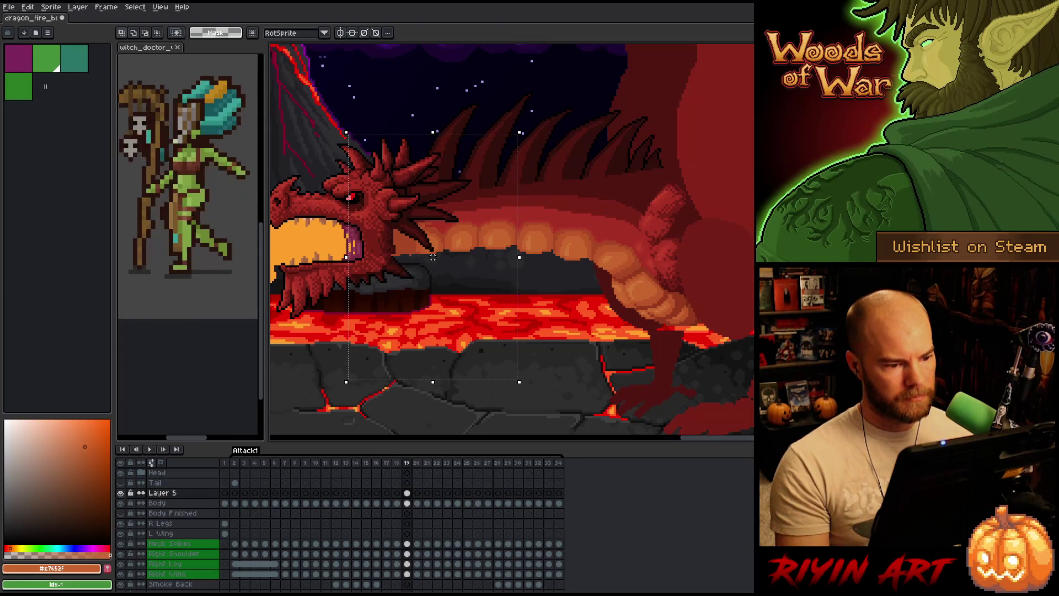
pyautogui.click(121, 493)
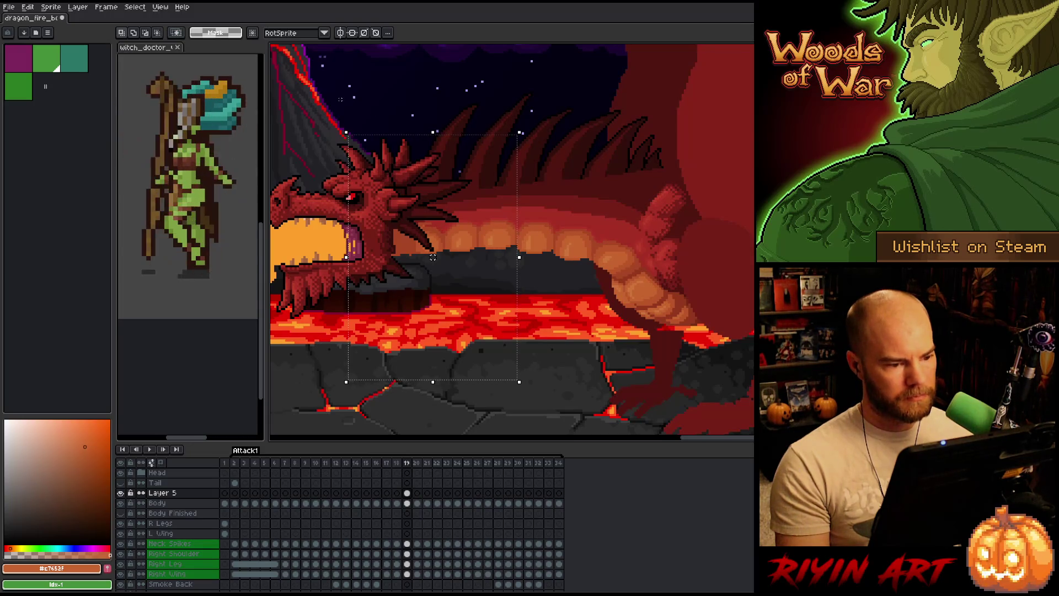
pyautogui.moveTo(340, 99); pyautogui.dragTo(478, 401)
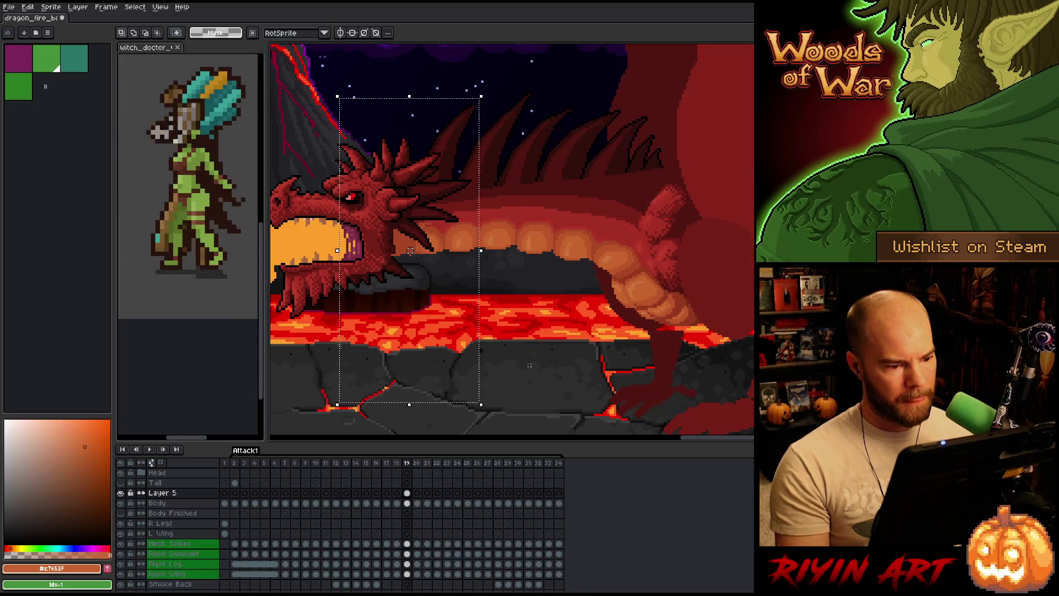
pyautogui.hotkey('ctrl', 'd')
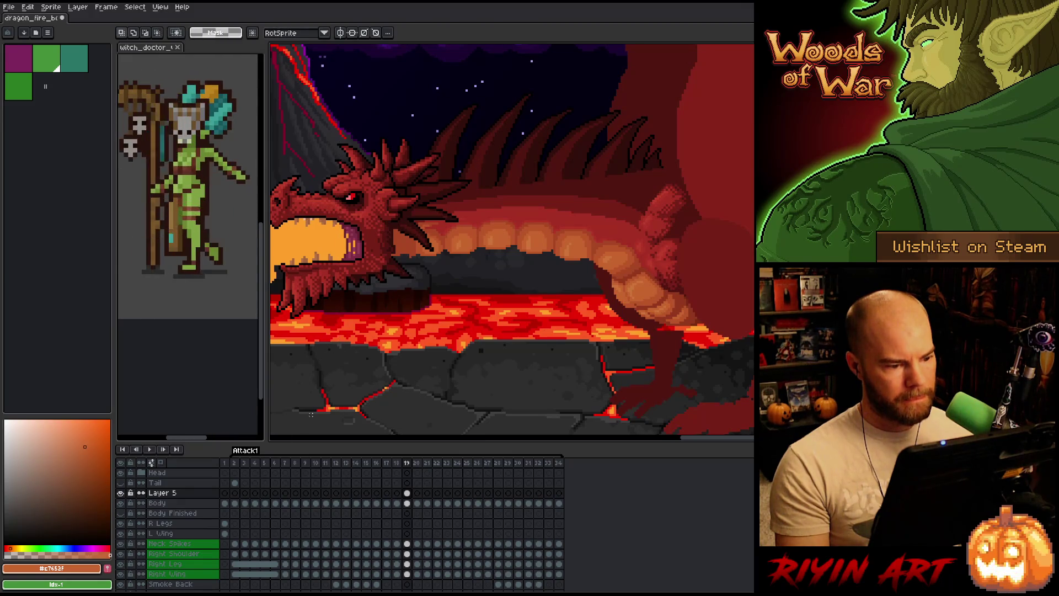
# Toggle Layer 5 repeatedly to compare the rock, leave it visible, and deselect everything
pyautogui.click(122, 492)
pyautogui.click(121, 492)
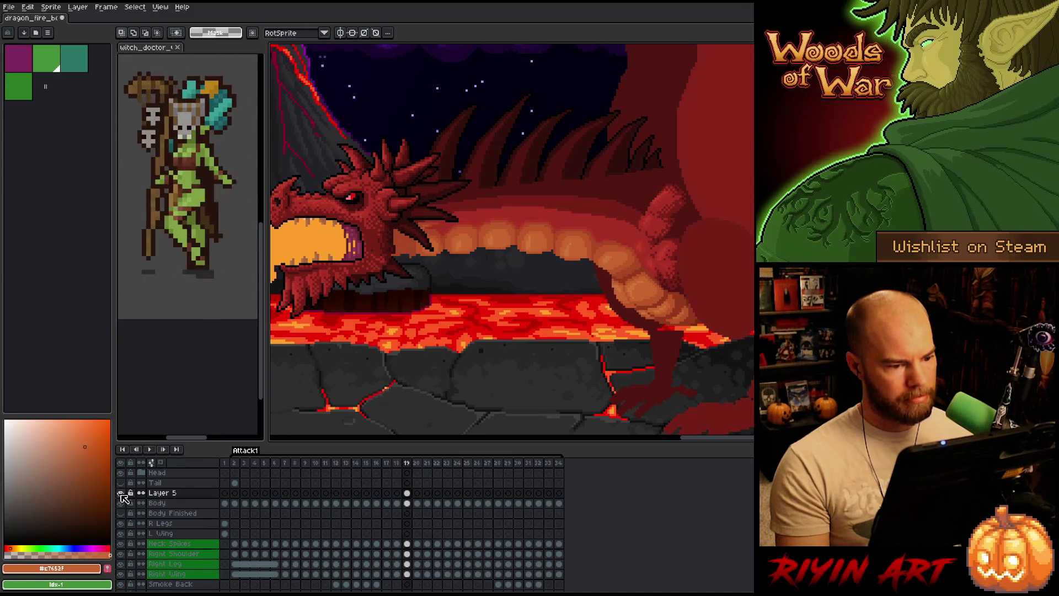
pyautogui.click(121, 493)
pyautogui.click(122, 493)
pyautogui.click(121, 494)
pyautogui.click(121, 494)
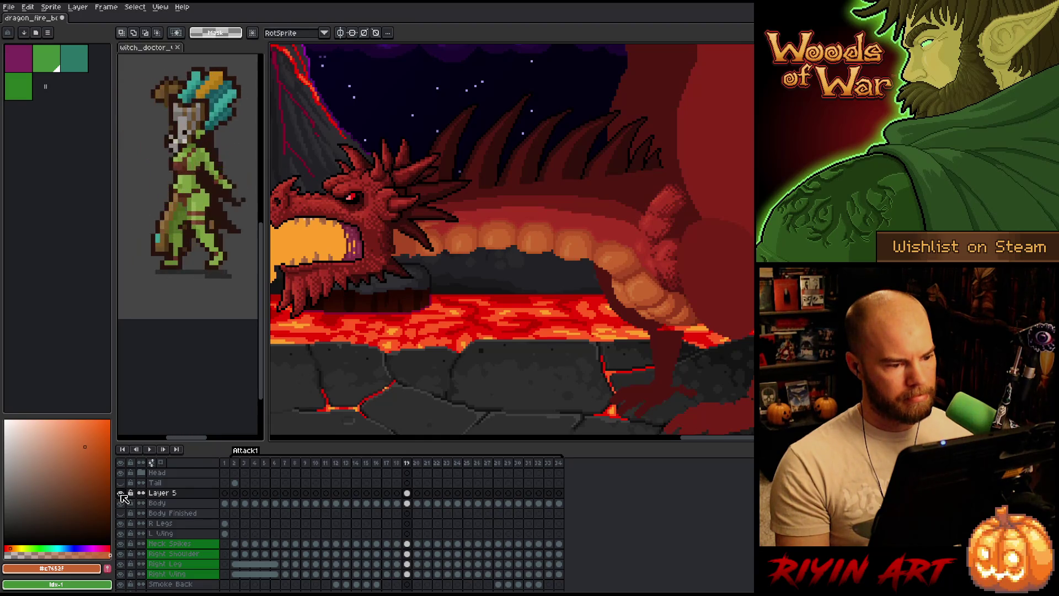
pyautogui.click(121, 493)
pyautogui.click(121, 494)
pyautogui.click(121, 493)
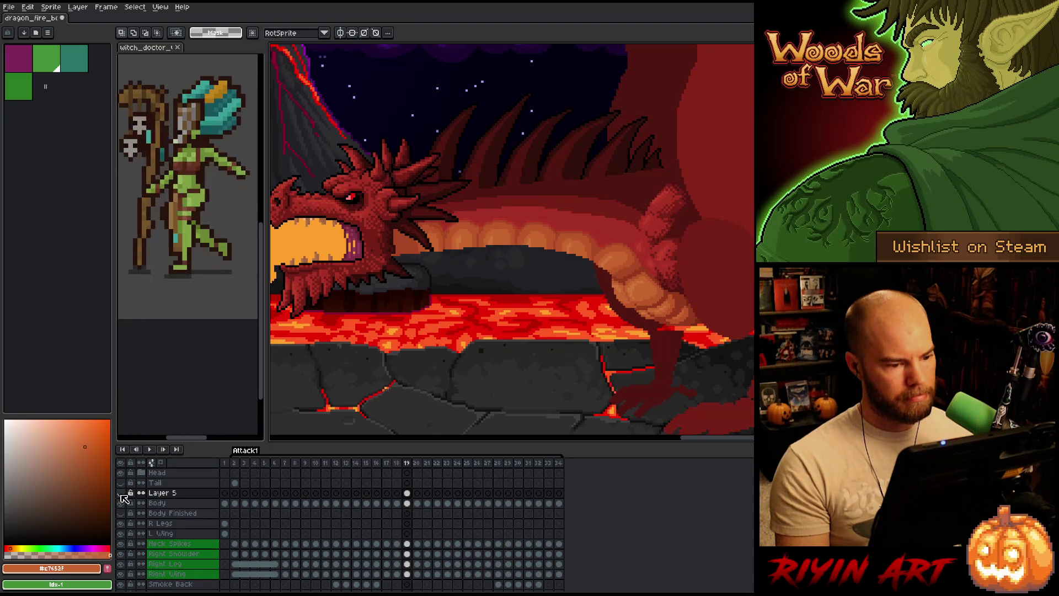
pyautogui.click(122, 493)
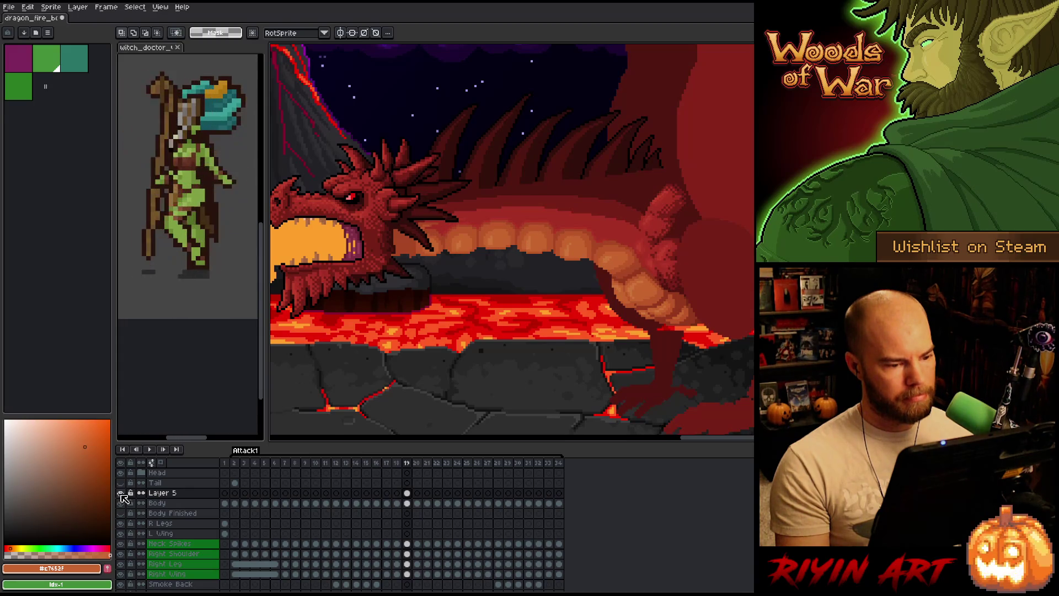
pyautogui.moveTo(337, 97); pyautogui.dragTo(481, 404)
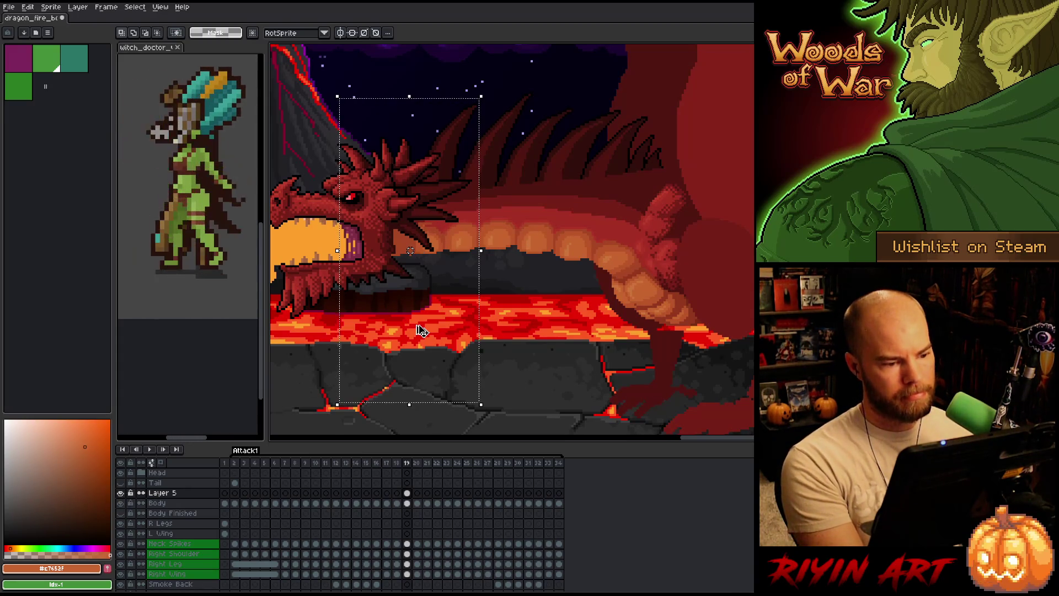
pyautogui.moveTo(315, 135)
pyautogui.mouseDown()
pyautogui.moveTo(421, 349)
pyautogui.moveTo(447, 366)
pyautogui.mouseUp()
pyautogui.hotkey('ctrl', 'd')
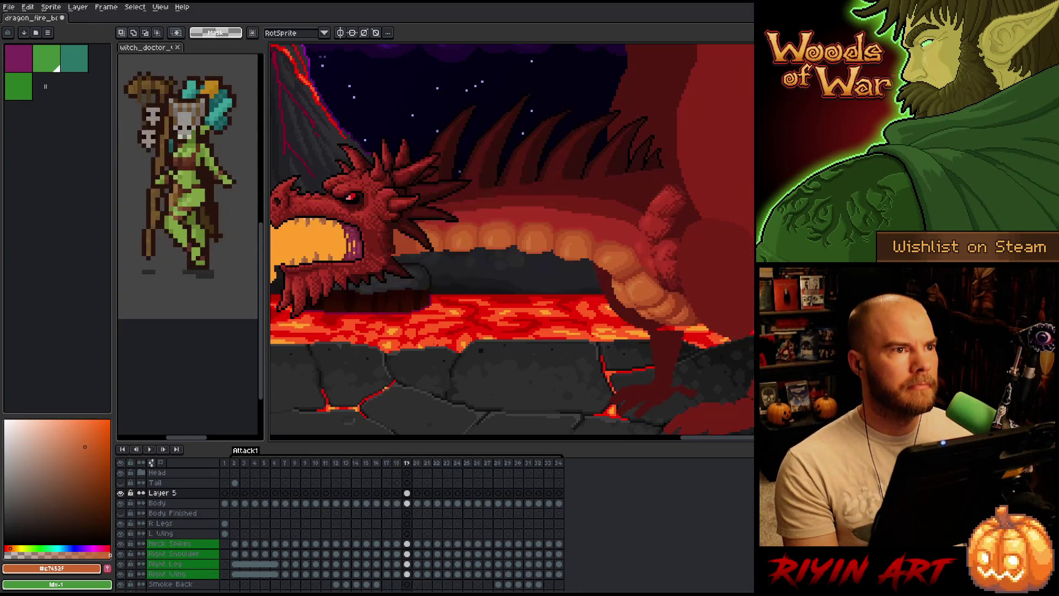
# Flip between frames 15, 18, 19 and 20 to compare the rock band
pyautogui.press('Left')
pyautogui.press('Left')
pyautogui.press('Left')
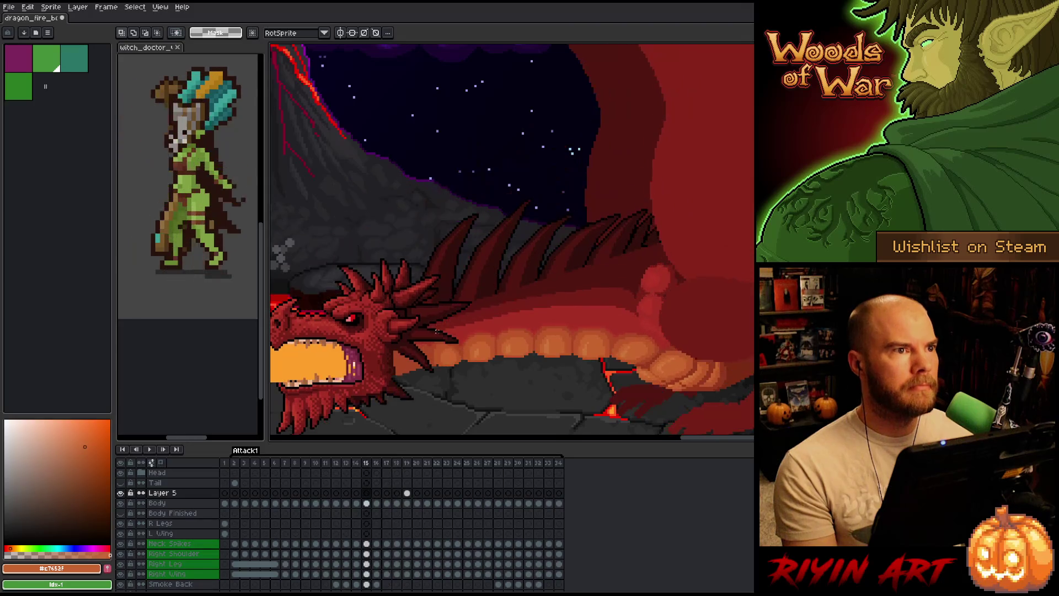
pyautogui.press('Right')
pyautogui.press('Right')
pyautogui.press('Right')
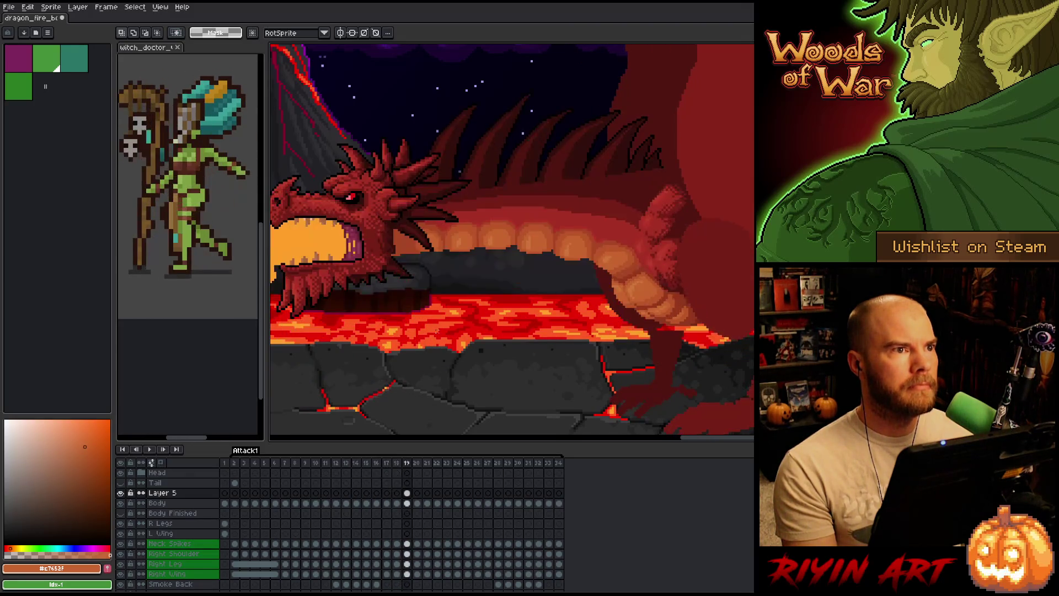
pyautogui.press('Left')
pyautogui.press('Left')
pyautogui.press('Left')
pyautogui.press('Right')
pyautogui.press('Right')
pyautogui.press('Right')
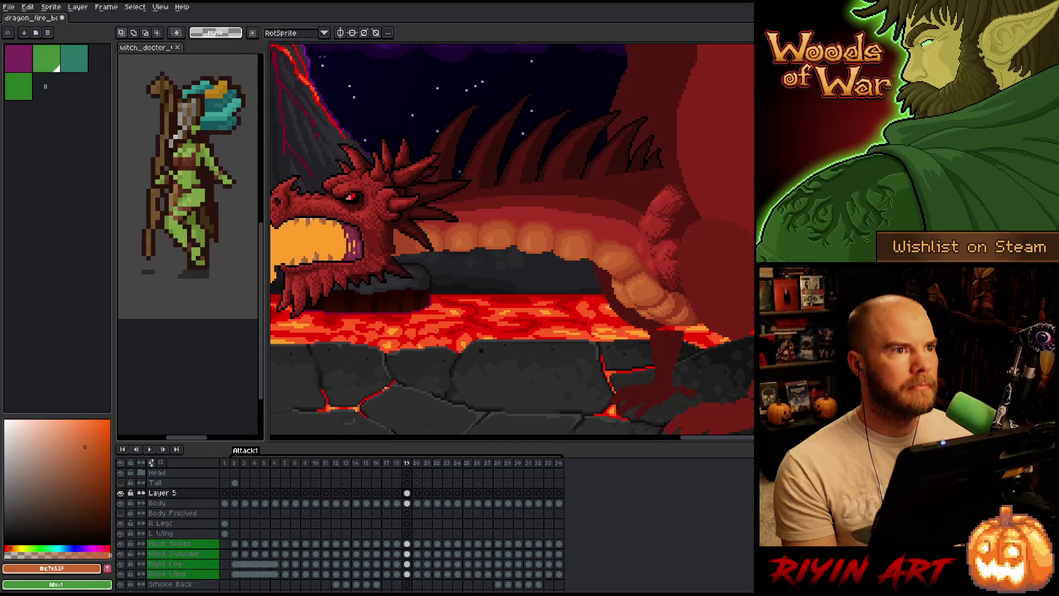
pyautogui.press('Left')
pyautogui.press('Left')
pyautogui.press('Left')
pyautogui.press('Right')
pyautogui.press('Right')
pyautogui.press('Right')
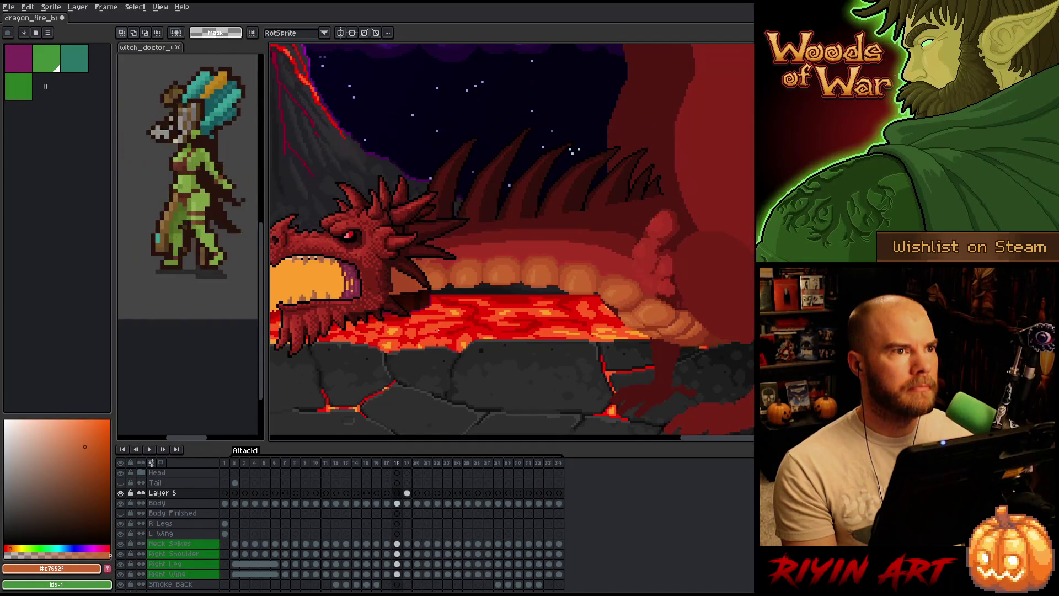
pyautogui.press('Right')
pyautogui.press('Right')
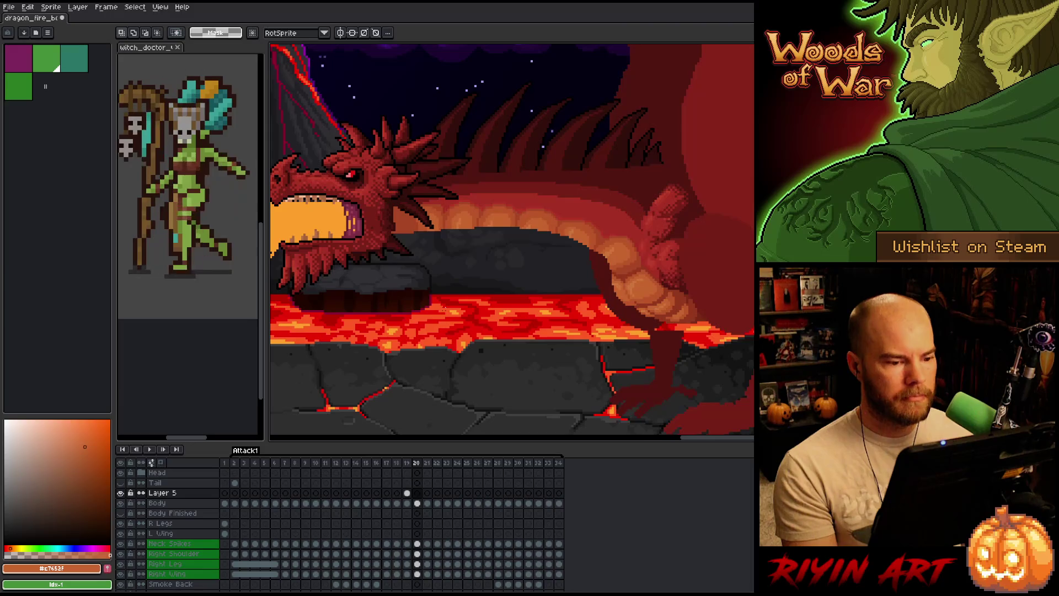
pyautogui.press('Left')
# Play the Attack1 animation and scroll to view the whole scene
pyautogui.press('Return')
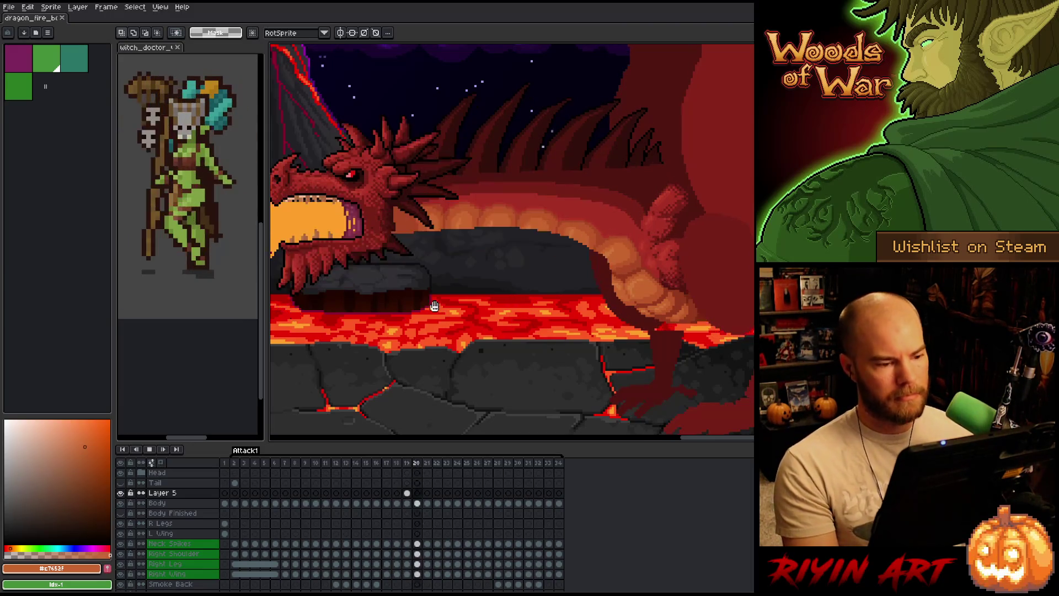
pyautogui.scroll(-4, 348, 234)
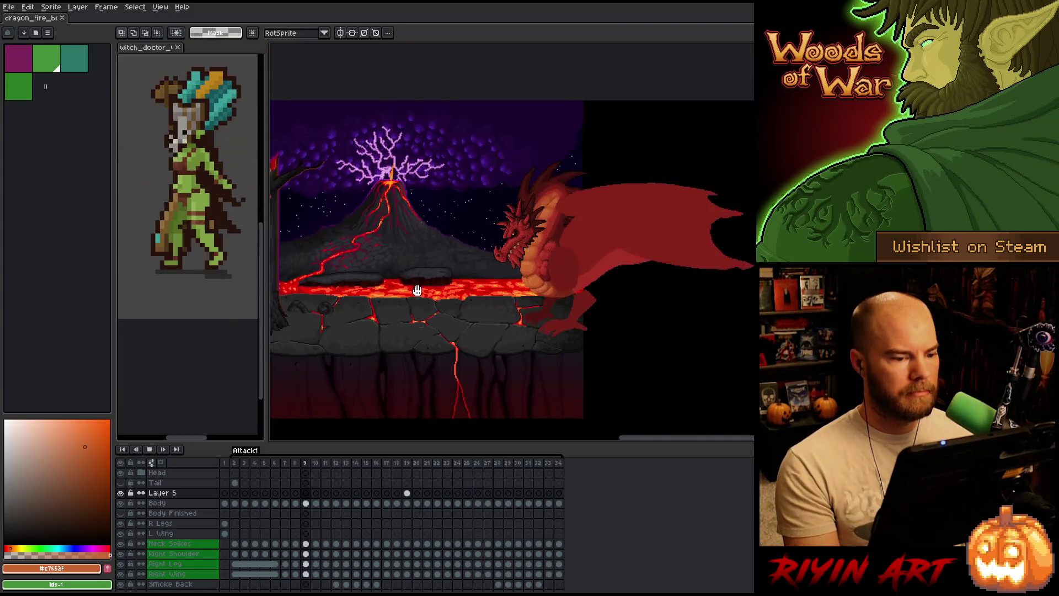
pyautogui.scroll(3, 466, 307)
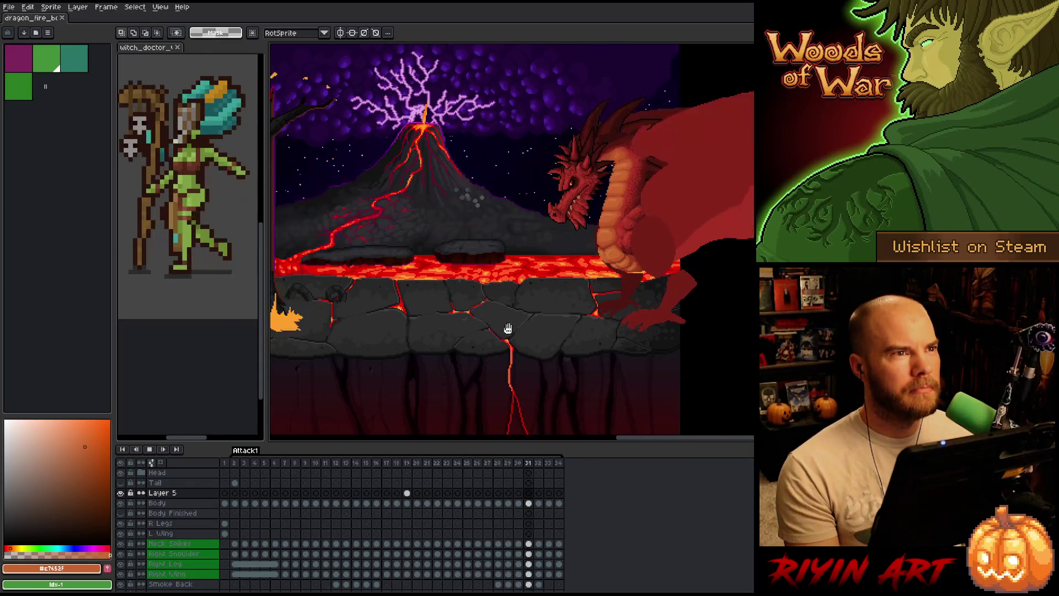
pyautogui.hscroll(2, 515, 338)
pyautogui.press('v')
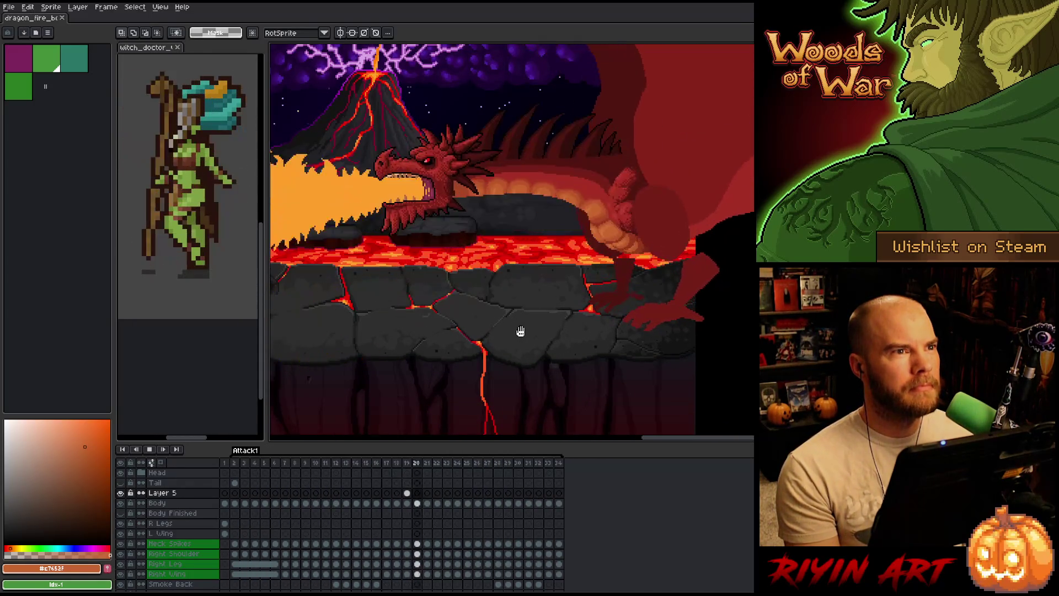
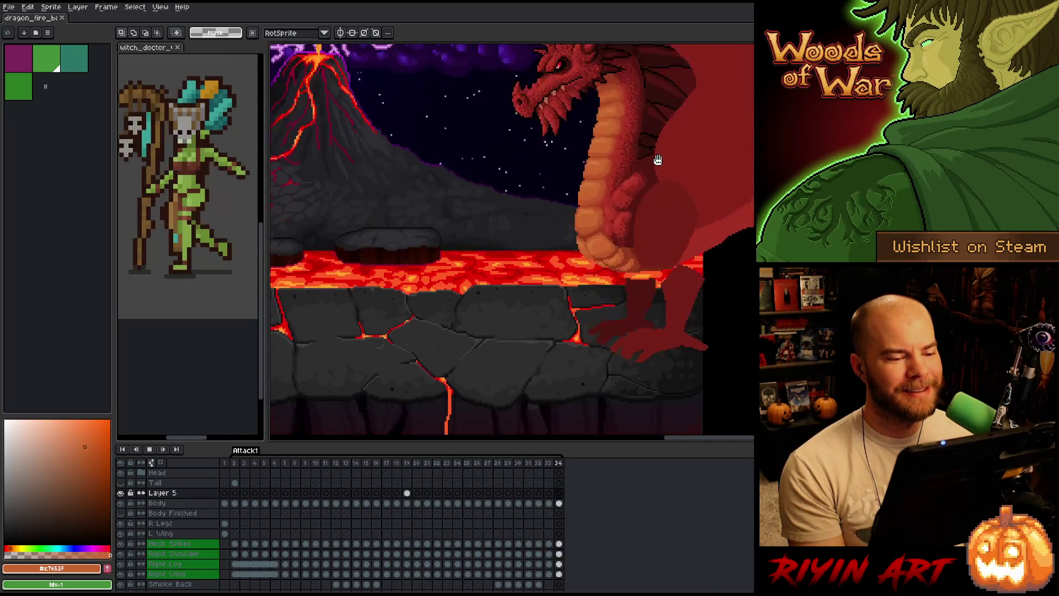
# Switch to the Pencil on the Body layer and sample the belly's dark red-brown, orange-brown and red shadow
pyautogui.scroll(2, 651, 155)
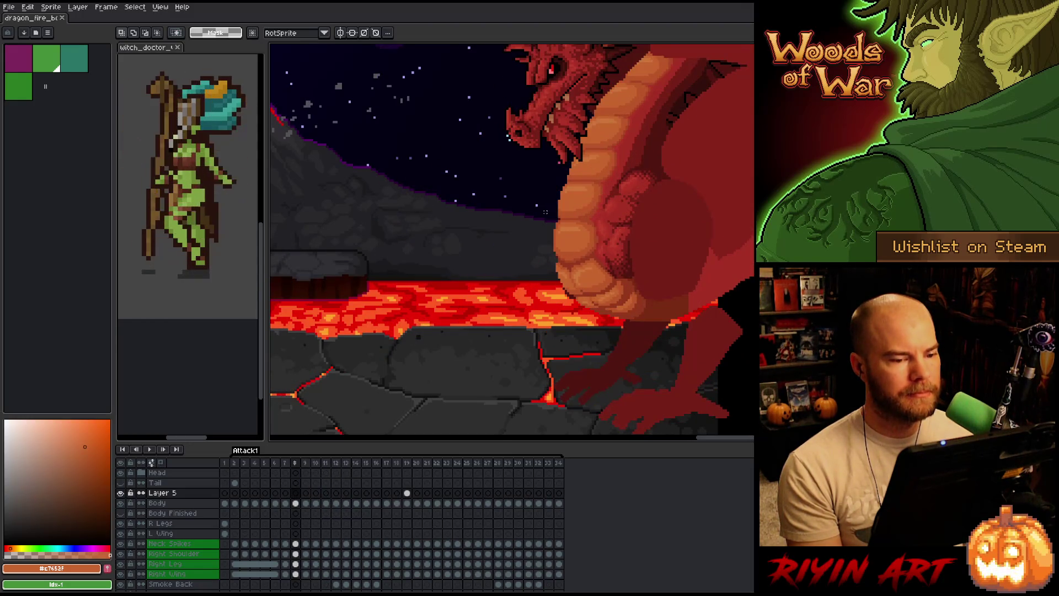
pyautogui.scroll(-1, 545, 211)
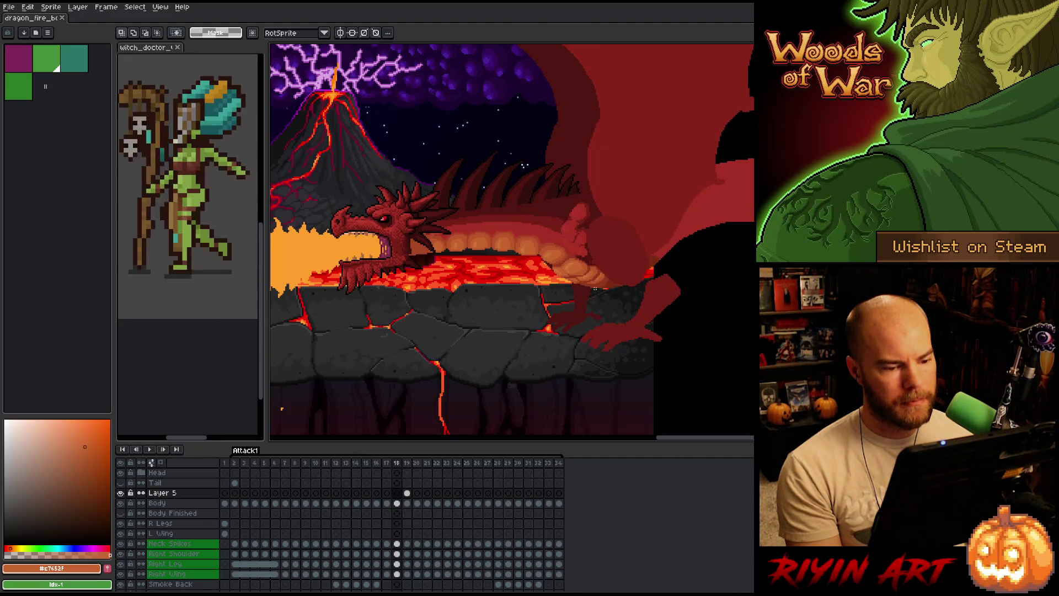
pyautogui.scroll(3, 611, 260)
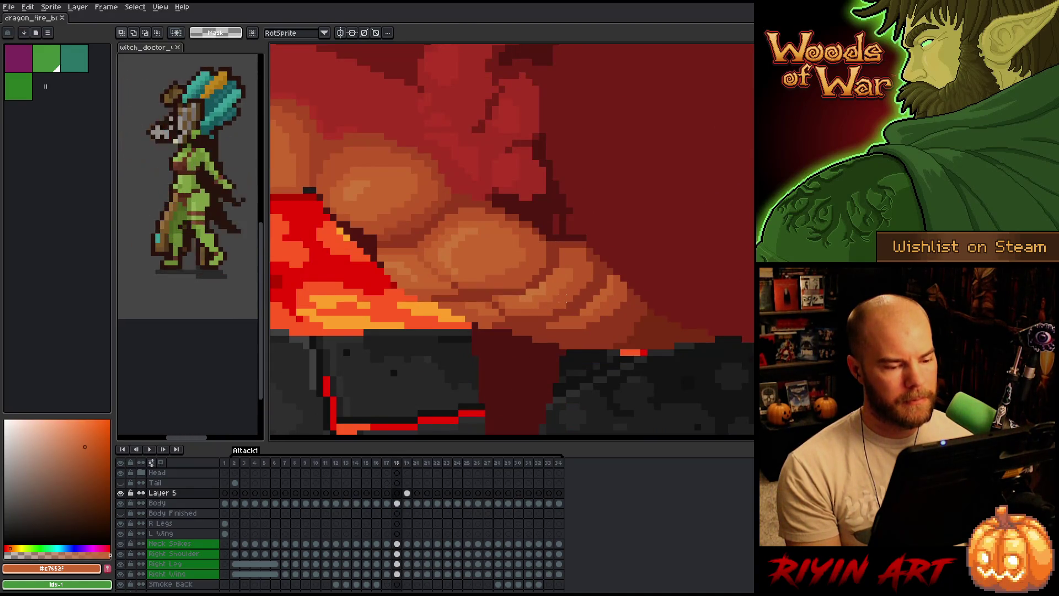
pyautogui.press('b')
pyautogui.keyDown('alt'); pyautogui.click(594, 290); pyautogui.keyUp('alt')
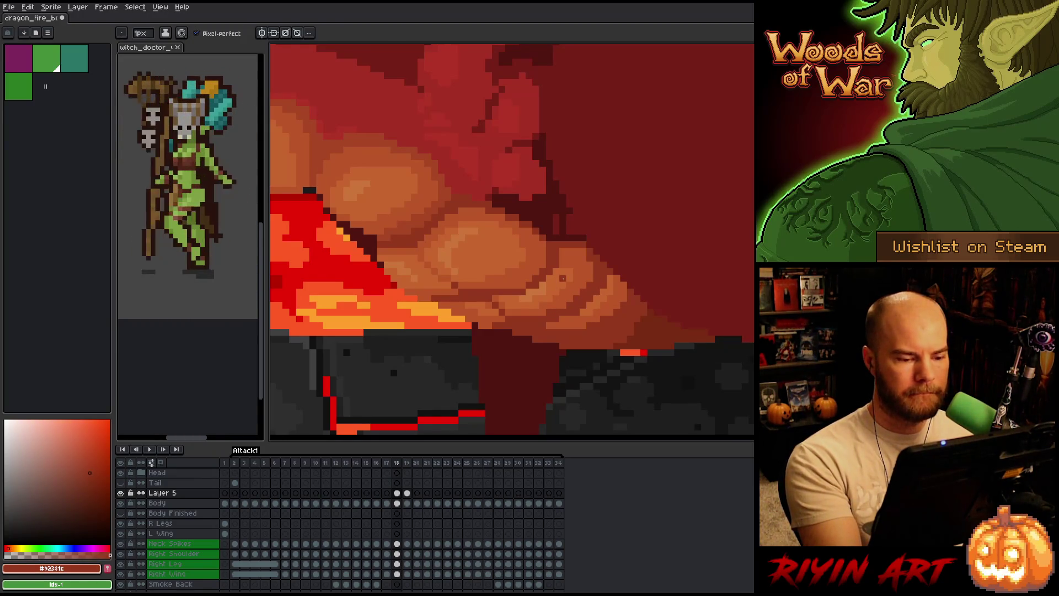
pyautogui.press('Down')
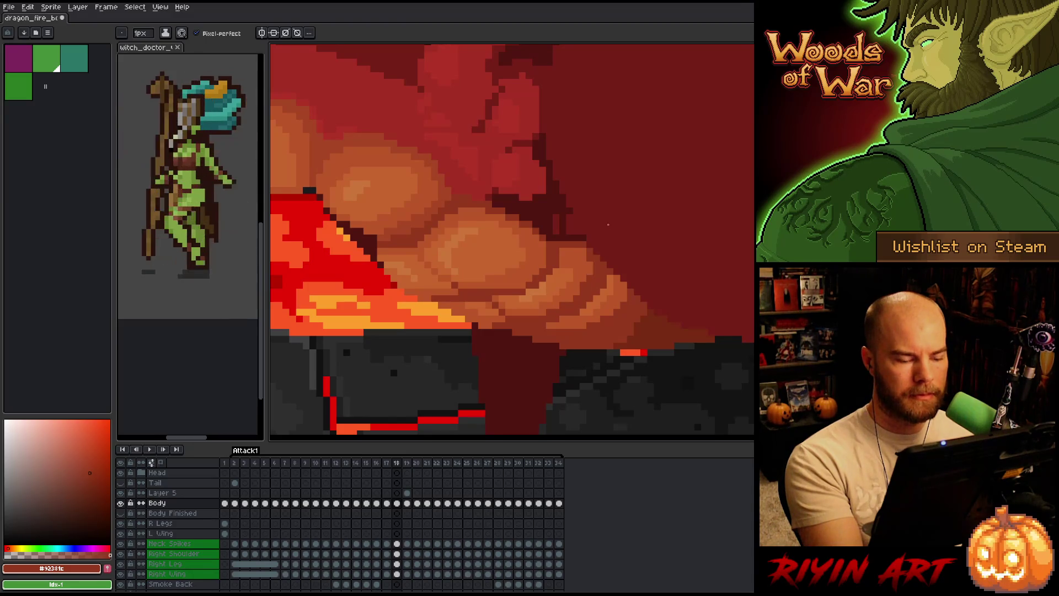
pyautogui.keyDown('alt'); pyautogui.click(591, 252); pyautogui.keyUp('alt')
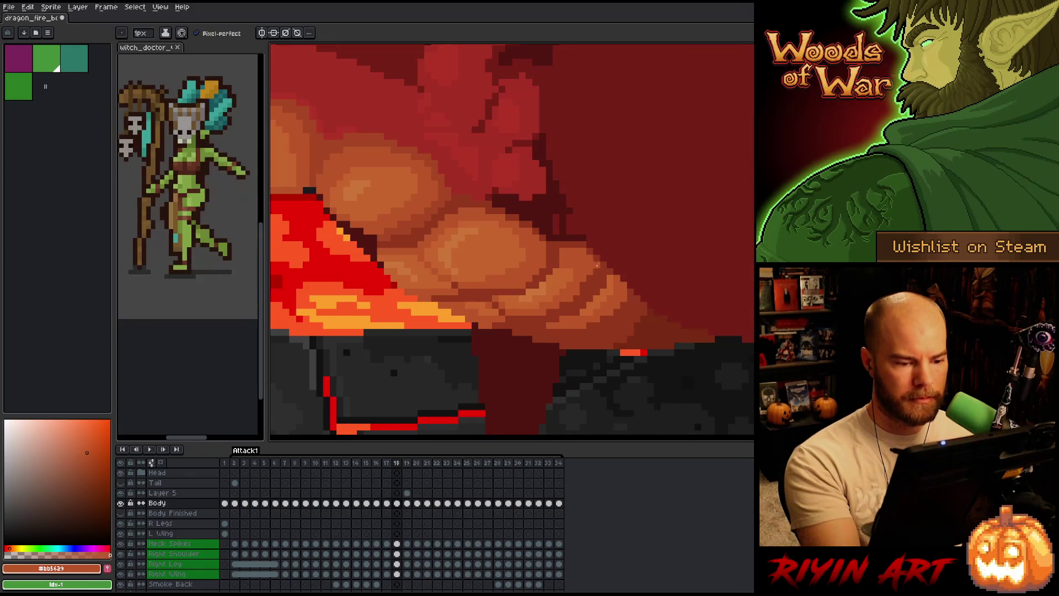
pyautogui.keyDown('alt'); pyautogui.click(590, 272); pyautogui.keyUp('alt')
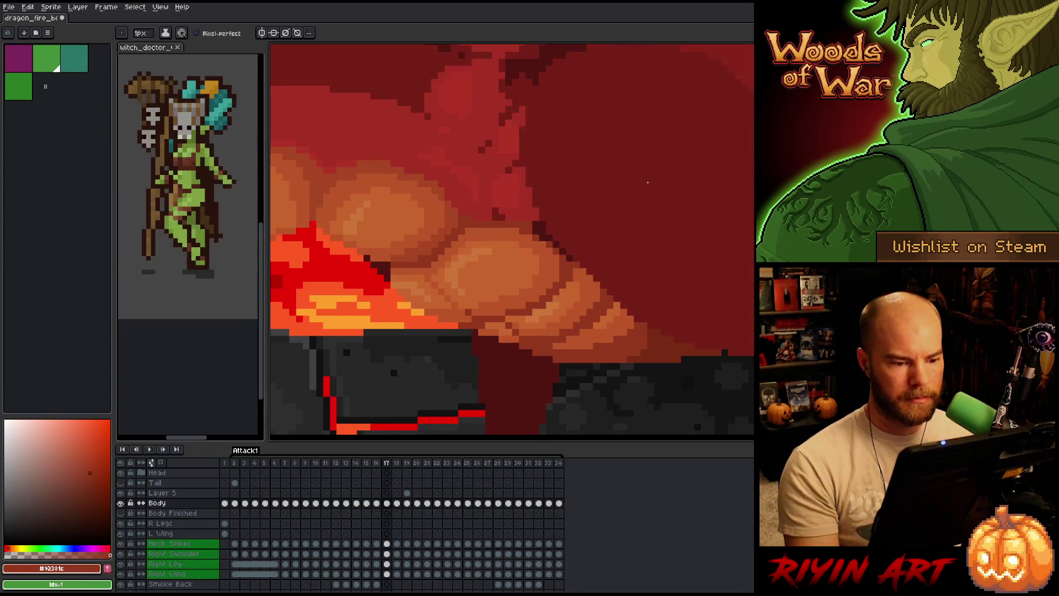
# Compare frame 18's belly against frames 17 and 19
pyautogui.press(',')
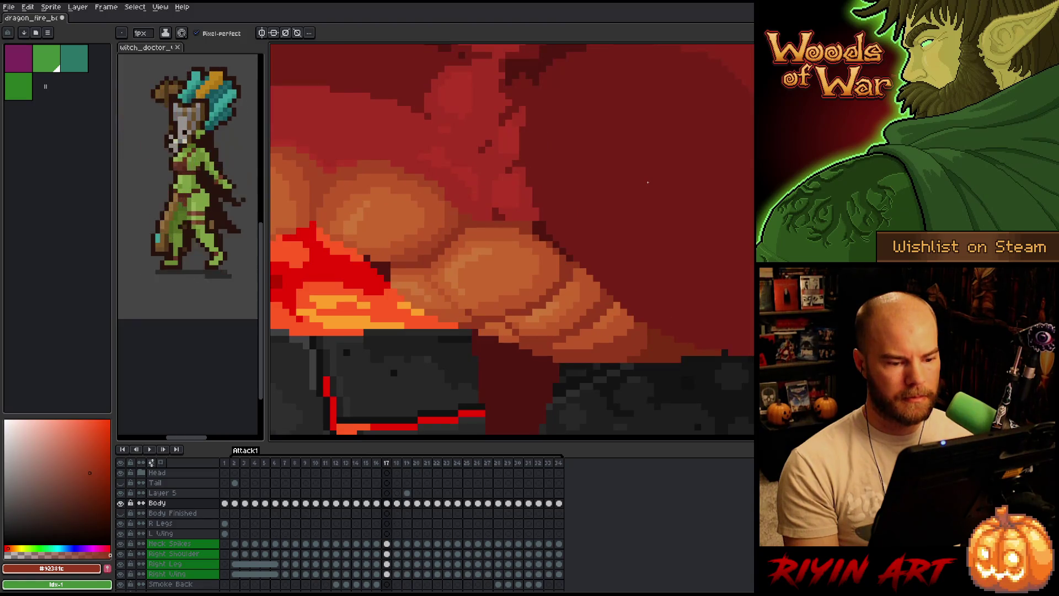
pyautogui.press('.')
pyautogui.press(',')
pyautogui.press('.')
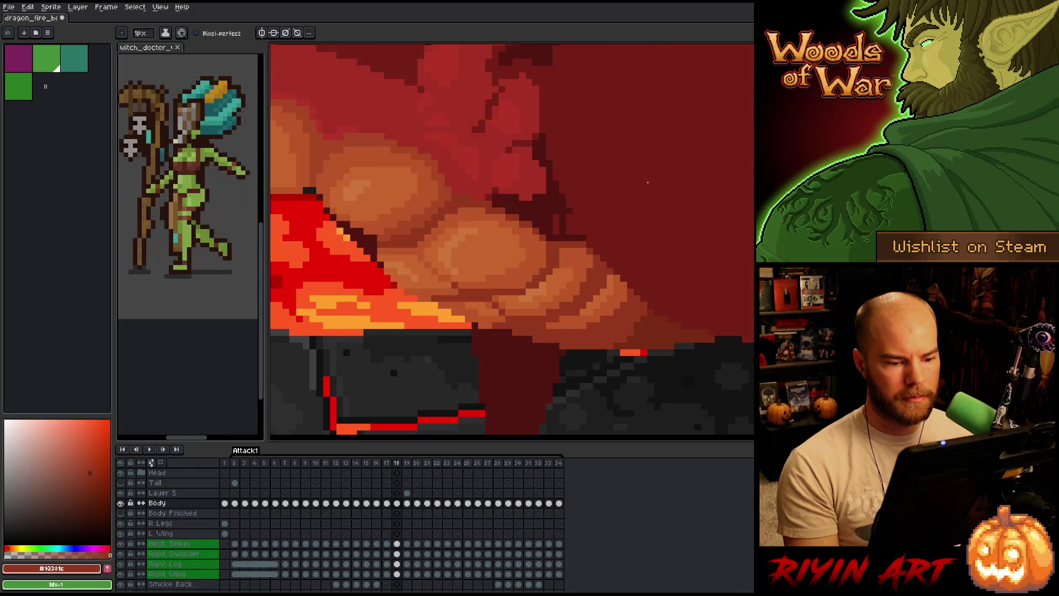
pyautogui.press('.')
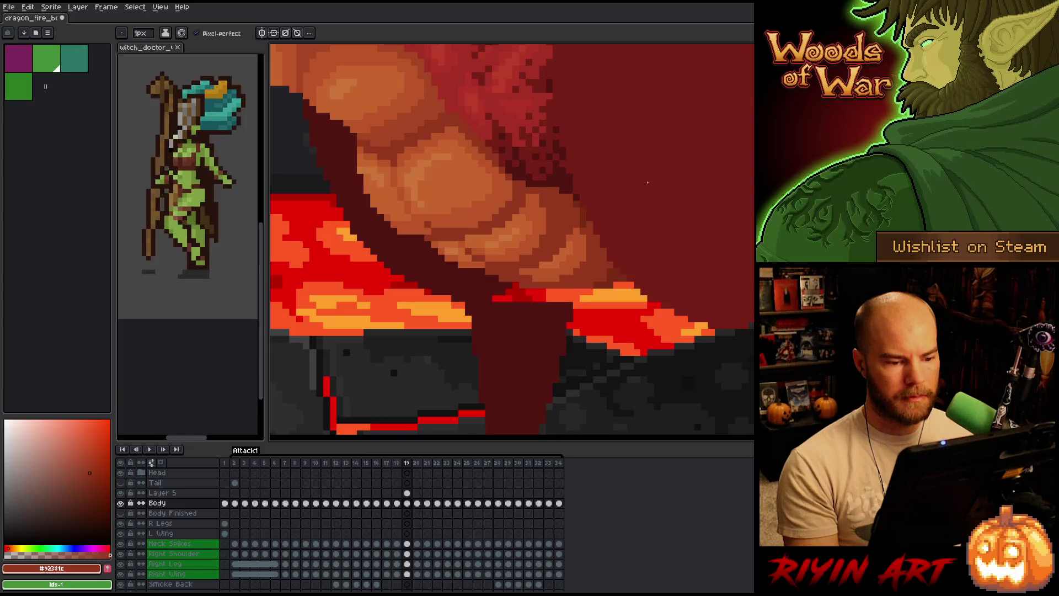
pyautogui.press(',')
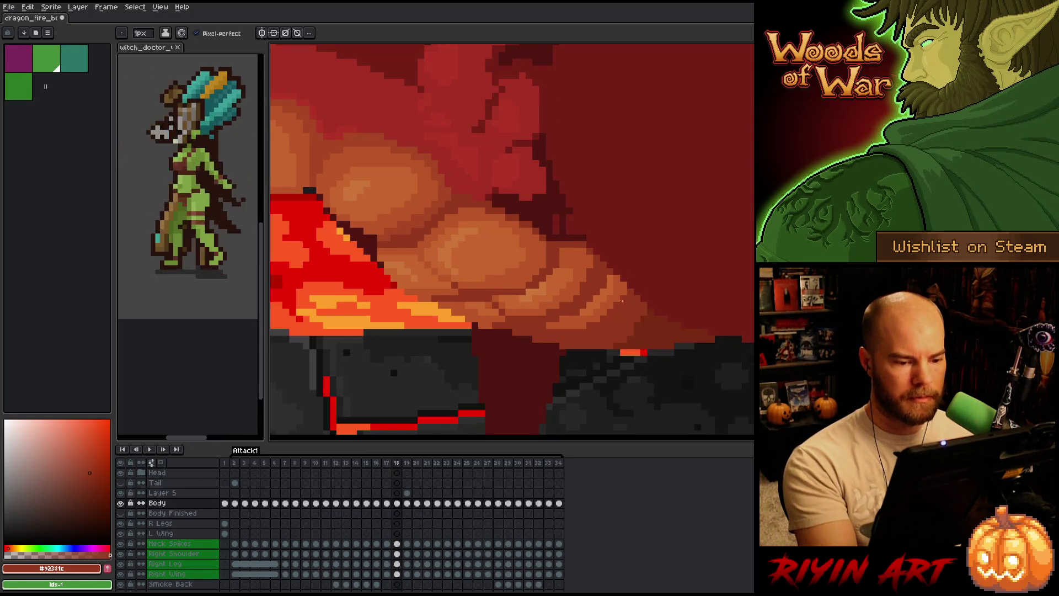
pyautogui.press('.')
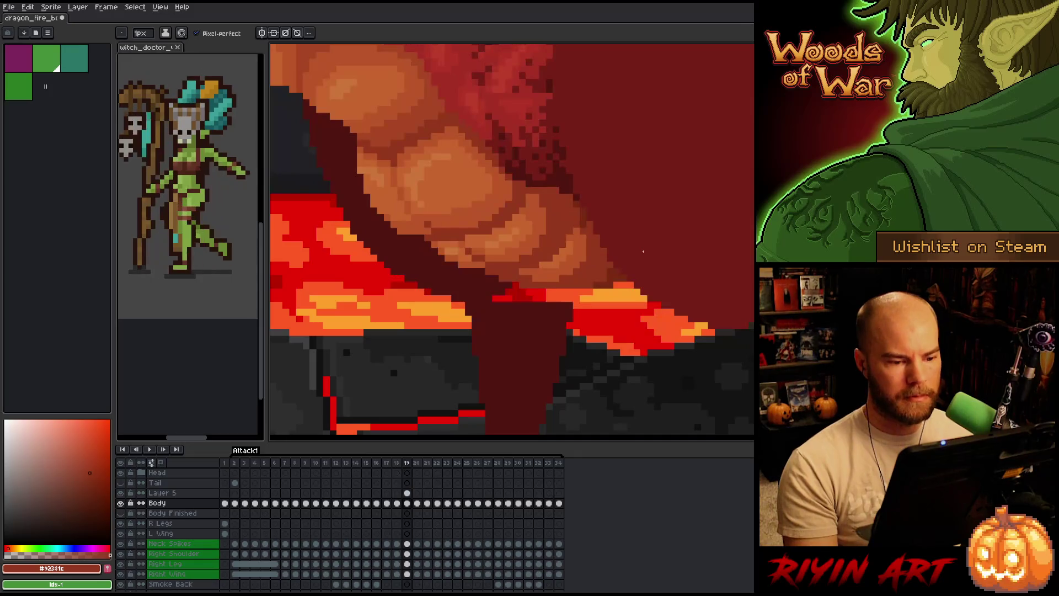
pyautogui.press(',')
pyautogui.press('v')
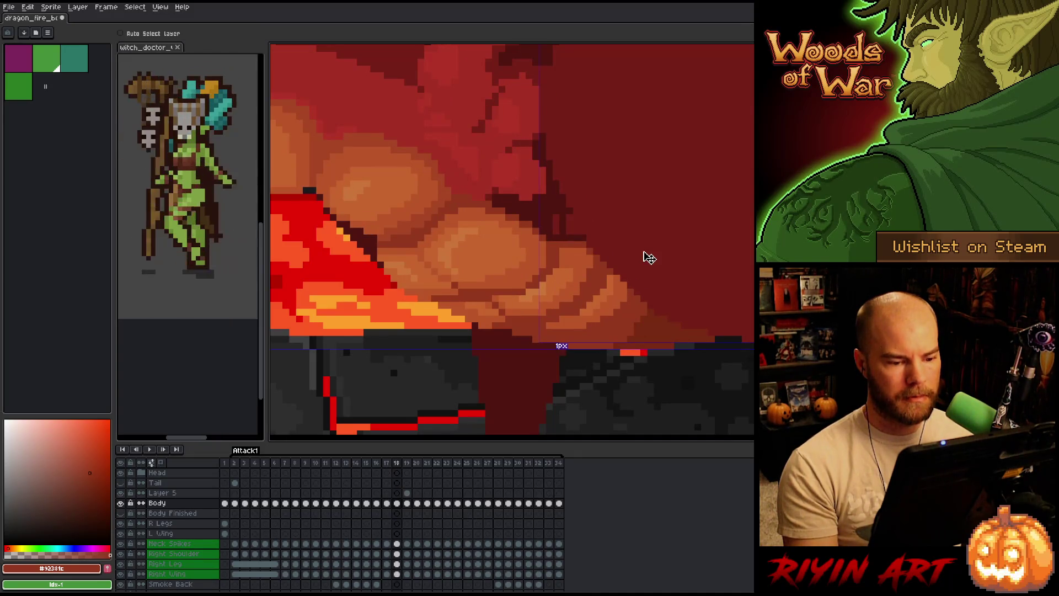
pyautogui.press('b')
pyautogui.press('.')
pyautogui.press(',')
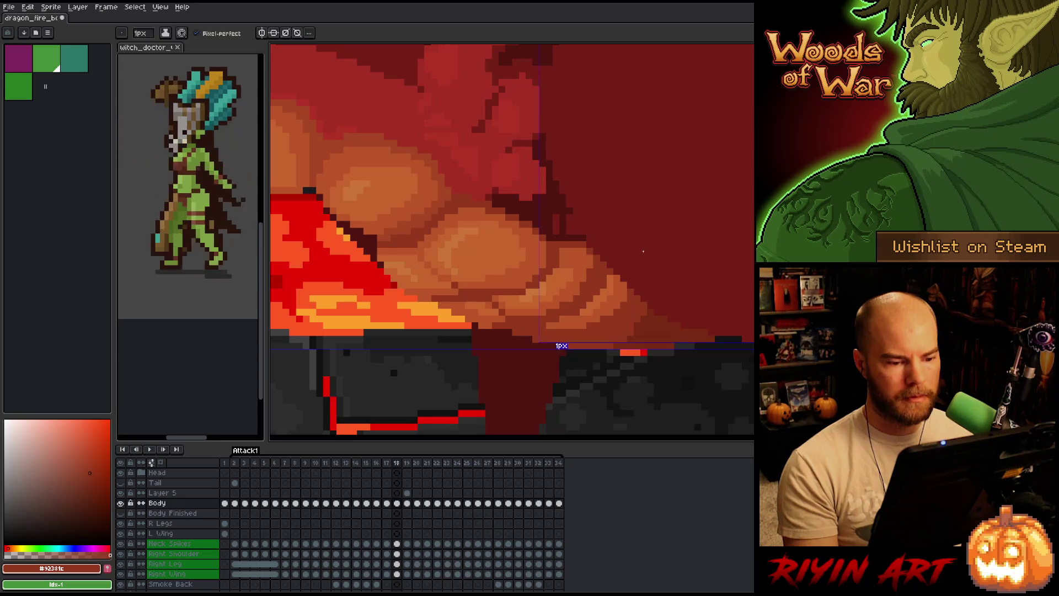
# Recheck the belly animation by flipping between frames 18 and 19
pyautogui.press('v')
pyautogui.press('b')
pyautogui.press('.')
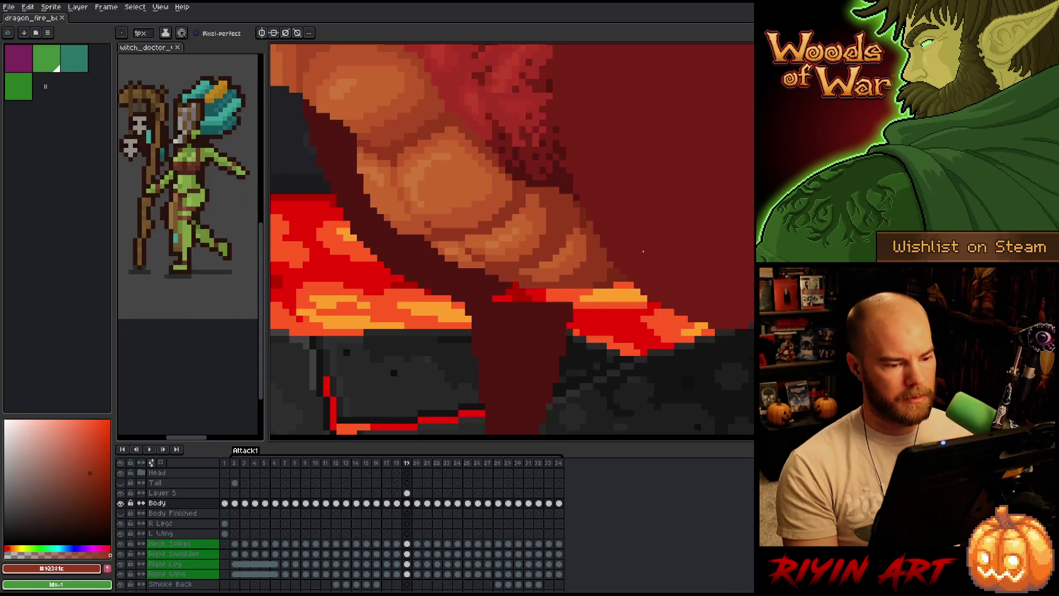
pyautogui.press(',')
pyautogui.scroll(-2, 503, 277)
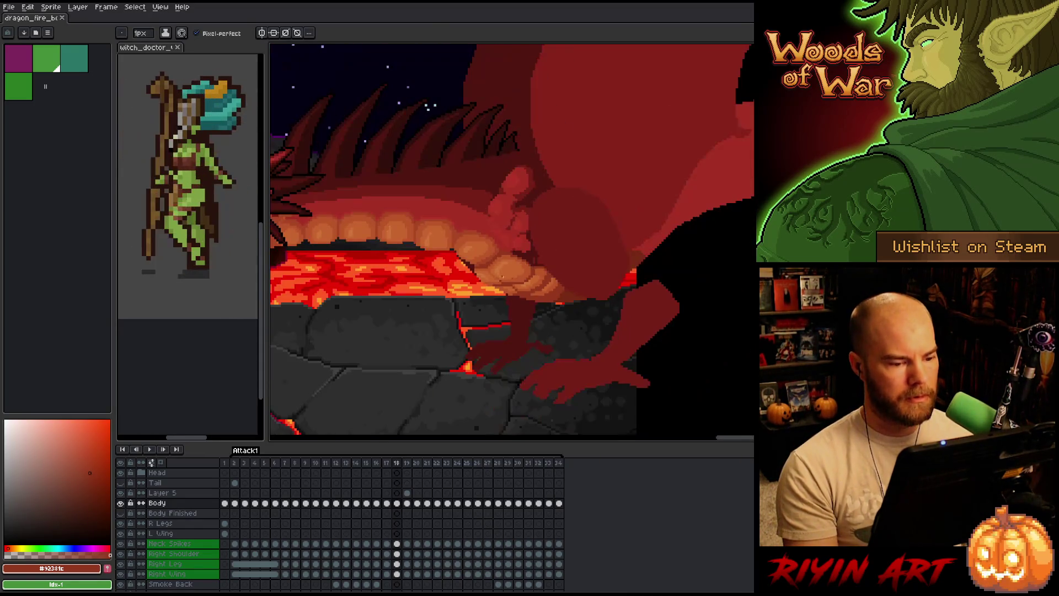
pyautogui.press('.')
pyautogui.press(',')
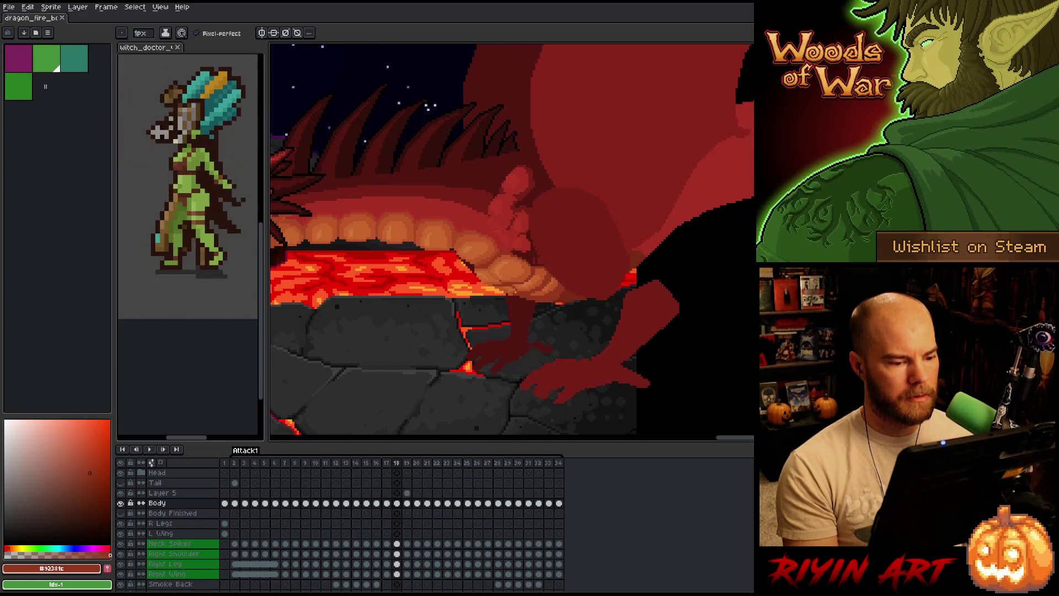
pyautogui.scroll(3, 514, 290)
pyautogui.press('.')
pyautogui.press(',')
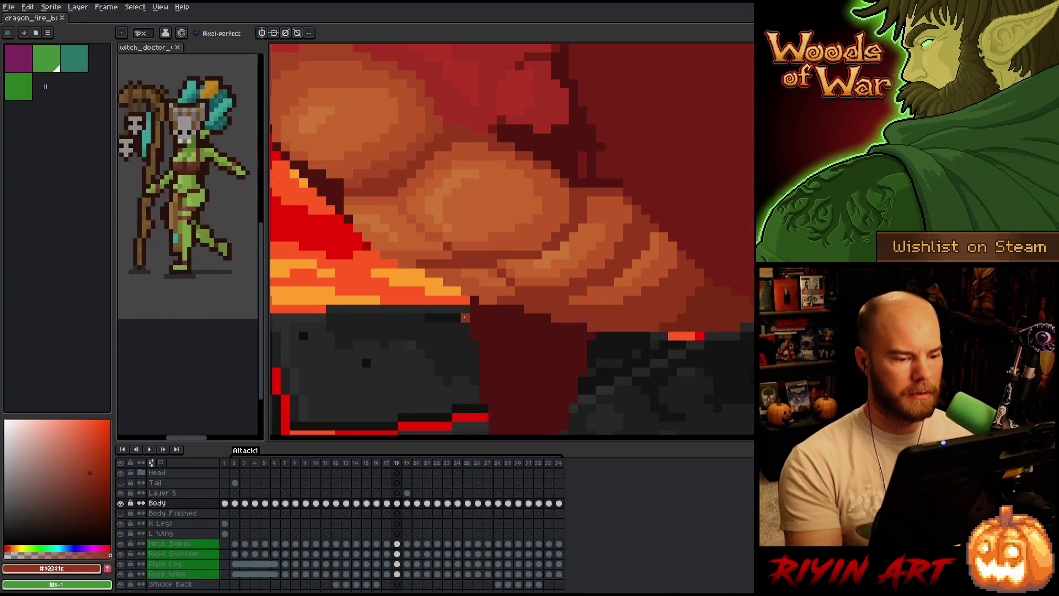
# Resample the belly's orange-brown and dark red shadow colours, then recheck against frame 17
pyautogui.keyDown('alt'); pyautogui.click(504, 301); pyautogui.keyUp('alt')
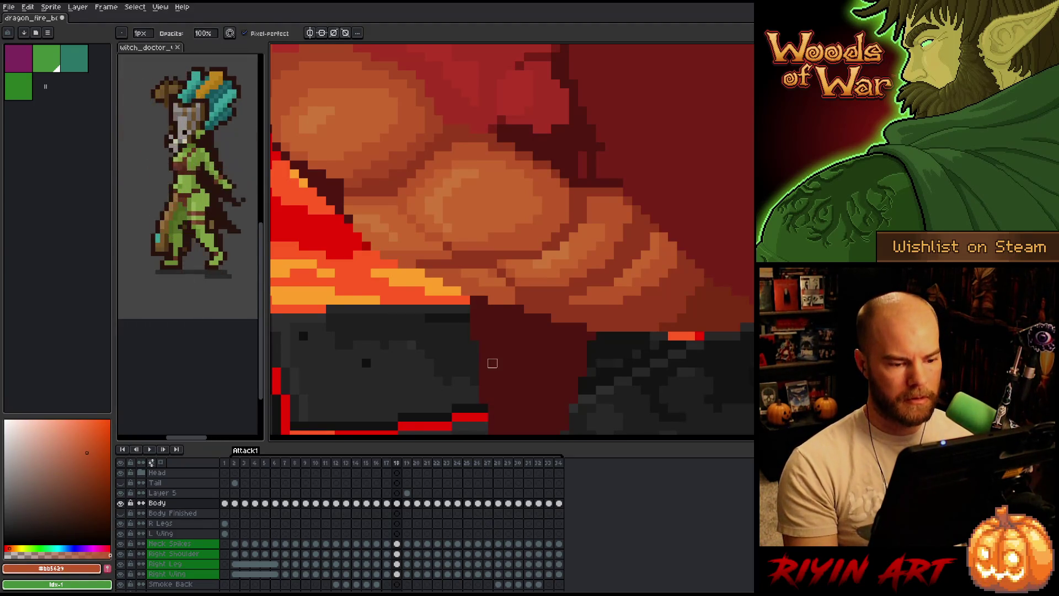
pyautogui.keyDown('alt'); pyautogui.click(534, 291); pyautogui.keyUp('alt')
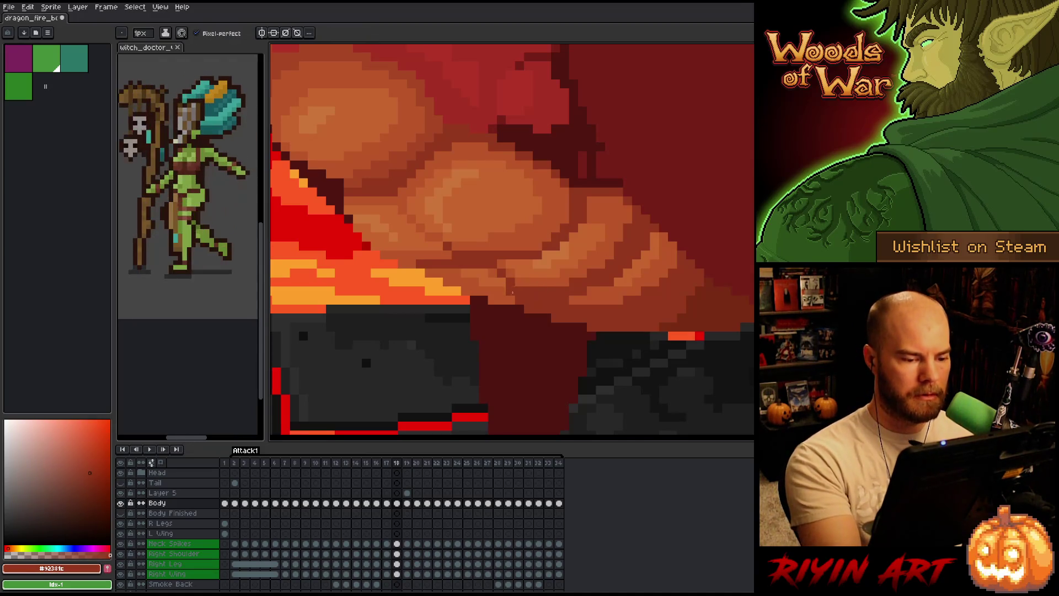
pyautogui.press('Left')
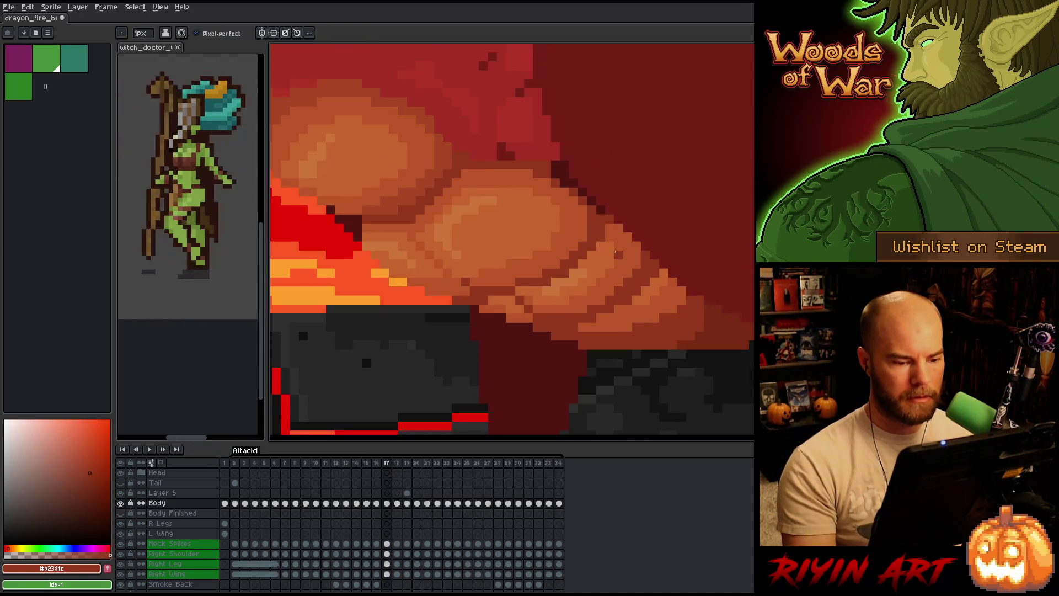
pyautogui.press('Right')
pyautogui.scroll(-4, 496, 306)
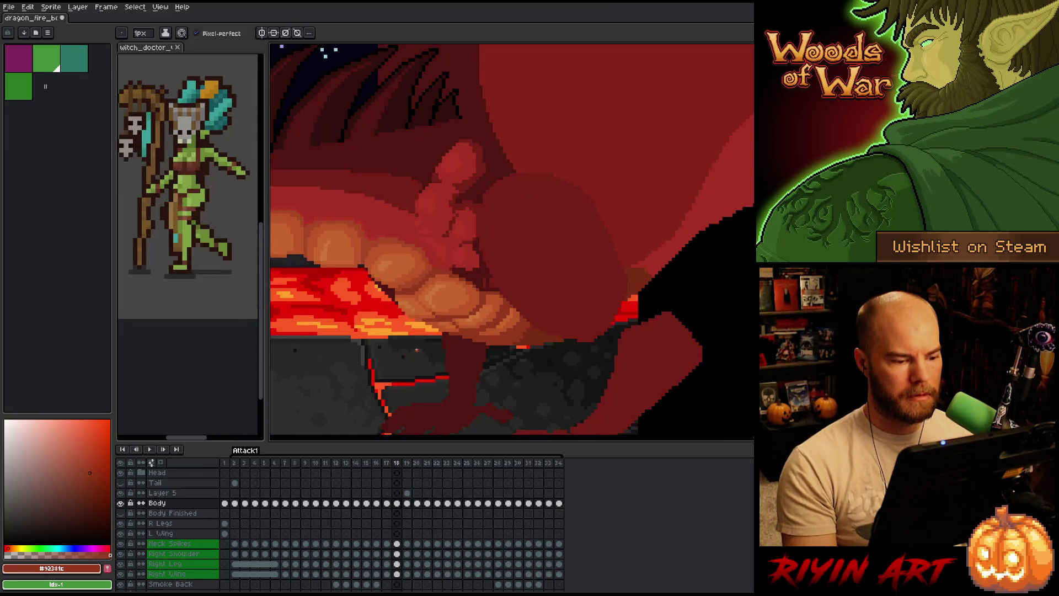
# Compare frame 18's chest with frame 17, sample light and mid orange scale colours, and save
pyautogui.scroll(3, 417, 349)
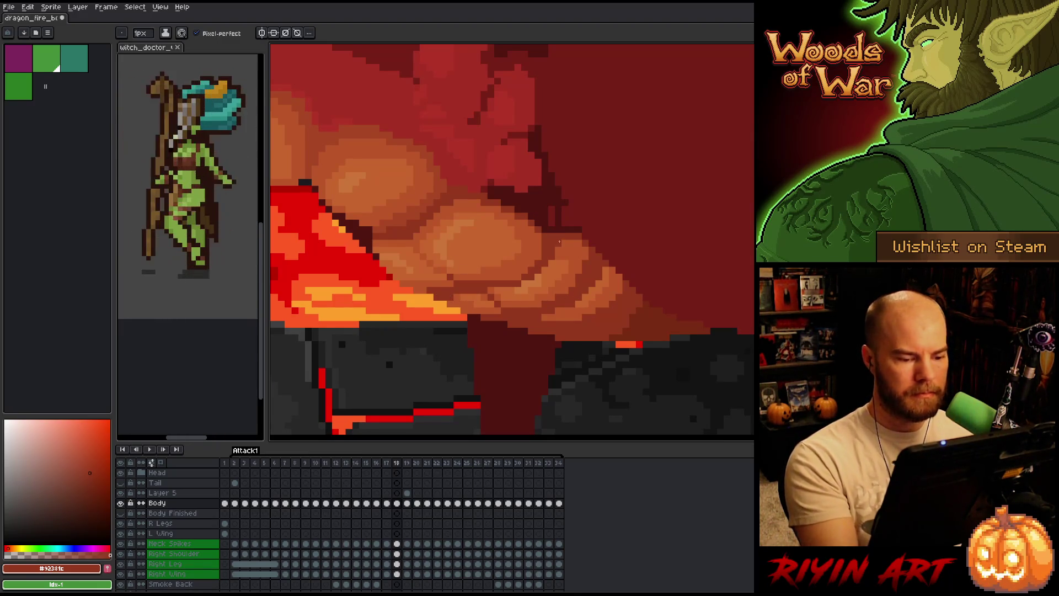
pyautogui.press(',')
pyautogui.press('.')
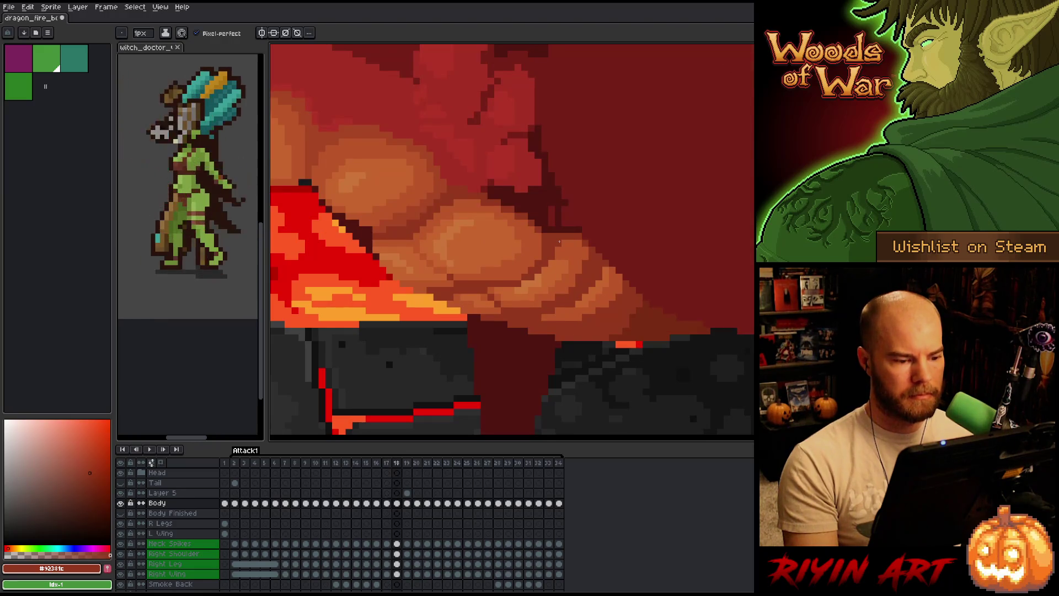
pyautogui.press(',')
pyautogui.press('.')
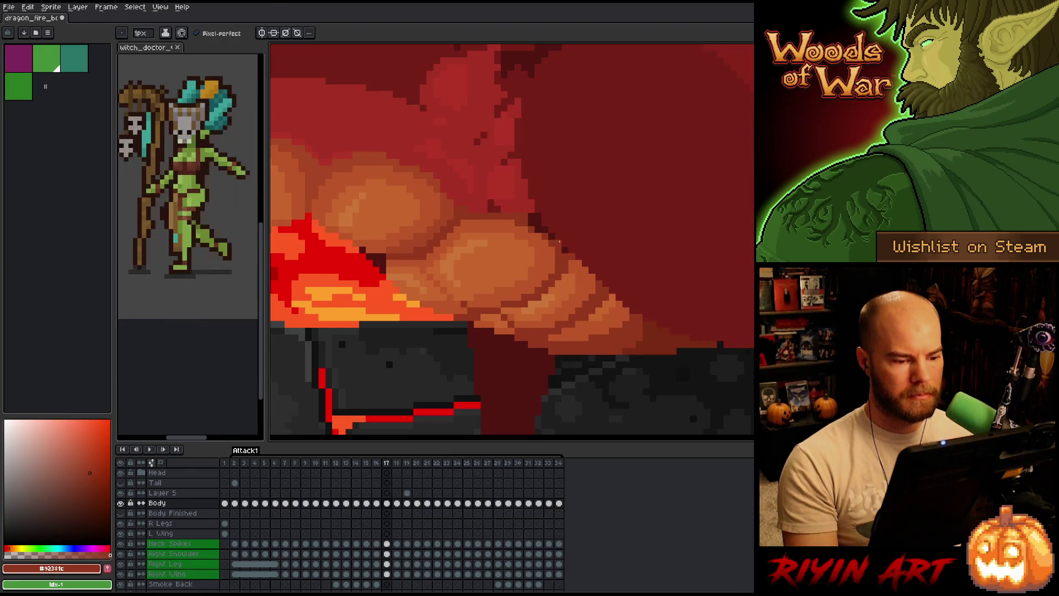
pyautogui.press('i')
pyautogui.click(476, 294)
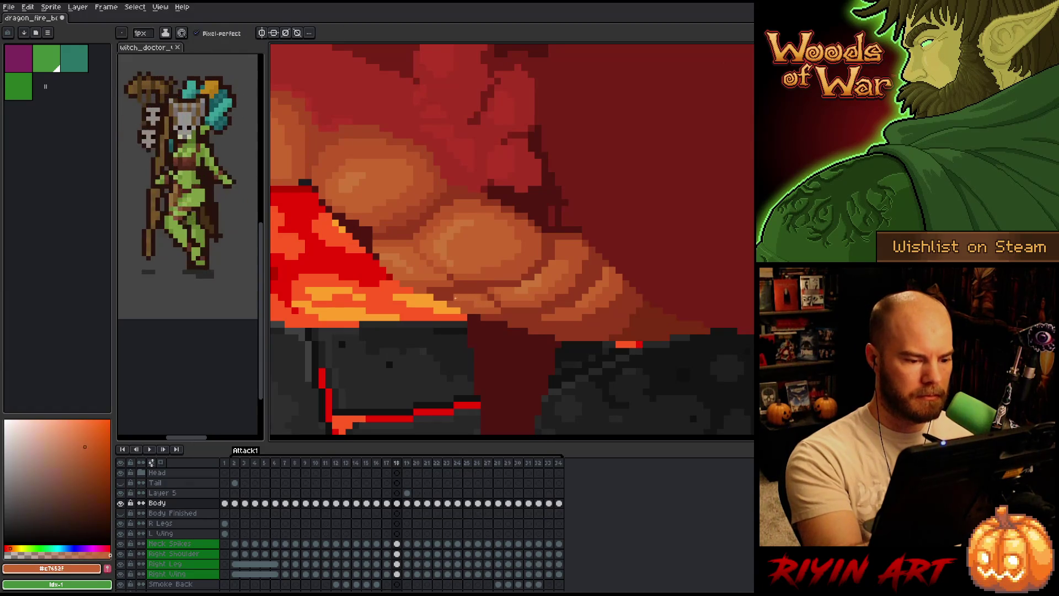
pyautogui.keyDown('alt'); pyautogui.click(479, 297); pyautogui.keyUp('alt')
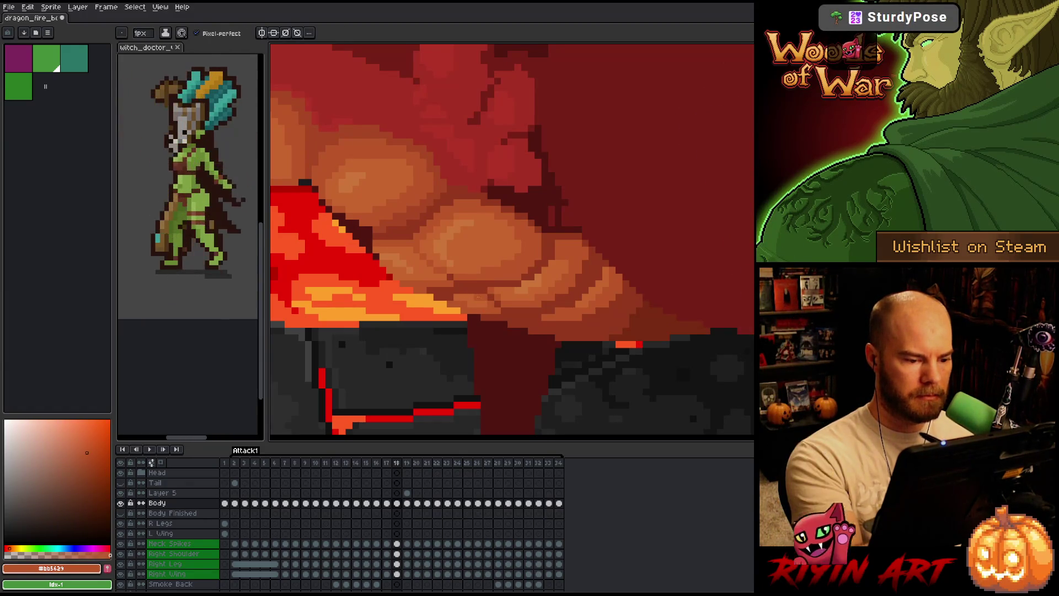
pyautogui.hotkey('ctrl', 's')
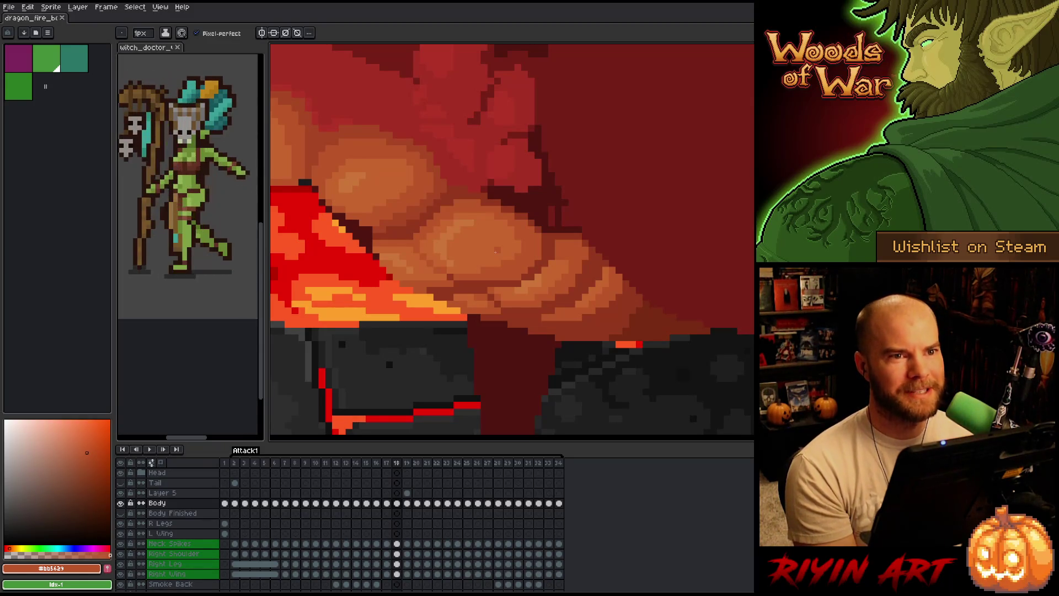
# Touch up frame 18's belly pixels with darker red and pick up orange #cb7639
pyautogui.press('v')
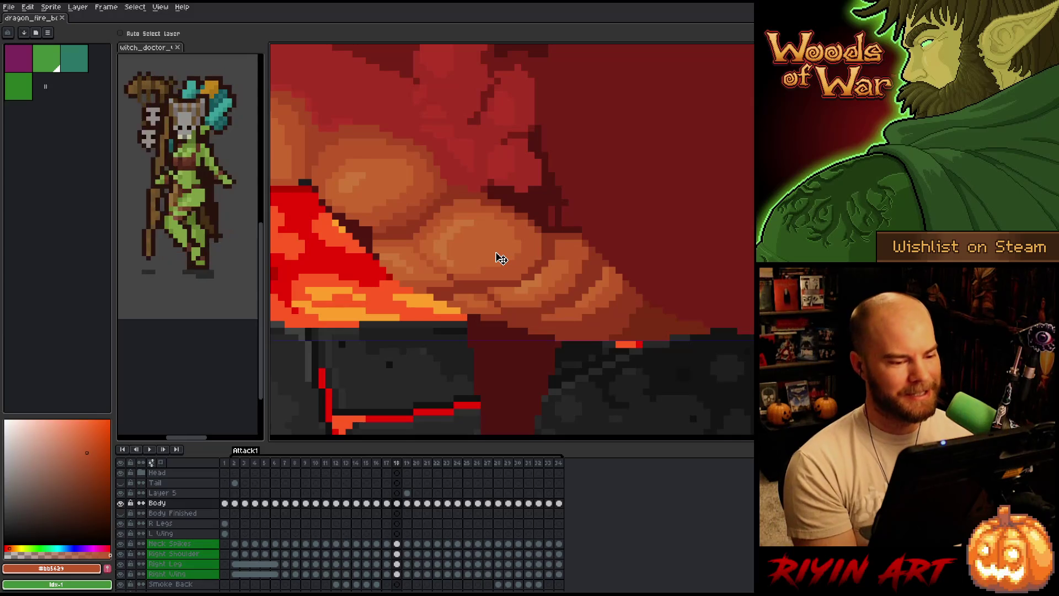
pyautogui.rightClick(500, 258)
pyautogui.press('b')
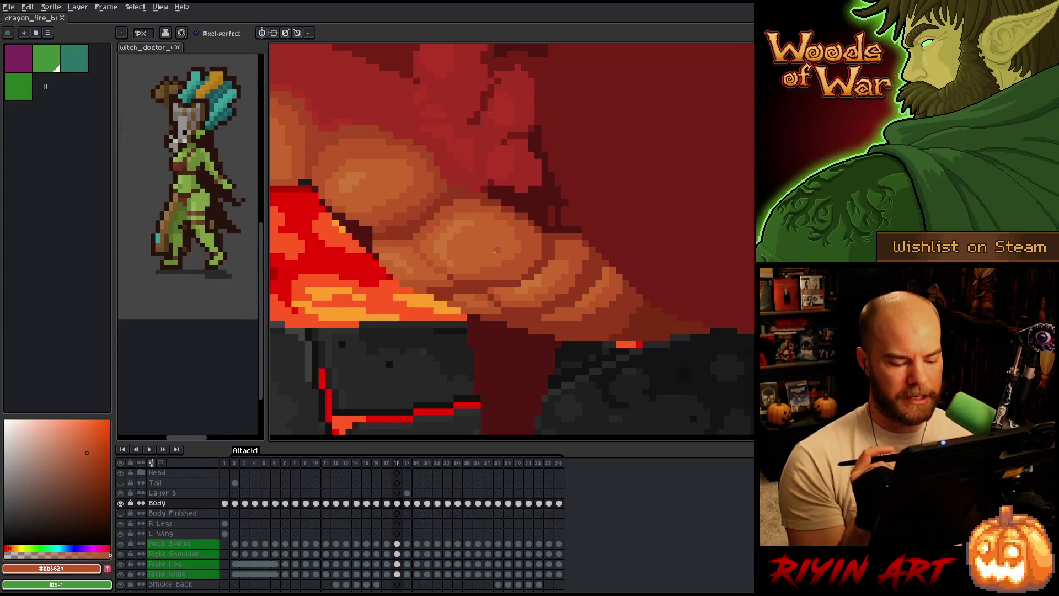
pyautogui.press(',')
pyautogui.press(',')
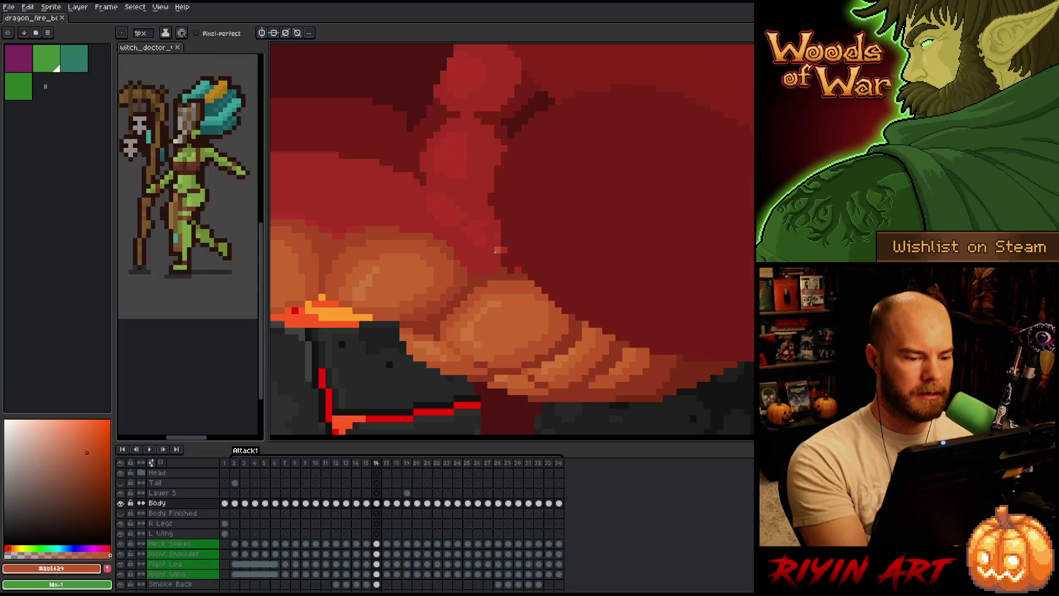
pyautogui.press('.')
pyautogui.press('.')
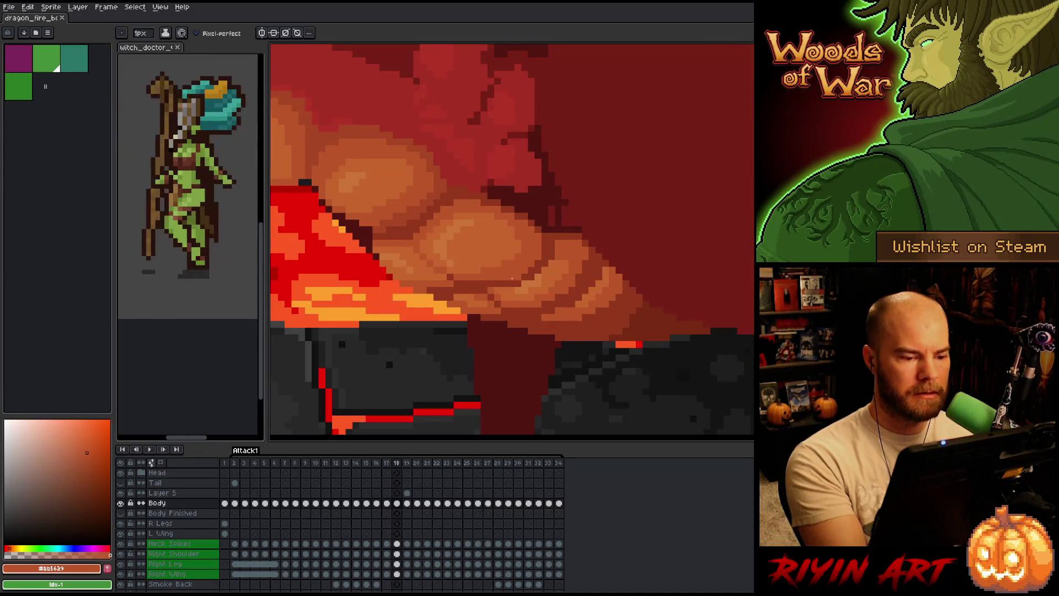
pyautogui.keyDown('alt'); pyautogui.click(513, 276); pyautogui.keyUp('alt')
pyautogui.click(515, 277)
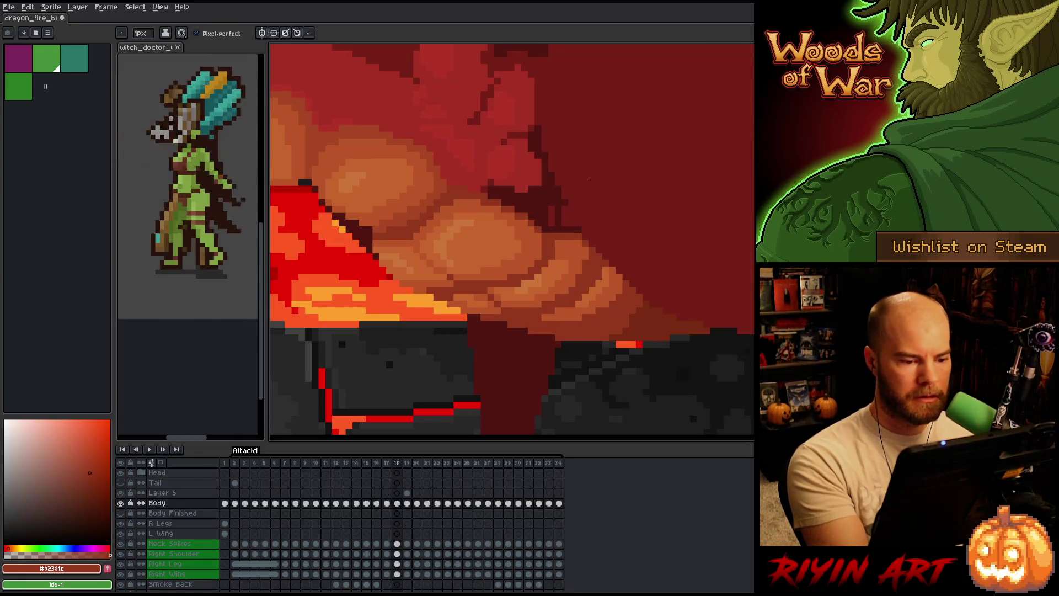
pyautogui.keyDown('alt'); pyautogui.click(508, 290); pyautogui.keyUp('alt')
pyautogui.keyDown('alt'); pyautogui.click(527, 283); pyautogui.keyUp('alt')
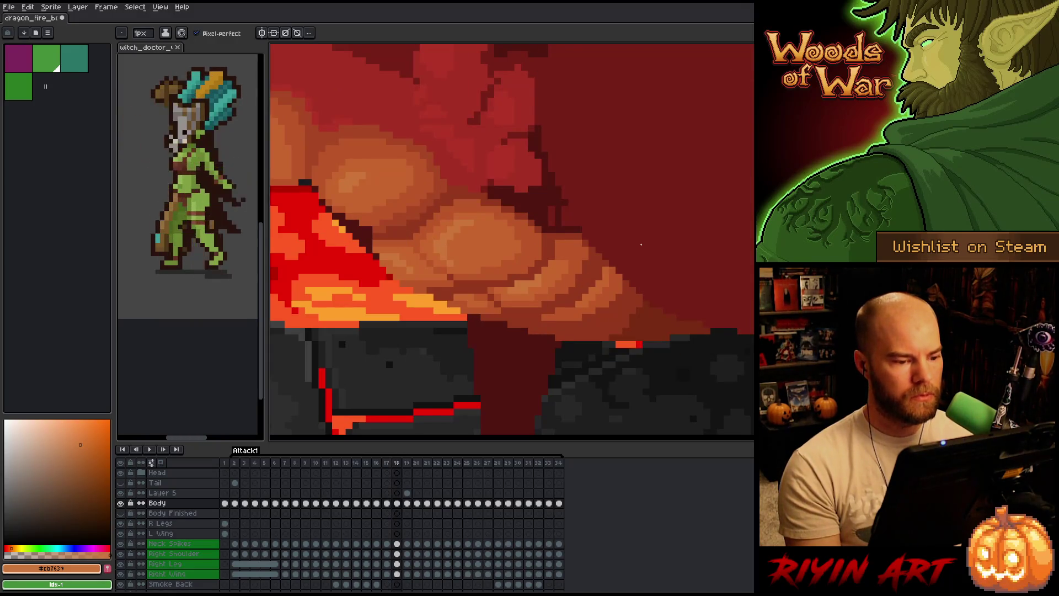
# Compare frames 16 and 17, sampling dark red-brown #92381c, bright orange #e7652f and a browner orange
pyautogui.press(',')
pyautogui.keyDown('alt'); pyautogui.click(498, 290); pyautogui.keyUp('alt')
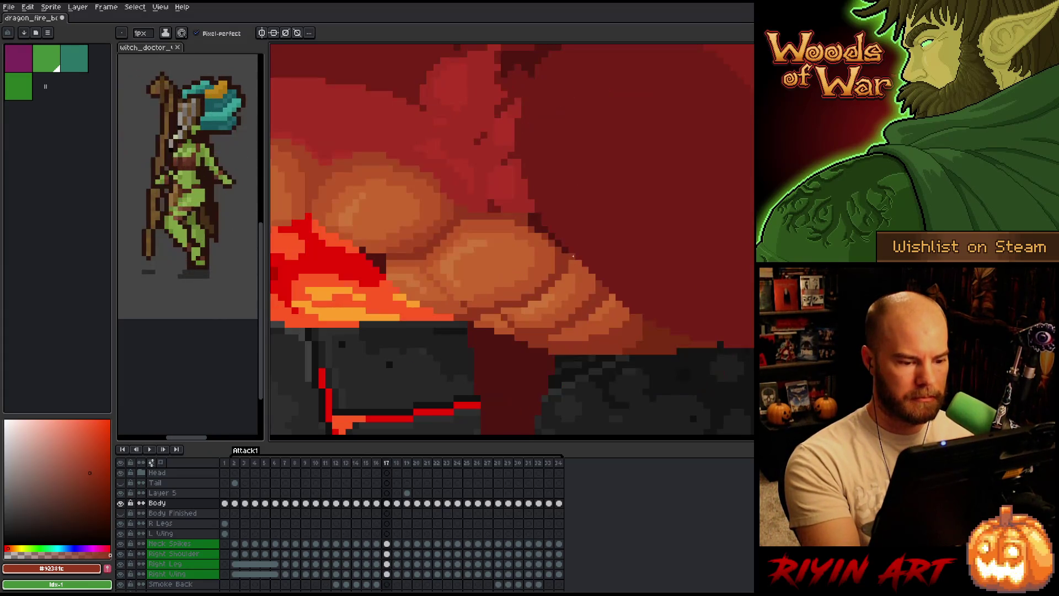
pyautogui.press(',')
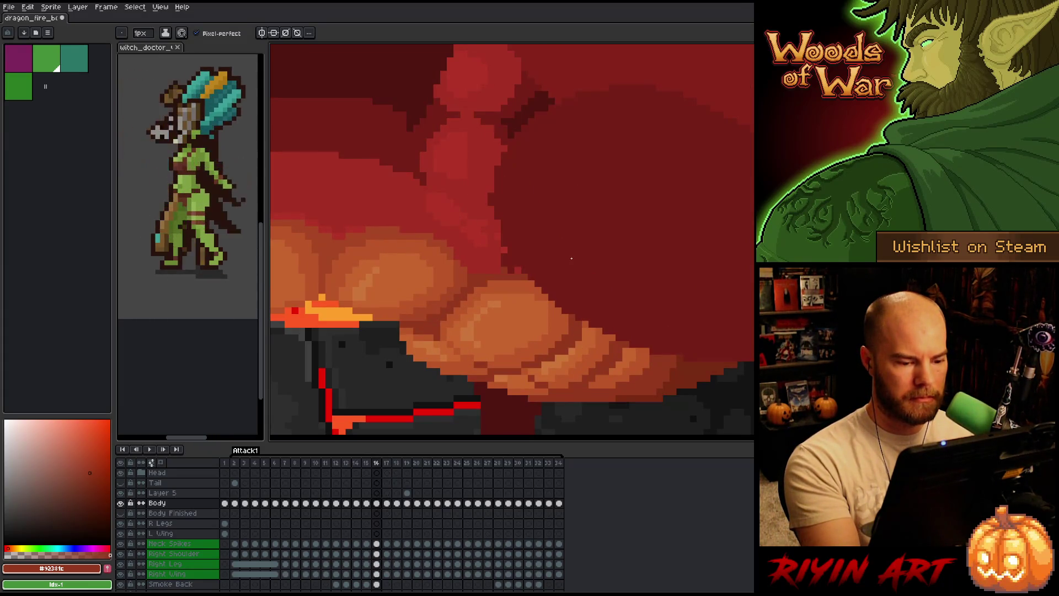
pyautogui.press('.')
pyautogui.press(',')
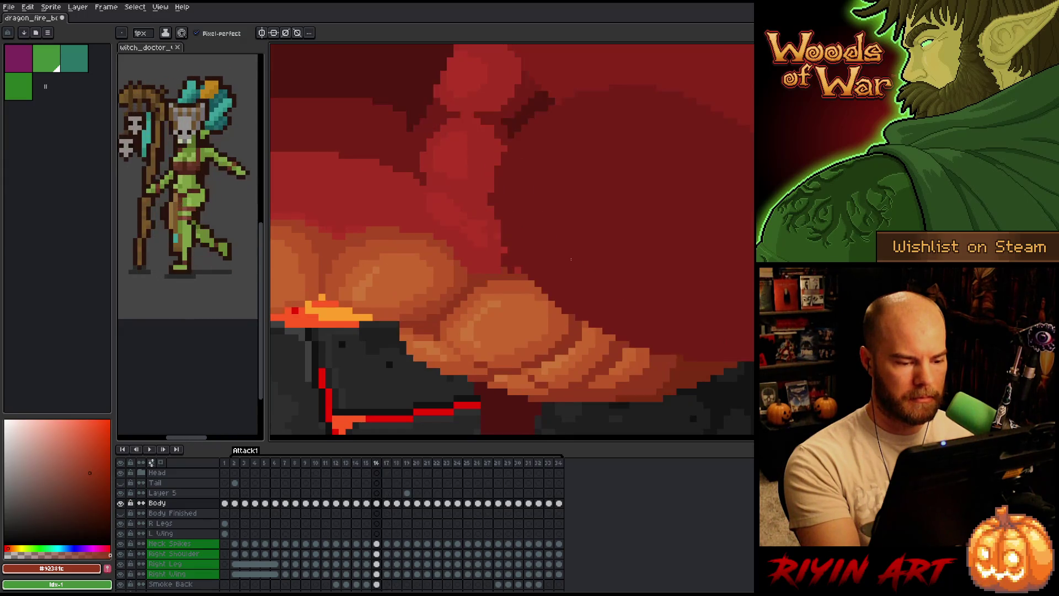
pyautogui.press('.')
pyautogui.keyDown('alt'); pyautogui.click(512, 317); pyautogui.keyUp('alt')
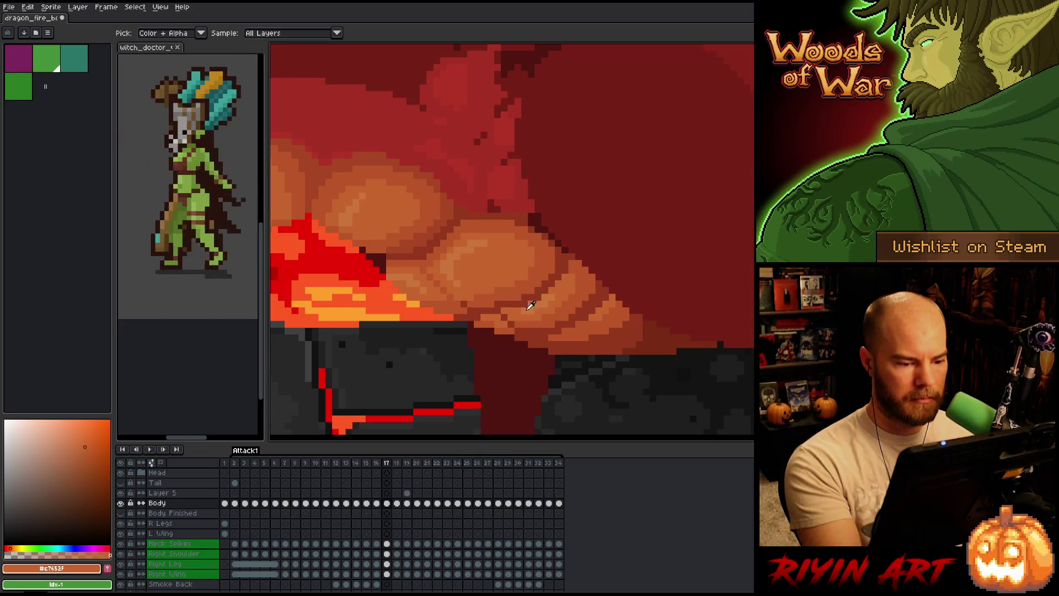
pyautogui.keyDown('alt'); pyautogui.click(529, 301); pyautogui.keyUp('alt')
pyautogui.press(',')
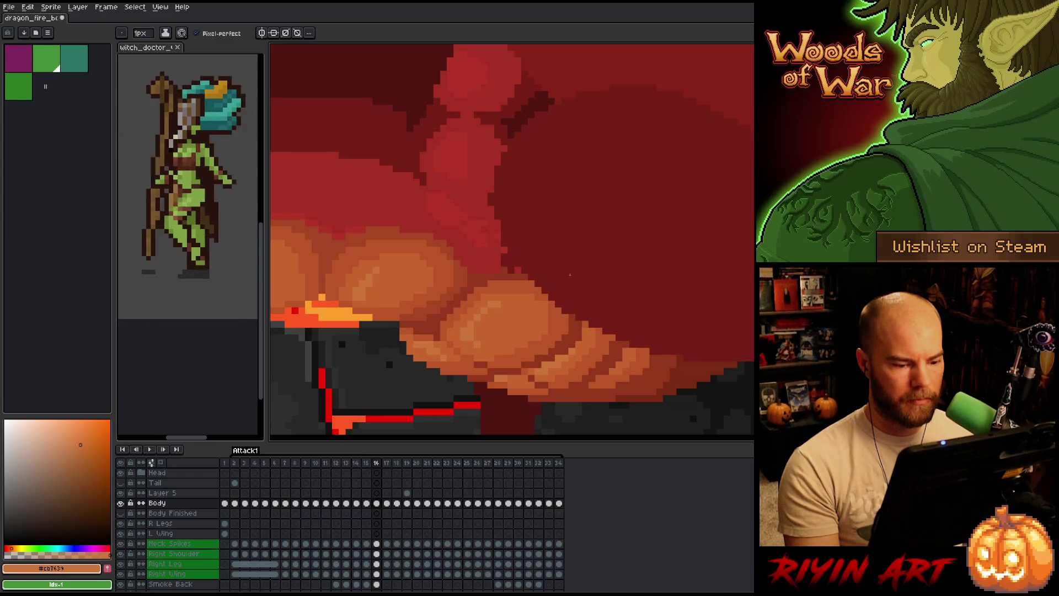
pyautogui.scroll(-3, 570, 274)
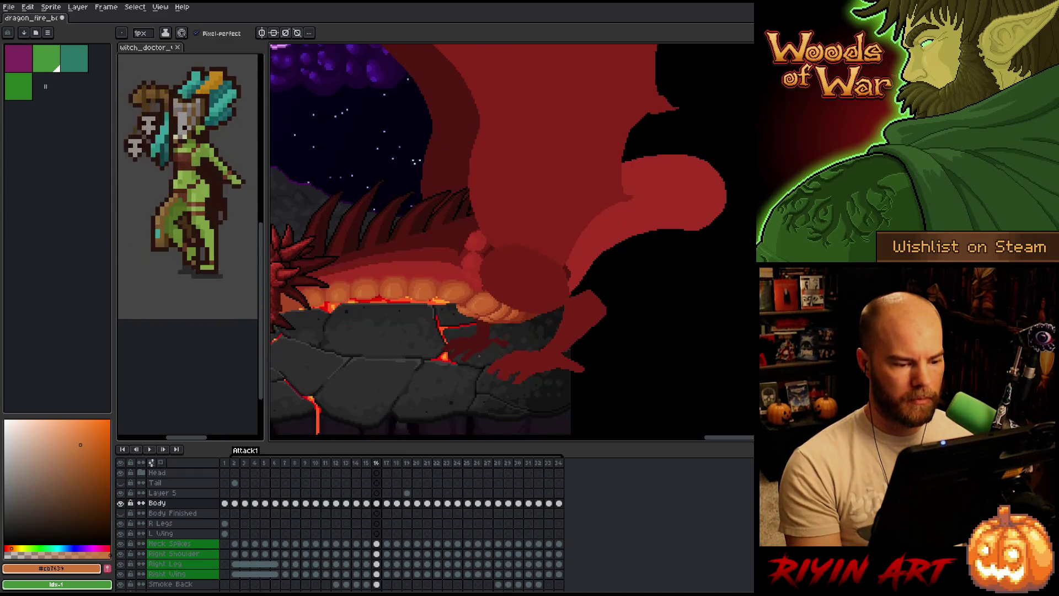
# Flip through frames 16 to 18 to check the belly against the lava fire
pyautogui.press('.')
pyautogui.press(',')
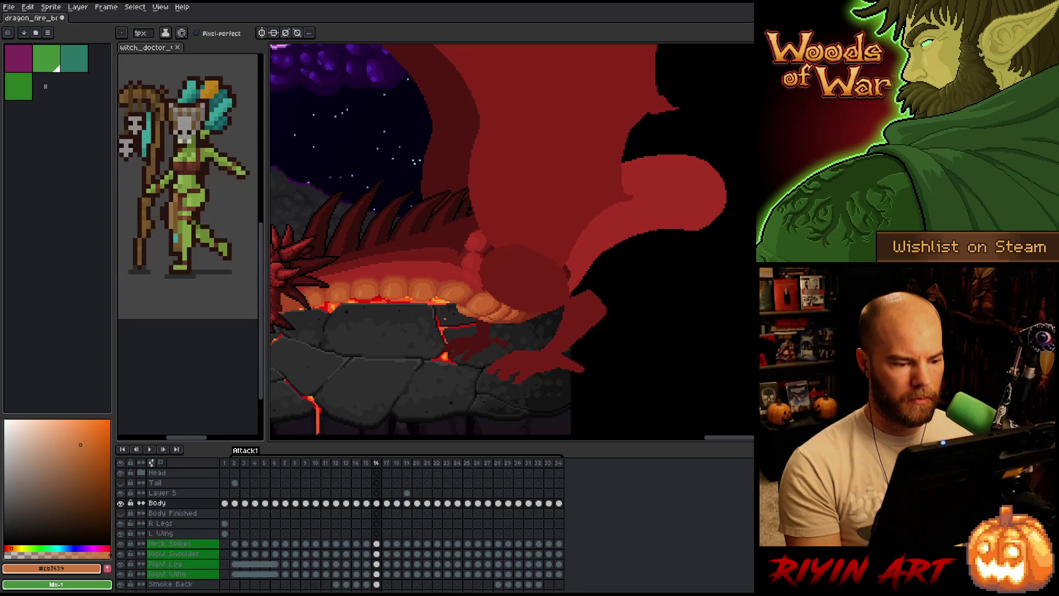
pyautogui.scroll(2, 445, 318)
pyautogui.press('.')
pyautogui.scroll(1, 466, 330)
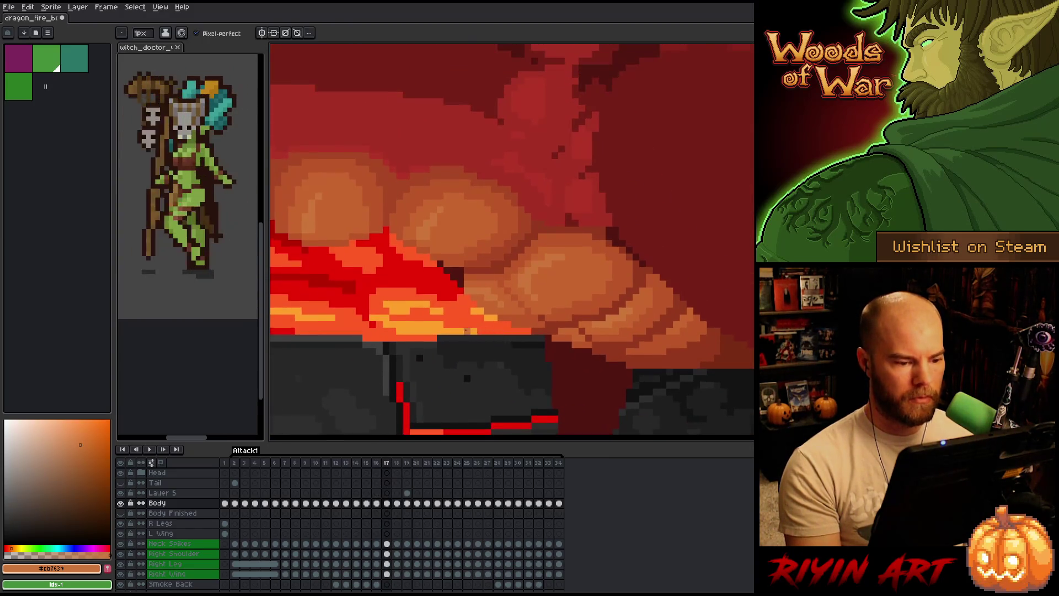
pyautogui.scroll(1, 466, 330)
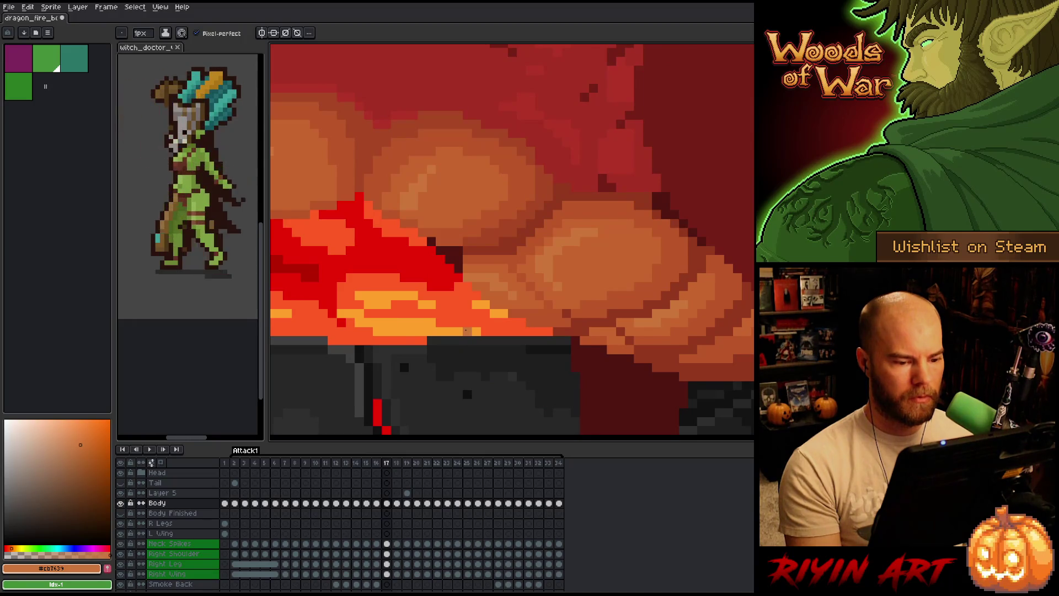
pyautogui.scroll(-2, 466, 329)
pyautogui.press('.')
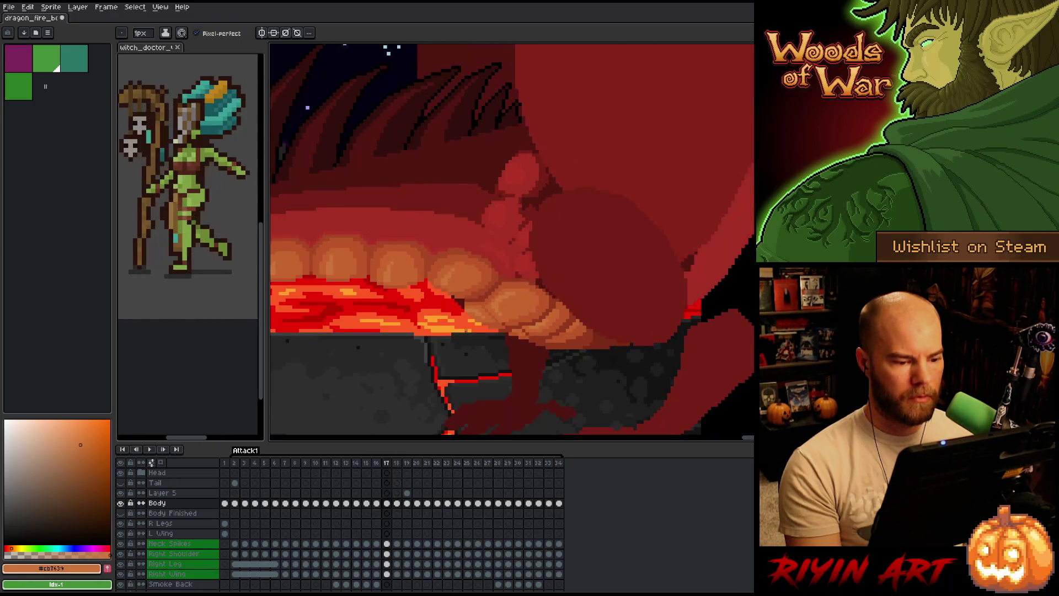
# Sample scale colour #bb5629 and shadow #92381c from frame 18's belly
pyautogui.scroll(3, 466, 330)
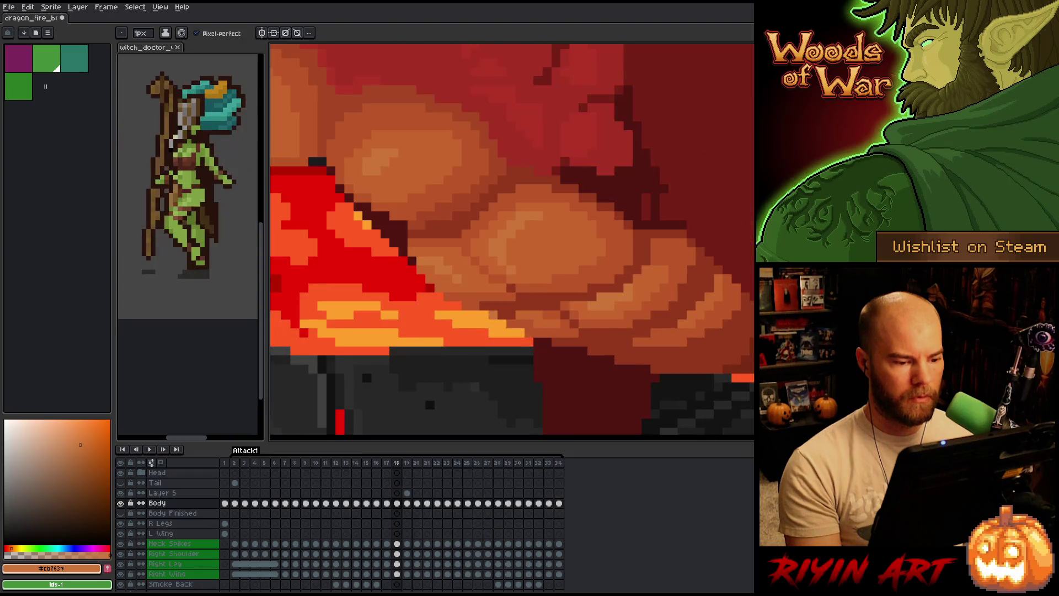
pyautogui.keyDown('alt'); pyautogui.click(497, 296); pyautogui.keyUp('alt')
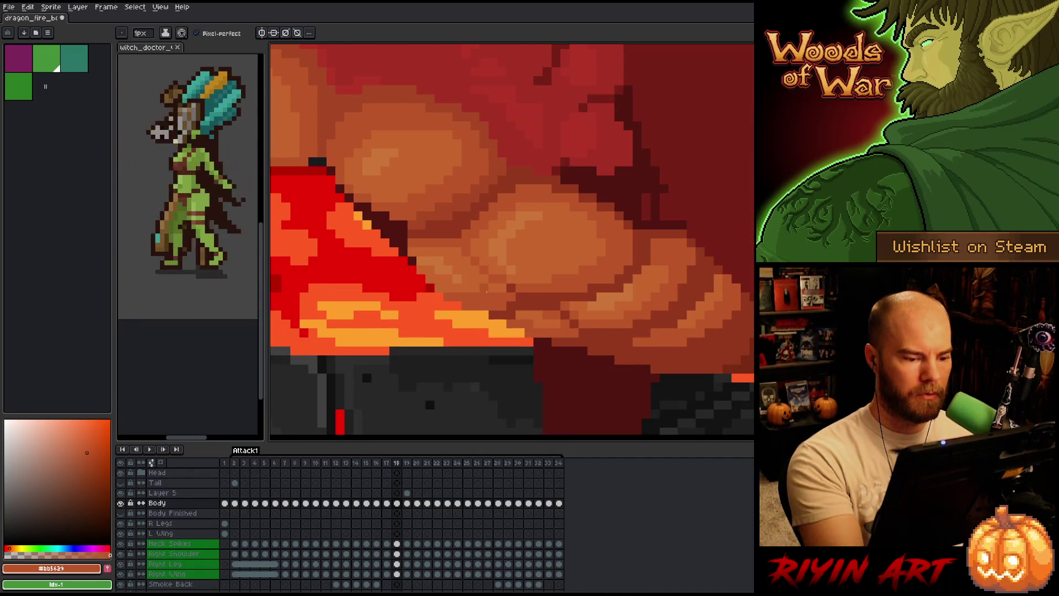
pyautogui.scroll(-2, 491, 303)
pyautogui.scroll(3, 491, 304)
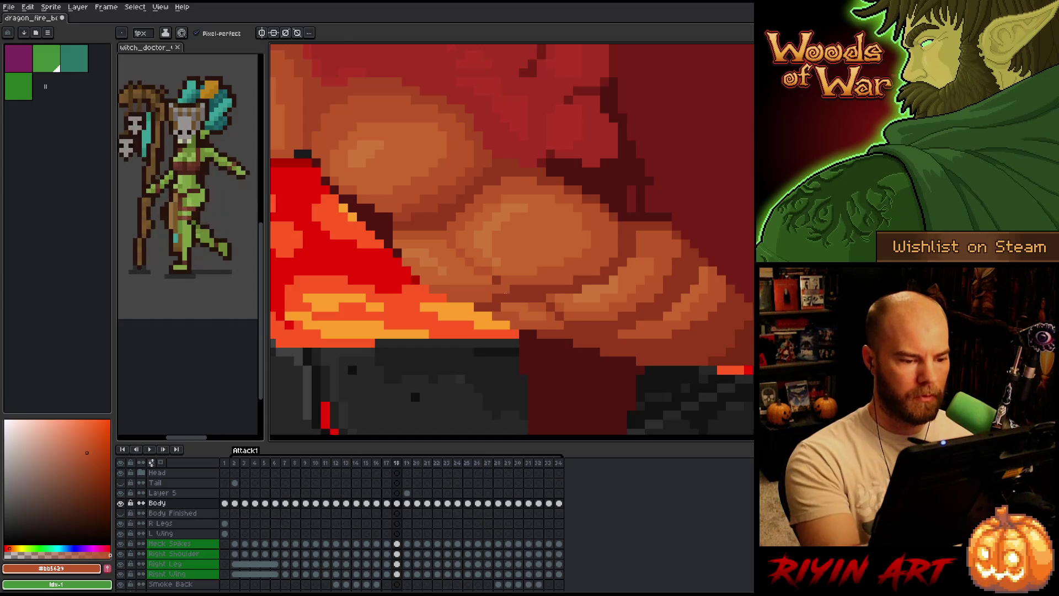
pyautogui.keyDown('alt'); pyautogui.click(489, 289); pyautogui.keyUp('alt')
pyautogui.scroll(-3, 489, 289)
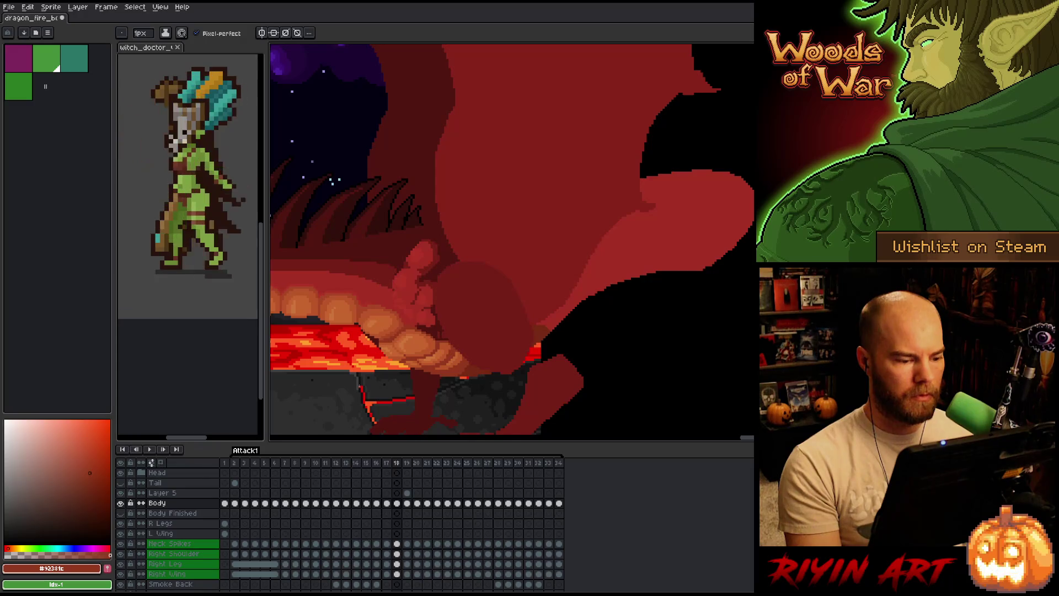
pyautogui.scroll(3, 463, 359)
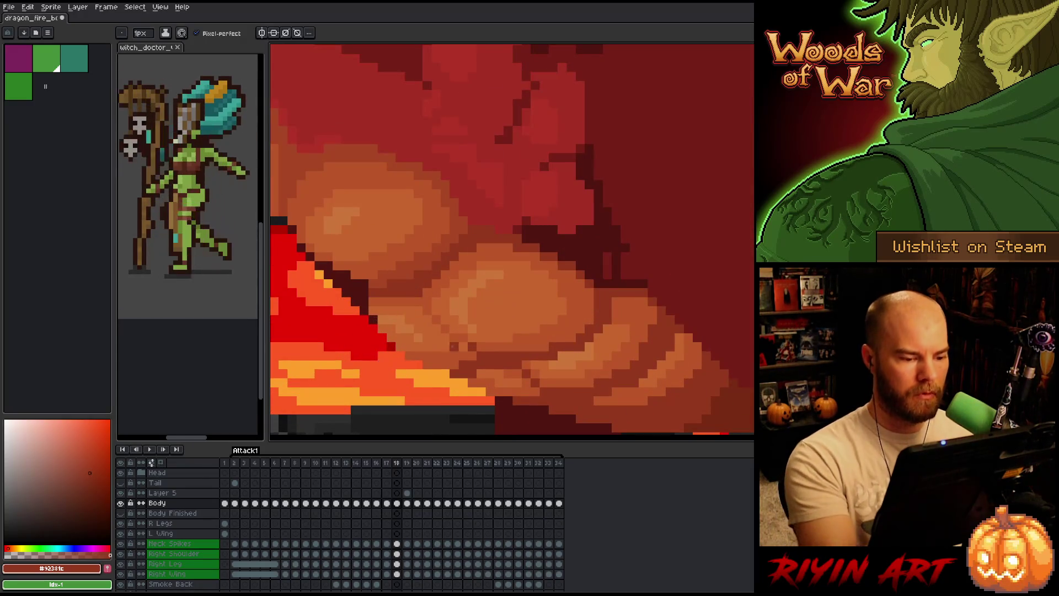
pyautogui.keyDown('alt'); pyautogui.click(463, 359); pyautogui.keyUp('alt')
pyautogui.scroll(-3, 472, 312)
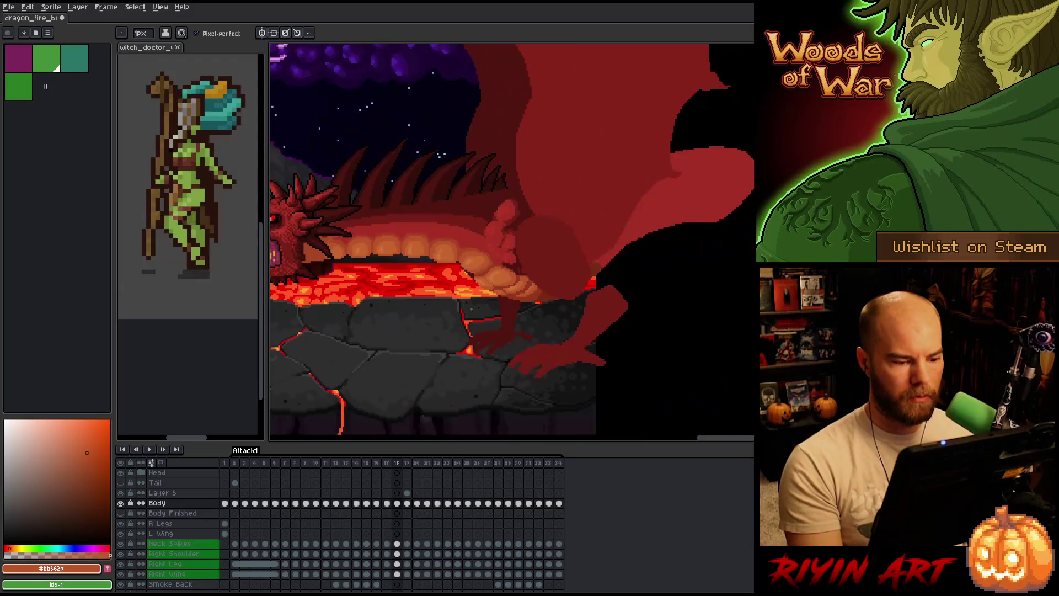
# Check frame 18's belly against frame 19 and change the active drawing tool
pyautogui.press('Right')
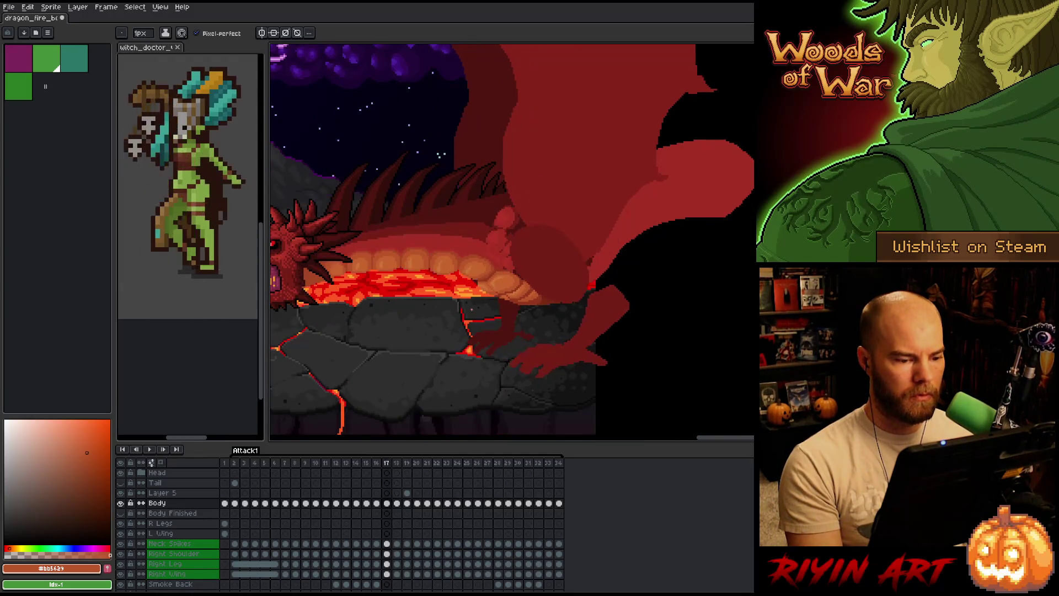
pyautogui.press('Left')
pyautogui.scroll(3, 495, 263)
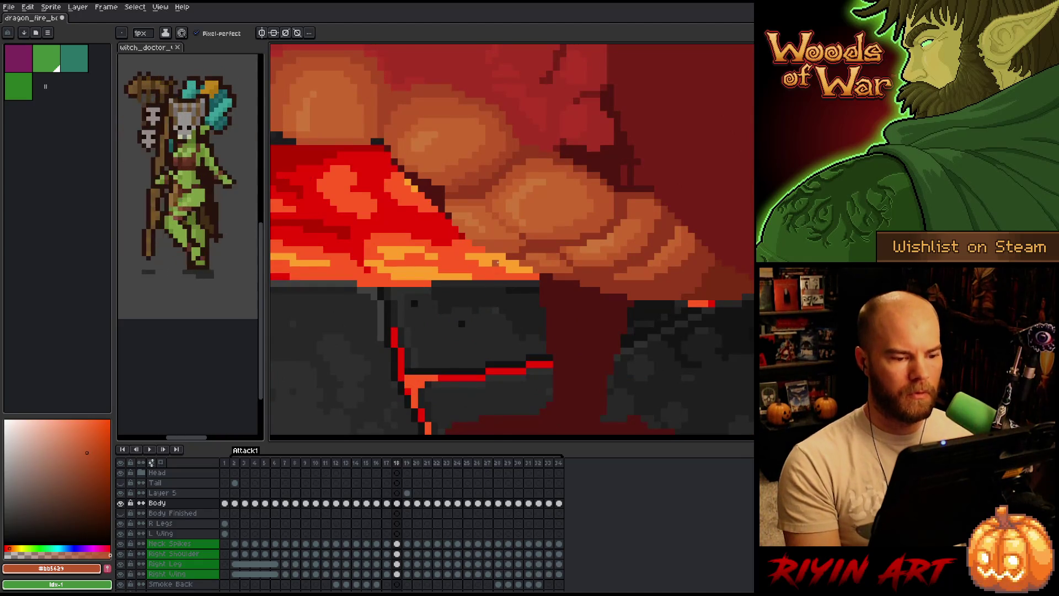
pyautogui.press('e')
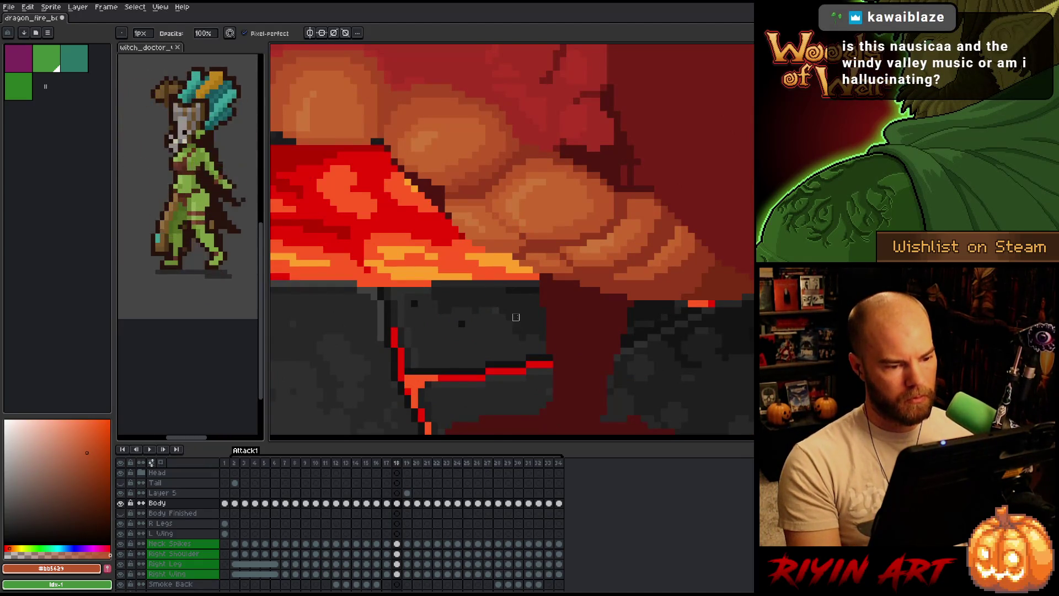
pyautogui.scroll(-3, 458, 303)
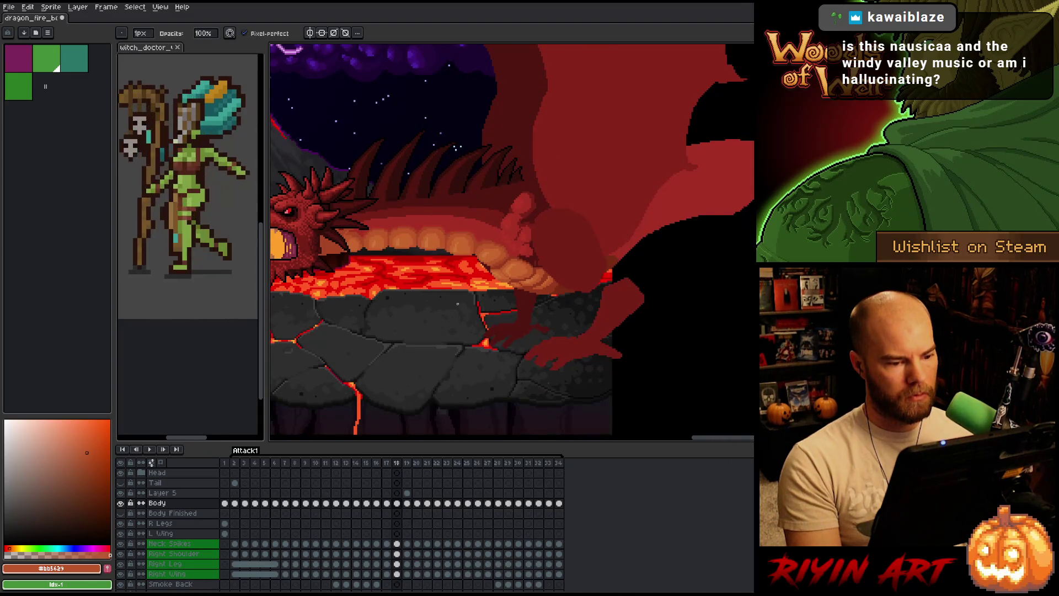
pyautogui.press('.')
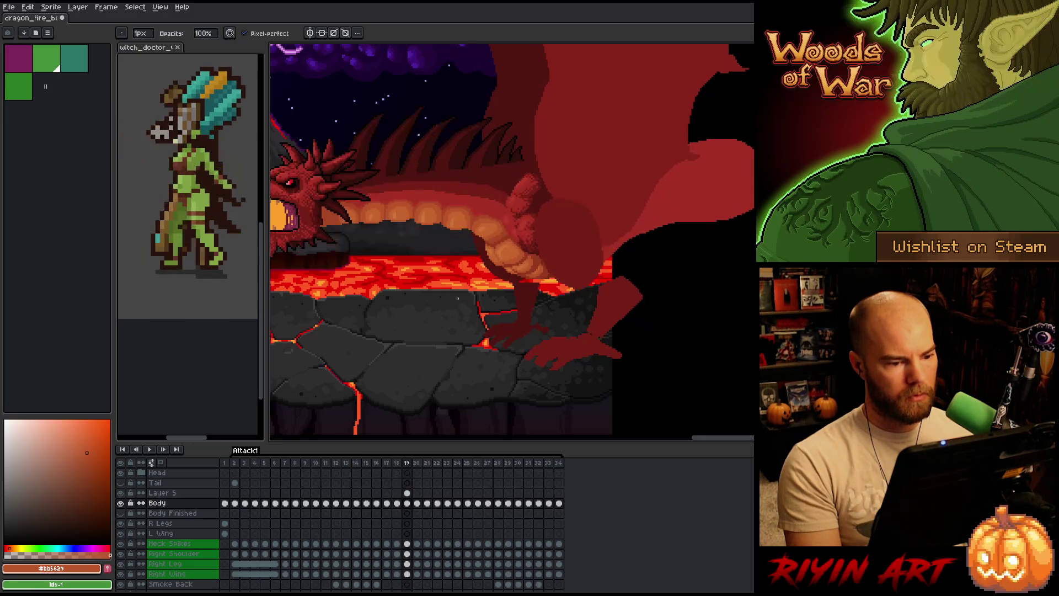
# Pan to the belly, sample lighter orange #c7652f, and move from the Body layer up to Layer 5
pyautogui.moveTo(455, 265); pyautogui.dragTo(495, 297)
pyautogui.scroll(3, 494, 296)
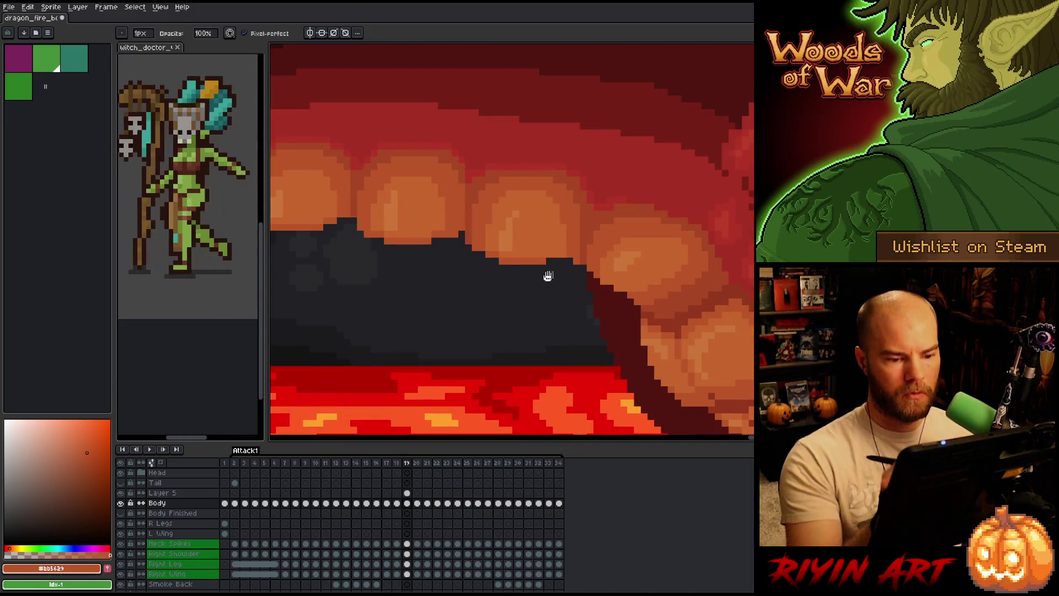
pyautogui.scroll(1, 548, 272)
pyautogui.press('e')
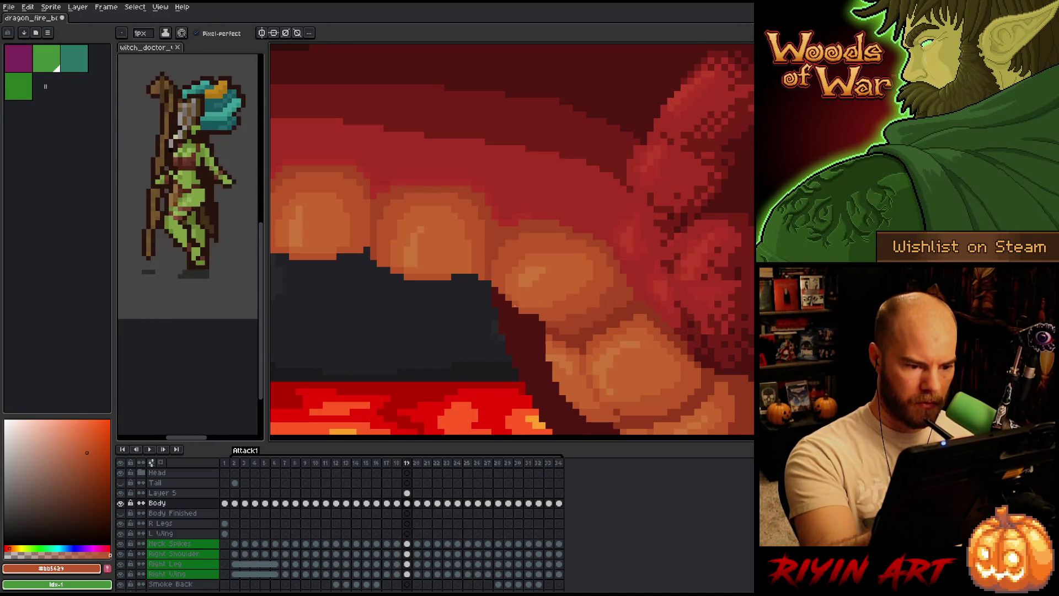
pyautogui.keyDown('alt'); pyautogui.click(529, 298); pyautogui.keyUp('alt')
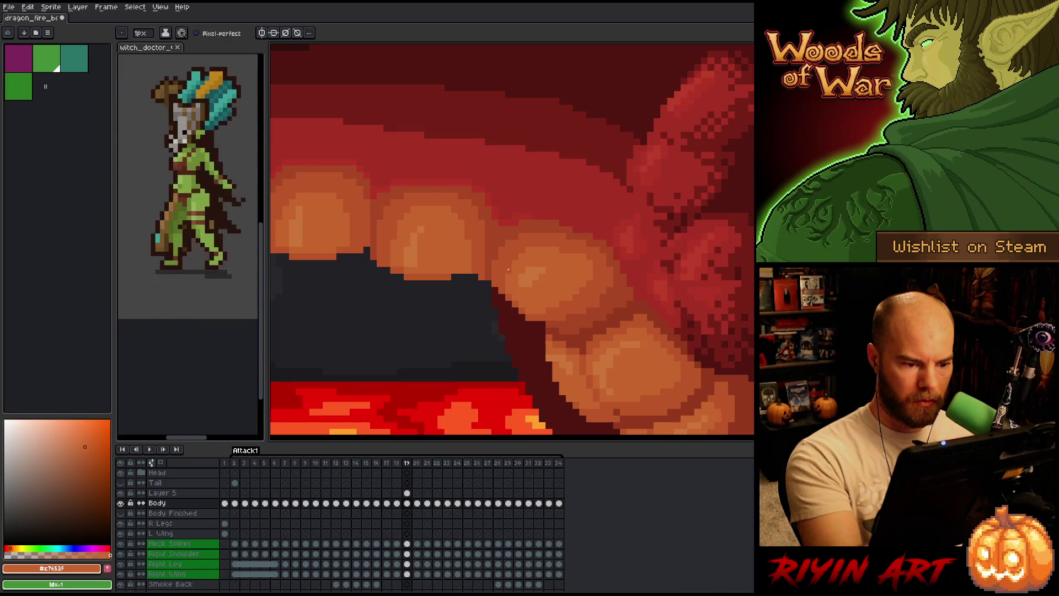
pyautogui.press('Up')
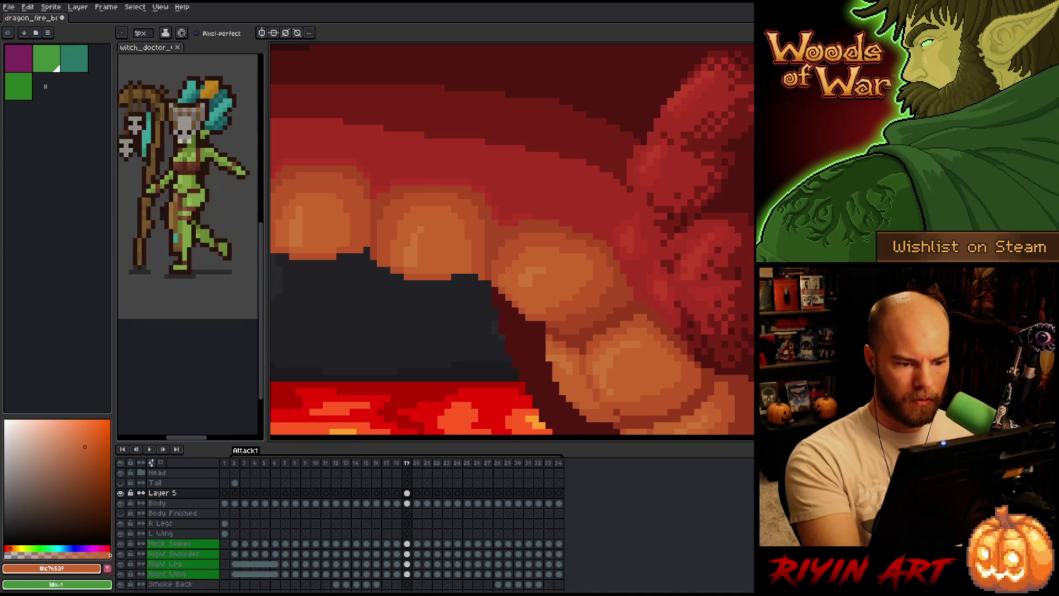
# Sample light and dark scale oranges and paint two belly highlights on frame 18
pyautogui.keyDown('alt'); pyautogui.click(514, 286); pyautogui.keyUp('alt')
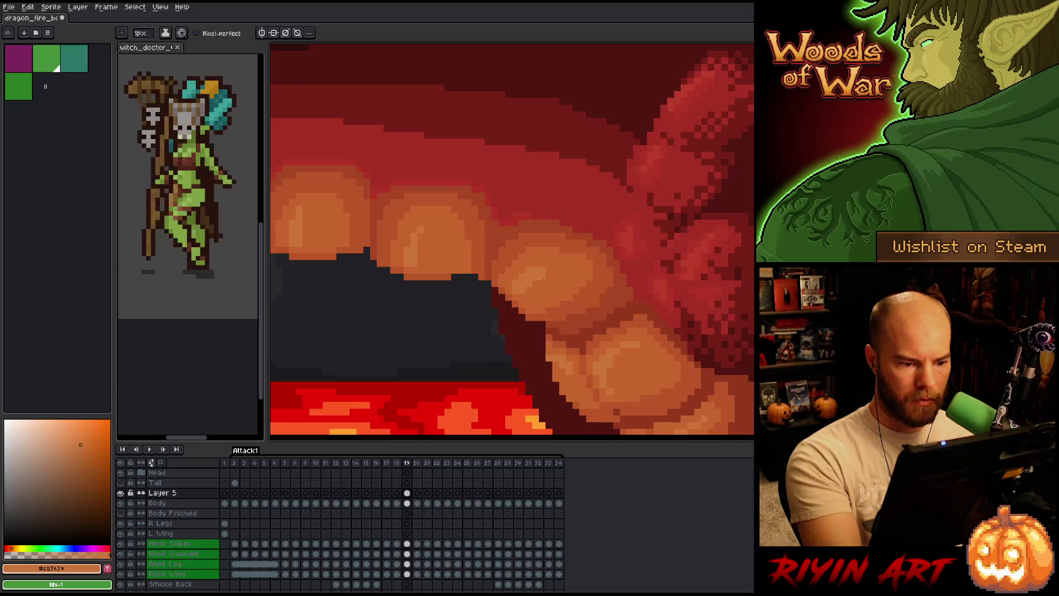
pyautogui.keyDown('alt'); pyautogui.click(531, 284); pyautogui.keyUp('alt')
pyautogui.keyDown('alt'); pyautogui.click(548, 260); pyautogui.keyUp('alt')
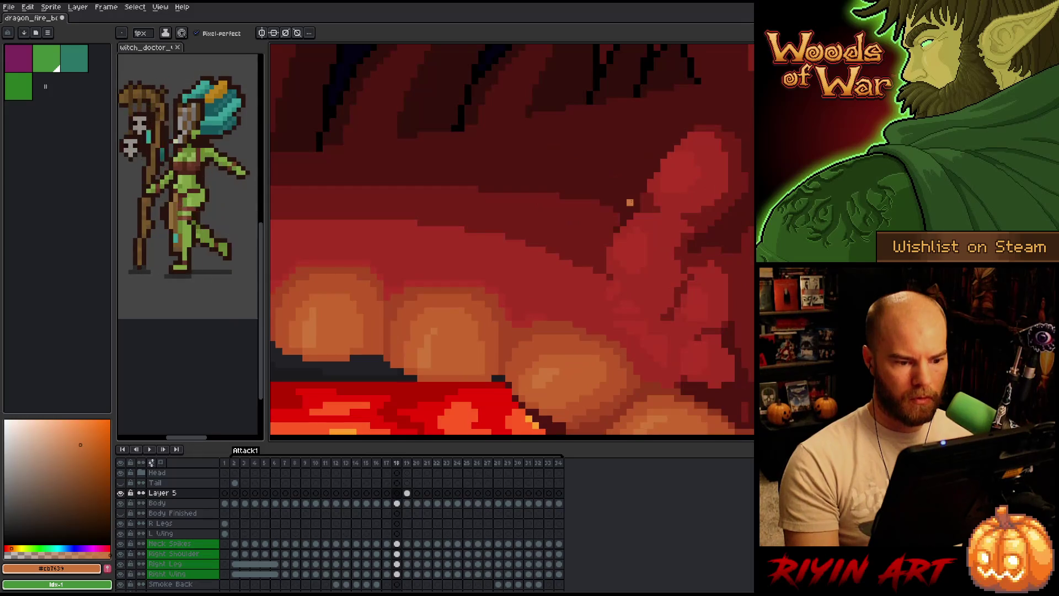
pyautogui.press('Left')
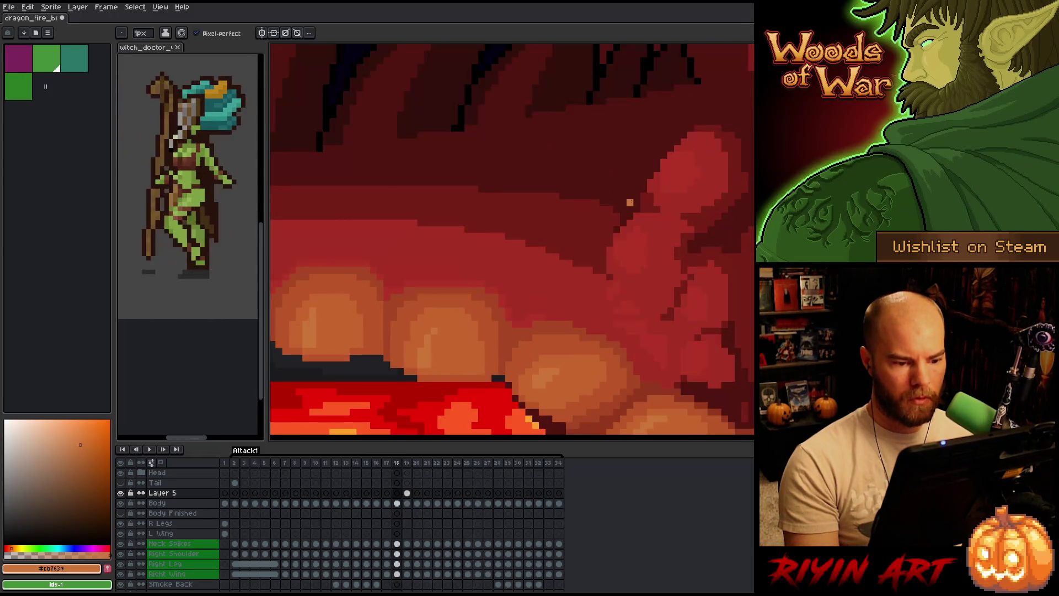
pyautogui.press('Left')
pyautogui.press('Right')
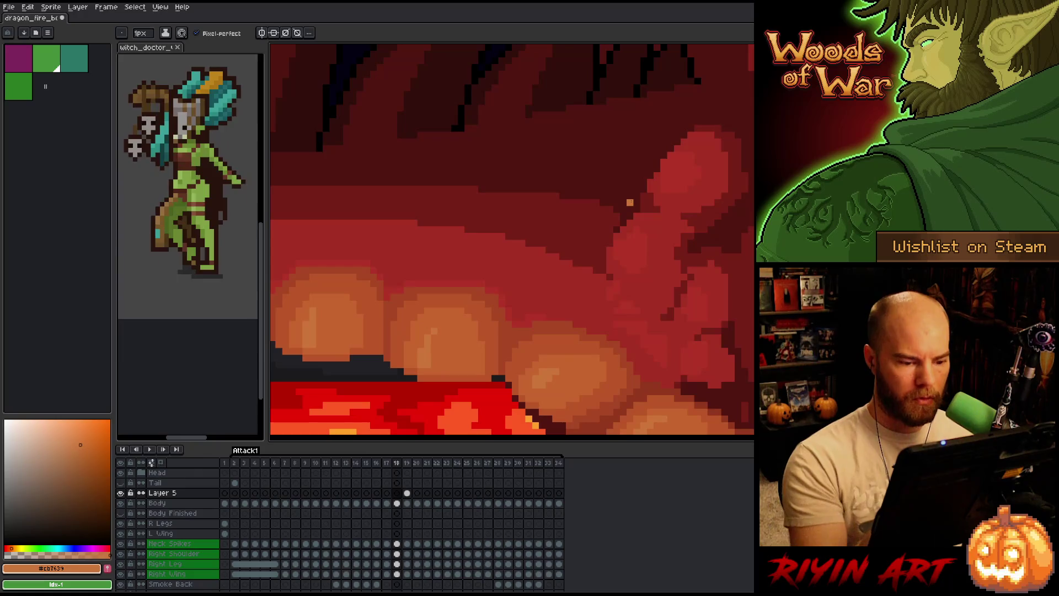
pyautogui.click(529, 387)
pyautogui.keyDown('alt'); pyautogui.click(552, 377); pyautogui.keyUp('alt')
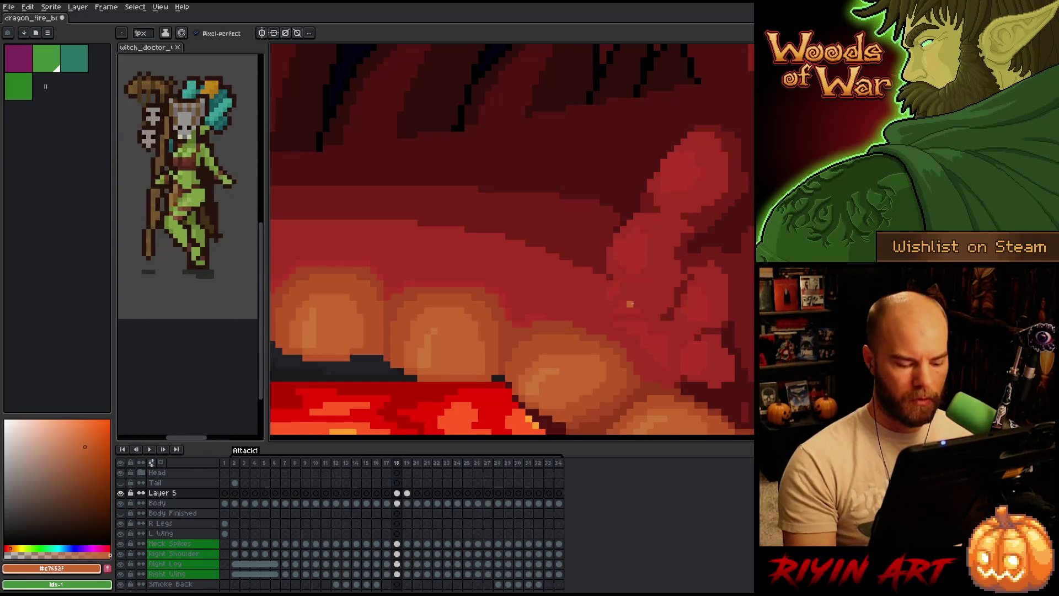
pyautogui.press('Left')
pyautogui.press('Right')
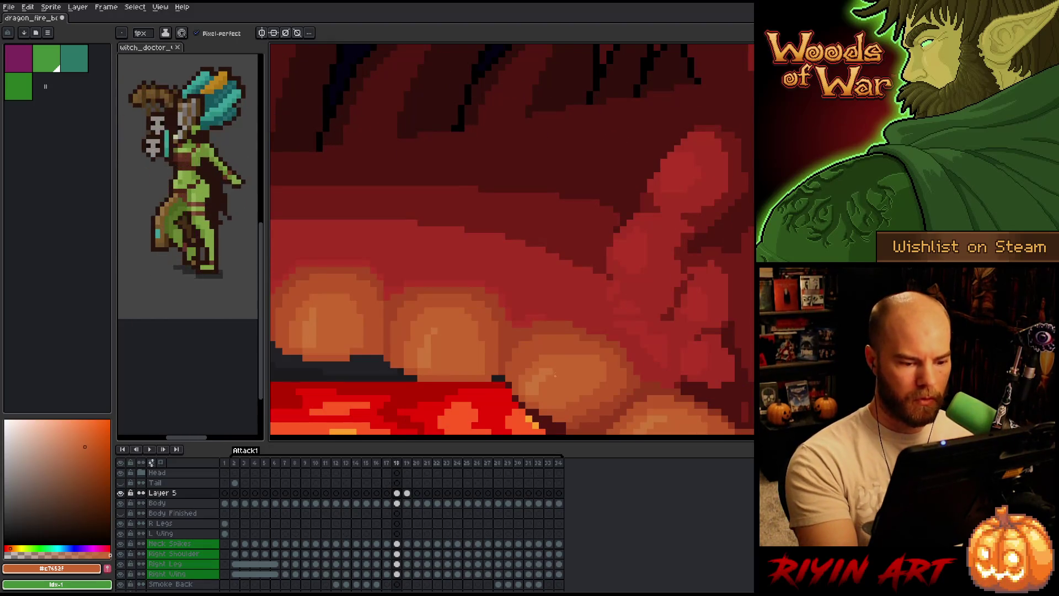
# Pick the lighter orange again and compare frame 18's belly highlights against frame 17
pyautogui.keyDown('alt'); pyautogui.click(552, 367); pyautogui.keyUp('alt')
pyautogui.press('Left')
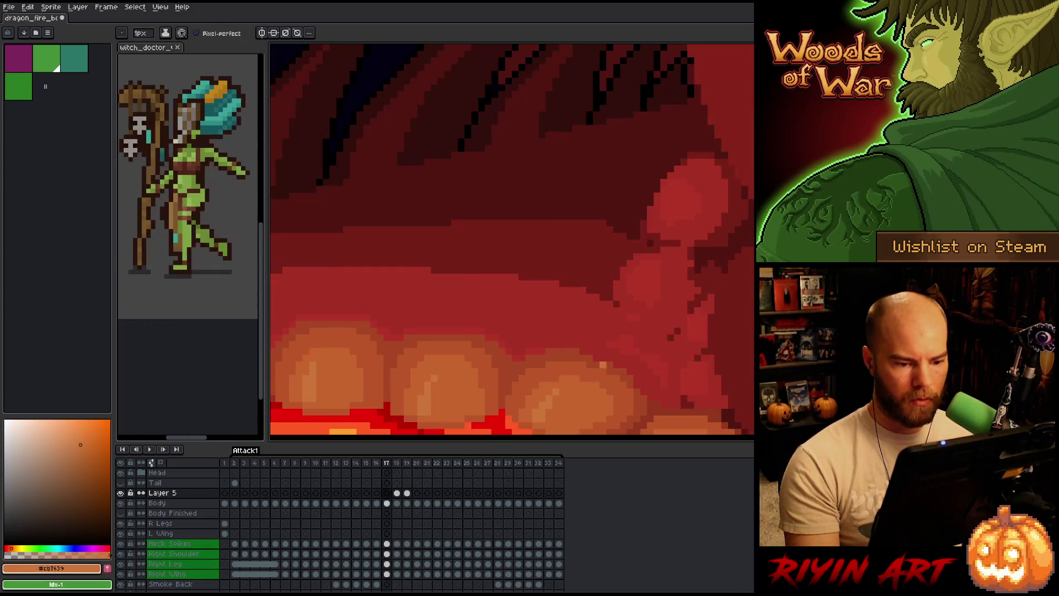
pyautogui.press('Right')
pyautogui.press('Left')
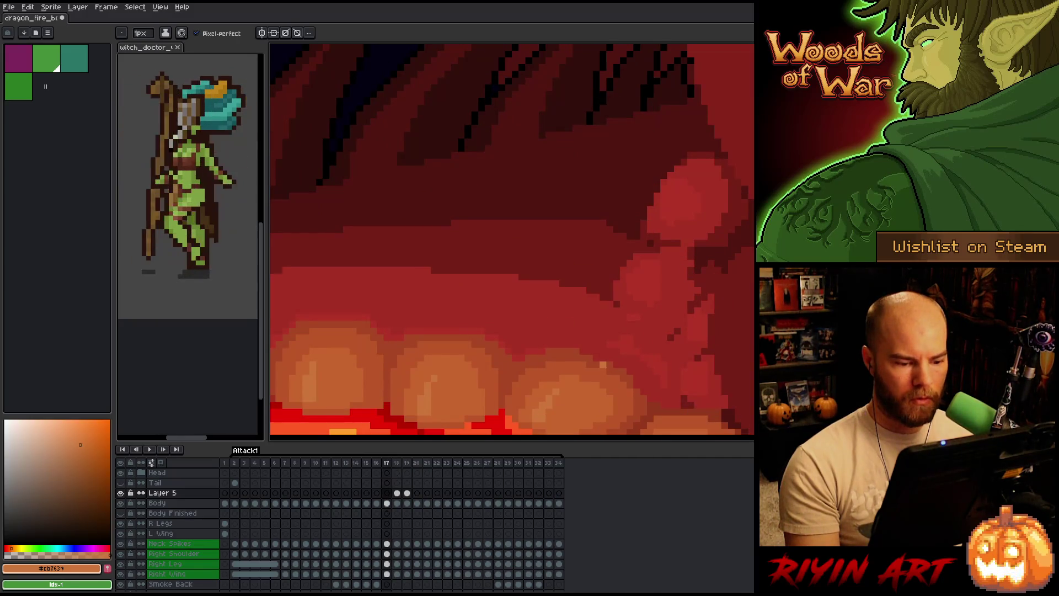
pyautogui.press('Right')
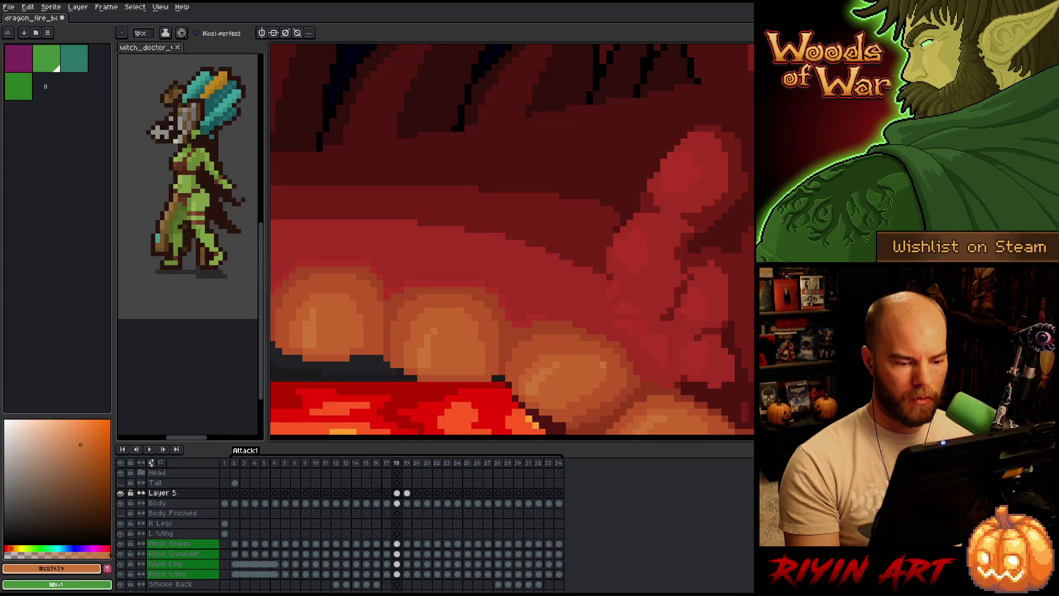
pyautogui.press('Left')
pyautogui.press('Right')
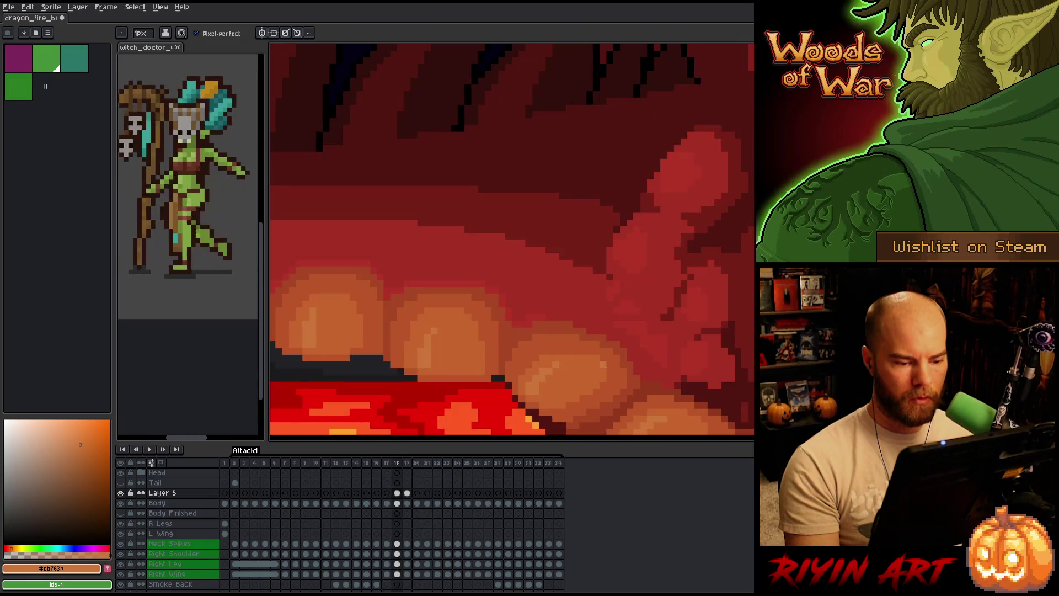
pyautogui.press('Left')
pyautogui.press('Right')
pyautogui.press('Left')
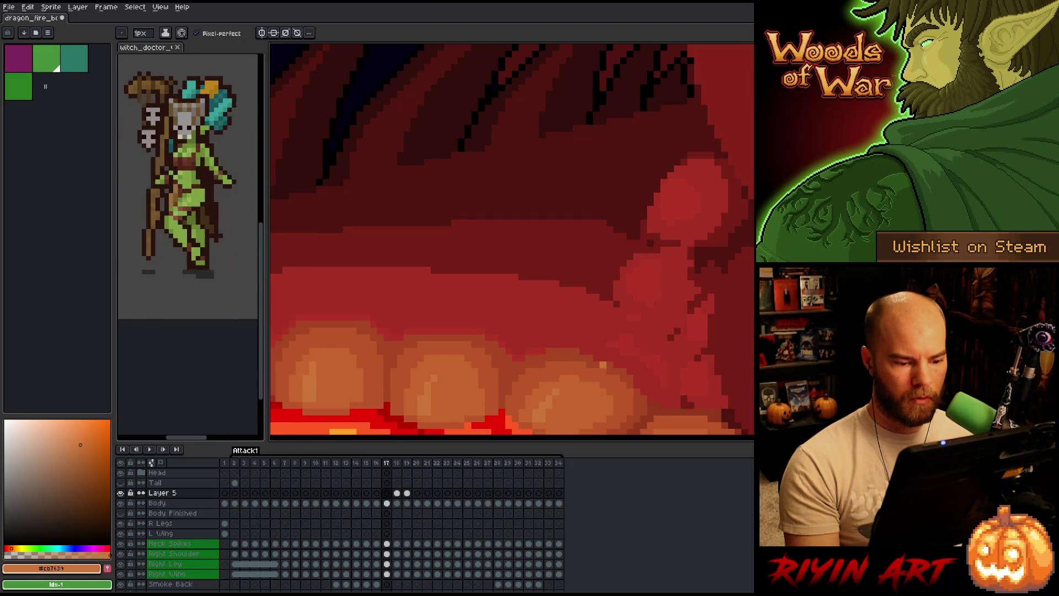
pyautogui.press('Right')
pyautogui.press('Left')
pyautogui.press('Left')
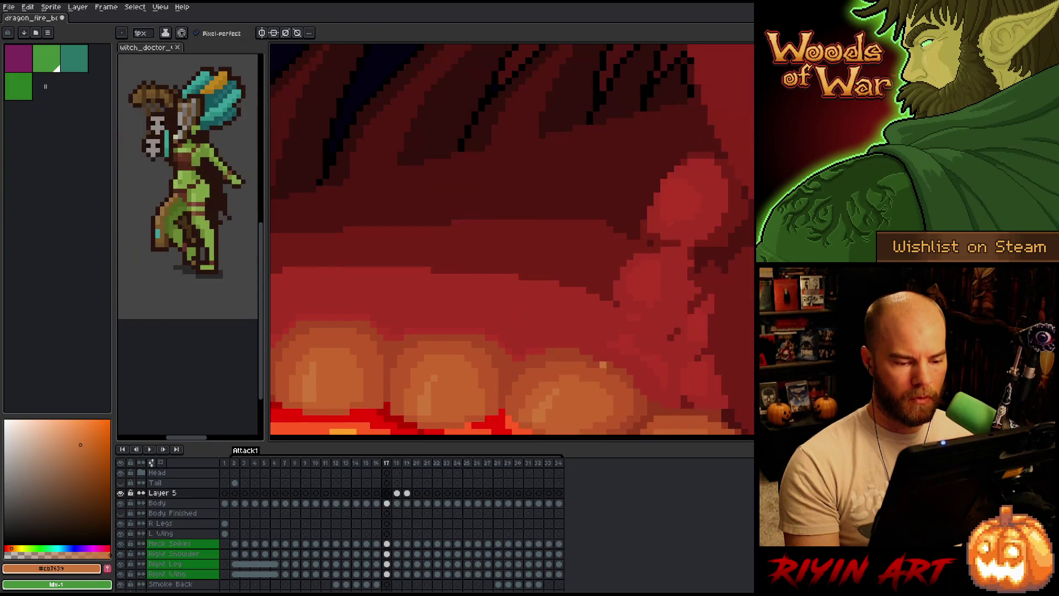
pyautogui.press('Right')
pyautogui.press('Right')
pyautogui.press('Right')
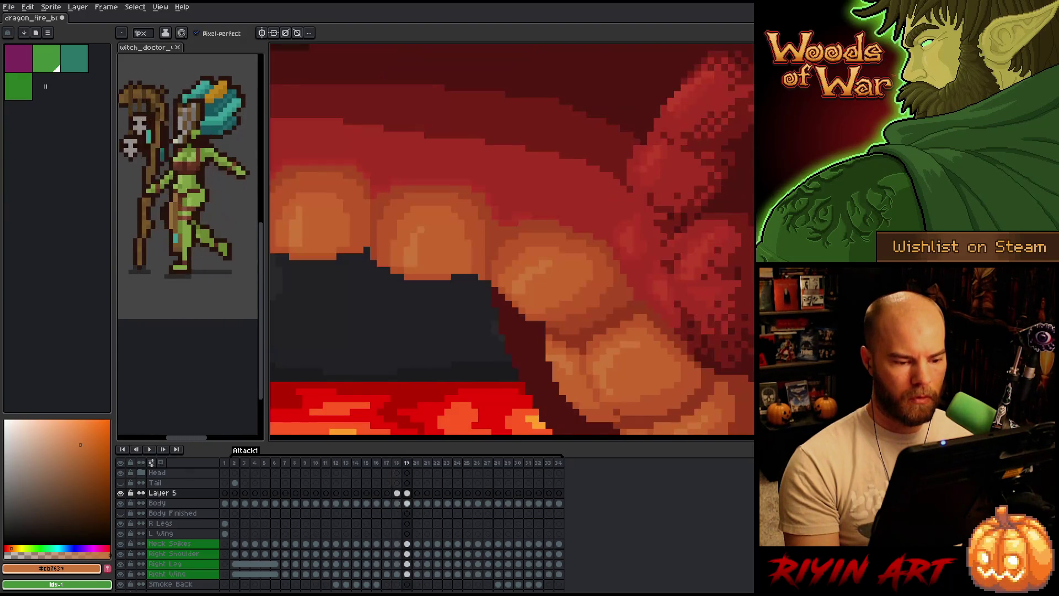
# Sample darker and deeper belly-edge oranges, return to the Body layer, and deselect the frame 19 cel
pyautogui.keyDown('alt'); pyautogui.click(552, 261); pyautogui.keyUp('alt')
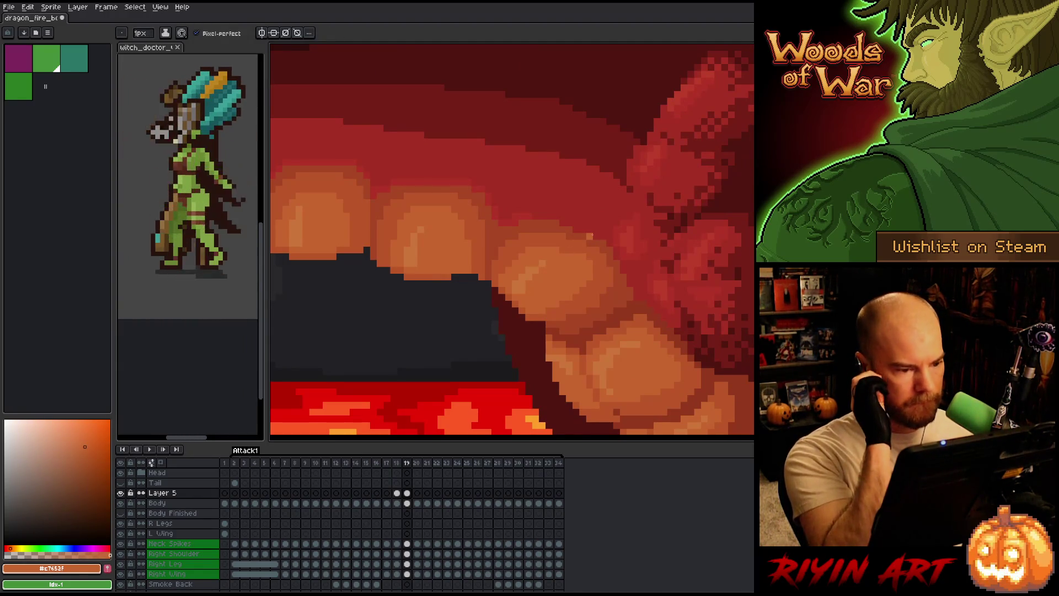
pyautogui.scroll(-3, 511, 309)
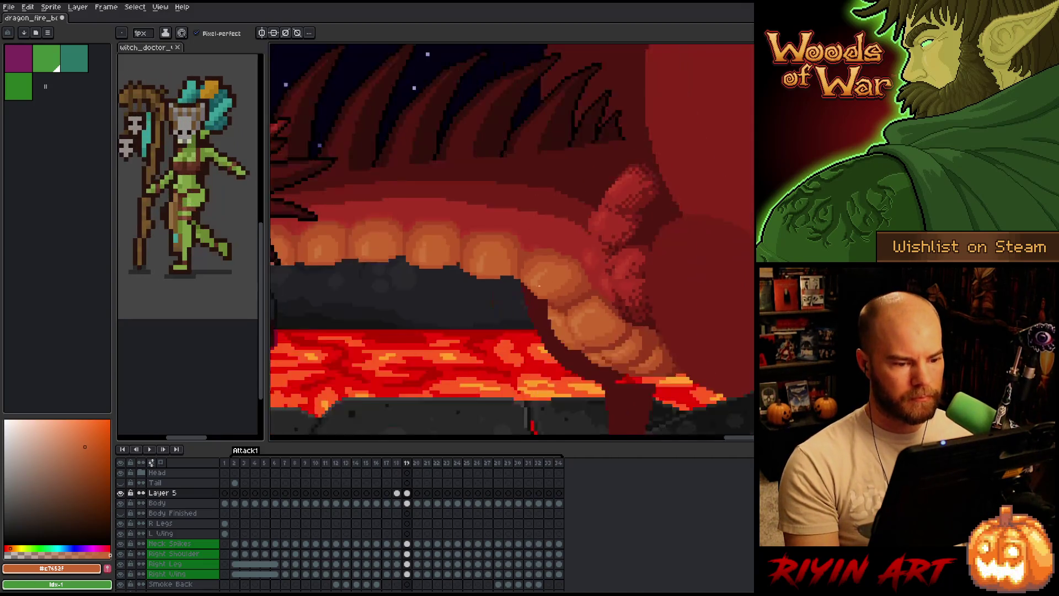
pyautogui.scroll(3, 511, 309)
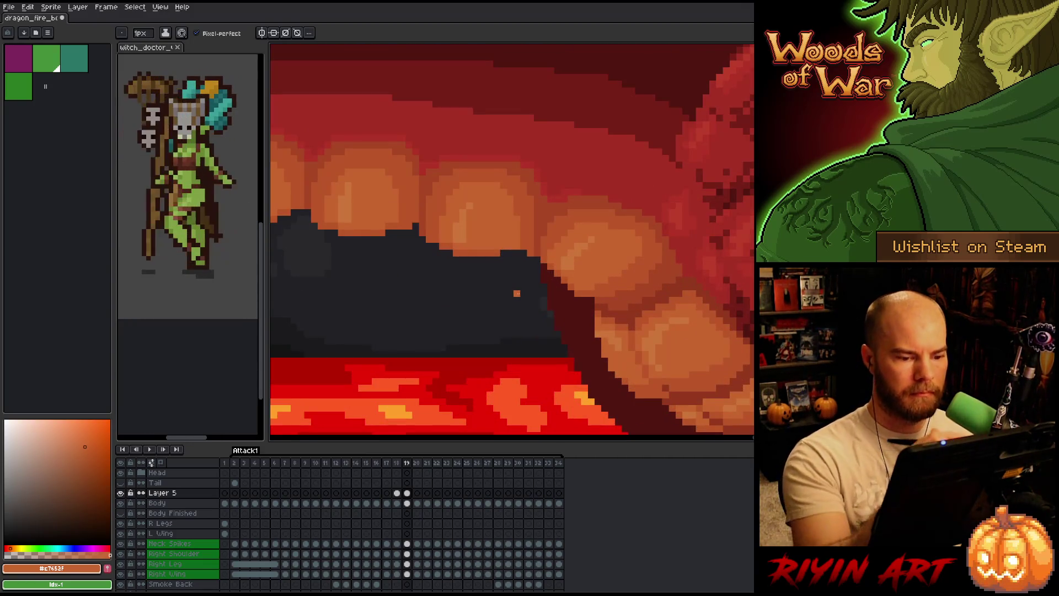
pyautogui.press('alt')
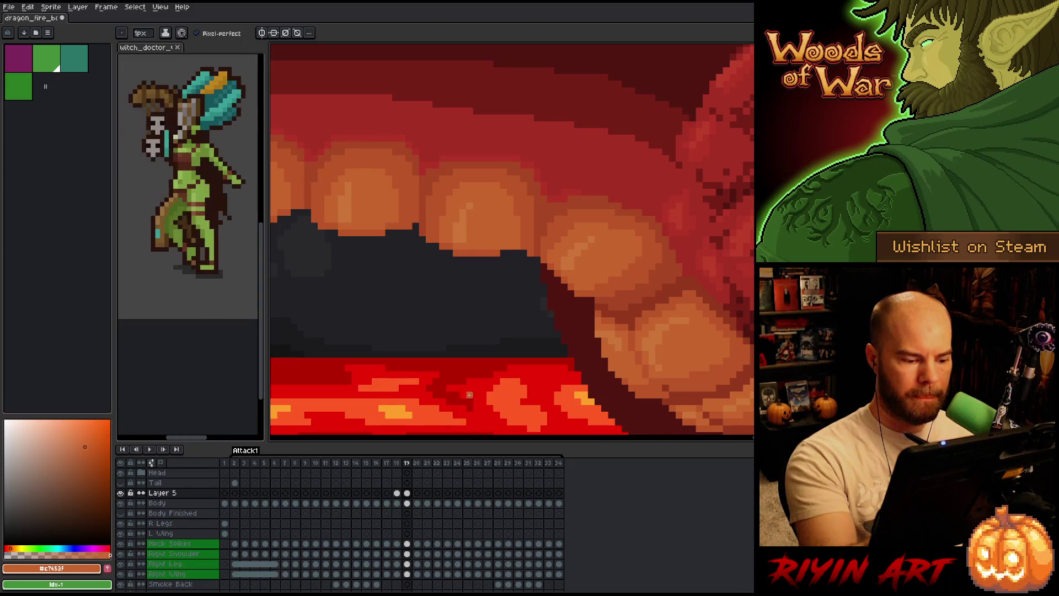
pyautogui.click(407, 492)
pyautogui.keyDown('alt'); pyautogui.click(583, 275); pyautogui.keyUp('alt')
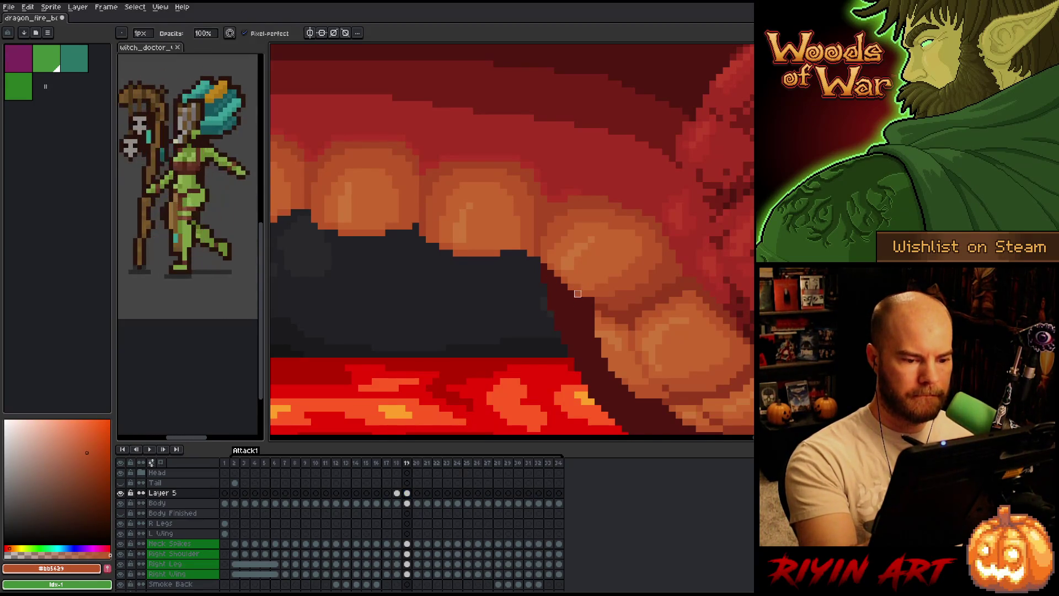
pyautogui.press('Down')
pyautogui.press('Escape')
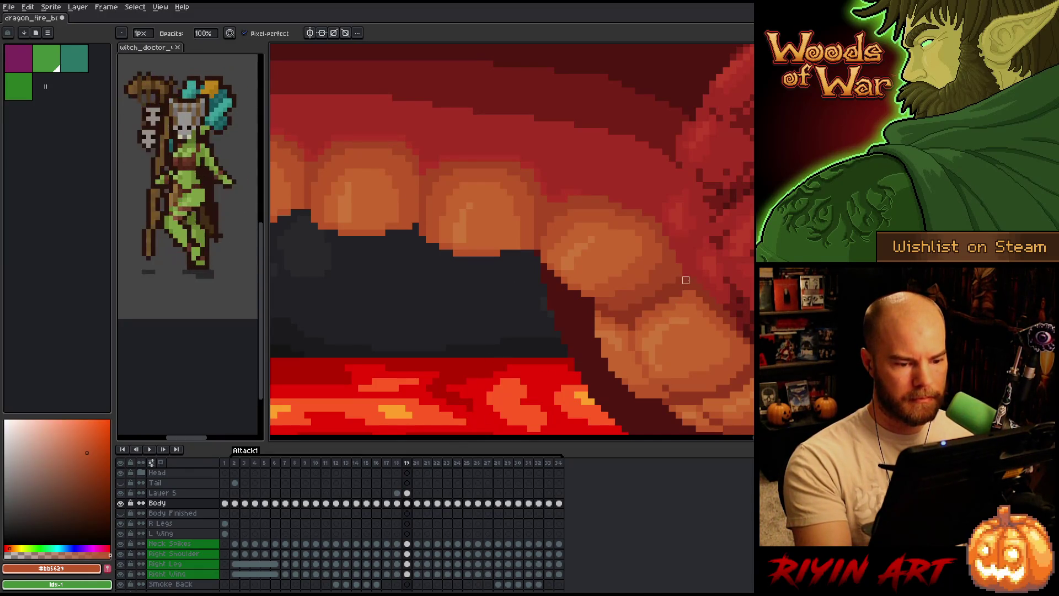
# Reselect Layer 5 on frame 19 with the eraser active and save the sprite file
pyautogui.scroll(-3, 685, 280)
pyautogui.scroll(3, 567, 337)
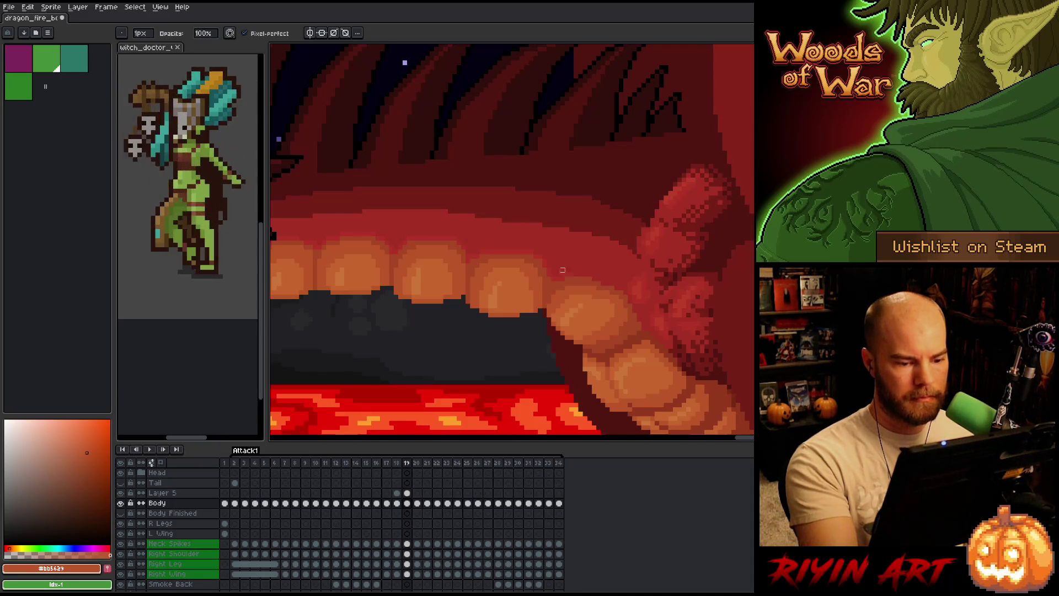
pyautogui.press('e')
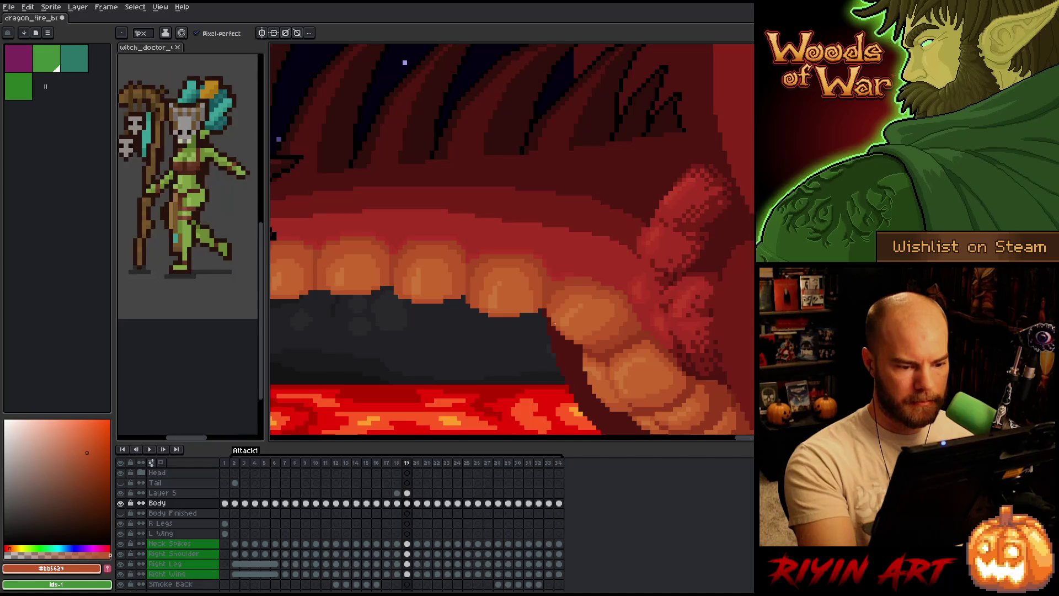
pyautogui.click(407, 493)
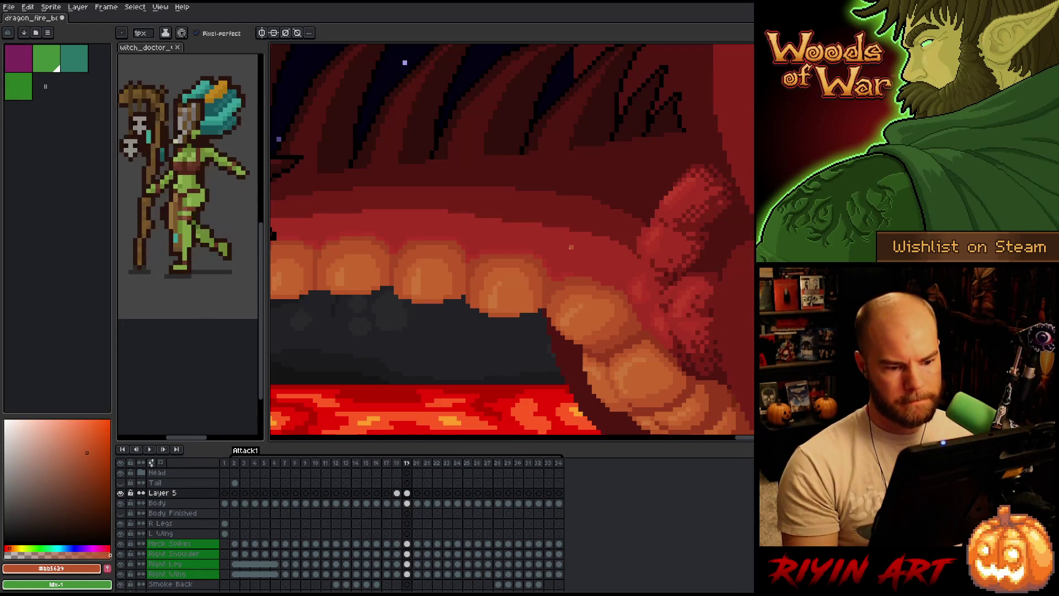
pyautogui.hotkey('ctrl', 's')
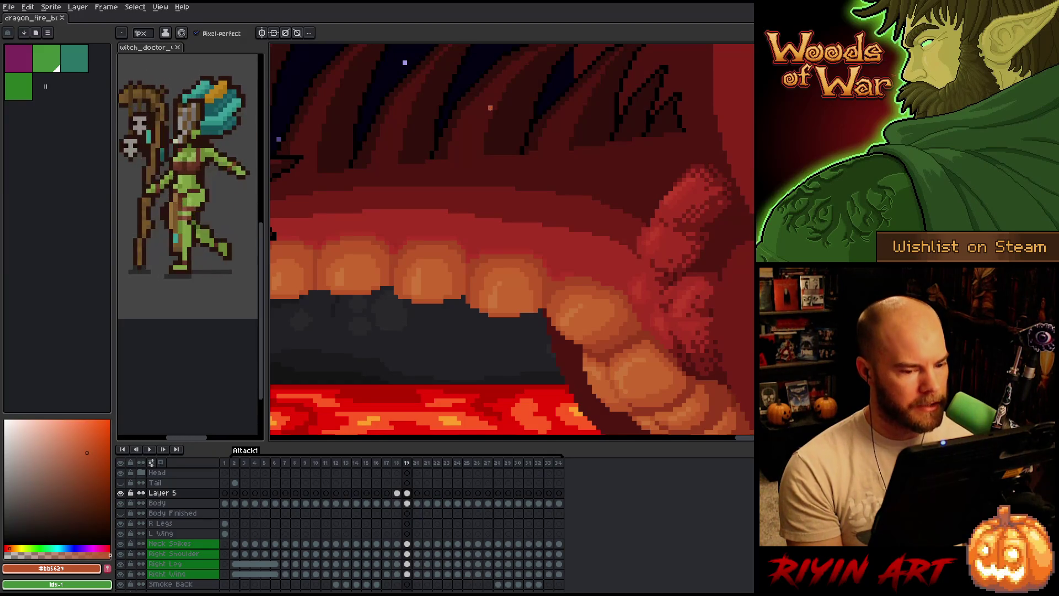
# Pan across the dragon's teeth and touch up a belly-scale pixel with the pencil
pyautogui.scroll(3, 502, 309)
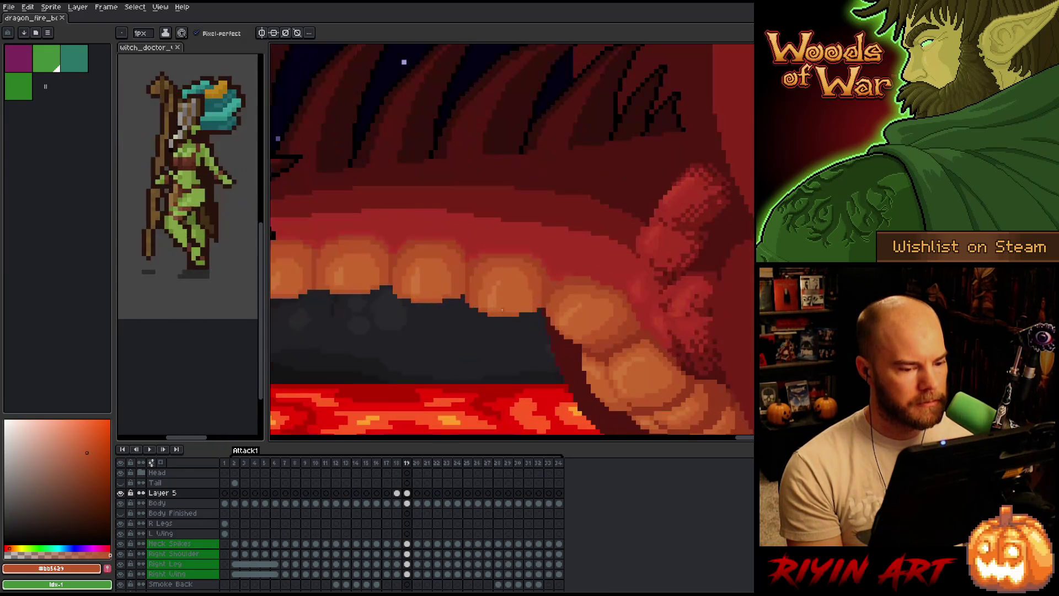
pyautogui.scroll(-4, 502, 310)
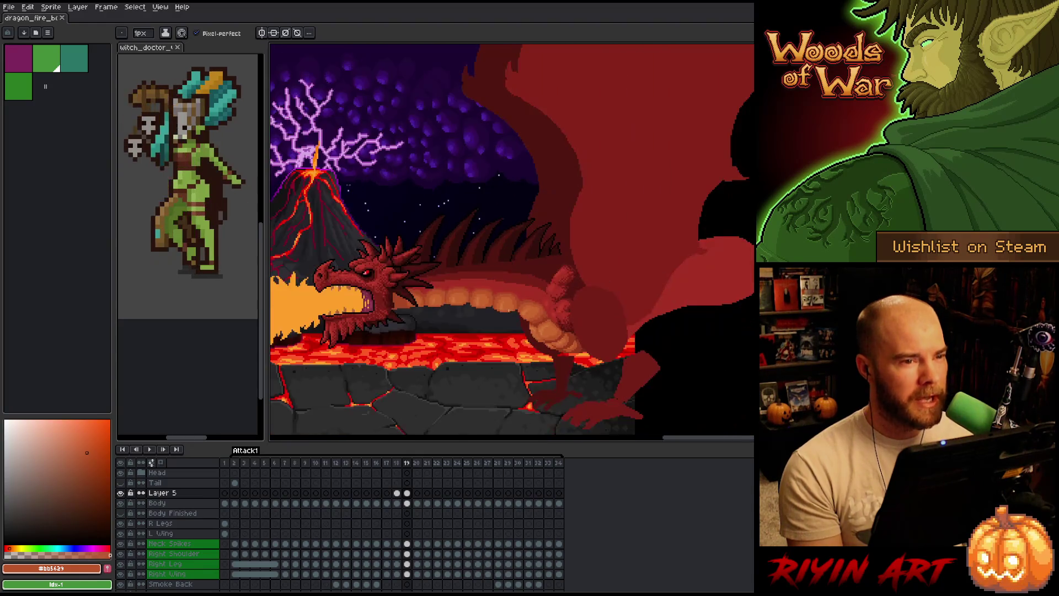
pyautogui.scroll(4, 523, 311)
pyautogui.moveTo(518, 351); pyautogui.dragTo(501, 350)
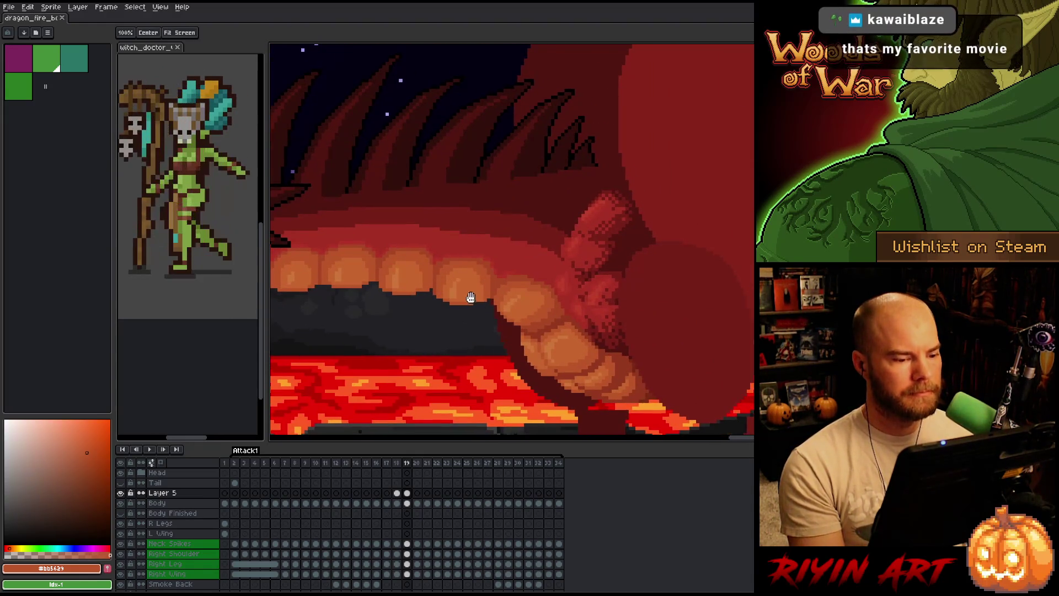
pyautogui.moveTo(518, 314); pyautogui.dragTo(518, 339)
pyautogui.press('b')
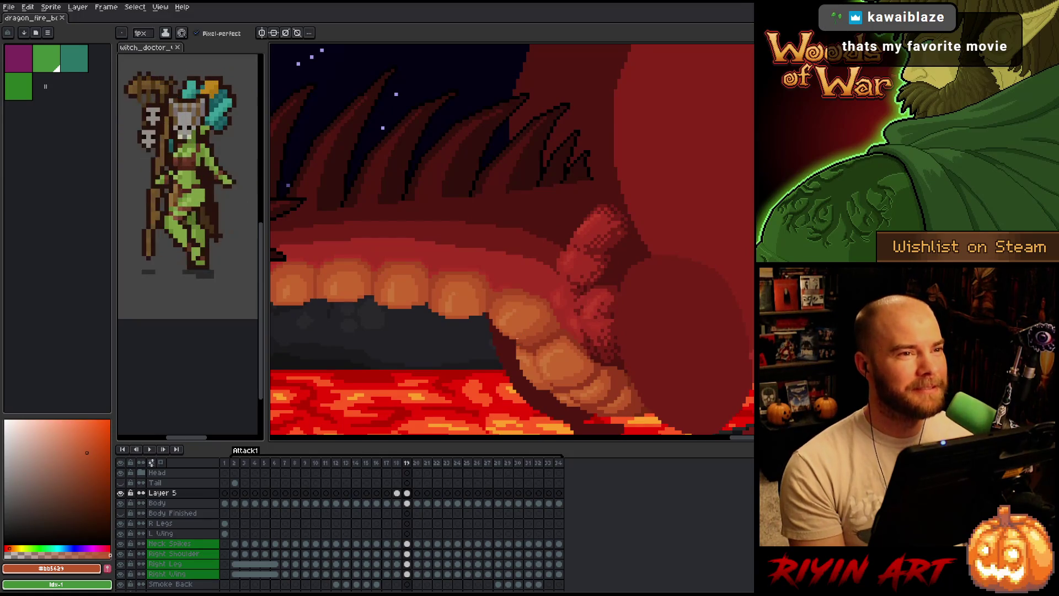
pyautogui.scroll(3, 517, 335)
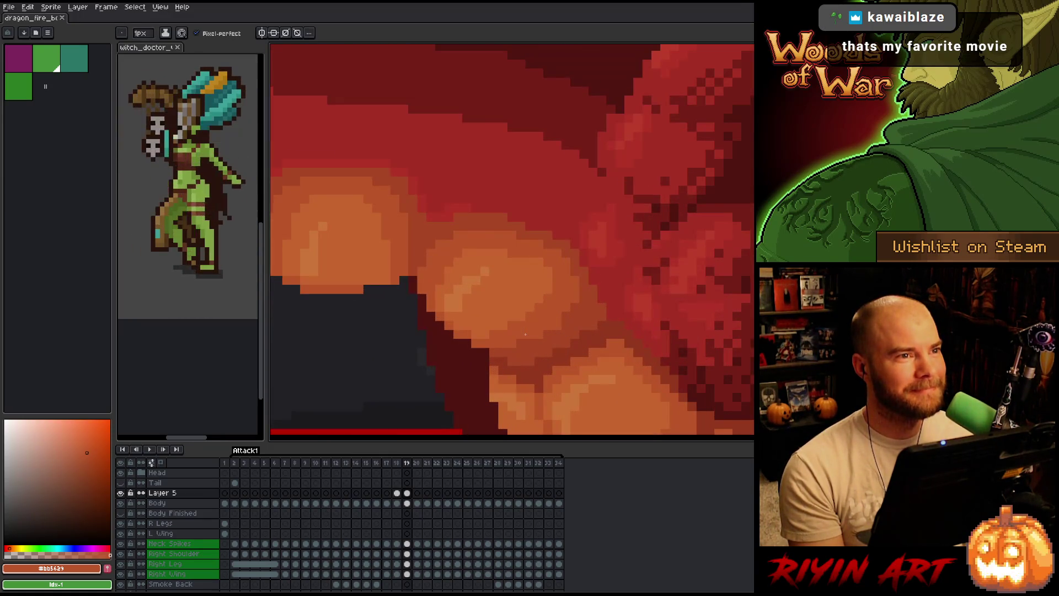
pyautogui.scroll(1, 525, 334)
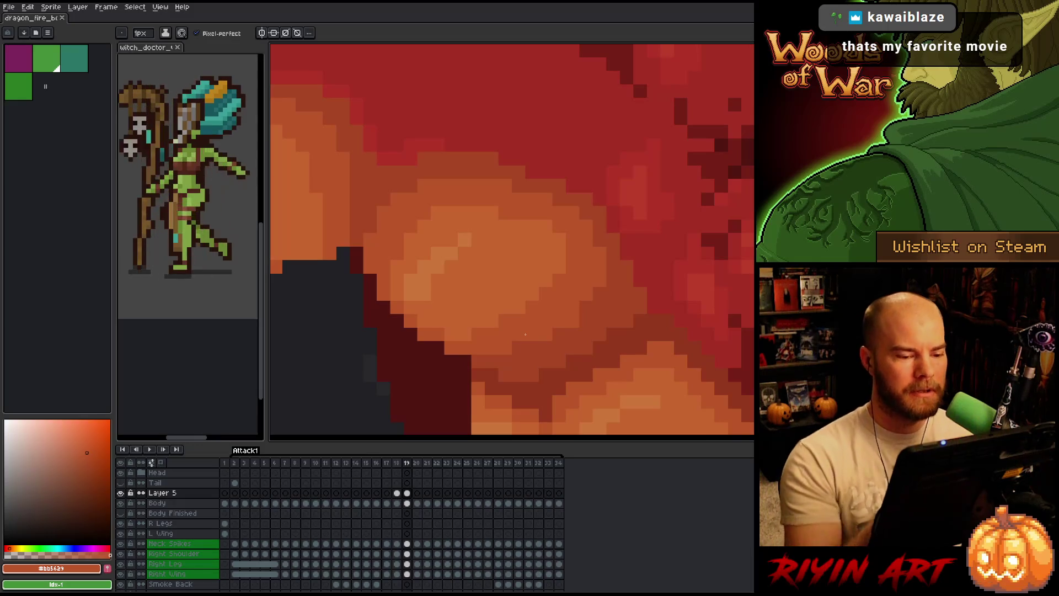
pyautogui.click(586, 308)
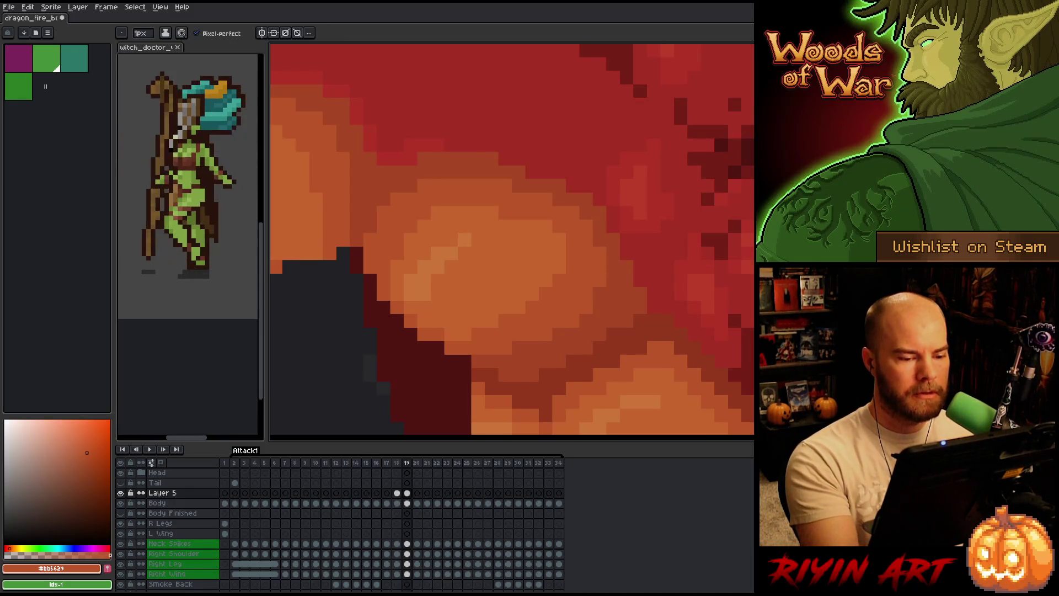
pyautogui.press('v')
pyautogui.press('b')
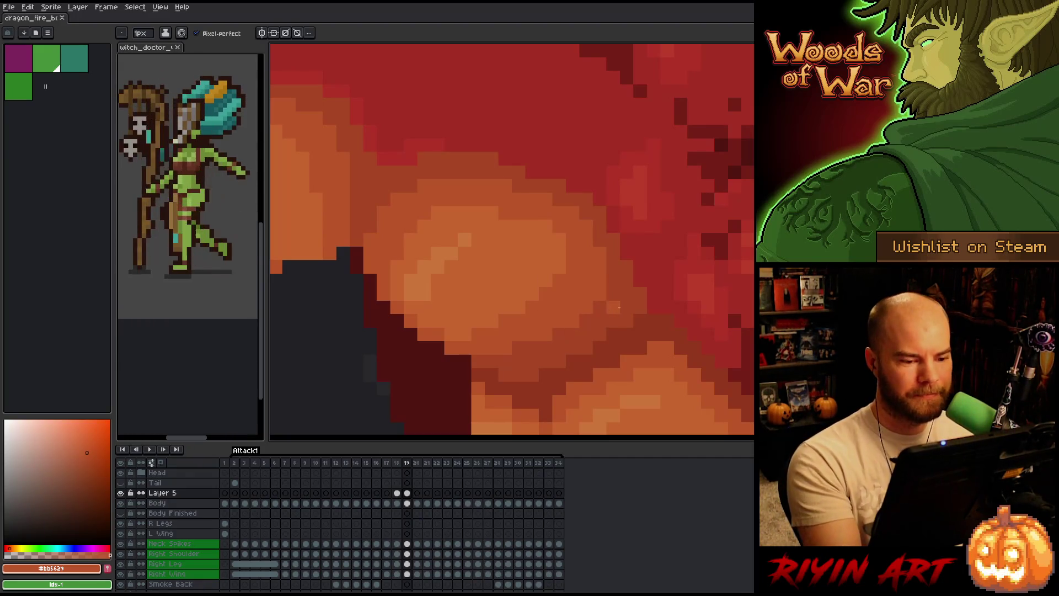
# Pick a lighter orange for the scale highlights and step back to frame 18
pyautogui.keyDown('alt'); pyautogui.click(512, 233); pyautogui.keyUp('alt')
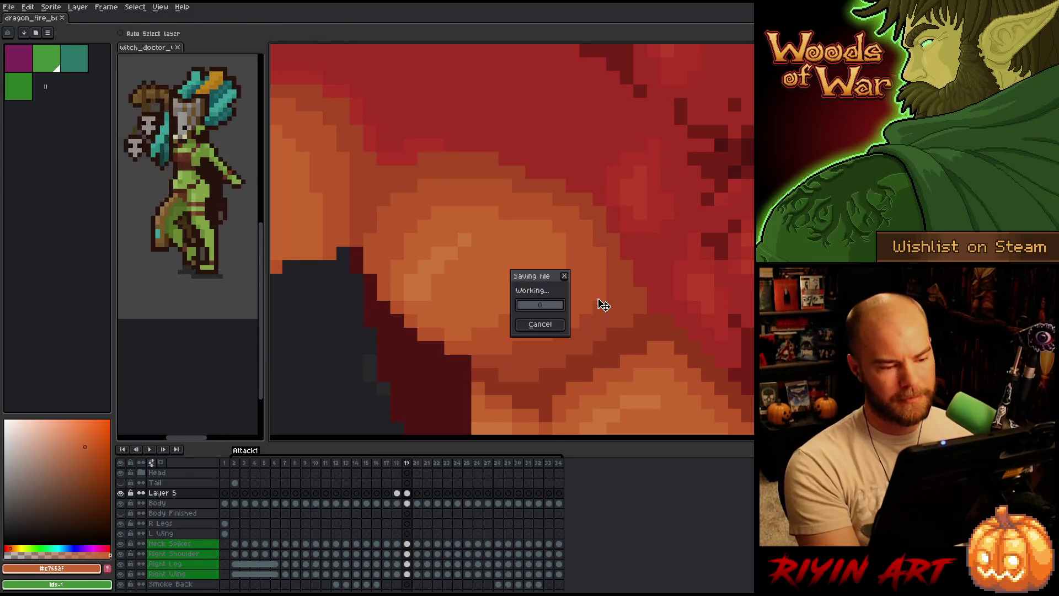
pyautogui.scroll(-5, 597, 292)
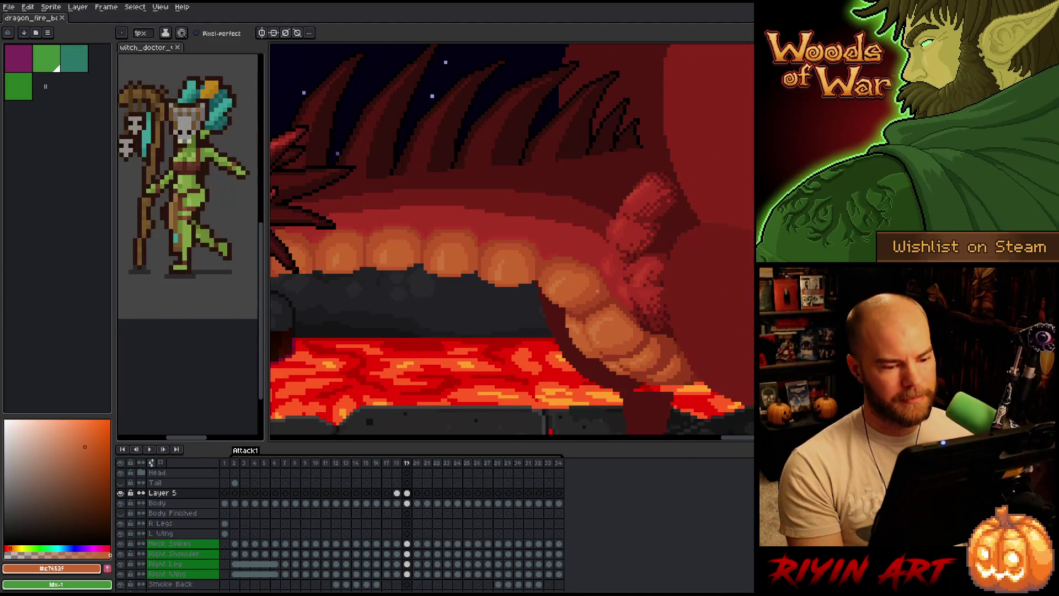
pyautogui.scroll(2, 592, 319)
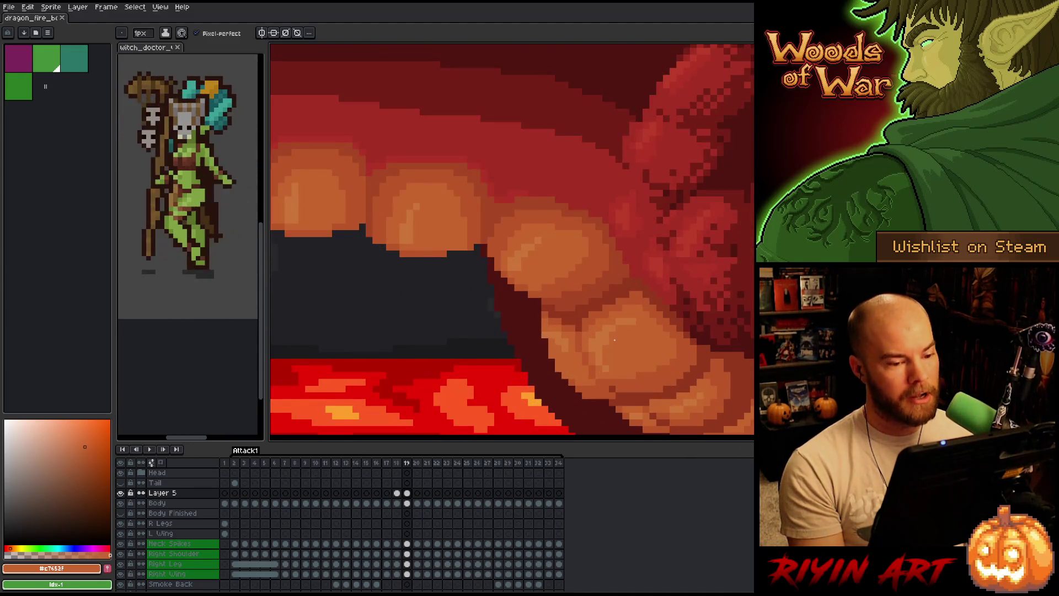
pyautogui.scroll(-2, 615, 334)
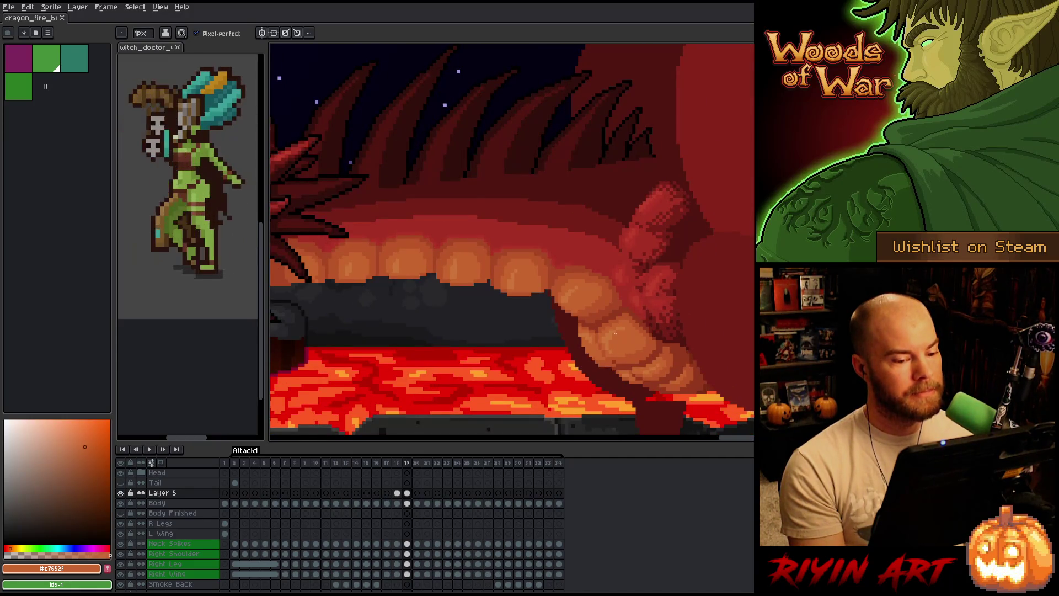
pyautogui.scroll(3, 604, 333)
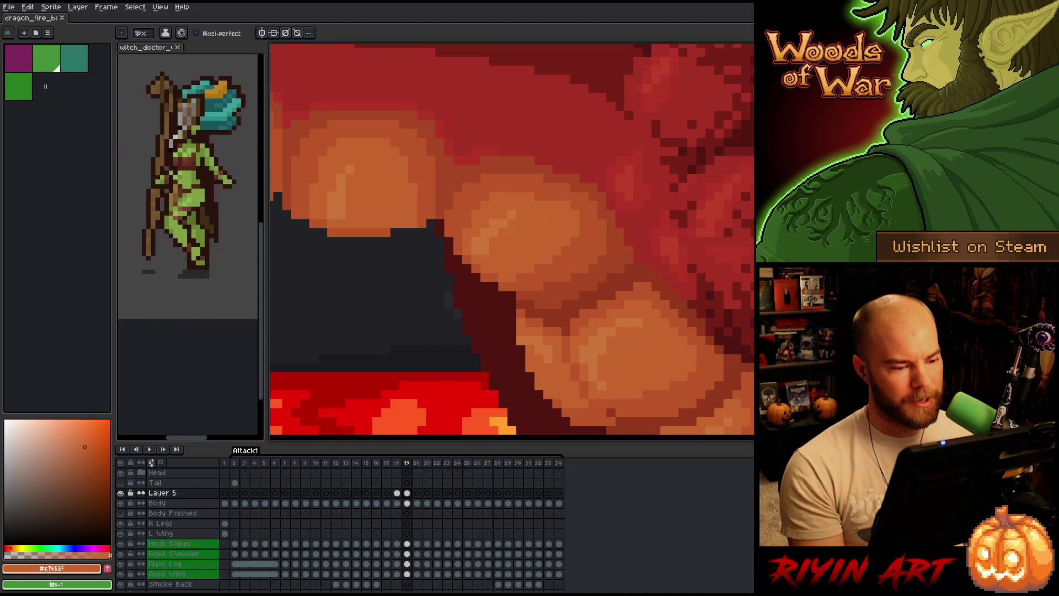
pyautogui.scroll(-4, 601, 346)
pyautogui.press('Left')
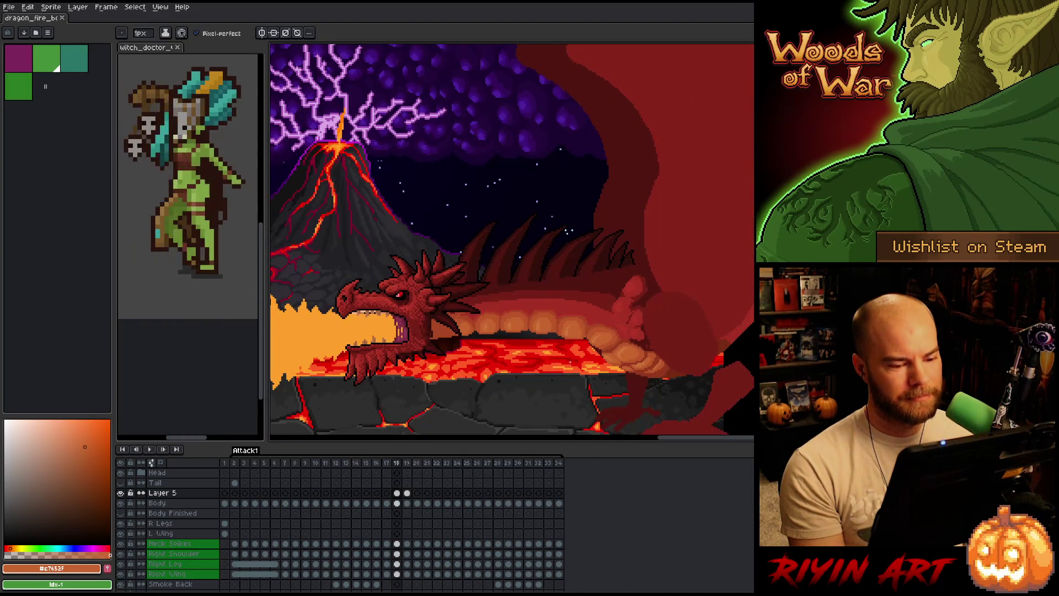
# Flip between frames 18 and 19 to compare the dragon's belly and pose
pyautogui.press('Right')
pyautogui.press('Left')
pyautogui.press('Right')
pyautogui.press('Left')
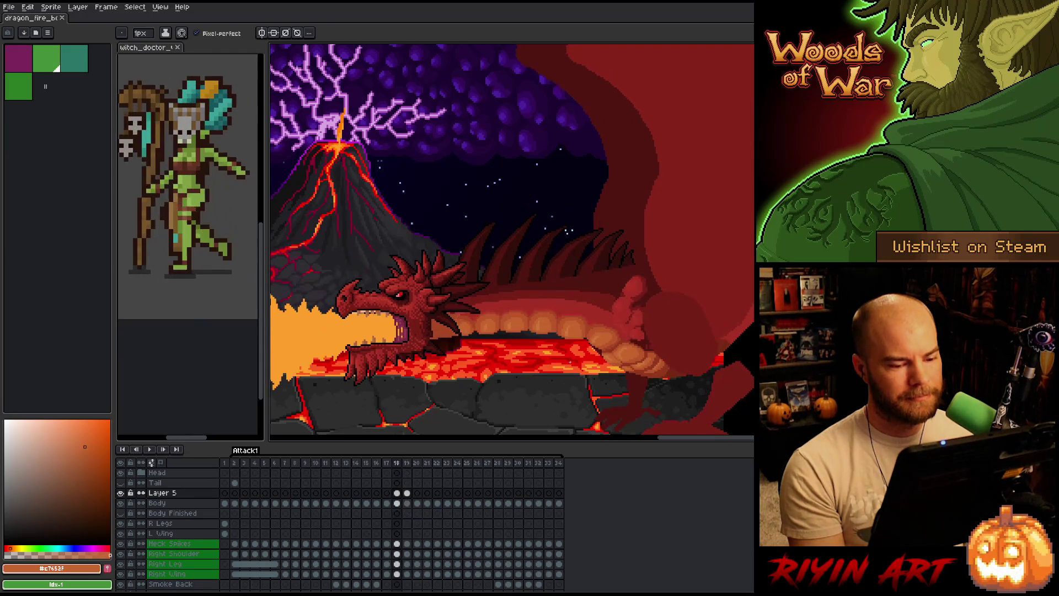
pyautogui.scroll(5, 570, 361)
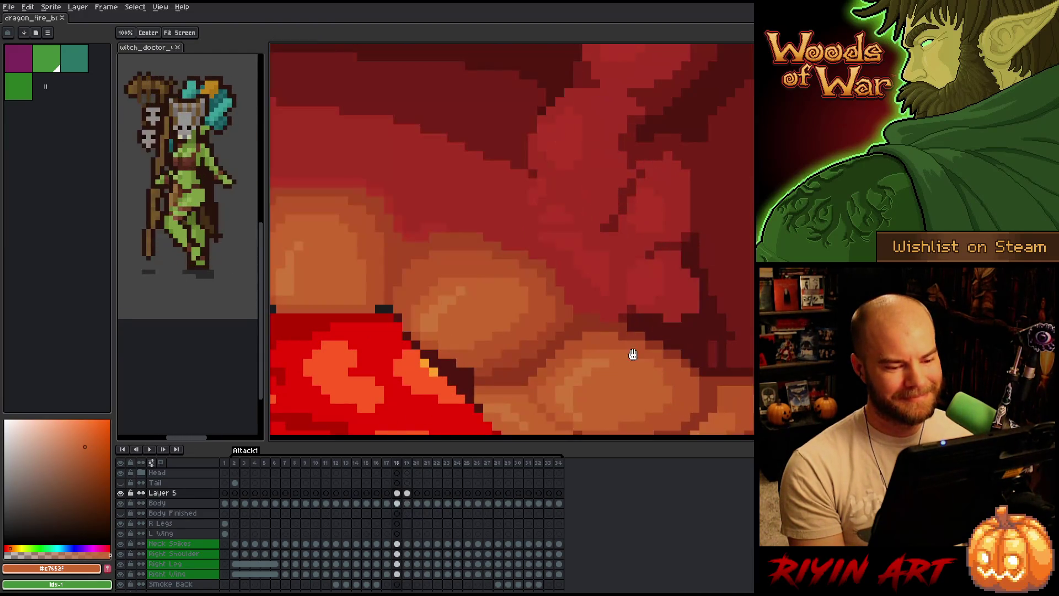
# Sample dark red #92381c and orange #bb5629 from the belly, then go to frame 16
pyautogui.keyDown('alt'); pyautogui.click(456, 236); pyautogui.keyUp('alt')
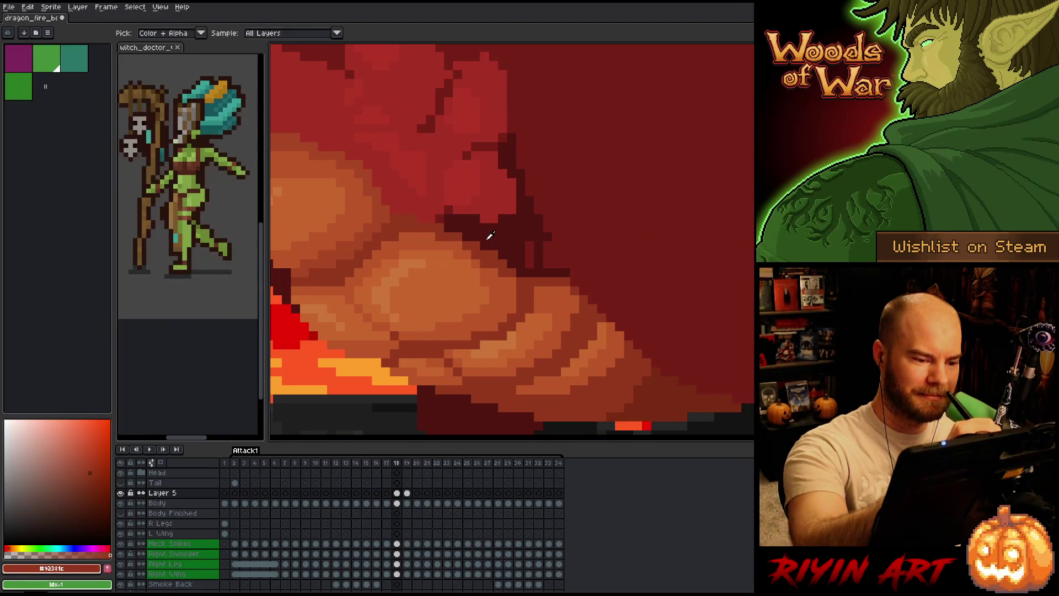
pyautogui.keyDown('alt'); pyautogui.click(491, 249); pyautogui.keyUp('alt')
pyautogui.keyDown('alt'); pyautogui.click(475, 244); pyautogui.keyUp('alt')
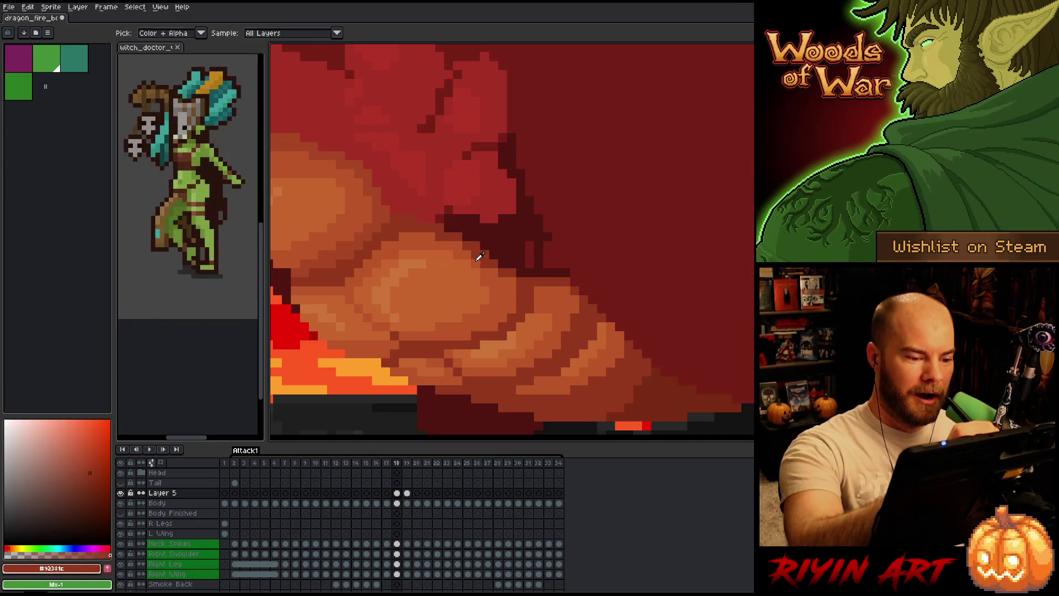
pyautogui.keyDown('alt'); pyautogui.click(475, 253); pyautogui.keyUp('alt')
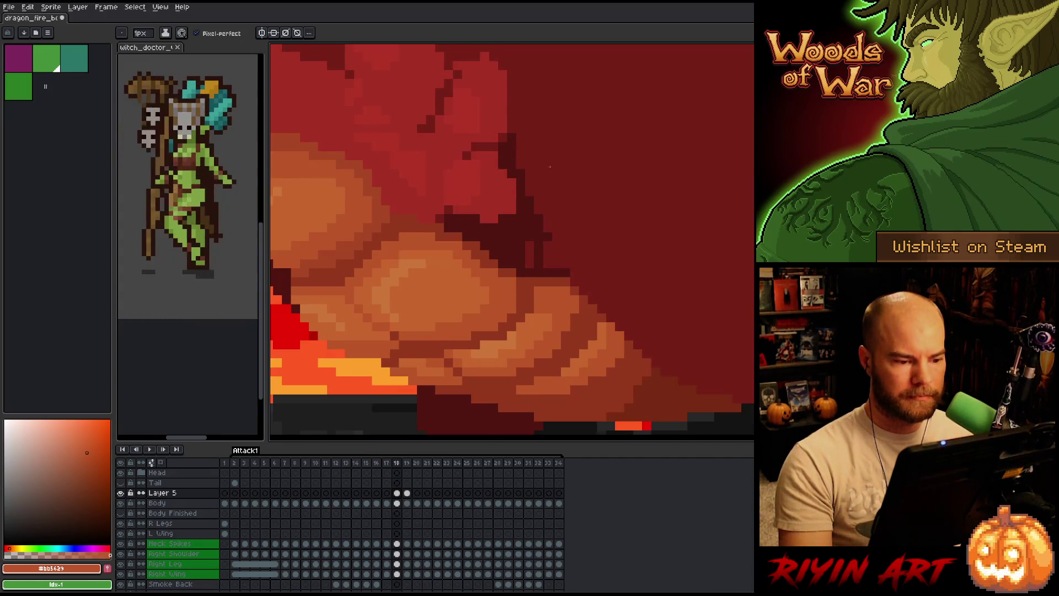
pyautogui.press('Left')
pyautogui.press('Left')
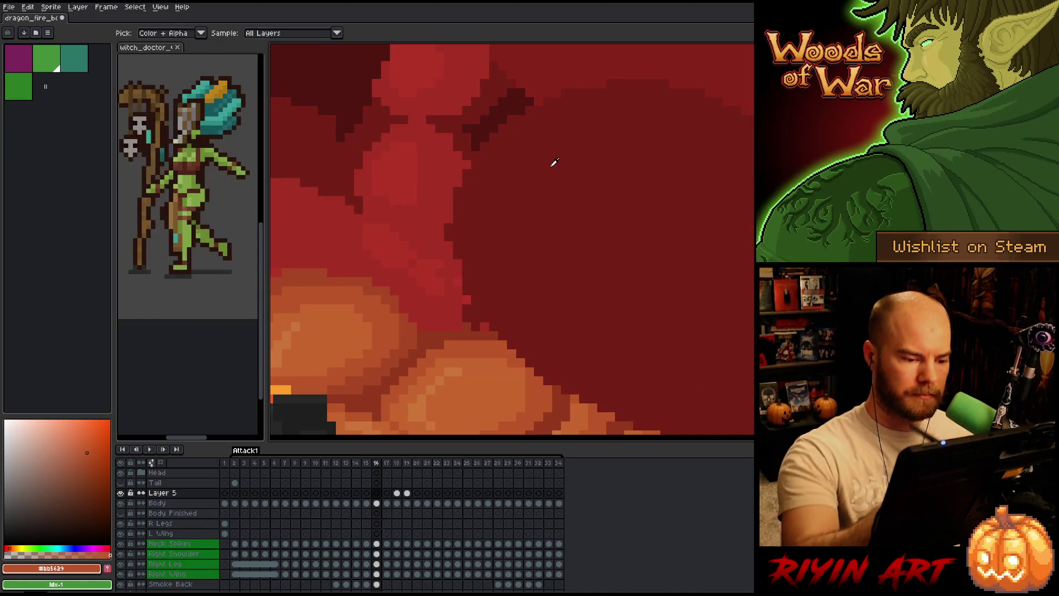
# Add darker red shading to the belly on frame 16, then advance to frame 17
pyautogui.click(484, 336)
pyautogui.keyDown('alt'); pyautogui.click(484, 336); pyautogui.keyUp('alt')
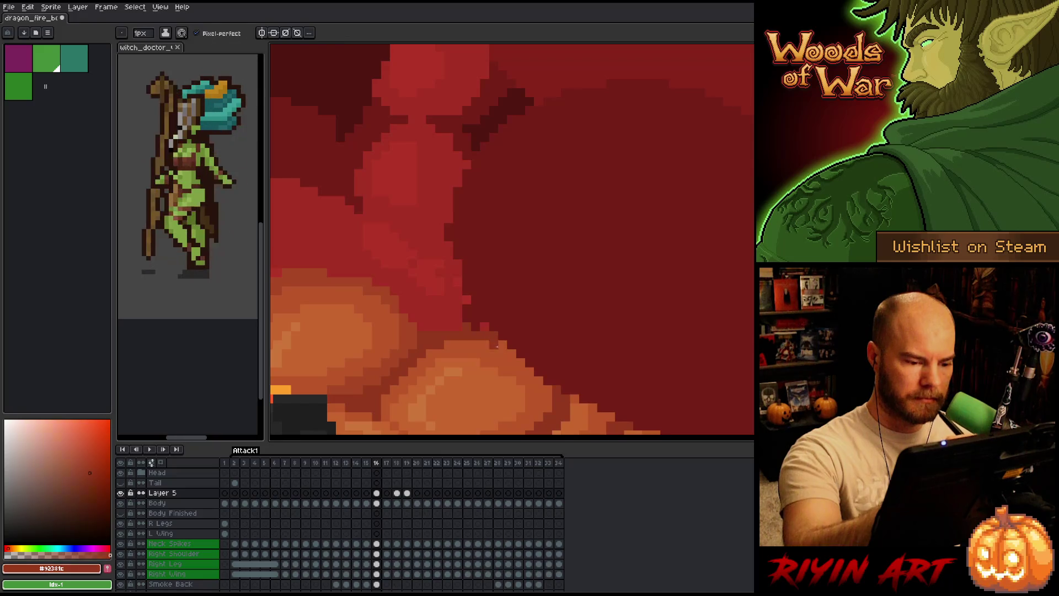
pyautogui.scroll(-2, 527, 236)
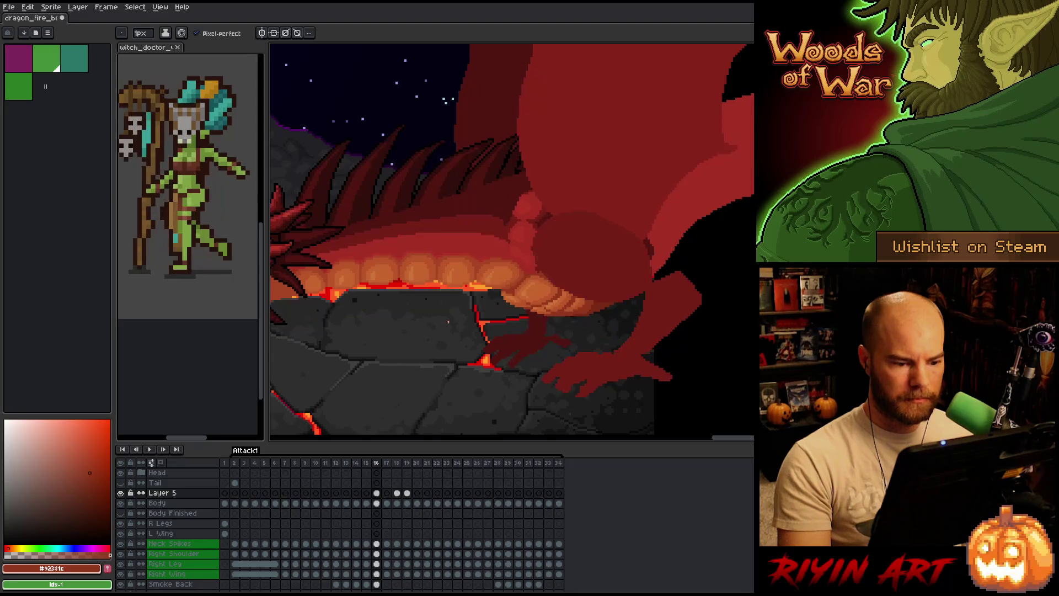
pyautogui.press('Right')
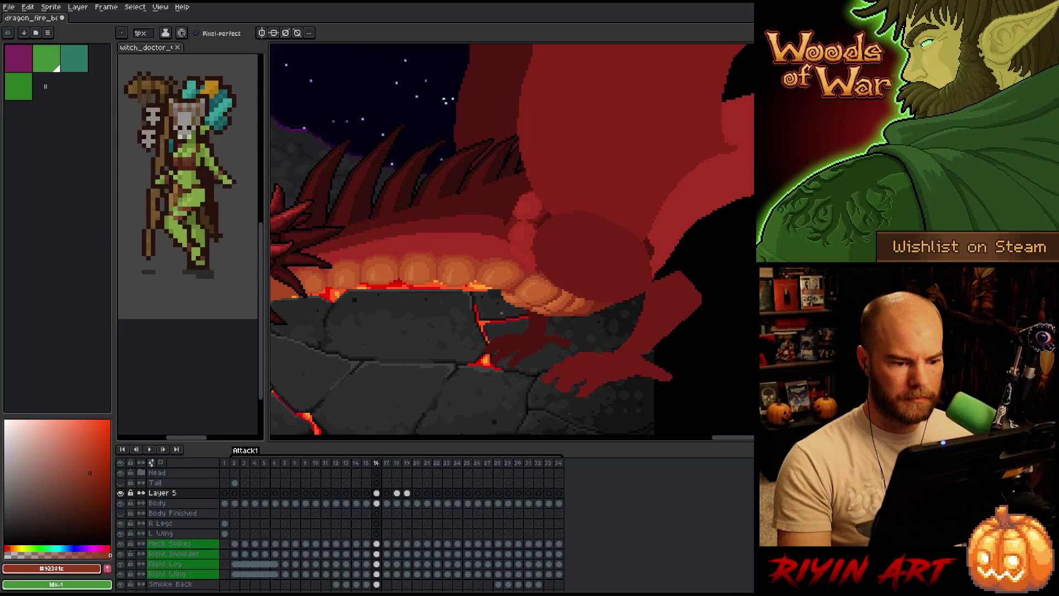
pyautogui.scroll(3, 474, 209)
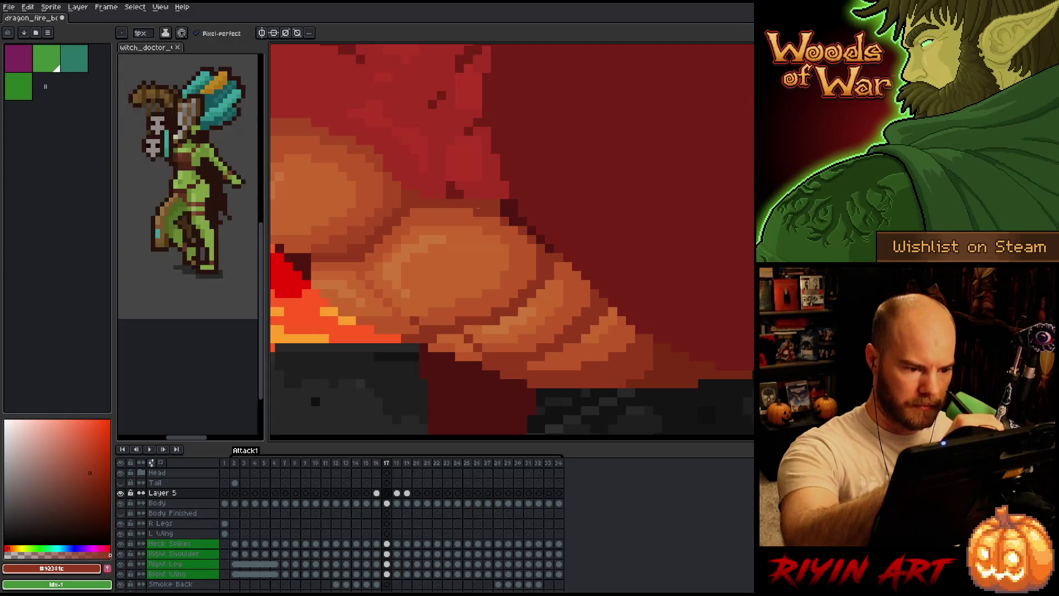
# Place orange highlight pixels on frame 17's belly scales, undoing a stray pixel
pyautogui.click(513, 229)
pyautogui.keyDown('alt'); pyautogui.click(488, 237); pyautogui.keyUp('alt')
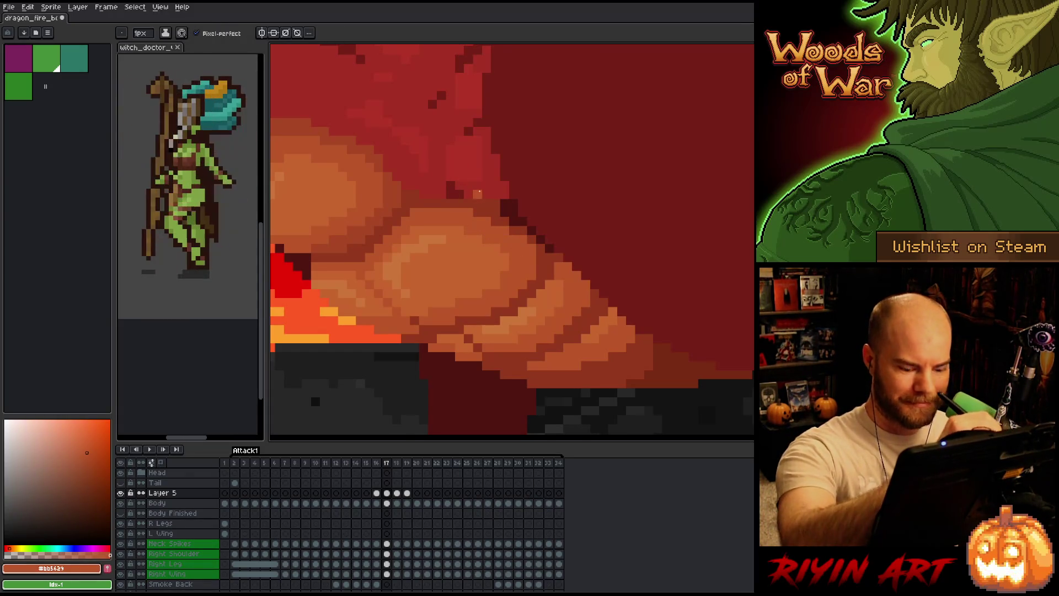
pyautogui.press('Left')
pyautogui.press('Right')
pyautogui.click(513, 203)
pyautogui.press('Left')
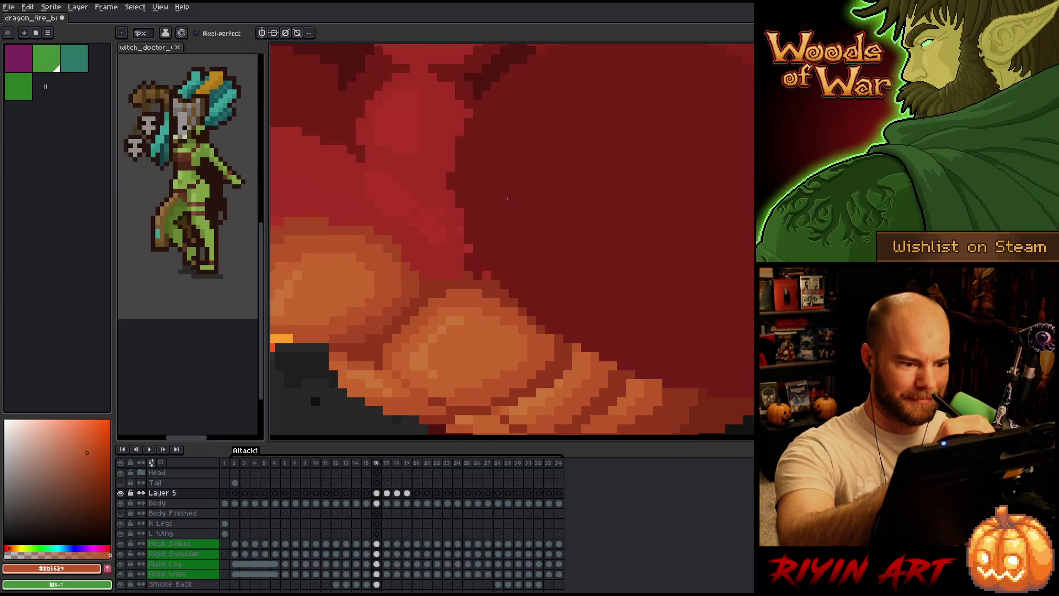
pyautogui.press('Right')
pyautogui.hotkey('ctrl', 'z')
# Compare frames 16 and 17, then on frame 16 sample a mid red and #a74624 orange-brown
pyautogui.keyDown('alt'); pyautogui.click(409, 201); pyautogui.keyUp('alt')
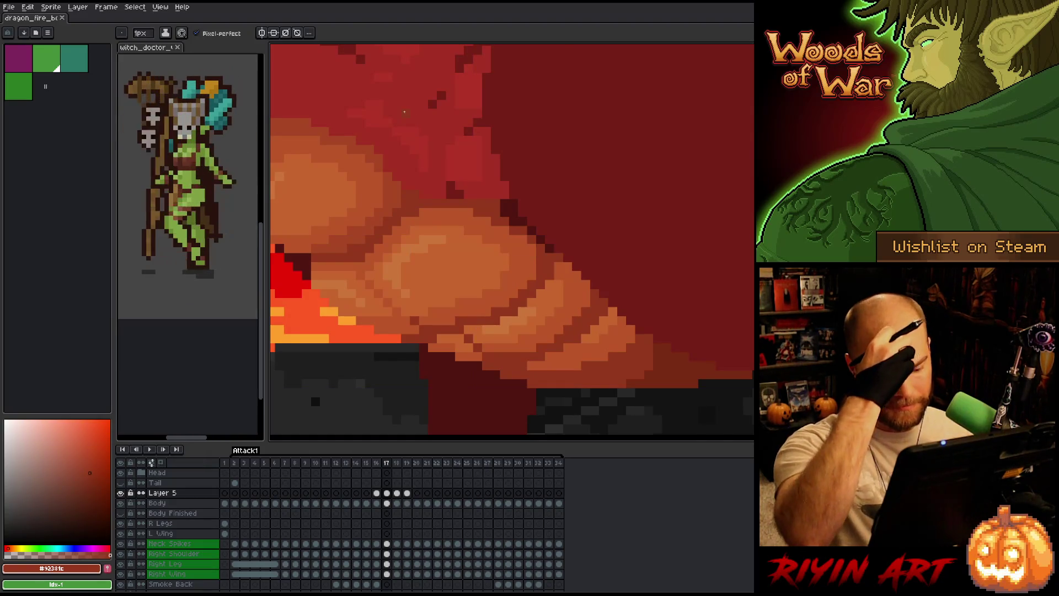
pyautogui.press('Left')
pyautogui.press('Right')
pyautogui.press('Left')
pyautogui.press('Right')
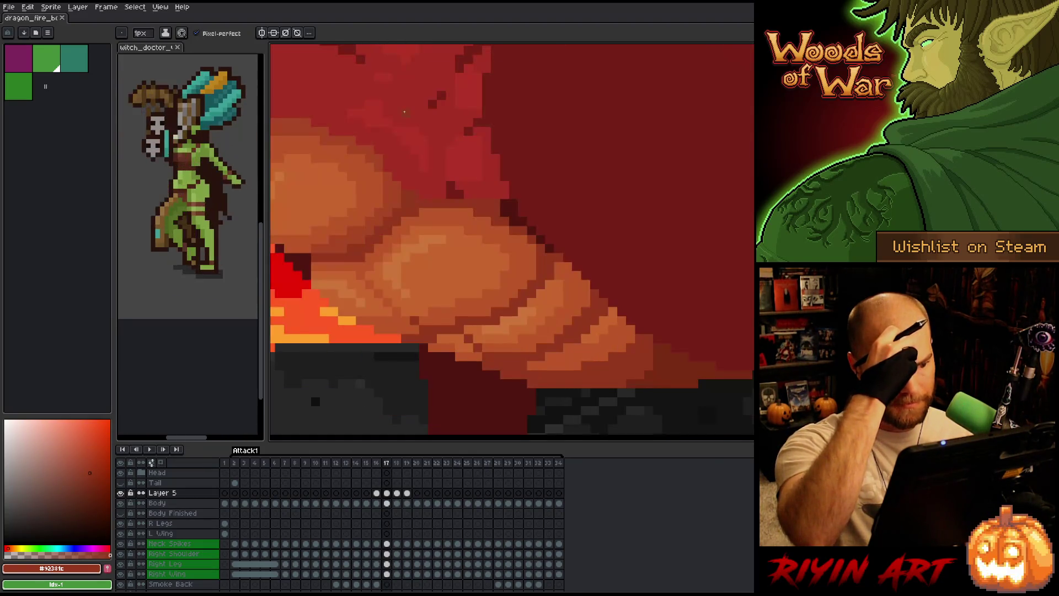
pyautogui.press('Left')
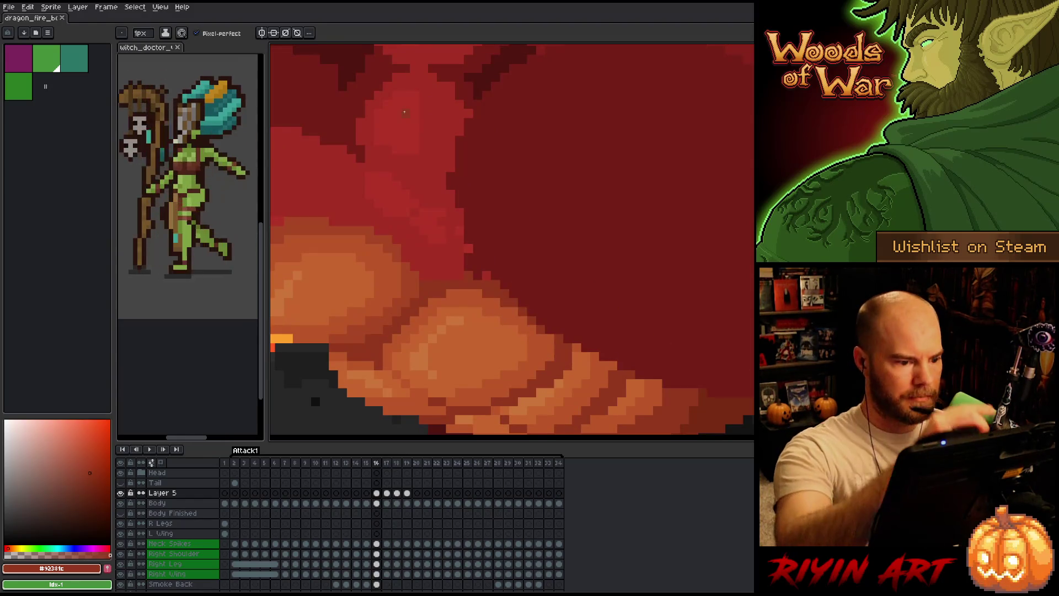
pyautogui.keyDown('alt'); pyautogui.click(455, 260); pyautogui.keyUp('alt')
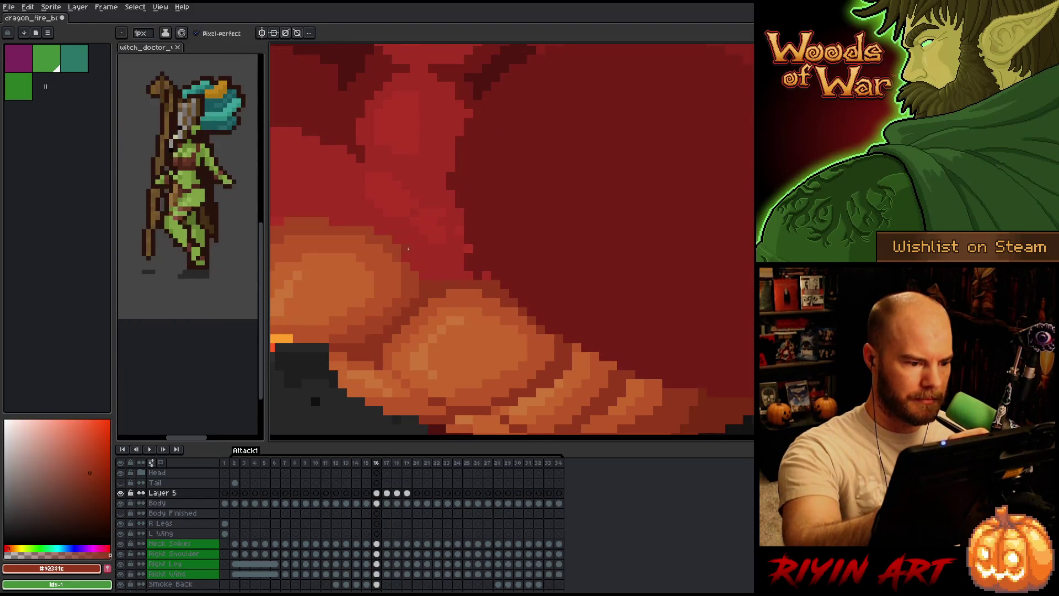
pyautogui.keyDown('alt'); pyautogui.click(417, 278); pyautogui.keyUp('alt')
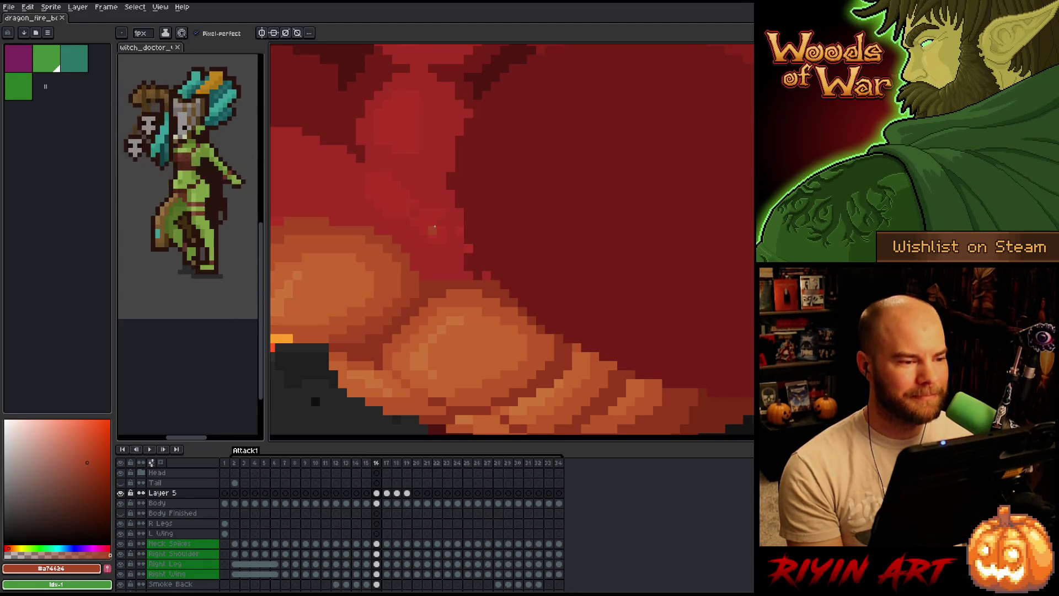
pyautogui.scroll(-3, 435, 226)
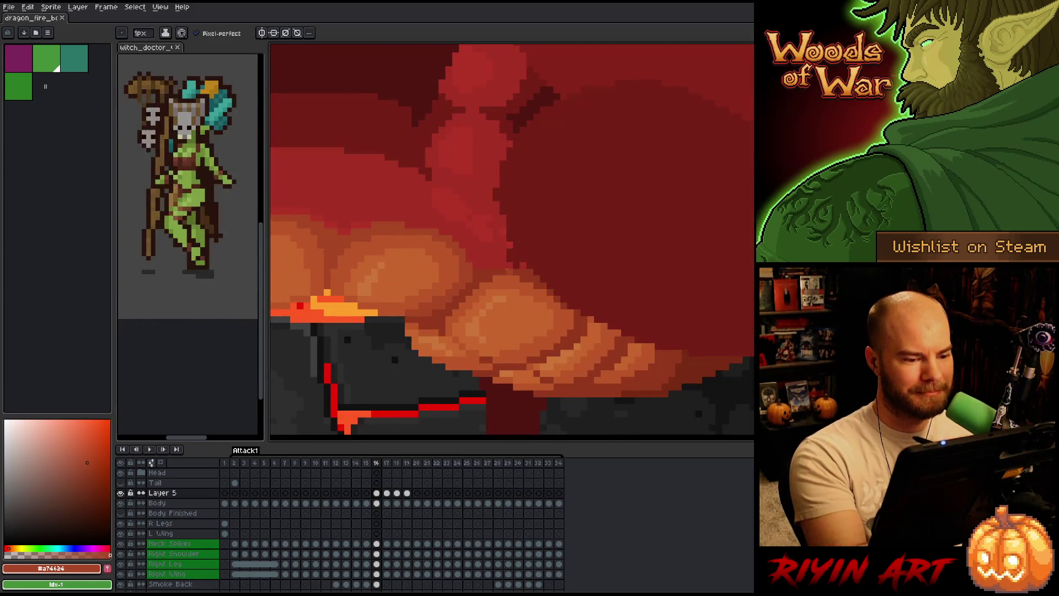
# Paint a pixel in the Body layer's red, then eyedrop the darker #92381c from the belly
pyautogui.click(376, 503)
pyautogui.keyDown('alt'); pyautogui.click(497, 253); pyautogui.keyUp('alt')
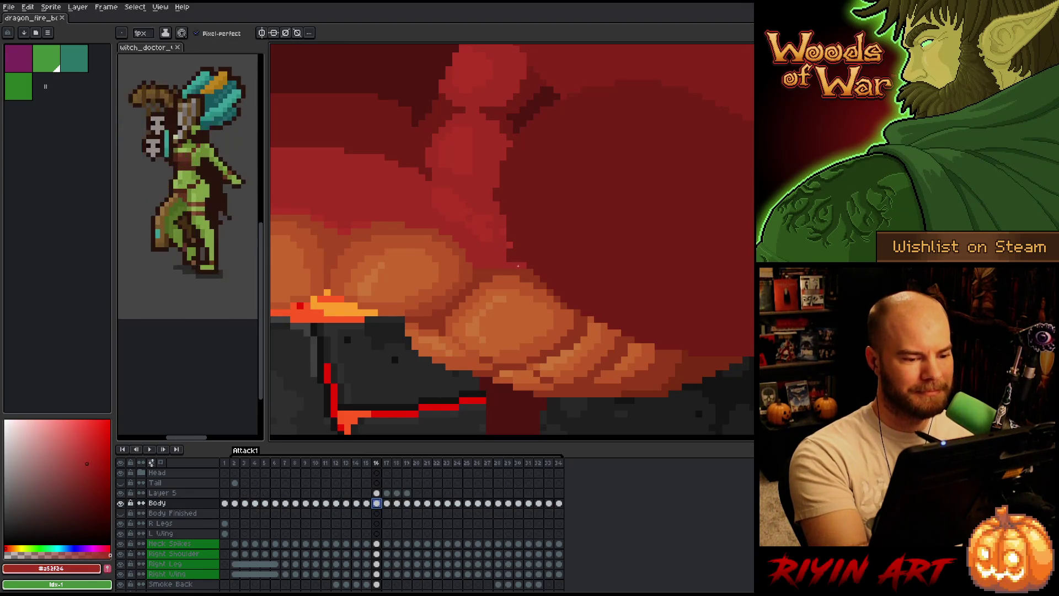
pyautogui.click(516, 257)
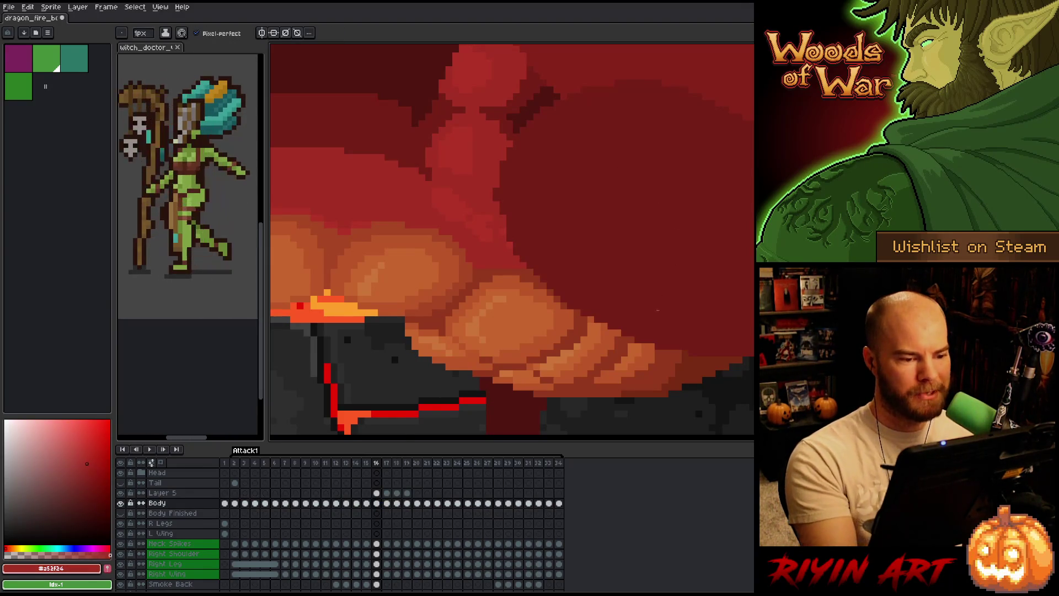
pyautogui.moveTo(685, 354); pyautogui.dragTo(731, 349)
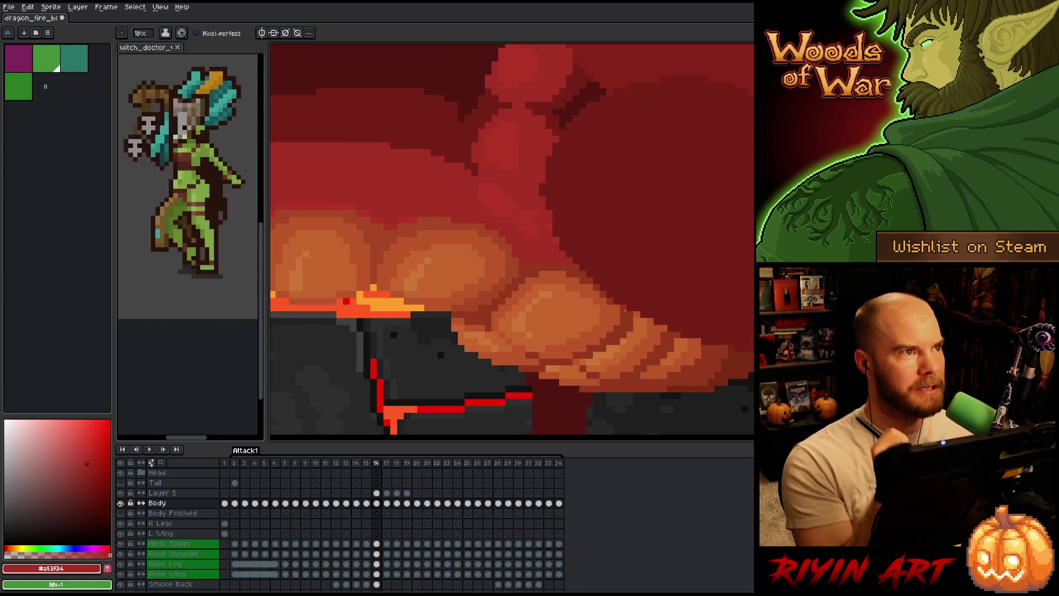
pyautogui.moveTo(626, 301); pyautogui.dragTo(721, 321)
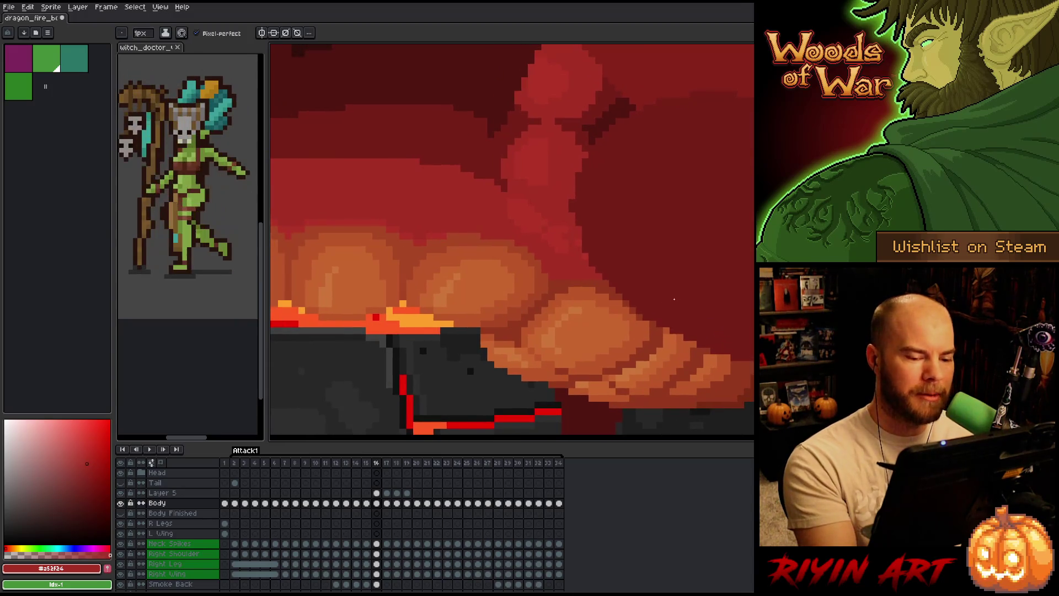
pyautogui.click(656, 328)
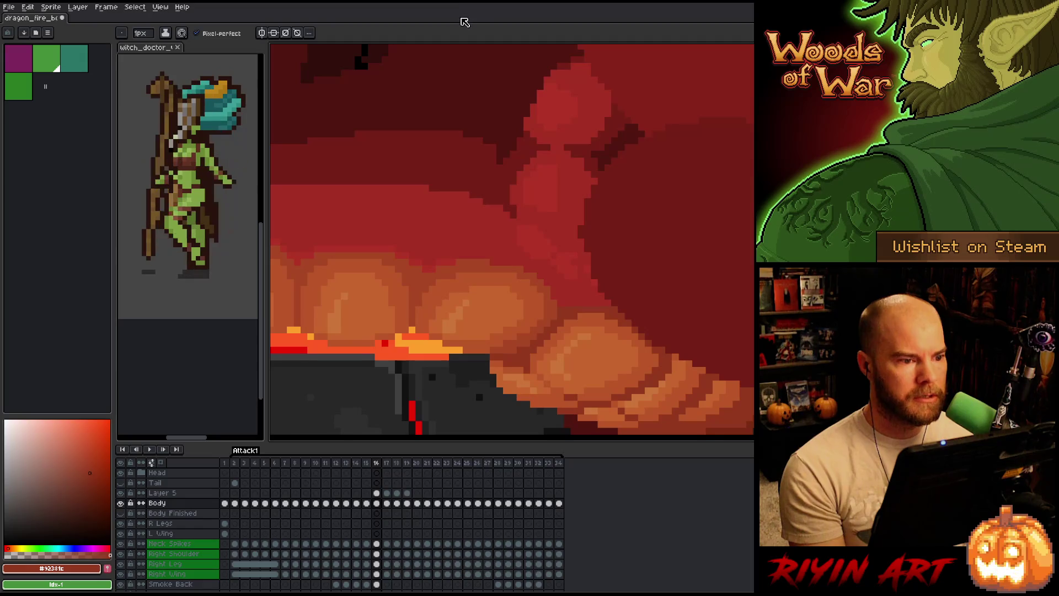
# Pan above the lava, step to frame 17, and start the attack animation playing
pyautogui.moveTo(409, 312); pyautogui.dragTo(432, 262)
pyautogui.scroll(4, 432, 263)
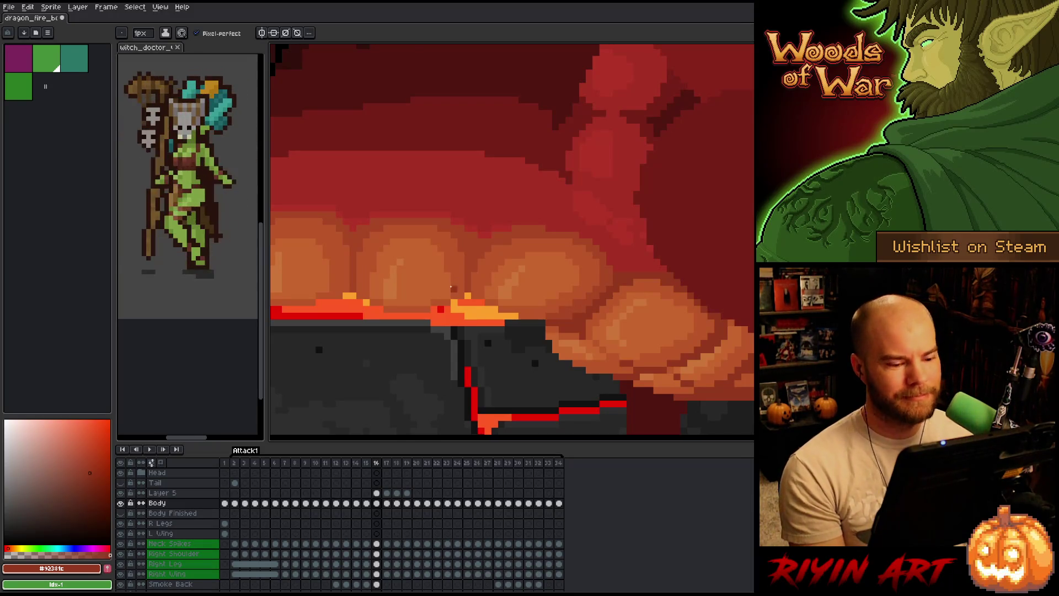
pyautogui.scroll(-1, 474, 301)
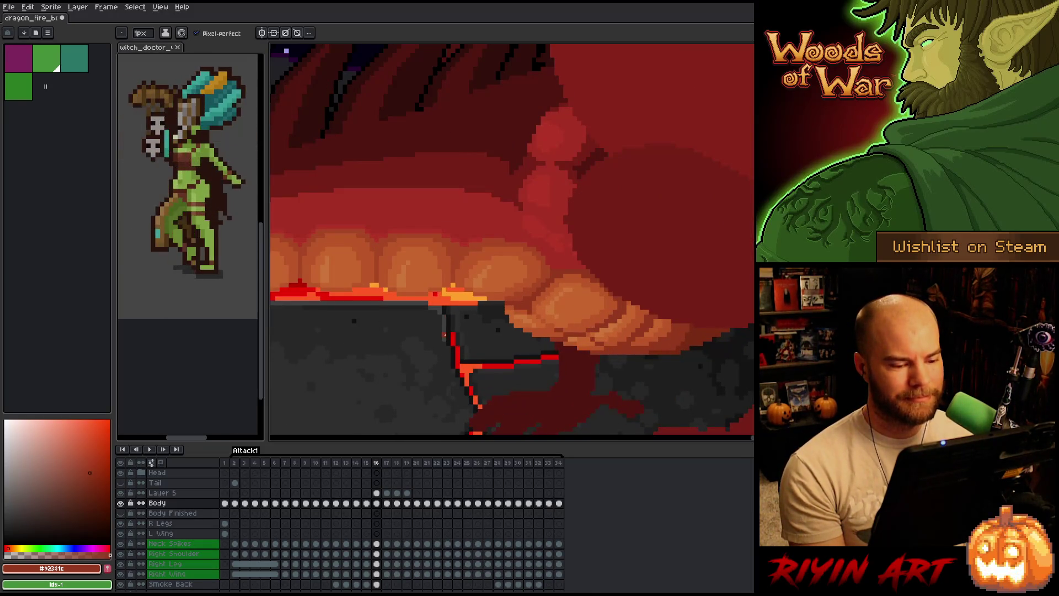
pyautogui.scroll(1, 444, 335)
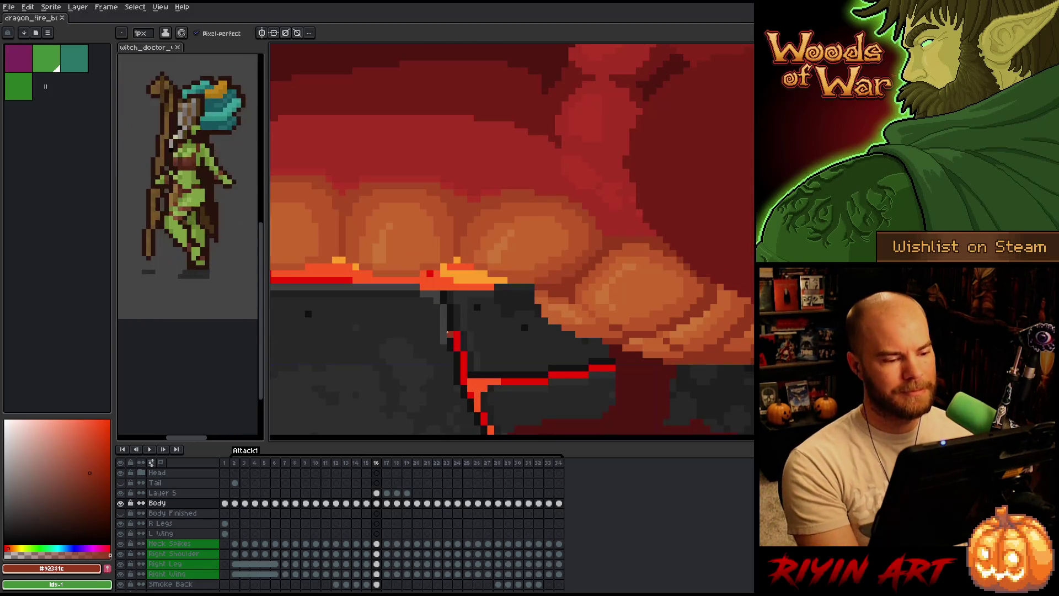
pyautogui.scroll(-1, 448, 331)
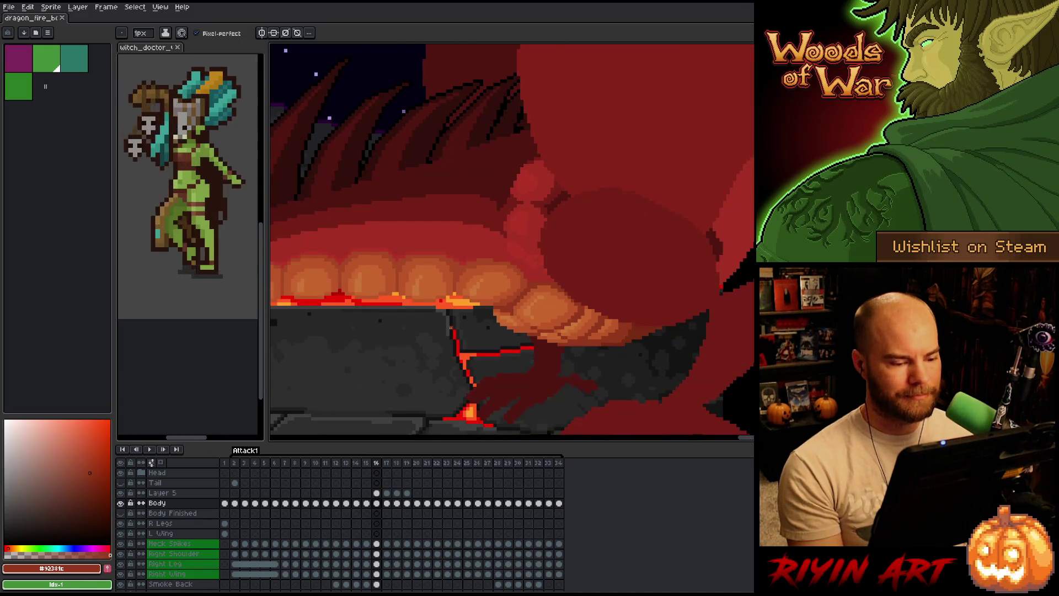
pyautogui.press('Right')
pyautogui.scroll(-4, 450, 328)
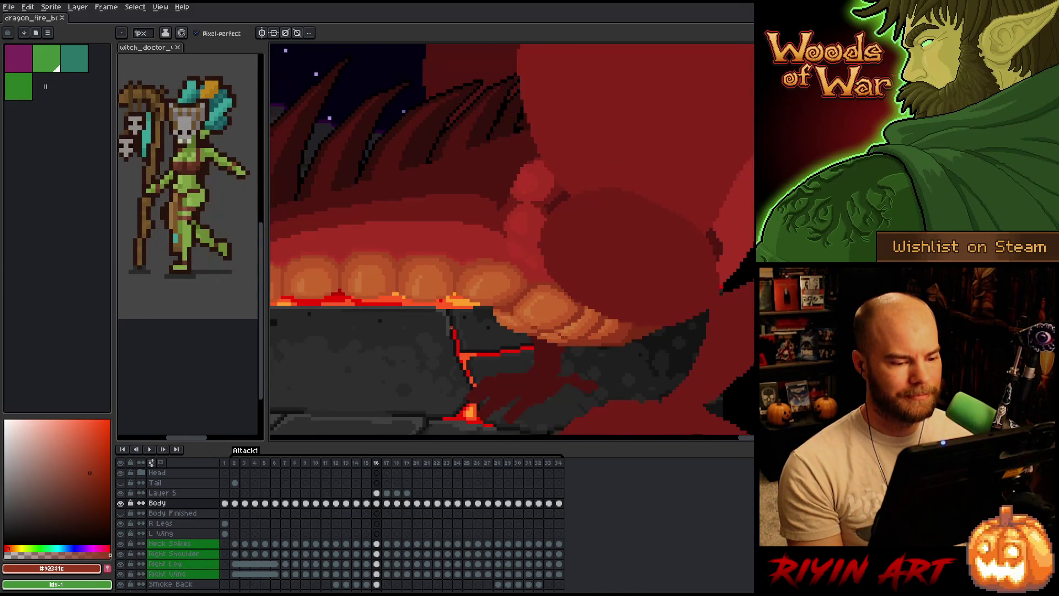
pyautogui.press('Return')
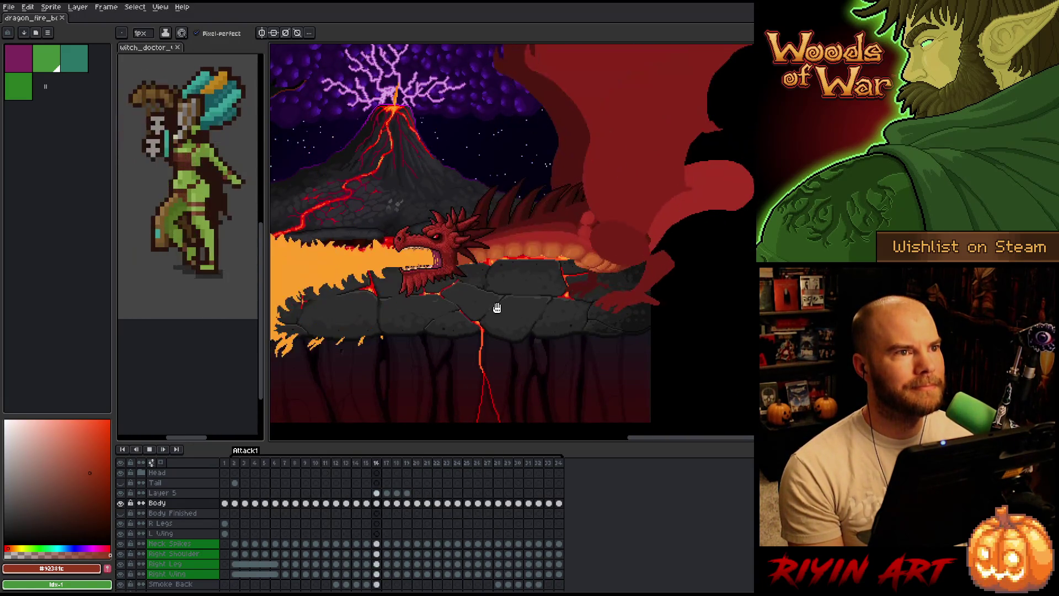
# Stop playback on frame 16, zoom out, and step forward to frame 19
pyautogui.press('Return')
pyautogui.press('Return')
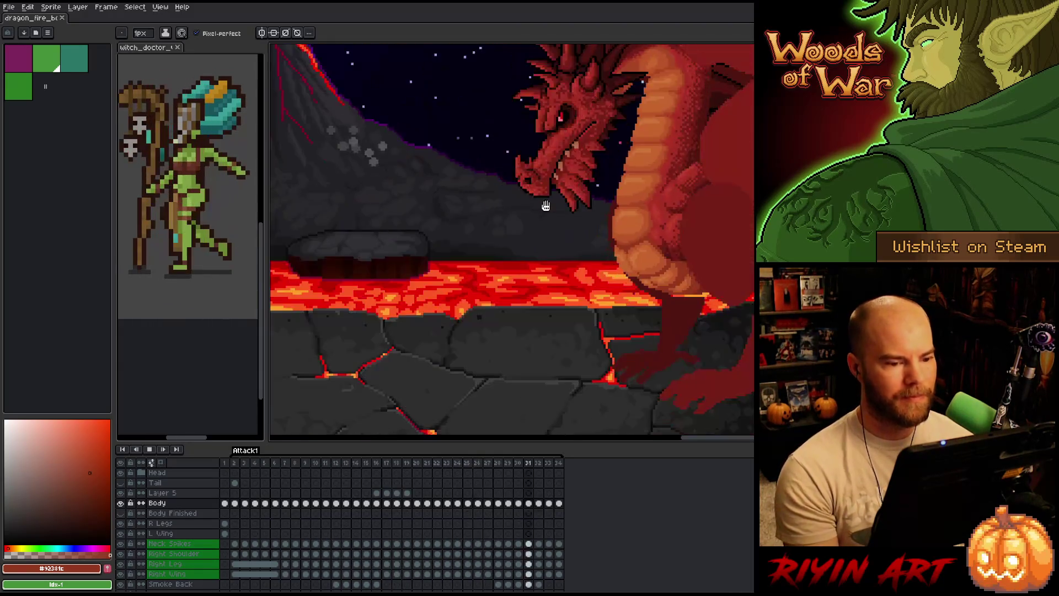
pyautogui.press('Return')
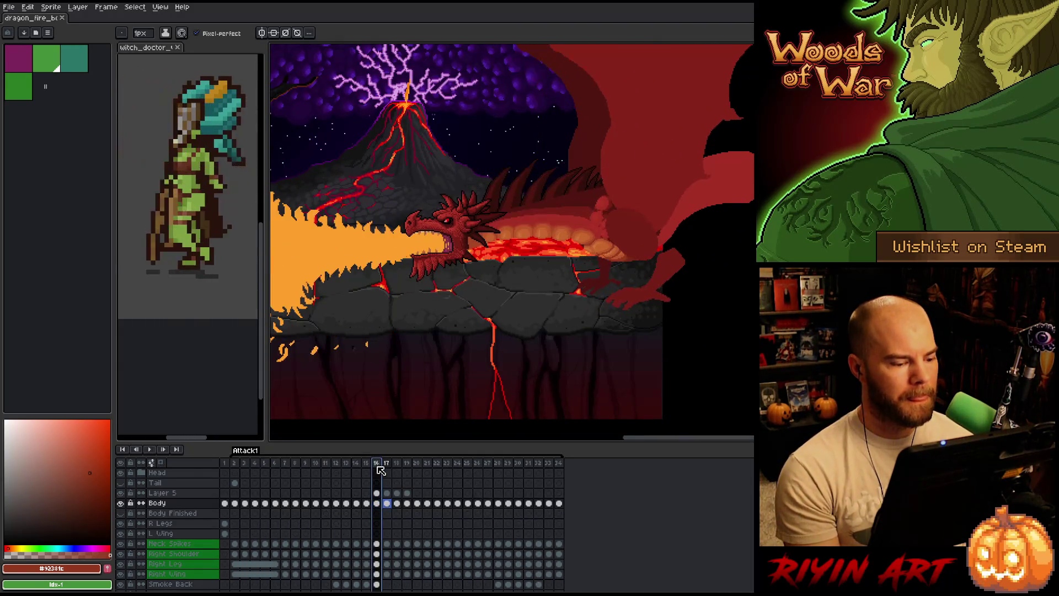
pyautogui.press('-')
pyautogui.scroll(4, 573, 326)
pyautogui.scroll(-2, 574, 326)
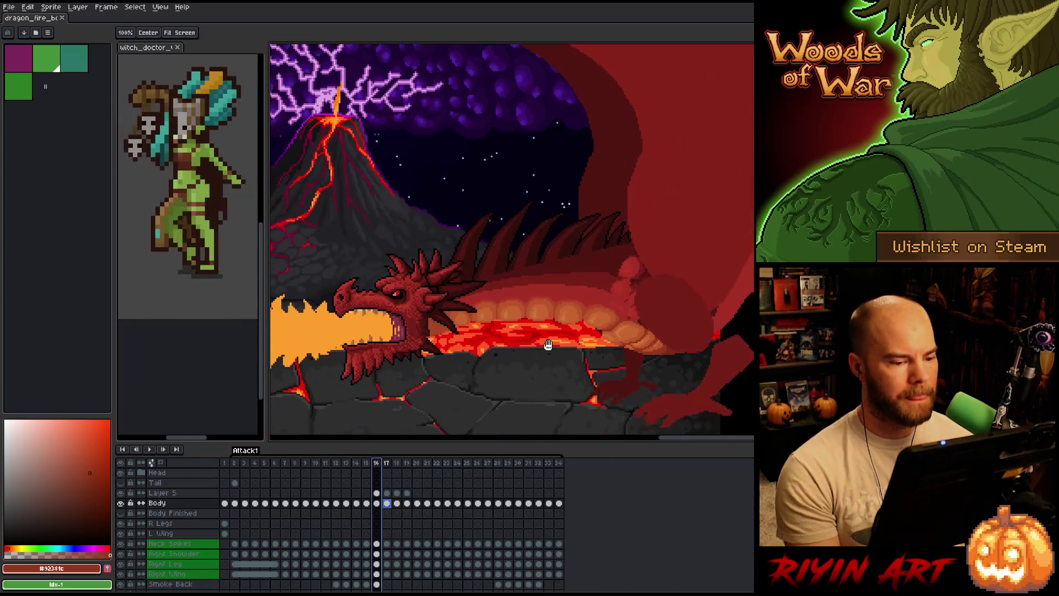
pyautogui.scroll(3, 574, 325)
pyautogui.press('Right')
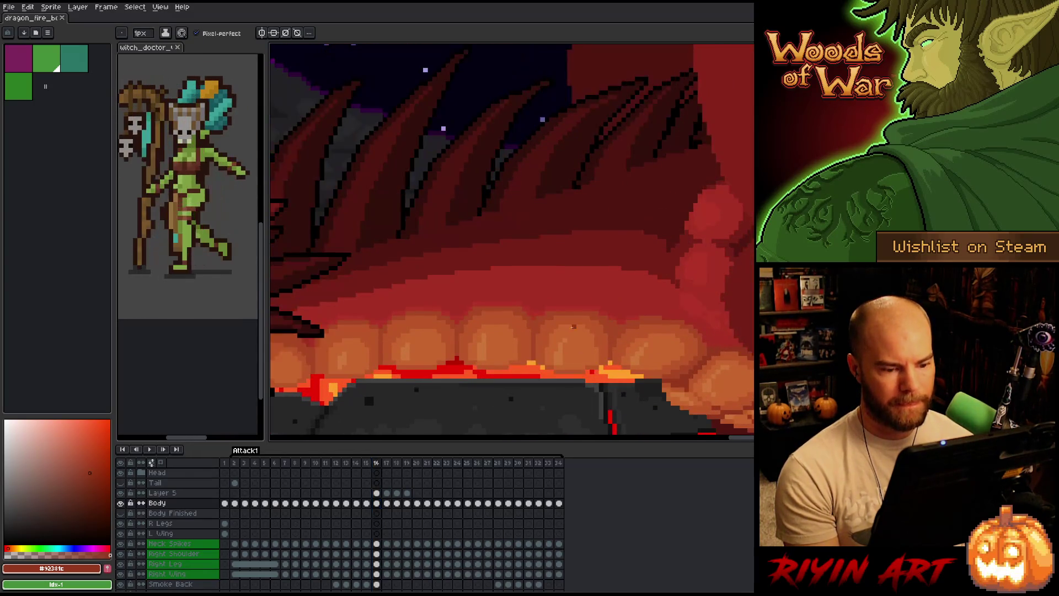
pyautogui.press('Right')
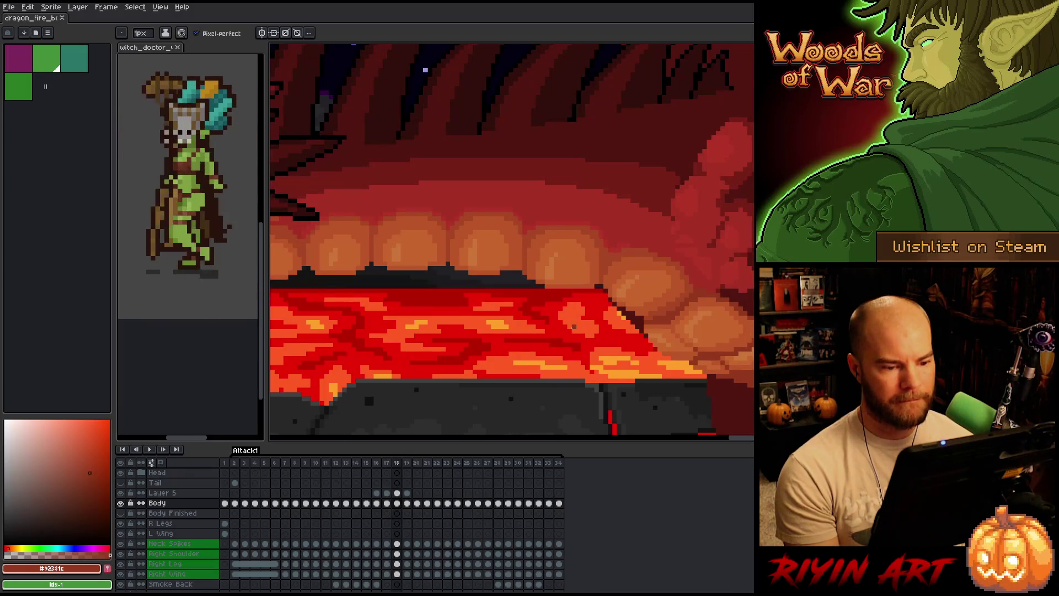
pyautogui.press('Right')
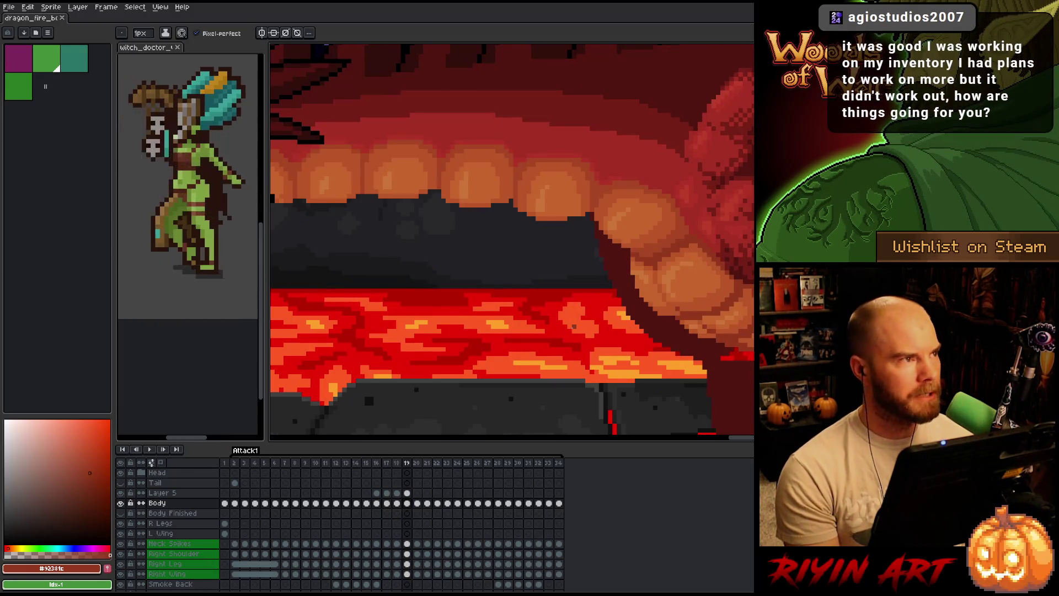
# Compare the belly across frames 18 to 21, return to frame 19, and solo Layer 5
pyautogui.press('Left')
pyautogui.press('Right')
pyautogui.press('Left')
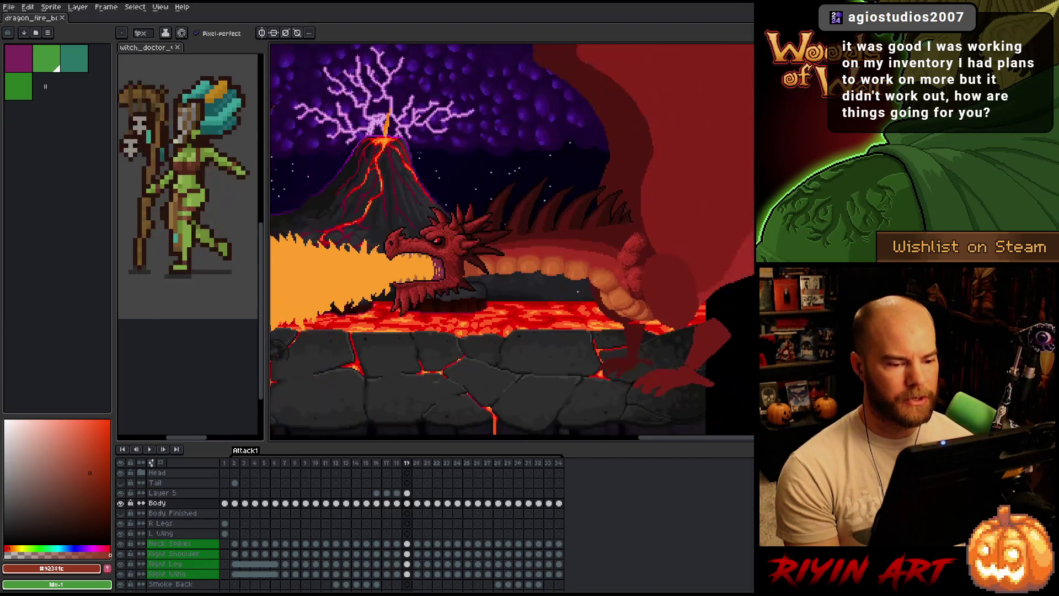
pyautogui.press('Left')
pyautogui.press('Left')
pyautogui.press('Right')
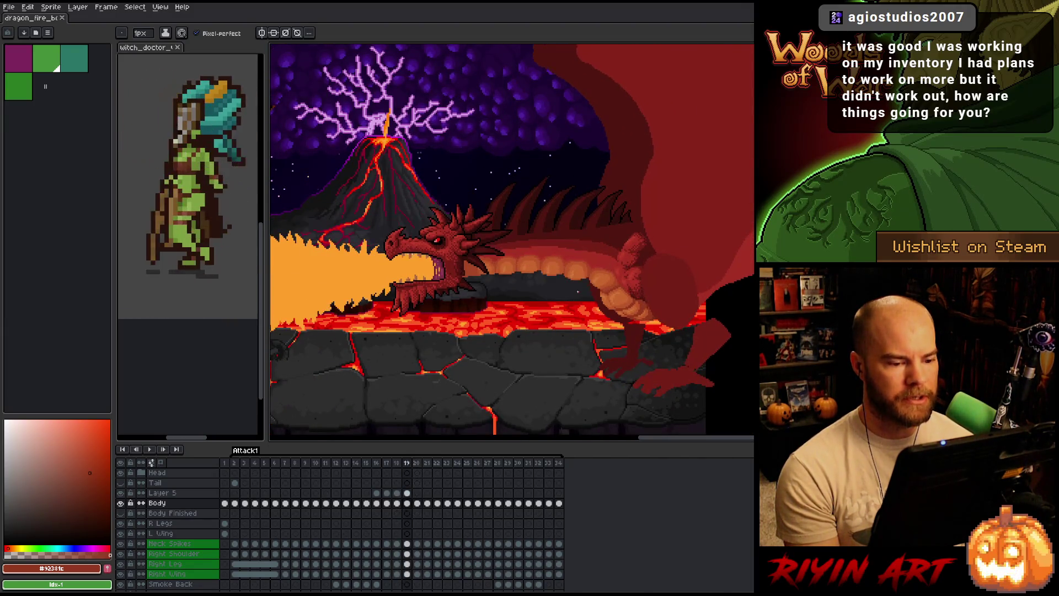
pyautogui.press('Right')
pyautogui.press('Right')
pyautogui.press('Right')
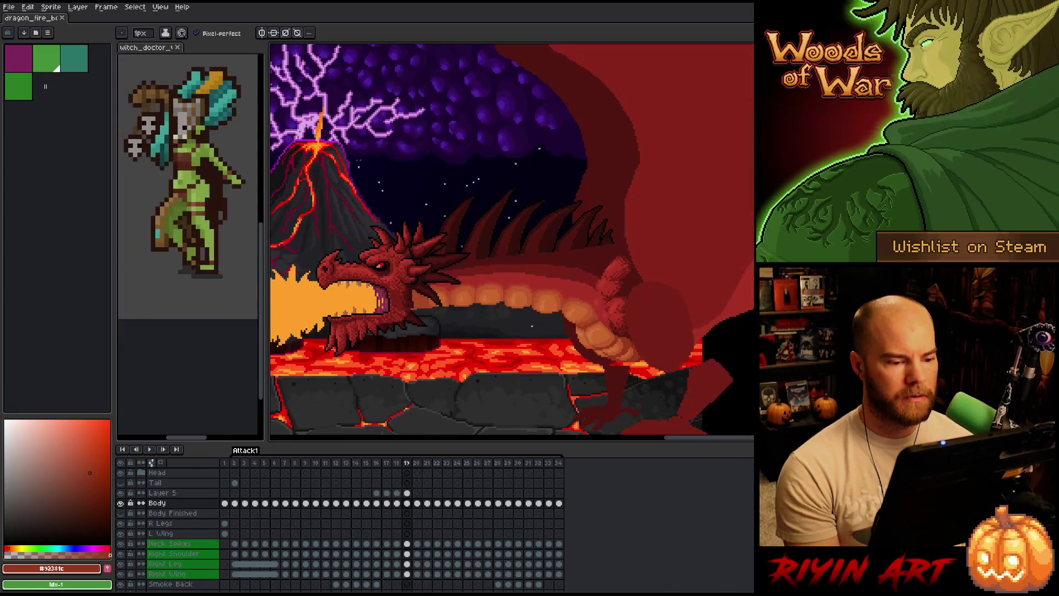
pyautogui.press('Right')
pyautogui.press('Left')
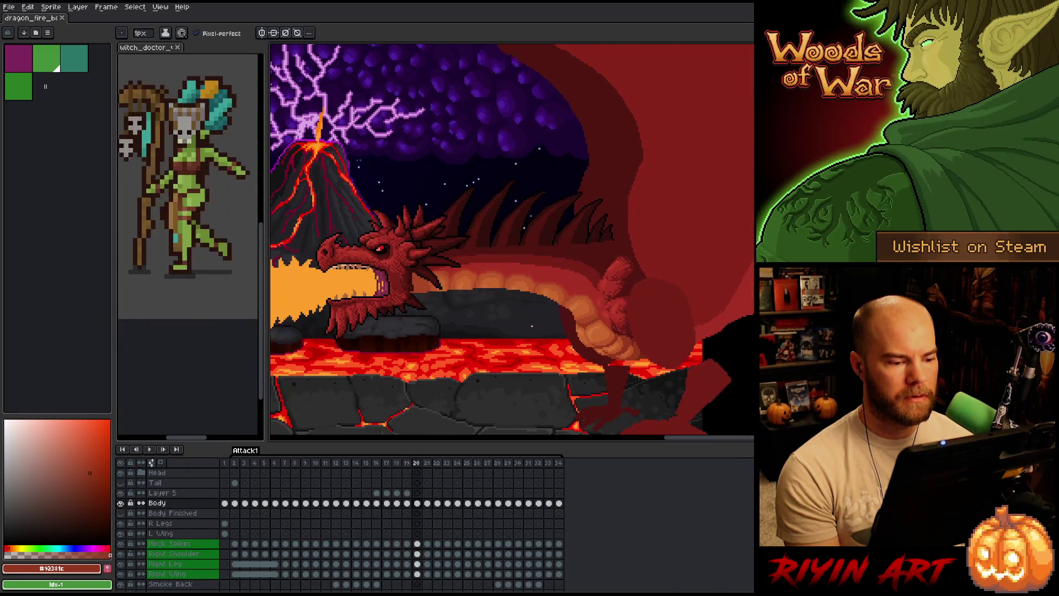
pyautogui.press('Right')
pyautogui.press('Left')
pyautogui.press('Left')
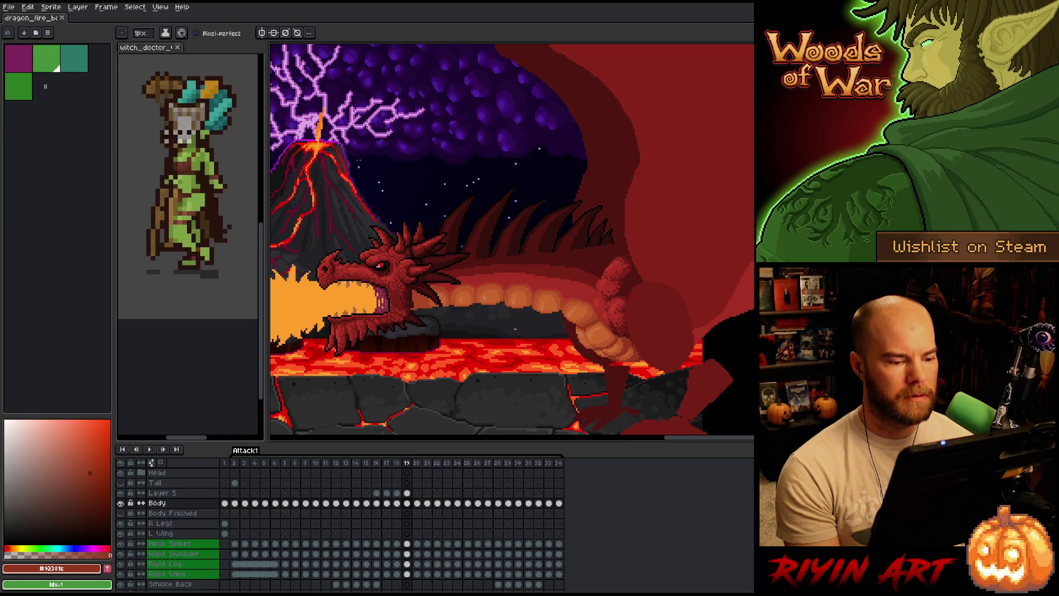
pyautogui.press('Right')
pyautogui.press('Left')
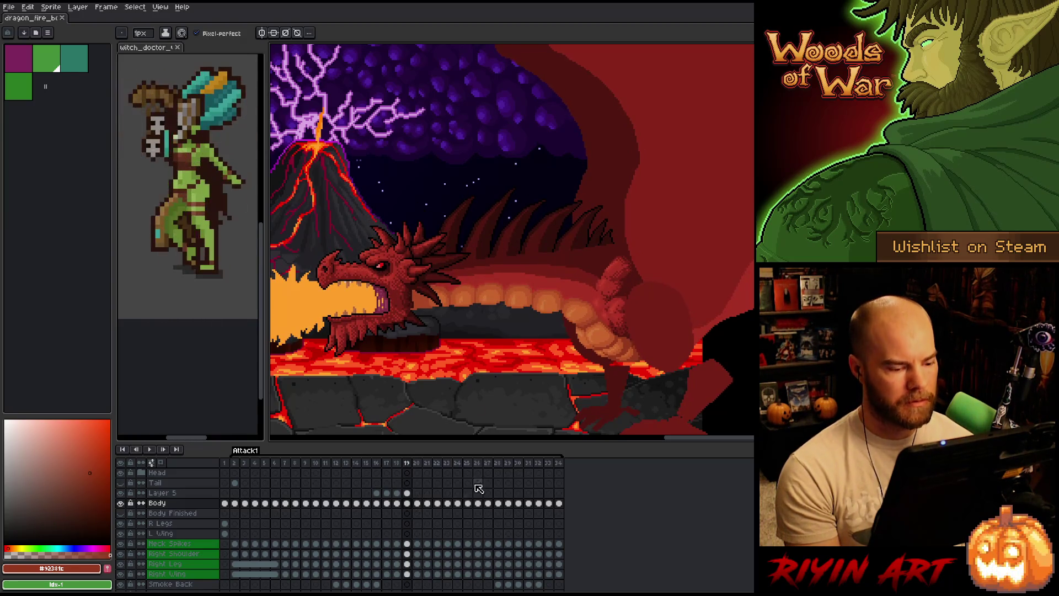
pyautogui.click(408, 492)
# Restore all layers, raise Layer 5's belly strip on frame 20, and put a transform box around it
pyautogui.keyDown('alt'); pyautogui.click(122, 493); pyautogui.keyUp('alt')
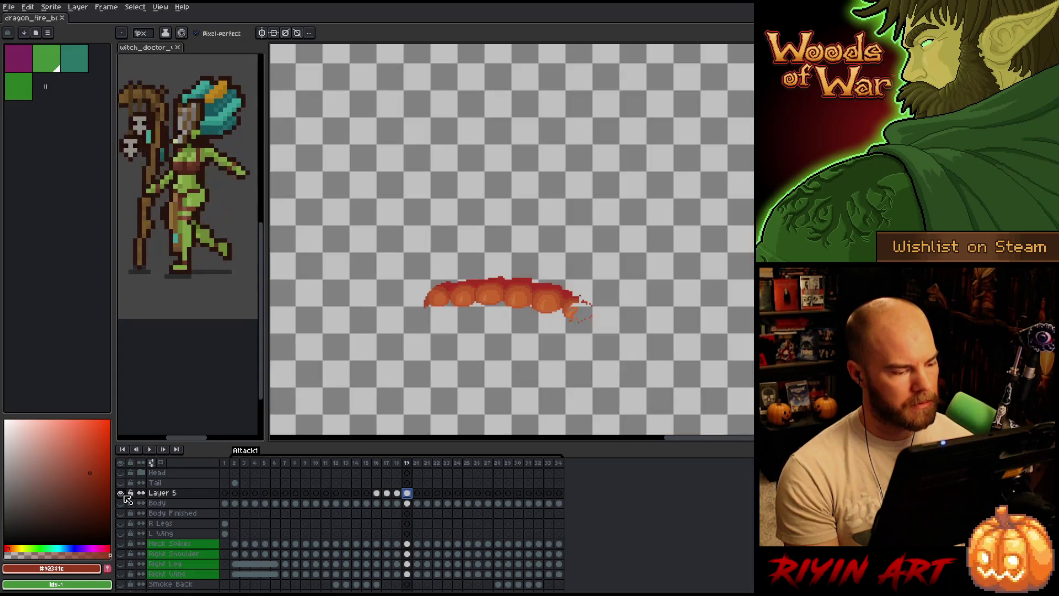
pyautogui.keyDown('alt'); pyautogui.click(122, 494); pyautogui.keyUp('alt')
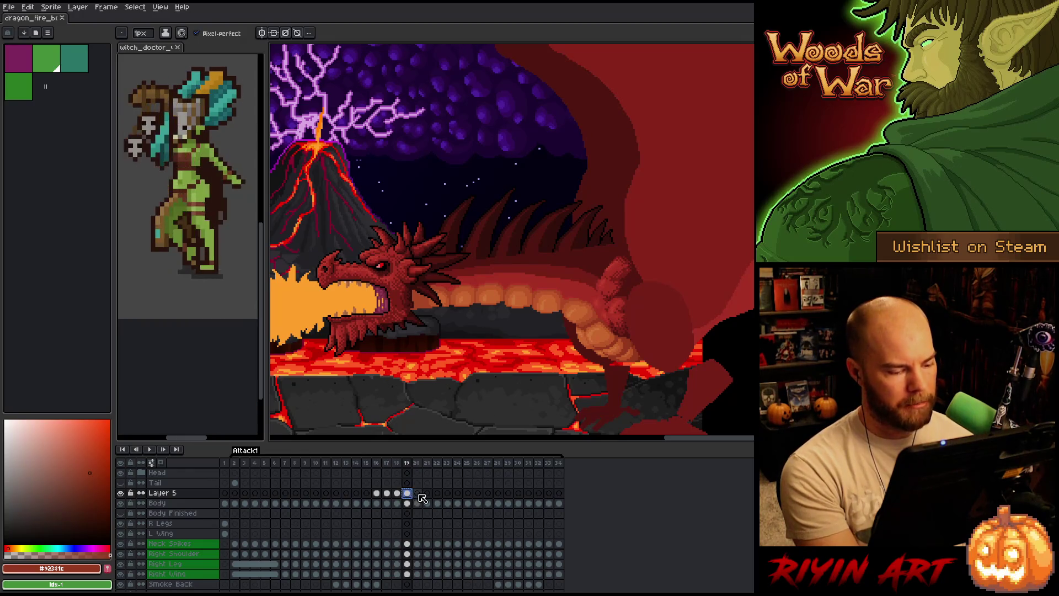
pyautogui.click(418, 494)
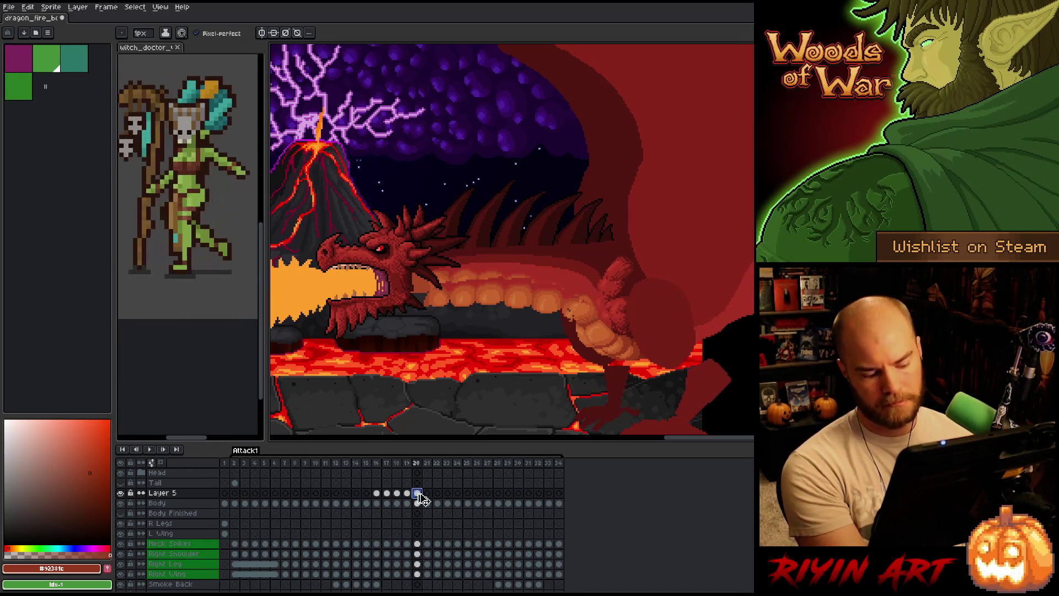
pyautogui.press('v')
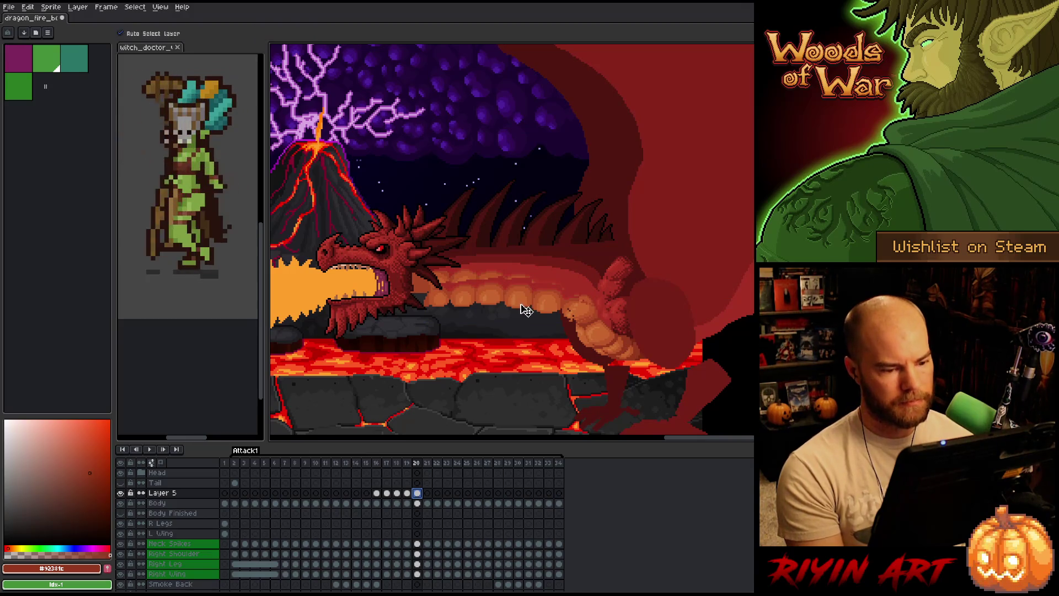
pyautogui.moveTo(524, 309)
pyautogui.mouseDown()
pyautogui.moveTo(527, 279)
pyautogui.moveTo(521, 287)
pyautogui.mouseUp()
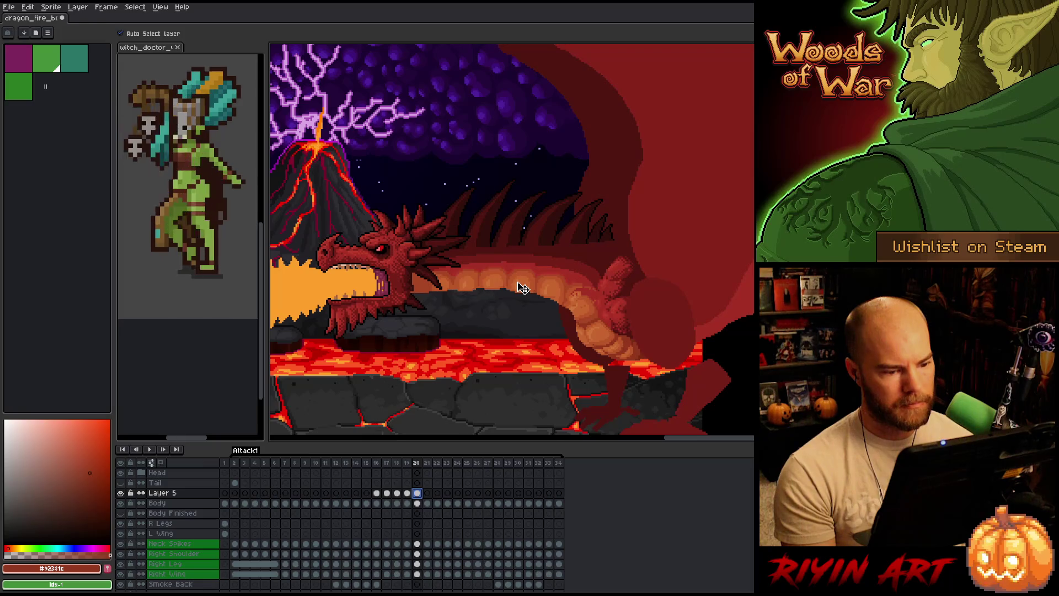
pyautogui.hotkey('ctrl', 't')
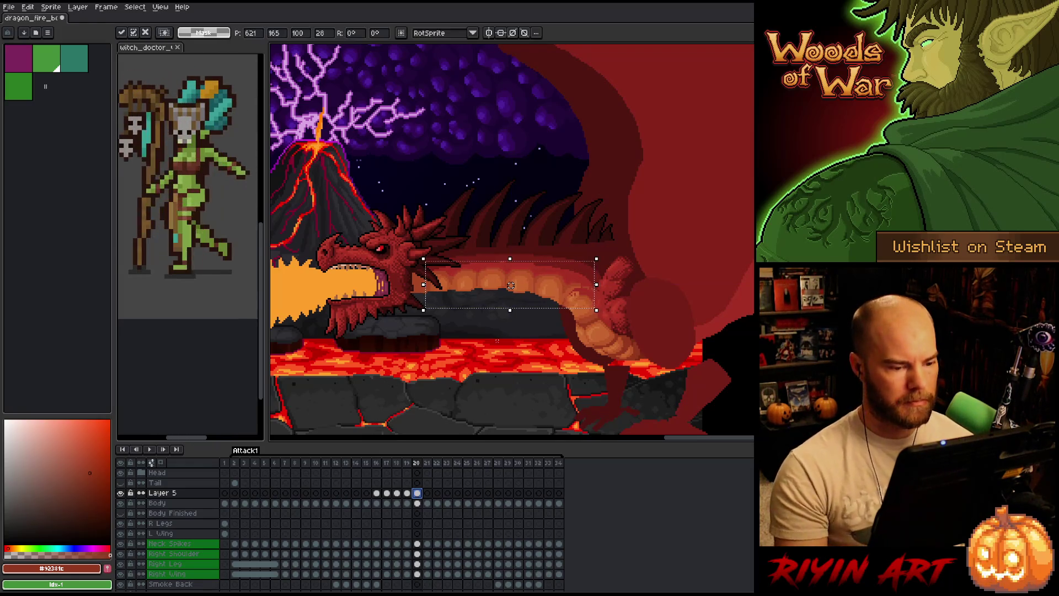
# Nudge Layer 5's dark shadow shape into place under the belly and commit the move
pyautogui.press('Down')
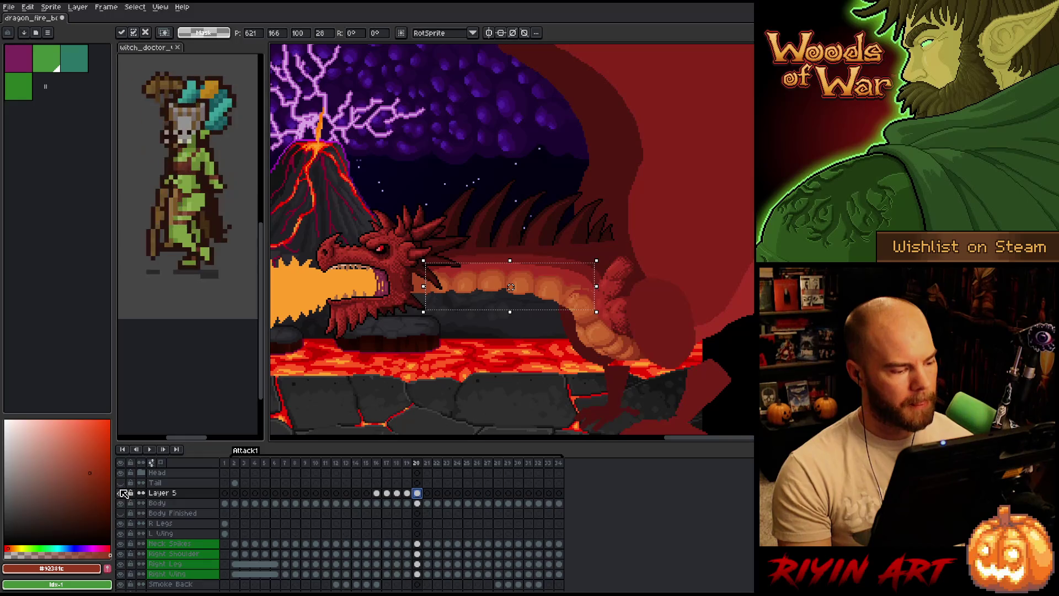
pyautogui.click(123, 492)
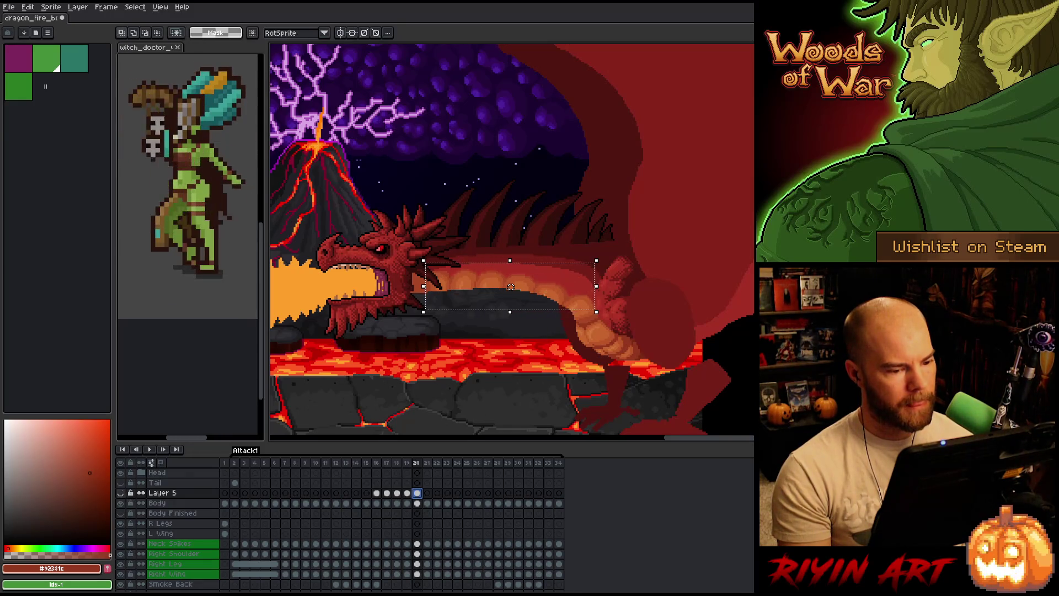
pyautogui.moveTo(510, 286); pyautogui.dragTo(511, 290)
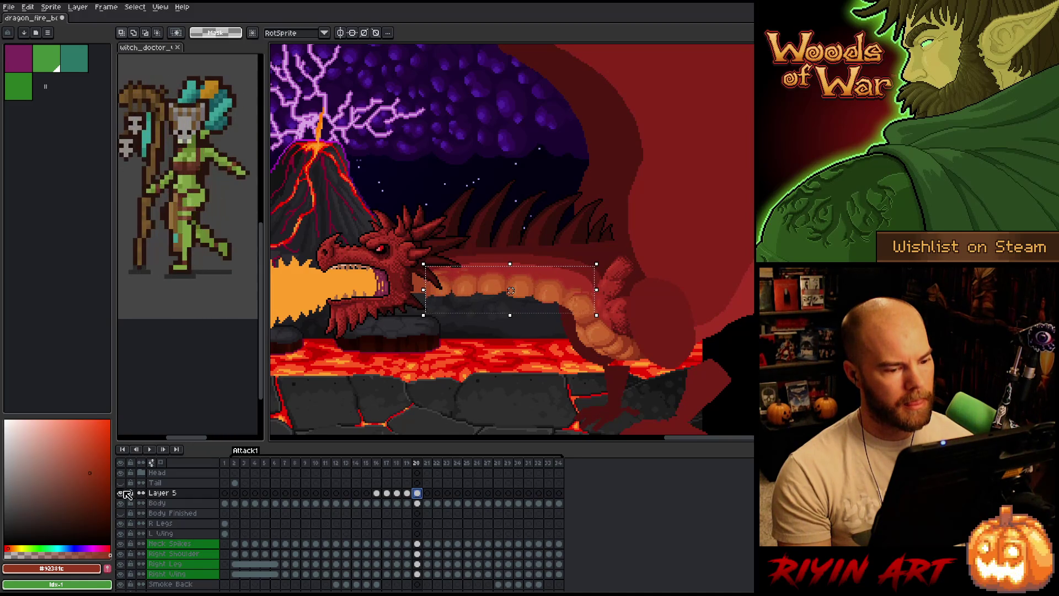
pyautogui.press('Up')
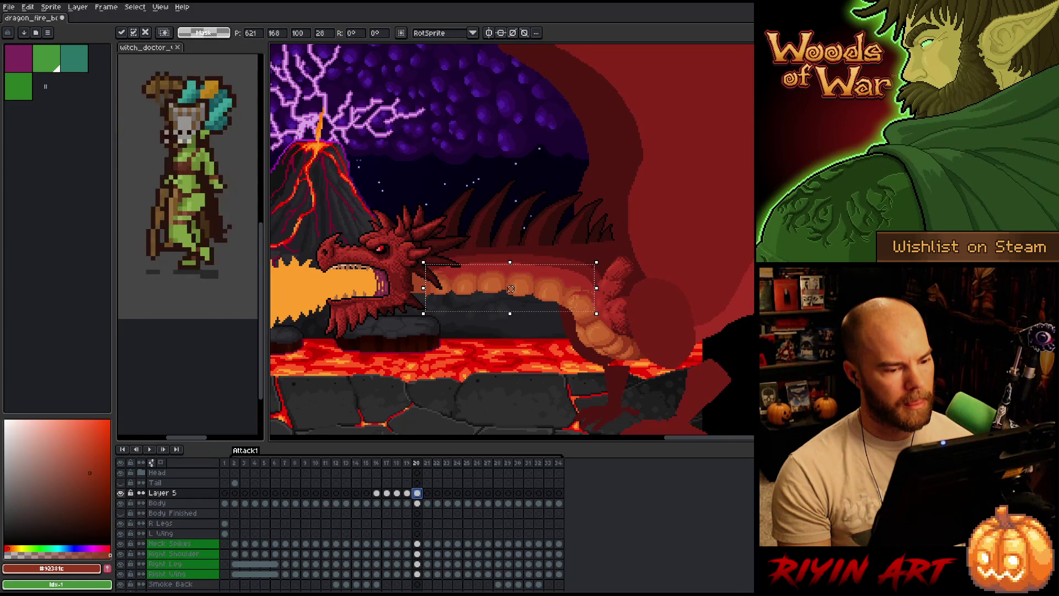
pyautogui.press('Return')
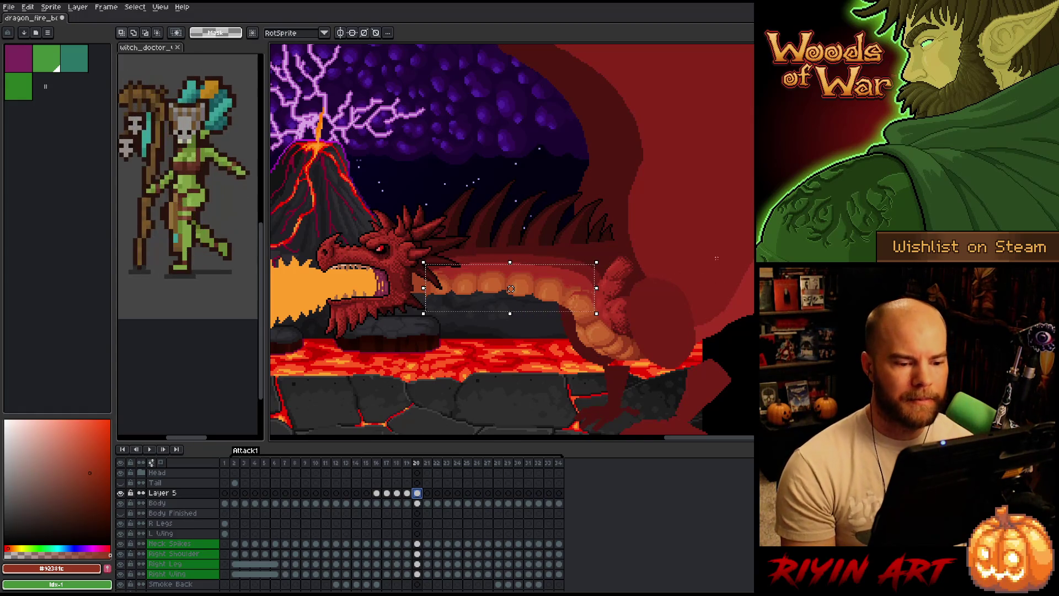
# Select the belly's right end where it curves down and nudge it one pixel left
pyautogui.moveTo(614, 201); pyautogui.dragTo(678, 313)
pyautogui.moveTo(613, 313); pyautogui.dragTo(534, 354)
pyautogui.click(607, 278)
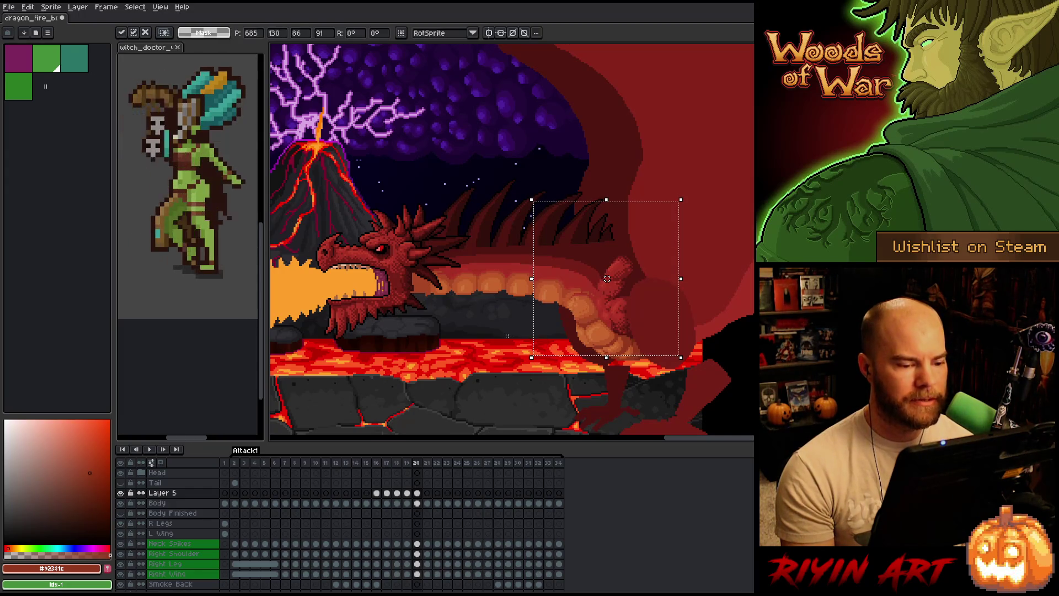
pyautogui.moveTo(753, 194)
pyautogui.mouseDown()
pyautogui.moveTo(590, 371)
pyautogui.moveTo(563, 384)
pyautogui.mouseUp()
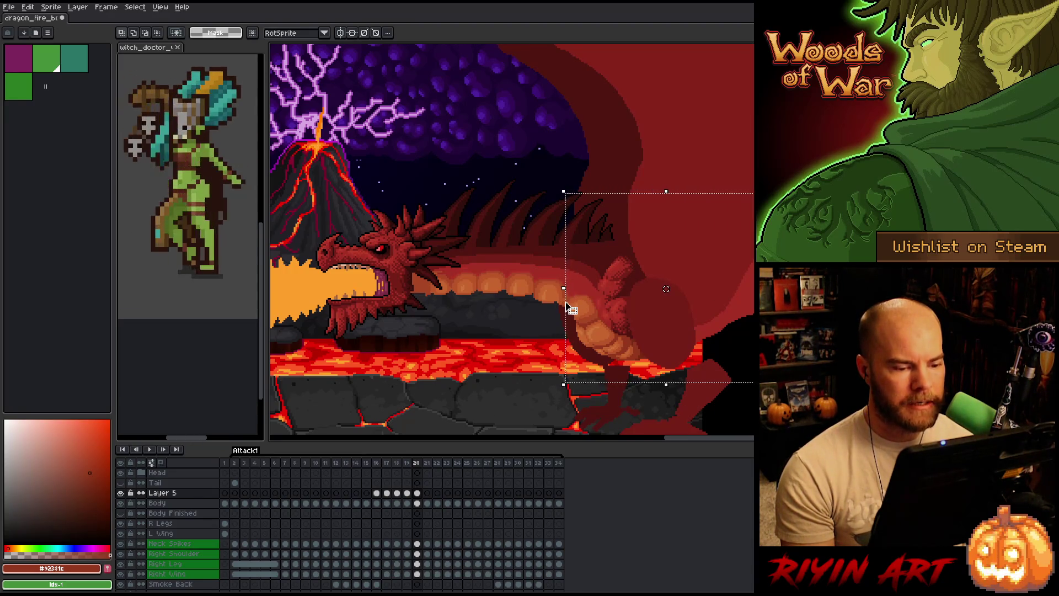
pyautogui.press('Left')
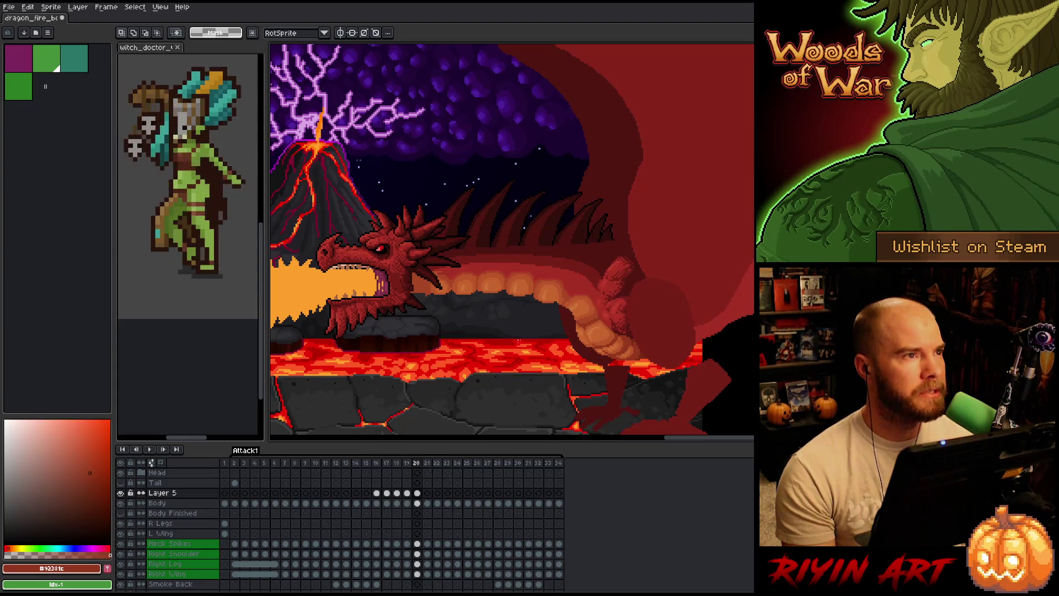
pyautogui.scroll(2, 565, 345)
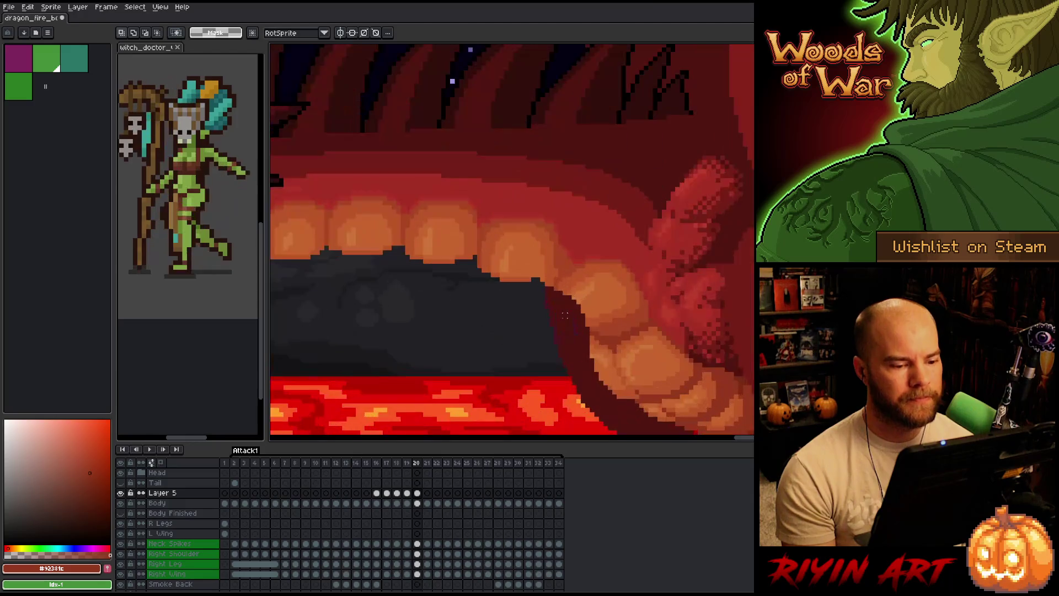
pyautogui.moveTo(630, 189)
pyautogui.mouseDown()
pyautogui.moveTo(552, 310)
pyautogui.moveTo(476, 359)
pyautogui.mouseUp()
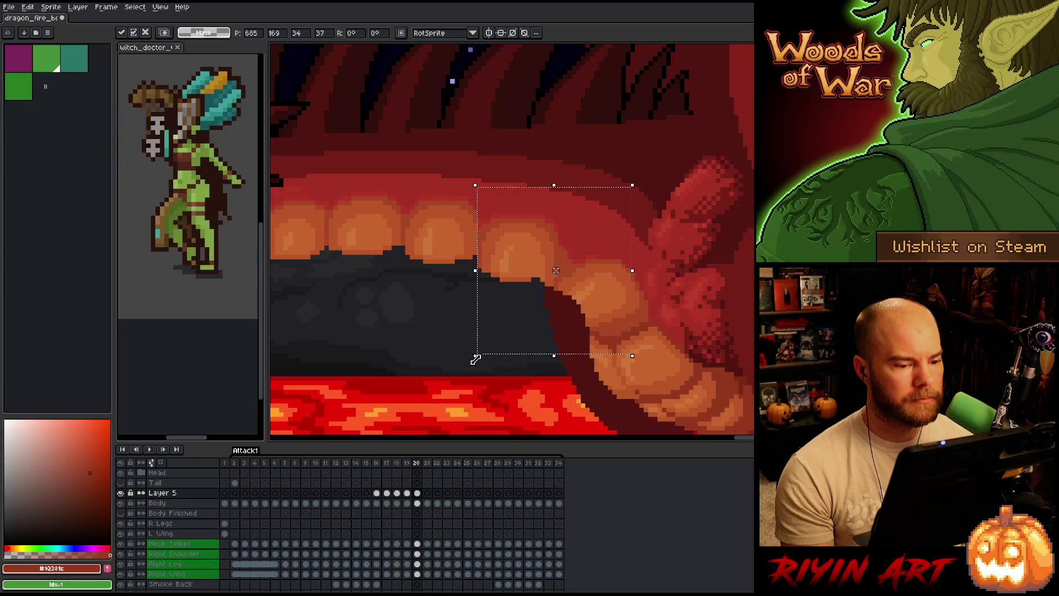
pyautogui.press('Return')
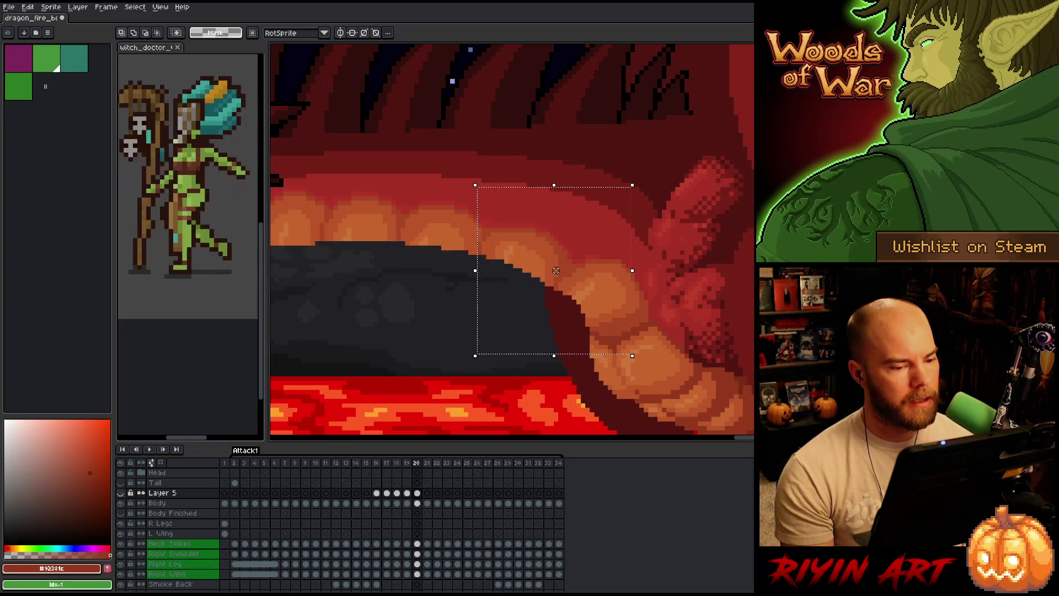
pyautogui.moveTo(556, 270); pyautogui.dragTo(555, 274)
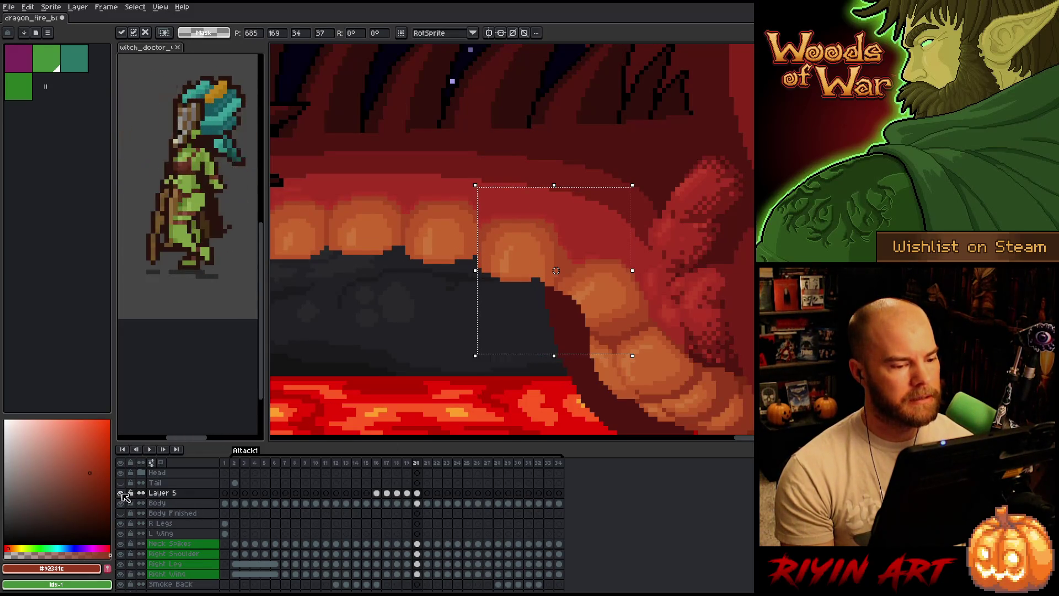
pyautogui.hotkey('ctrl', 'z')
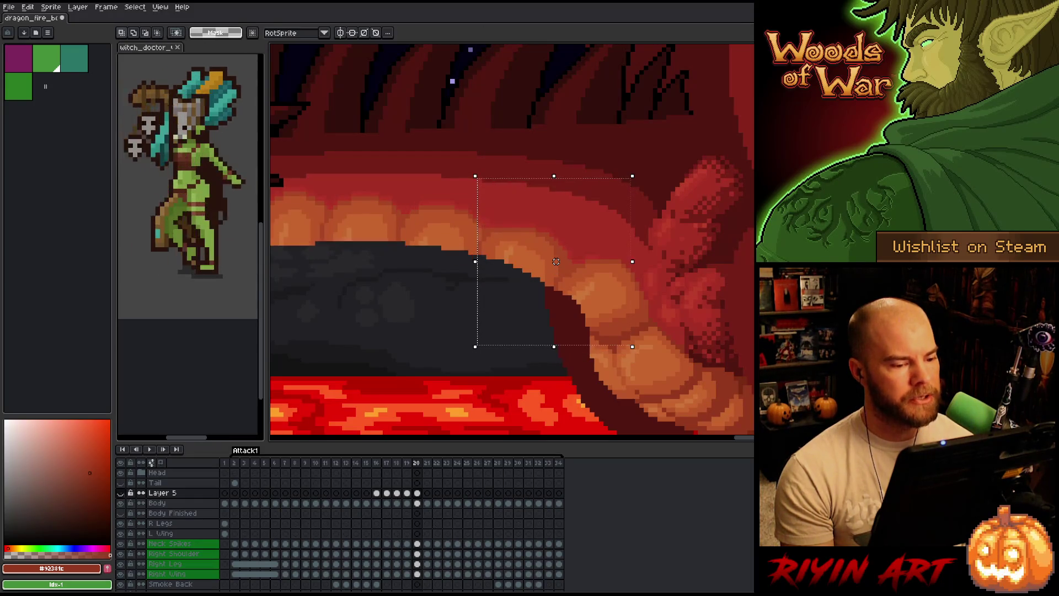
pyautogui.hotkey('ctrl', 'y')
pyautogui.click(121, 492)
pyautogui.click(121, 493)
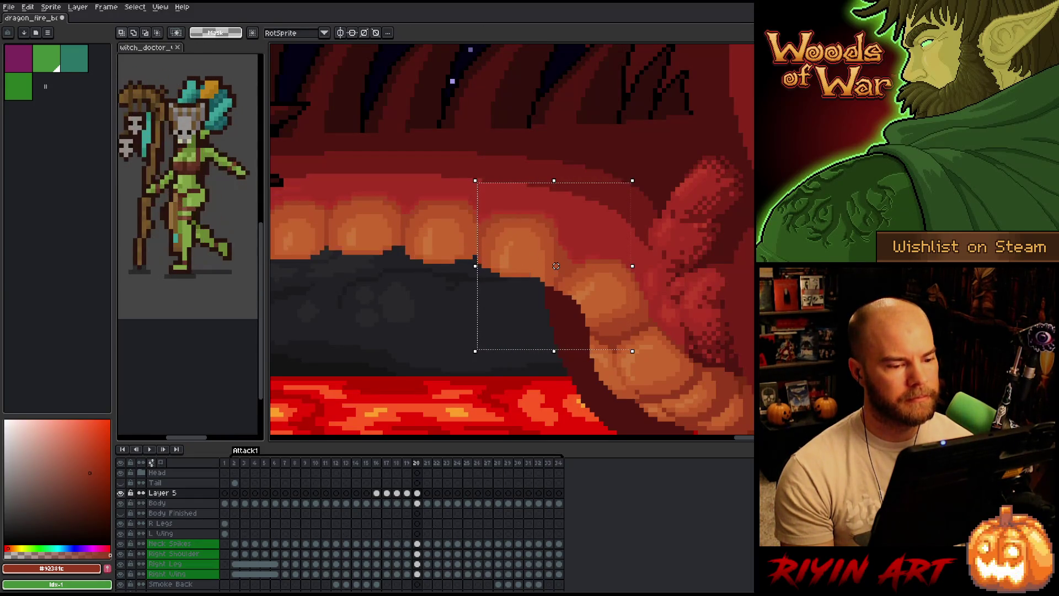
pyautogui.click(121, 493)
pyautogui.click(120, 493)
pyautogui.click(120, 493)
pyautogui.click(121, 492)
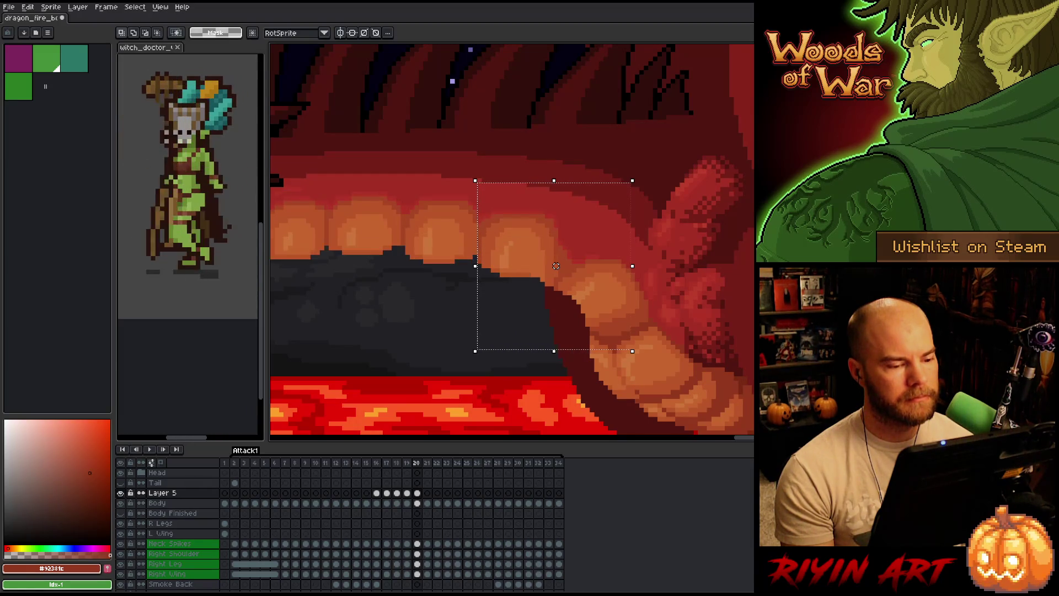
pyautogui.click(121, 492)
pyautogui.click(121, 493)
pyautogui.click(121, 493)
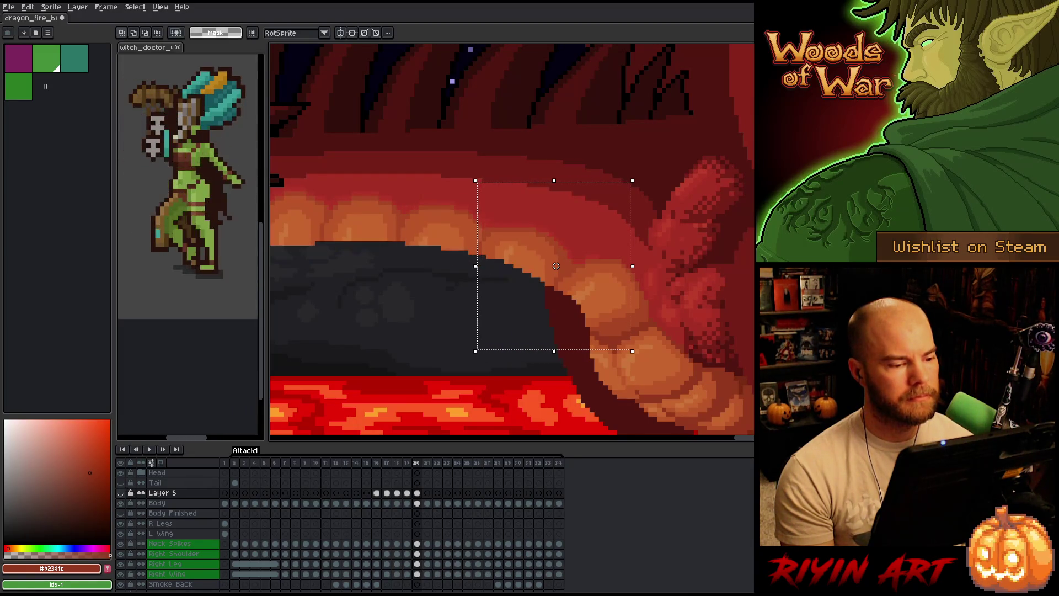
pyautogui.click(121, 493)
pyautogui.click(121, 492)
pyautogui.click(121, 493)
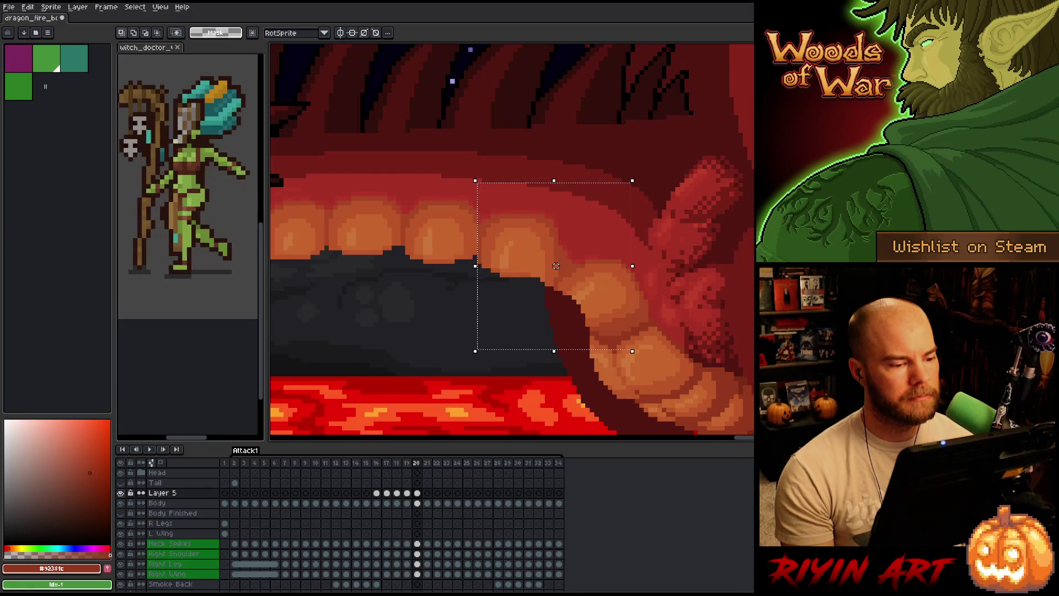
pyautogui.click(121, 493)
pyautogui.click(121, 492)
pyautogui.click(121, 492)
pyautogui.click(121, 492)
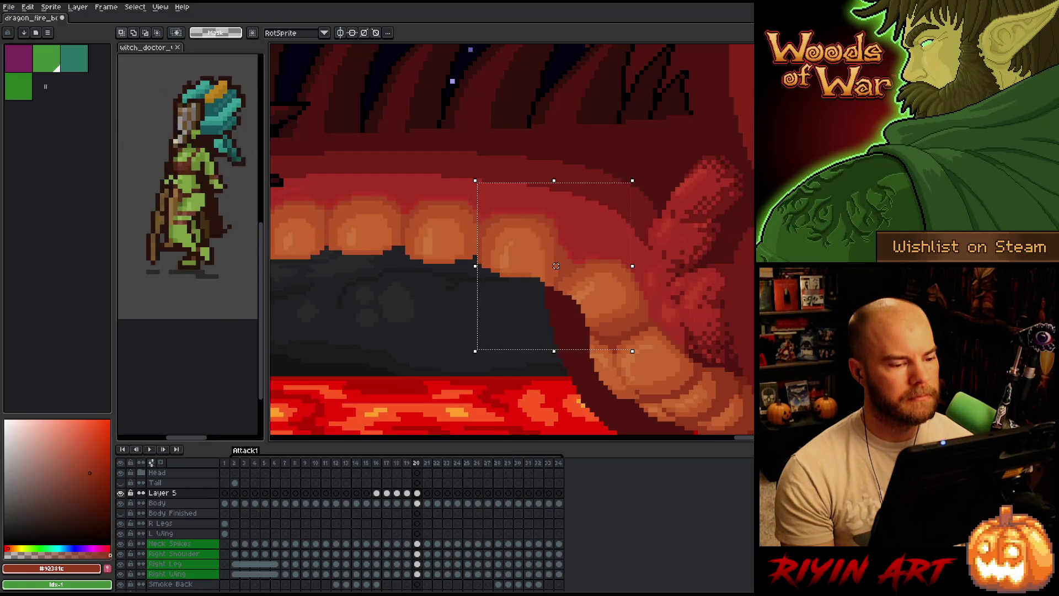
pyautogui.click(120, 492)
pyautogui.click(121, 492)
pyautogui.hscroll(-5, 511, 242)
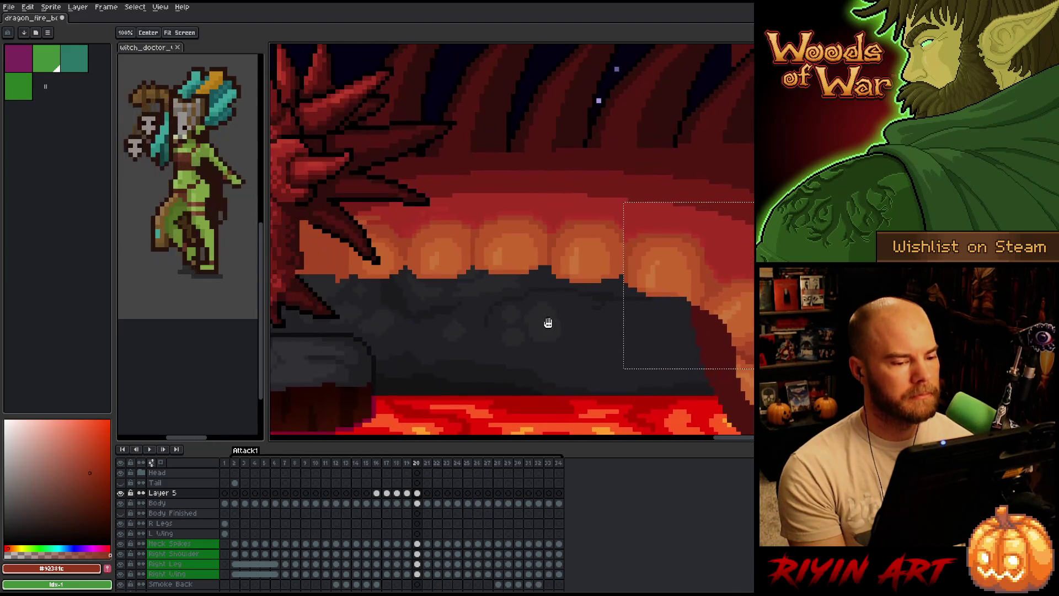
# Toggle Layer 5 to compare the belly shadow against the teeth, then widen and commit the right-scale selection
pyautogui.click(123, 493)
pyautogui.click(123, 493)
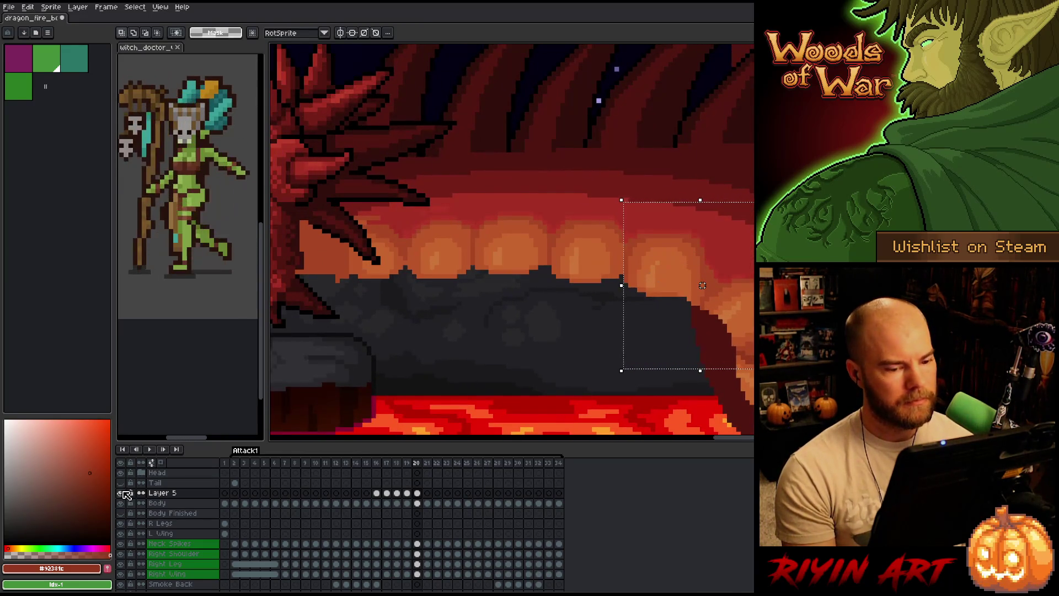
pyautogui.click(123, 492)
pyautogui.click(122, 493)
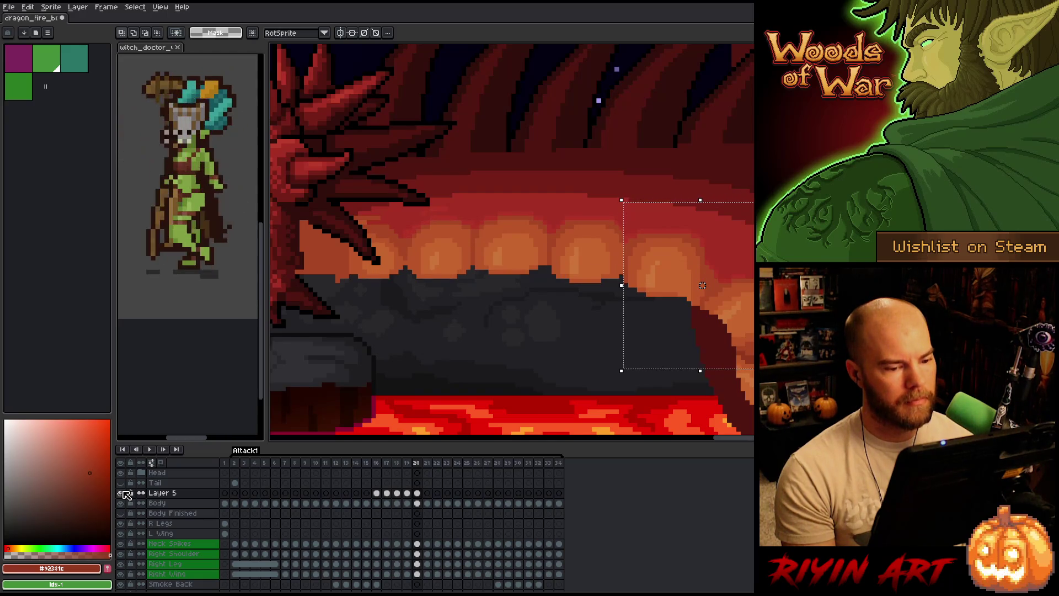
pyautogui.click(122, 492)
pyautogui.click(123, 493)
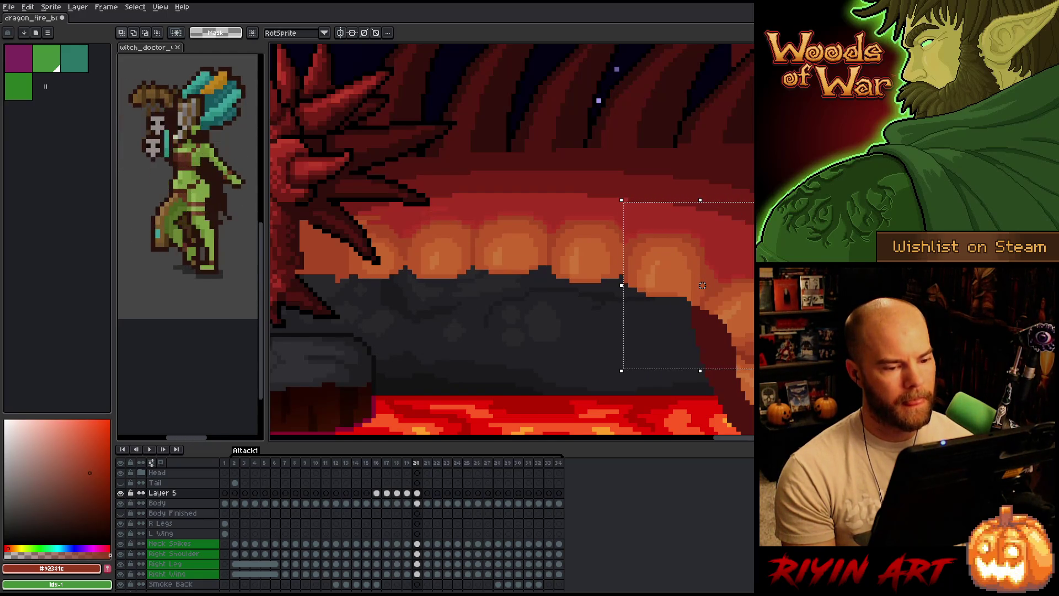
pyautogui.moveTo(702, 285); pyautogui.dragTo(724, 285)
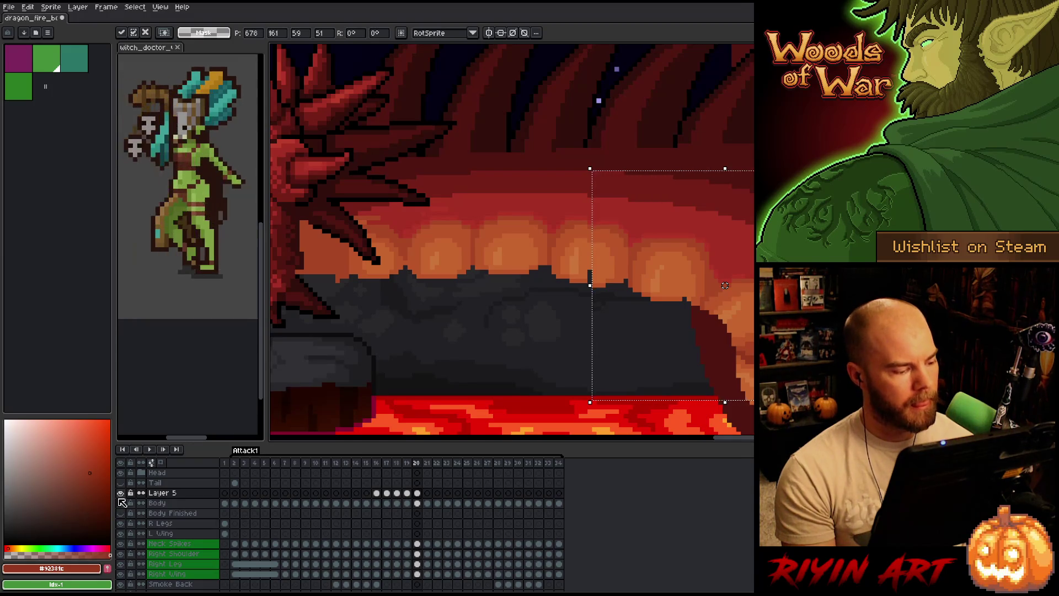
pyautogui.press('Return')
pyautogui.click(121, 493)
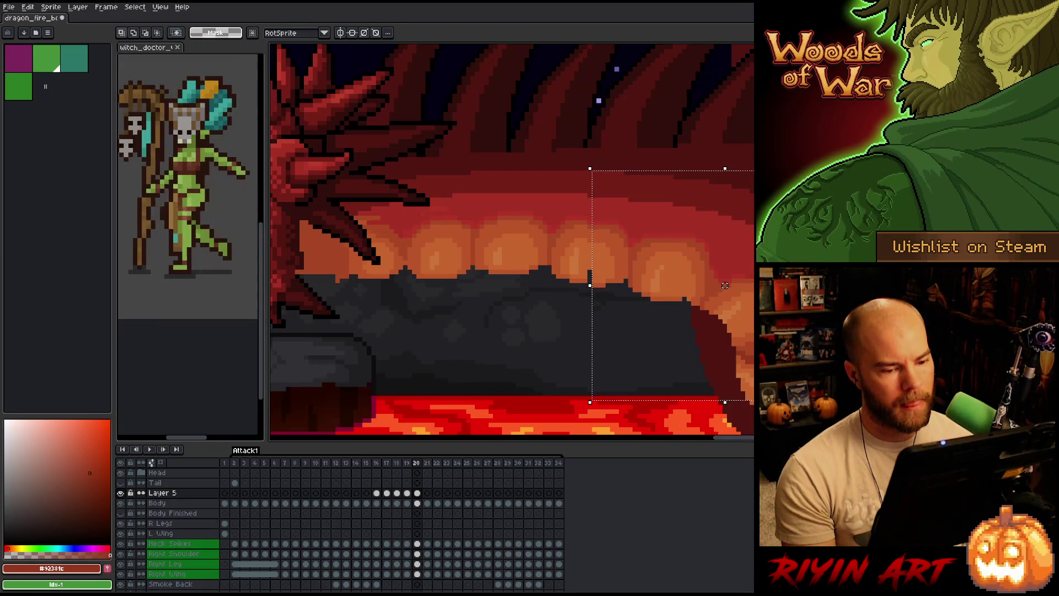
# Shift the belly's right end slightly right, commit it, and compare with the neighbouring frame
pyautogui.moveTo(753, 155)
pyautogui.mouseDown()
pyautogui.moveTo(744, 390)
pyautogui.moveTo(664, 395)
pyautogui.mouseUp()
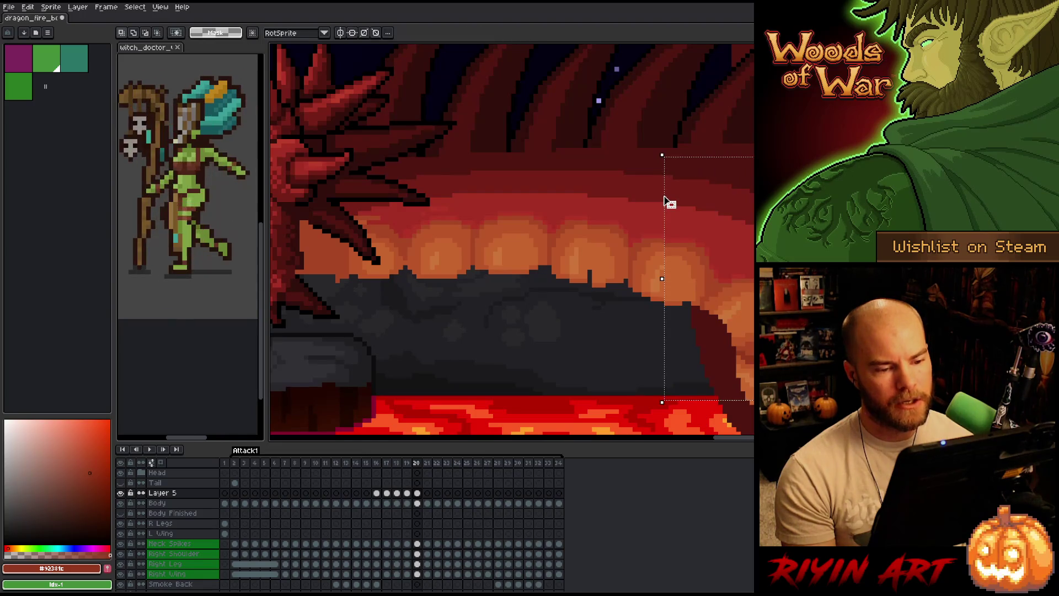
pyautogui.moveTo(669, 203); pyautogui.dragTo(681, 203)
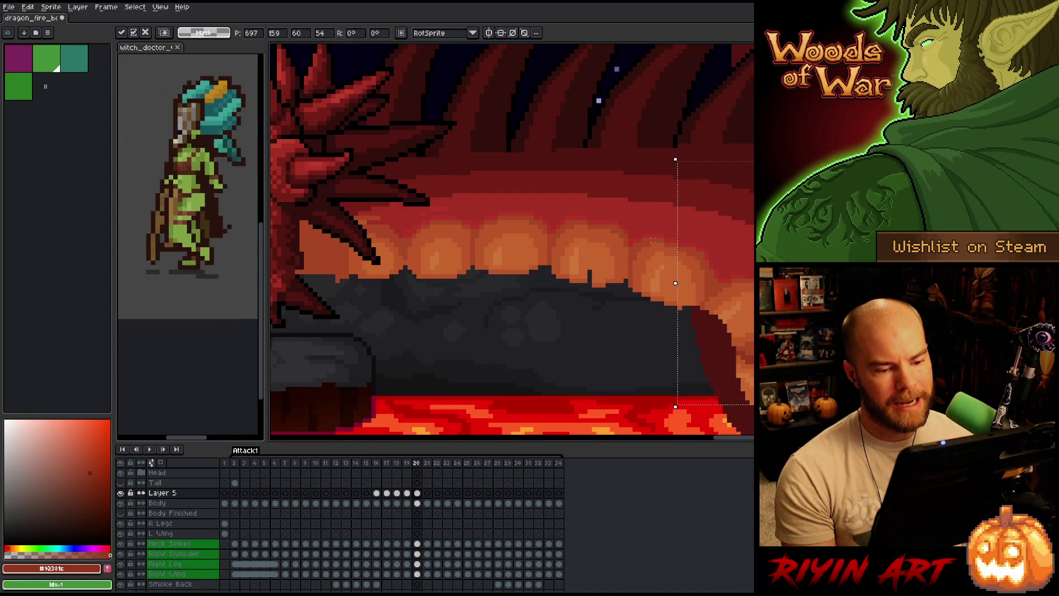
pyautogui.moveTo(808, 415); pyautogui.dragTo(626, 114)
pyautogui.press('Return')
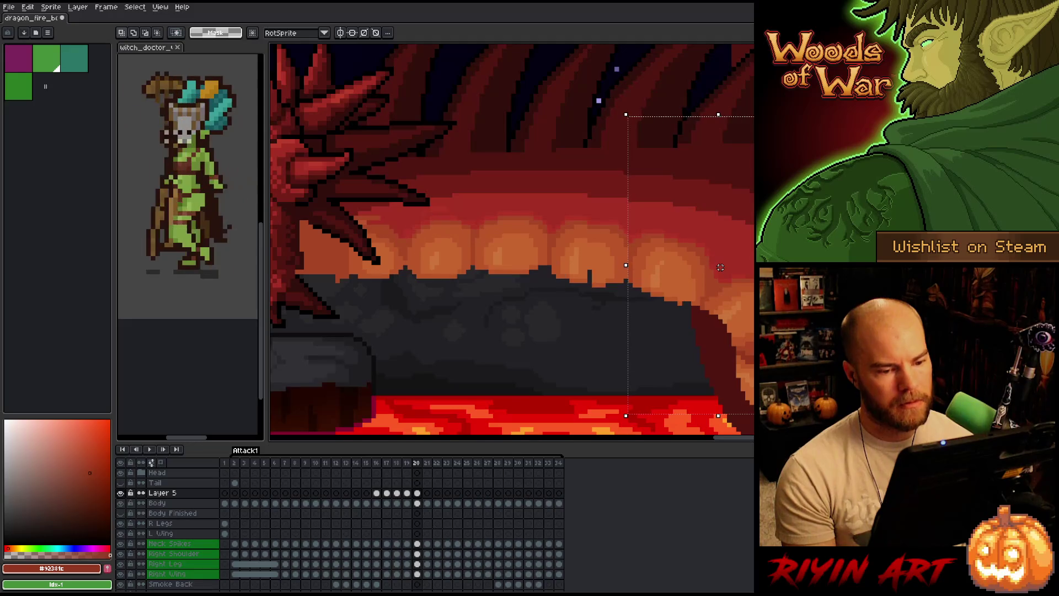
pyautogui.press(',')
pyautogui.press('.')
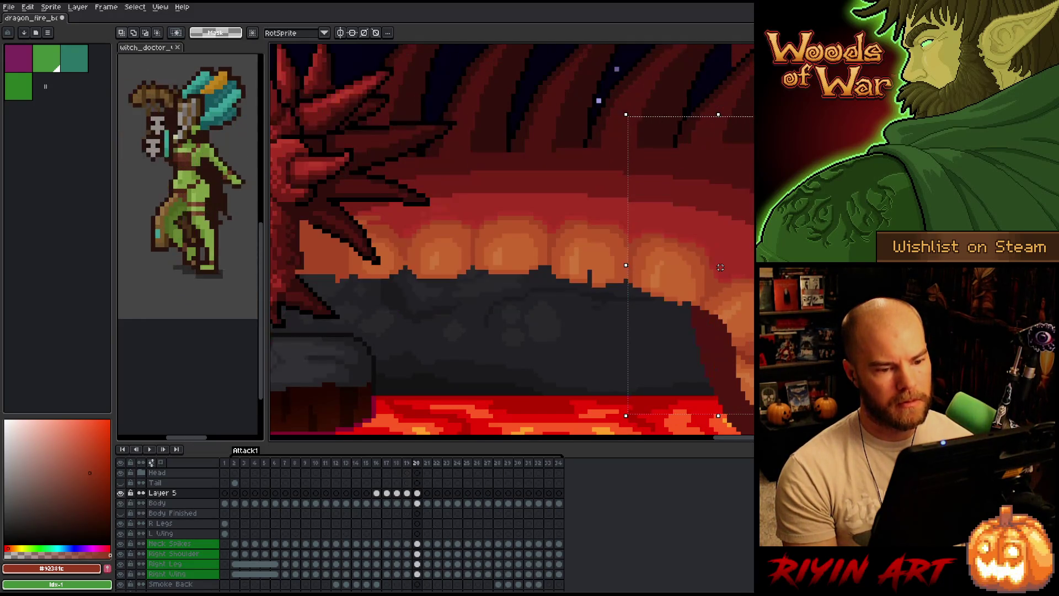
pyautogui.press(',')
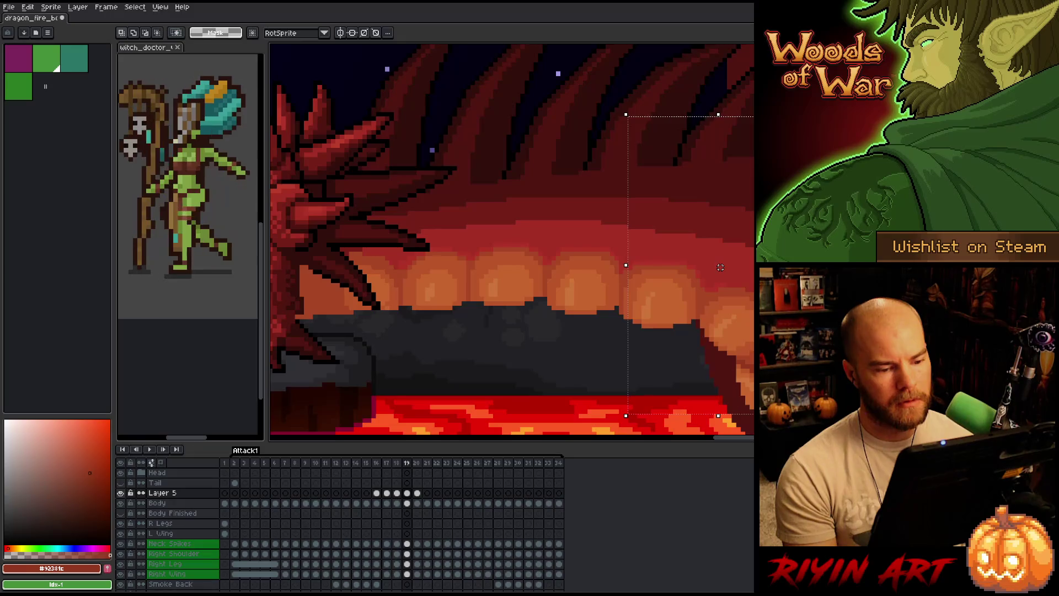
# Clear the selection, pick the orange scale colour with the Pencil, and save the dragon file
pyautogui.hotkey('ctrl', 'd')
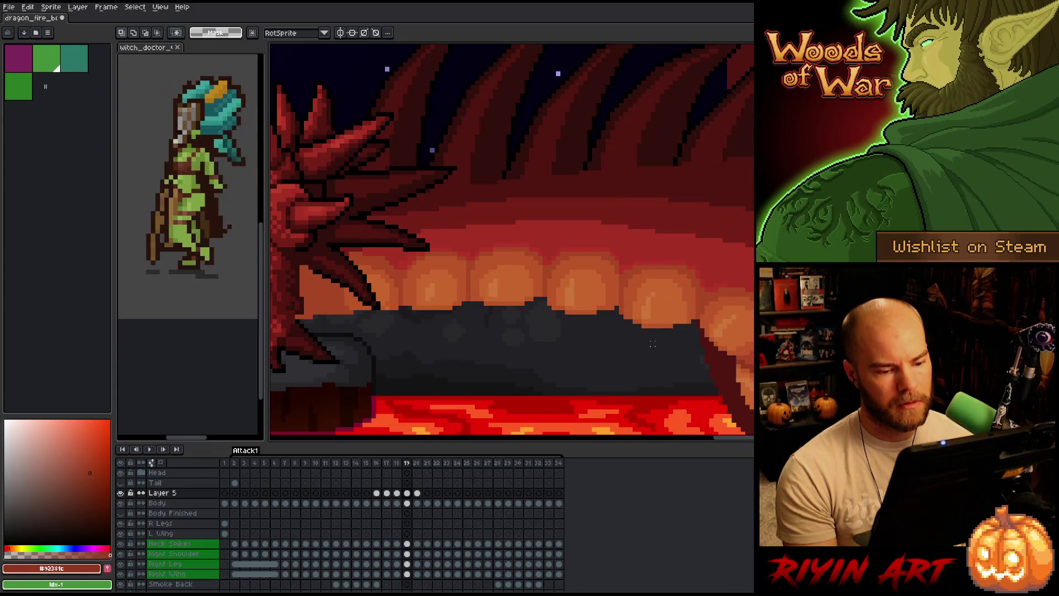
pyautogui.moveTo(660, 348)
pyautogui.mouseDown()
pyautogui.moveTo(628, 246)
pyautogui.moveTo(617, 245)
pyautogui.mouseUp()
pyautogui.hotkey('ctrl', 'd')
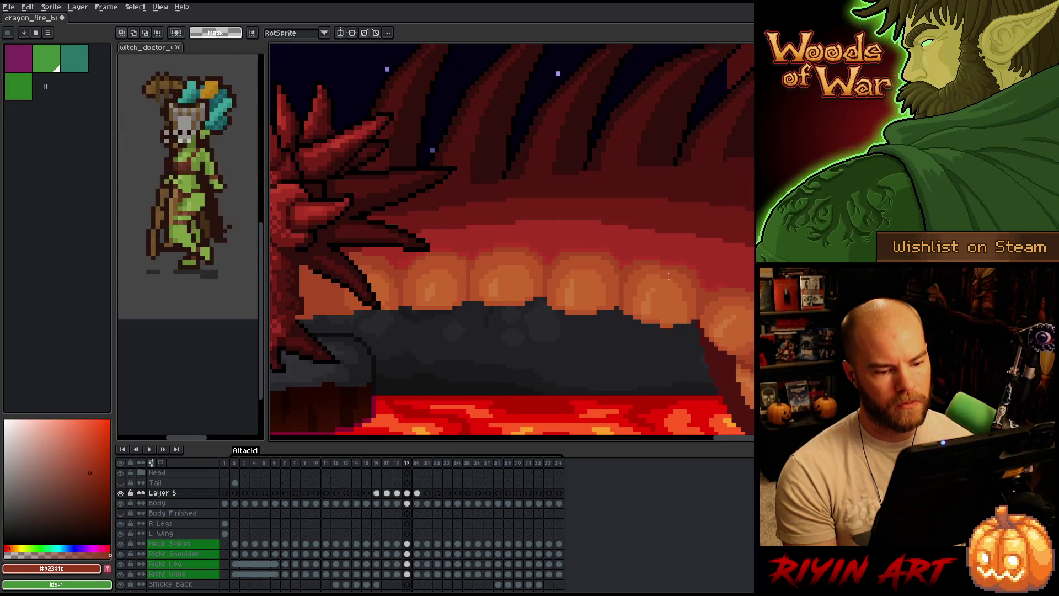
pyautogui.press('Left')
pyautogui.press('Right')
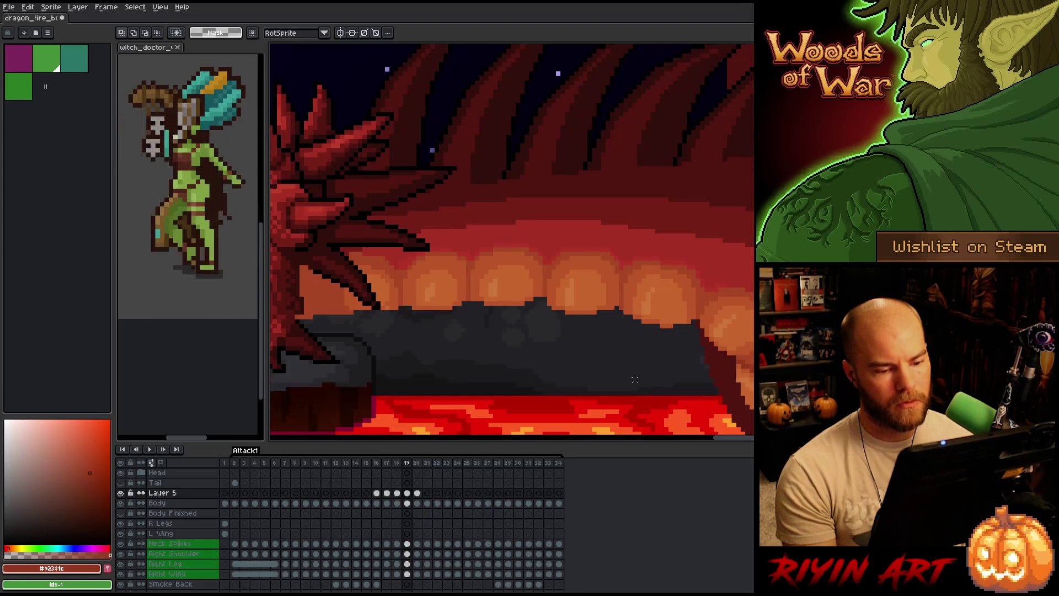
pyautogui.press('b')
pyautogui.keyDown('alt'); pyautogui.click(683, 317); pyautogui.keyUp('alt')
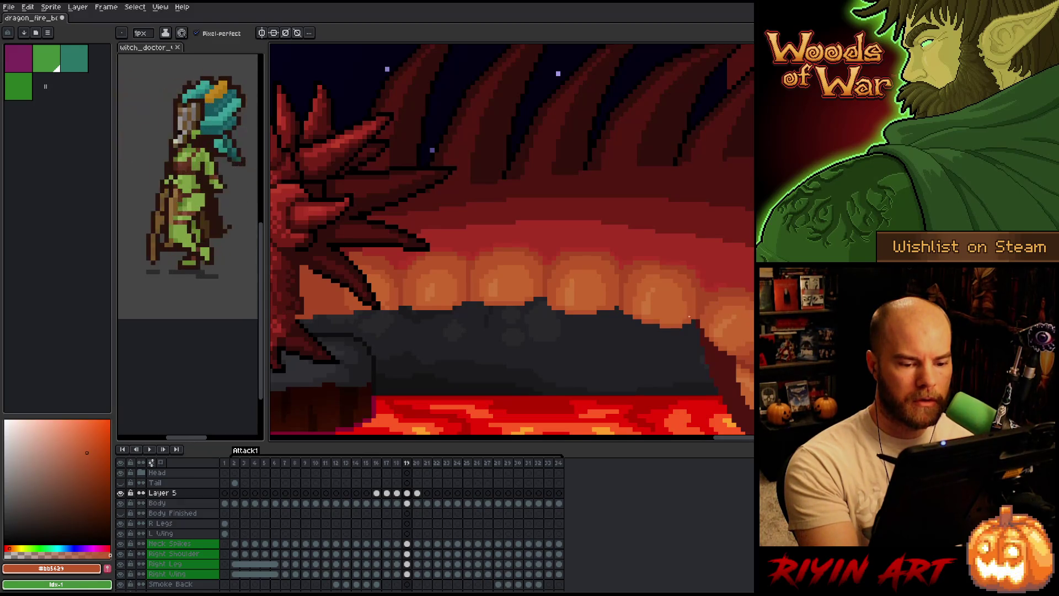
pyautogui.hotkey('ctrl', 's')
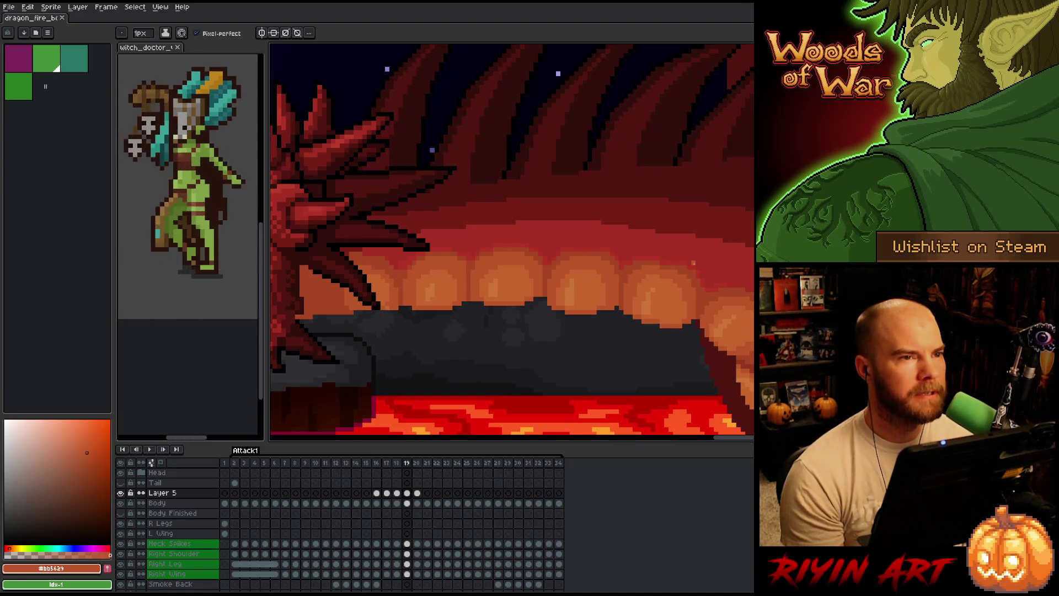
# Erase a tiny 3x3 patch of stray pixels from frame 19's belly scales
pyautogui.scroll(-5, 689, 293)
pyautogui.scroll(6, 686, 325)
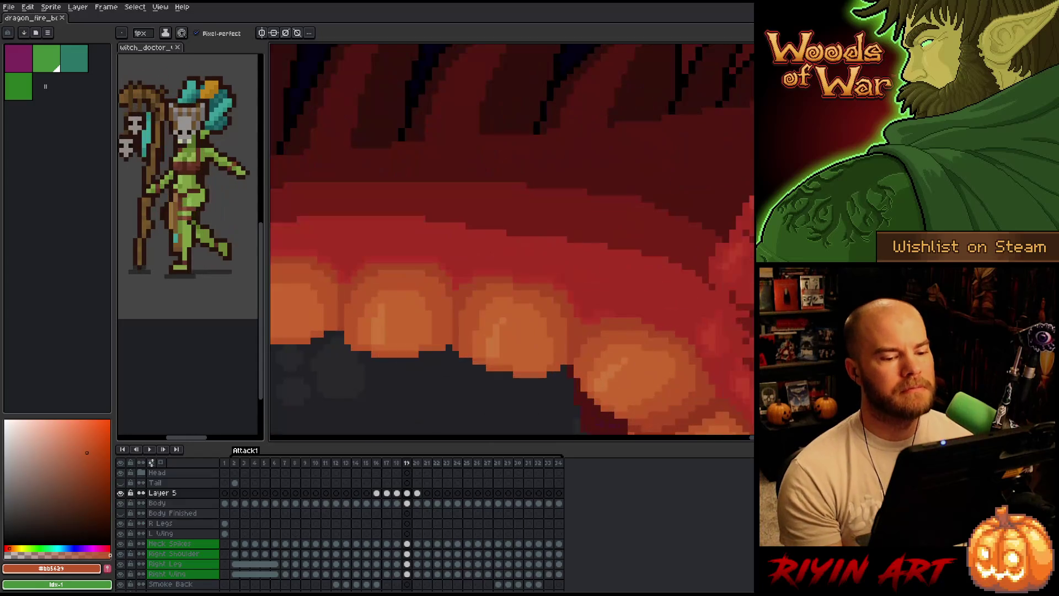
pyautogui.moveTo(685, 324); pyautogui.dragTo(567, 255)
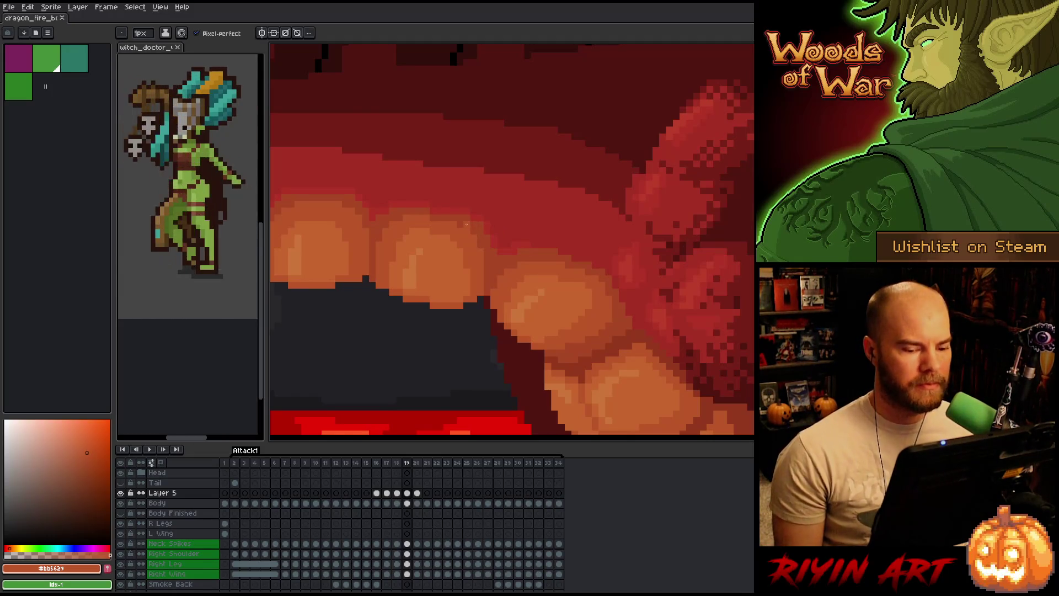
pyautogui.press('m')
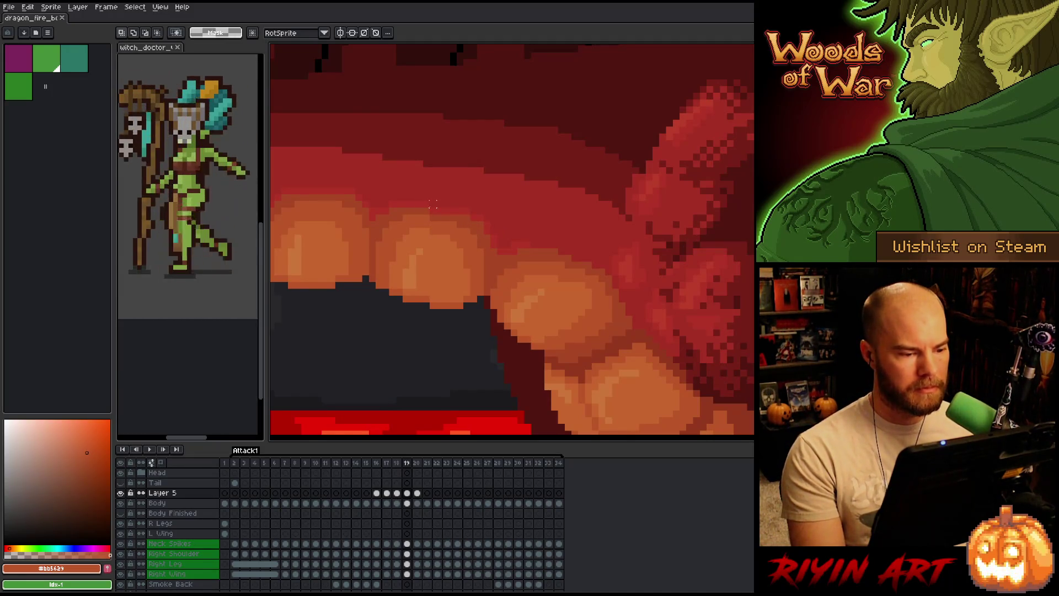
pyautogui.moveTo(421, 199); pyautogui.dragTo(446, 223)
pyautogui.hotkey('ctrl', 'd')
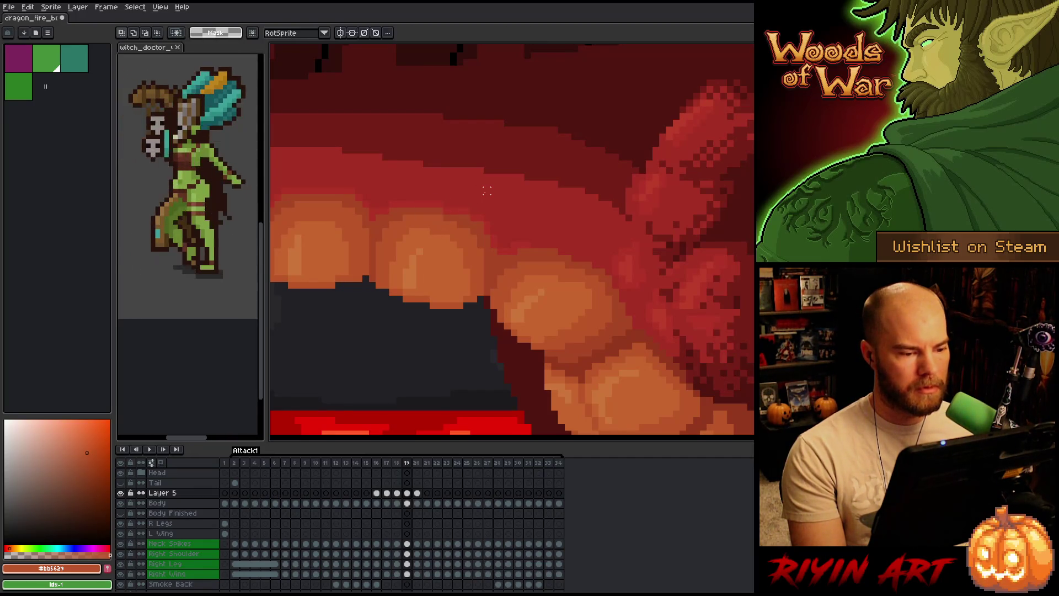
# Flip between frames 18 and 19 to compare, then pan toward the jaw's belly scales
pyautogui.scroll(-3, 560, 251)
pyautogui.scroll(3, 442, 365)
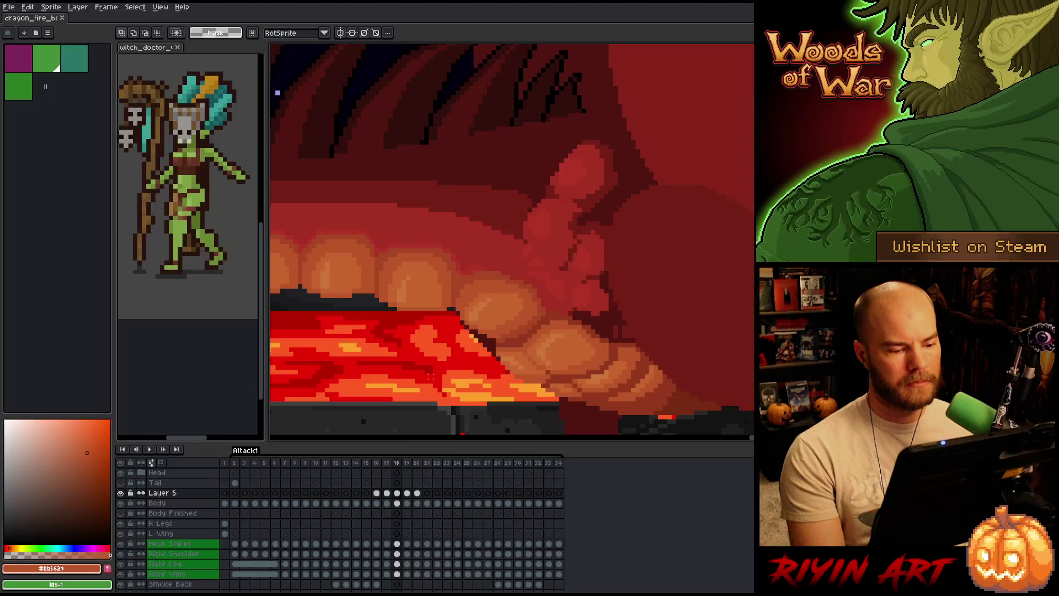
pyautogui.press('Left')
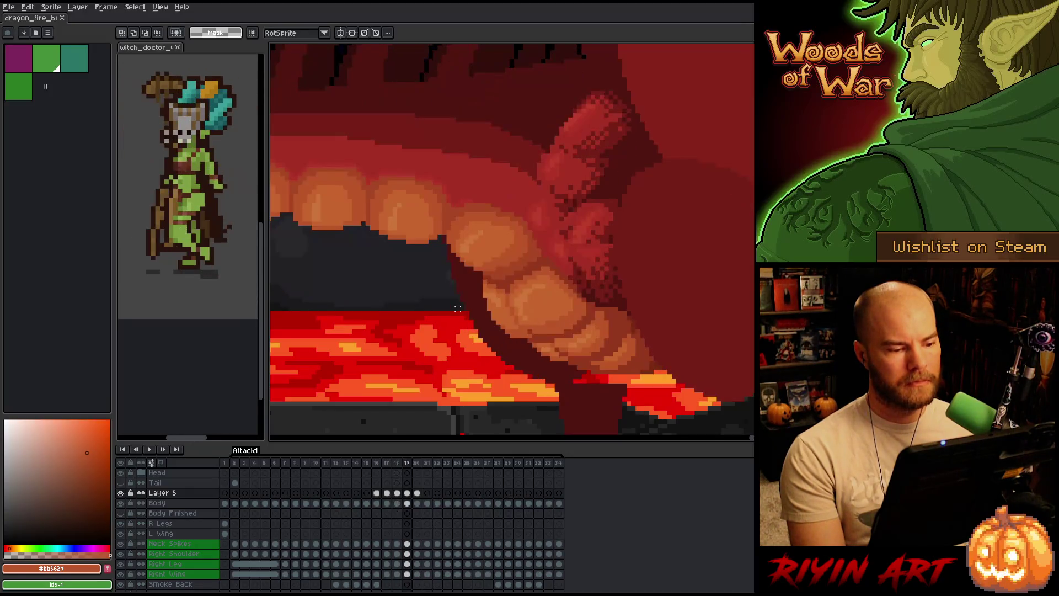
pyautogui.press('Right')
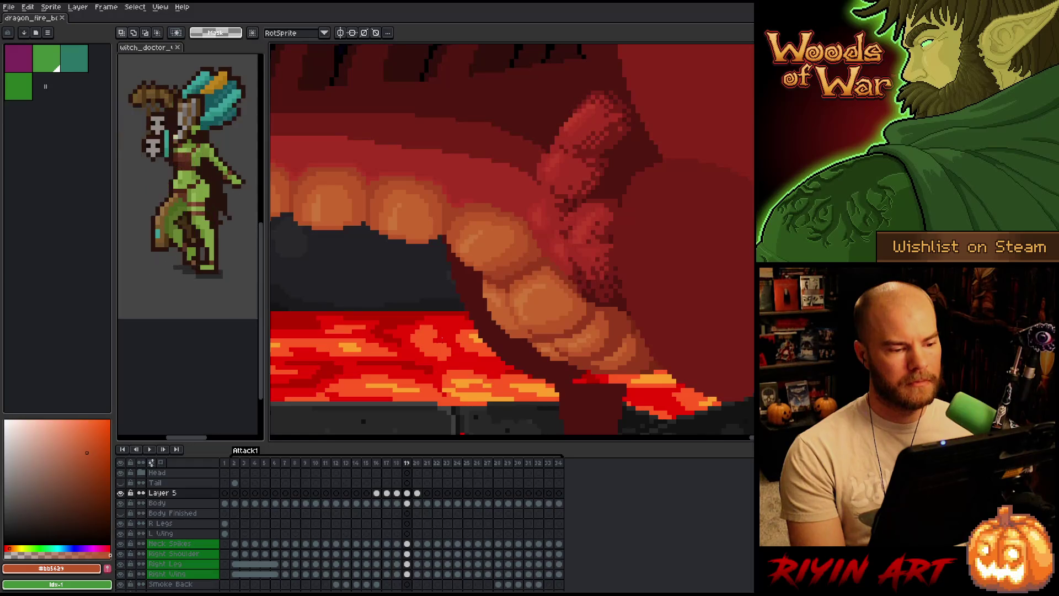
pyautogui.press('Left')
pyautogui.press('Right')
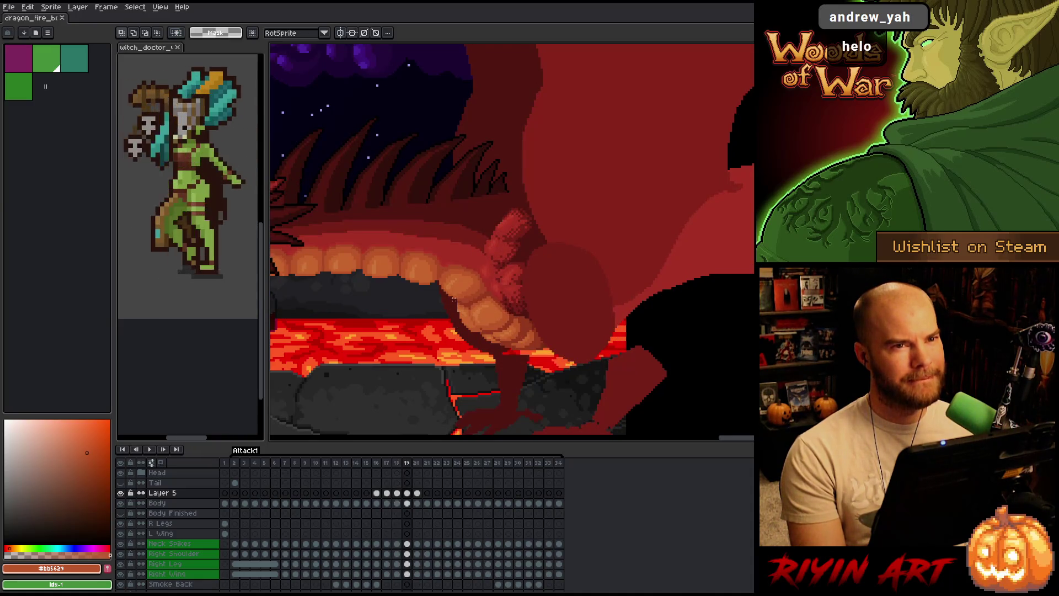
pyautogui.scroll(1, 454, 298)
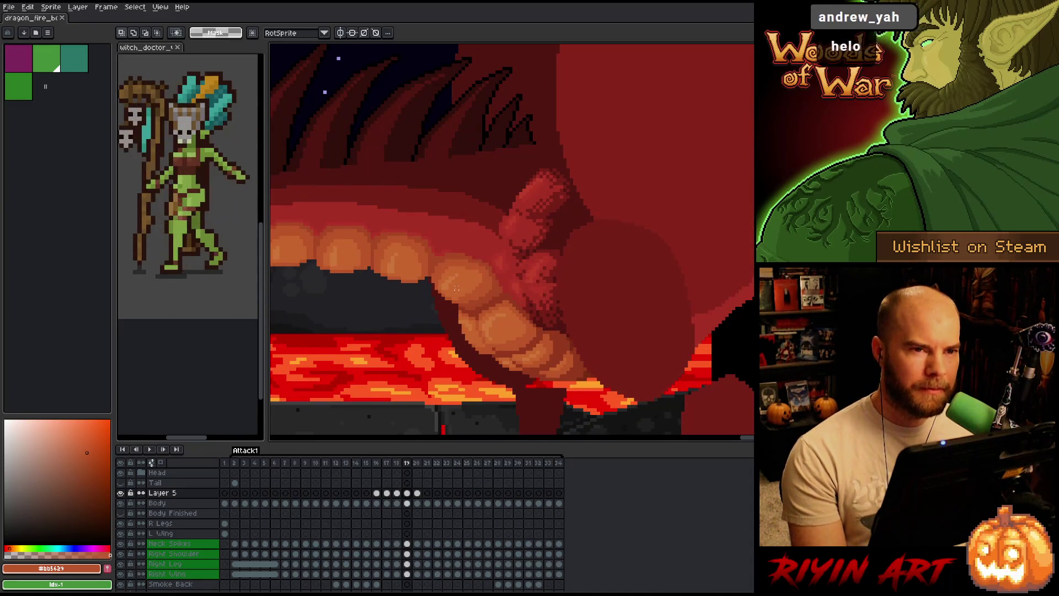
pyautogui.scroll(-1, 493, 268)
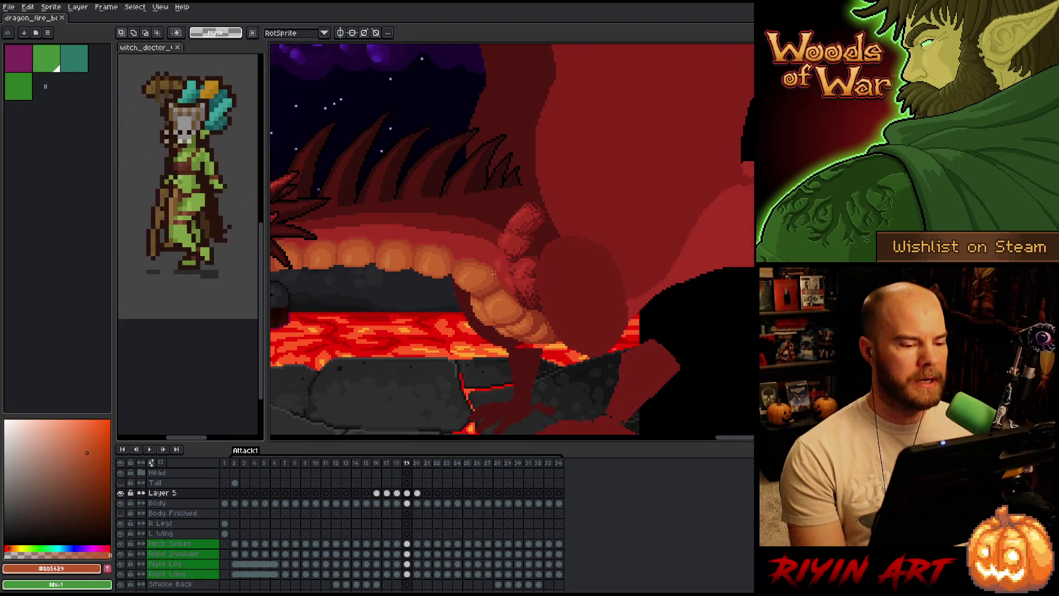
pyautogui.scroll(1, 493, 273)
pyautogui.moveTo(402, 307); pyautogui.dragTo(508, 306)
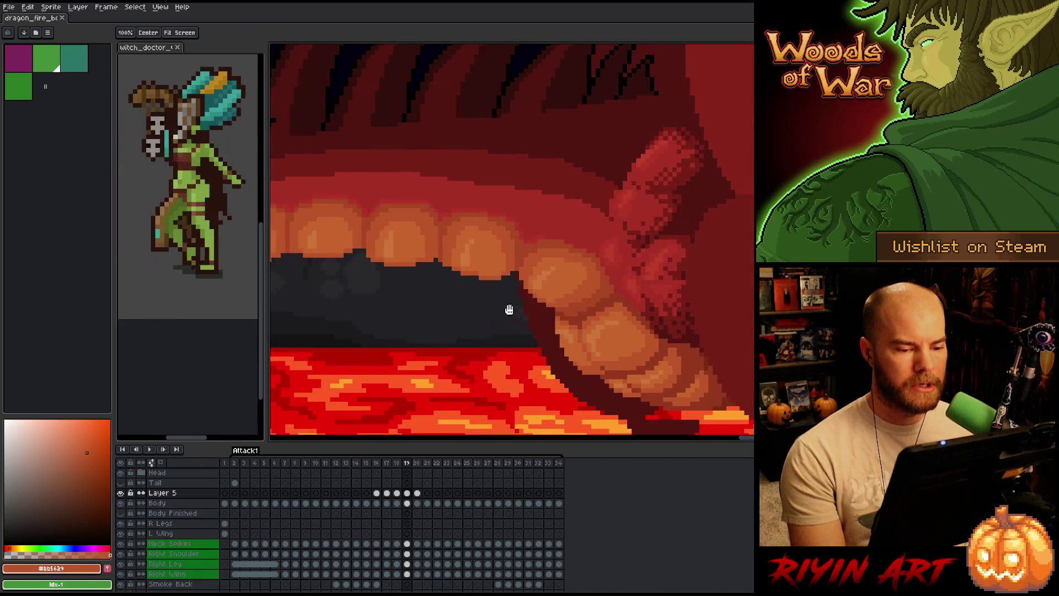
# Compare frames 18 and 19, settle on 18, and pick the lighter orange with the Pencil
pyautogui.press('Left')
pyautogui.press('Right')
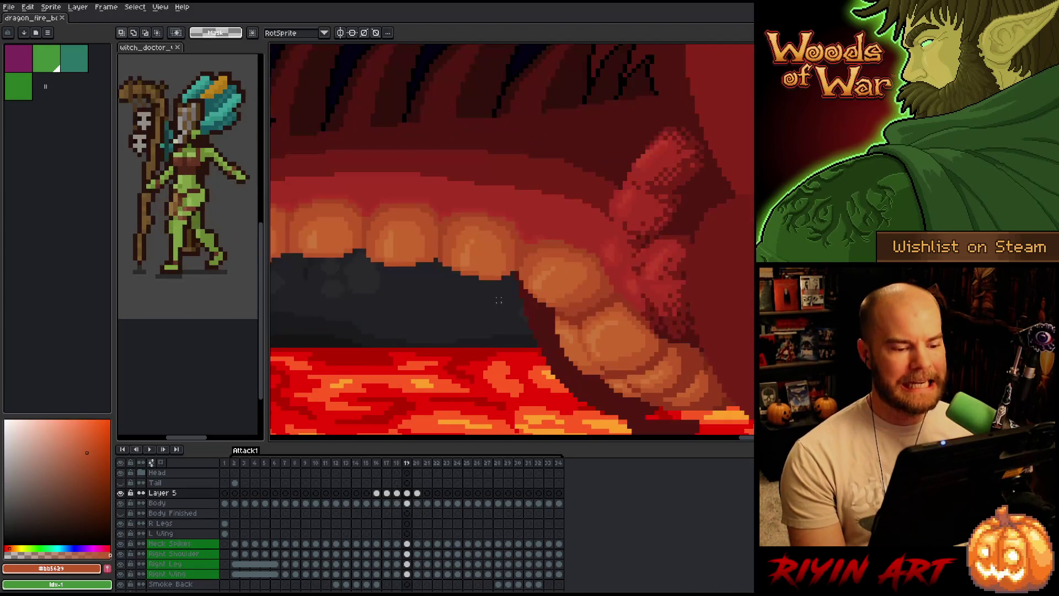
pyautogui.press('Left')
pyautogui.press('Right')
pyautogui.press('Left')
pyautogui.press('Right')
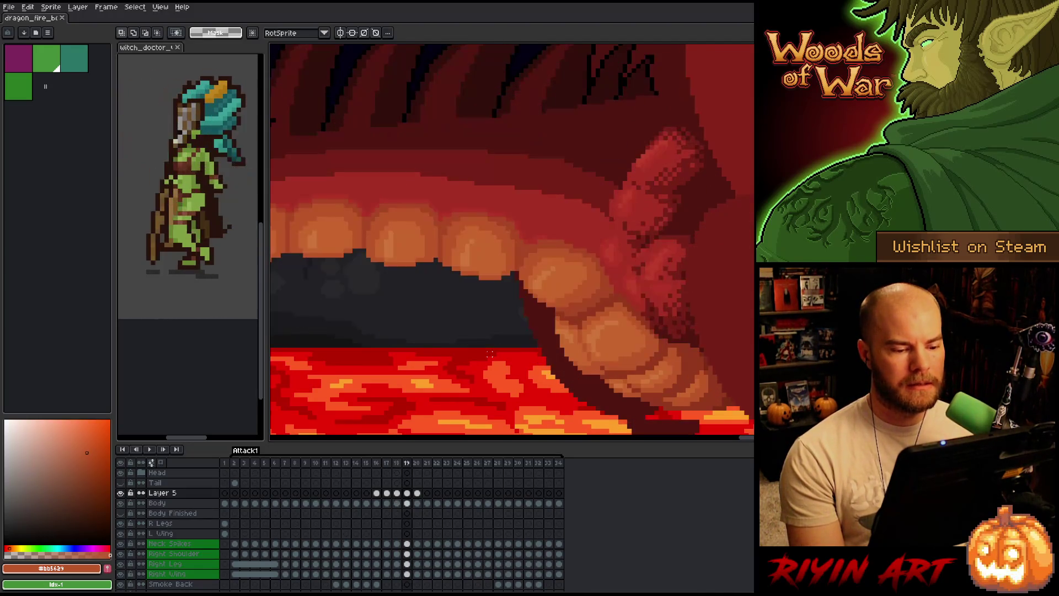
pyautogui.press('Left')
pyautogui.press('Right')
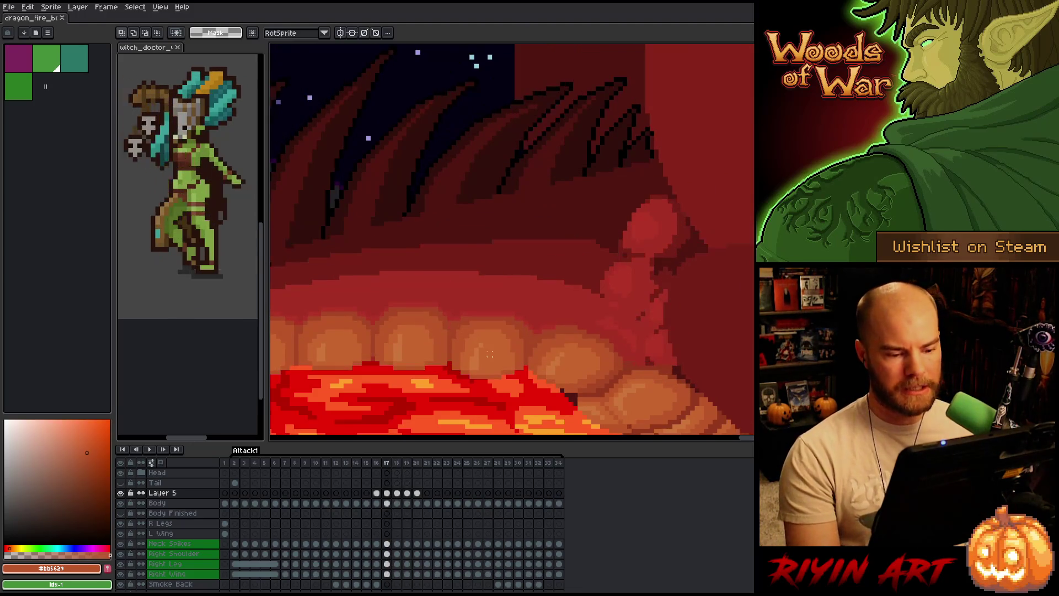
pyautogui.press('Left')
pyautogui.press('b')
pyautogui.keyDown('alt'); pyautogui.click(569, 331); pyautogui.keyUp('alt')
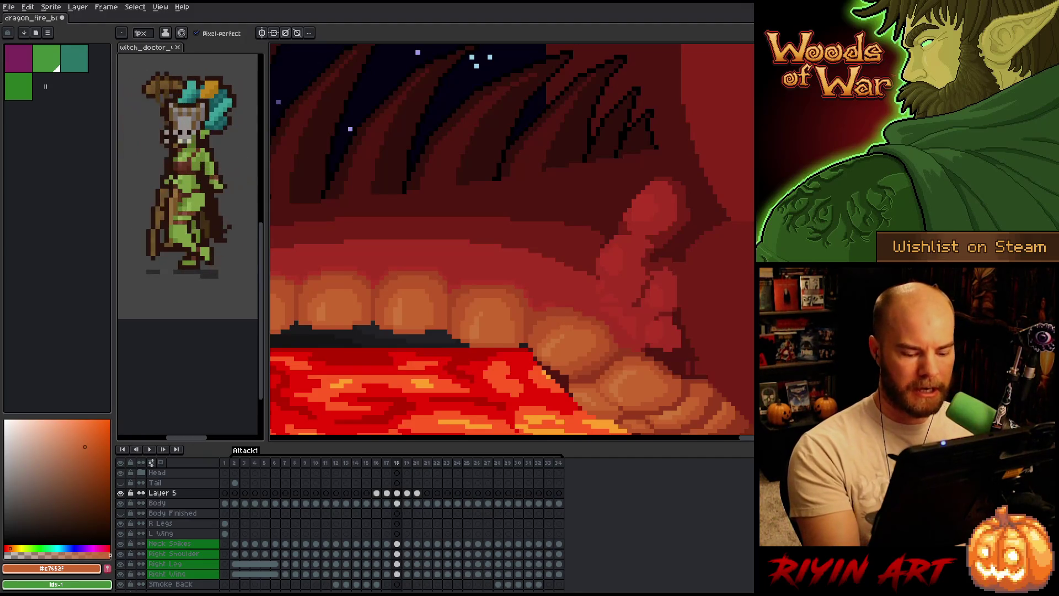
# Review frame 17 and the other neighbouring frames, ending back on frame 18
pyautogui.press('Left')
pyautogui.press('Right')
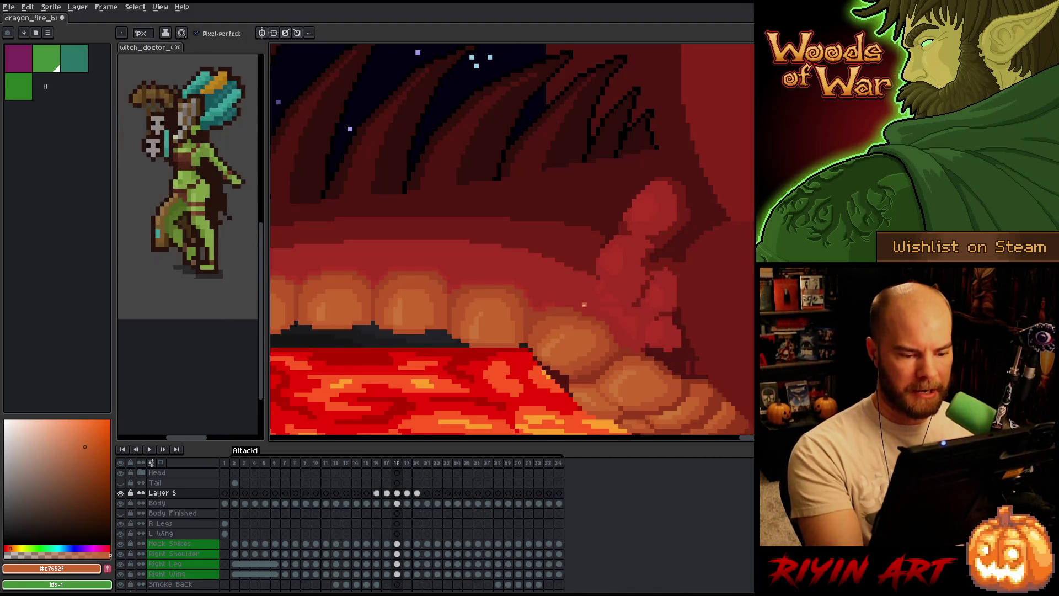
pyautogui.press('Left')
pyautogui.press('Right')
pyautogui.press('Left')
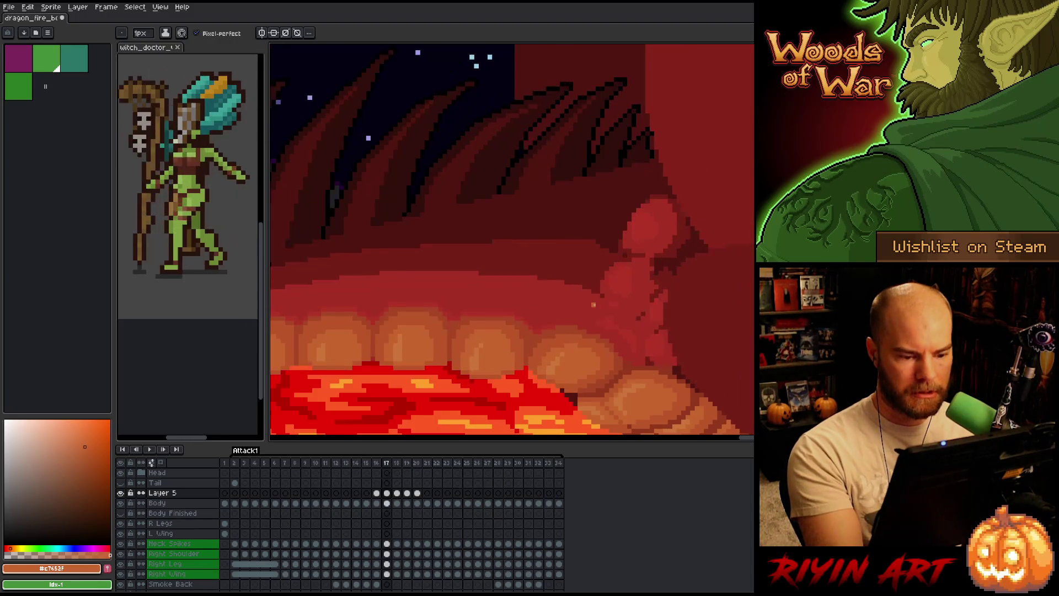
pyautogui.press('Right')
pyautogui.press('Left')
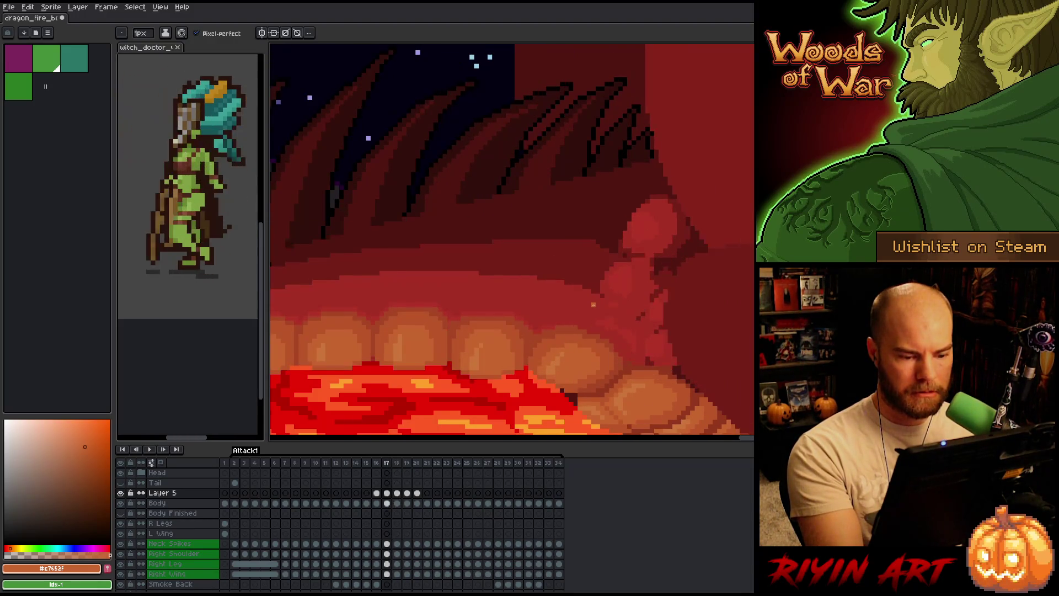
pyautogui.press('Right')
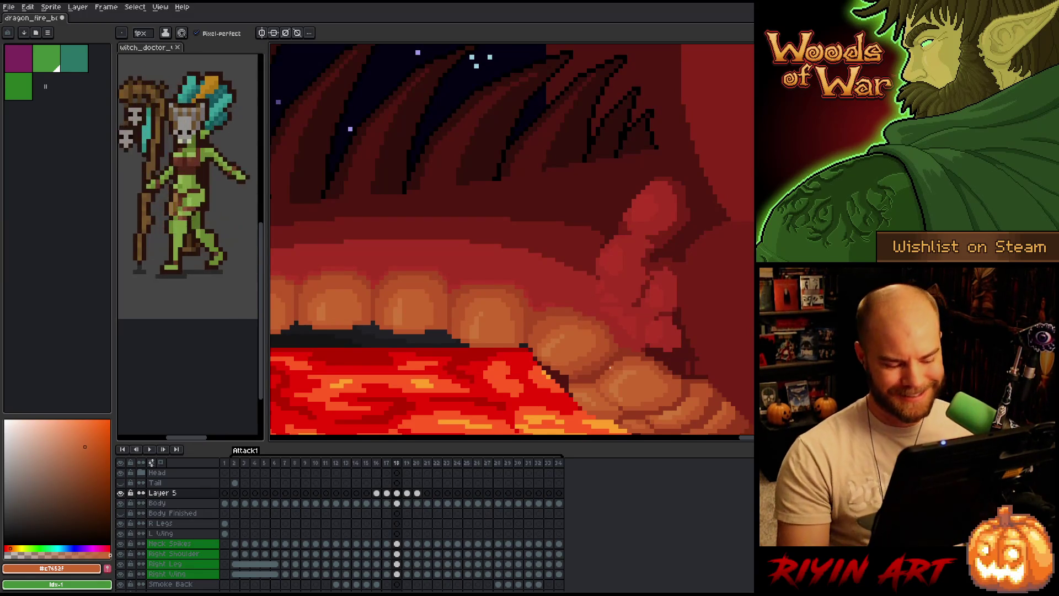
pyautogui.press('Left')
pyautogui.press('Left')
pyautogui.press('Right')
pyautogui.press('Right')
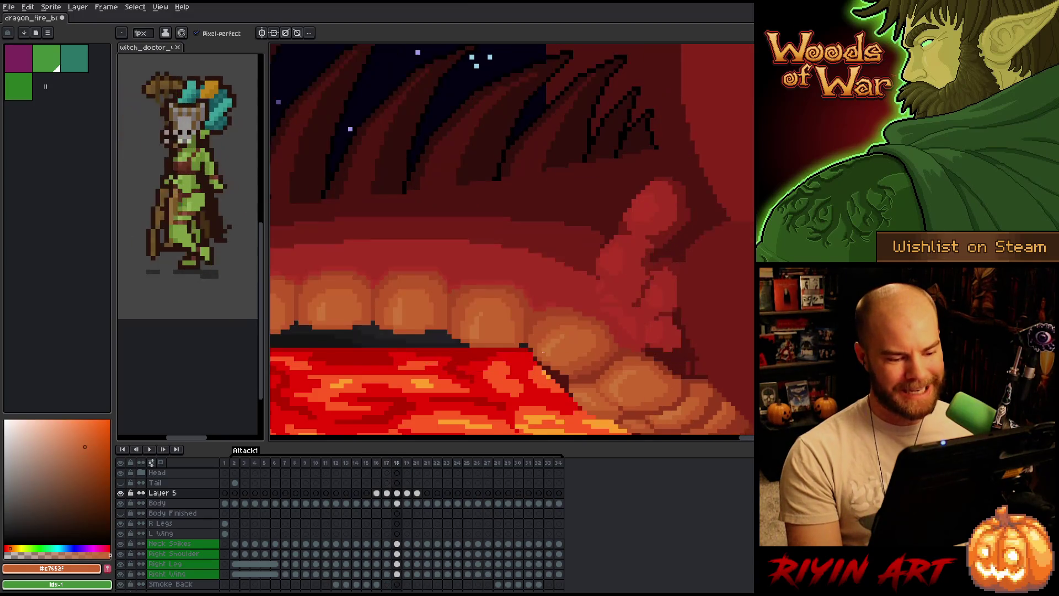
pyautogui.press('Left')
pyautogui.press('Left')
pyautogui.press('Right')
pyautogui.press('Right')
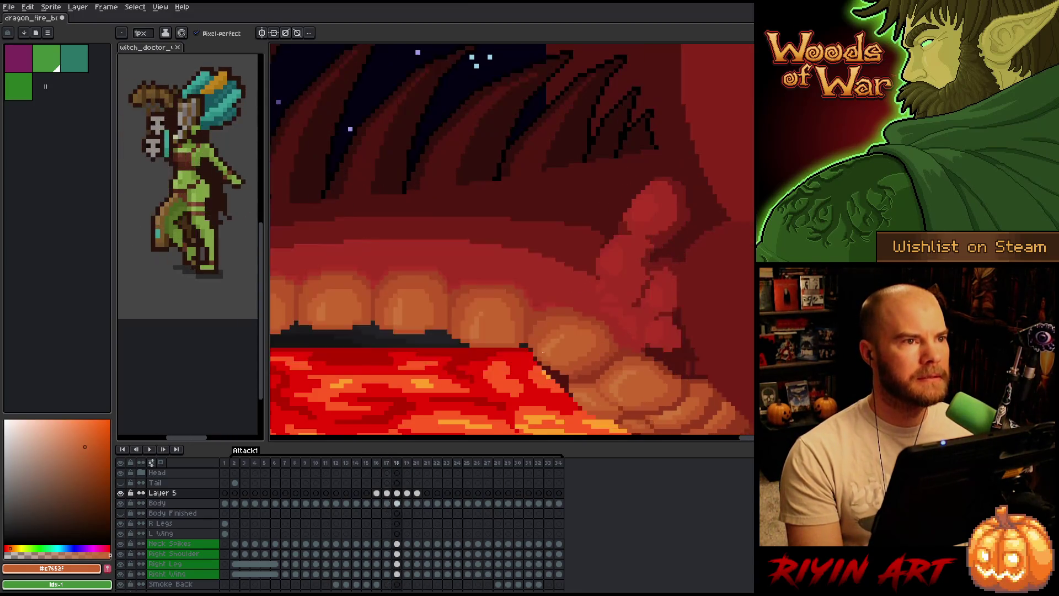
pyautogui.press('Left')
pyautogui.press('Right')
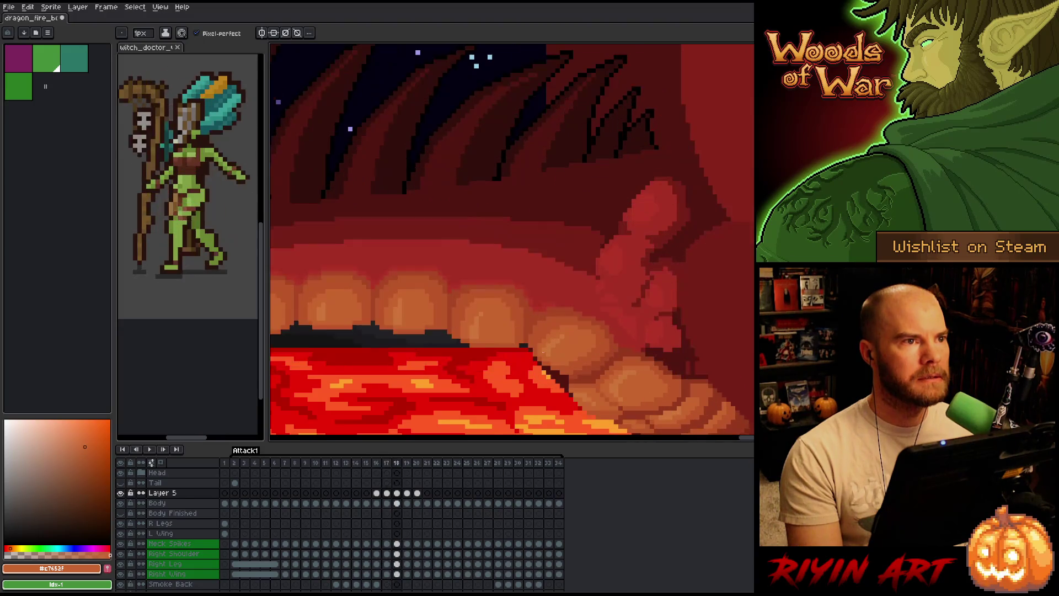
pyautogui.press('Left')
pyautogui.press('Left')
pyautogui.press('Right')
pyautogui.press('Right')
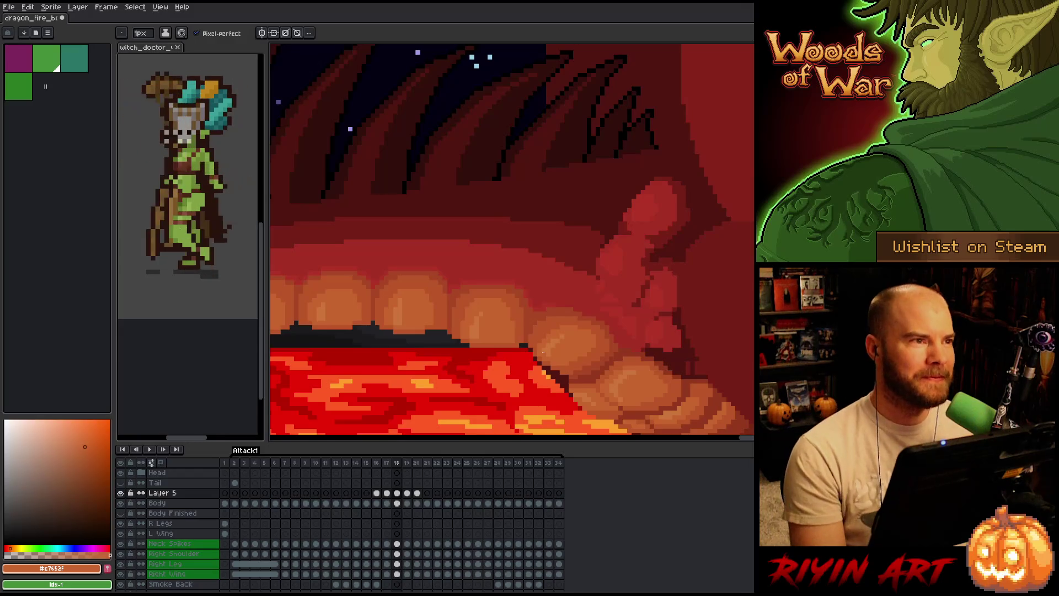
pyautogui.scroll(2, 496, 320)
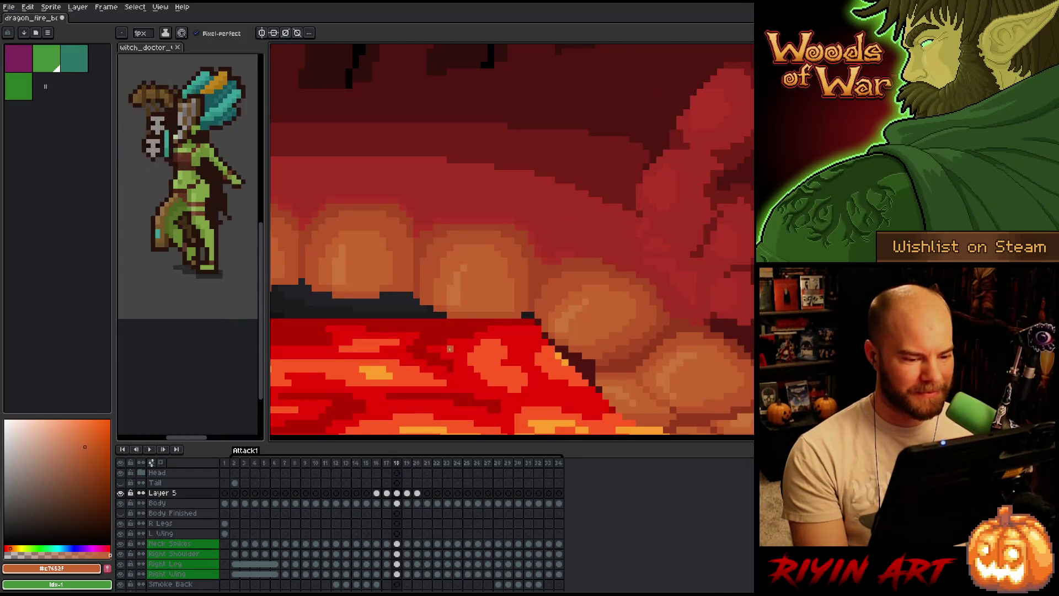
# Compare frames 17 and 18, then switch between the Layer 5 and Body cels on frame 18
pyautogui.scroll(-3, 436, 349)
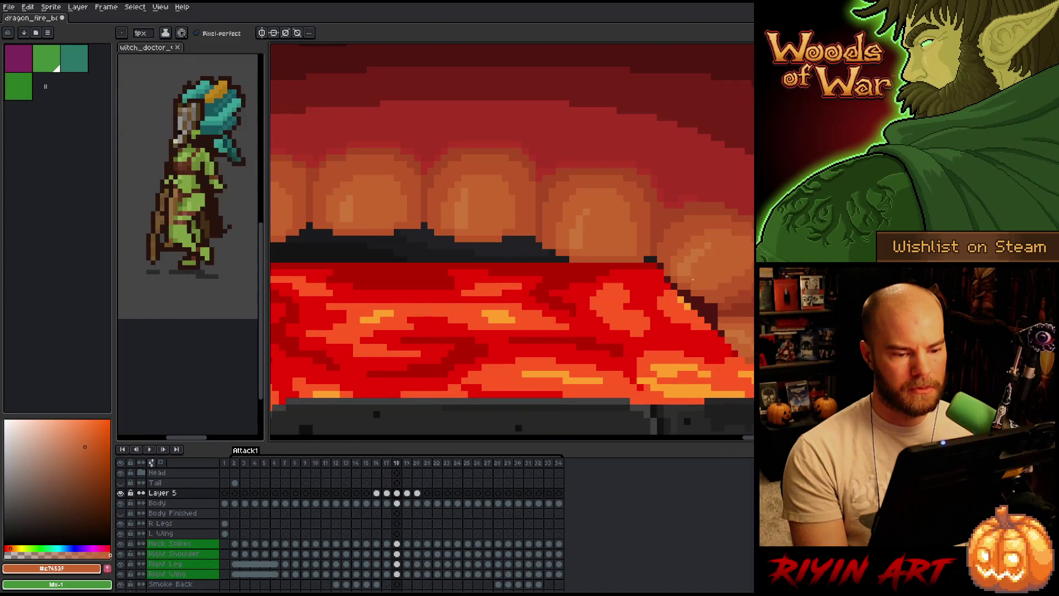
pyautogui.scroll(2, 501, 345)
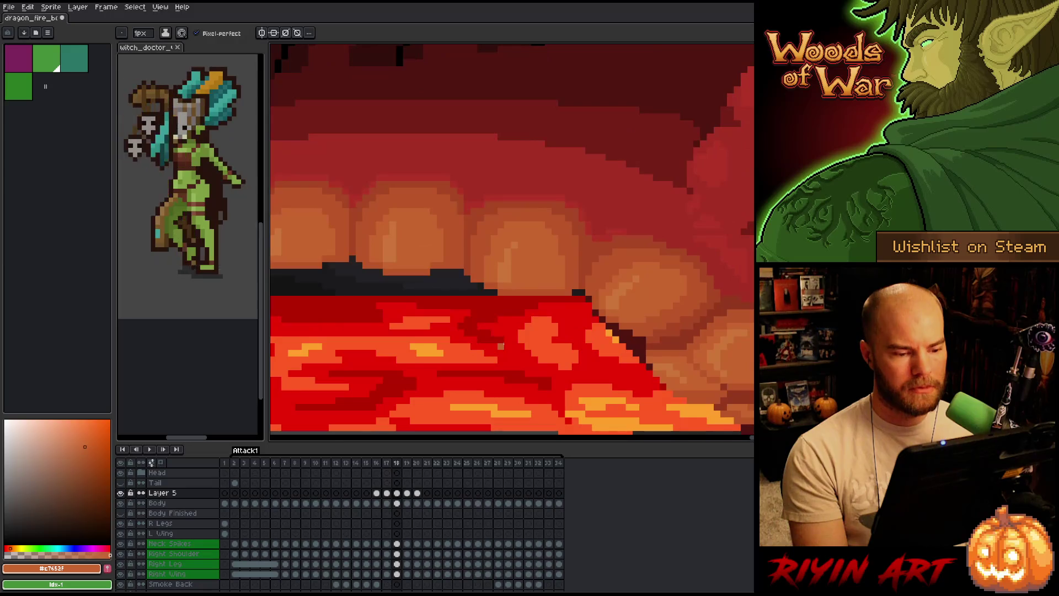
pyautogui.press(',')
pyautogui.press('.')
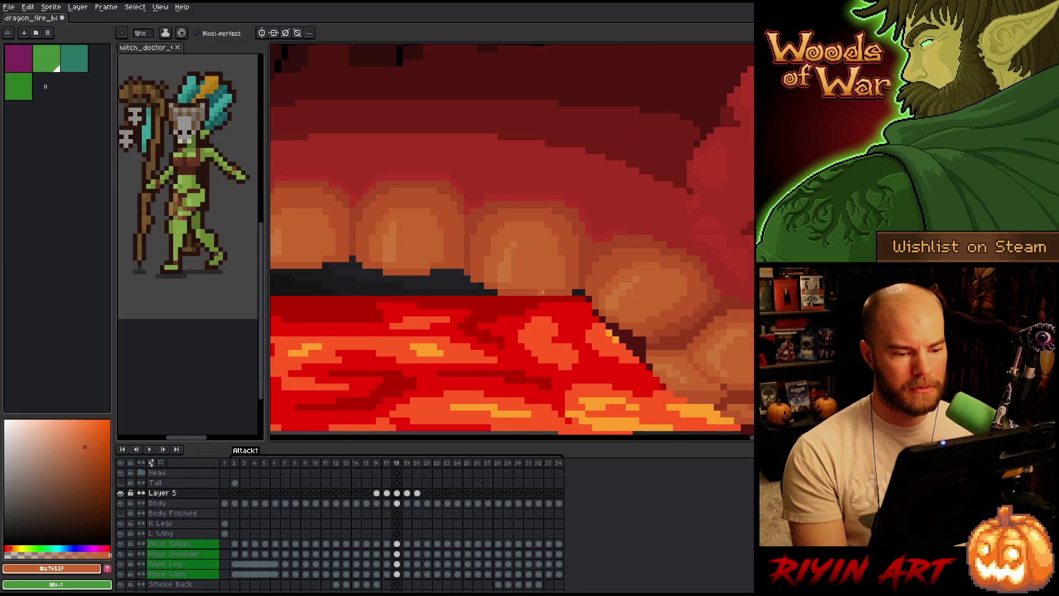
pyautogui.press('e')
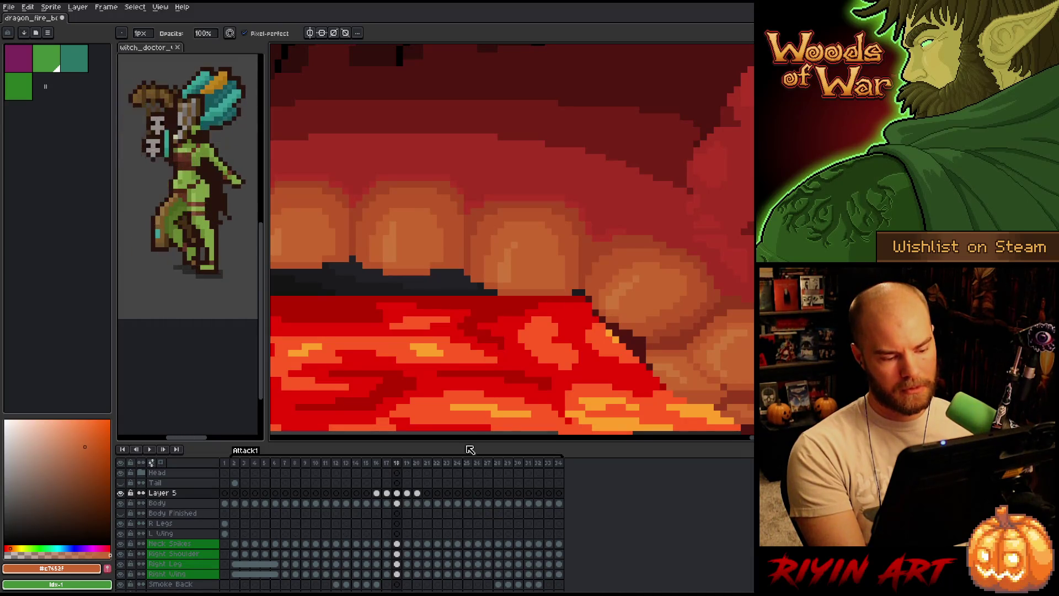
pyautogui.click(397, 492)
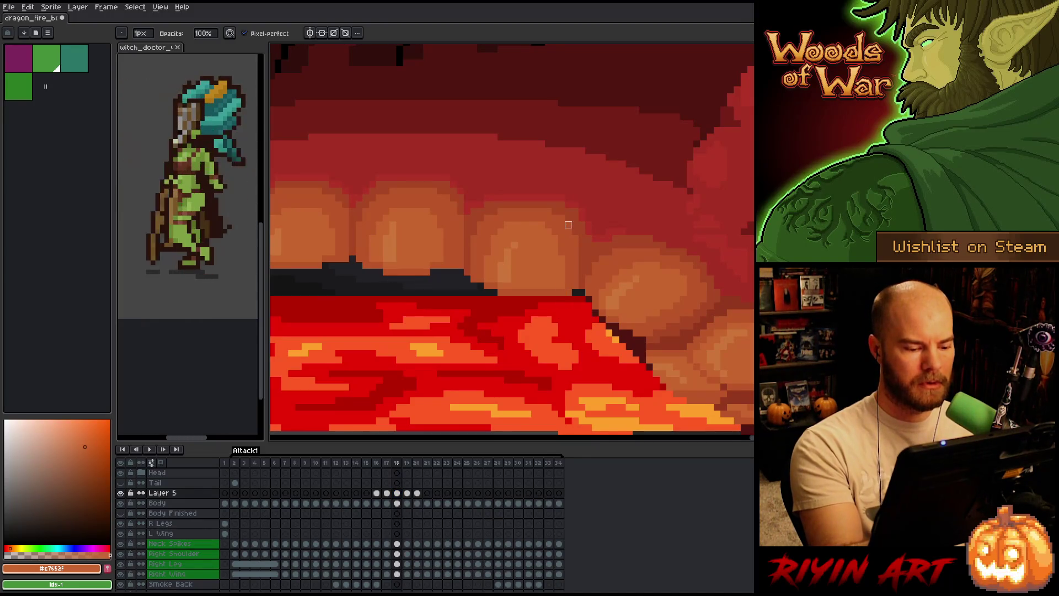
pyautogui.click(396, 503)
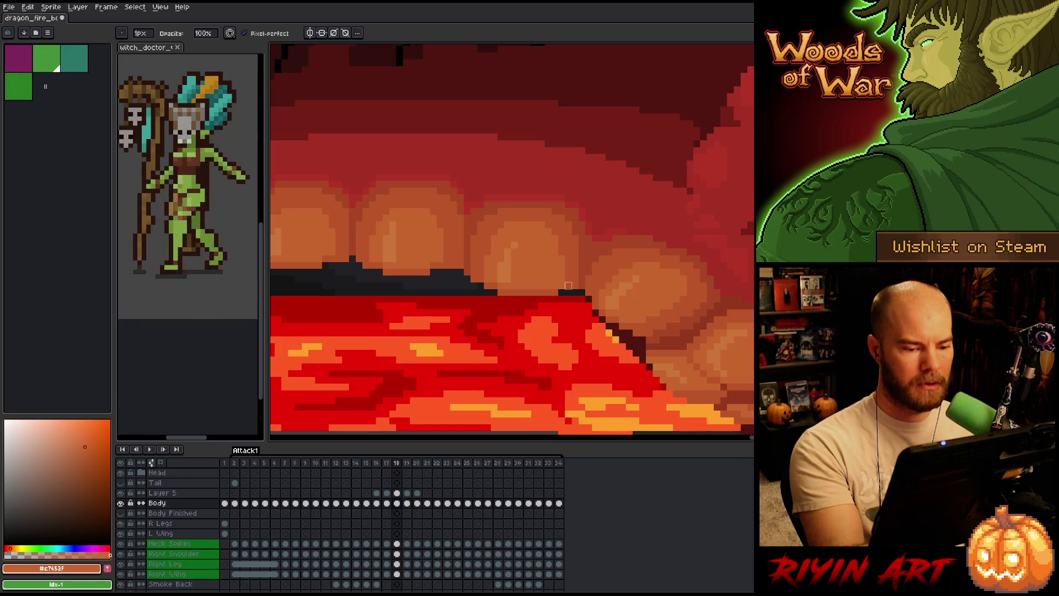
pyautogui.hotkey('alt', 'Up')
# Sample orange #bb5624 and add a dark pixel at the lava edge on Body frame 18
pyautogui.press('e')
pyautogui.keyDown('alt'); pyautogui.click(573, 277); pyautogui.keyUp('alt')
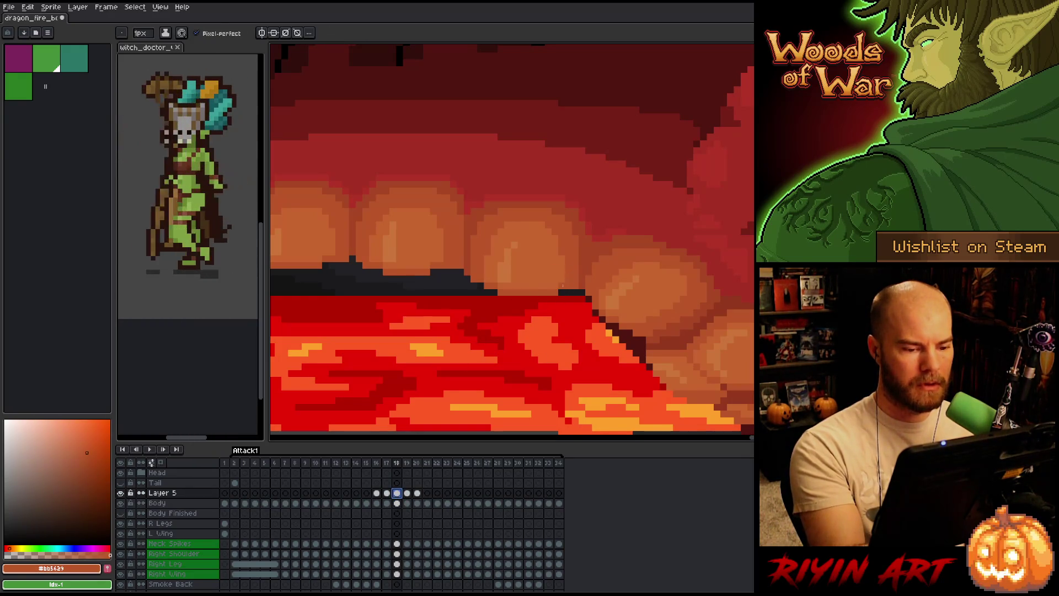
pyautogui.scroll(-2, 673, 323)
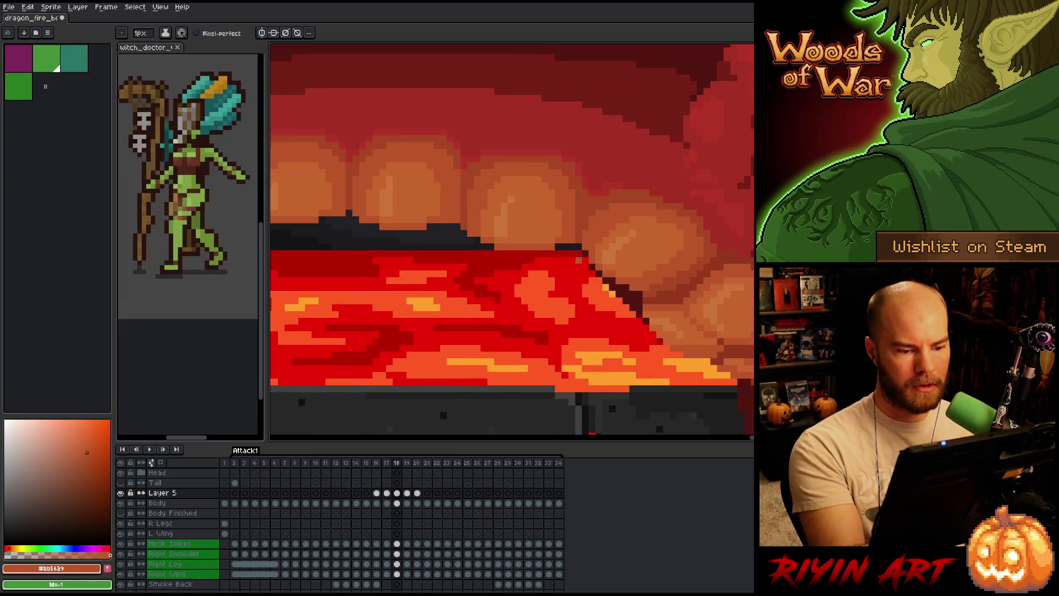
pyautogui.press('b')
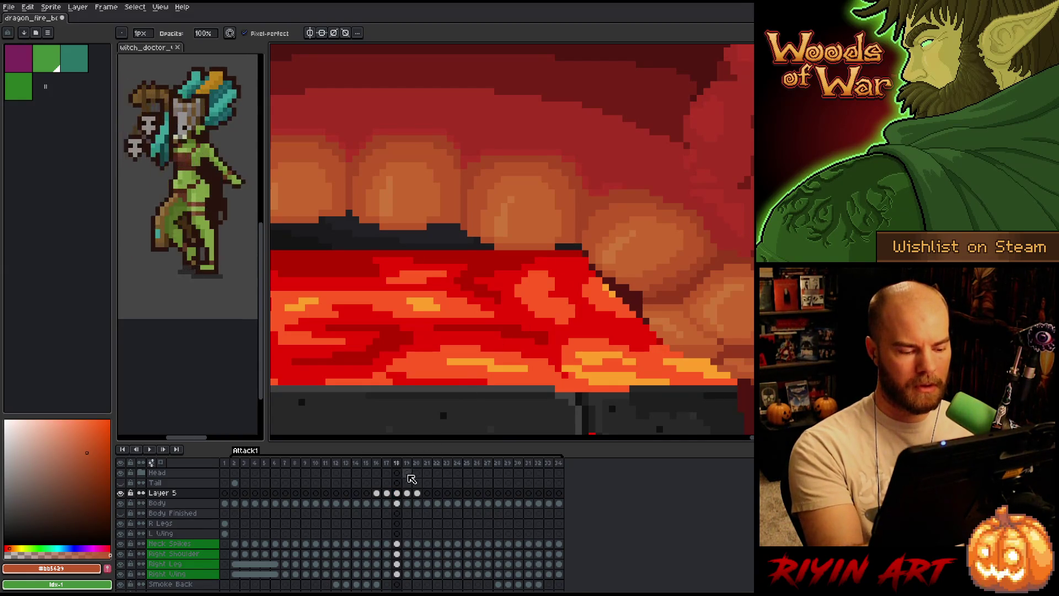
pyautogui.press('Down')
pyautogui.click(575, 240)
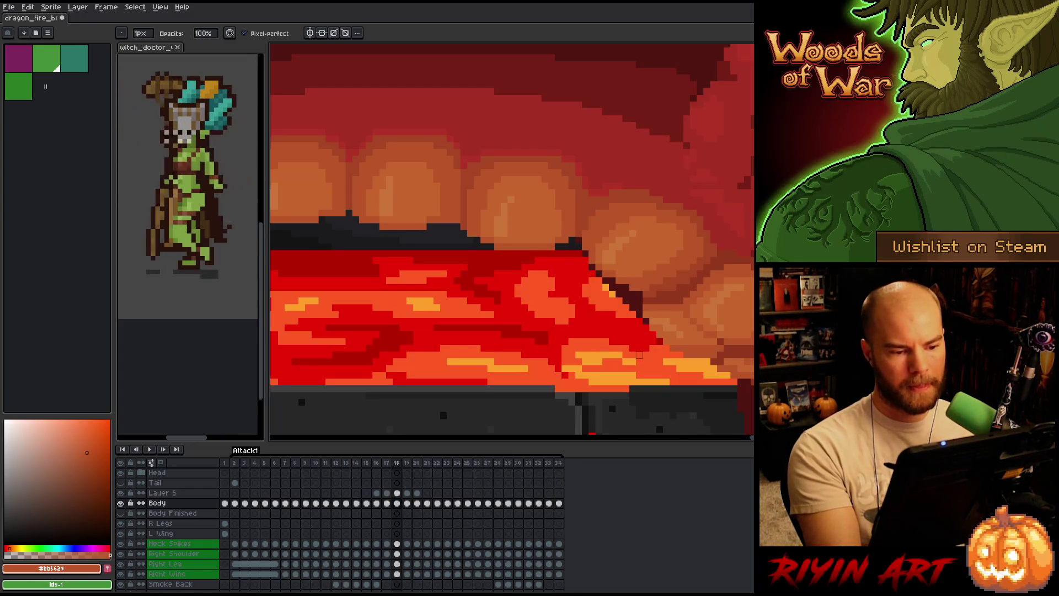
# Step through frames 17 to 20 on Layer 5 and bring the upper teeth into view
pyautogui.click(387, 463)
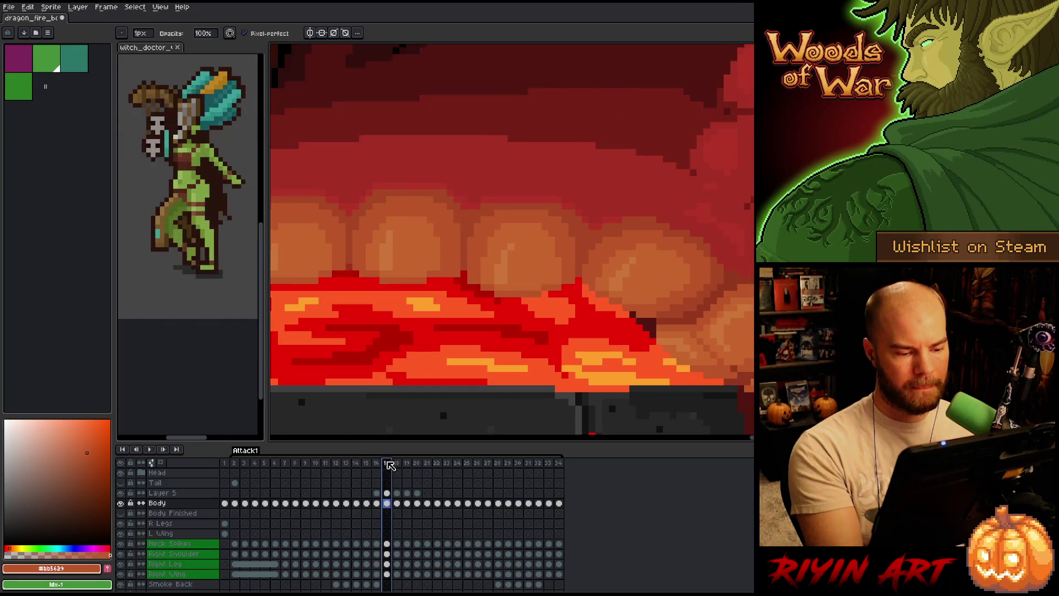
pyautogui.click(397, 464)
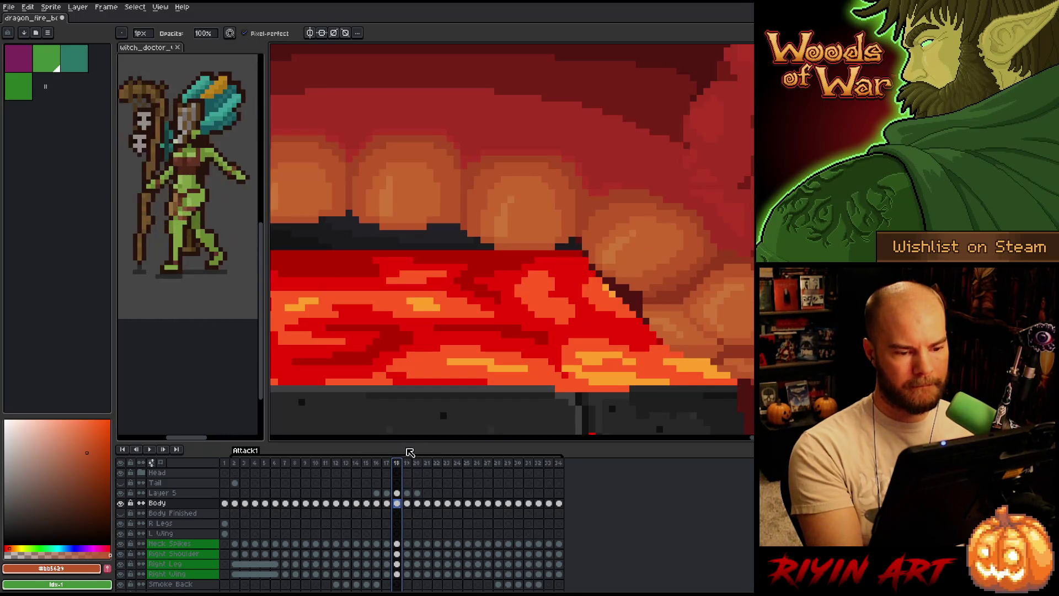
pyautogui.click(407, 492)
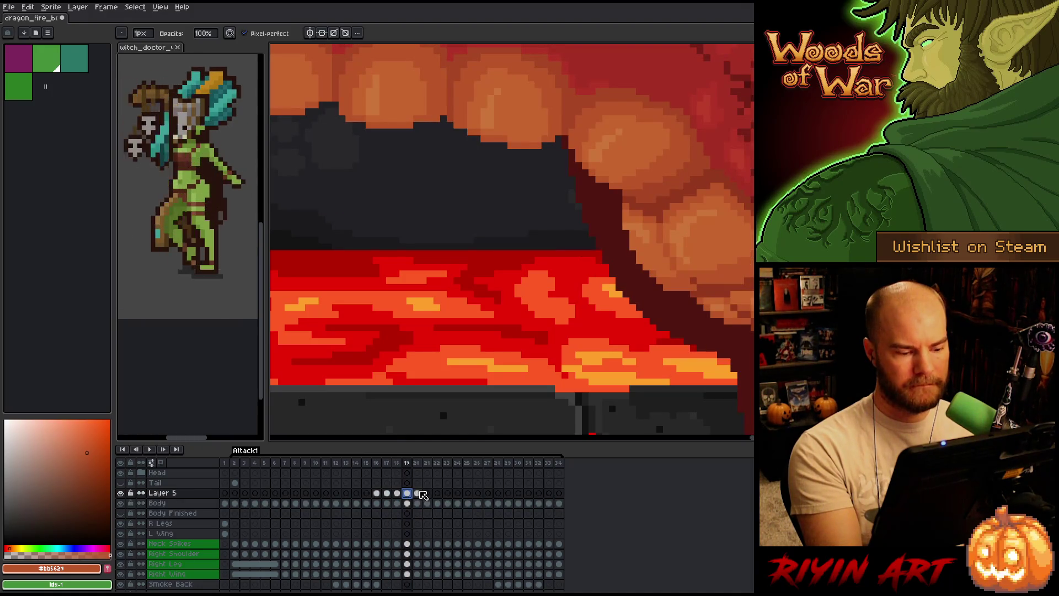
pyautogui.click(417, 493)
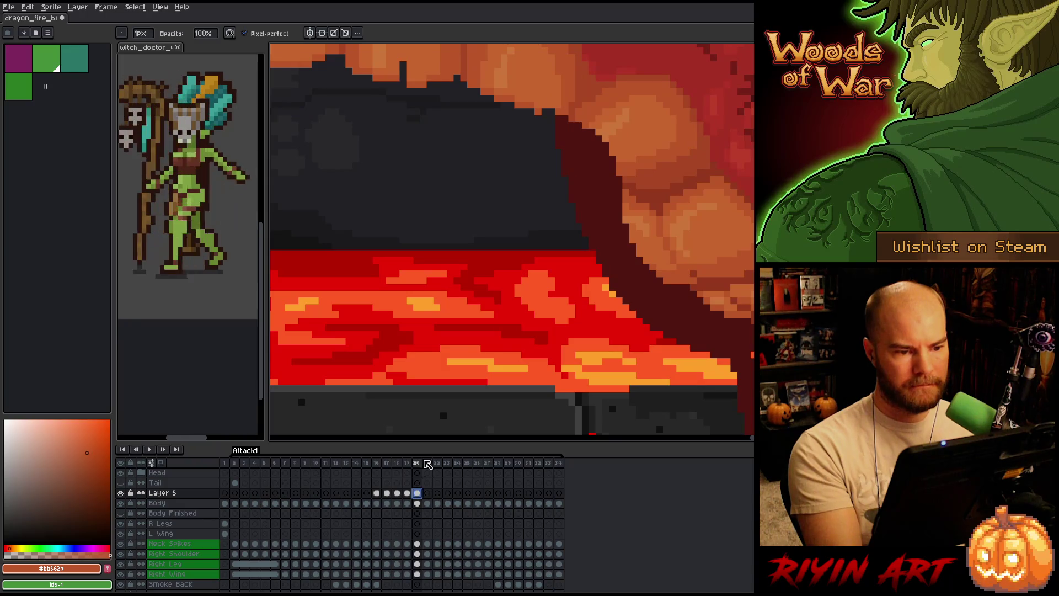
pyautogui.moveTo(546, 283); pyautogui.dragTo(545, 424)
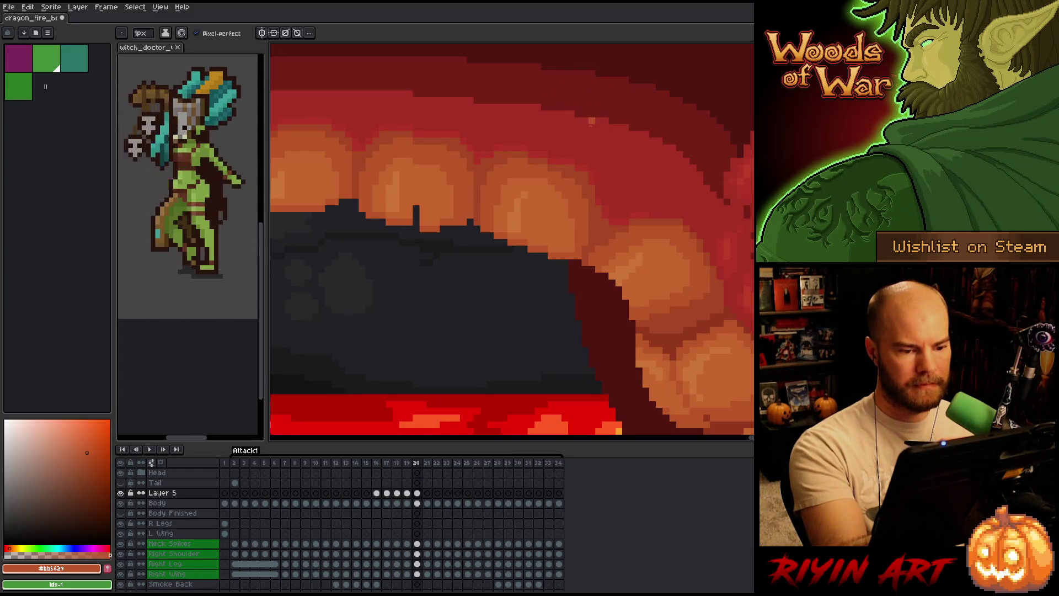
# Sample the deep red #a52f24 from the mouth and save the animation
pyautogui.press('m')
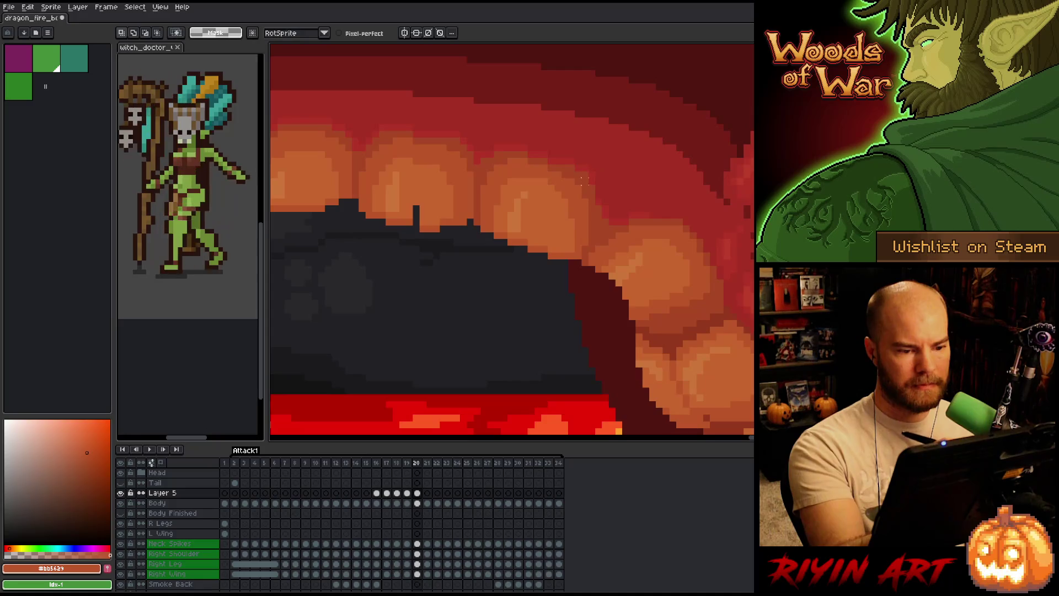
pyautogui.moveTo(570, 181)
pyautogui.mouseDown()
pyautogui.moveTo(571, 150)
pyautogui.moveTo(599, 193)
pyautogui.moveTo(598, 220)
pyautogui.moveTo(576, 224)
pyautogui.mouseUp()
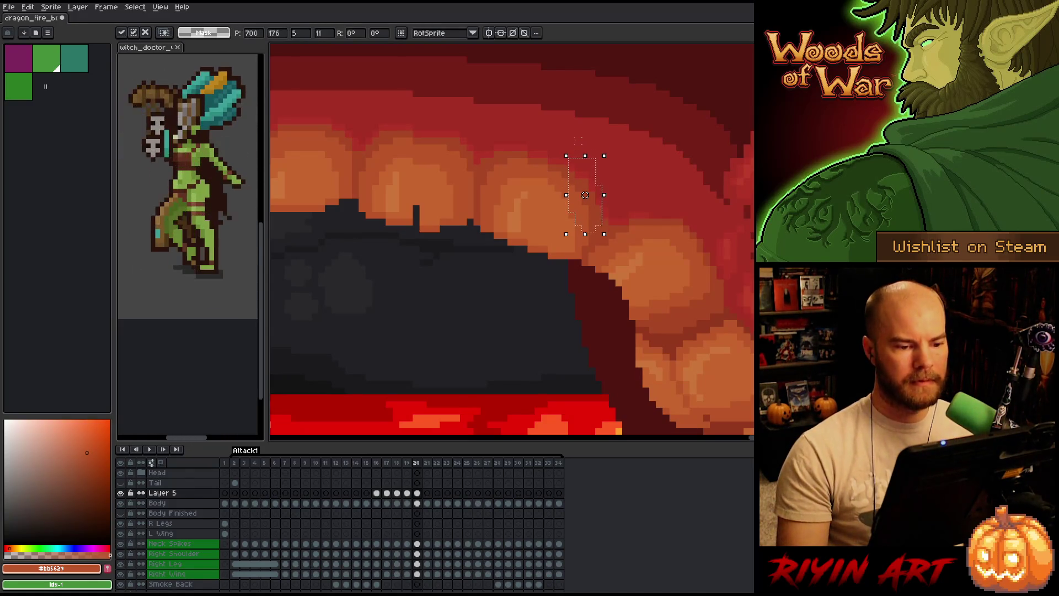
pyautogui.click(578, 141)
pyautogui.press('i')
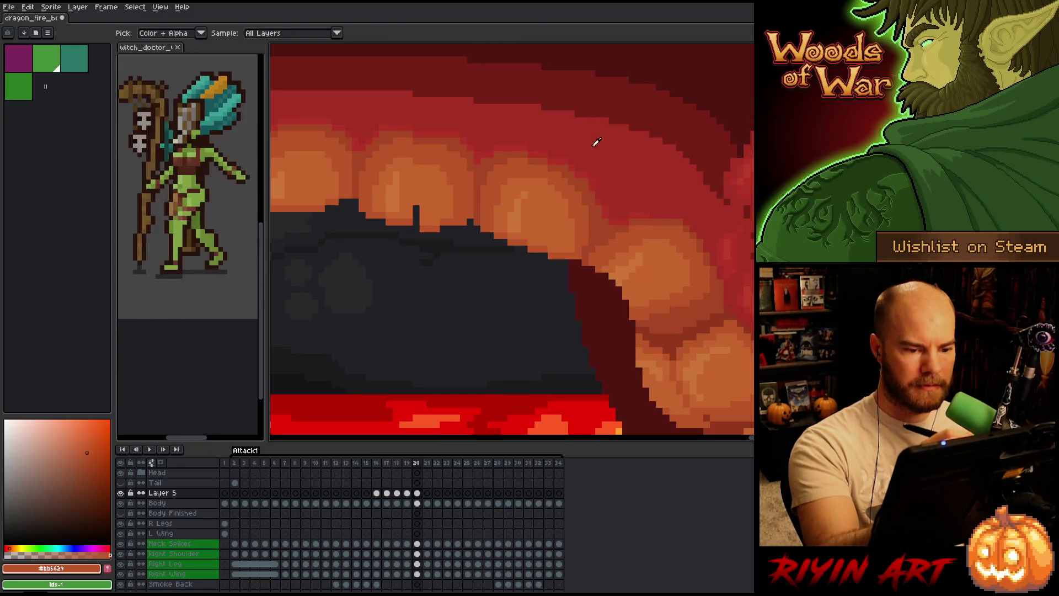
pyautogui.click(589, 171)
pyautogui.press('b')
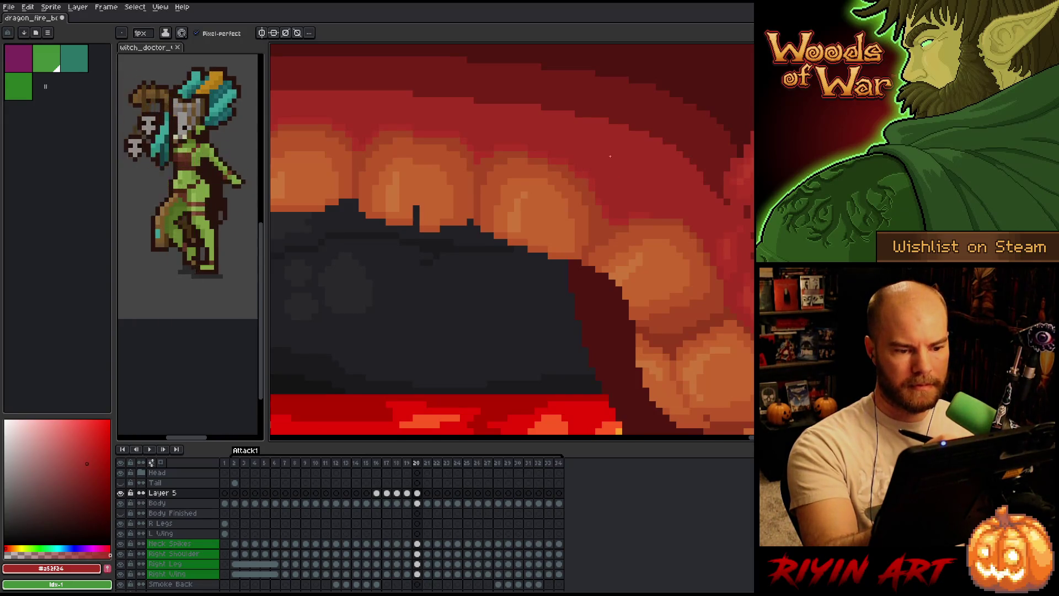
pyautogui.hotkey('ctrl', 's')
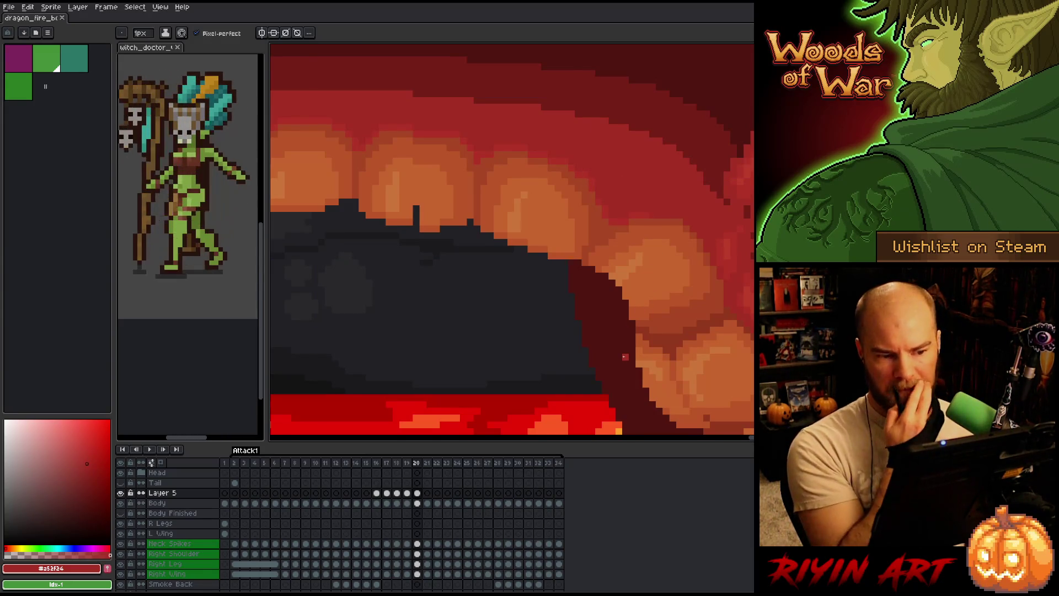
# Try reds #b13327 and #a74624, then settle back on #a52f24
pyautogui.keyDown('alt'); pyautogui.click(578, 168); pyautogui.keyUp('alt')
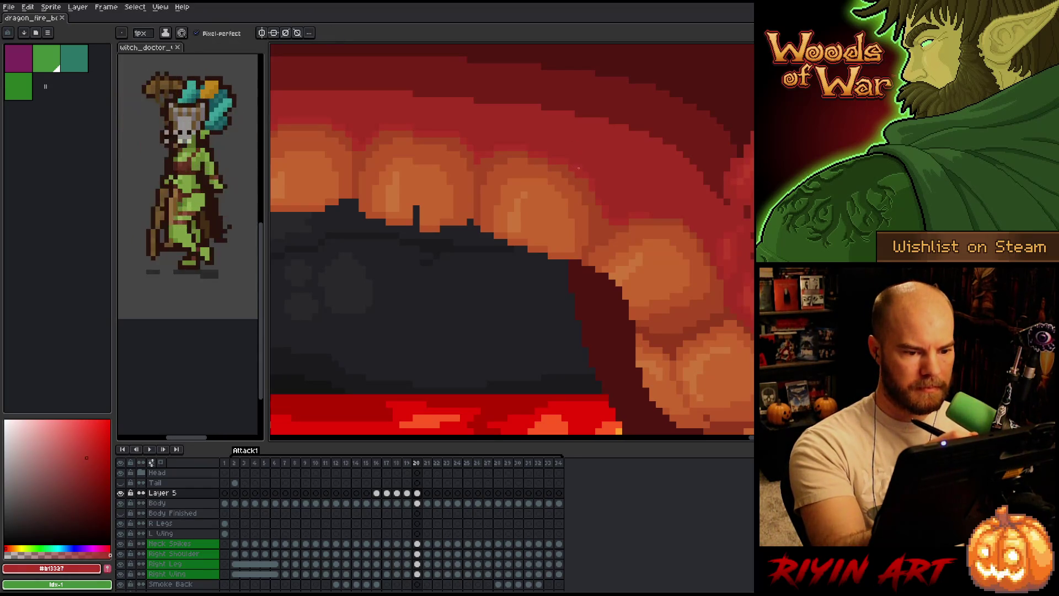
pyautogui.keyDown('alt'); pyautogui.click(578, 177); pyautogui.keyUp('alt')
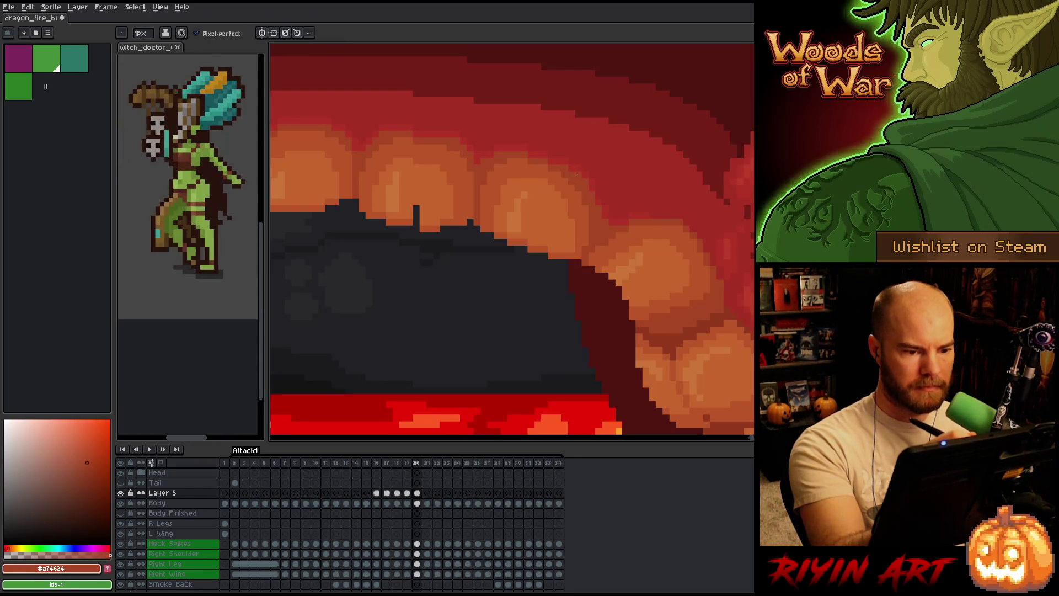
pyautogui.keyDown('alt'); pyautogui.click(566, 164); pyautogui.keyUp('alt')
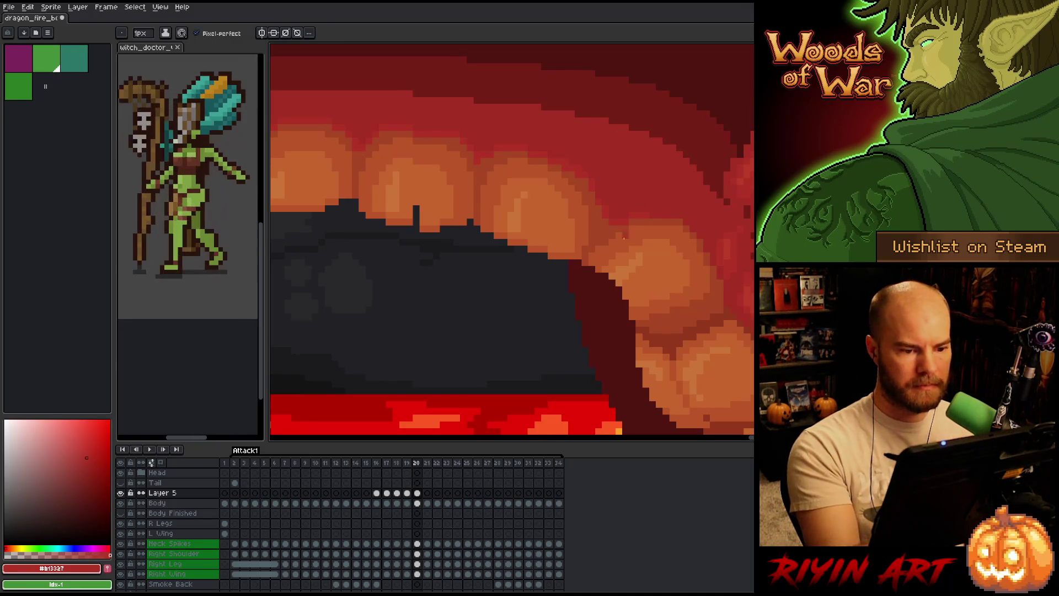
pyautogui.keyDown('alt'); pyautogui.click(566, 157); pyautogui.keyUp('alt')
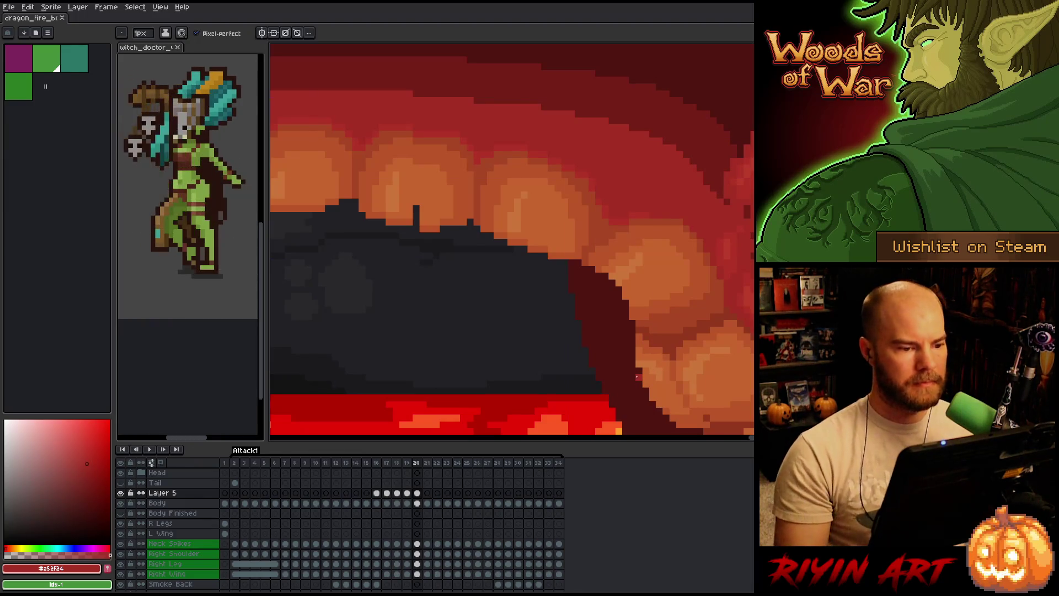
# Select and widen a small block above the teeth, checking frame 21 and returning to 20
pyautogui.scroll(-2, 395, 202)
pyautogui.scroll(2, 408, 166)
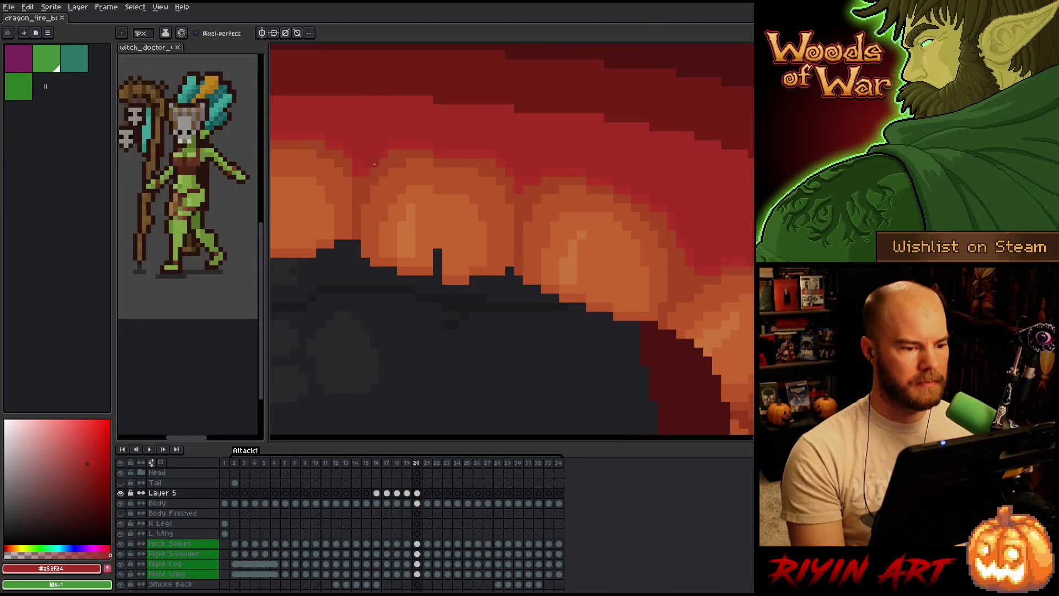
pyautogui.press('m')
pyautogui.moveTo(413, 138); pyautogui.dragTo(436, 170)
pyautogui.press('Left')
pyautogui.press('Right')
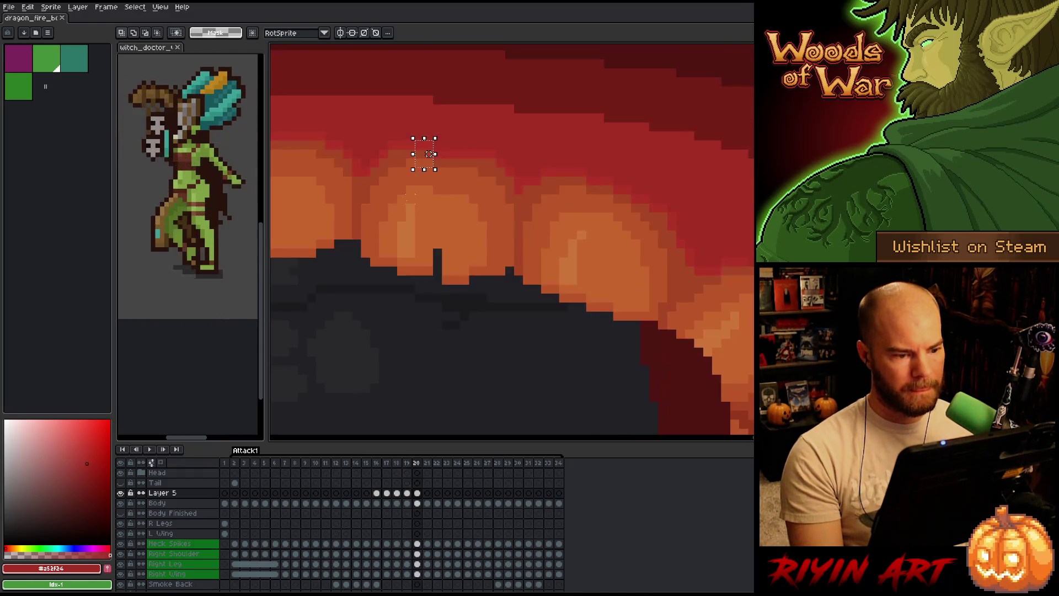
pyautogui.press('Right')
pyautogui.press('Left')
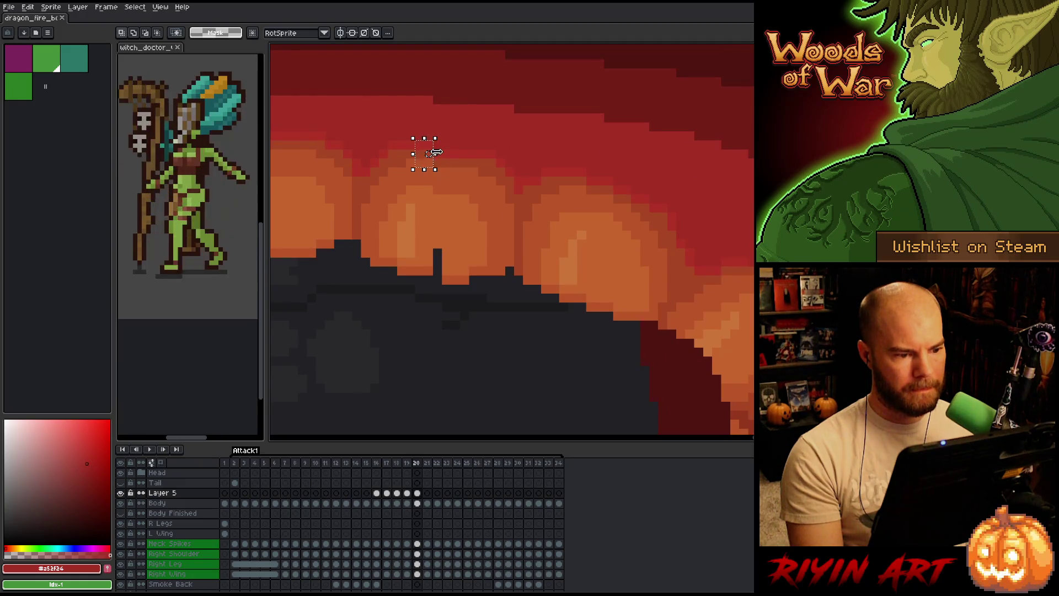
pyautogui.moveTo(435, 154); pyautogui.dragTo(457, 153)
pyautogui.press('Right')
pyautogui.press('Left')
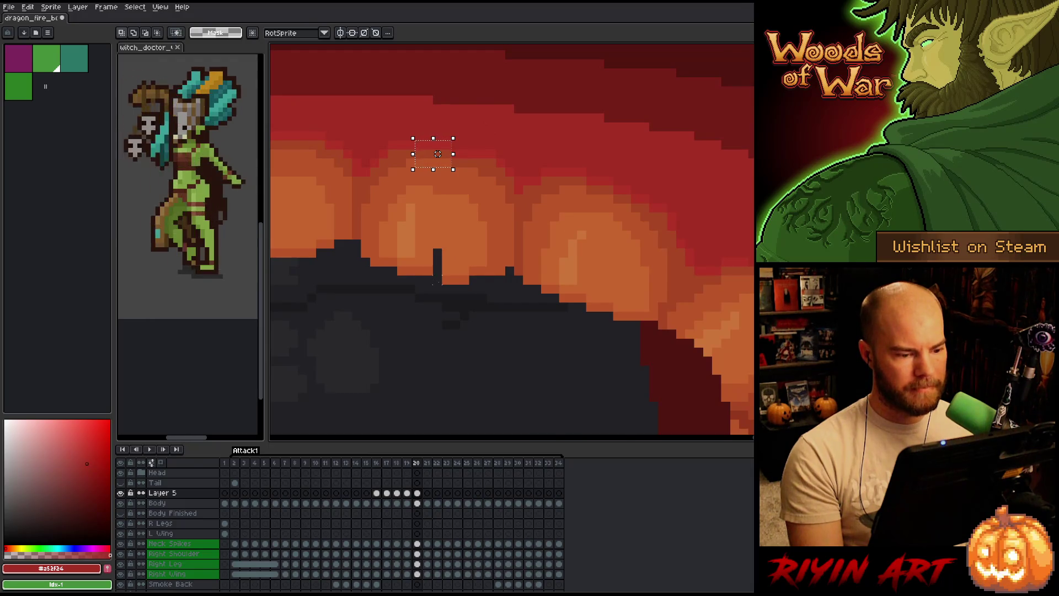
# Select the dark spike in the belly scales, commit the transform, and zoom out
pyautogui.moveTo(452, 286)
pyautogui.mouseDown()
pyautogui.moveTo(440, 246)
pyautogui.moveTo(432, 270)
pyautogui.moveTo(418, 271)
pyautogui.moveTo(431, 268)
pyautogui.mouseUp()
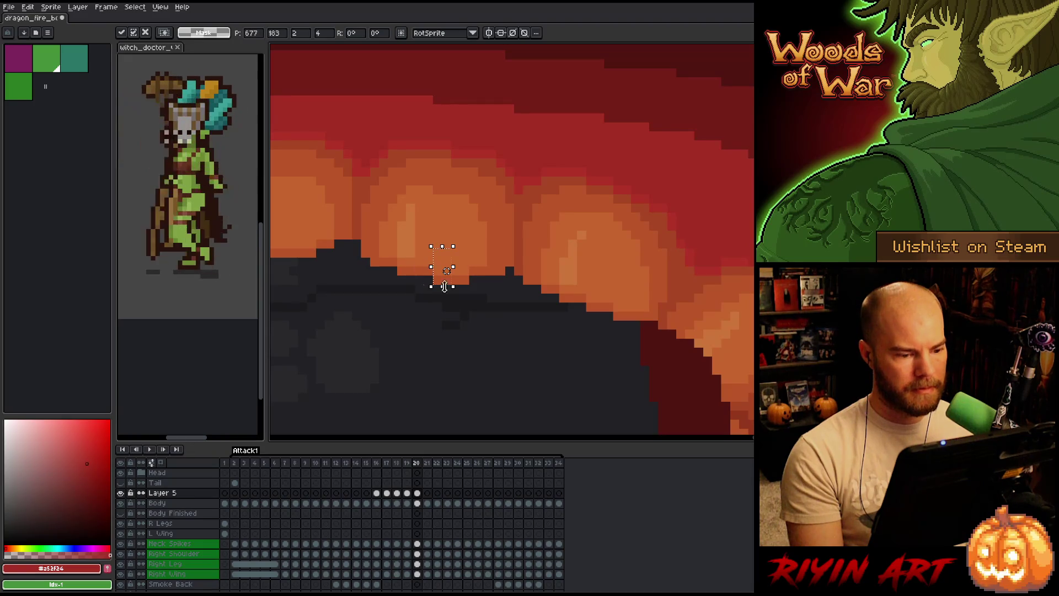
pyautogui.click(483, 306)
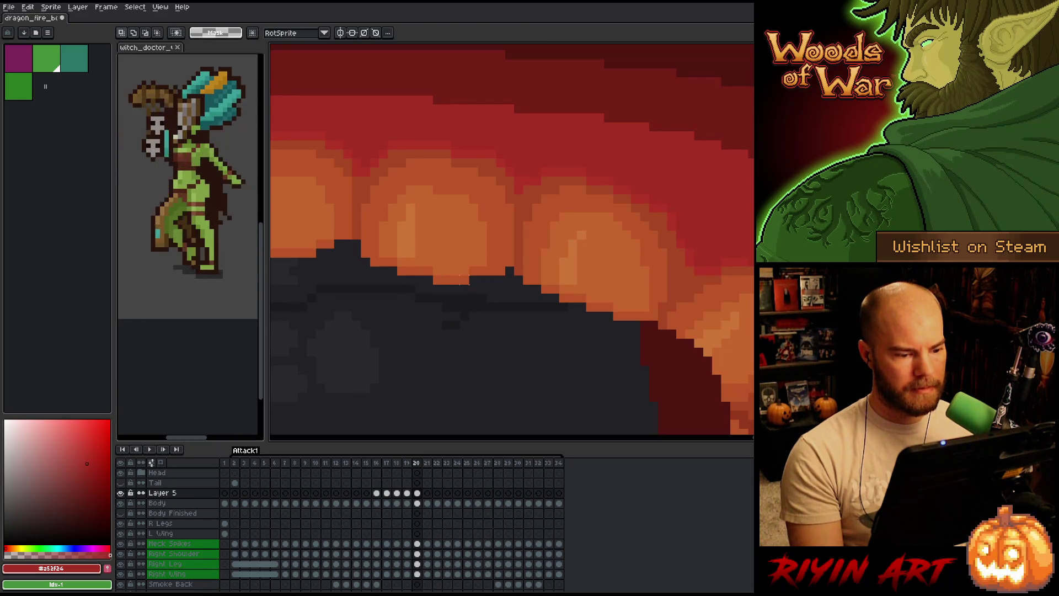
pyautogui.moveTo(464, 284)
pyautogui.mouseDown()
pyautogui.moveTo(468, 237)
pyautogui.moveTo(484, 269)
pyautogui.mouseUp()
pyautogui.press('Return')
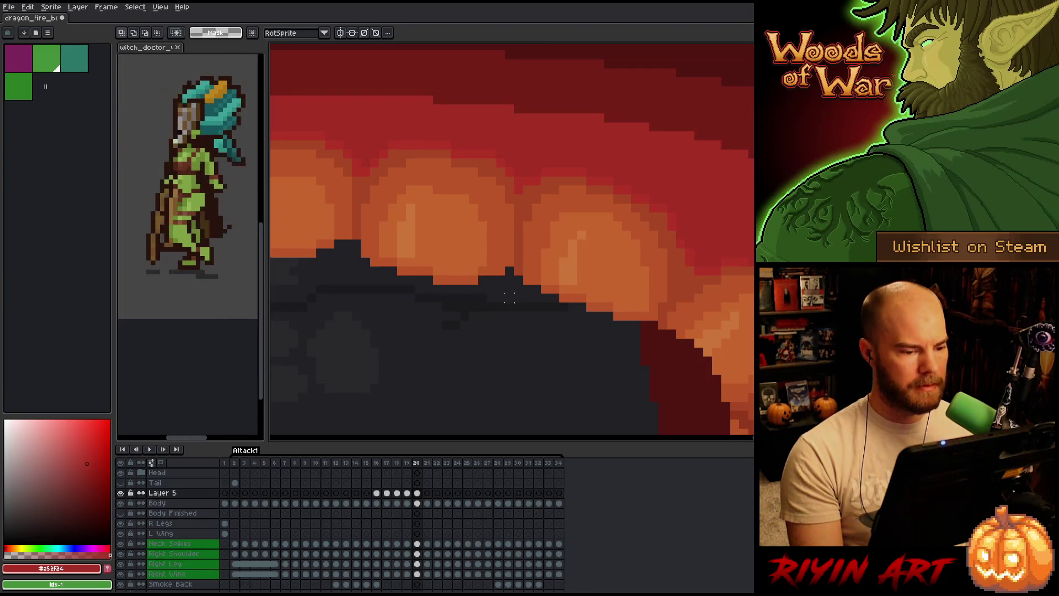
pyautogui.scroll(-3, 456, 349)
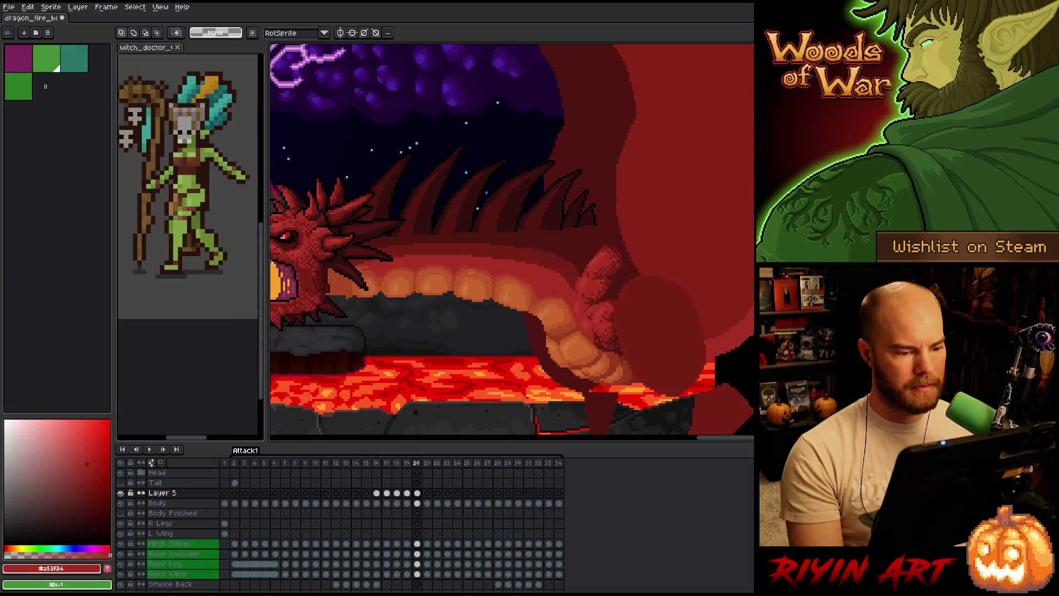
# Move a small patch and then a wider strip of frame 20's belly scales, committing each
pyautogui.scroll(3, 468, 294)
pyautogui.moveTo(468, 303)
pyautogui.mouseDown()
pyautogui.moveTo(491, 326)
pyautogui.moveTo(532, 317)
pyautogui.moveTo(509, 319)
pyautogui.mouseUp()
pyautogui.click(521, 321)
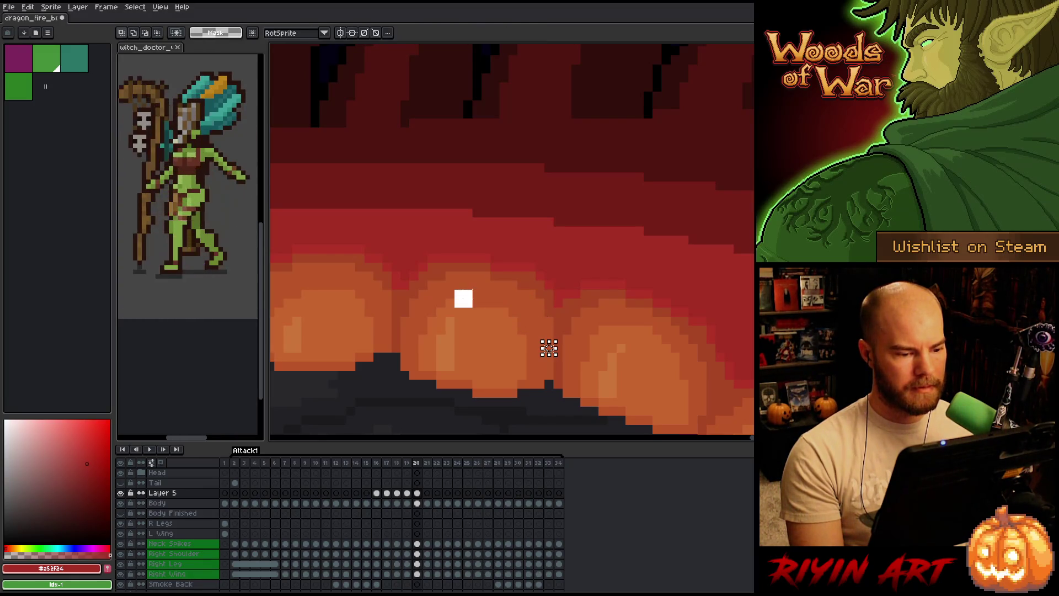
pyautogui.moveTo(452, 296); pyautogui.dragTo(502, 318)
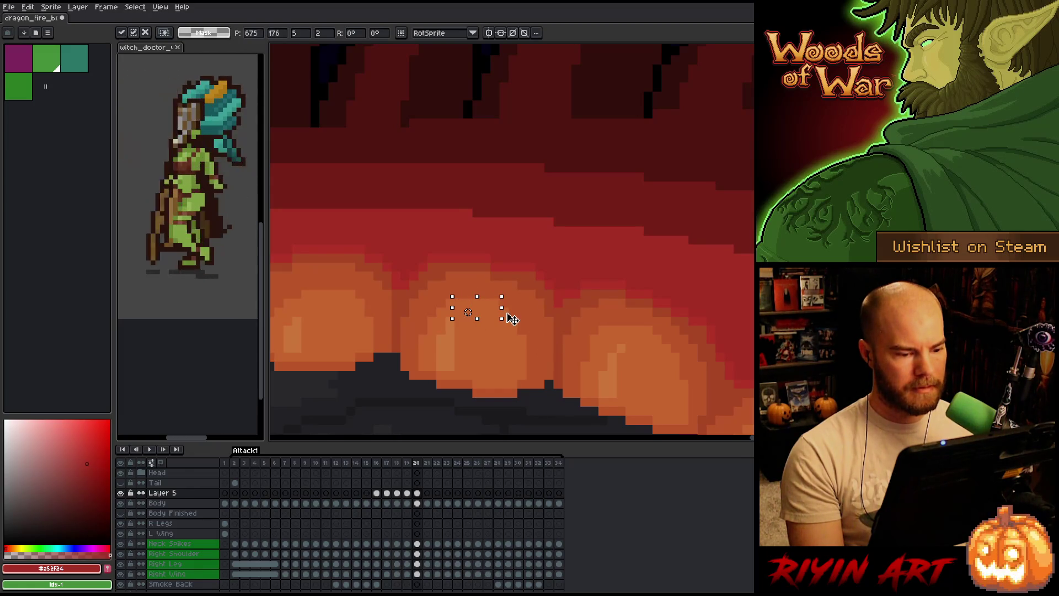
pyautogui.click(558, 338)
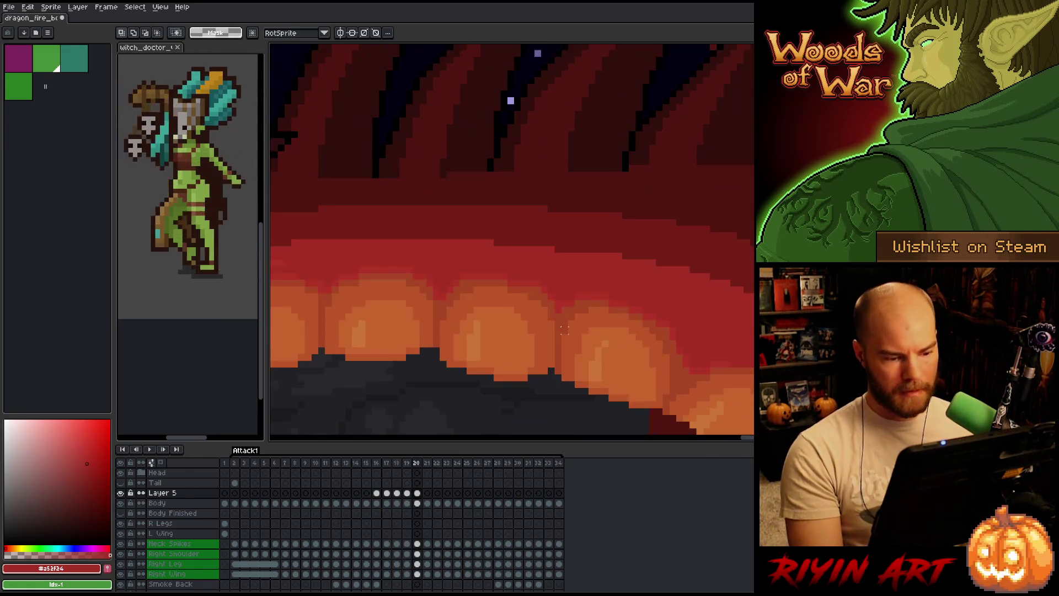
# Flip between frames 19 and 20 across the panned scene, settling on frame 19
pyautogui.press('Left')
pyautogui.press('Right')
pyautogui.press('Left')
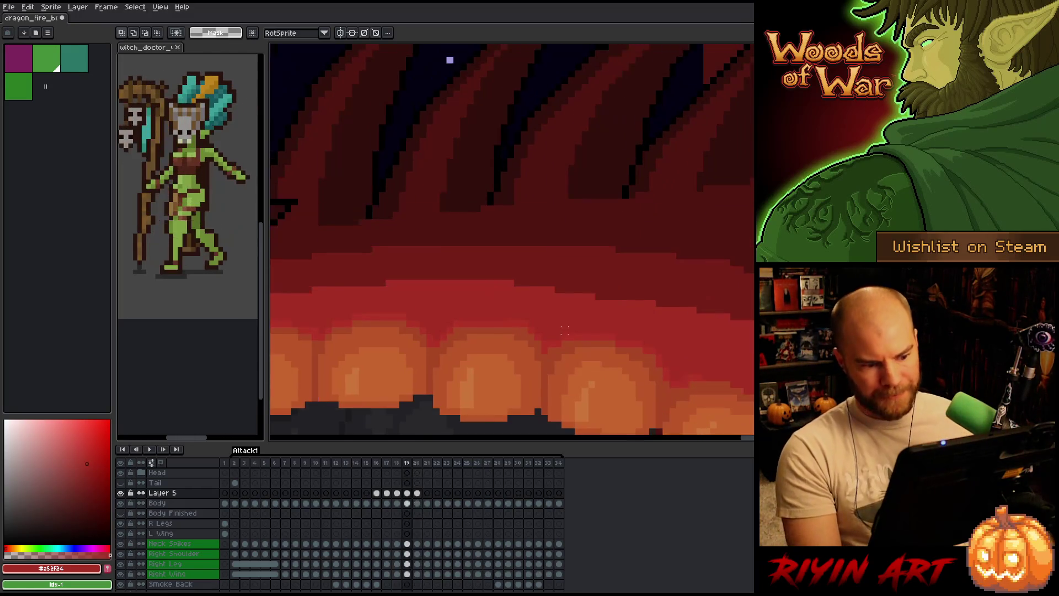
pyautogui.scroll(-4, 563, 330)
pyautogui.press('Right')
pyautogui.moveTo(559, 319); pyautogui.dragTo(515, 302)
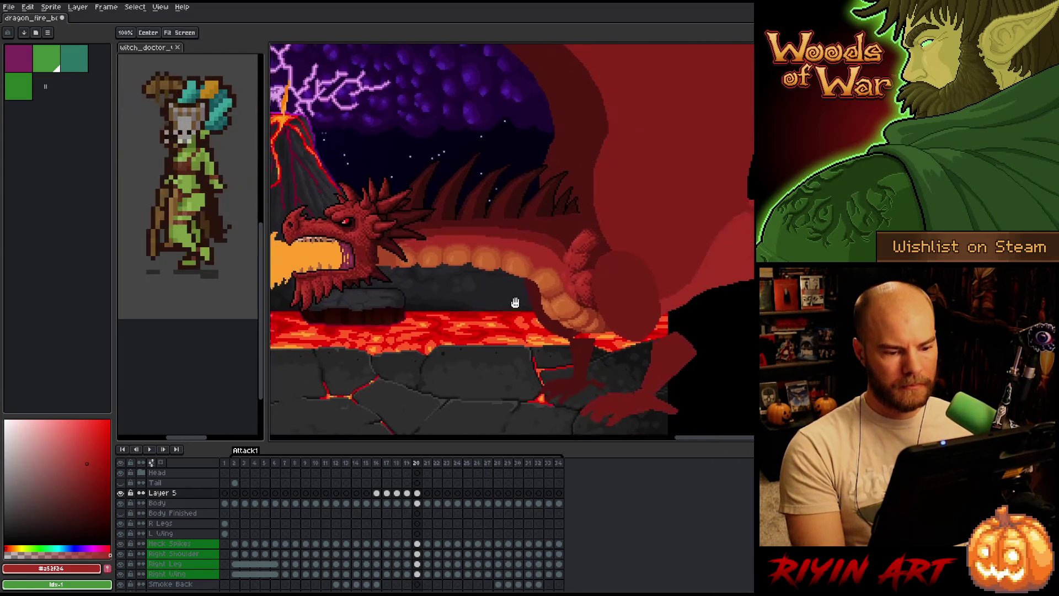
pyautogui.scroll(4, 515, 303)
pyautogui.press('Left')
pyautogui.press('Right')
pyautogui.press('Left')
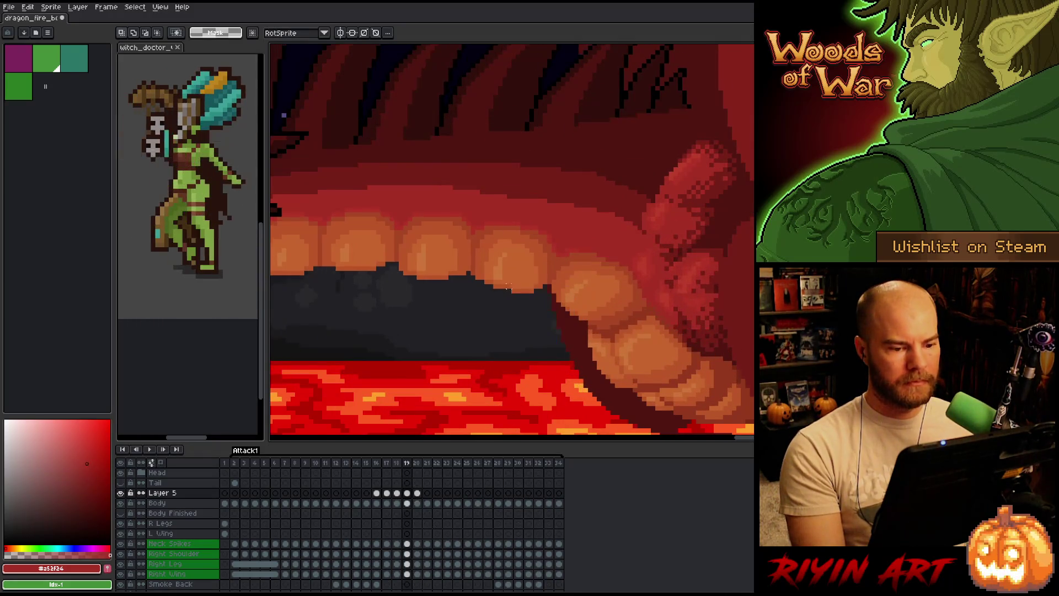
pyautogui.press('Right')
pyautogui.press('Left')
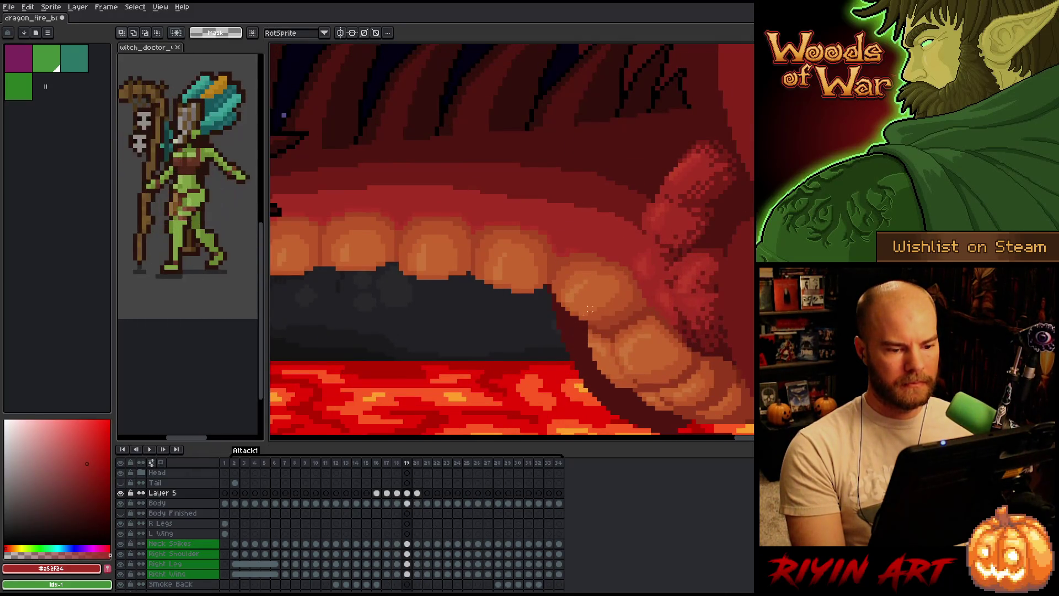
pyautogui.scroll(4, 590, 309)
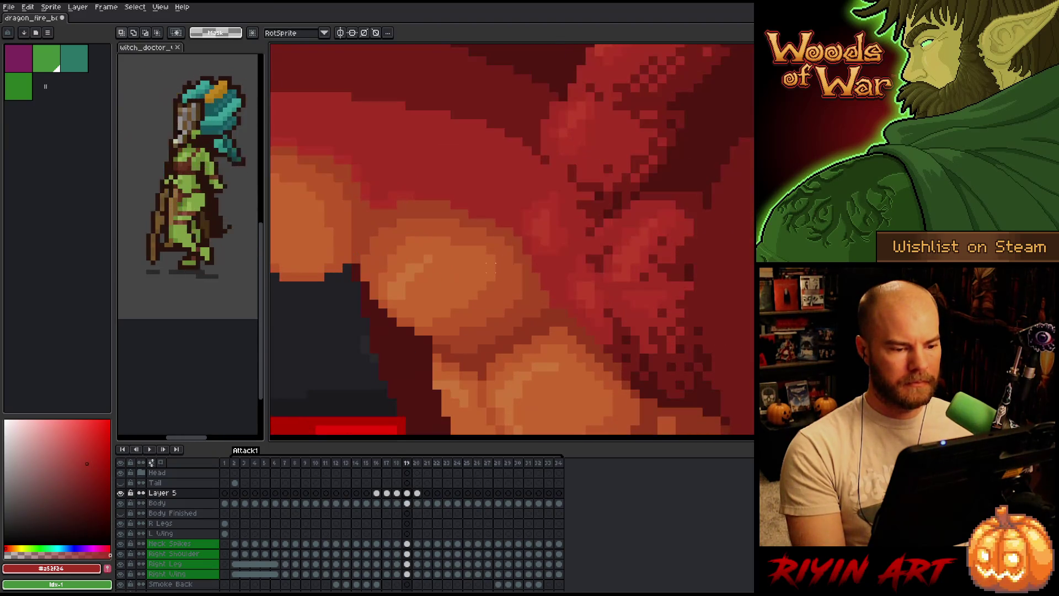
# On frame 20, pick the reddish-orange and a darker red from the dragon, comparing with frame 19
pyautogui.press('Right')
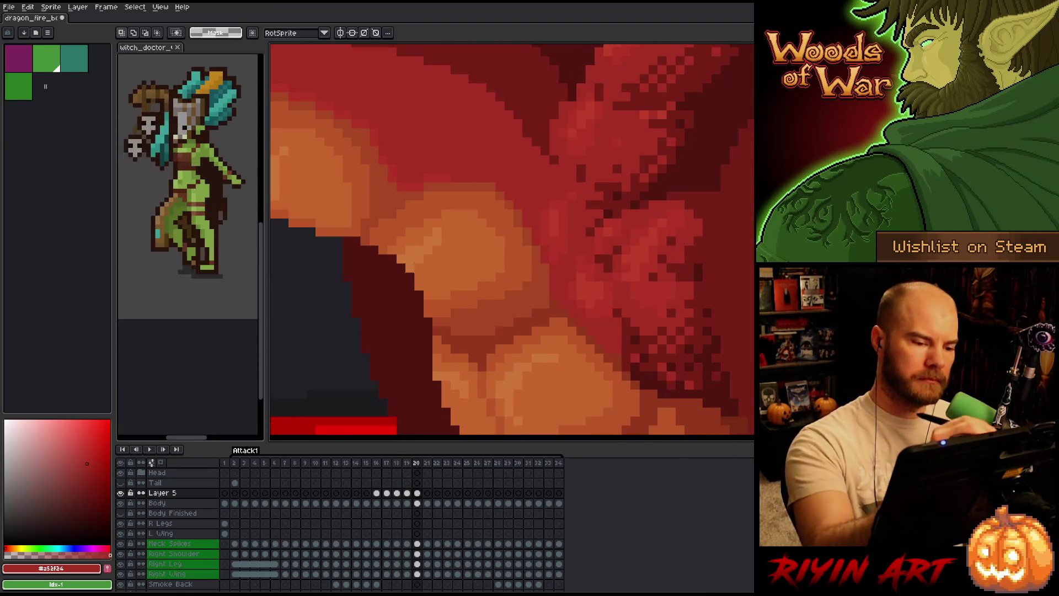
pyautogui.keyDown('alt'); pyautogui.click(485, 183); pyautogui.keyUp('alt')
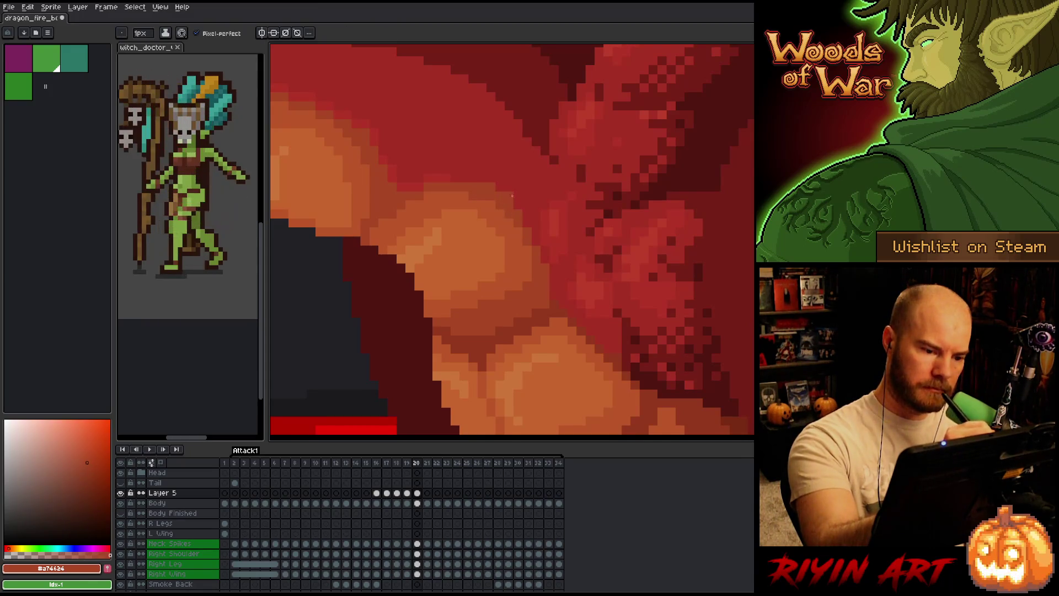
pyautogui.keyDown('alt'); pyautogui.click(495, 183); pyautogui.keyUp('alt')
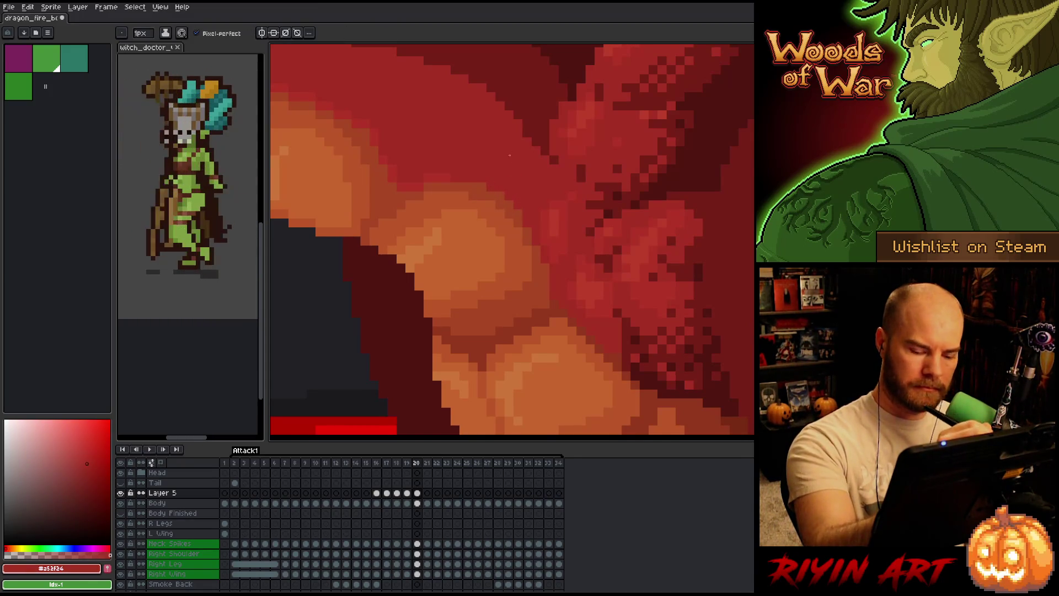
pyautogui.press('Left')
pyautogui.press('Right')
pyautogui.press('Left')
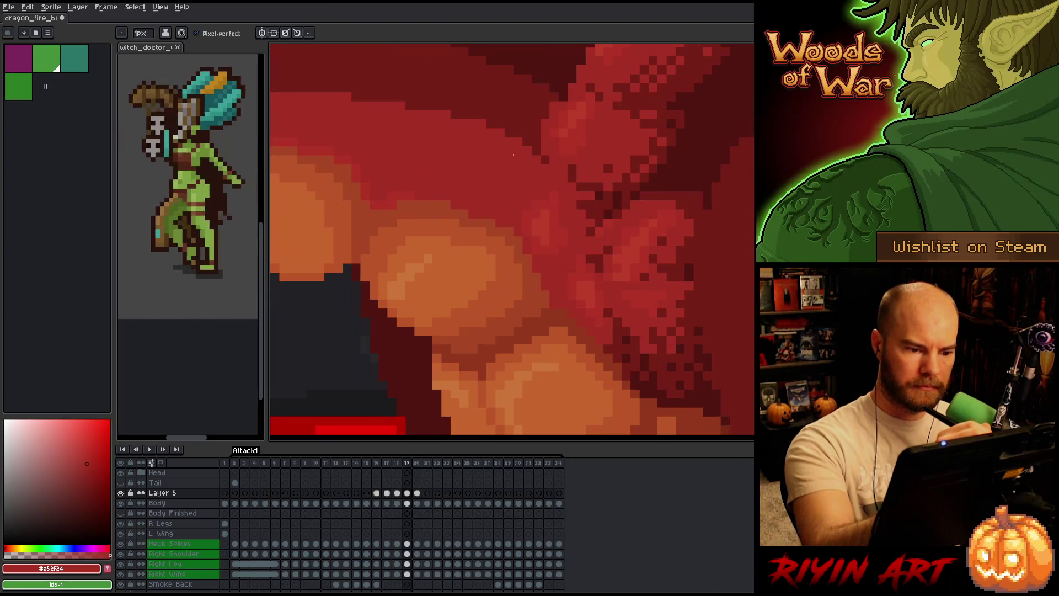
pyautogui.press('Right')
# Sample the reddish-orange and lighter orange belly-scale tones while checking frame 19
pyautogui.keyDown('alt'); pyautogui.click(522, 208); pyautogui.keyUp('alt')
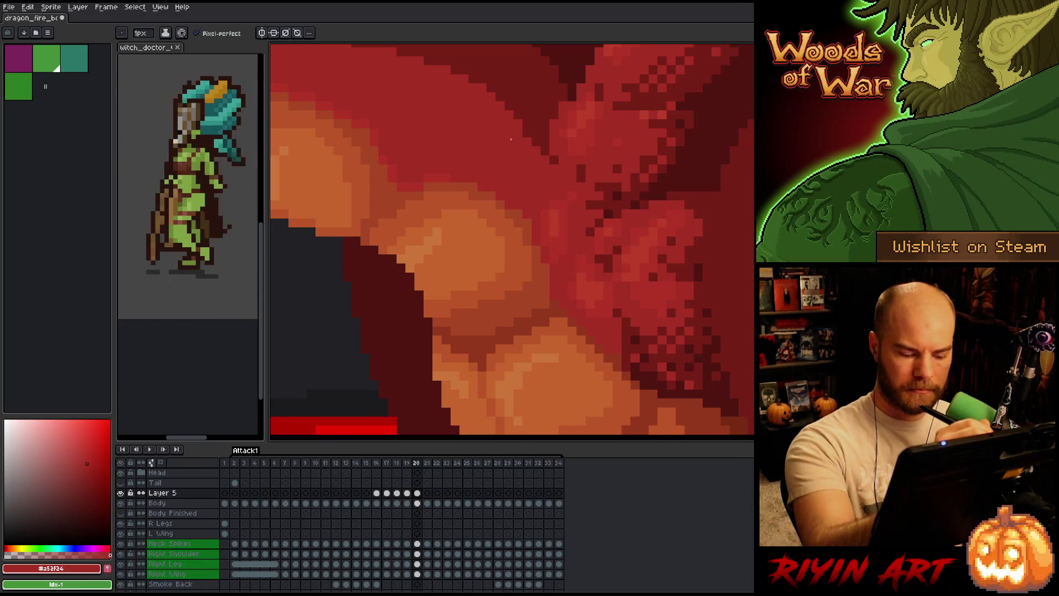
pyautogui.press('Left')
pyautogui.press('Right')
pyautogui.press('Left')
pyautogui.press('Right')
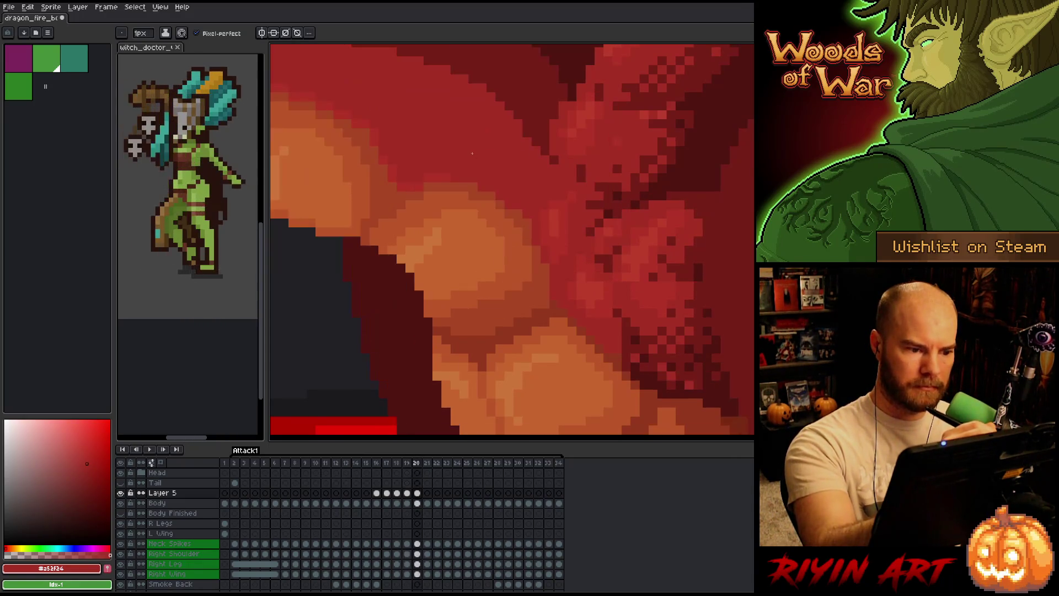
pyautogui.keyDown('alt'); pyautogui.click(468, 186); pyautogui.keyUp('alt')
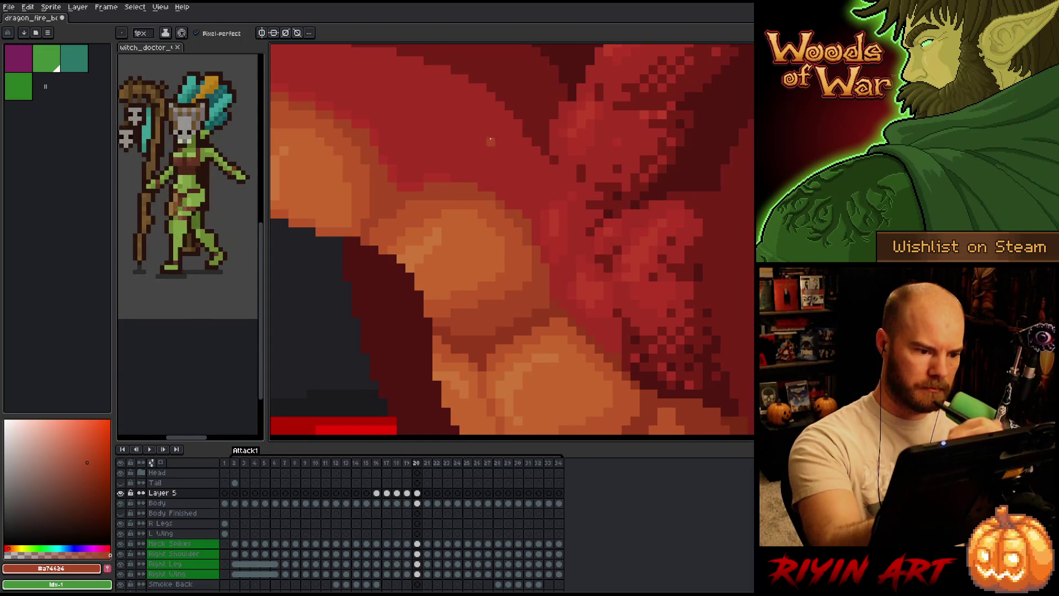
pyautogui.press('Left')
pyautogui.press('Right')
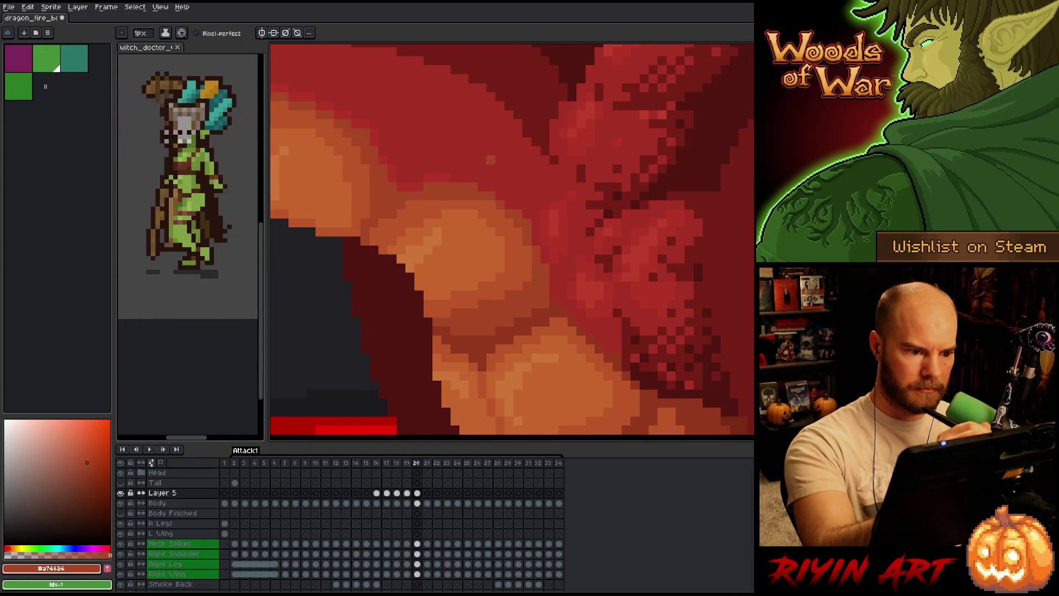
pyautogui.keyDown('alt'); pyautogui.click(466, 193); pyautogui.keyUp('alt')
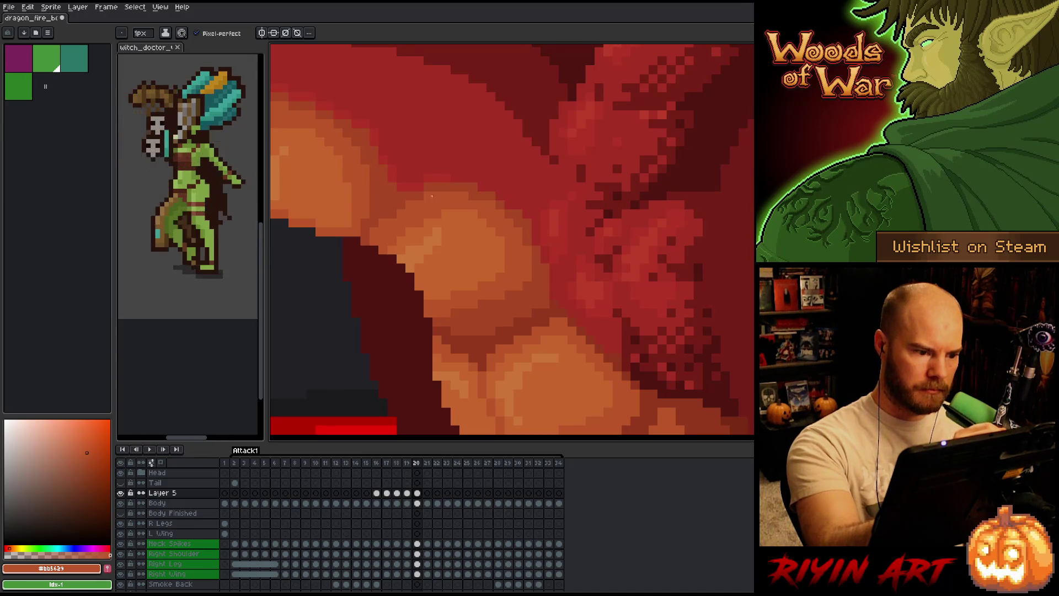
pyautogui.keyDown('alt'); pyautogui.click(428, 194); pyautogui.keyUp('alt')
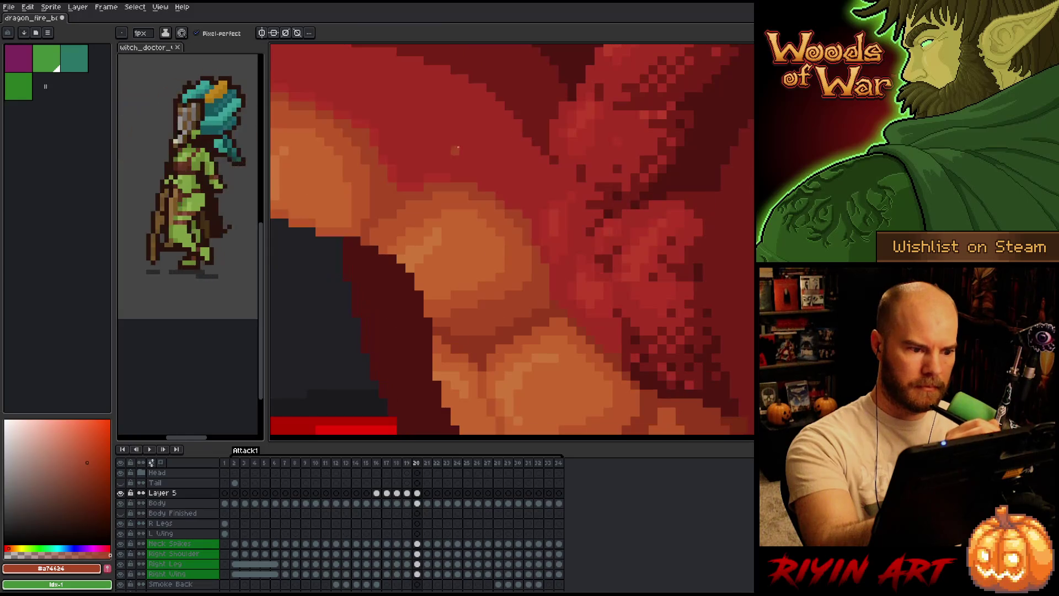
# Draw a short dark diagonal line along the belly scale's edge near the leg
pyautogui.press(',')
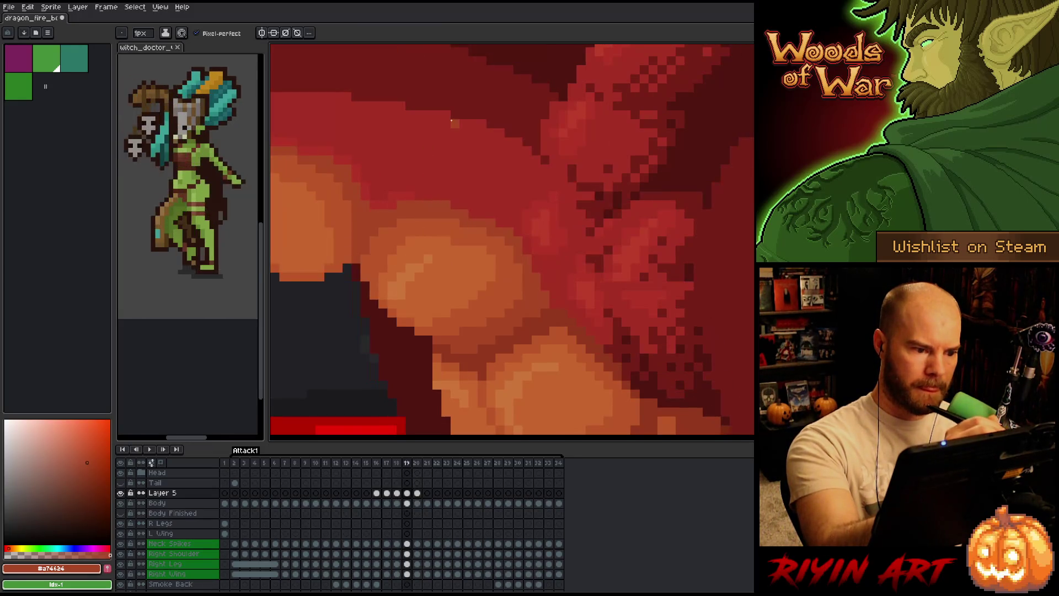
pyautogui.press('.')
pyautogui.press(',')
pyautogui.press('.')
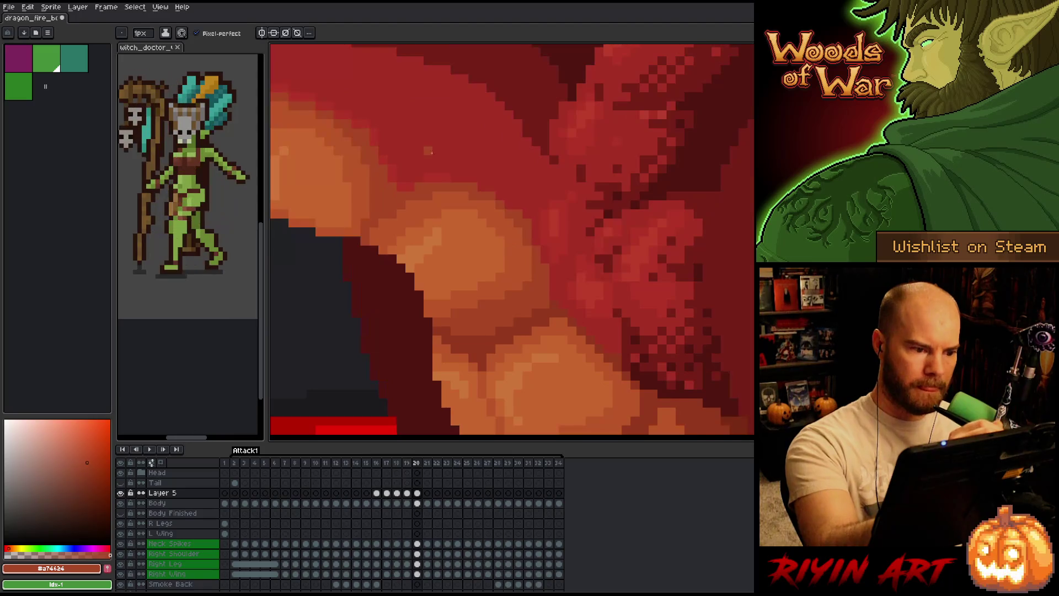
pyautogui.keyDown('alt'); pyautogui.click(411, 210); pyautogui.keyUp('alt')
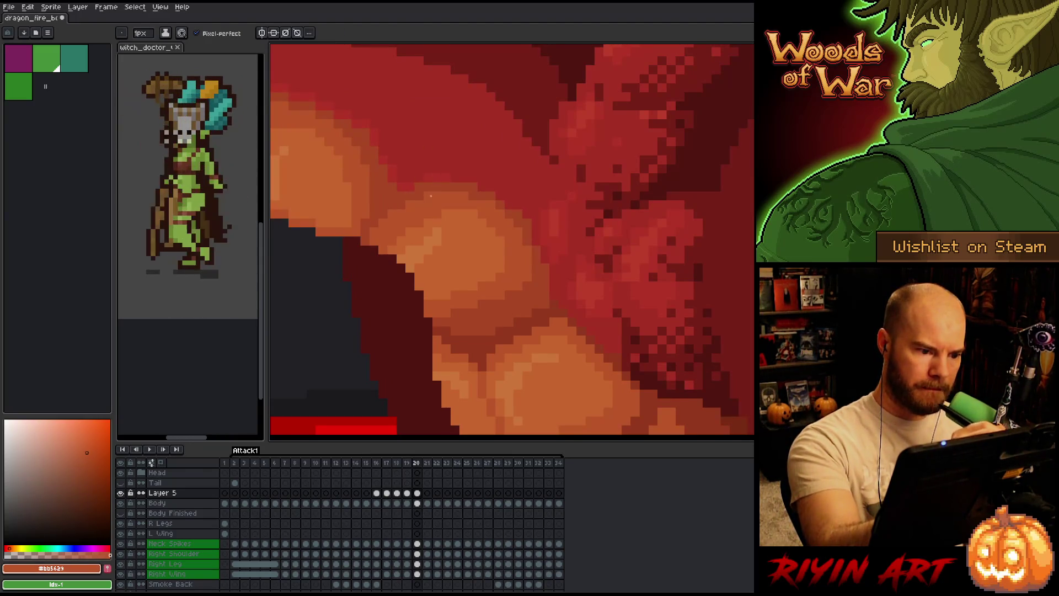
pyautogui.press('alt')
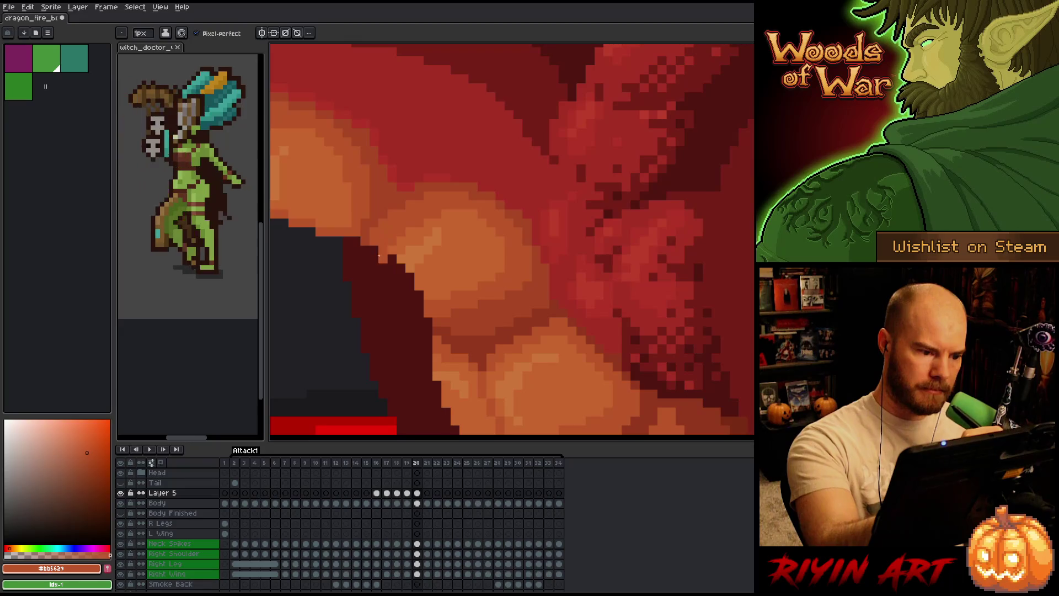
pyautogui.moveTo(390, 257); pyautogui.dragTo(420, 305)
pyautogui.keyDown('alt'); pyautogui.click(429, 279); pyautogui.keyUp('alt')
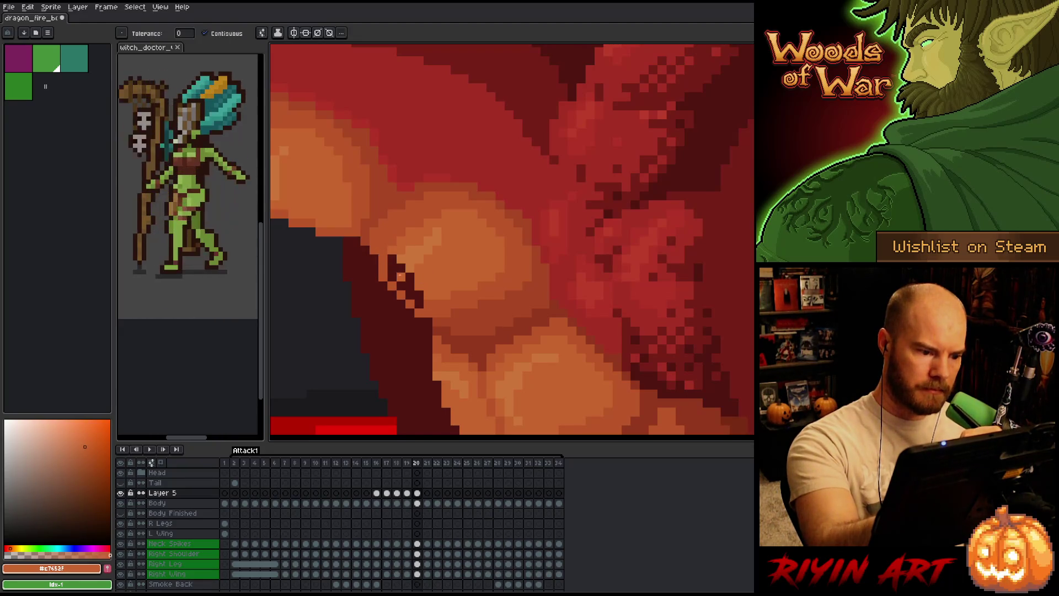
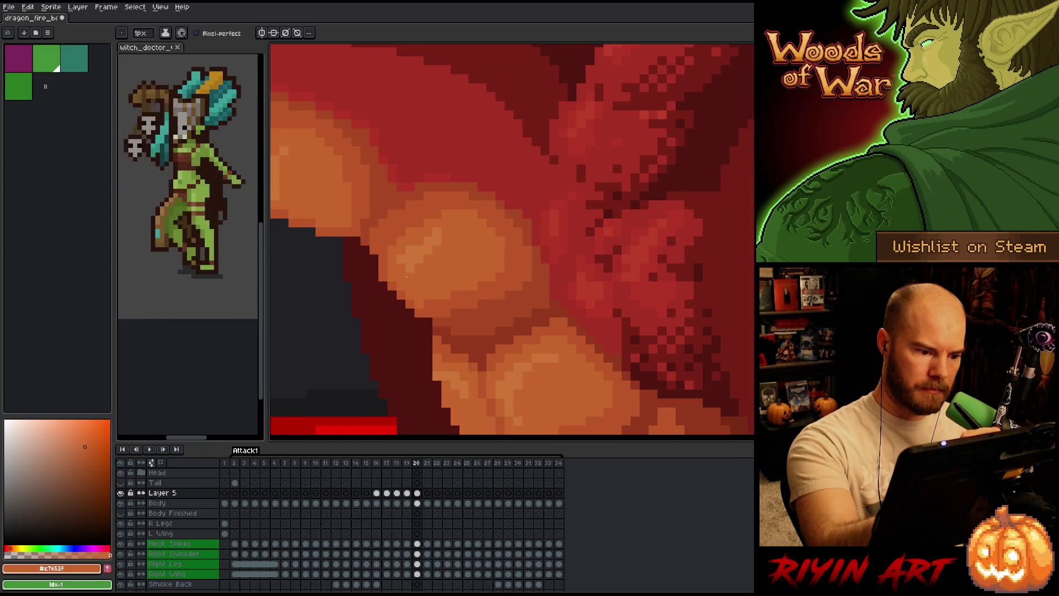
# Sample the neck scale oranges and paint orange pixels along a scale's edge on Layer 5, frame 20
pyautogui.keyDown('alt'); pyautogui.click(411, 253); pyautogui.keyUp('alt')
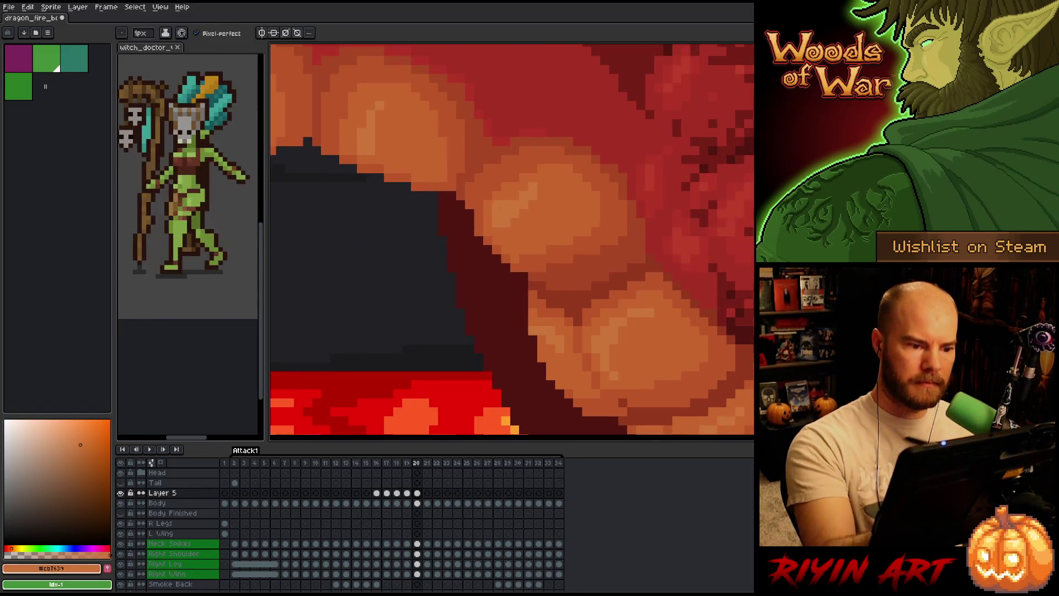
pyautogui.keyDown('alt'); pyautogui.click(460, 195); pyautogui.keyUp('alt')
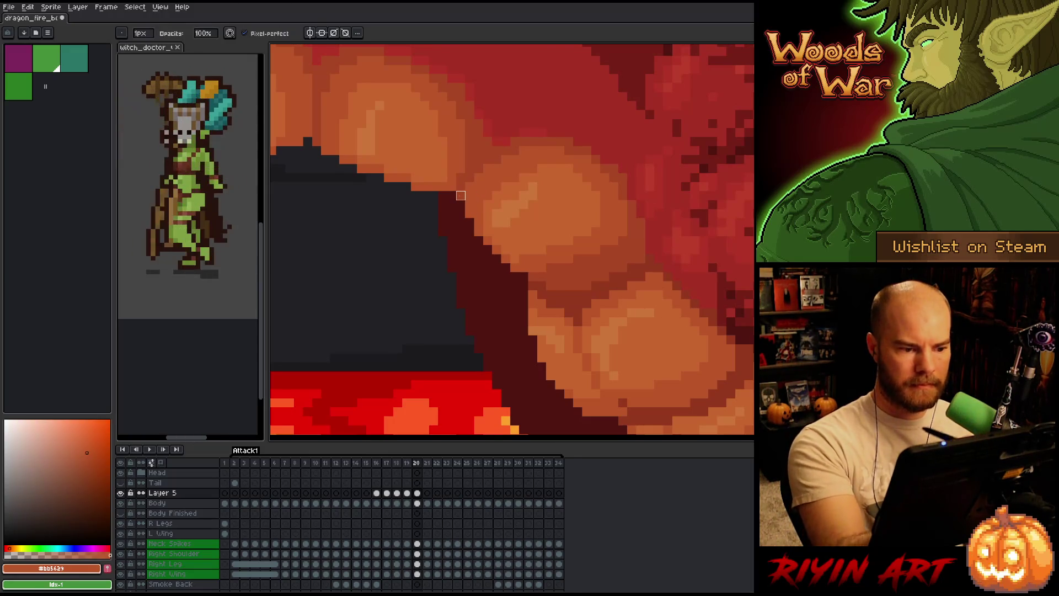
pyautogui.click(419, 503)
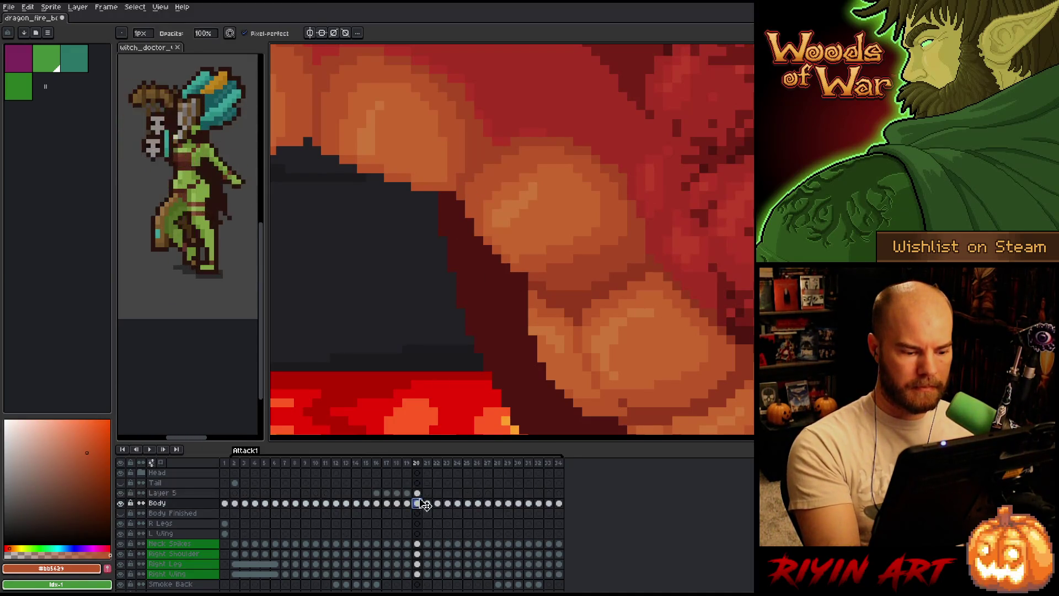
pyautogui.moveTo(468, 267); pyautogui.dragTo(612, 307)
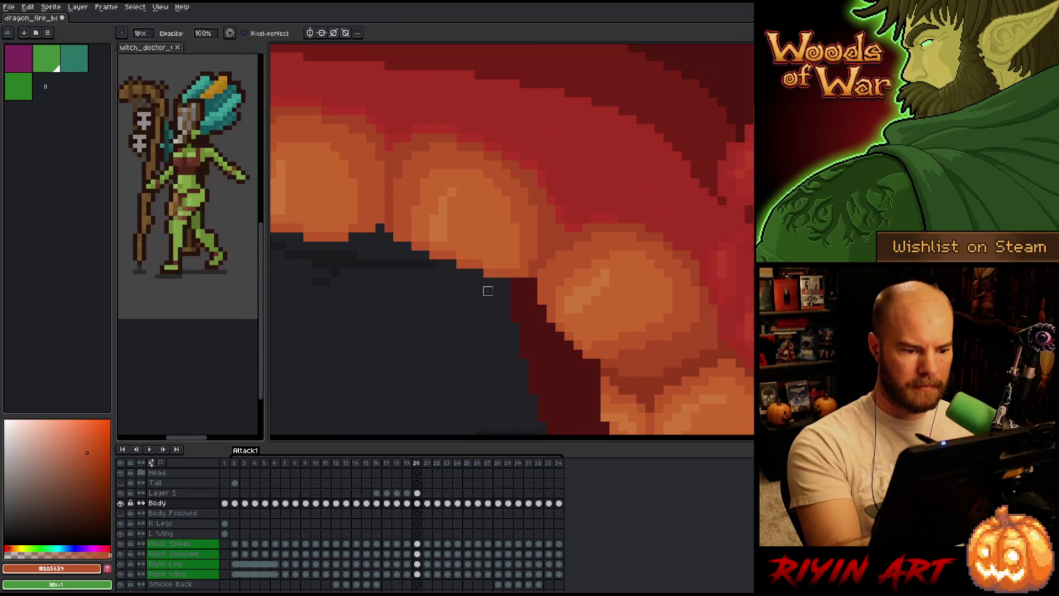
pyautogui.press('Up')
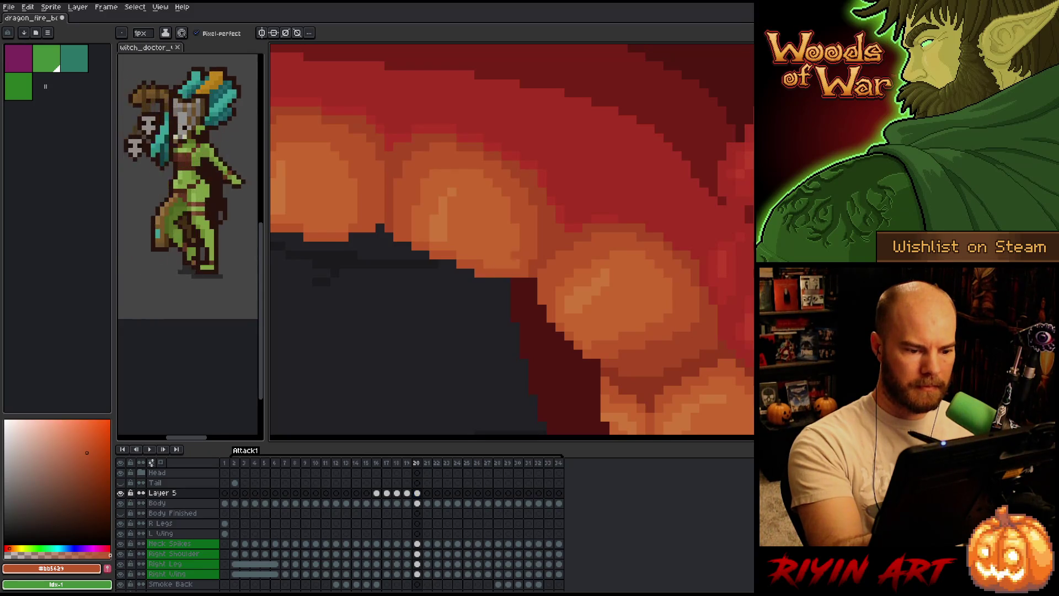
pyautogui.moveTo(524, 281); pyautogui.dragTo(487, 281)
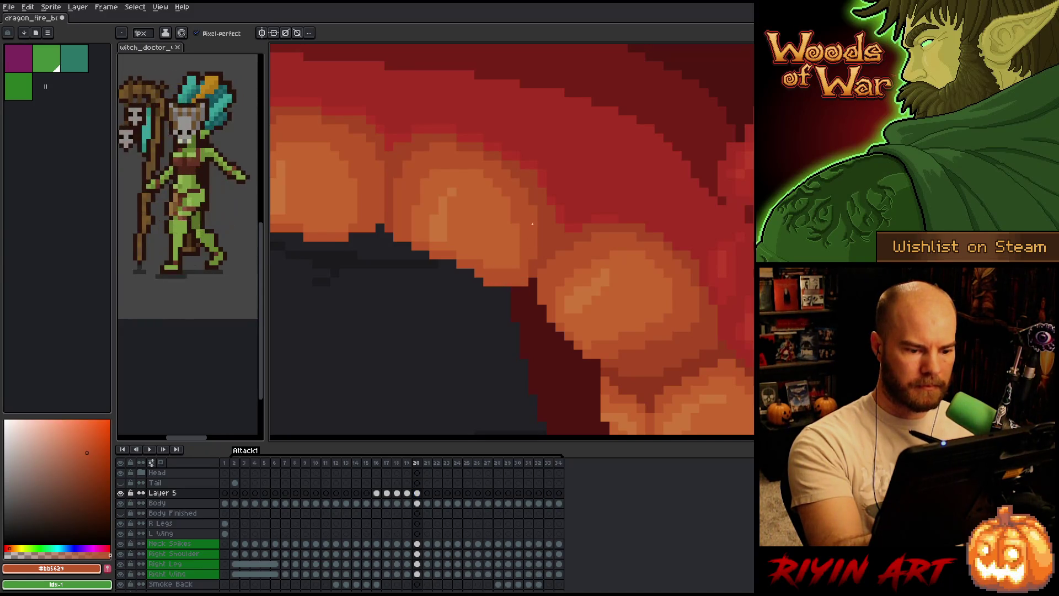
# Resample the mid and dark scale oranges, then erase stray orange pixels below a neck scale
pyautogui.keyDown('alt'); pyautogui.click(509, 251); pyautogui.keyUp('alt')
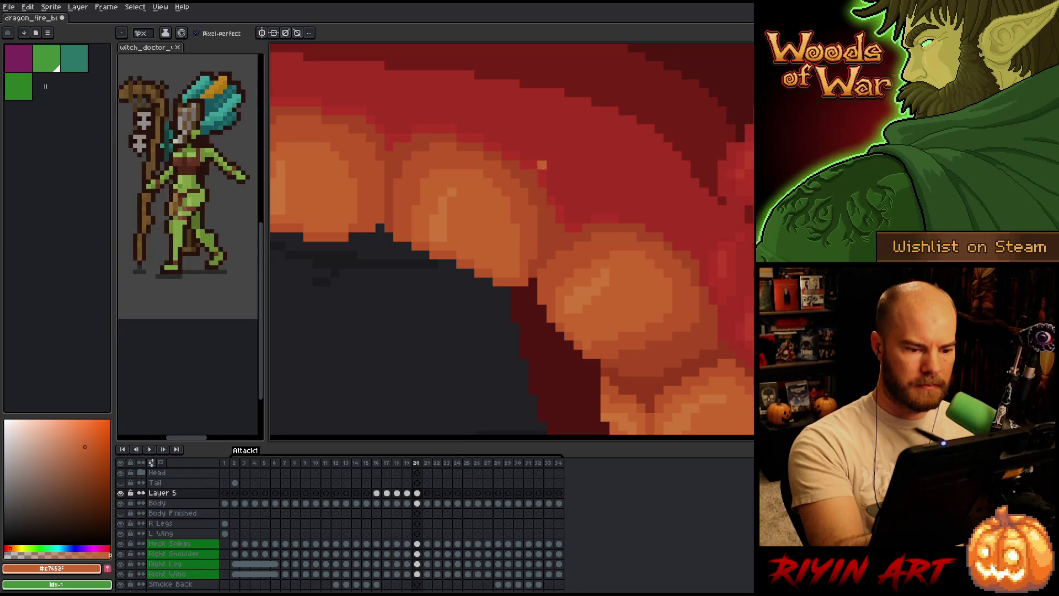
pyautogui.press('e')
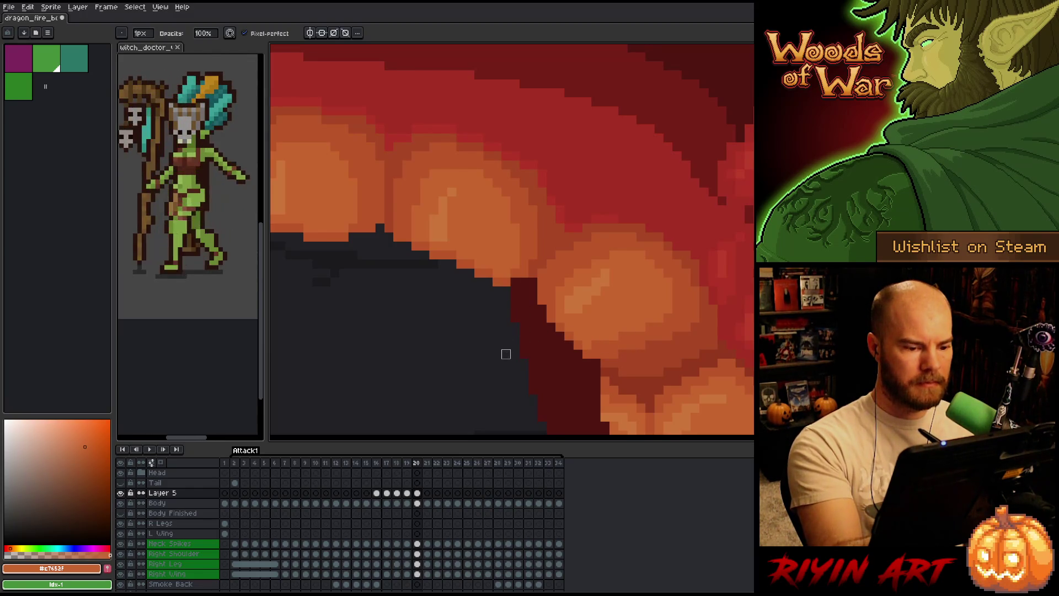
pyautogui.press('b')
pyautogui.keyDown('alt'); pyautogui.click(506, 273); pyautogui.keyUp('alt')
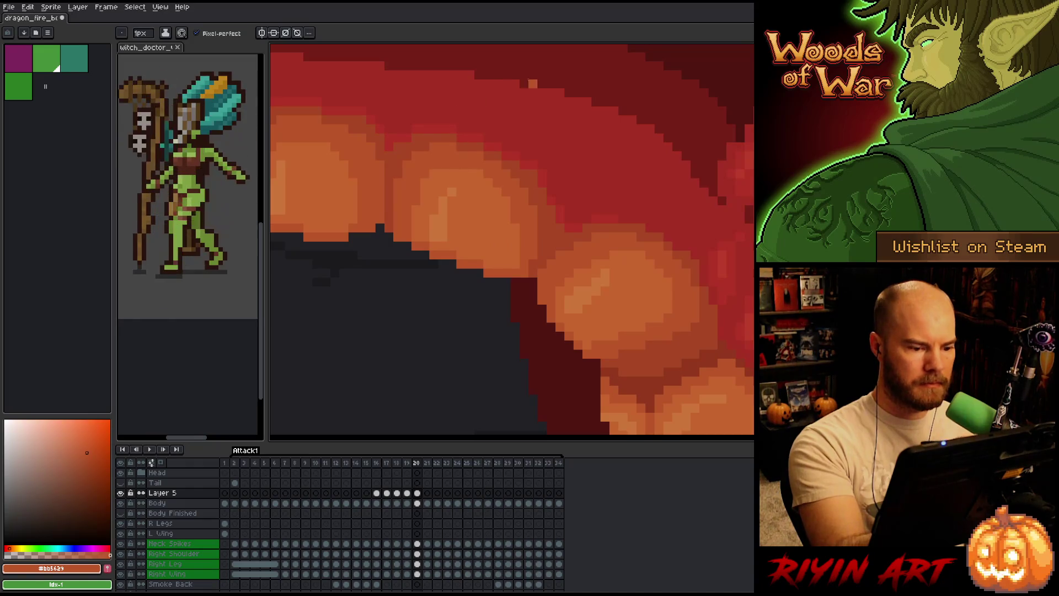
pyautogui.press('e')
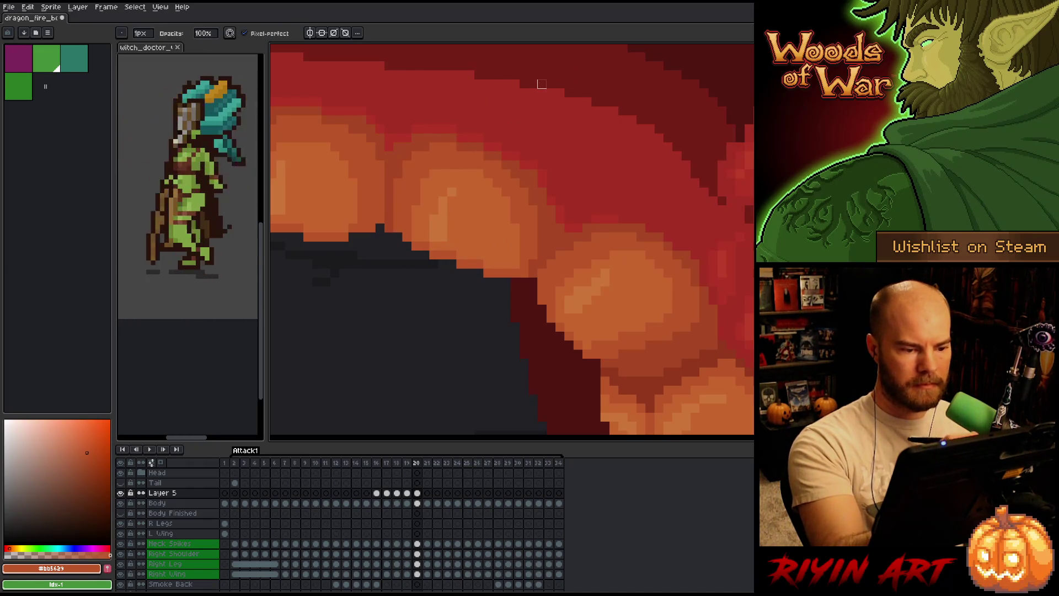
pyautogui.moveTo(379, 236); pyautogui.dragTo(389, 233)
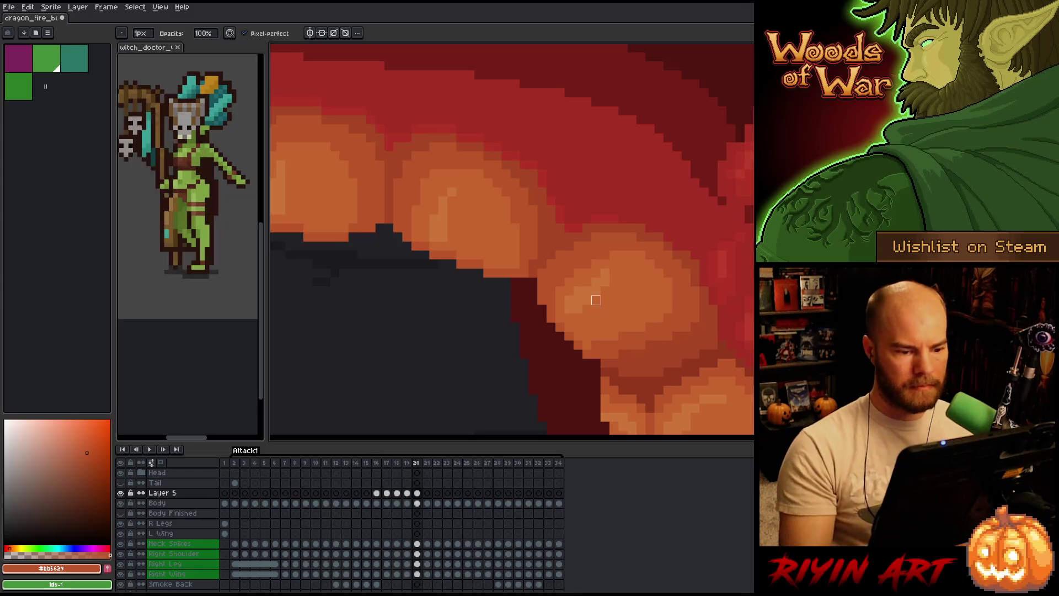
pyautogui.scroll(-5, 533, 302)
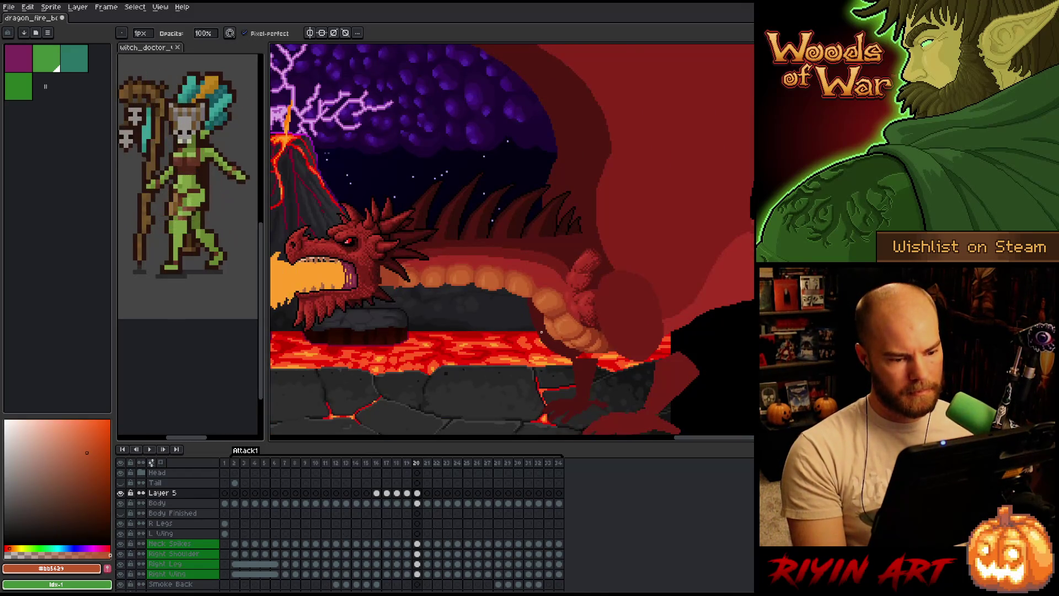
pyautogui.scroll(3, 540, 329)
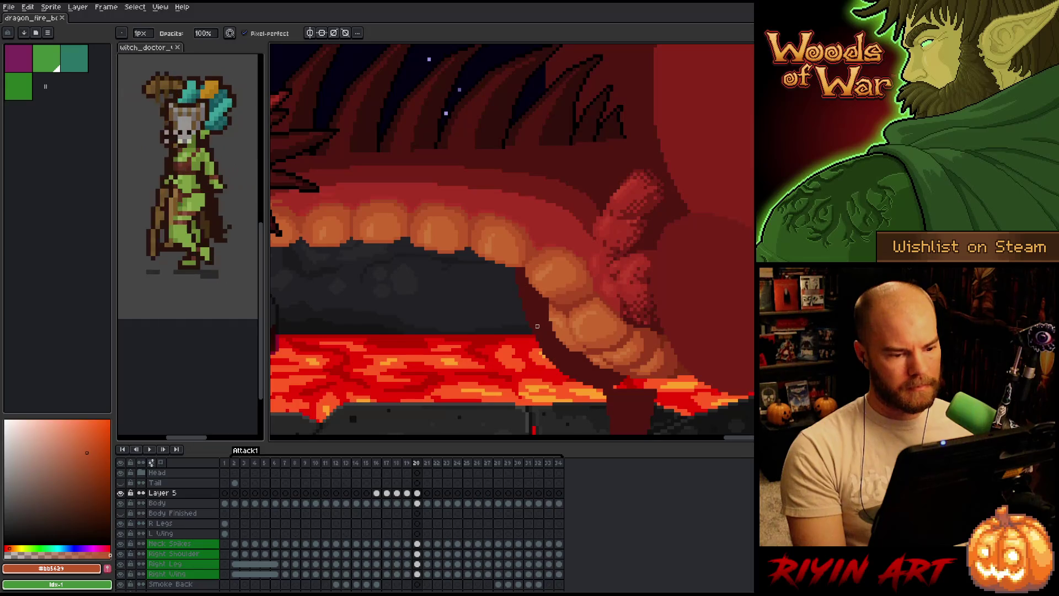
pyautogui.press('Left')
pyautogui.press('Right')
pyautogui.press('Left')
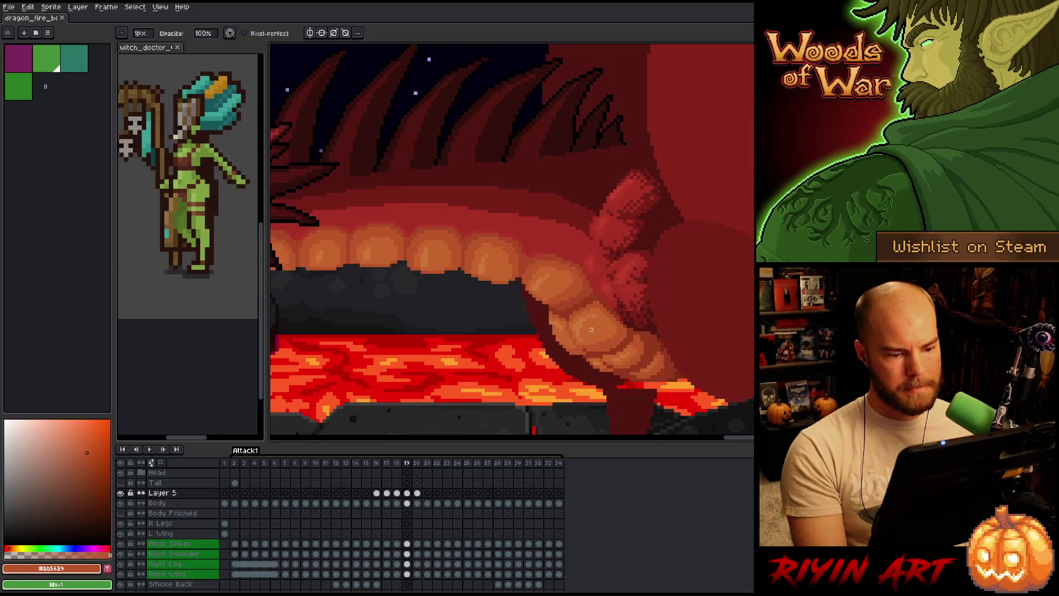
pyautogui.scroll(3, 493, 327)
pyautogui.press('Right')
pyautogui.press('e')
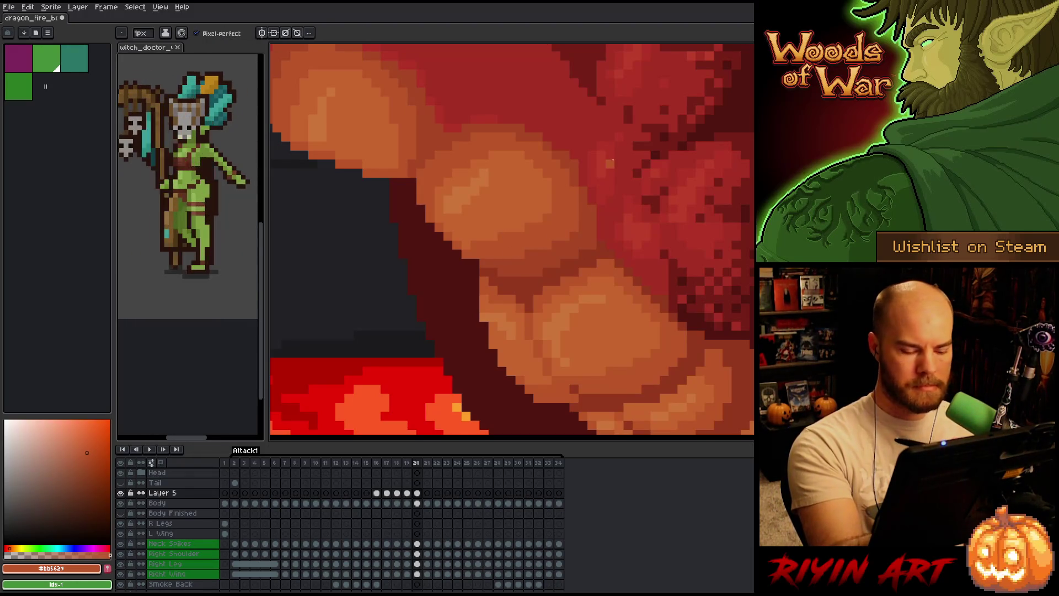
pyautogui.press('Left')
pyautogui.press('Right')
pyautogui.press('Left')
pyautogui.press('Right')
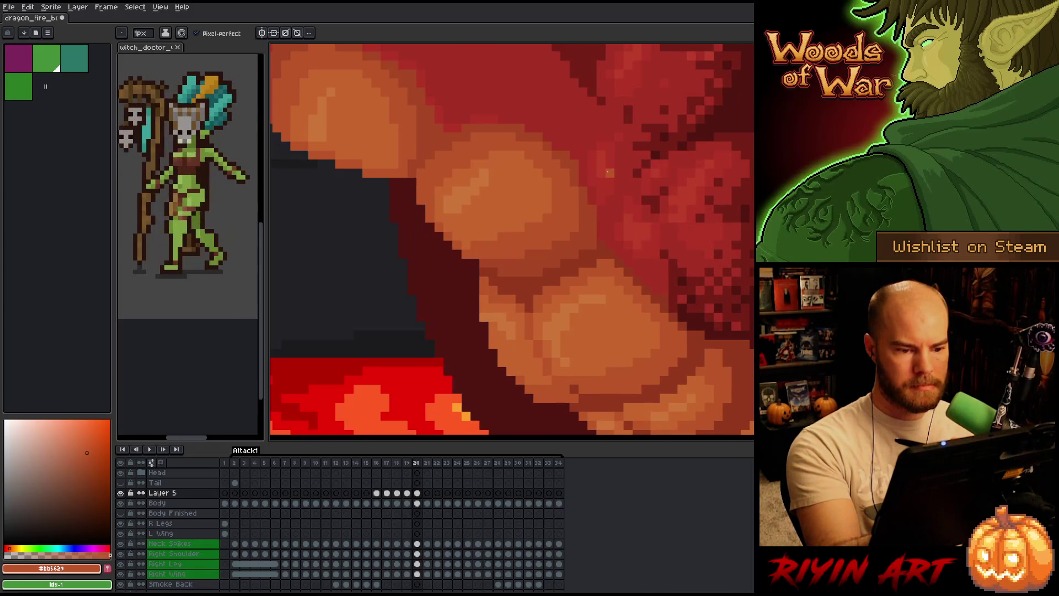
pyautogui.press('Left')
pyautogui.press('Right')
pyautogui.press('Left')
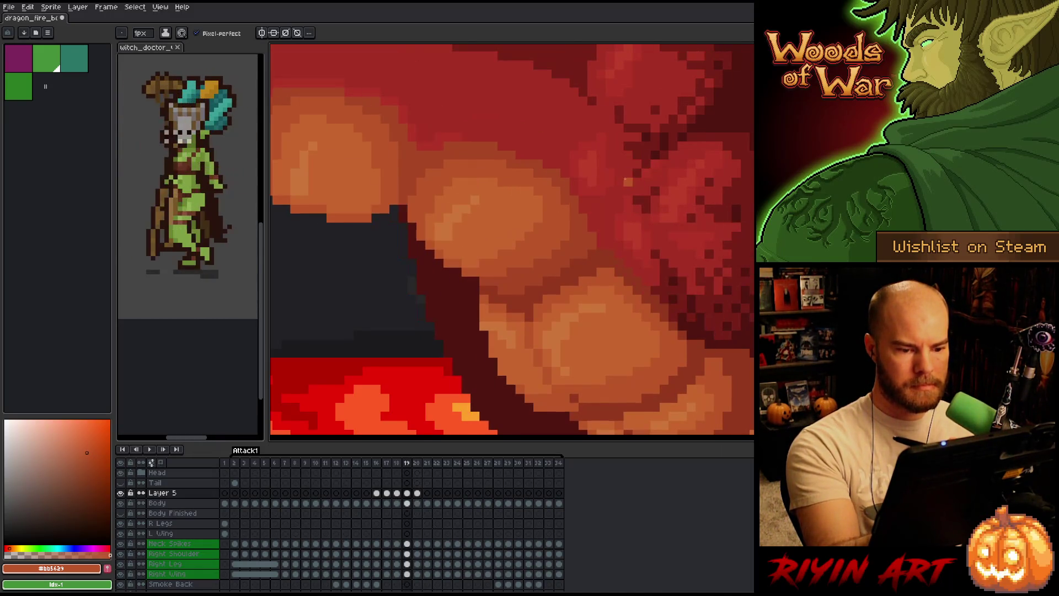
pyautogui.press('Right')
pyautogui.press('Left')
pyautogui.press('Right')
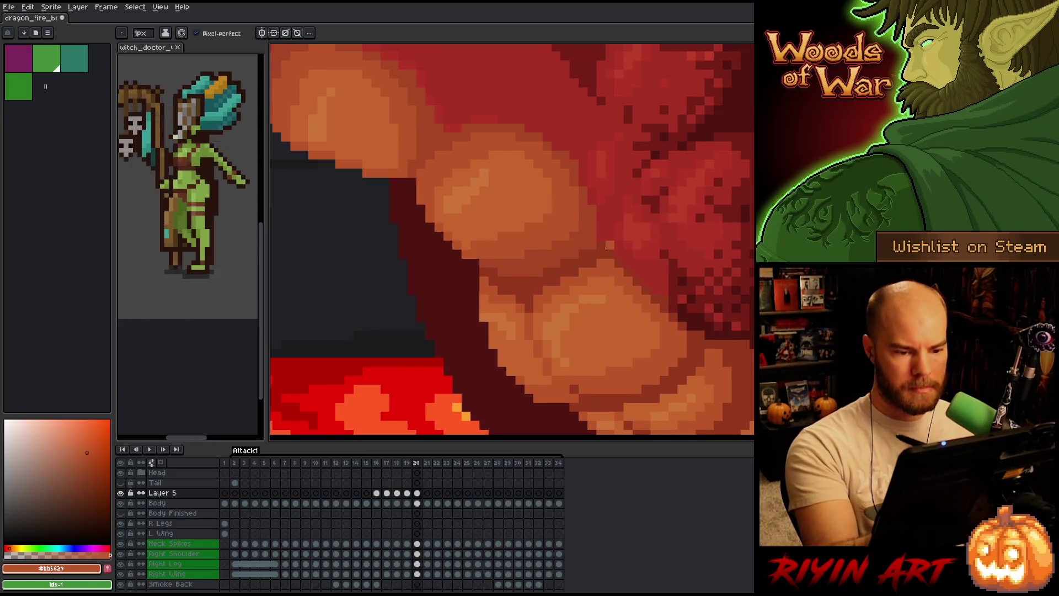
pyautogui.keyDown('alt'); pyautogui.click(620, 245); pyautogui.keyUp('alt')
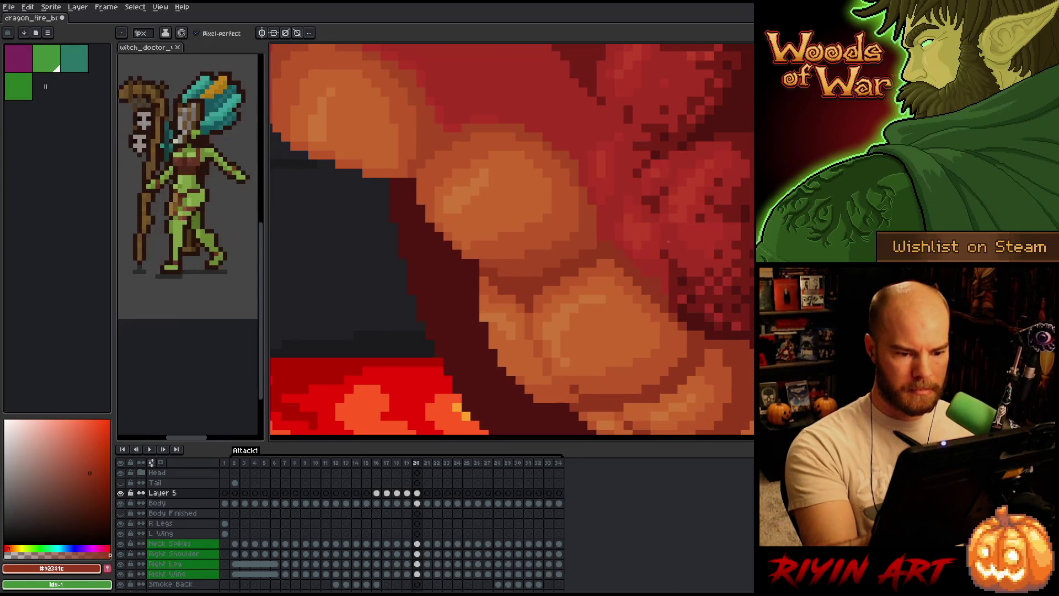
pyautogui.press('Left')
pyautogui.press('Right')
pyautogui.press('Left')
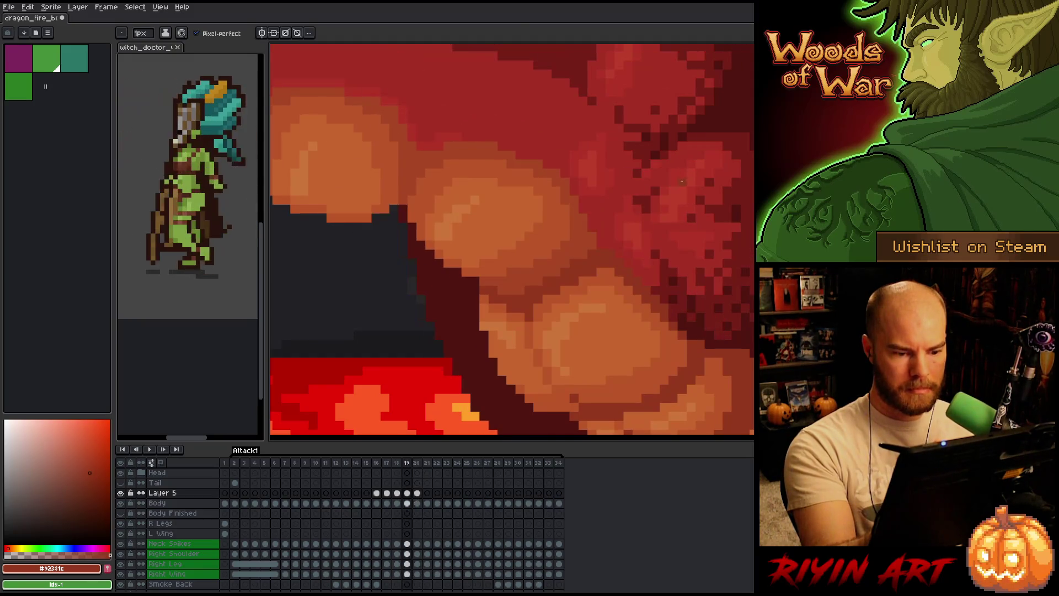
pyautogui.press('Right')
pyautogui.press('Left')
pyautogui.press('Right')
pyautogui.press('Left')
pyautogui.press('Right')
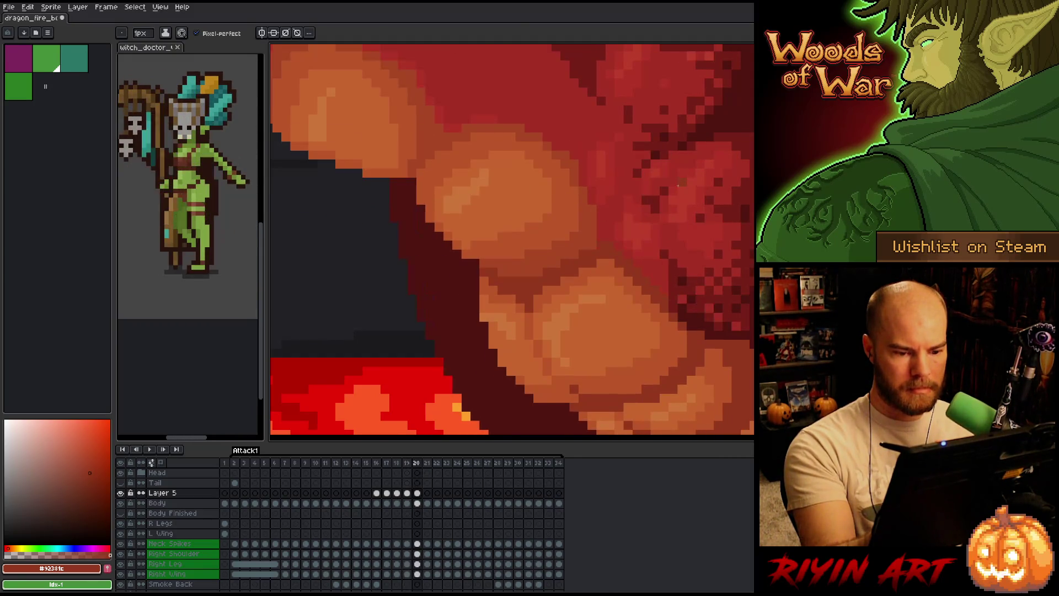
pyautogui.press('Left')
pyautogui.press('Right')
pyautogui.press('Left')
pyautogui.press('Right')
pyautogui.press('Left')
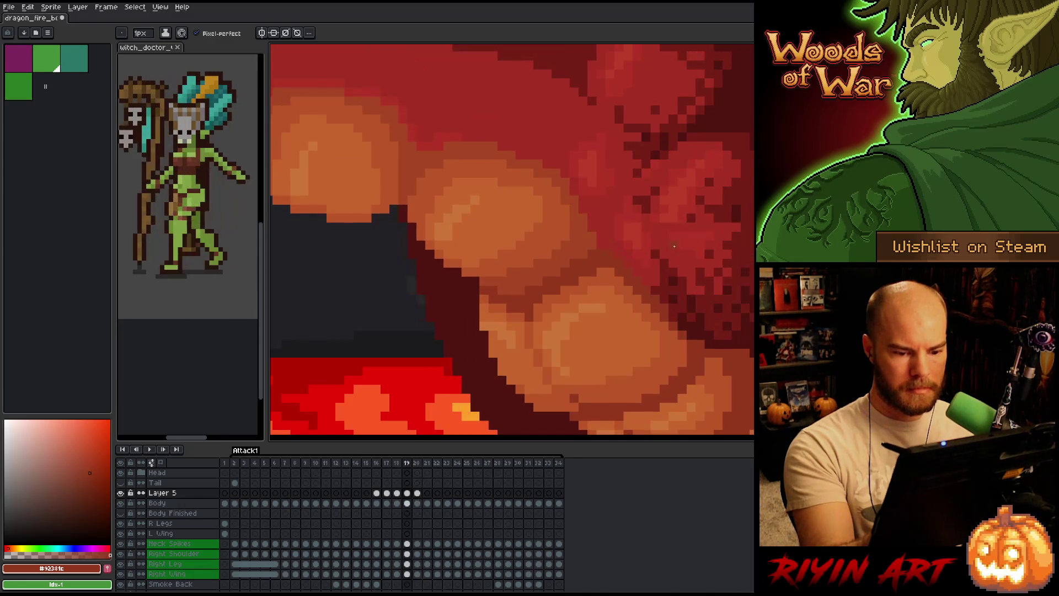
pyautogui.press('Right')
pyautogui.press('Left')
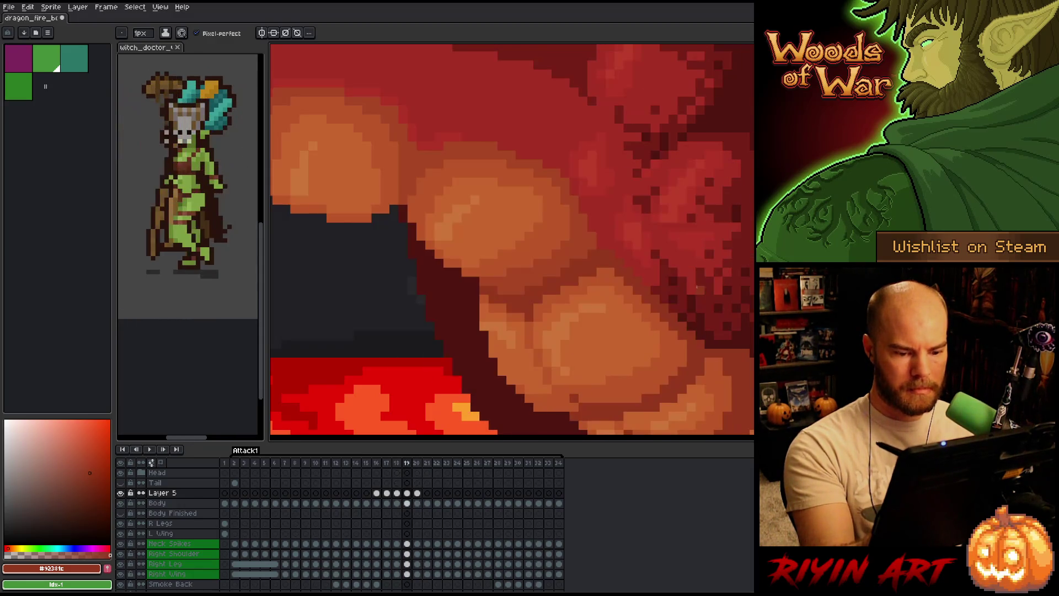
pyautogui.press('Right')
pyautogui.press('Left')
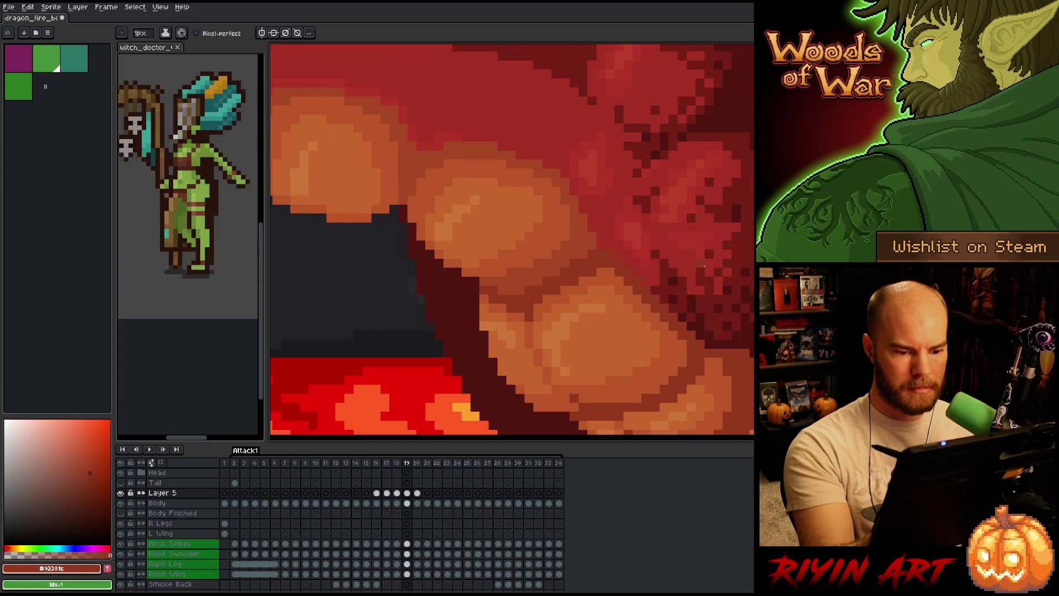
pyautogui.press('Right')
pyautogui.press('Left')
pyautogui.press('Right')
pyautogui.press('Left')
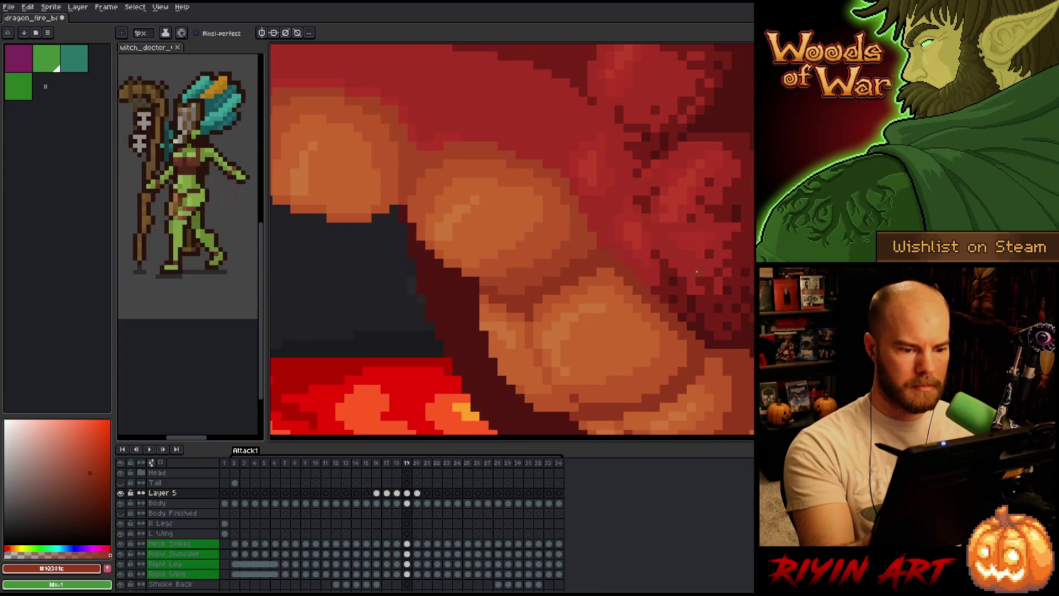
pyautogui.press('Right')
pyautogui.press('Left')
pyautogui.press('Right')
pyautogui.press('Left')
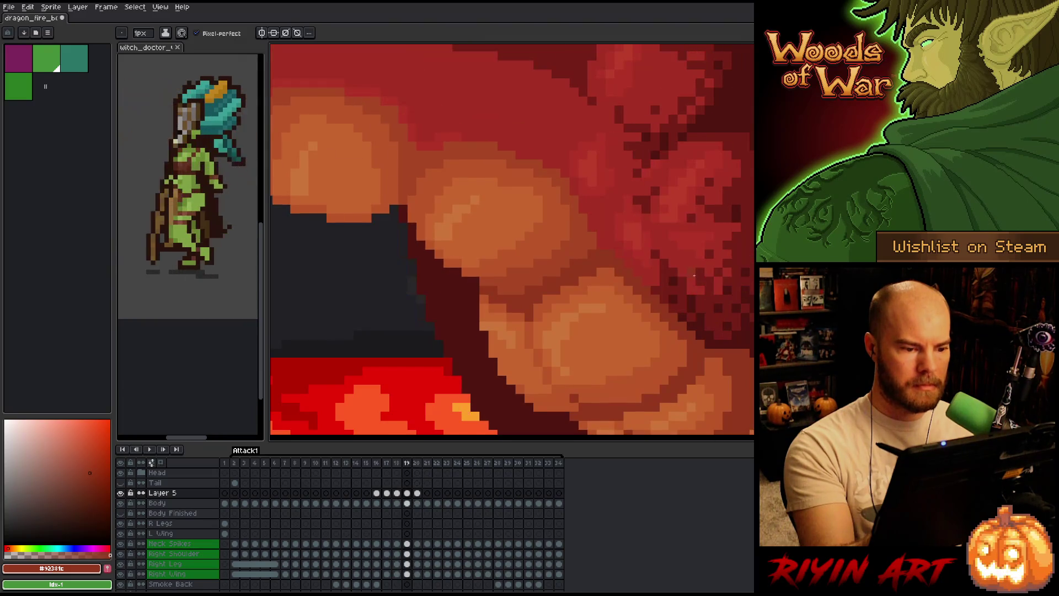
pyautogui.press('Right')
pyautogui.press('alt')
pyautogui.click(484, 221)
pyautogui.moveTo(485, 222); pyautogui.dragTo(615, 267)
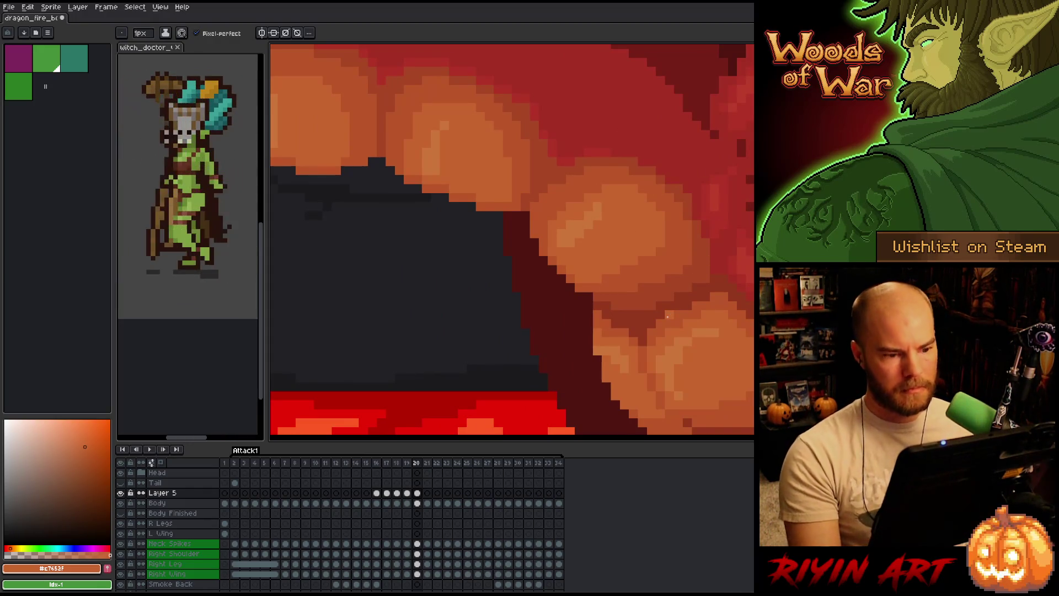
# Compare the neck scales between frames 19 and 20, sampling the darker and lighter scale oranges
pyautogui.scroll(-2, 535, 319)
pyautogui.press('Left')
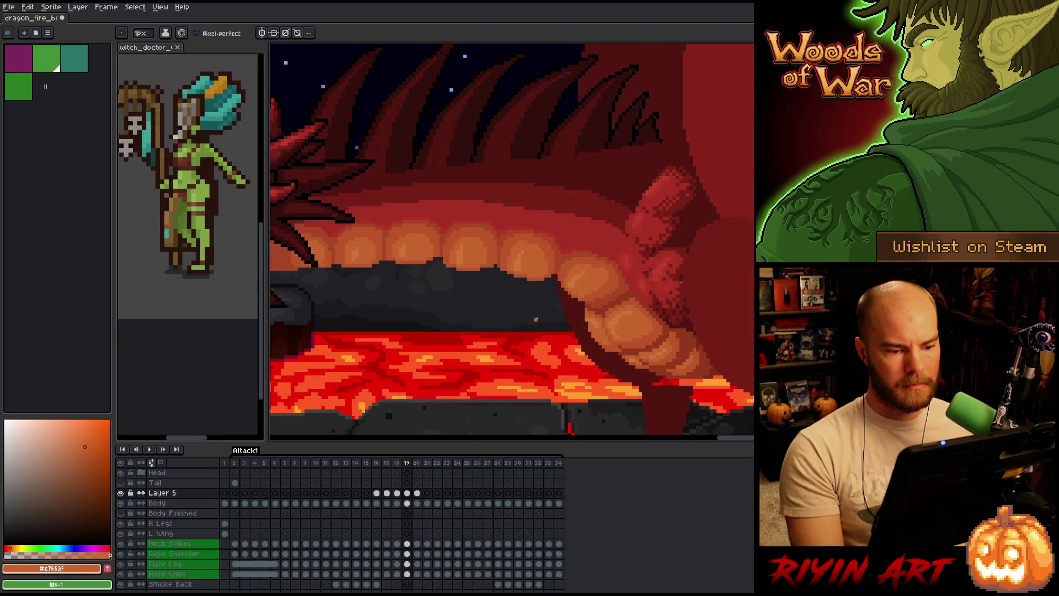
pyautogui.scroll(2, 595, 274)
pyautogui.scroll(-3, 591, 257)
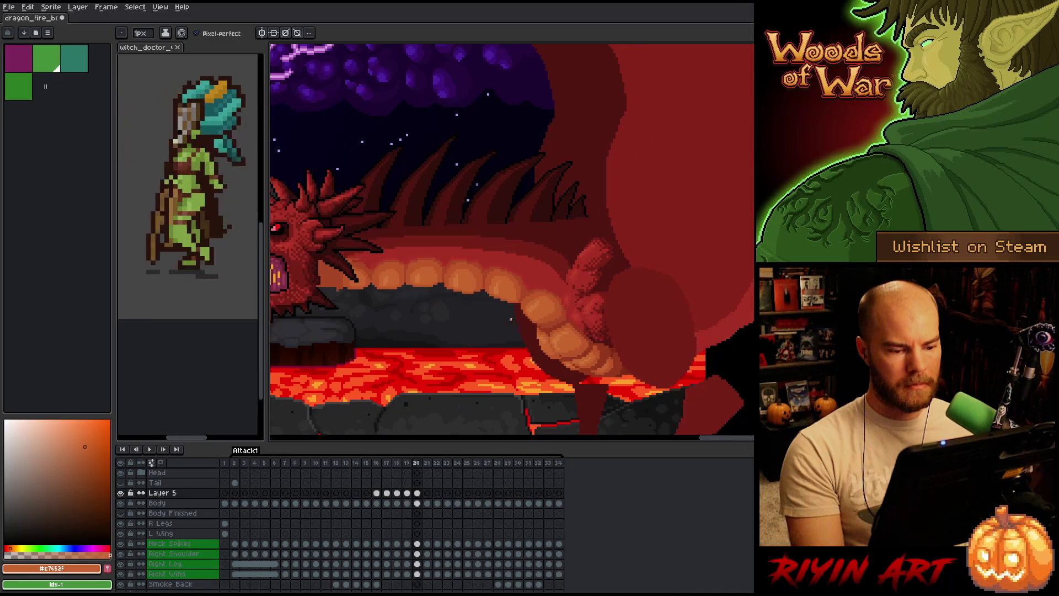
pyautogui.scroll(4, 527, 300)
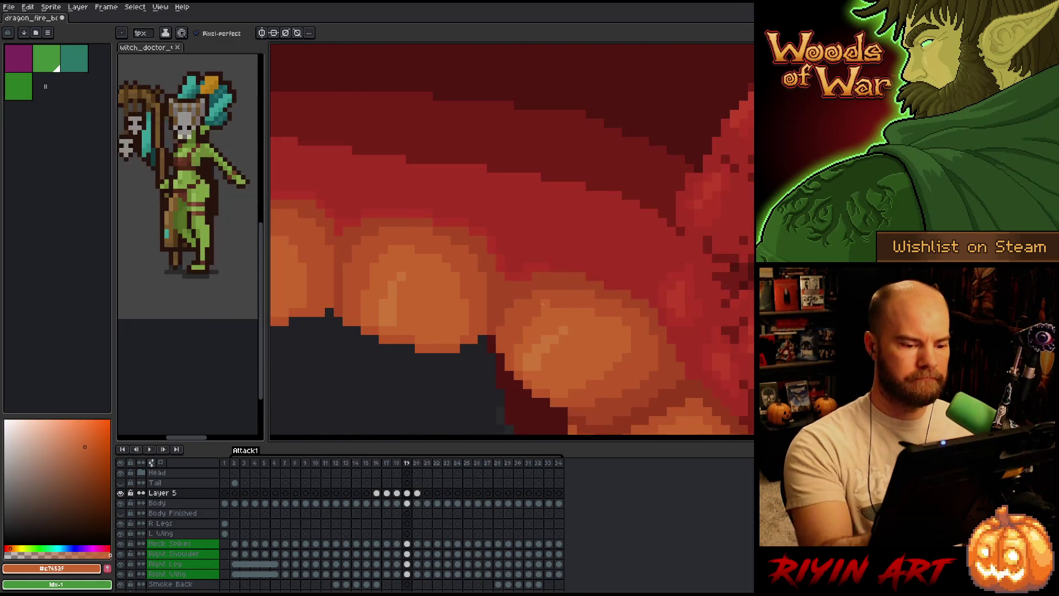
pyautogui.keyDown('alt'); pyautogui.click(544, 311); pyautogui.keyUp('alt')
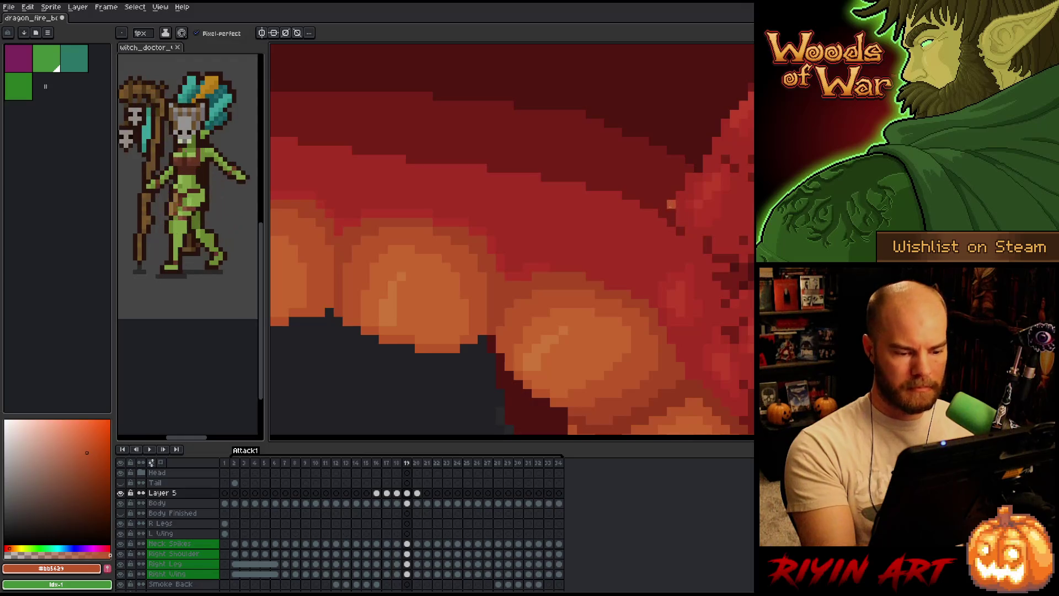
pyautogui.press('.')
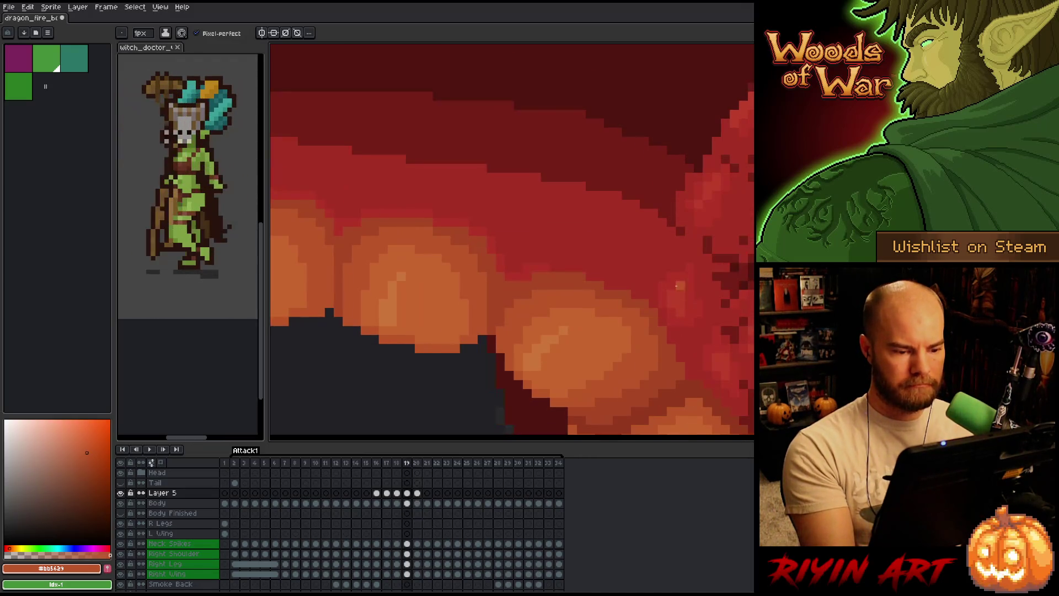
pyautogui.press(',')
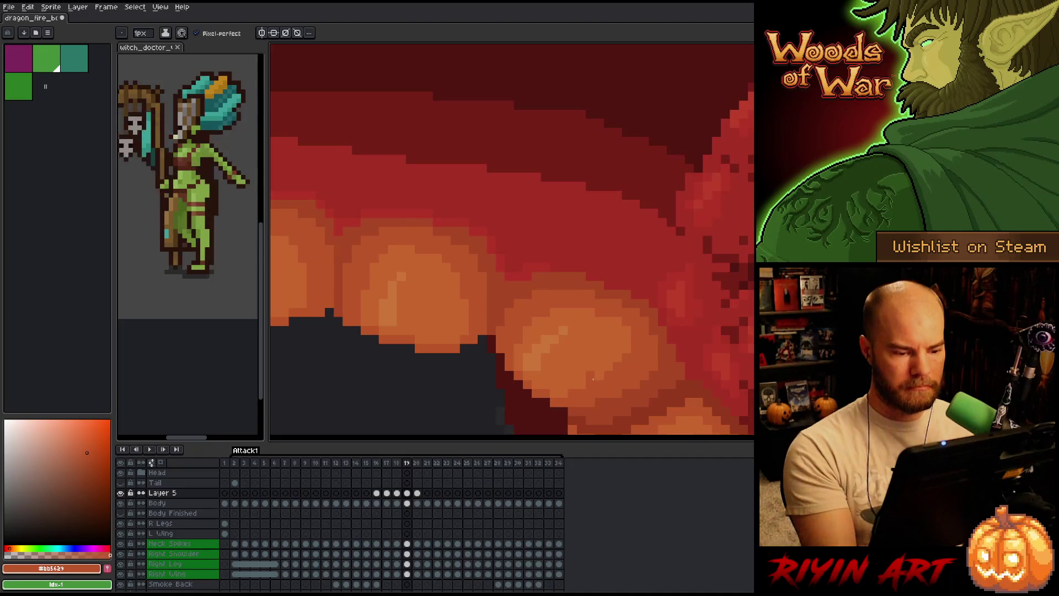
pyautogui.press('.')
pyautogui.press(',')
pyautogui.keyDown('alt'); pyautogui.click(572, 340); pyautogui.keyUp('alt')
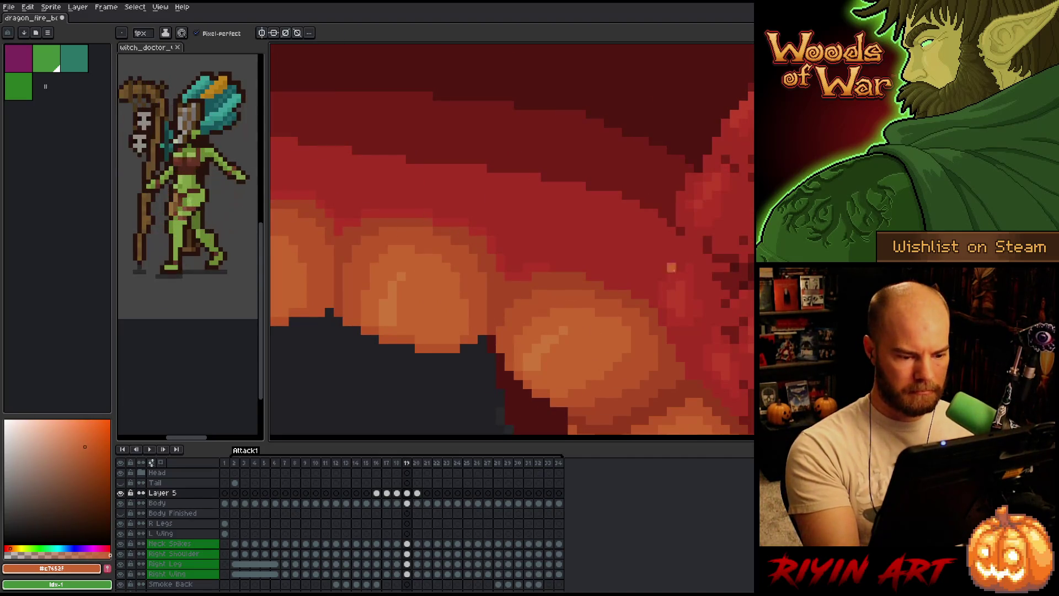
pyautogui.press('.')
pyautogui.press(',')
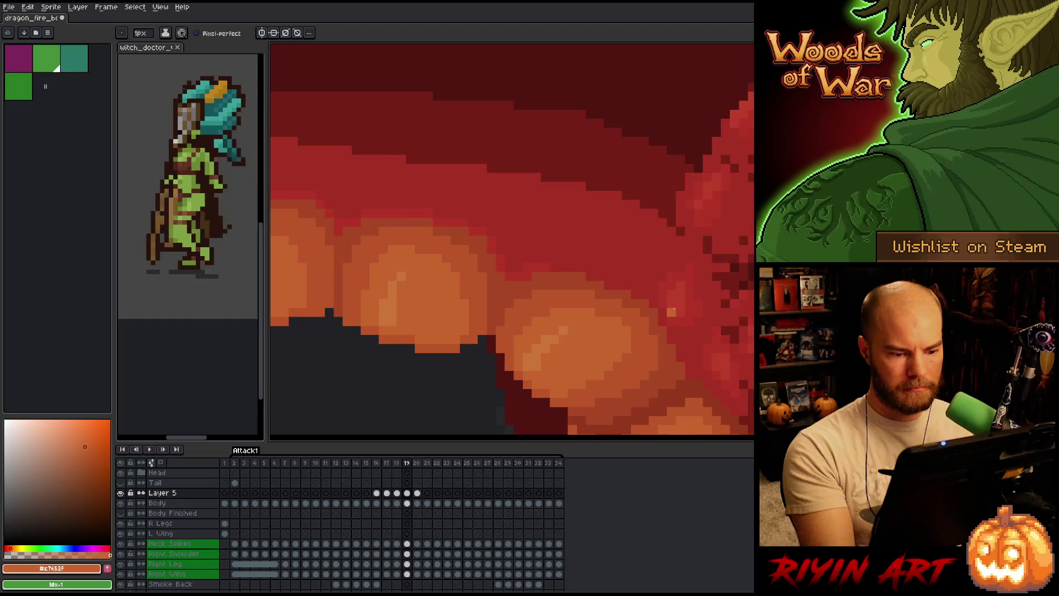
pyautogui.press('.')
pyautogui.press(',')
pyautogui.press('.')
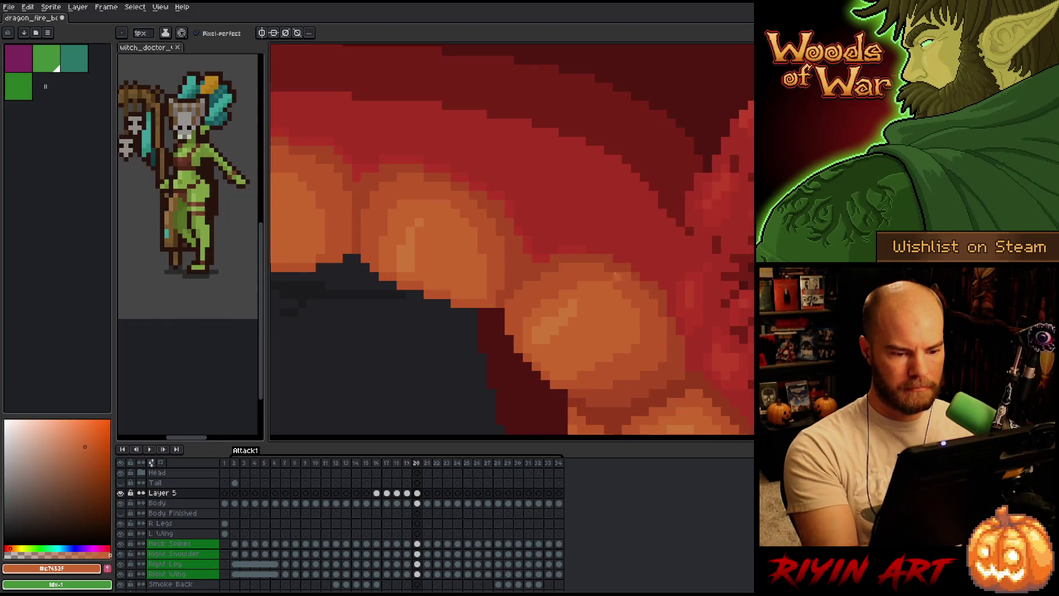
# Resample the darker and lighter scale oranges on frame 20 and return to the pencil
pyautogui.keyDown('alt'); pyautogui.click(609, 281); pyautogui.keyUp('alt')
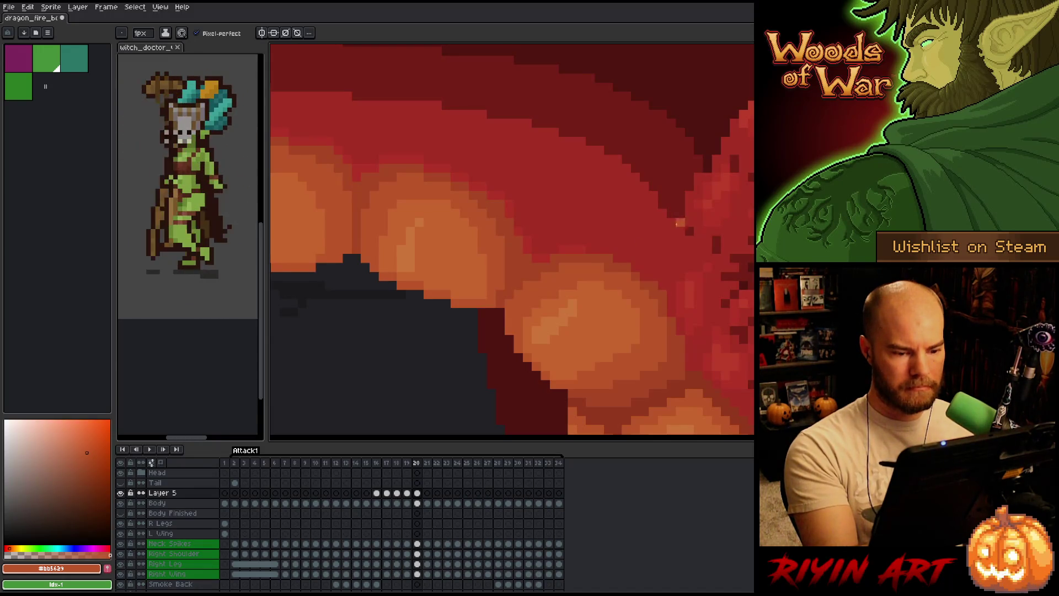
pyautogui.keyDown('alt'); pyautogui.click(575, 287); pyautogui.keyUp('alt')
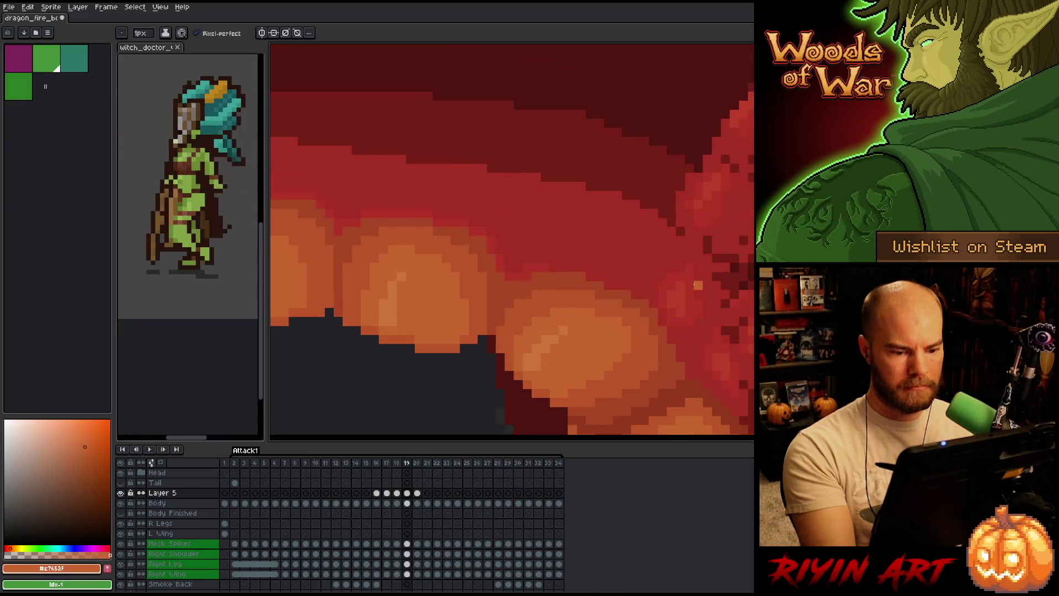
pyautogui.press('Left')
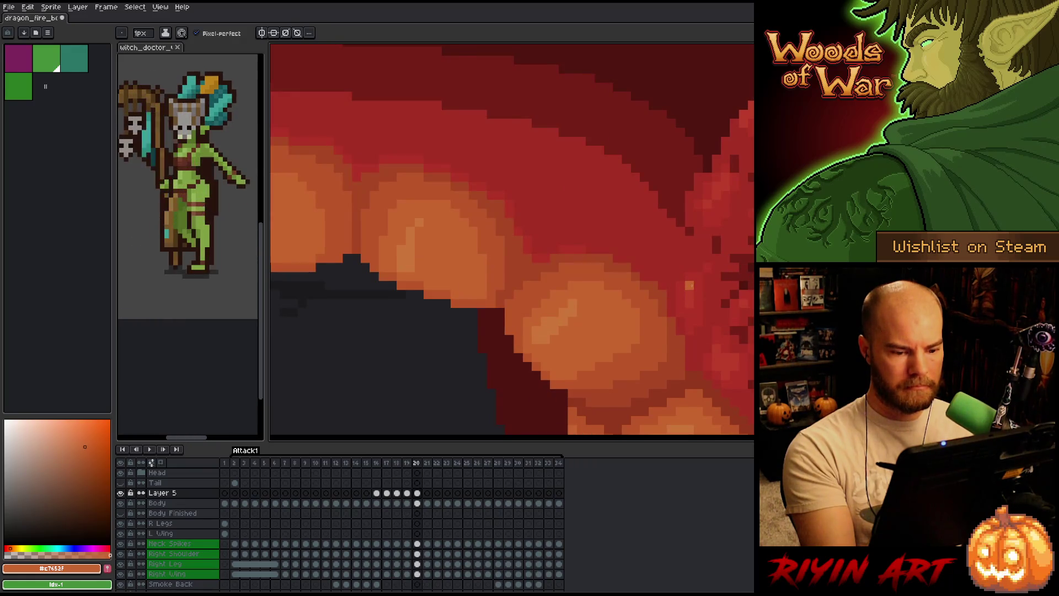
pyautogui.press('Right')
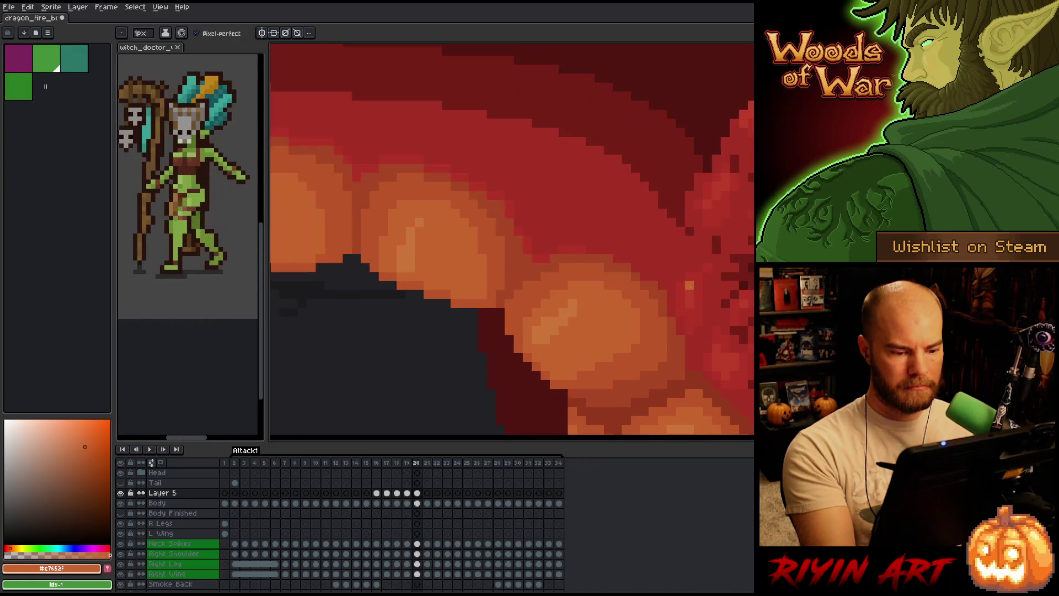
pyautogui.press('Left')
pyautogui.press('Right')
pyautogui.keyDown('alt'); pyautogui.click(554, 367); pyautogui.keyUp('alt')
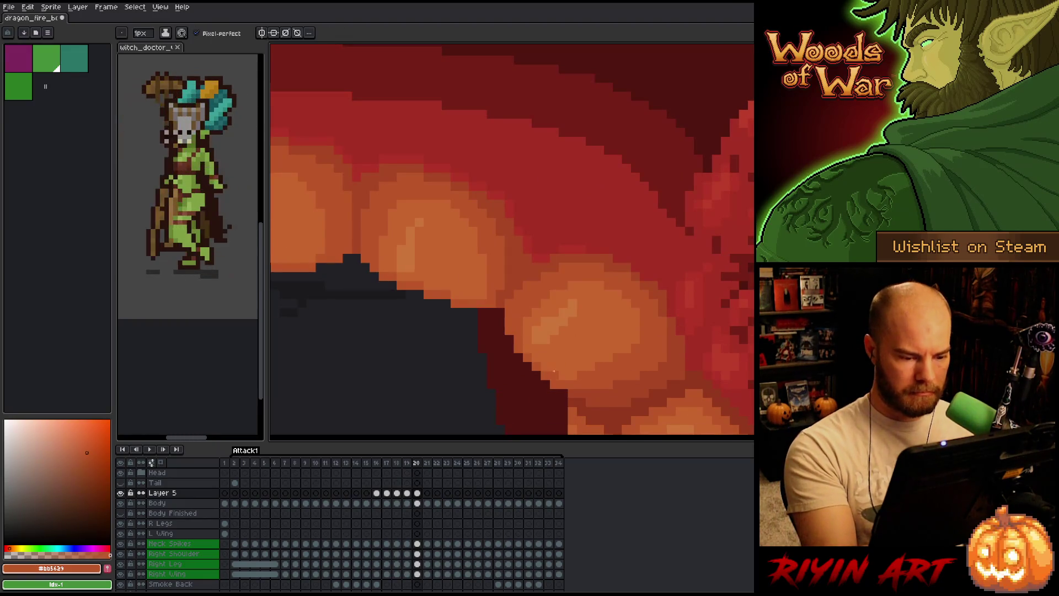
pyautogui.press('b')
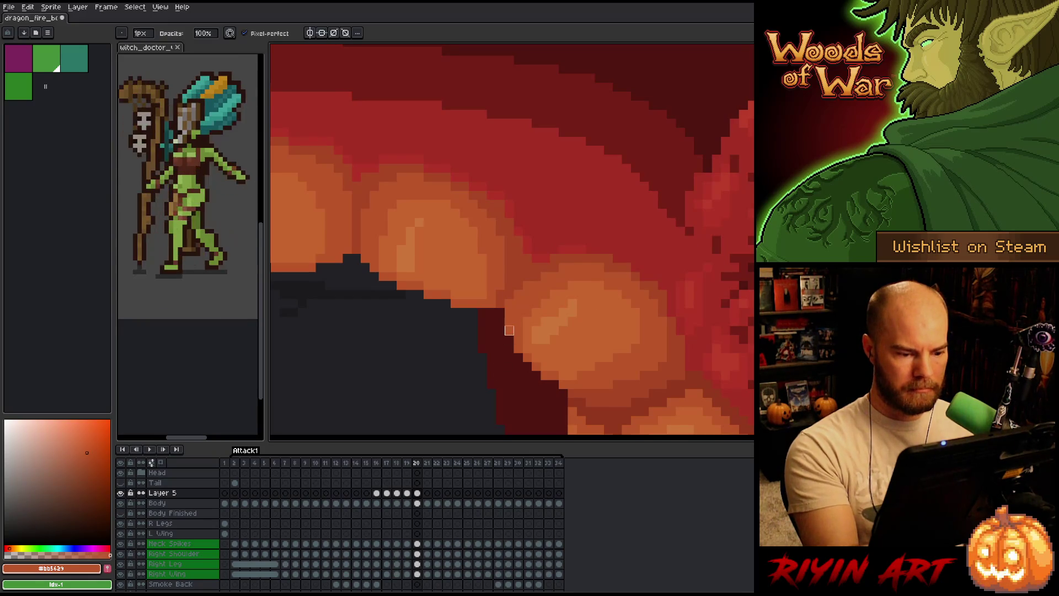
pyautogui.scroll(1, 750, 214)
pyautogui.scroll(-4, 750, 214)
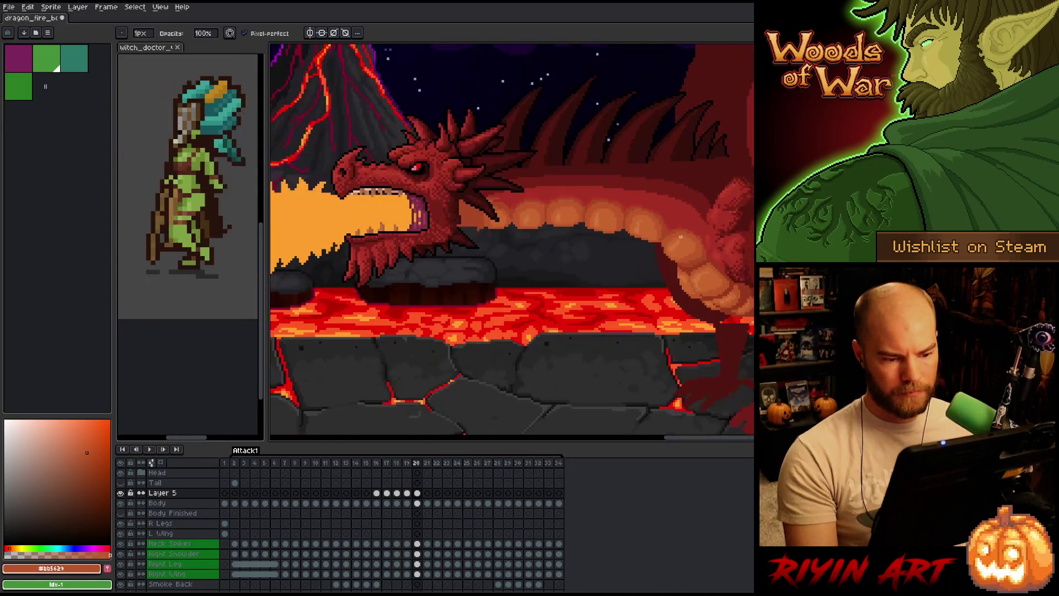
pyautogui.scroll(2, 701, 241)
pyautogui.scroll(1, 715, 248)
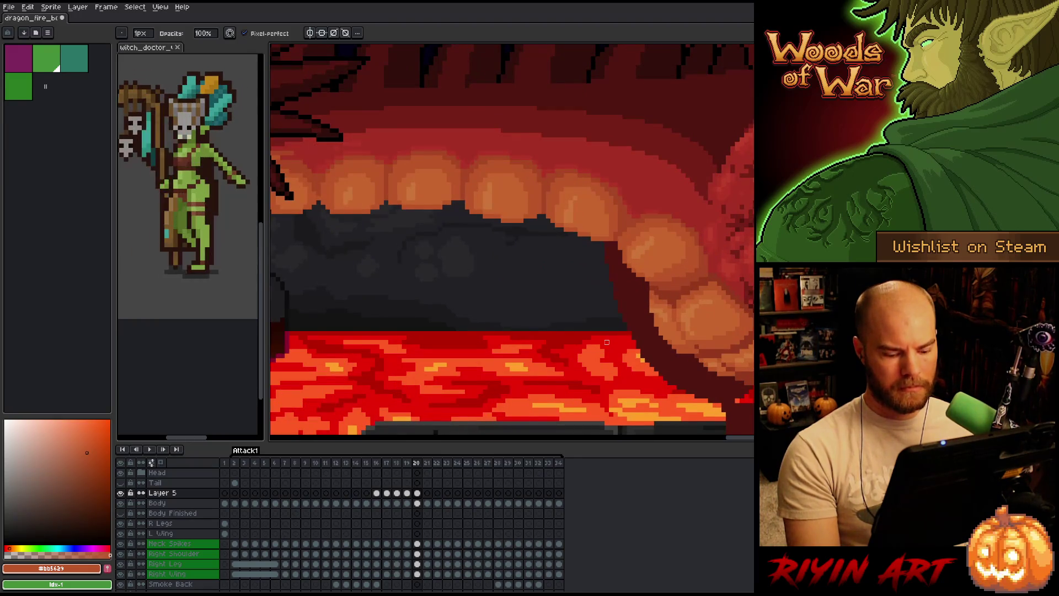
pyautogui.press('Left')
pyautogui.press('Right')
pyautogui.press('Left')
pyautogui.scroll(2, 669, 247)
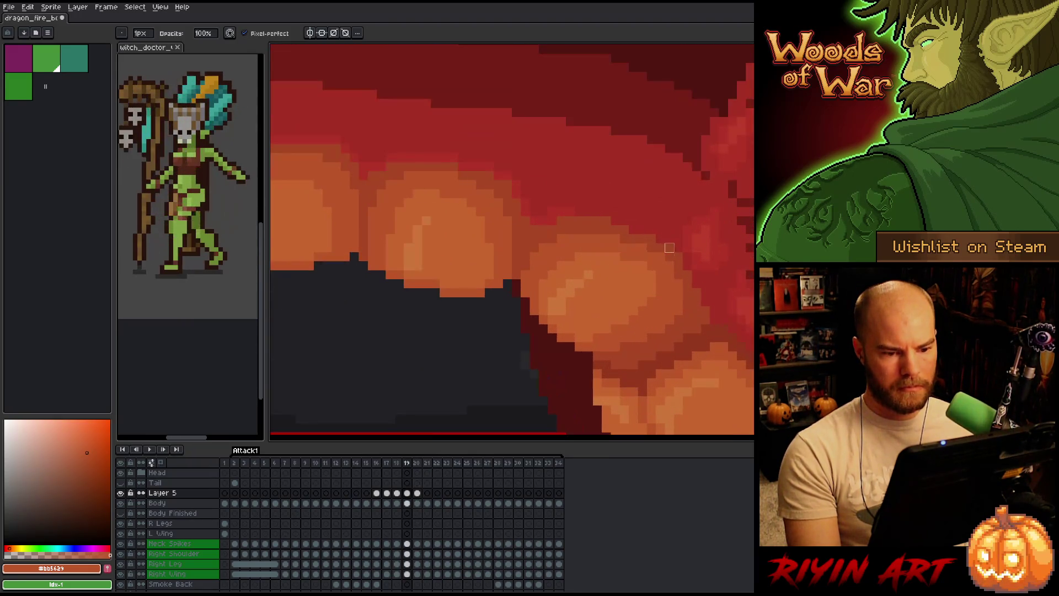
pyautogui.press('Right')
# Sample the dark orange-red shadow between scales and check it across frames 19 and 20
pyautogui.keyDown('alt'); pyautogui.click(673, 227); pyautogui.keyUp('alt')
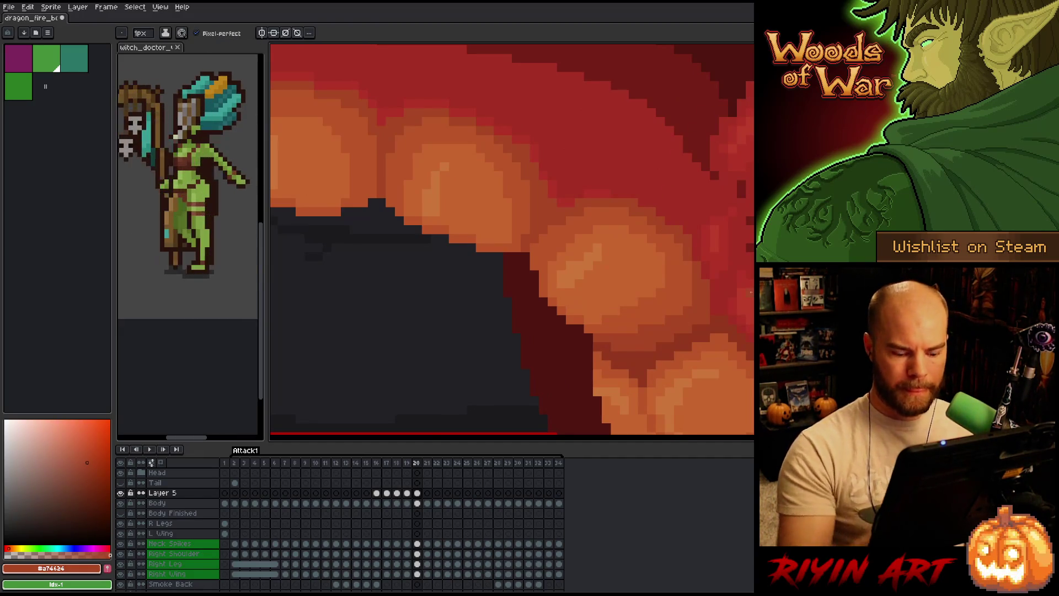
pyautogui.press('Left')
pyautogui.press('Right')
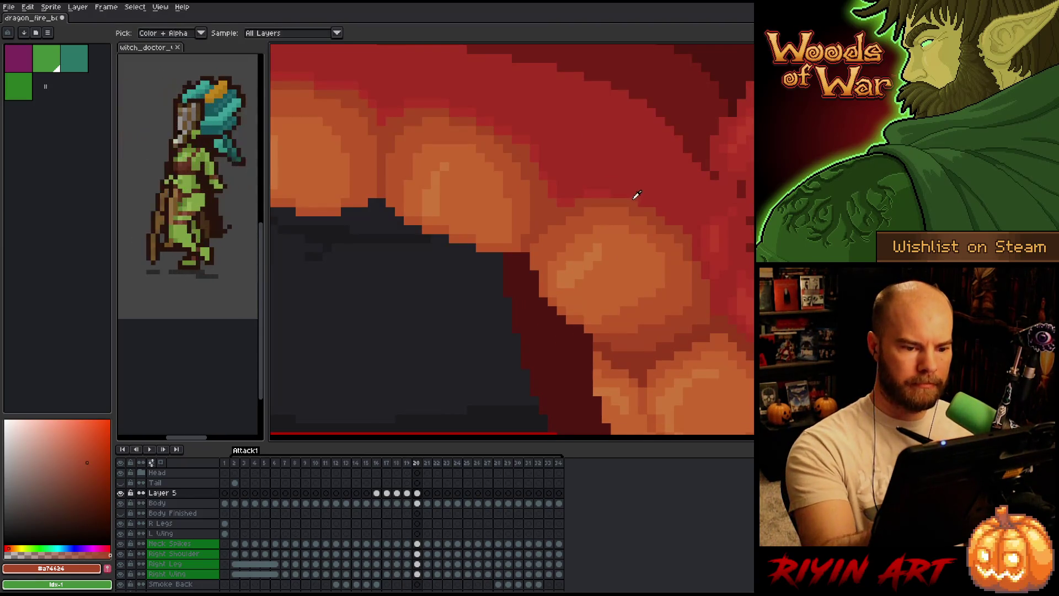
pyautogui.press('Left')
pyautogui.press('Right')
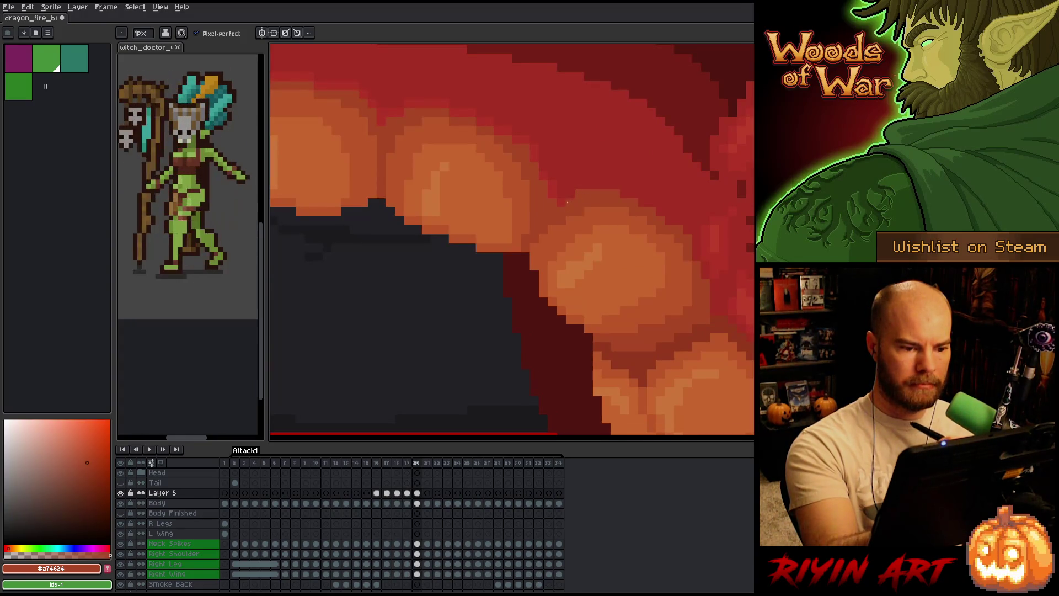
pyautogui.press('Left')
pyautogui.press('Right')
pyautogui.press('Left')
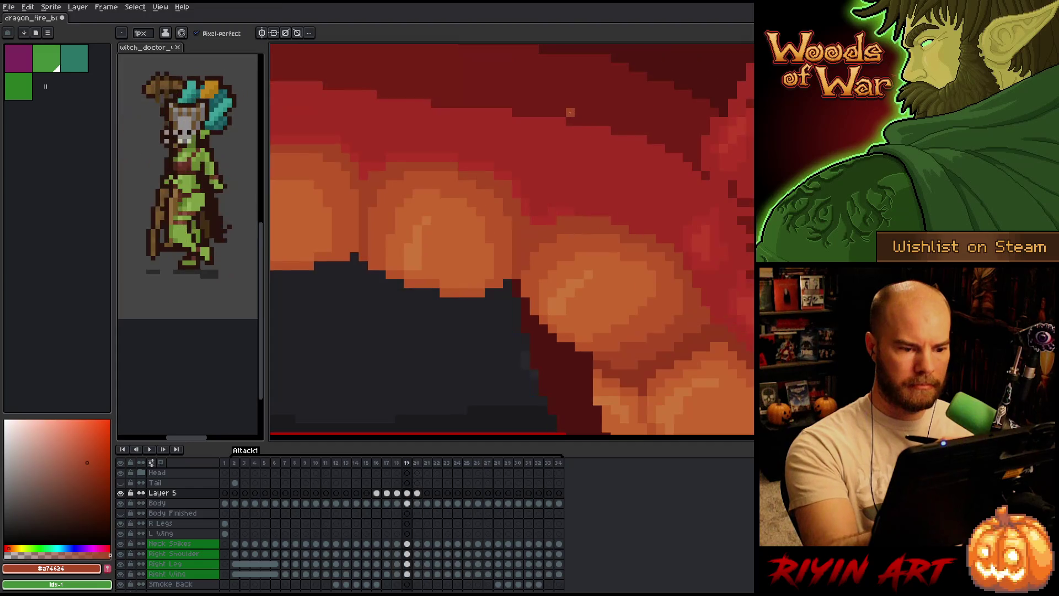
pyautogui.press('Right')
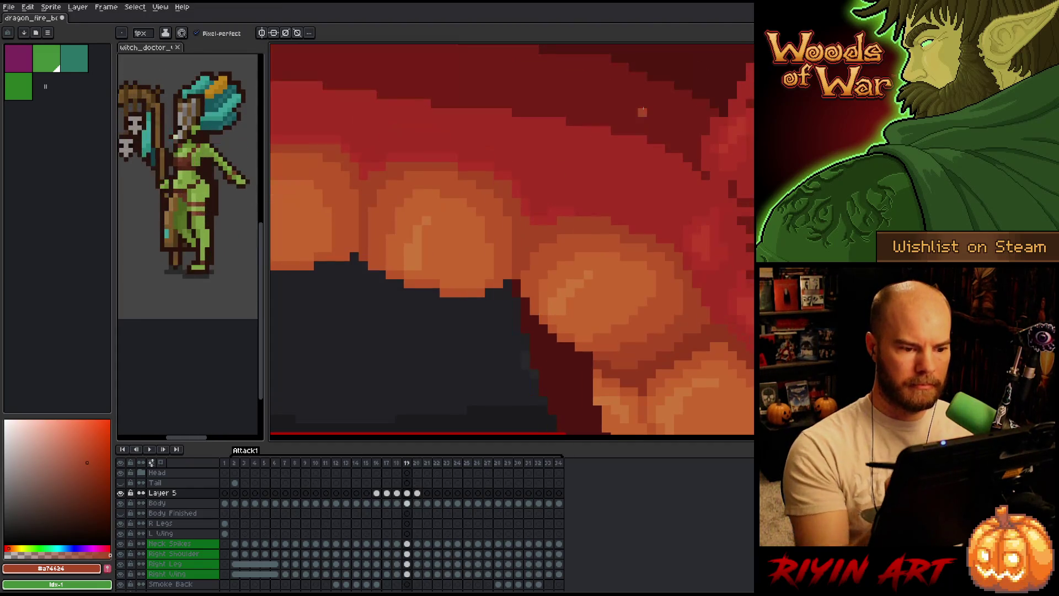
pyautogui.press('Left')
pyautogui.press('Right')
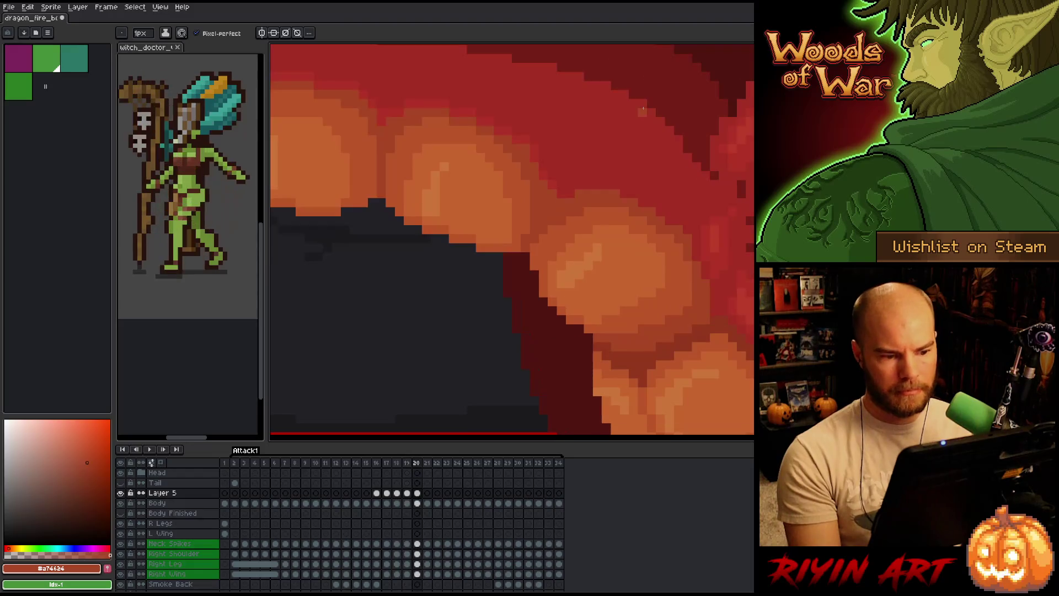
pyautogui.press('Left')
pyautogui.press('Right')
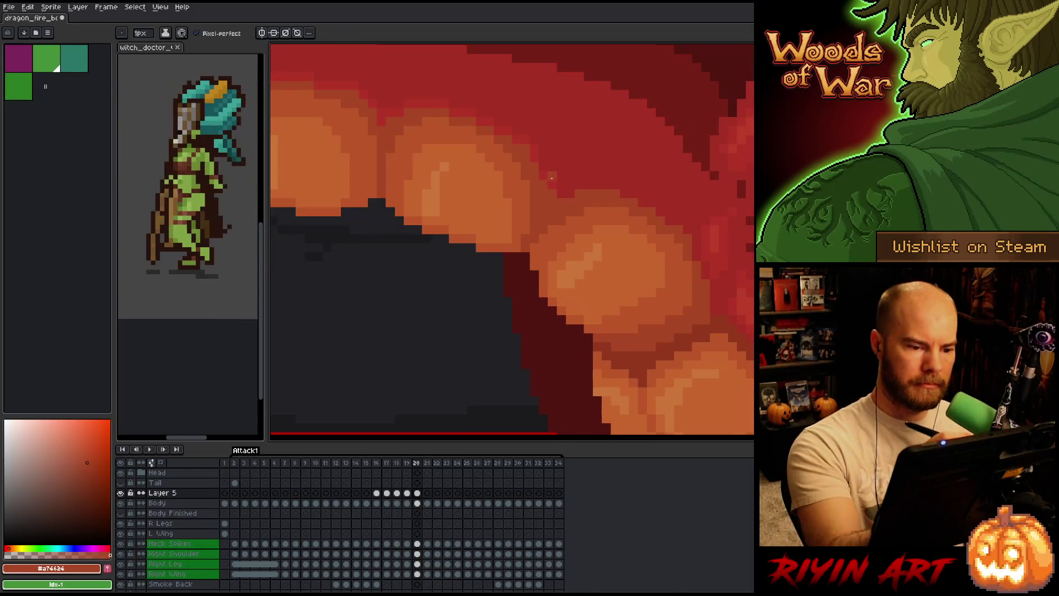
# Sample the neck's reds and orange-red shadow tones on frame 19
pyautogui.keyDown('alt'); pyautogui.click(547, 169); pyautogui.keyUp('alt')
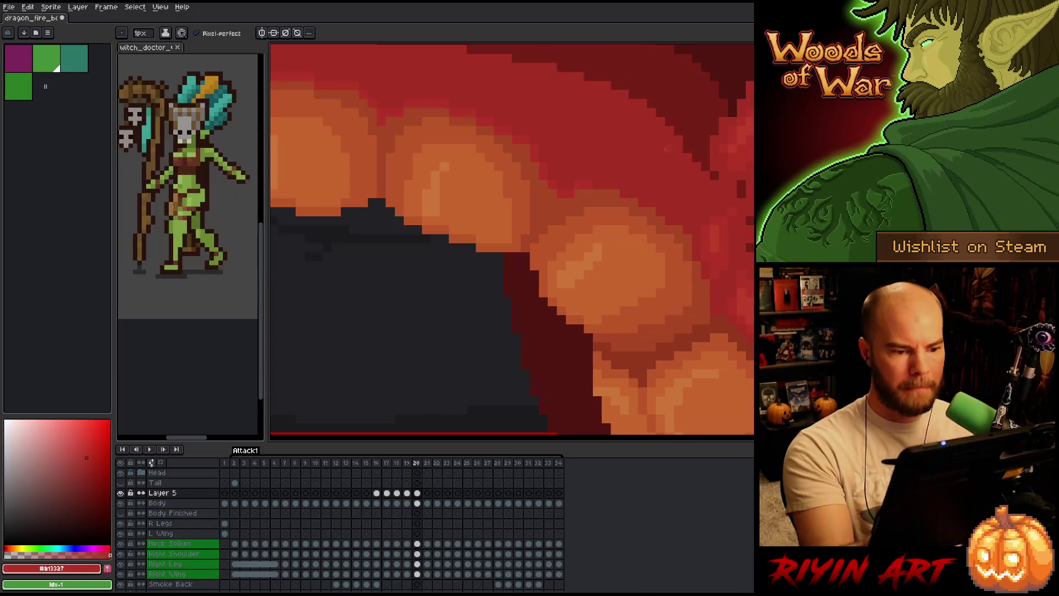
pyautogui.press('Left')
pyautogui.keyDown('alt'); pyautogui.click(550, 210); pyautogui.keyUp('alt')
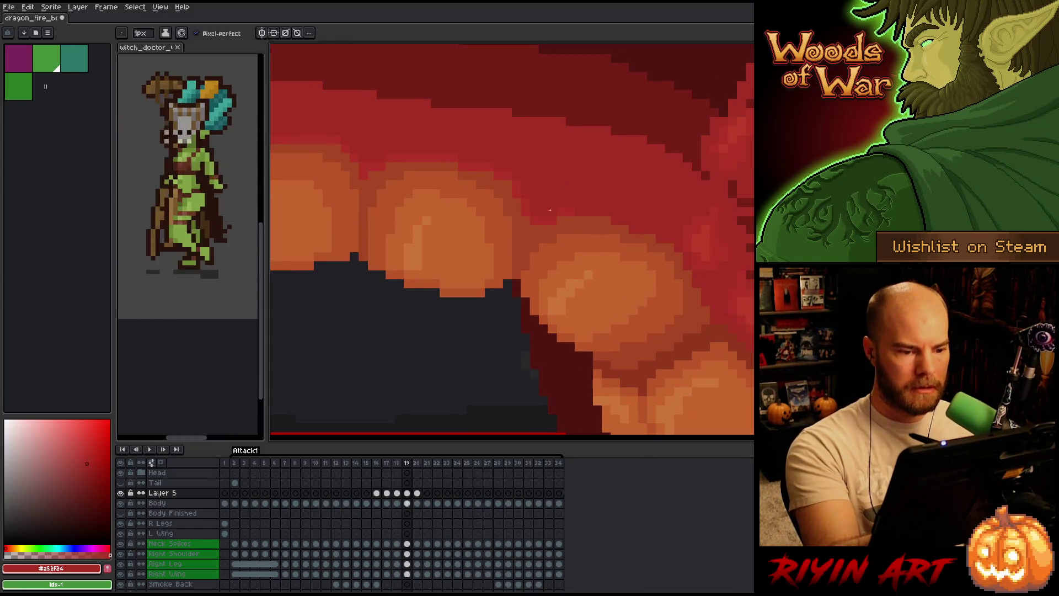
pyautogui.keyDown('alt'); pyautogui.click(571, 213); pyautogui.keyUp('alt')
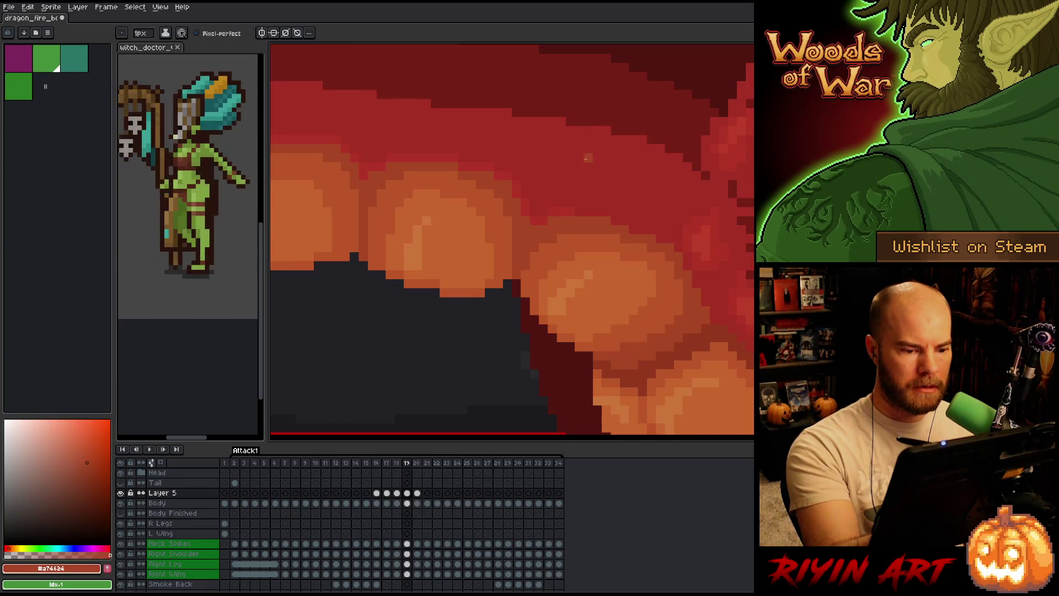
pyautogui.keyDown('alt'); pyautogui.click(561, 190); pyautogui.keyUp('alt')
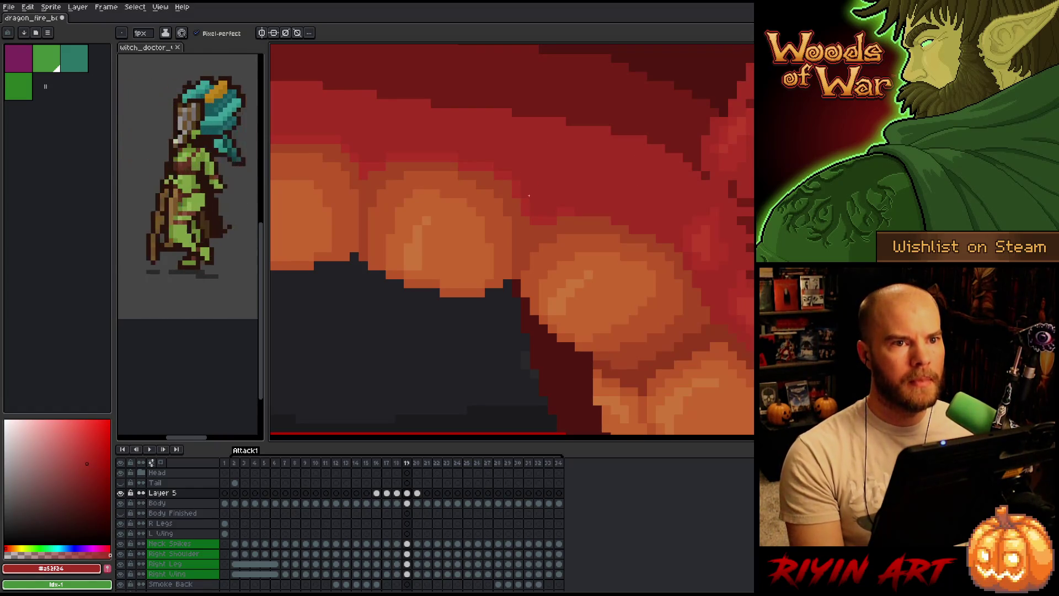
pyautogui.press('Left')
# Step back through frames 18 and 17, comparing the neck scales between them
pyautogui.press('Right')
pyautogui.press('Left')
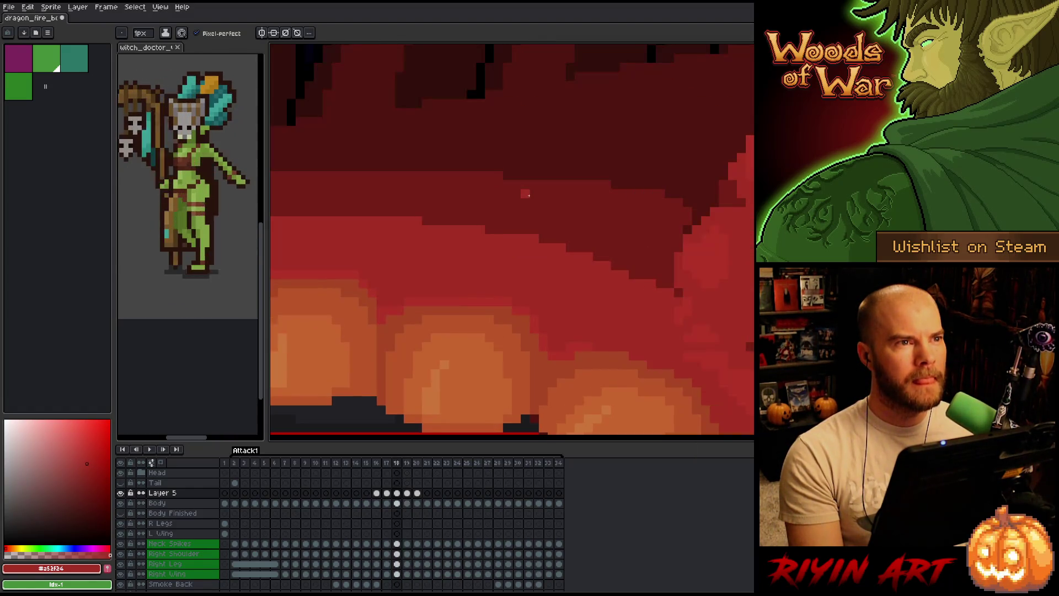
pyautogui.press('Right')
pyautogui.press('Left')
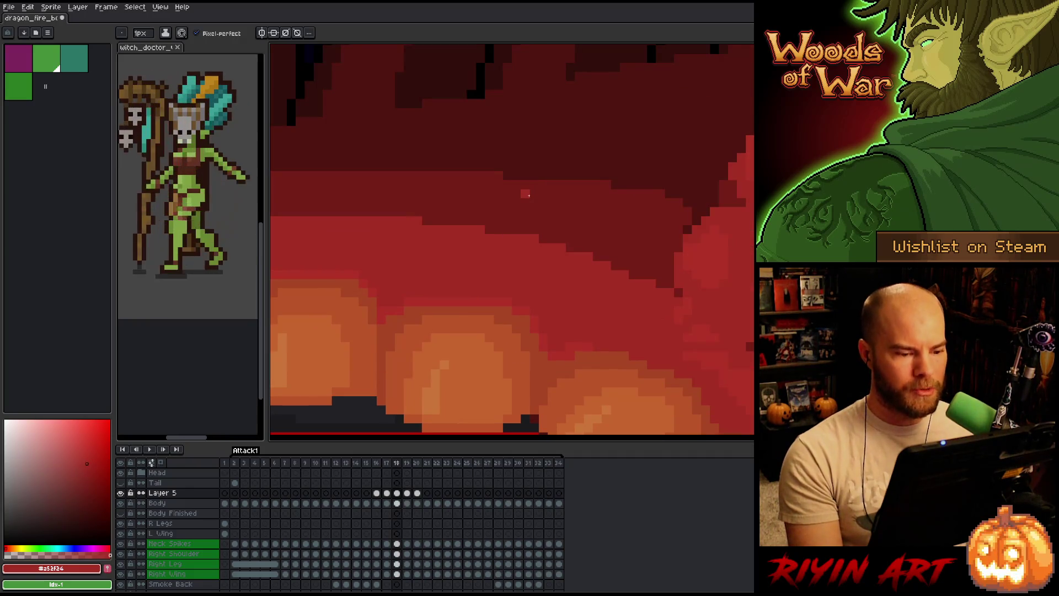
pyautogui.press('Right')
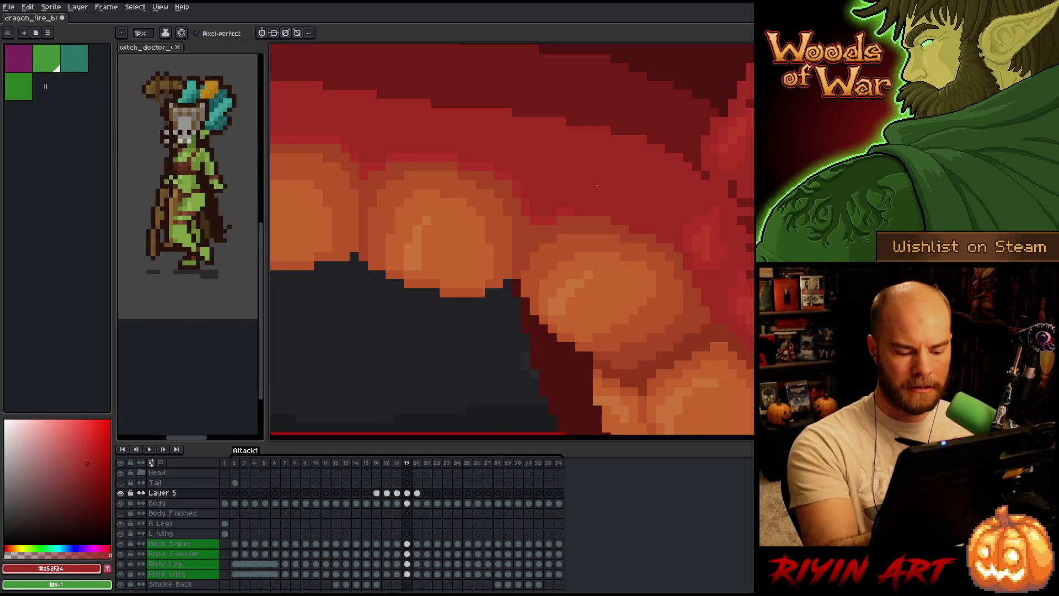
pyautogui.press('Left')
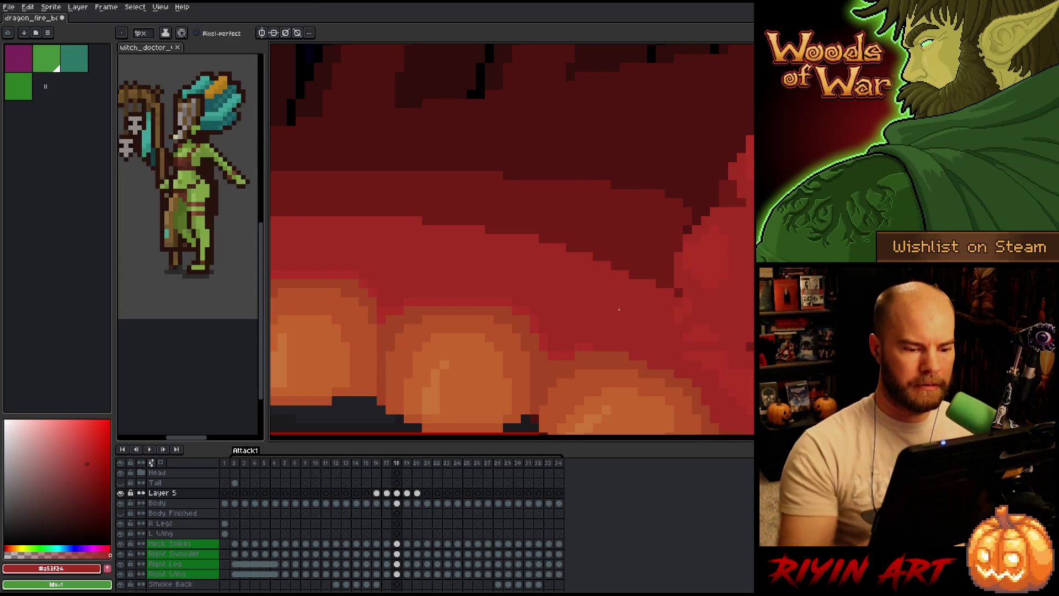
pyautogui.scroll(-3, 619, 310)
pyautogui.scroll(3, 548, 258)
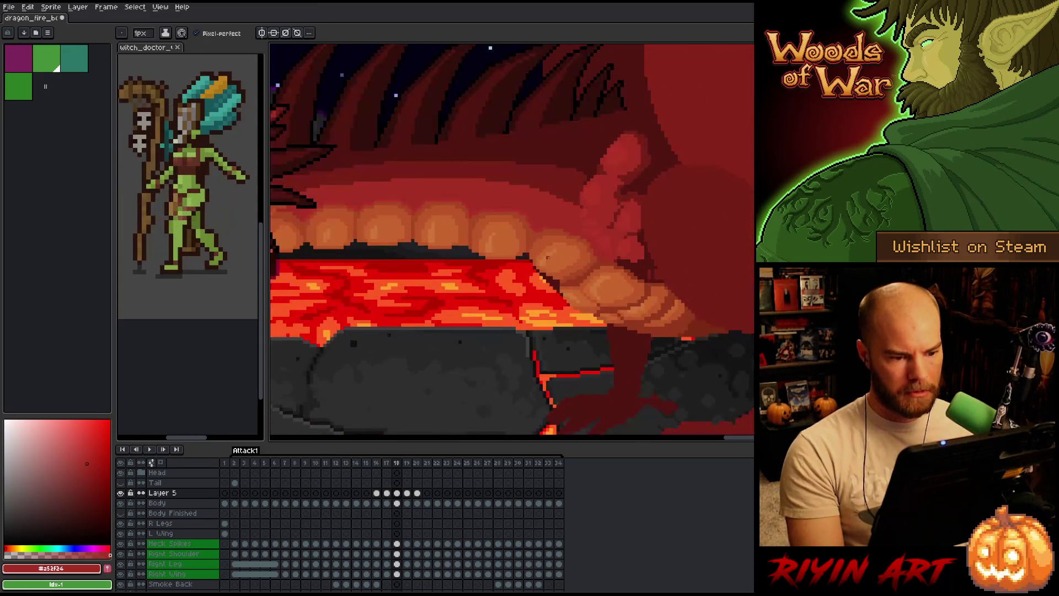
pyautogui.scroll(2, 547, 257)
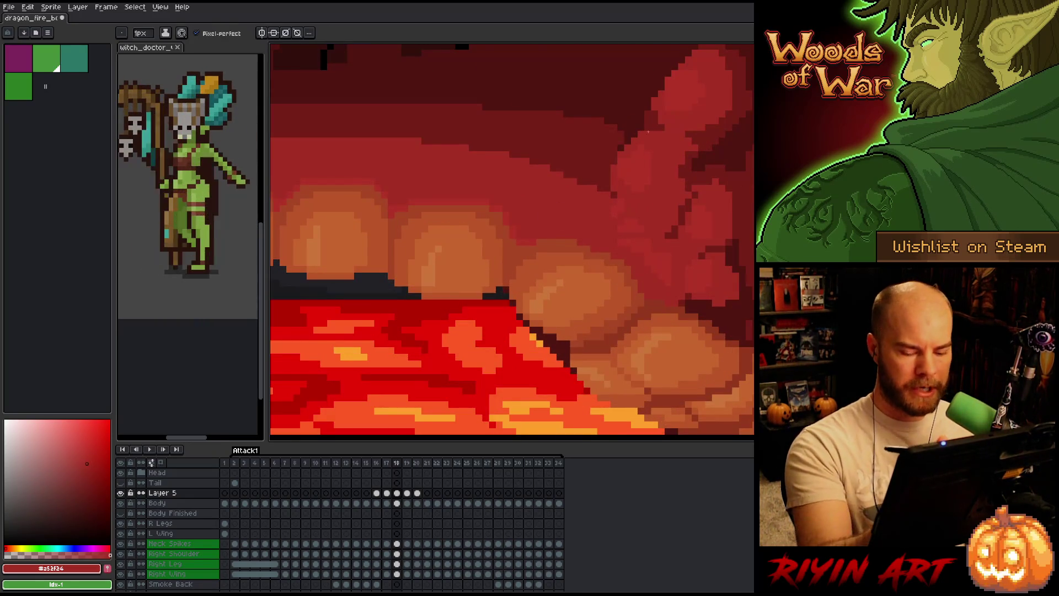
pyautogui.press('Left')
pyautogui.press('Right')
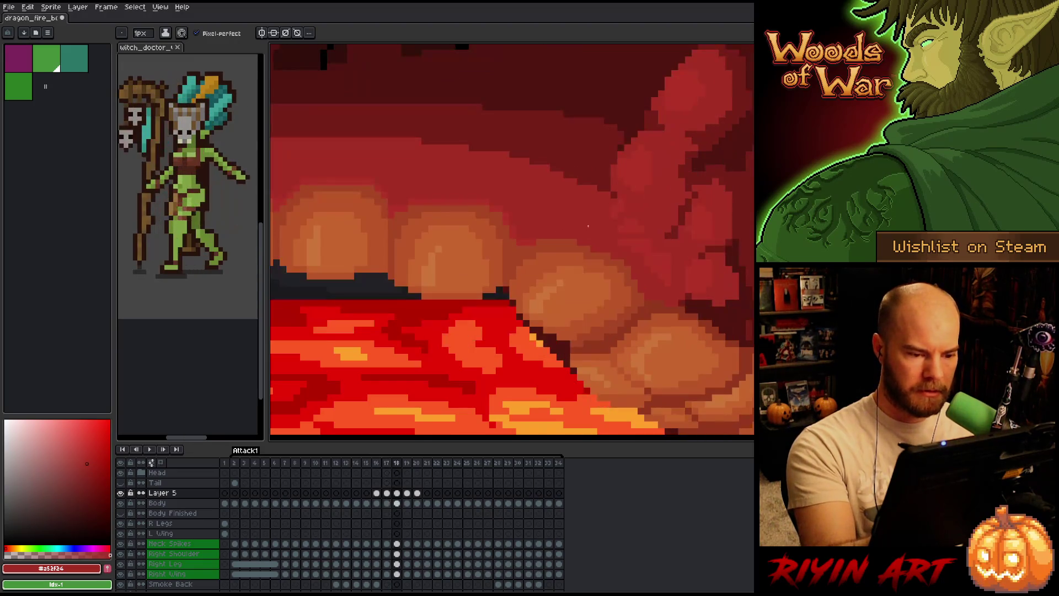
pyautogui.press('Left')
pyautogui.press('Right')
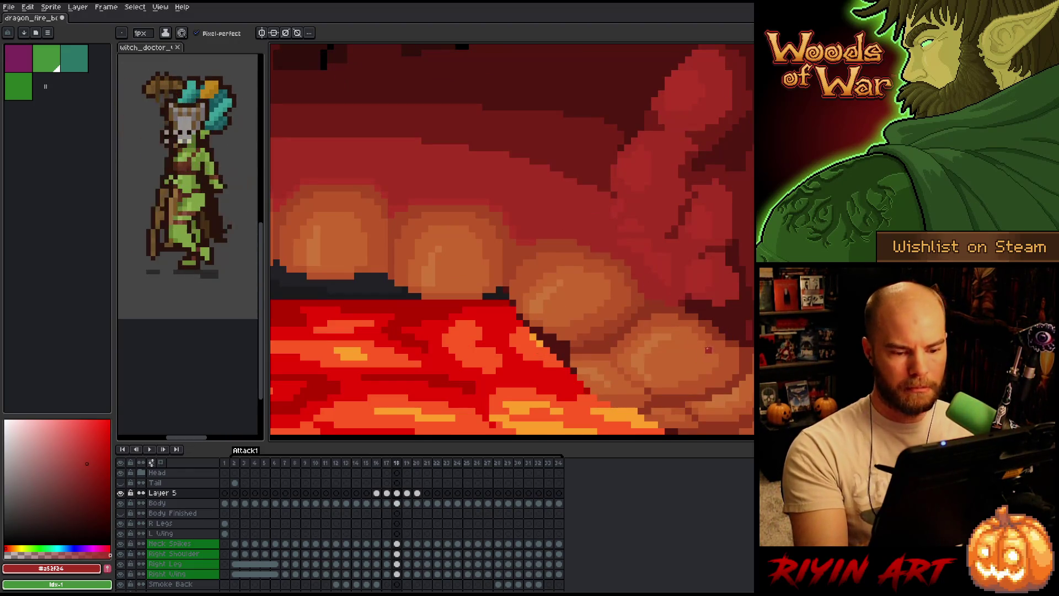
# Pan toward the dragon's mouth and save the animation with Ctrl+S
pyautogui.moveTo(704, 359); pyautogui.dragTo(640, 333)
pyautogui.hotkey('ctrl', 's')
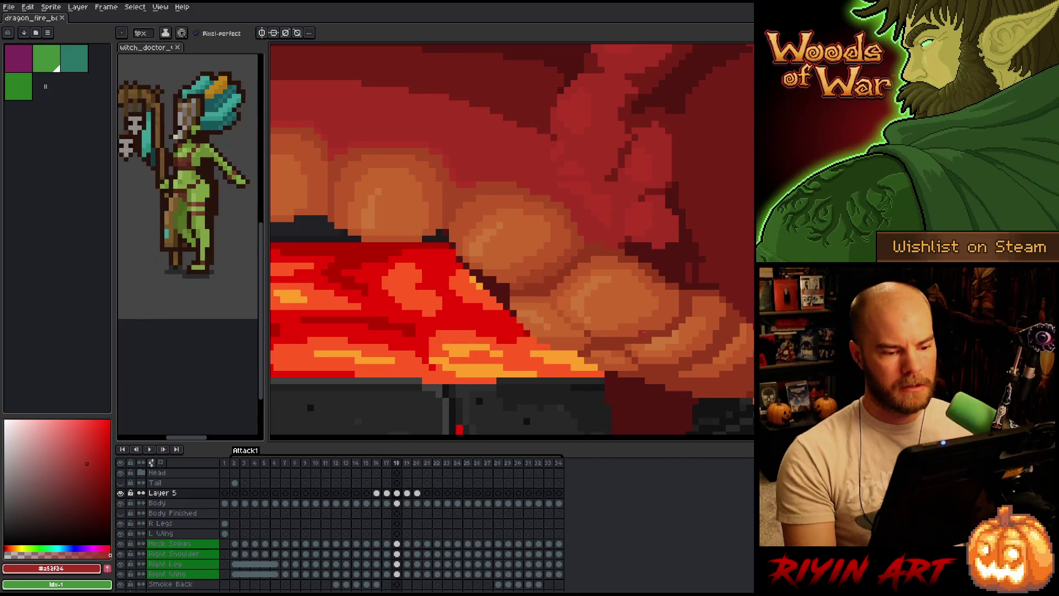
pyautogui.scroll(-3, 643, 332)
pyautogui.scroll(3, 616, 327)
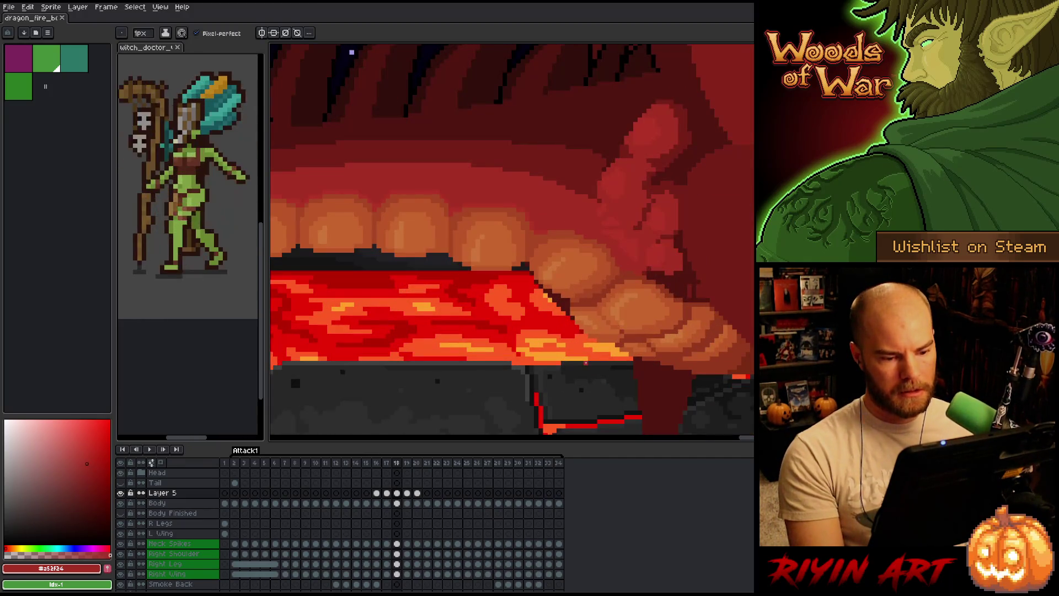
pyautogui.press('Return')
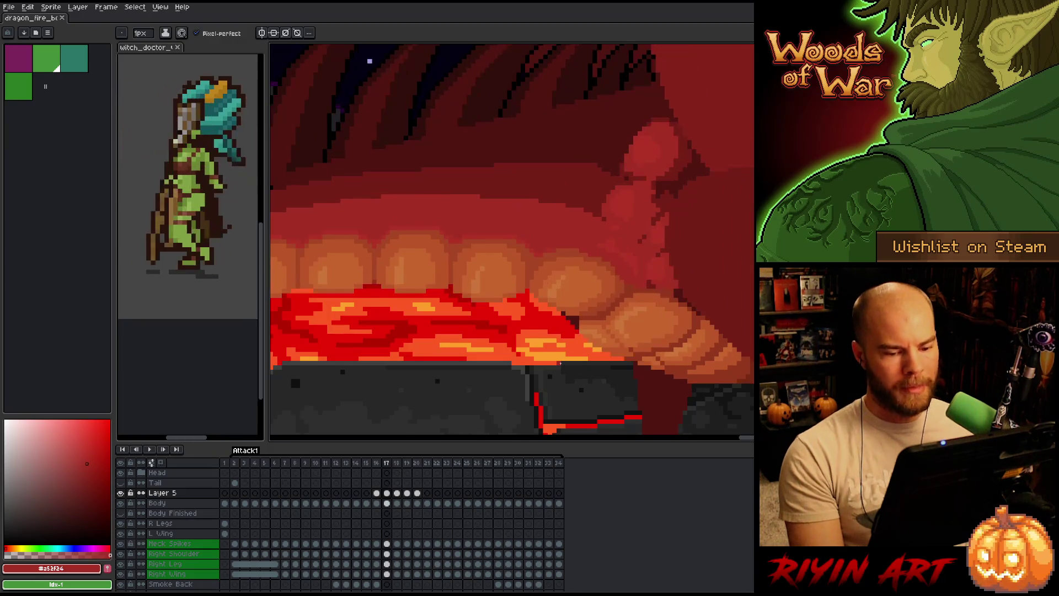
# Add a dark outline pixel and mid-brown shading pixels to the neck scales on frame 17
pyautogui.scroll(3, 659, 323)
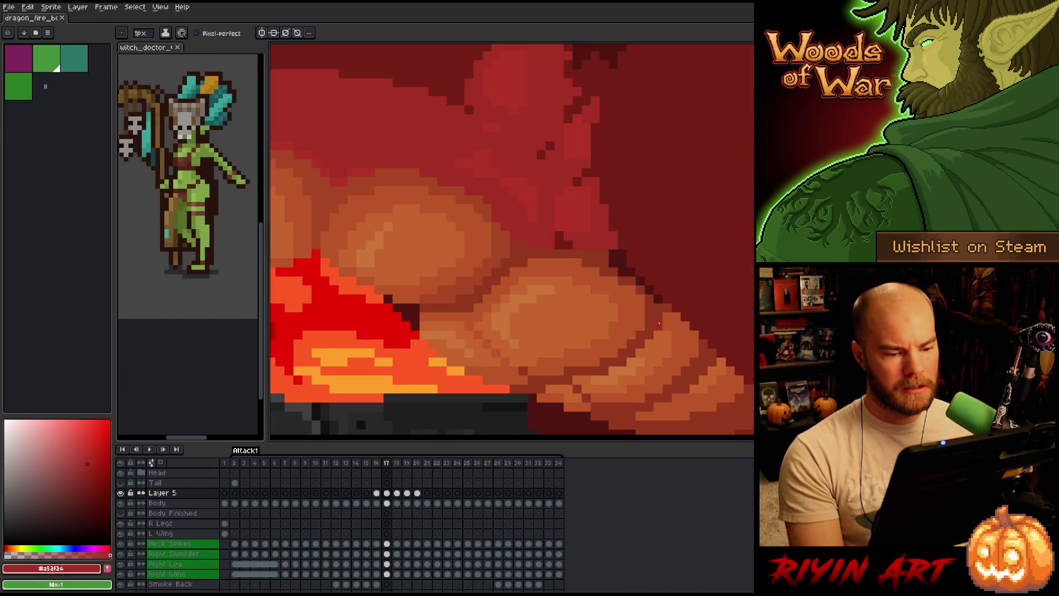
pyautogui.keyDown('alt'); pyautogui.click(616, 255); pyautogui.keyUp('alt')
pyautogui.click(604, 254)
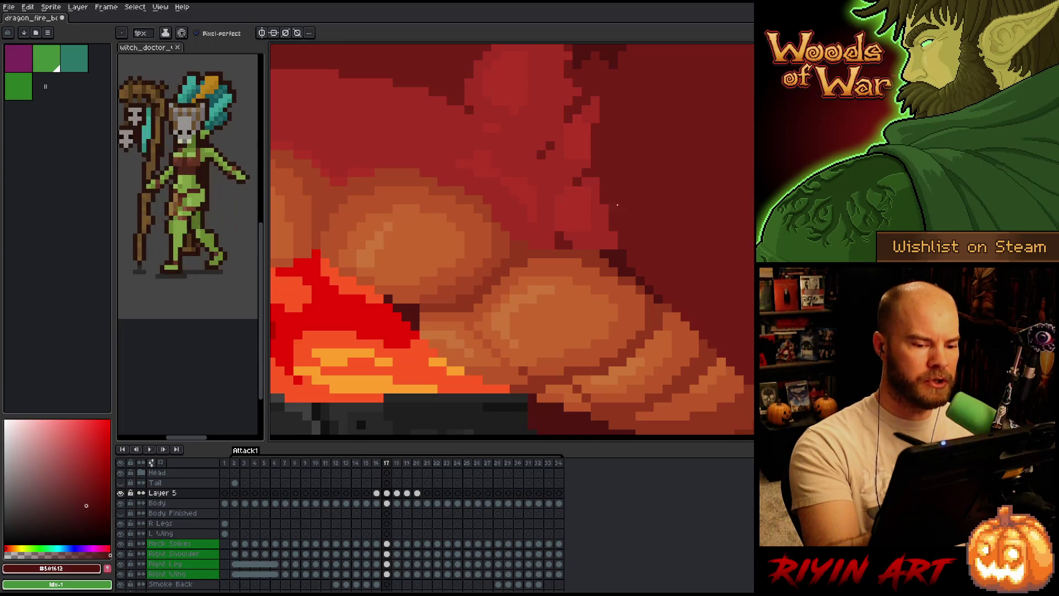
pyautogui.click(640, 289)
pyautogui.keyDown('alt'); pyautogui.click(629, 277); pyautogui.keyUp('alt')
pyautogui.click(632, 276)
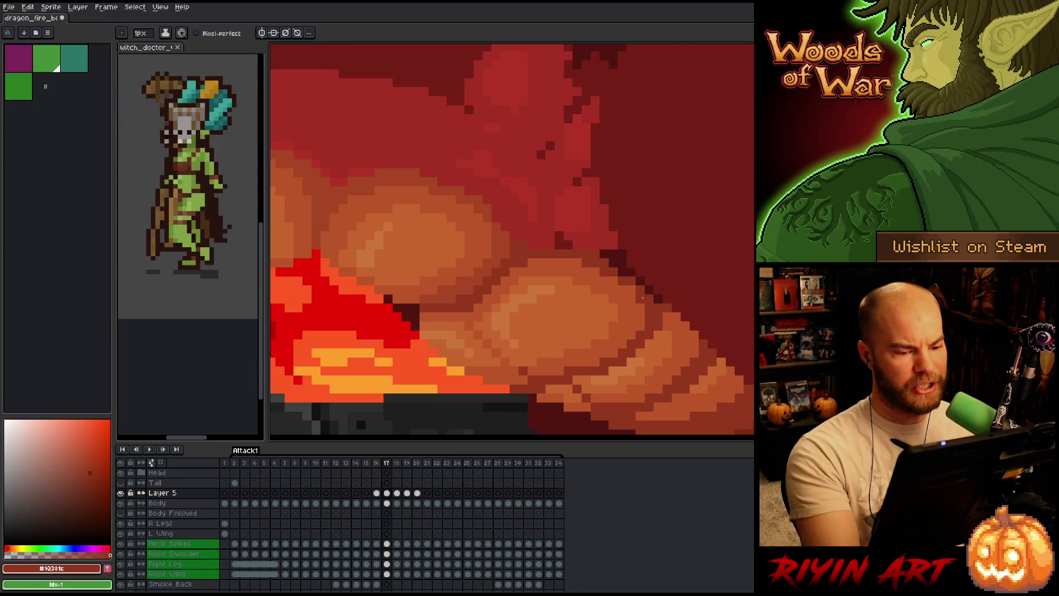
pyautogui.click(631, 290)
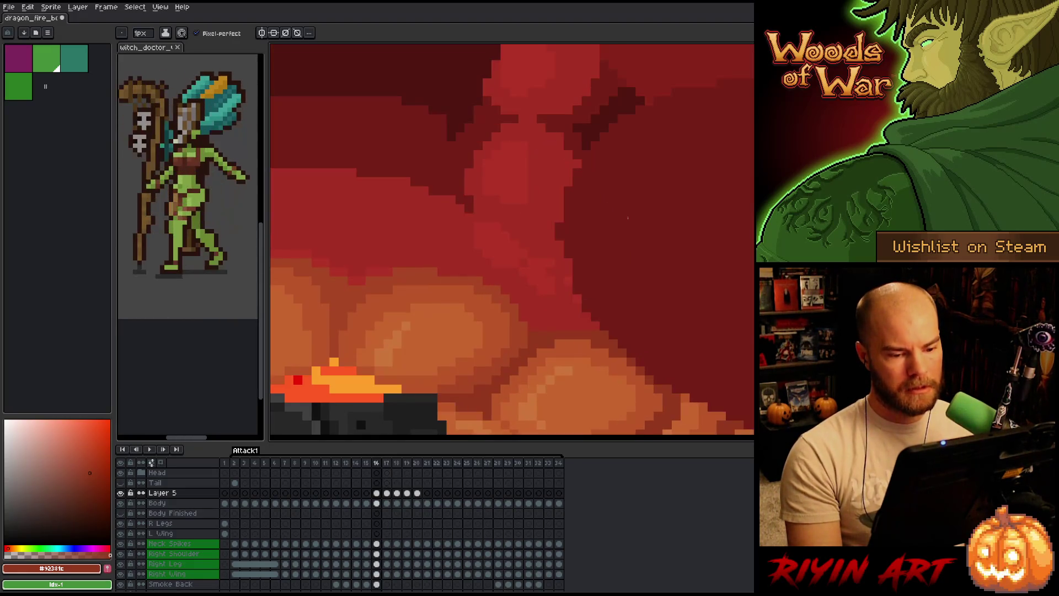
pyautogui.scroll(-3, 628, 218)
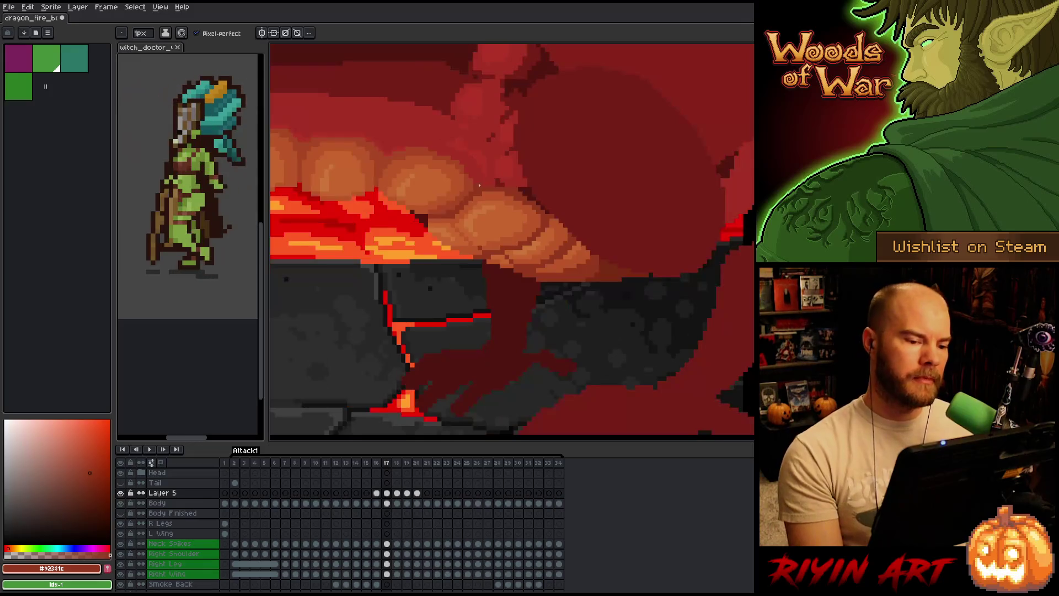
pyautogui.press('.')
pyautogui.press(',')
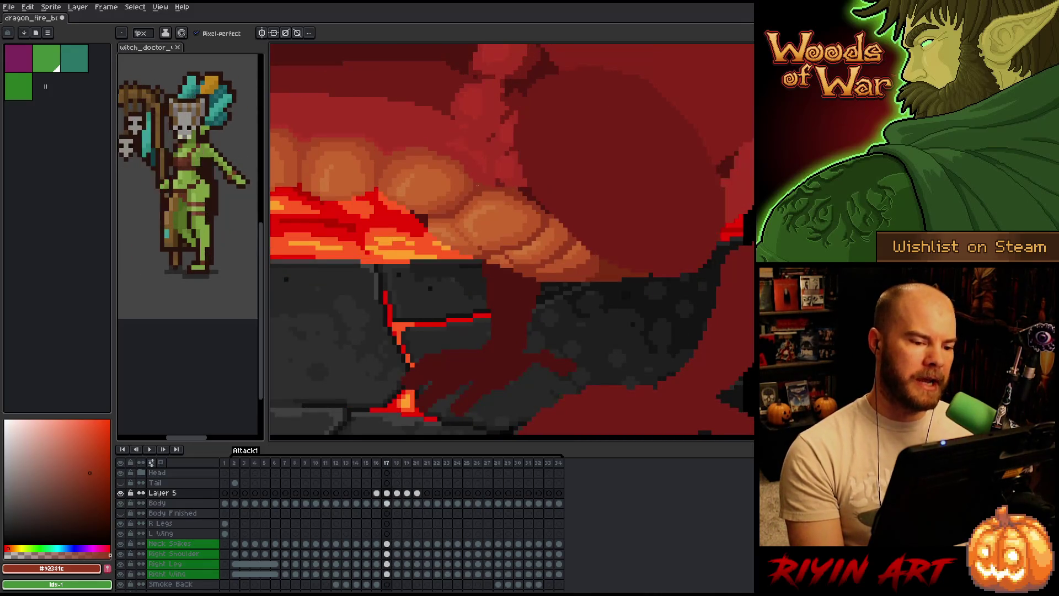
pyautogui.press('.')
pyautogui.scroll(3, 477, 184)
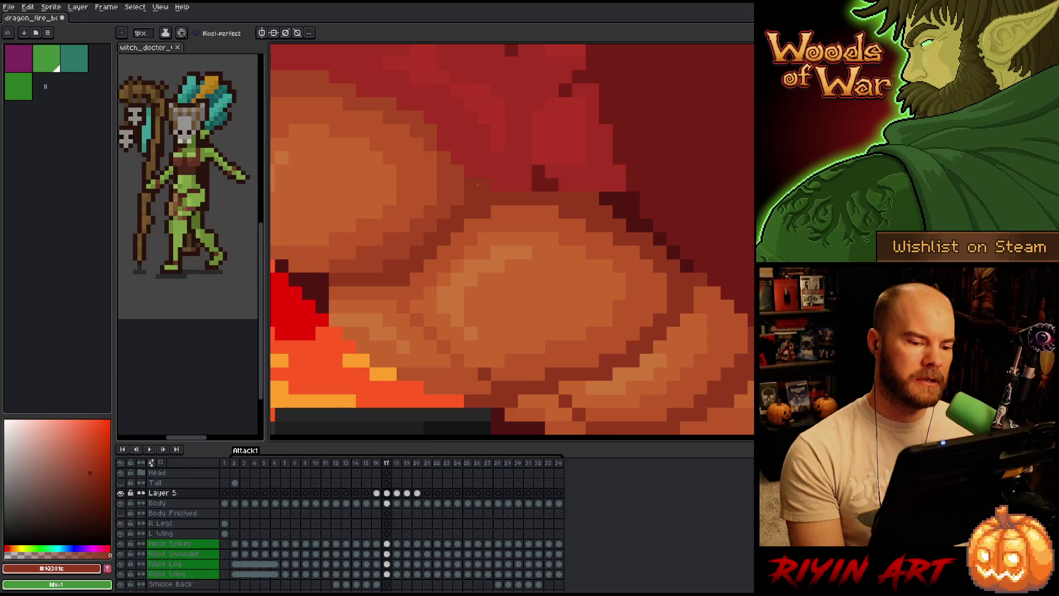
pyautogui.press(',')
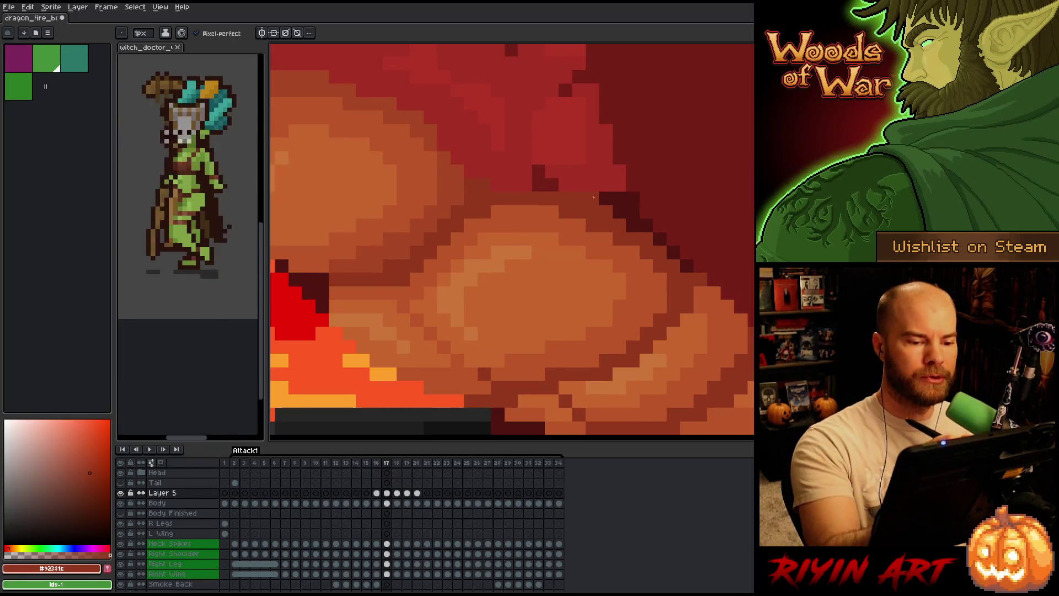
# Extend the dark outline along and under the lower neck scales on frame 17
pyautogui.keyDown('alt'); pyautogui.click(605, 198); pyautogui.keyUp('alt')
pyautogui.click(593, 199)
pyautogui.click(606, 157)
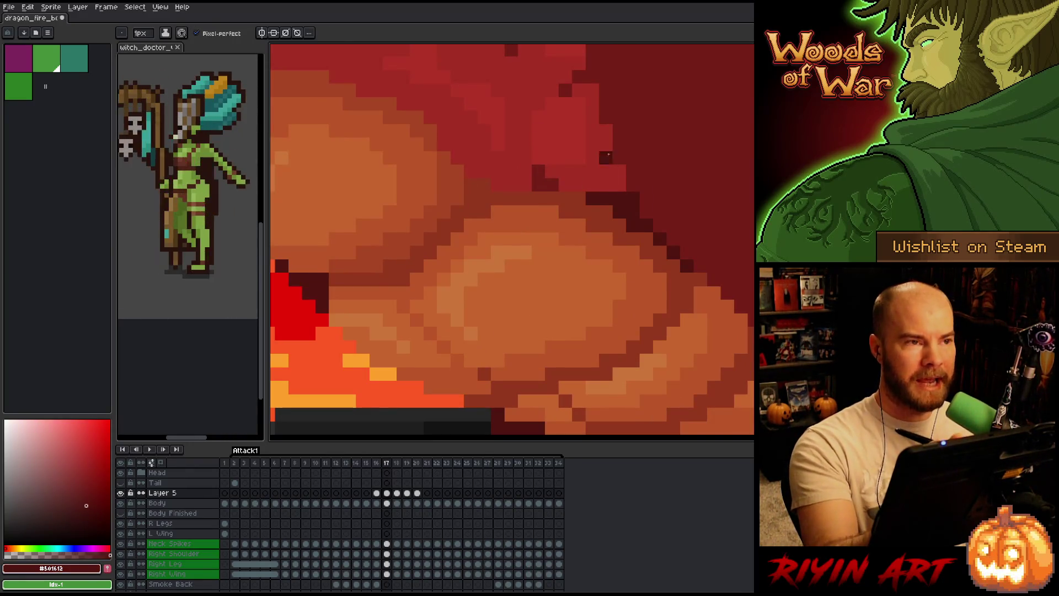
pyautogui.click(606, 212)
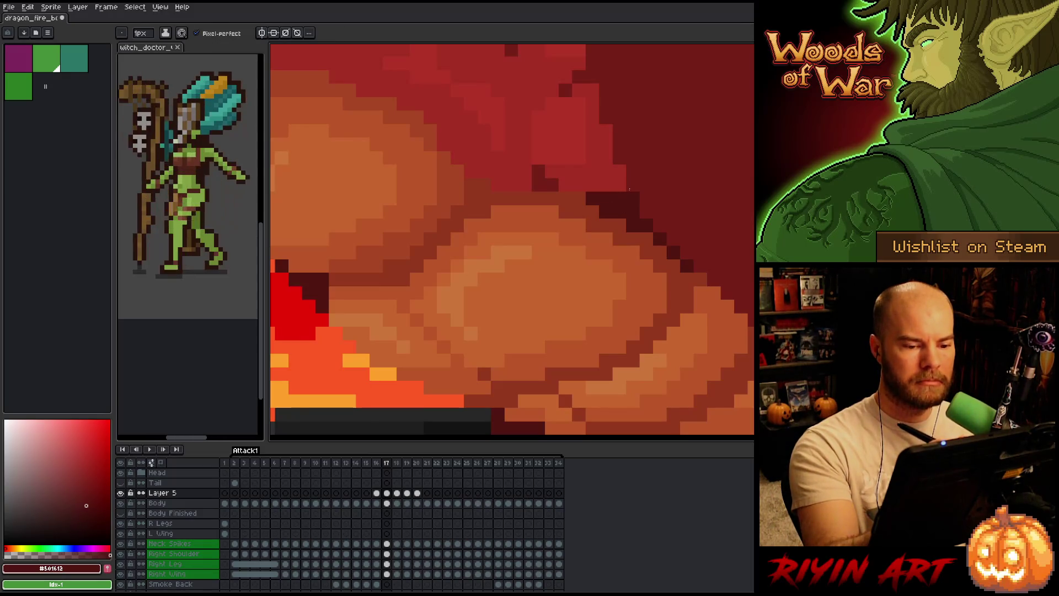
pyautogui.press(',')
pyautogui.press('.')
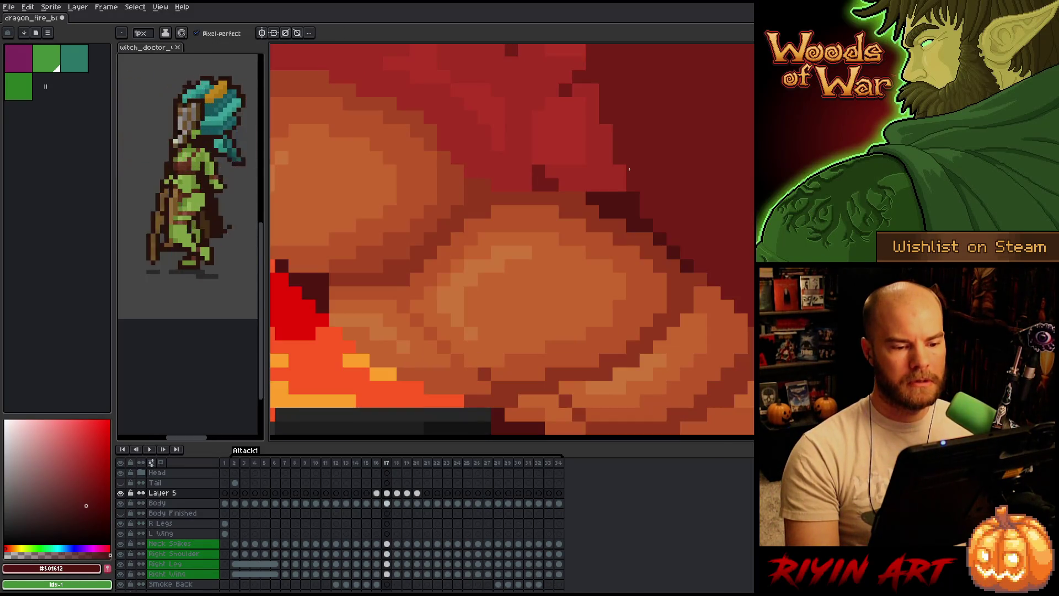
pyautogui.click(579, 198)
pyautogui.click(593, 184)
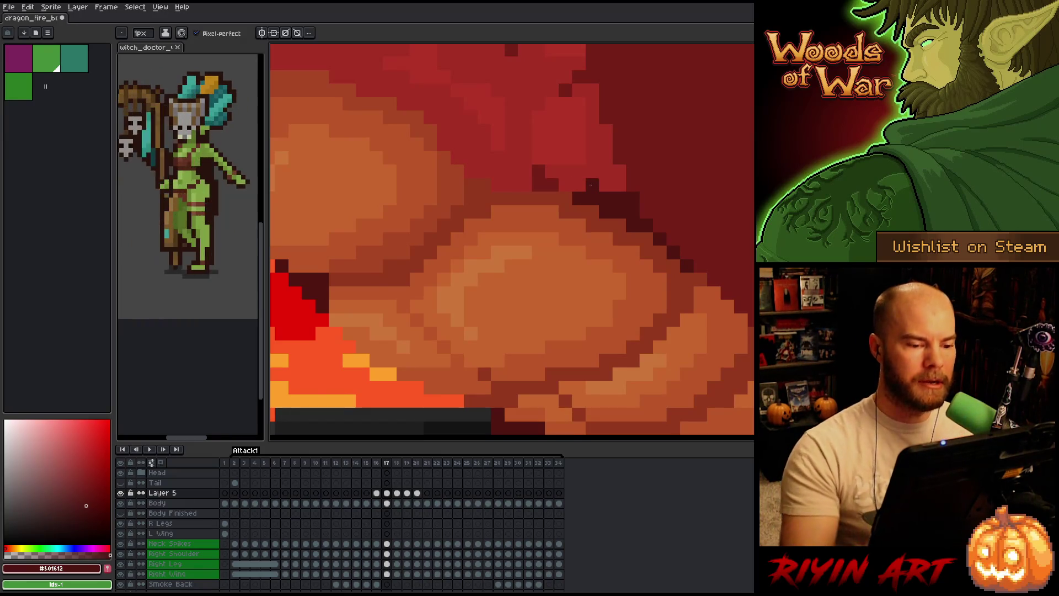
pyautogui.scroll(-2, 590, 184)
# Flip between frames 16, 17 and 18 to compare the refined neck scales, ending on frame 17
pyautogui.press(',')
pyautogui.press('.')
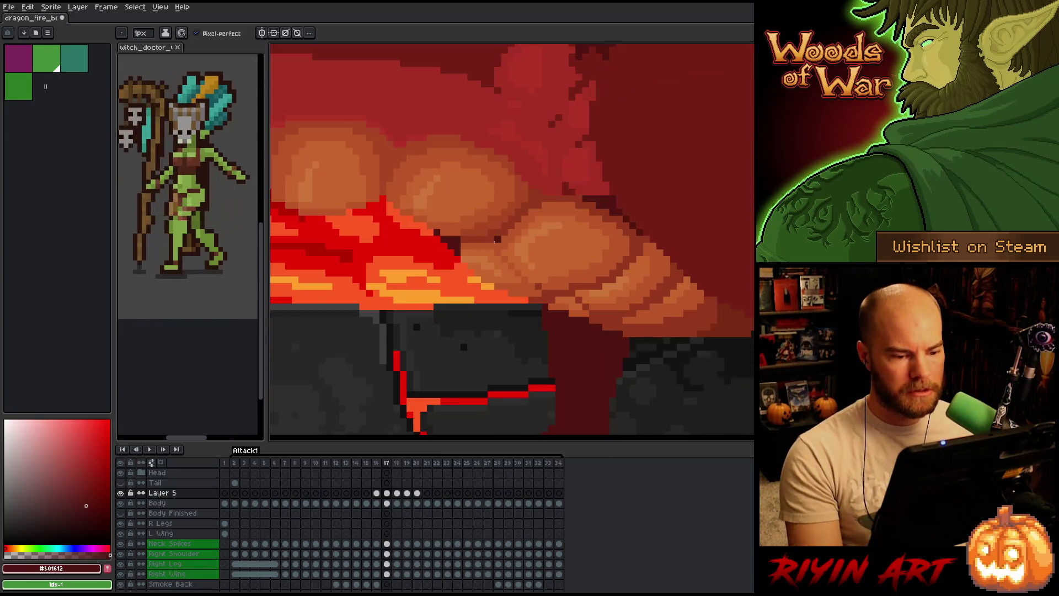
pyautogui.press(',')
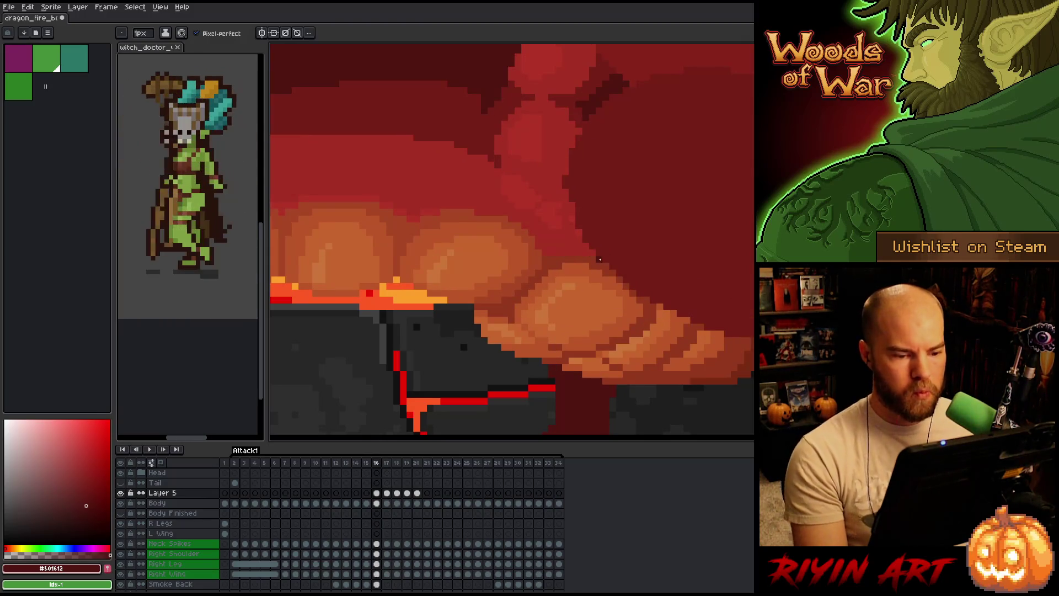
pyautogui.press(',')
pyautogui.press('.')
pyautogui.press('.')
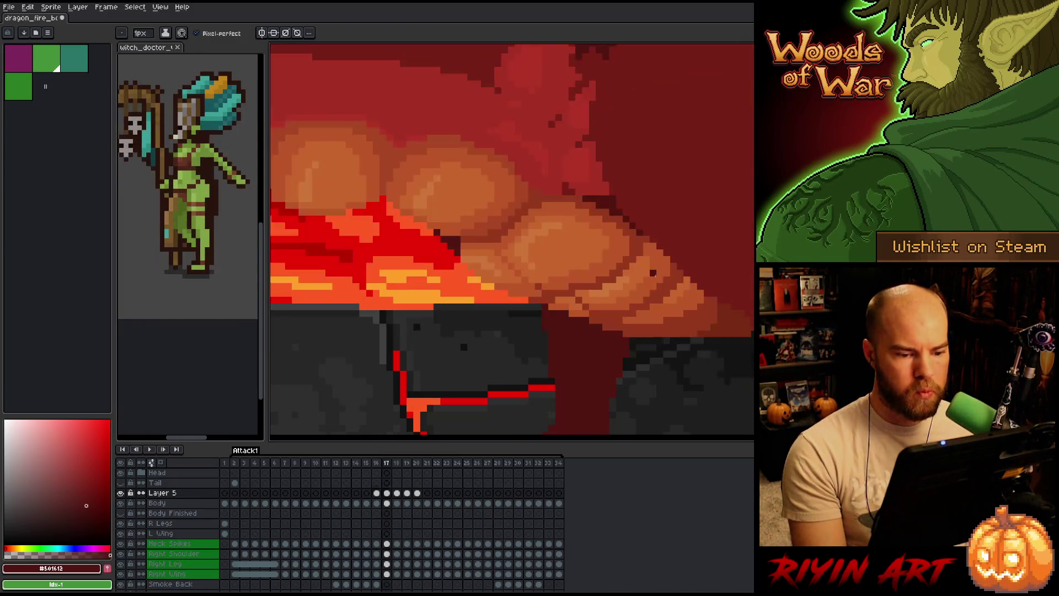
pyautogui.press(',')
pyautogui.press('.')
pyautogui.press(',')
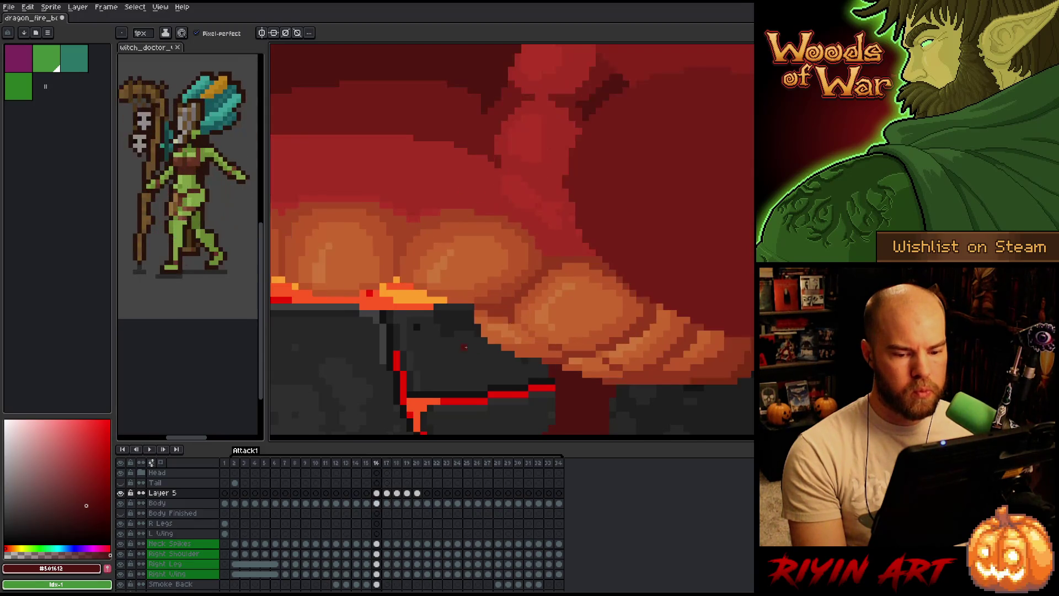
pyautogui.press('.')
pyautogui.press(',')
pyautogui.press('.')
pyautogui.press(',')
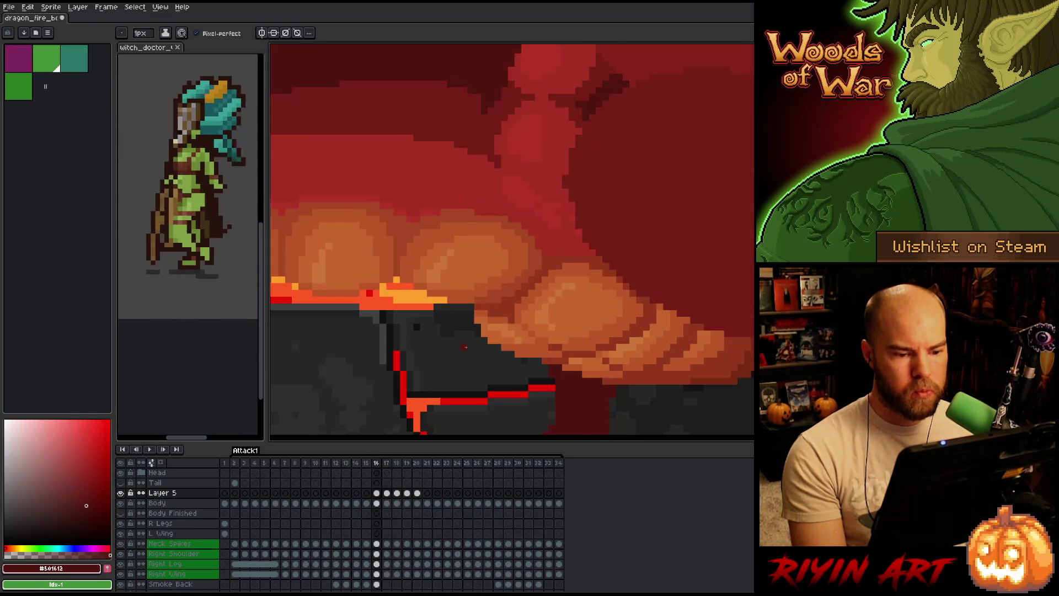
pyautogui.press('.')
pyautogui.press(',')
pyautogui.press('.')
pyautogui.press(',')
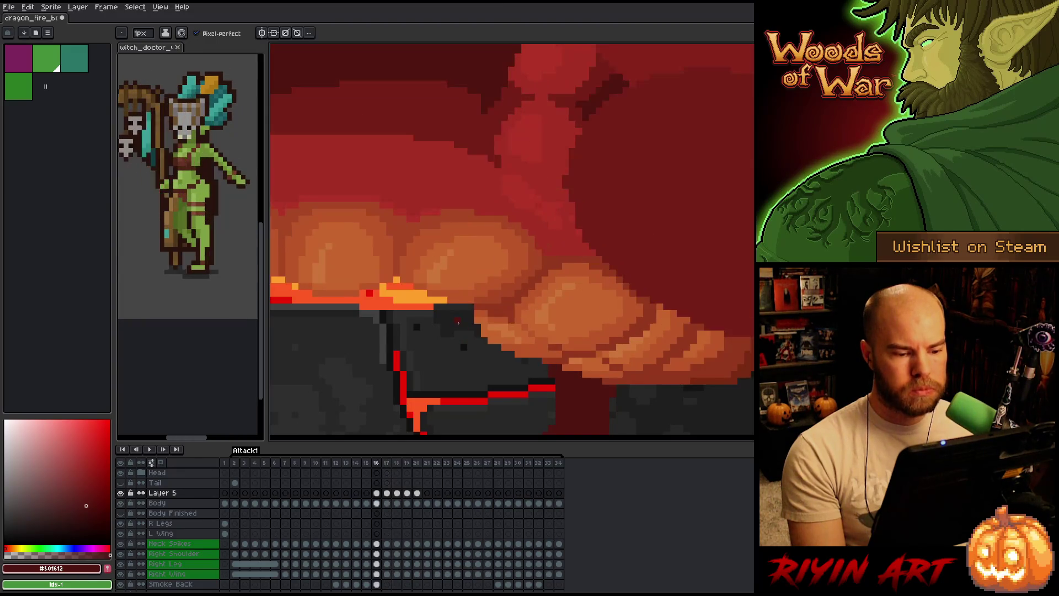
pyautogui.press('.')
pyautogui.scroll(-4, 458, 321)
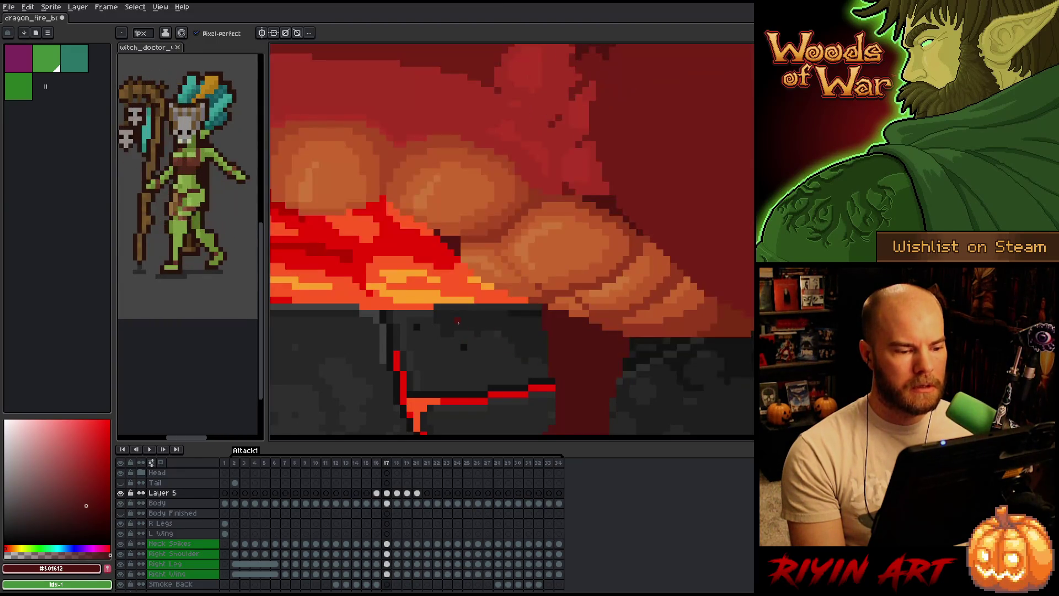
pyautogui.scroll(4, 456, 321)
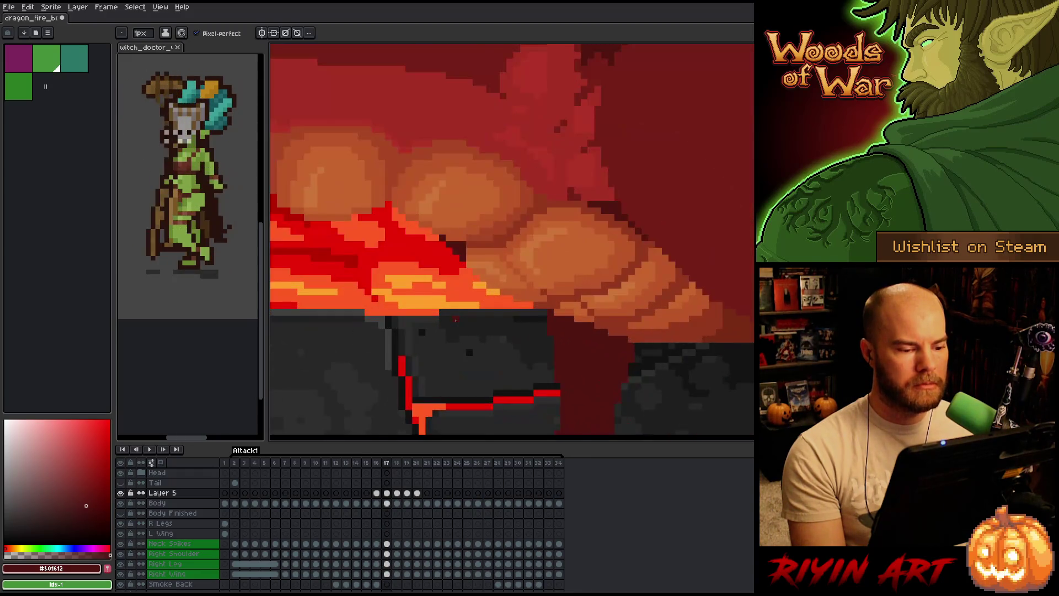
pyautogui.scroll(-3, 456, 320)
pyautogui.scroll(3, 408, 296)
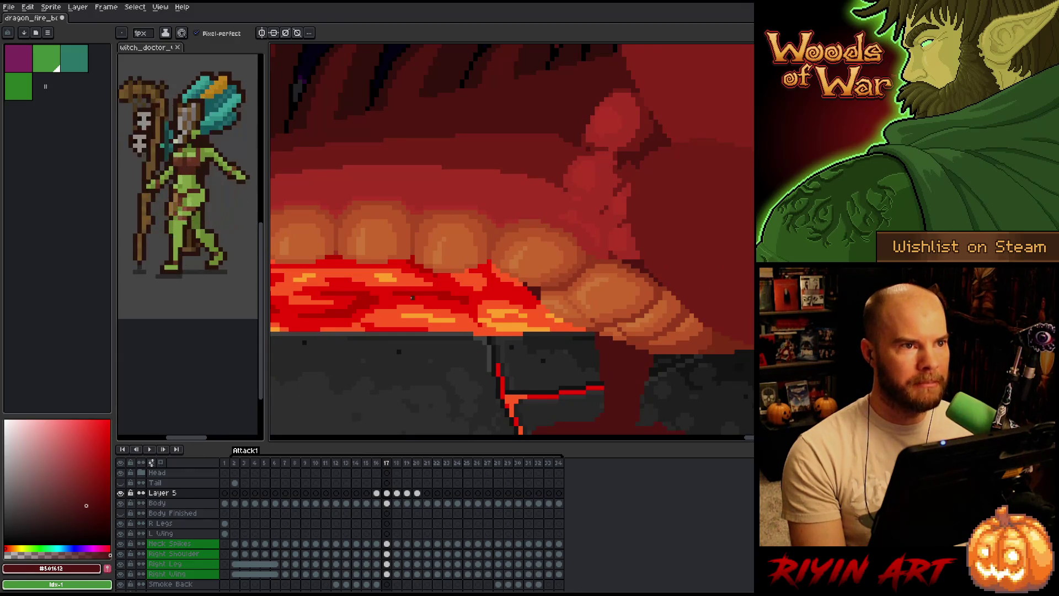
pyautogui.press('Left')
pyautogui.press('Right')
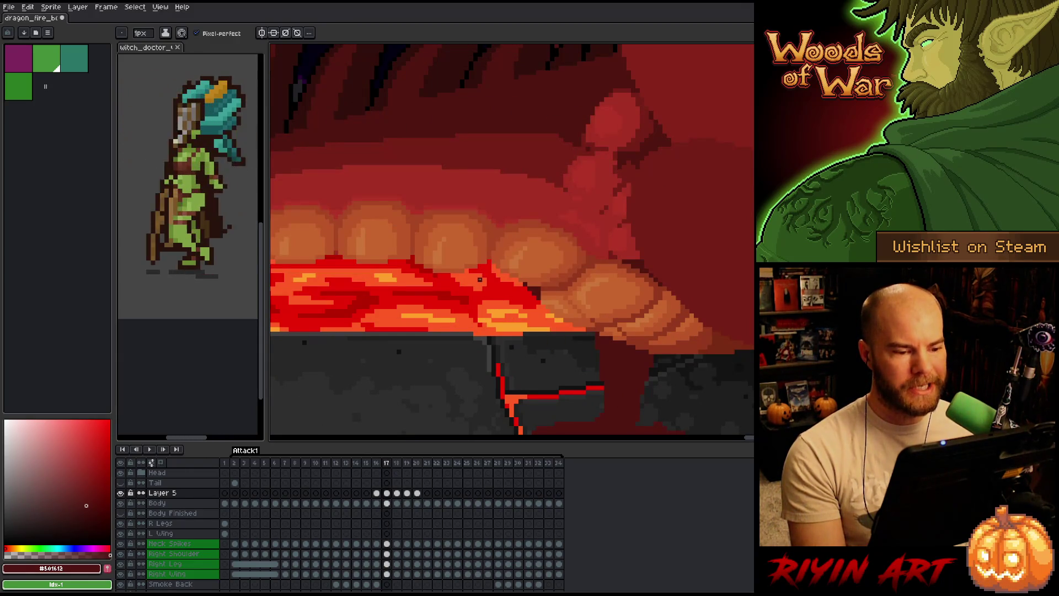
pyautogui.press('Left')
pyautogui.press('Right')
pyautogui.press('Left')
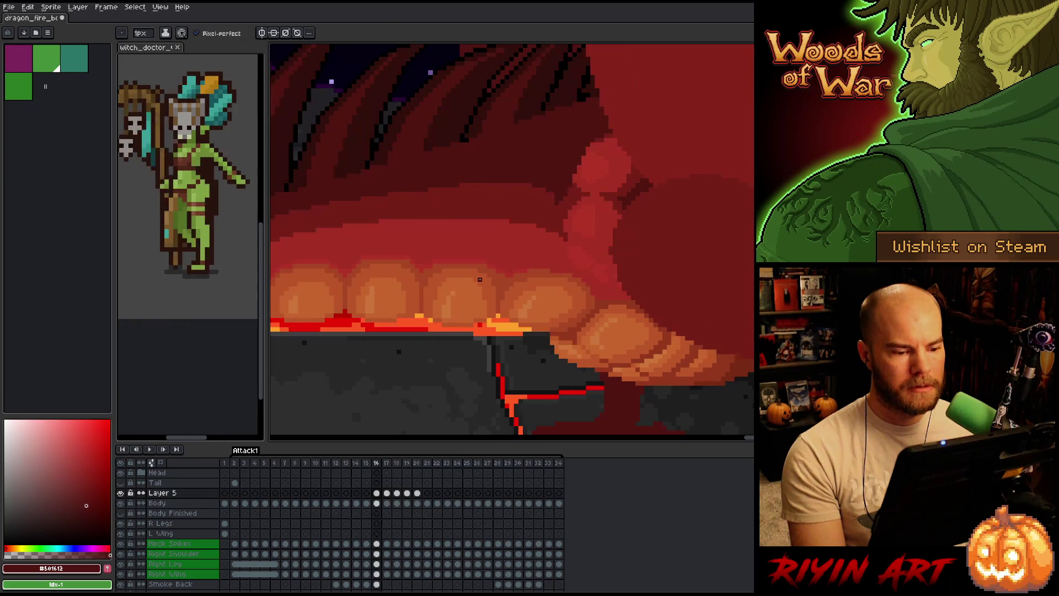
pyautogui.press('Right')
pyautogui.press('Left')
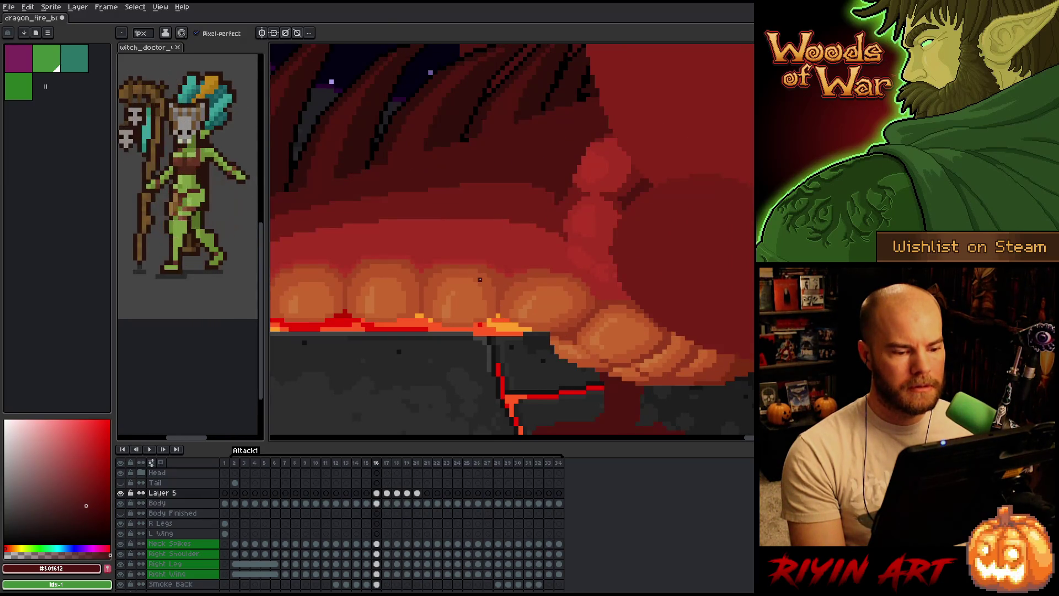
pyautogui.press('Right')
pyautogui.press('Left')
pyautogui.press('Right')
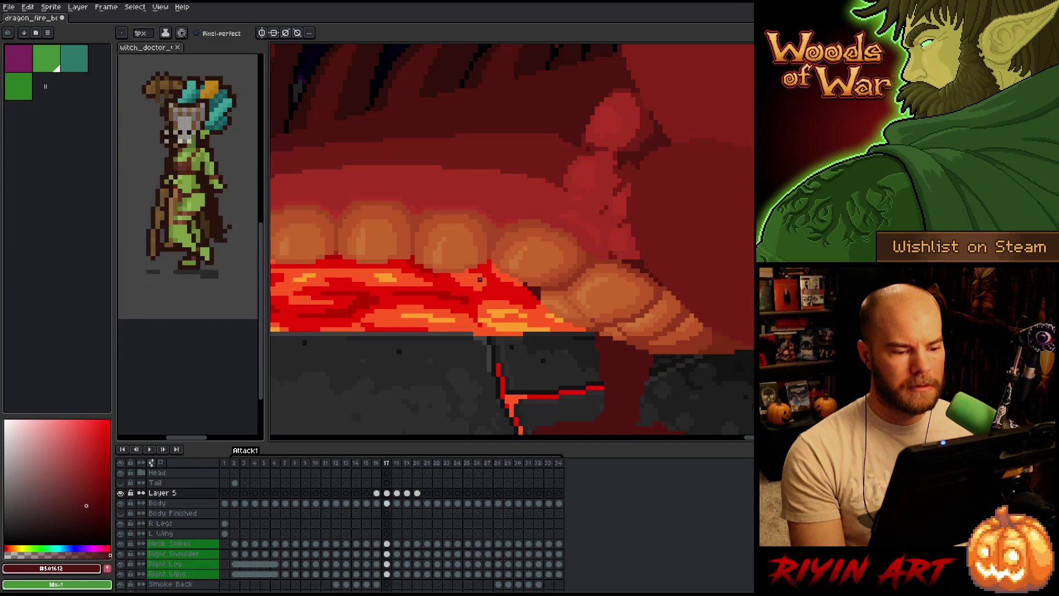
pyautogui.scroll(-4, 480, 279)
pyautogui.press('Right')
pyautogui.scroll(4, 503, 303)
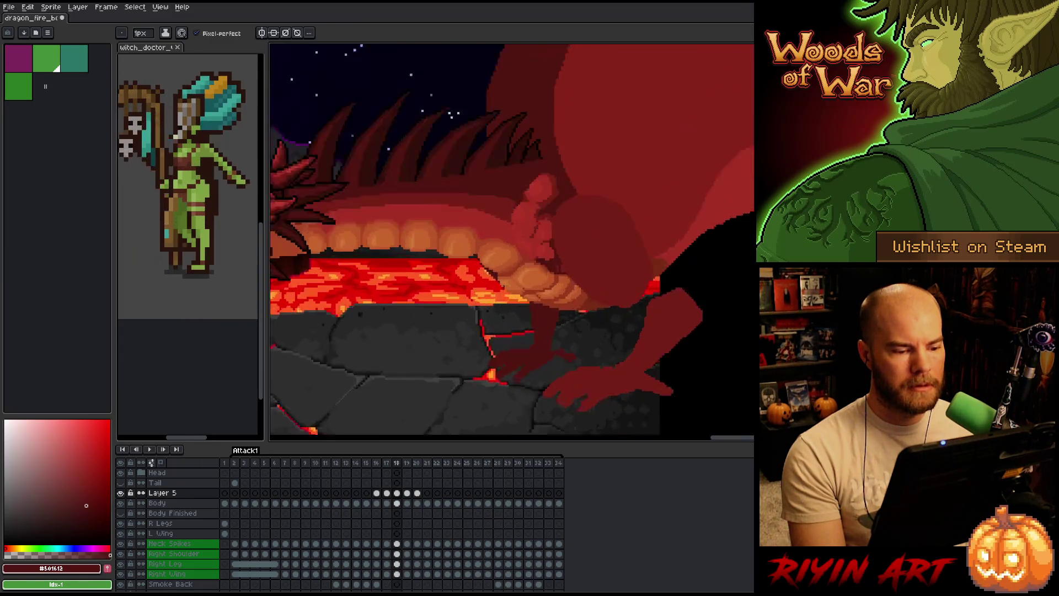
pyautogui.press('Left')
pyautogui.scroll(2, 482, 287)
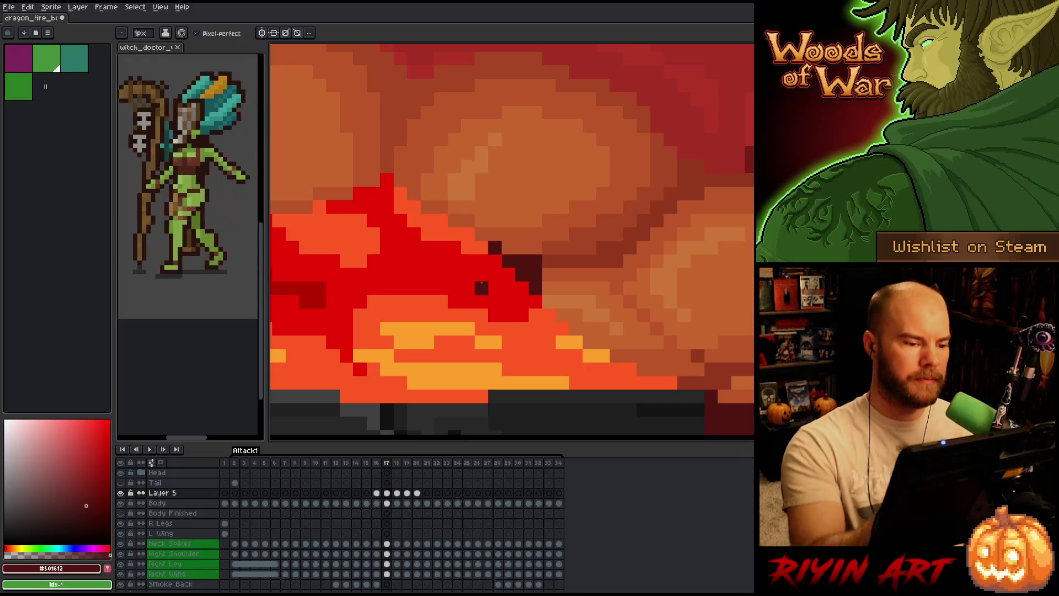
# Sample orange shades from the belly and scales, and recolour a lava-edge pixel orange
pyautogui.keyDown('alt'); pyautogui.click(441, 193); pyautogui.keyUp('alt')
pyautogui.keyDown('alt'); pyautogui.click(485, 210); pyautogui.keyUp('alt')
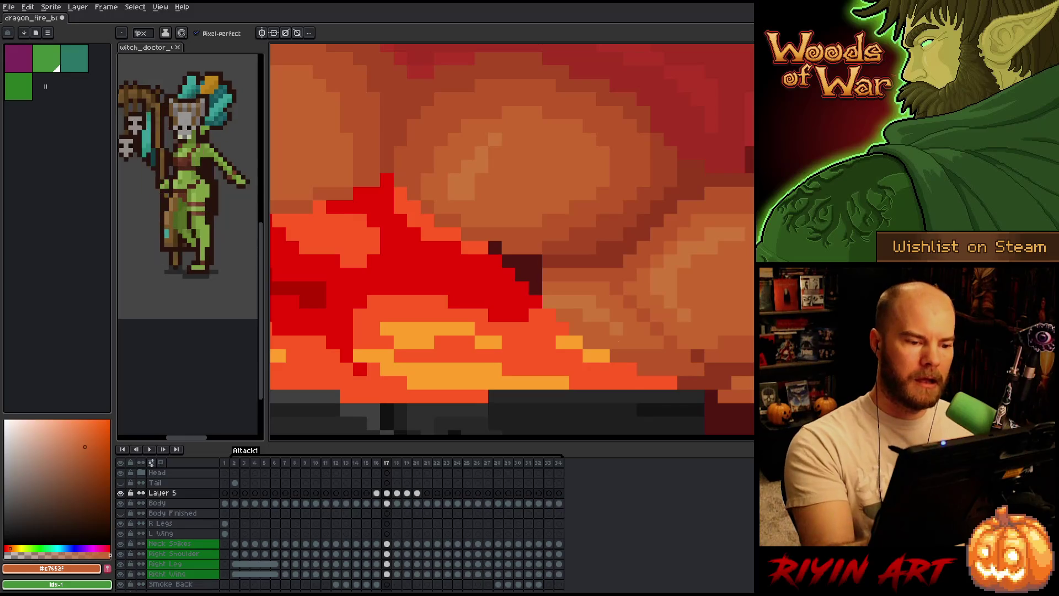
pyautogui.click(604, 358)
pyautogui.scroll(-3, 610, 362)
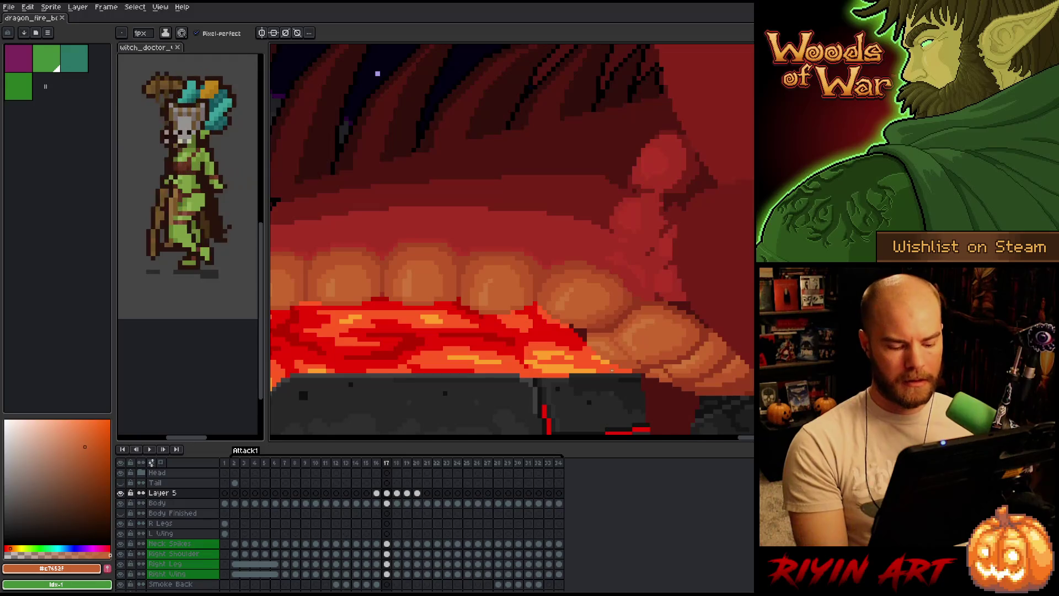
pyautogui.scroll(-5, 661, 303)
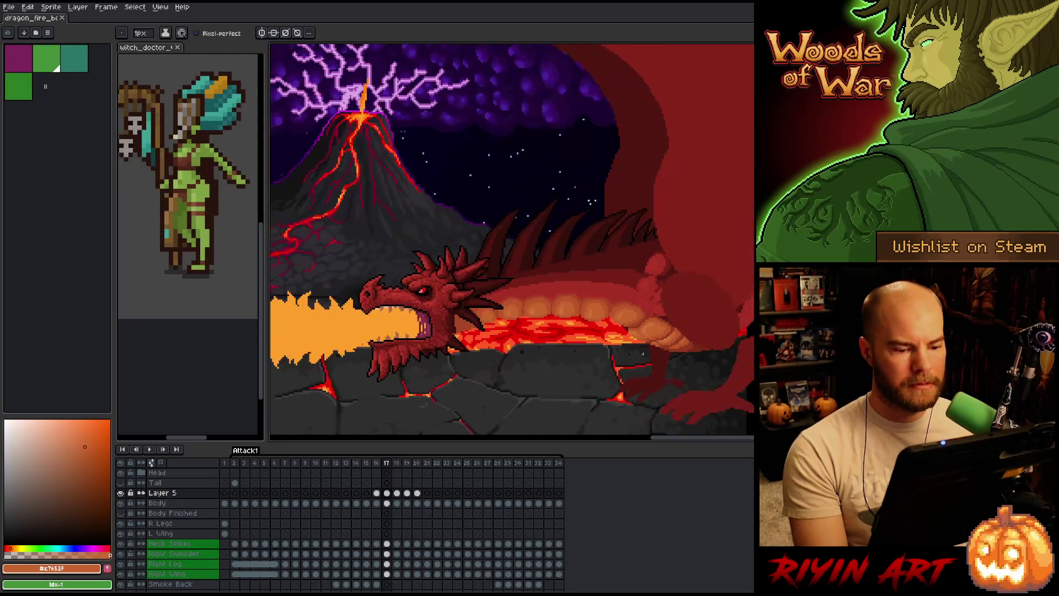
pyautogui.scroll(5, 661, 303)
pyautogui.scroll(1, 607, 309)
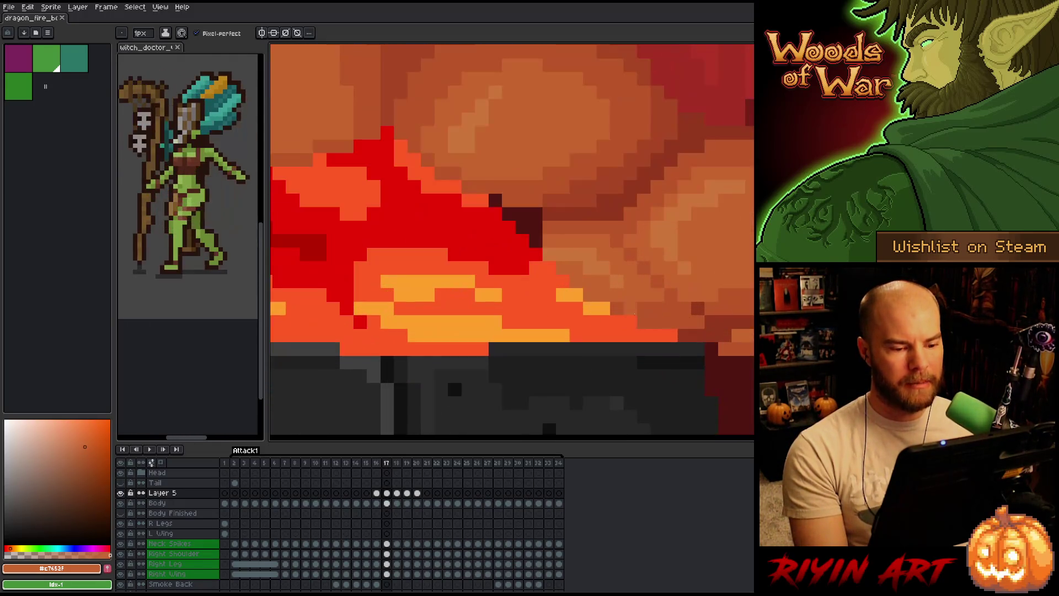
pyautogui.scroll(-1, 606, 309)
pyautogui.scroll(-1, 607, 309)
pyautogui.scroll(1, 607, 309)
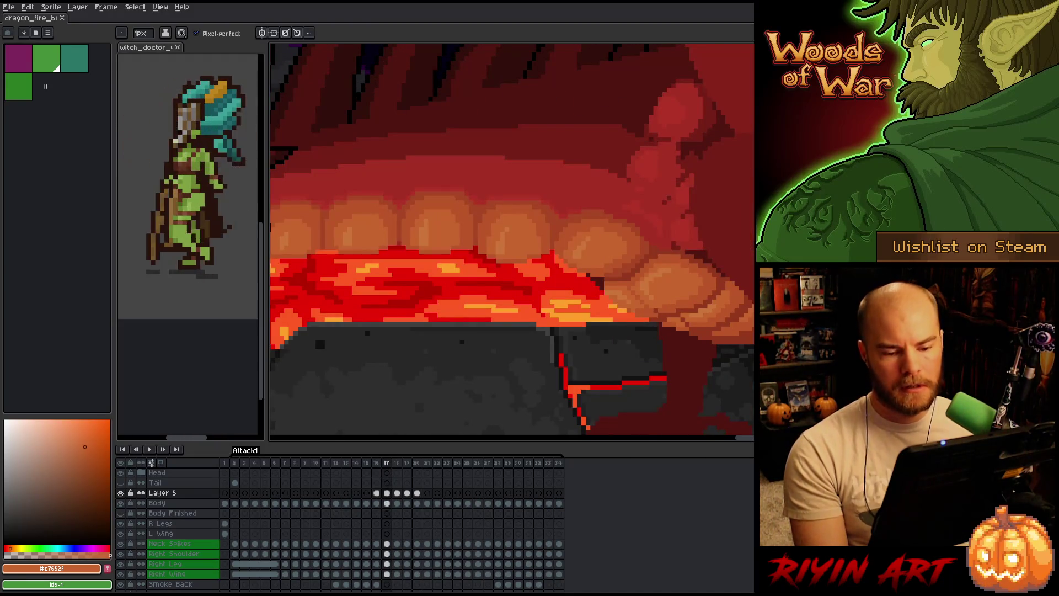
pyautogui.scroll(-3, 634, 312)
pyautogui.scroll(4, 634, 310)
# Return to frame 17 and sample the orange-brown #a74624 from the neck scales
pyautogui.press('Right')
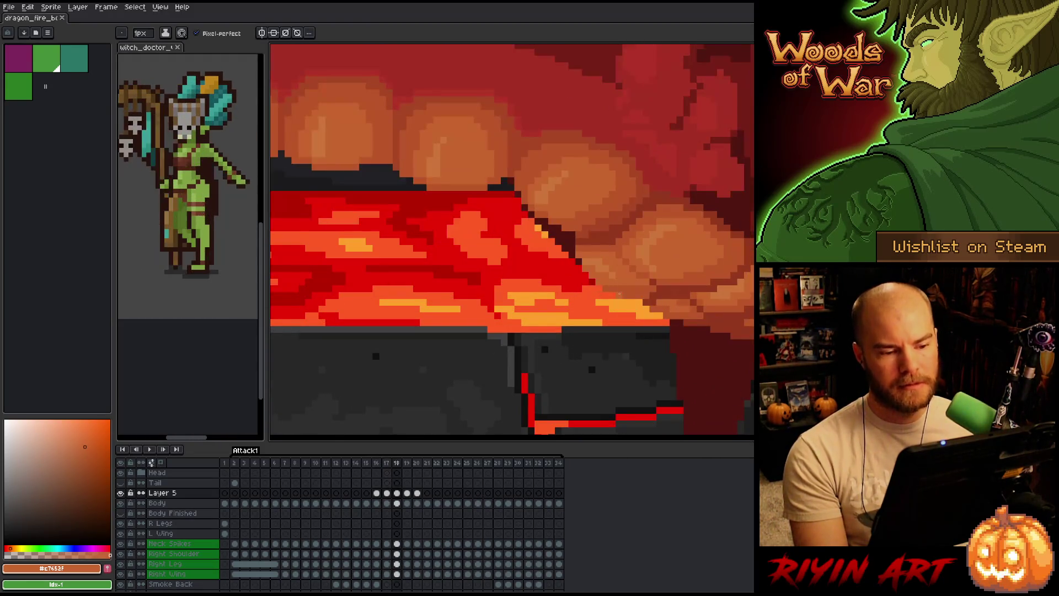
pyautogui.scroll(1, 644, 181)
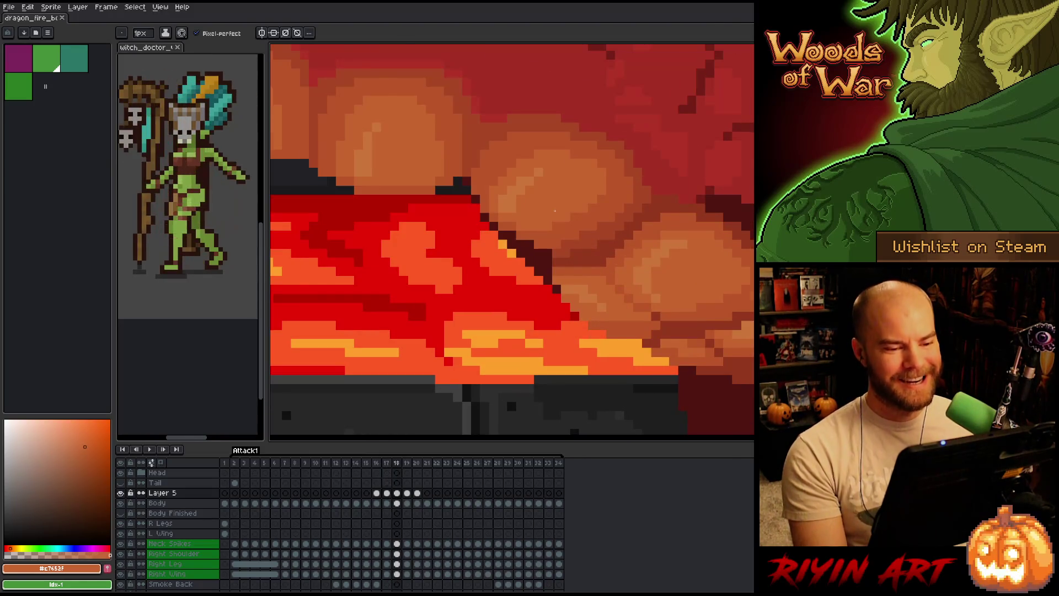
pyautogui.press('Left')
pyautogui.keyDown('alt'); pyautogui.click(638, 190); pyautogui.keyUp('alt')
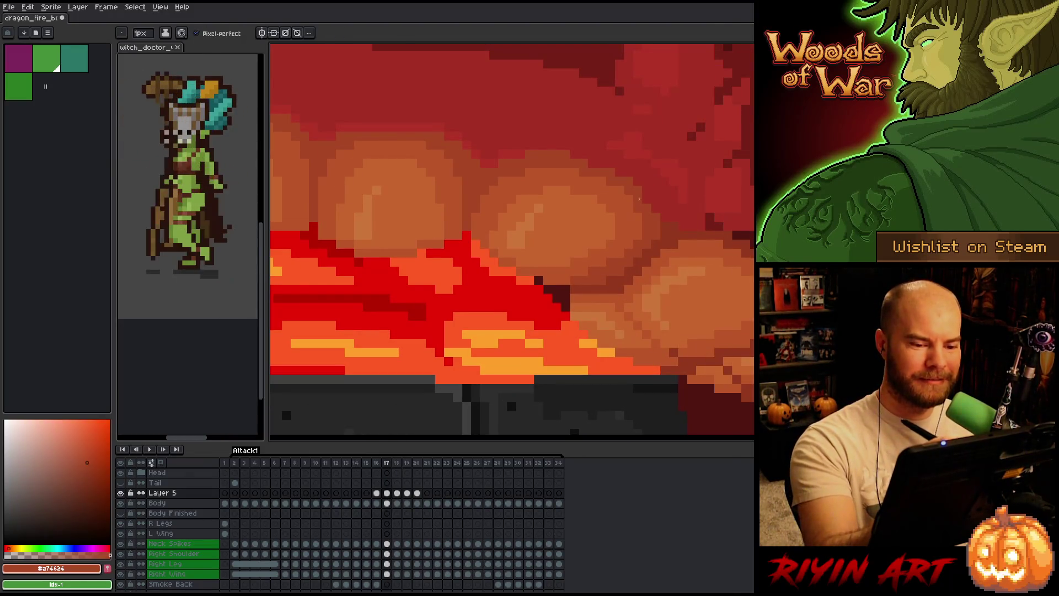
# Flip between frames 16 and 17 to compare the neck, then move on to frame 18
pyautogui.press('Left')
pyautogui.press('Right')
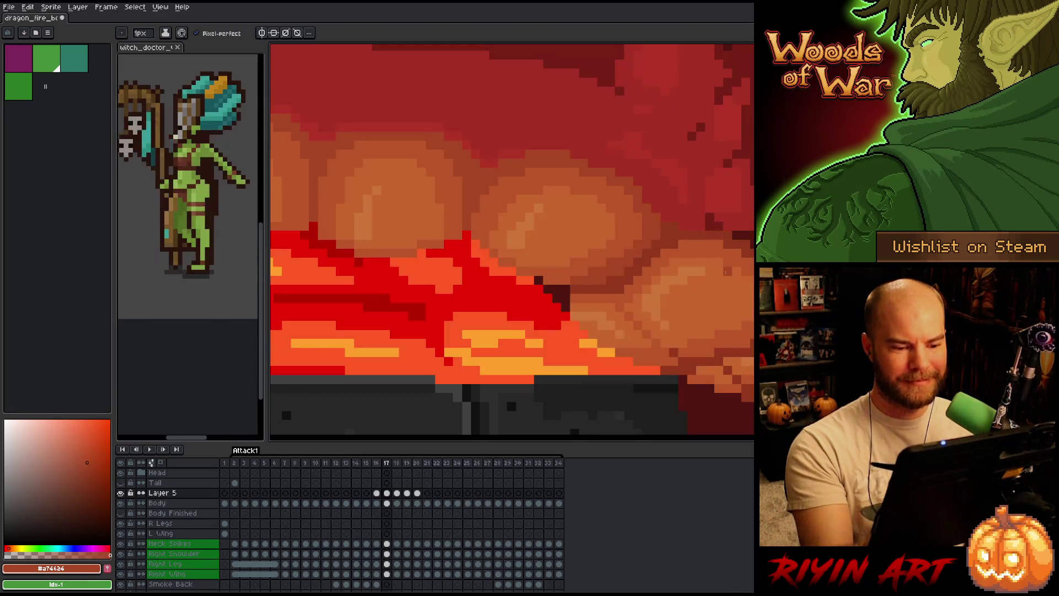
pyautogui.press('Left')
pyautogui.press('Right')
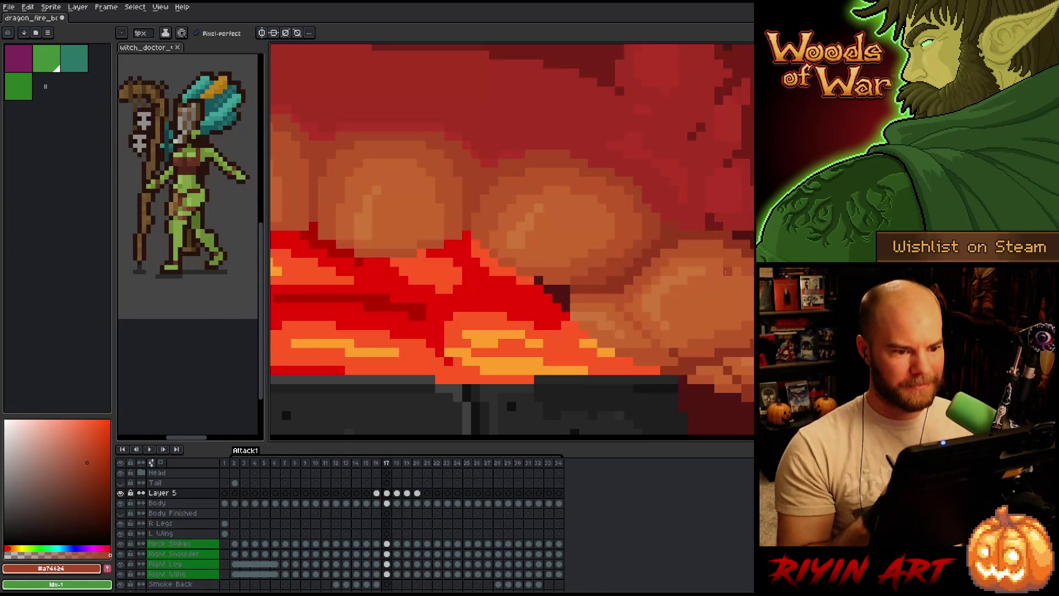
pyautogui.press('Left')
pyautogui.press('Right')
pyautogui.press('Left')
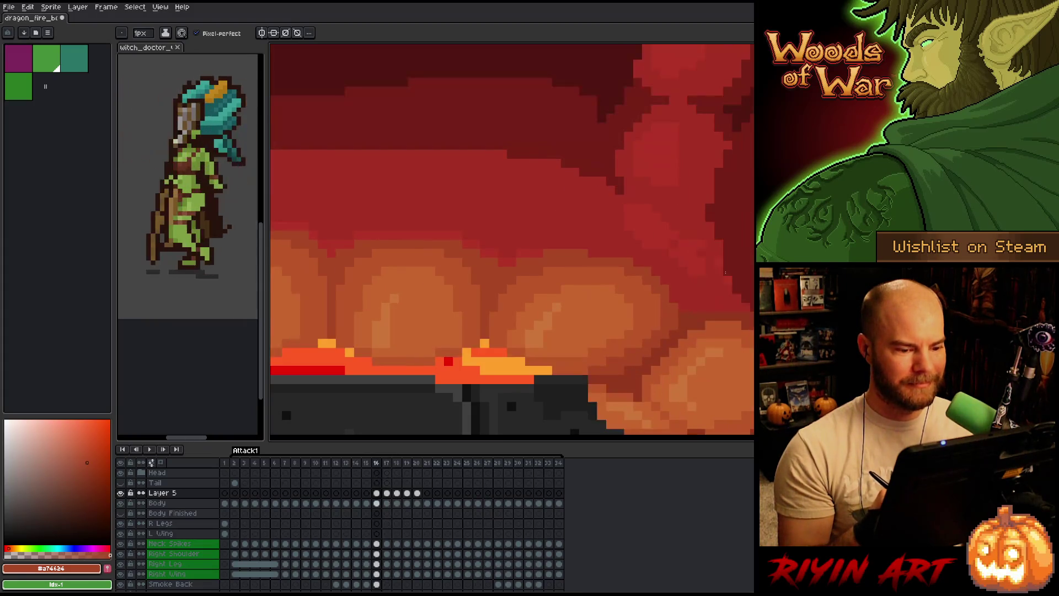
pyautogui.press('Right')
pyautogui.press('Right')
pyautogui.scroll(-3, 511, 238)
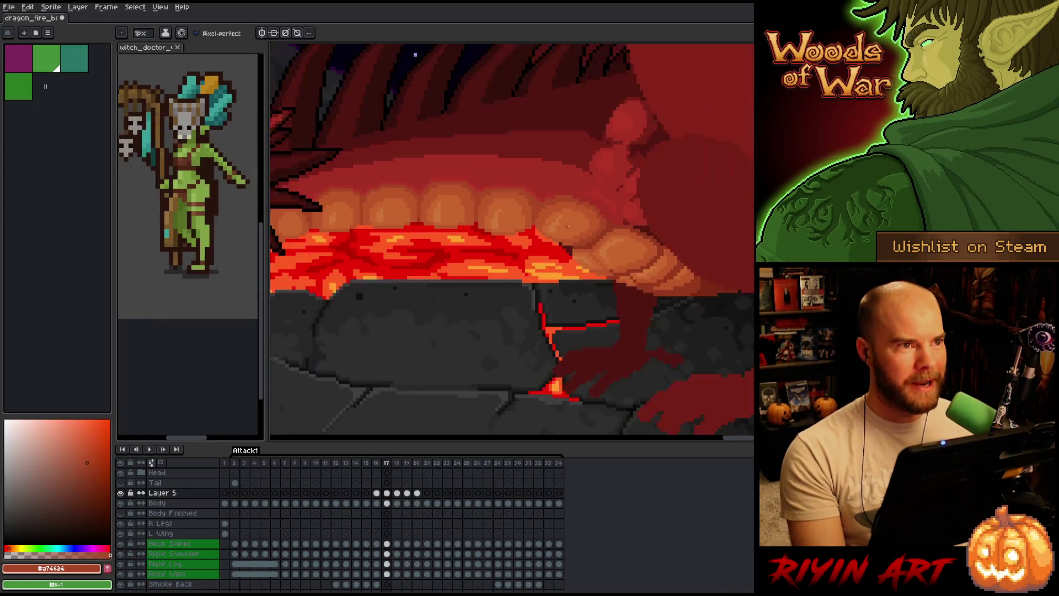
pyautogui.press('Right')
pyautogui.press('Left')
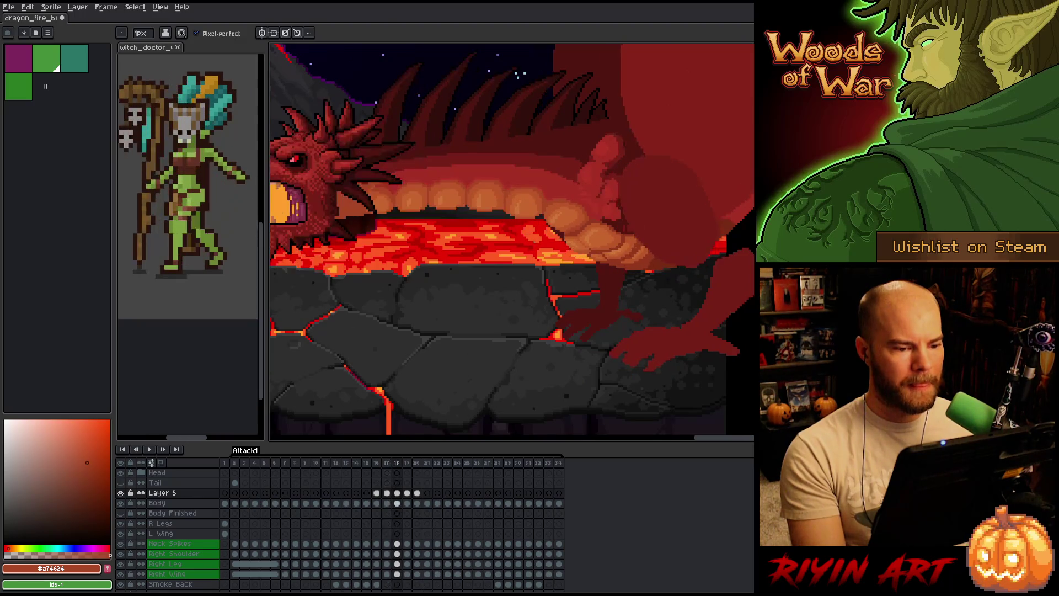
# Flip repeatedly between frames 18 and 19 to compare the dragon's jaw
pyautogui.scroll(2, 597, 227)
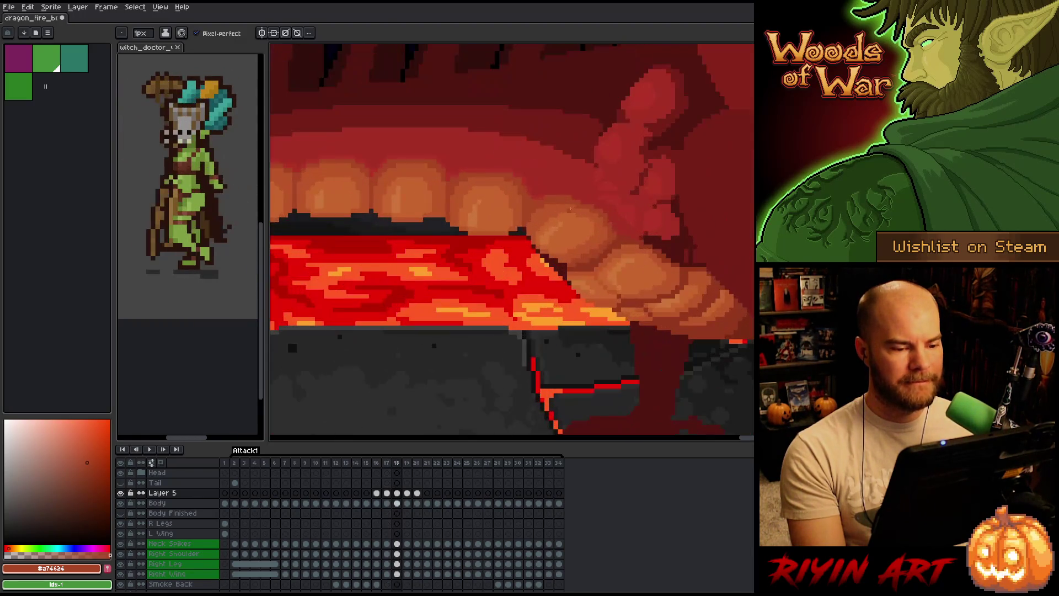
pyautogui.scroll(-2, 568, 221)
pyautogui.press('Right')
pyautogui.press('Left')
pyautogui.press('Right')
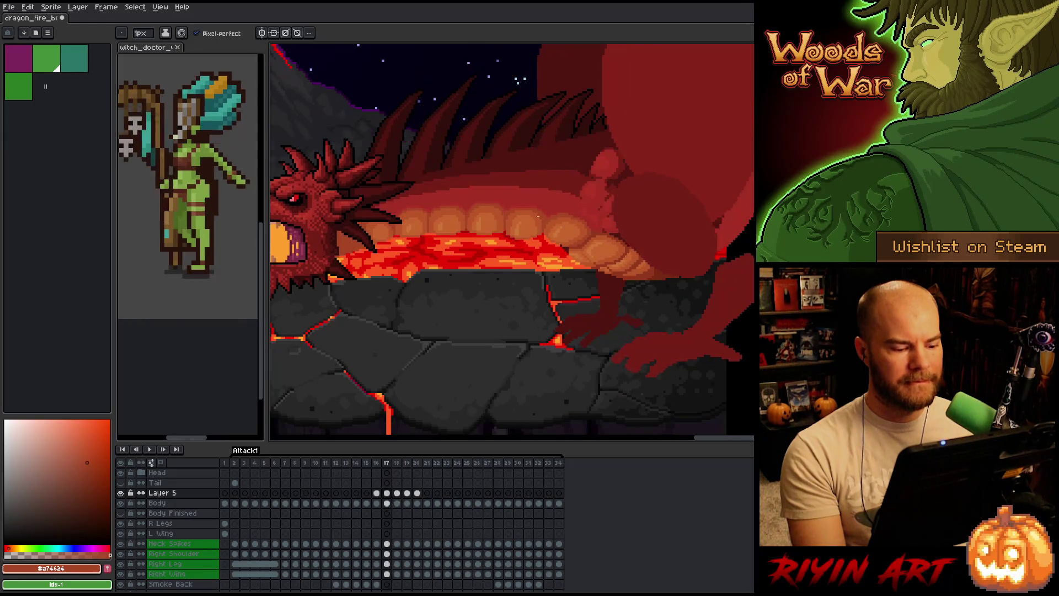
pyautogui.press('Left')
pyautogui.press('Right')
pyautogui.press('Left')
pyautogui.press('Right')
pyautogui.press('Left')
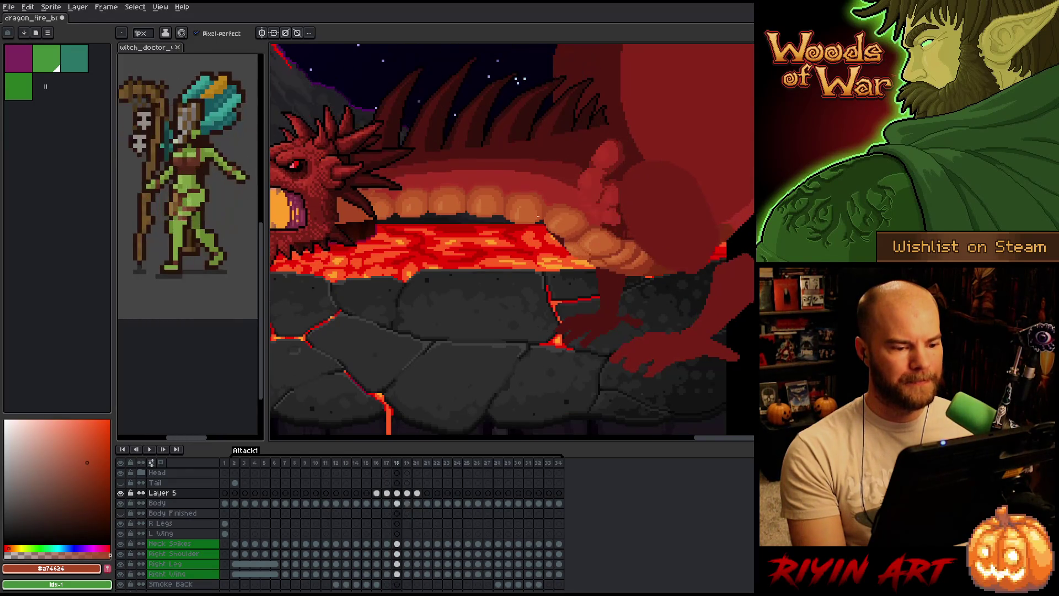
pyautogui.press('Right')
pyautogui.press('Left')
pyautogui.press('Right')
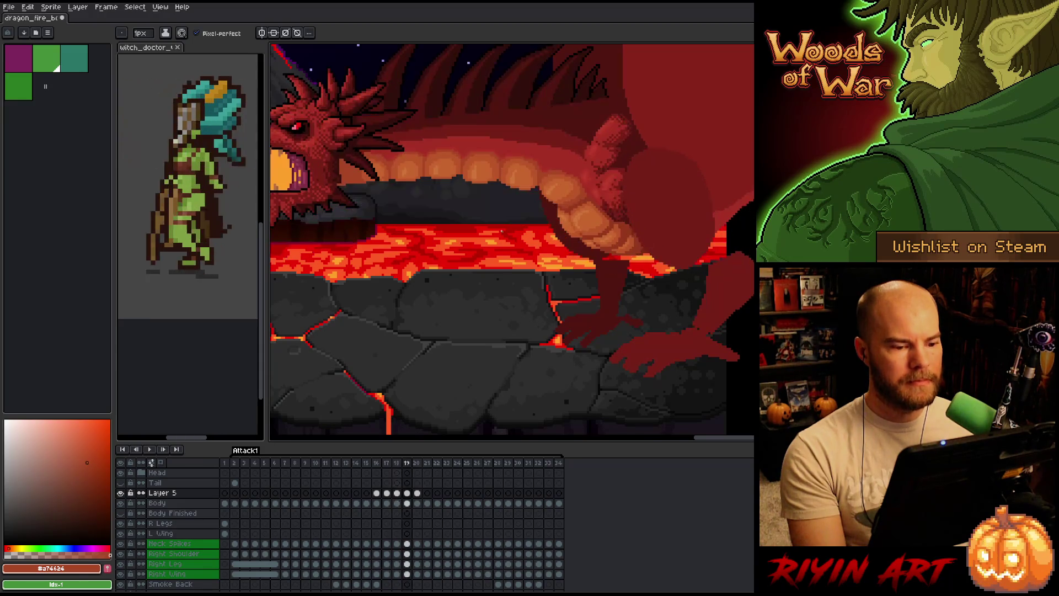
pyautogui.press('Left')
pyautogui.press('Right')
# Keep comparing the neck across frames 18 and 19, then settle on frame 20
pyautogui.scroll(5, 482, 226)
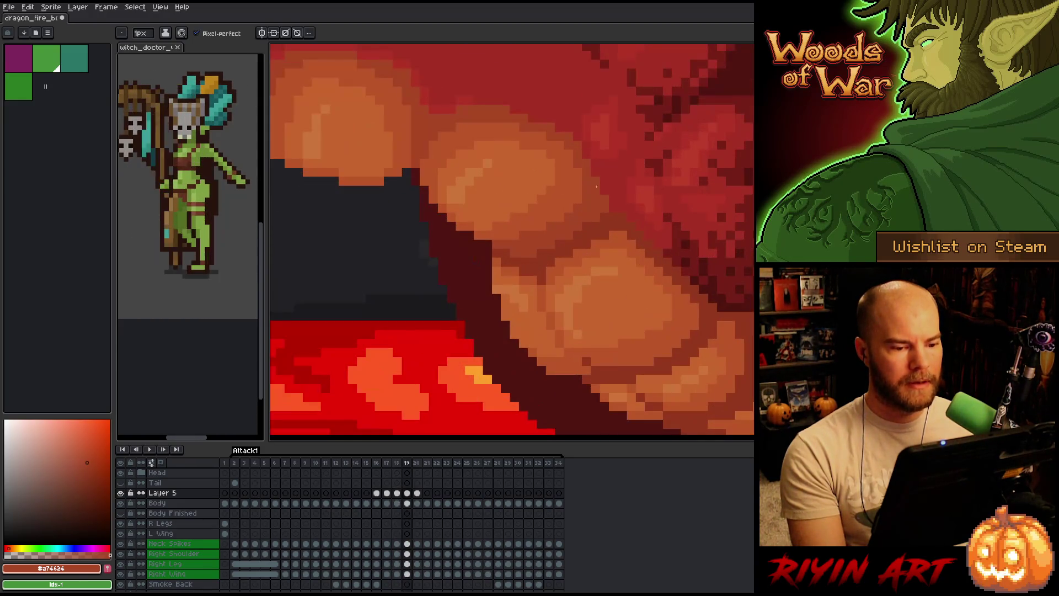
pyautogui.press('Left')
pyautogui.press('Right')
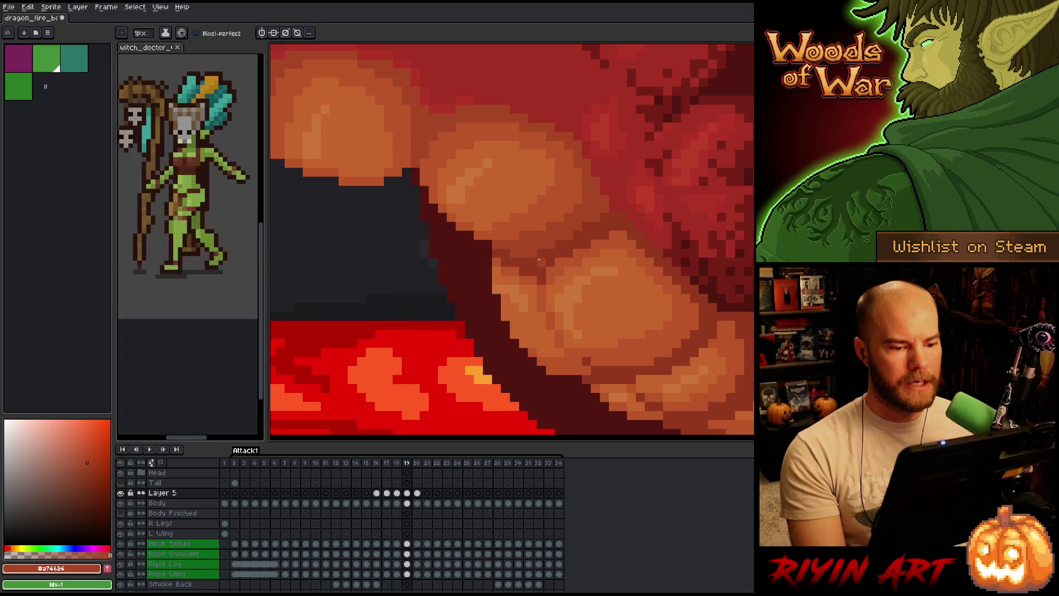
pyautogui.press('Left')
pyautogui.press('Right')
pyautogui.press('Left')
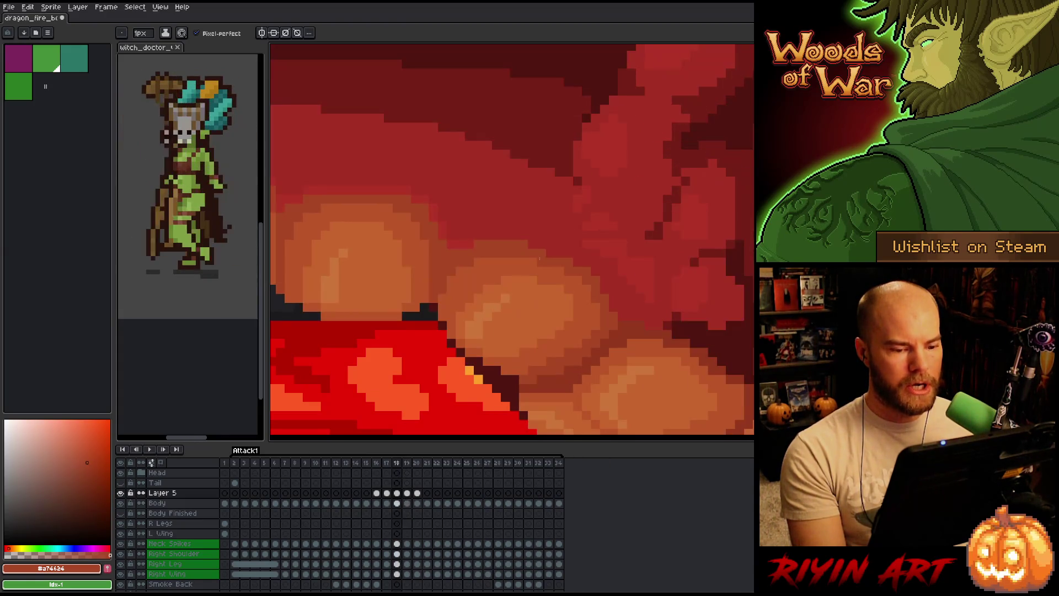
pyautogui.press('Right')
pyautogui.scroll(-4, 539, 259)
pyautogui.press('Left')
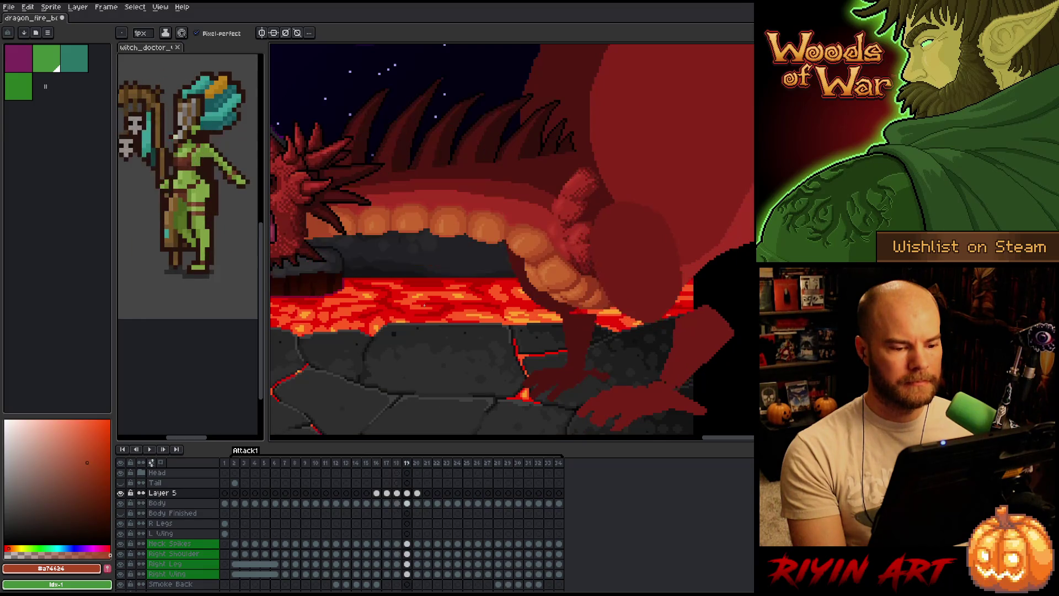
pyautogui.press('Right')
pyautogui.press('Left')
pyautogui.press('Right')
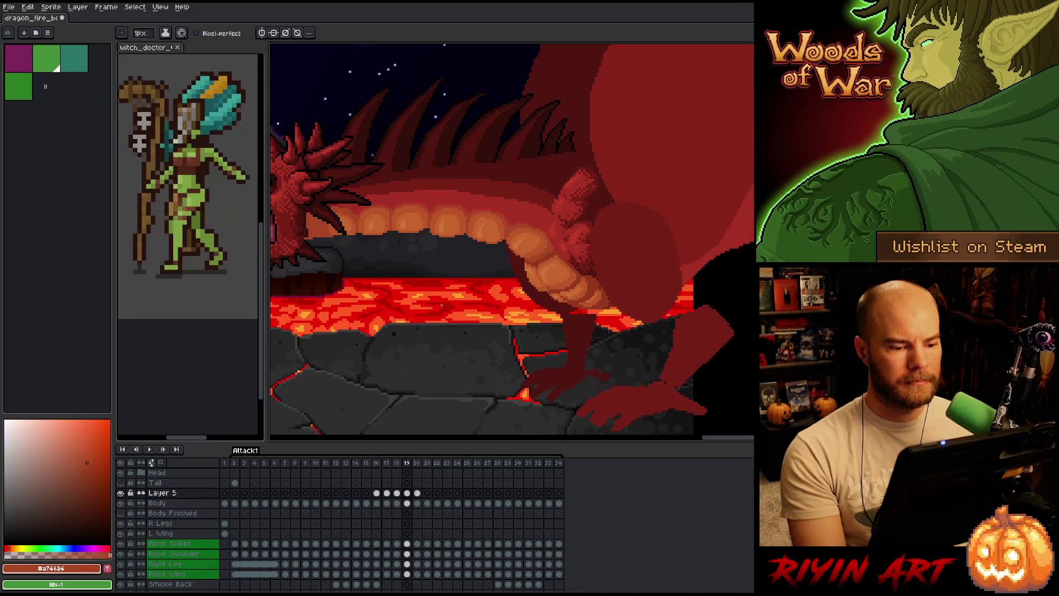
pyautogui.press('Left')
pyautogui.press('Right')
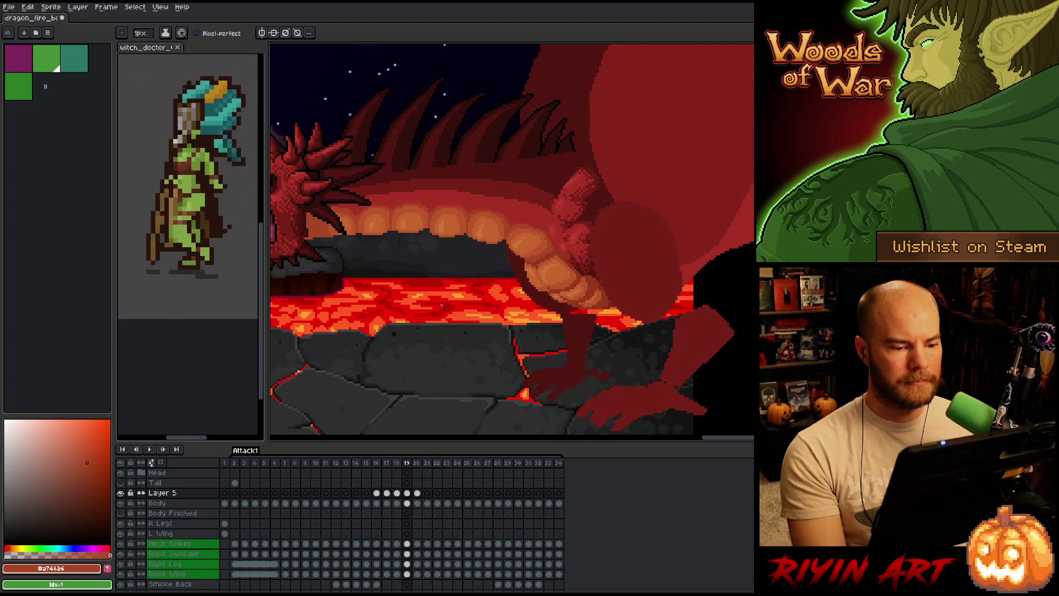
pyautogui.press('Left')
pyautogui.press('Right')
pyautogui.press('Right')
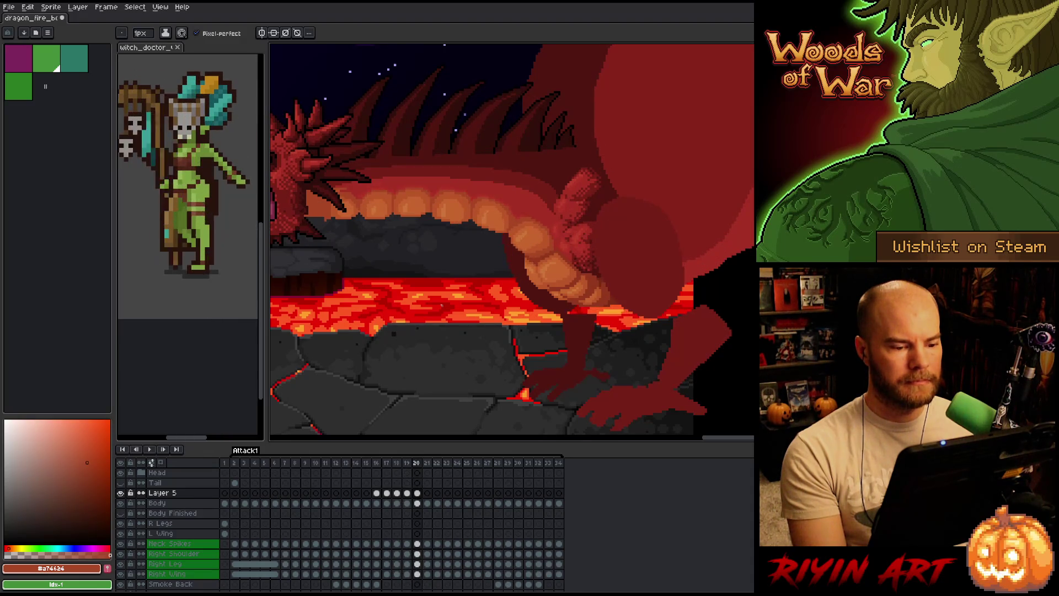
pyautogui.press('Left')
pyautogui.press('Right')
pyautogui.press('Left')
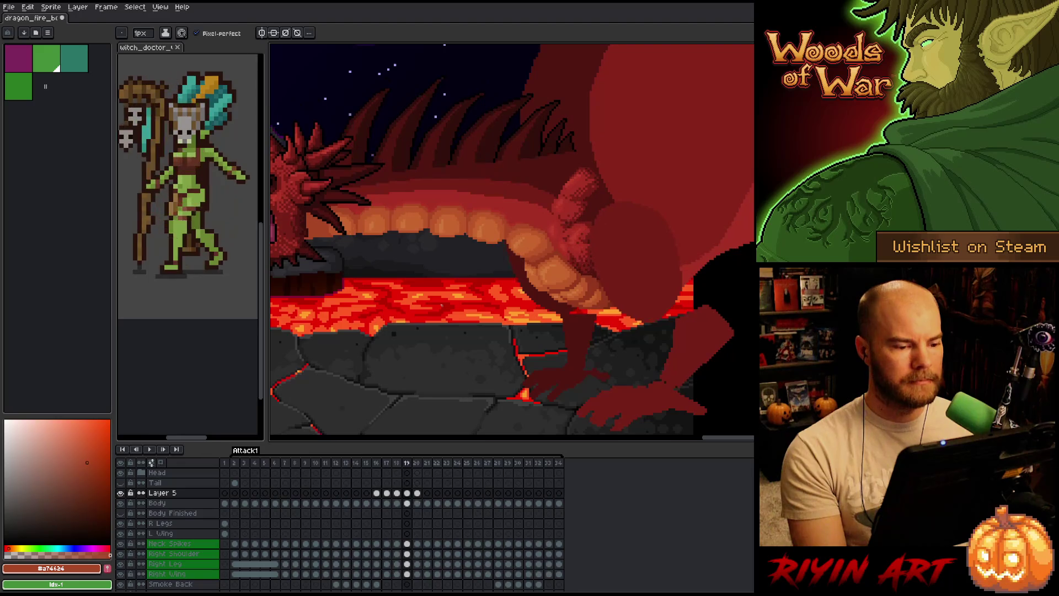
pyautogui.press('Right')
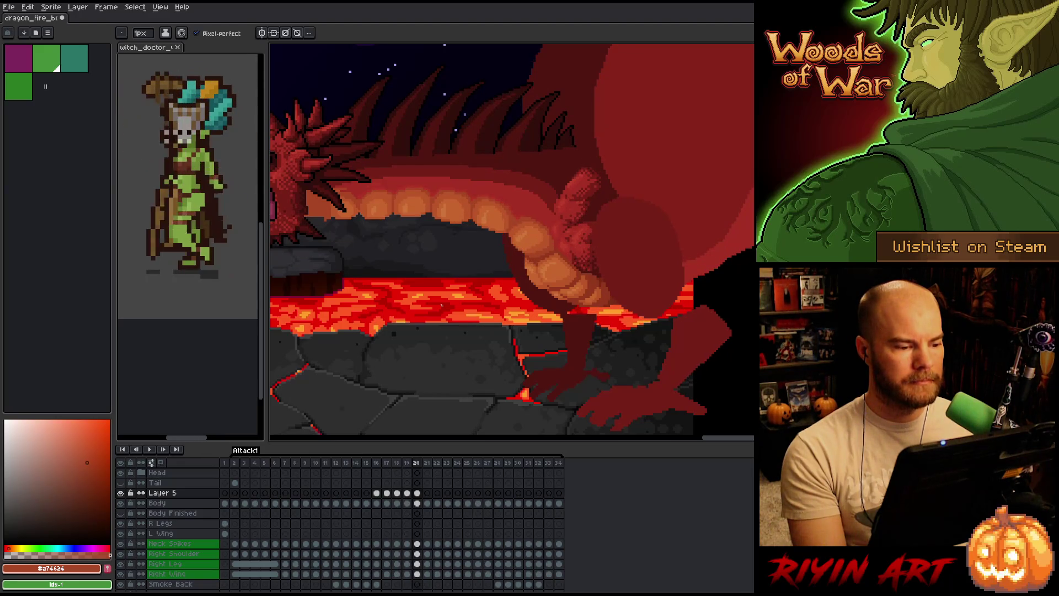
# Switch to the selection tool, go back to frame 18, and sample dark red #761f18 from the jaw
pyautogui.scroll(-2, 386, 243)
pyautogui.scroll(2, 448, 294)
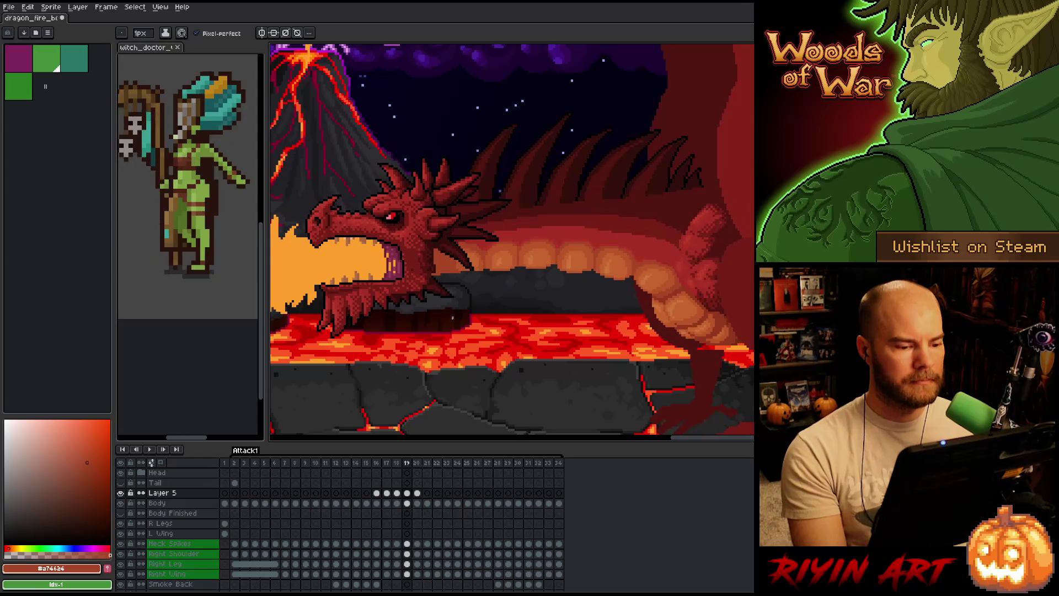
pyautogui.press('m')
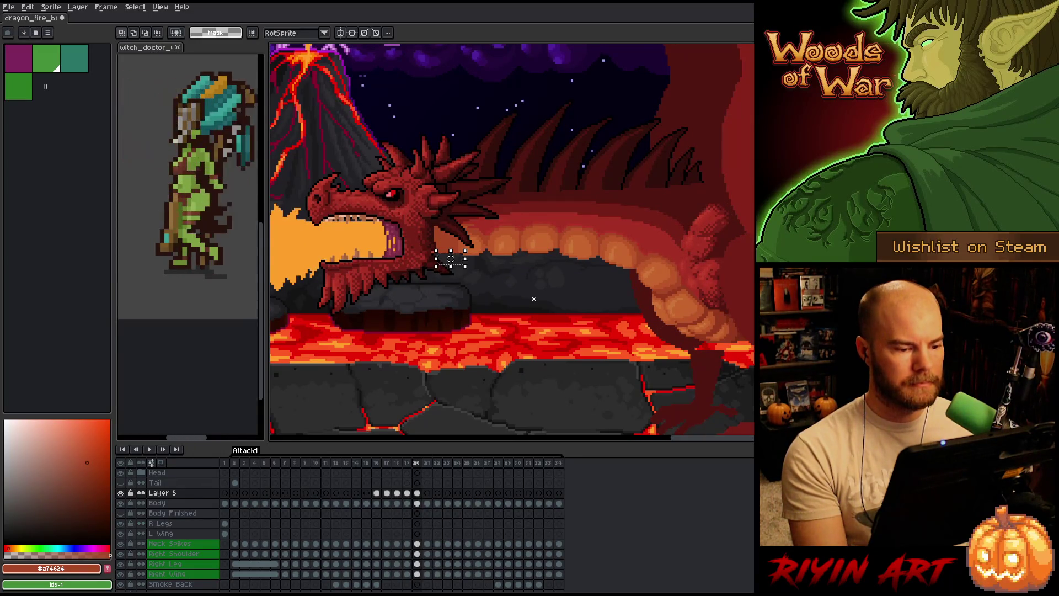
pyautogui.press('Left')
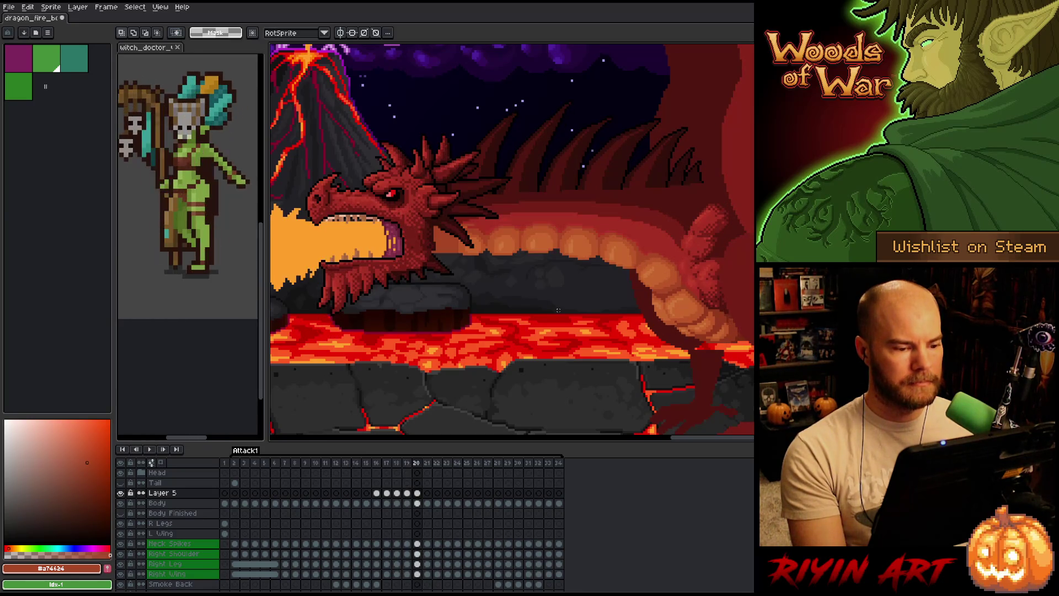
pyautogui.press('Left')
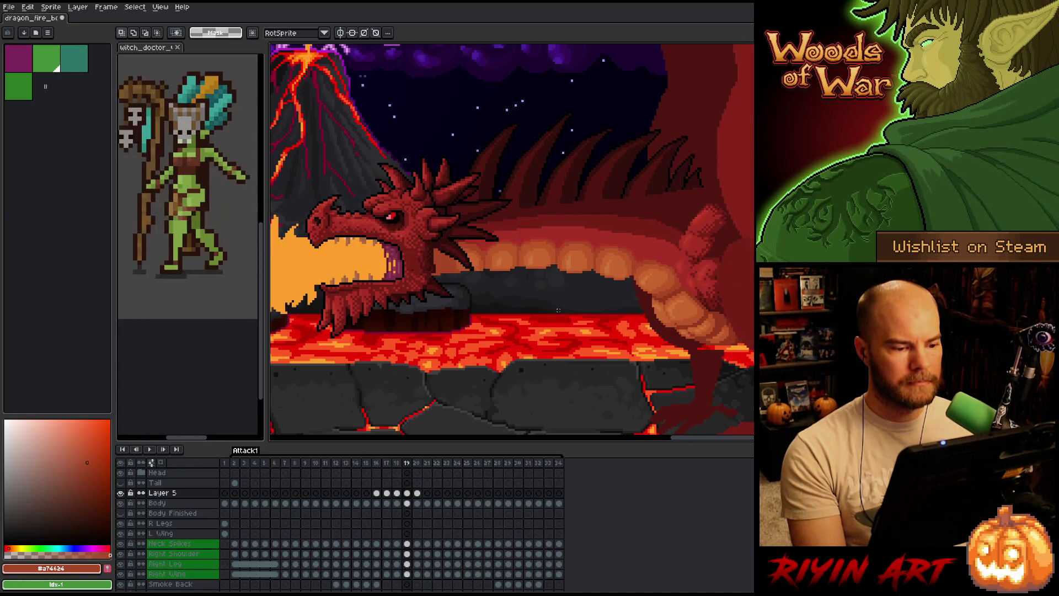
pyautogui.scroll(5, 495, 286)
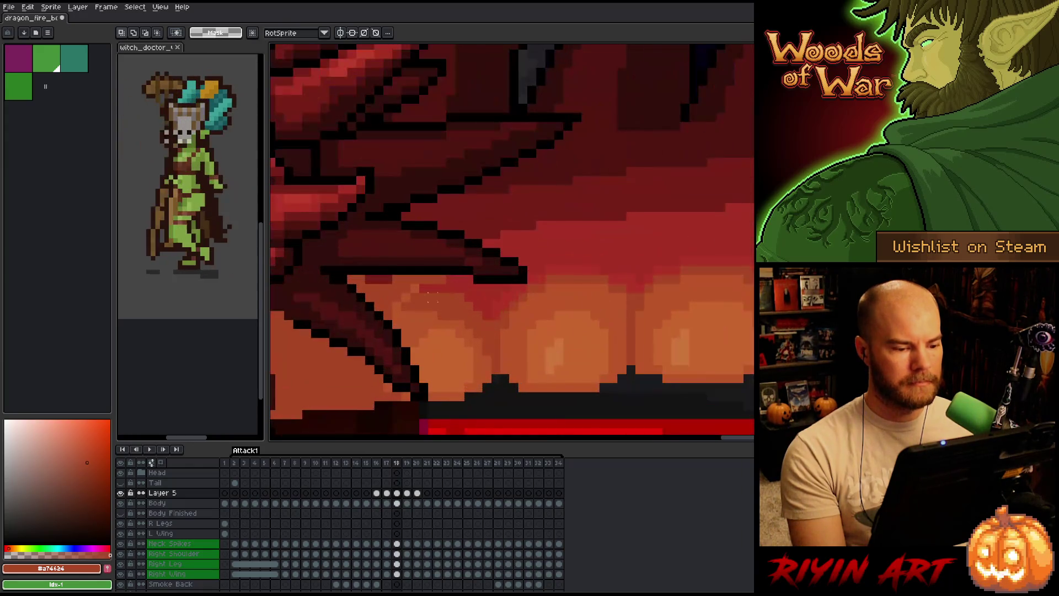
pyautogui.moveTo(424, 295); pyautogui.dragTo(544, 247)
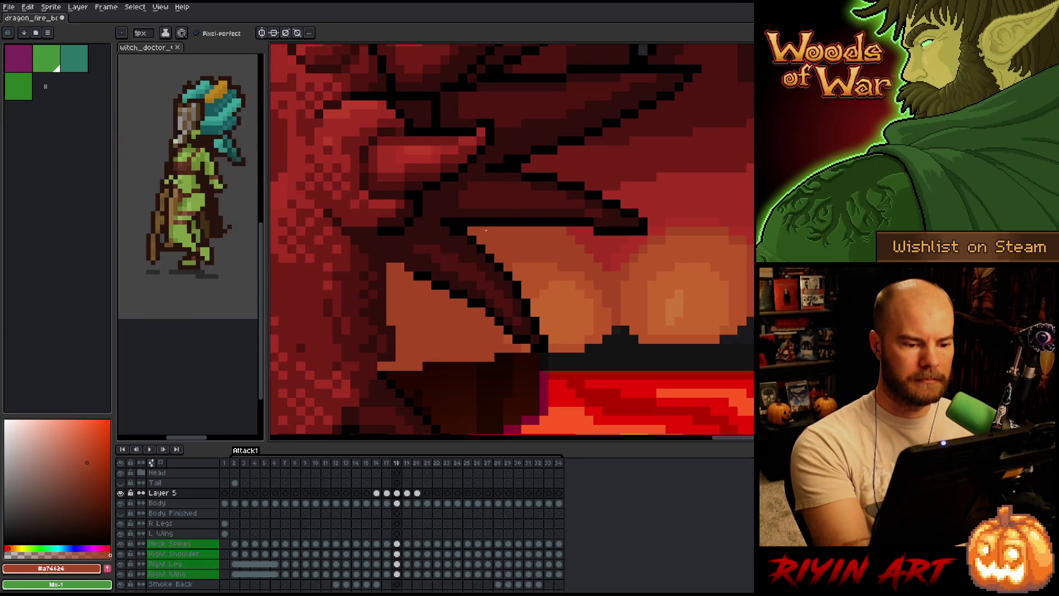
pyautogui.keyDown('alt'); pyautogui.click(552, 230); pyautogui.keyUp('alt')
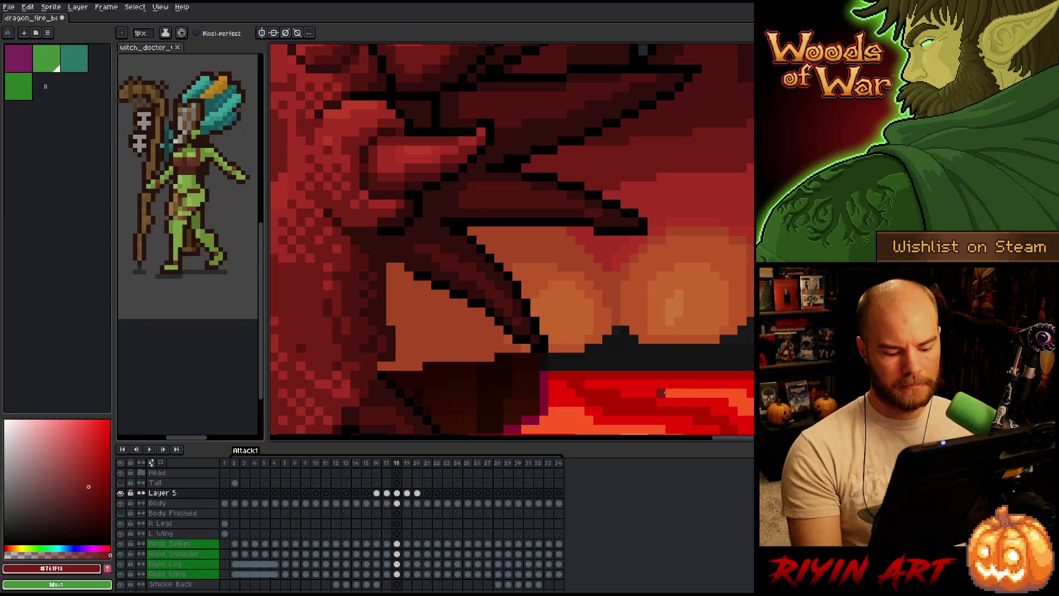
pyautogui.scroll(-5, 664, 382)
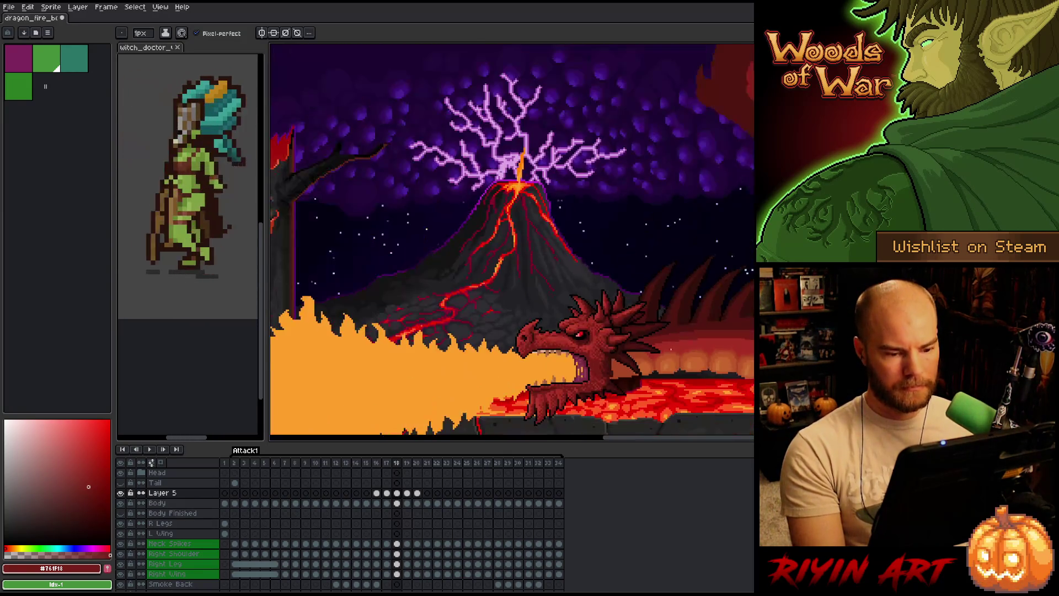
# Pan across the lava and teeth to bring the dragon's head and open mouth into view
pyautogui.moveTo(694, 365); pyautogui.dragTo(617, 233)
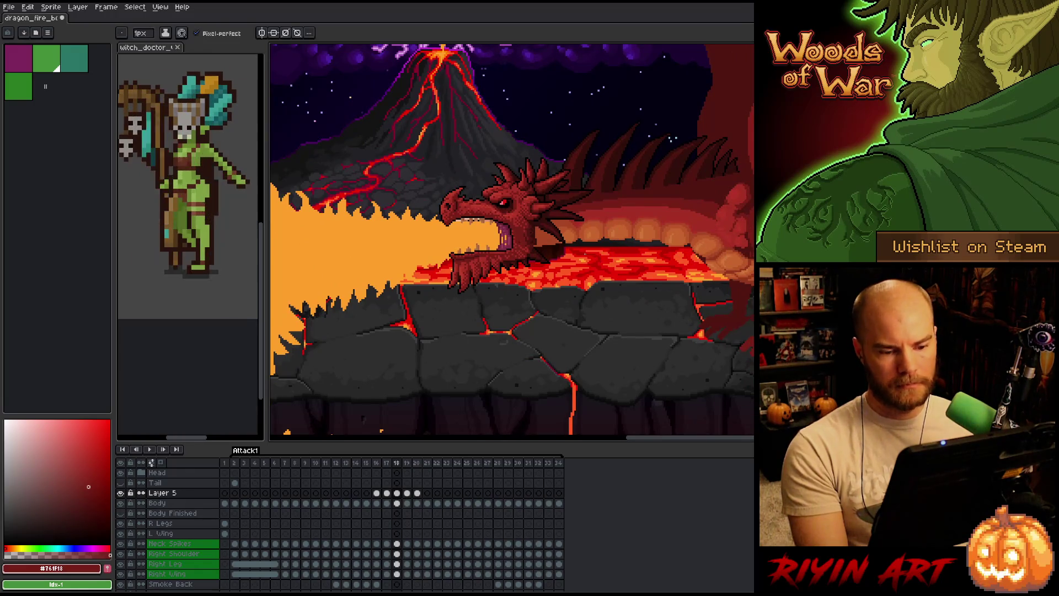
pyautogui.scroll(2, 584, 245)
pyautogui.scroll(1, 583, 243)
pyautogui.moveTo(583, 243)
pyautogui.mouseDown()
pyautogui.moveTo(508, 314)
pyautogui.moveTo(507, 335)
pyautogui.mouseUp()
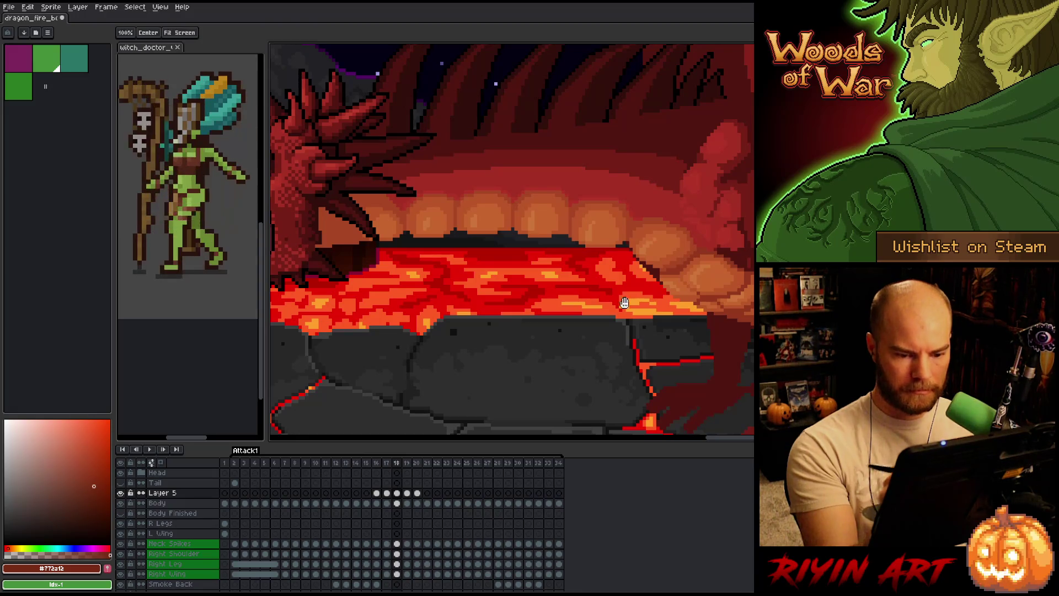
pyautogui.moveTo(624, 302); pyautogui.dragTo(681, 322)
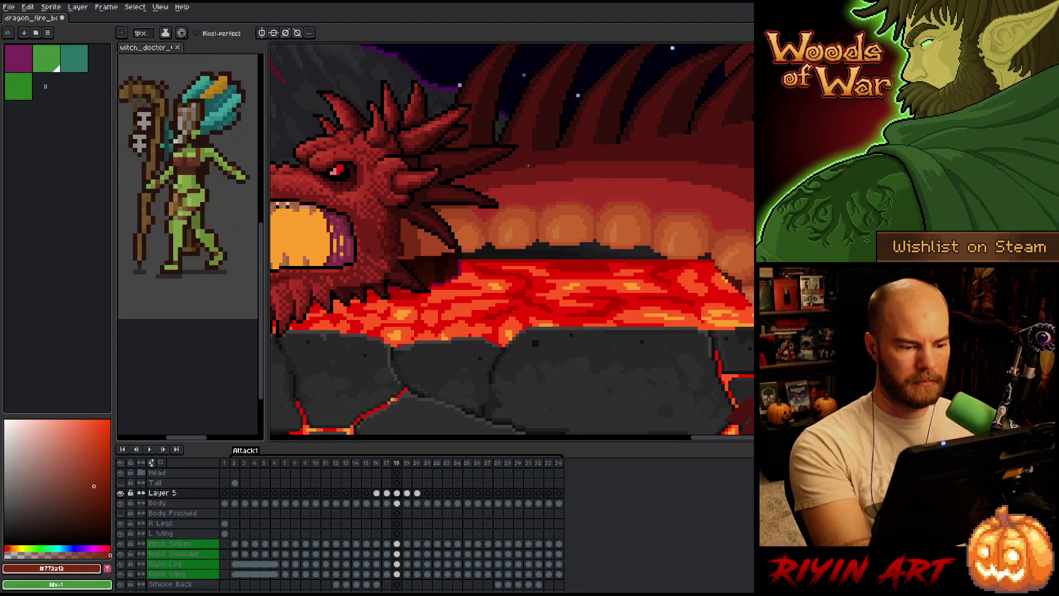
# Try several red-brown shades from the neck, settling on #772a12
pyautogui.keyDown('alt'); pyautogui.click(461, 220); pyautogui.keyUp('alt')
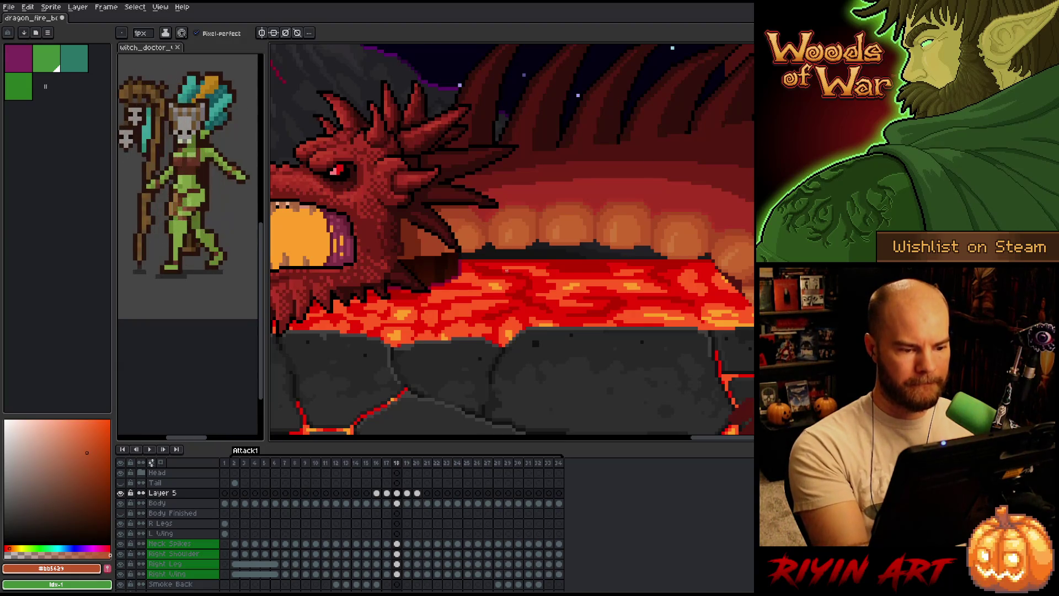
pyautogui.keyDown('alt'); pyautogui.click(452, 238); pyautogui.keyUp('alt')
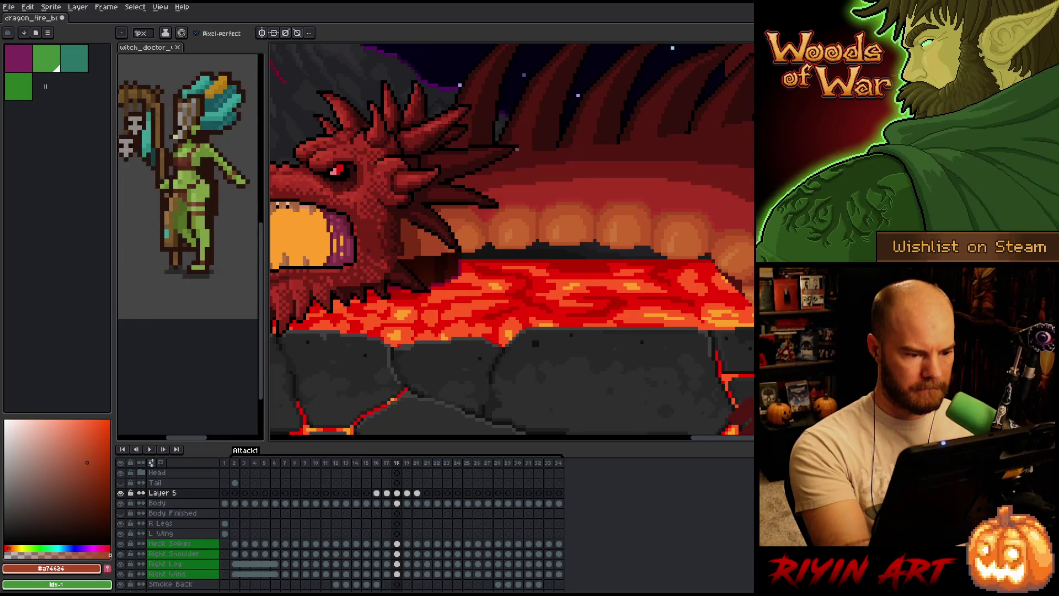
pyautogui.keyDown('alt'); pyautogui.click(420, 248); pyautogui.keyUp('alt')
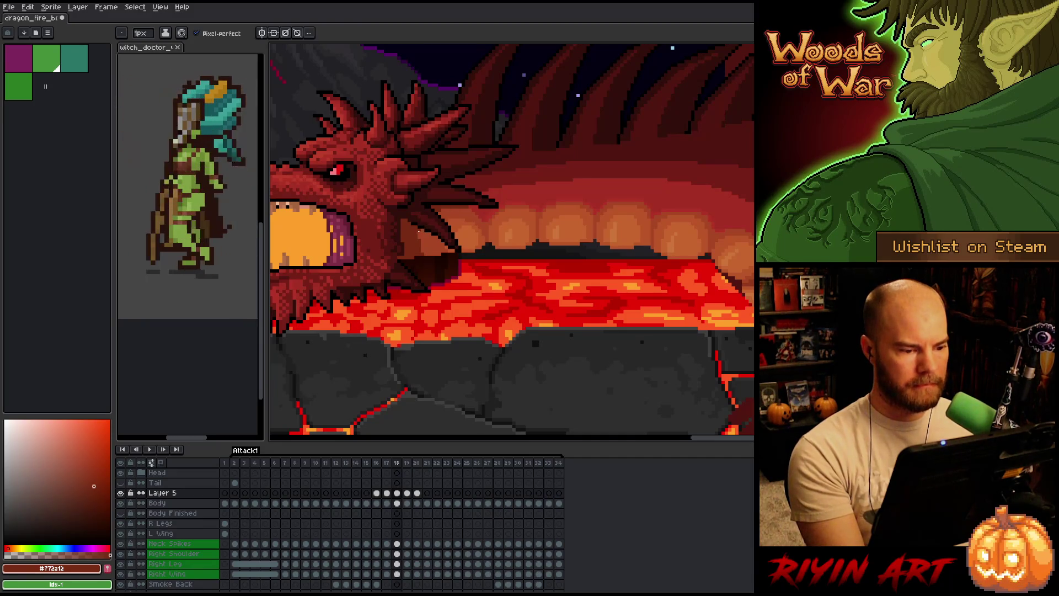
pyautogui.scroll(-2, 422, 229)
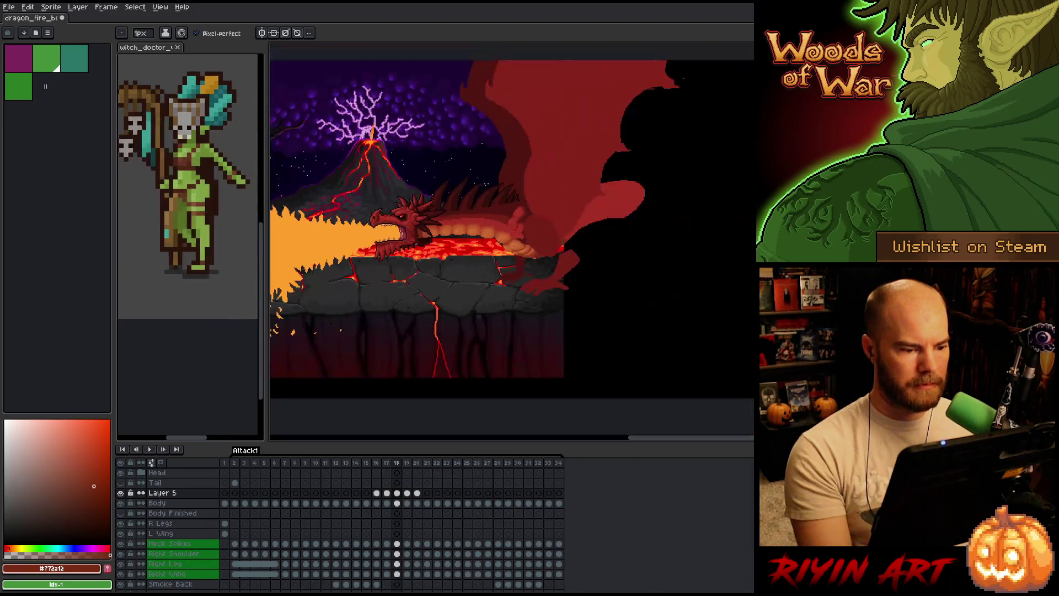
# Zoom in on the jaw over the lava and sample orange-brown #a74624 from the neck
pyautogui.scroll(1, 422, 229)
pyautogui.scroll(-2, 422, 228)
pyautogui.scroll(2, 421, 229)
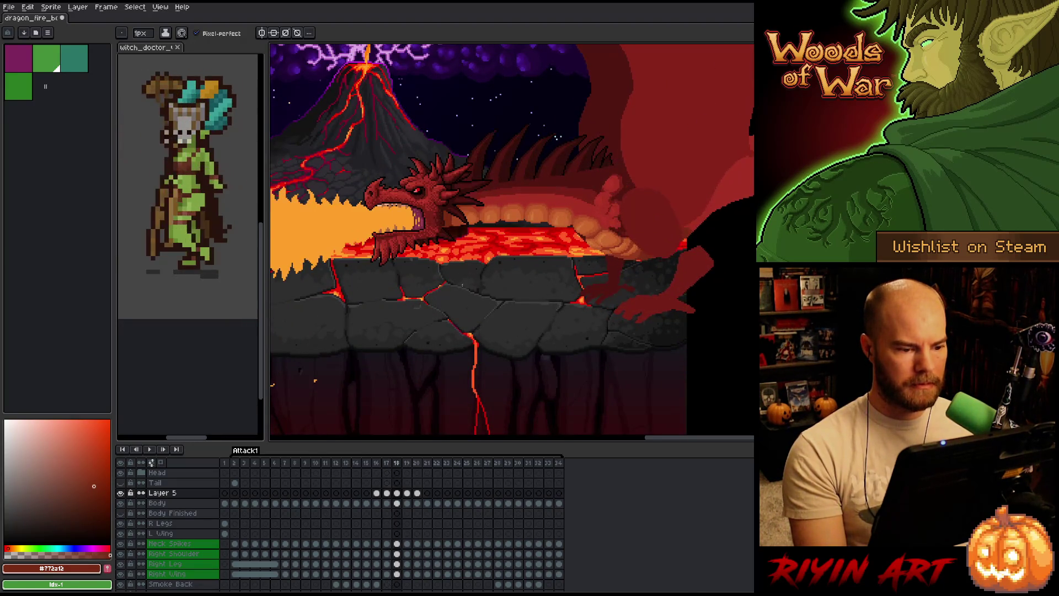
pyautogui.scroll(-2, 458, 262)
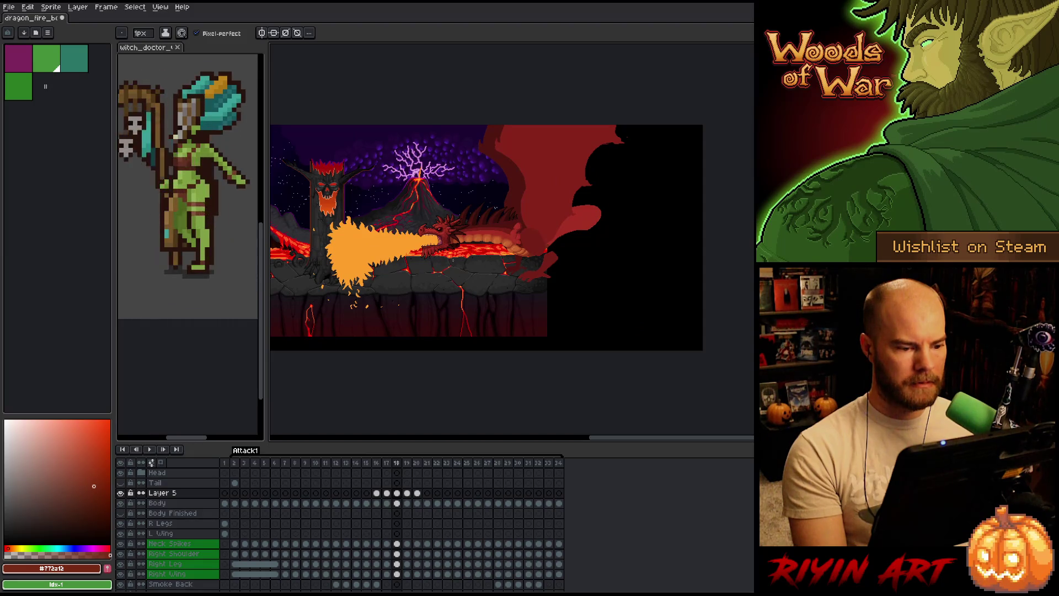
pyautogui.scroll(4, 463, 241)
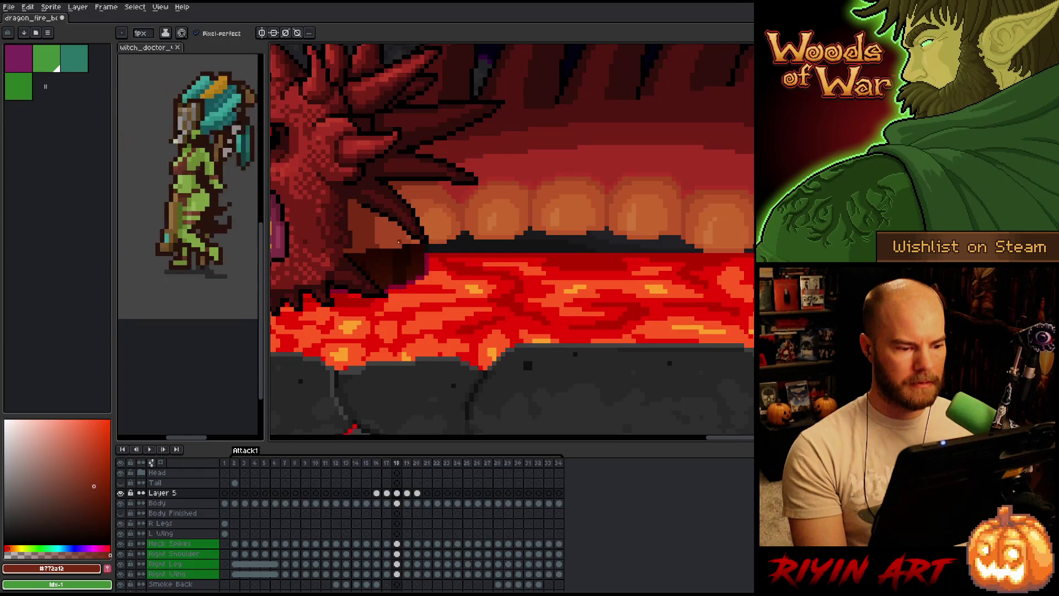
pyautogui.scroll(-3, 399, 242)
pyautogui.scroll(3, 398, 246)
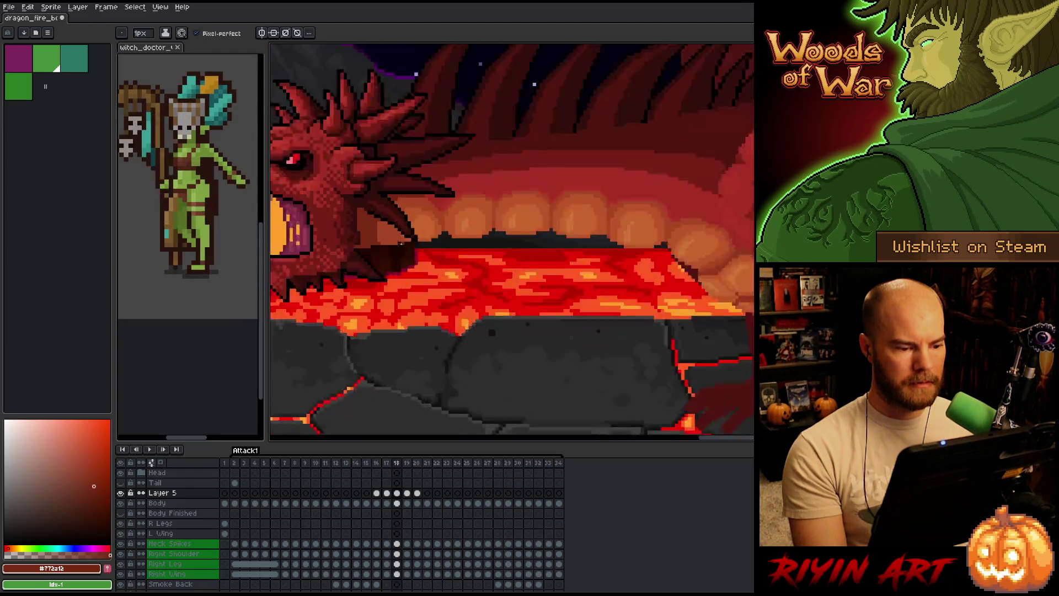
pyautogui.keyDown('alt'); pyautogui.click(435, 155); pyautogui.keyUp('alt')
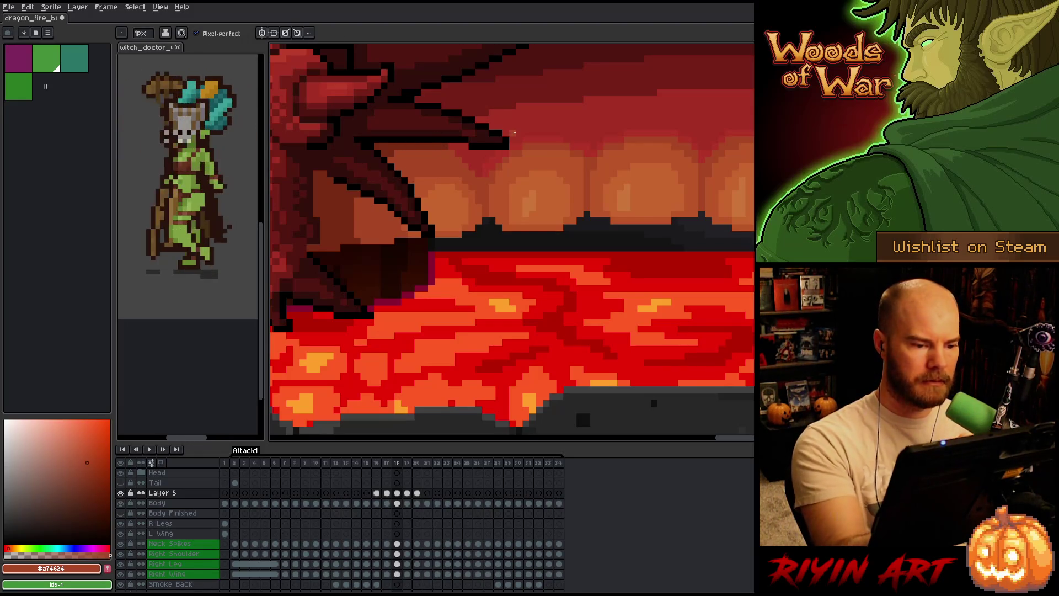
# Compare frame 18's neck with frame 17, sample the highlight #bb5424, and finish on frame 17
pyautogui.press('Left')
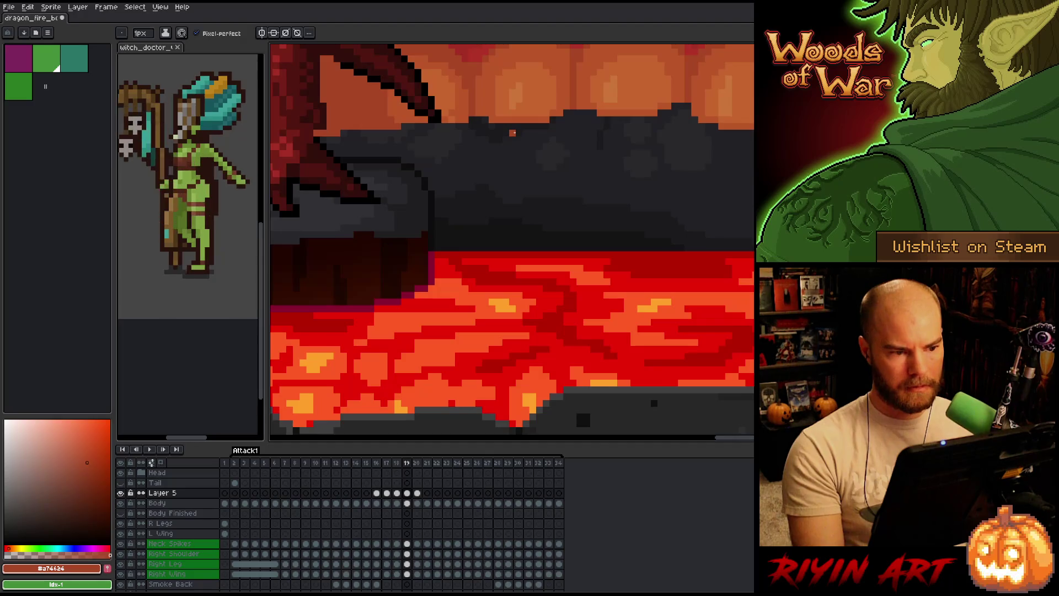
pyautogui.press('Right')
pyautogui.press('Left')
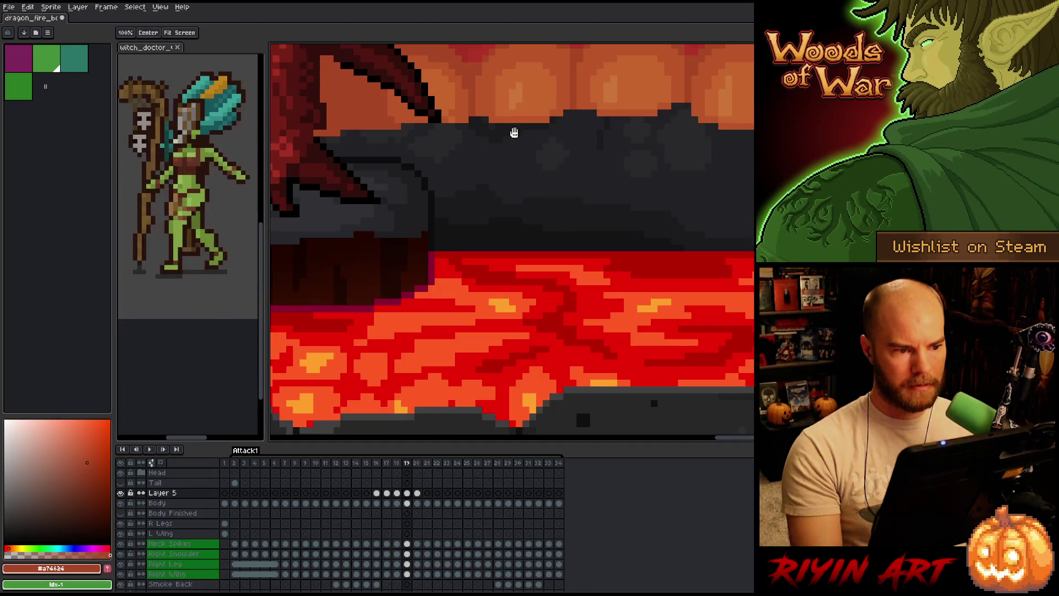
pyautogui.press('Right')
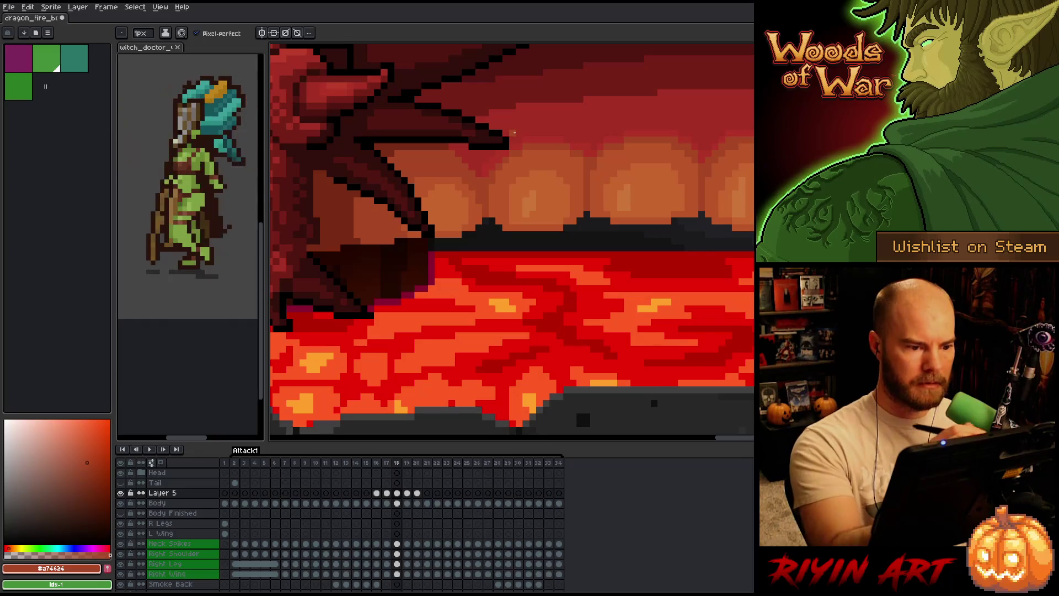
pyautogui.keyDown('alt'); pyautogui.click(434, 160); pyautogui.keyUp('alt')
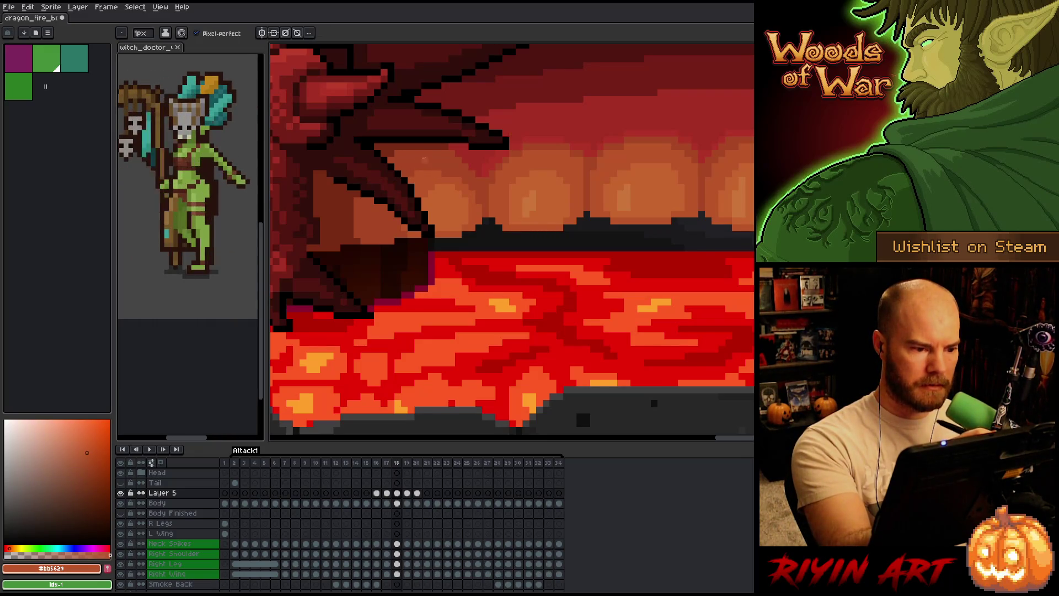
pyautogui.press('Left')
pyautogui.press('Right')
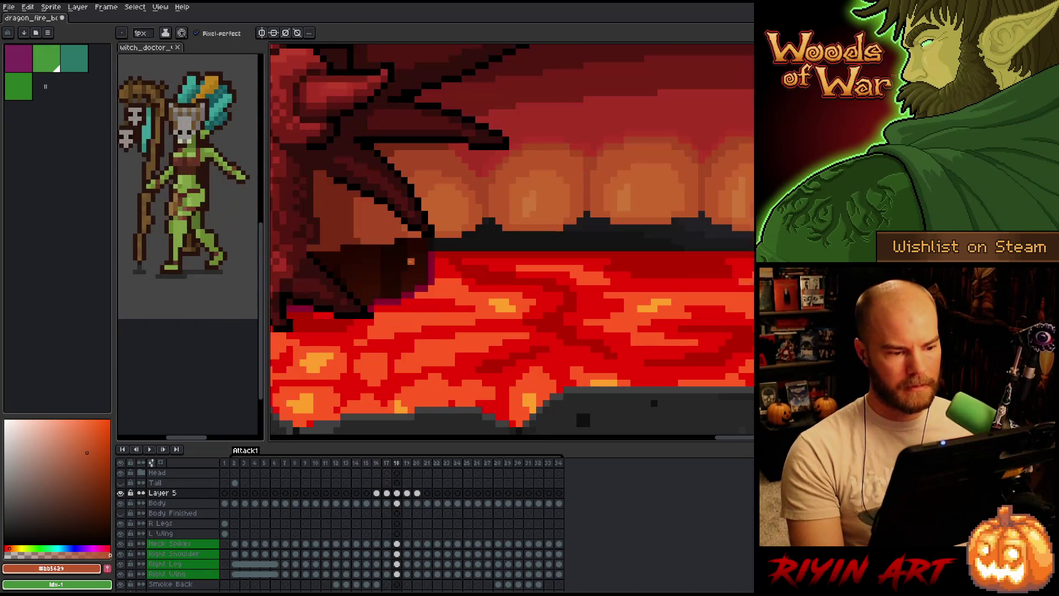
pyautogui.press('Left')
pyautogui.scroll(-4, 512, 241)
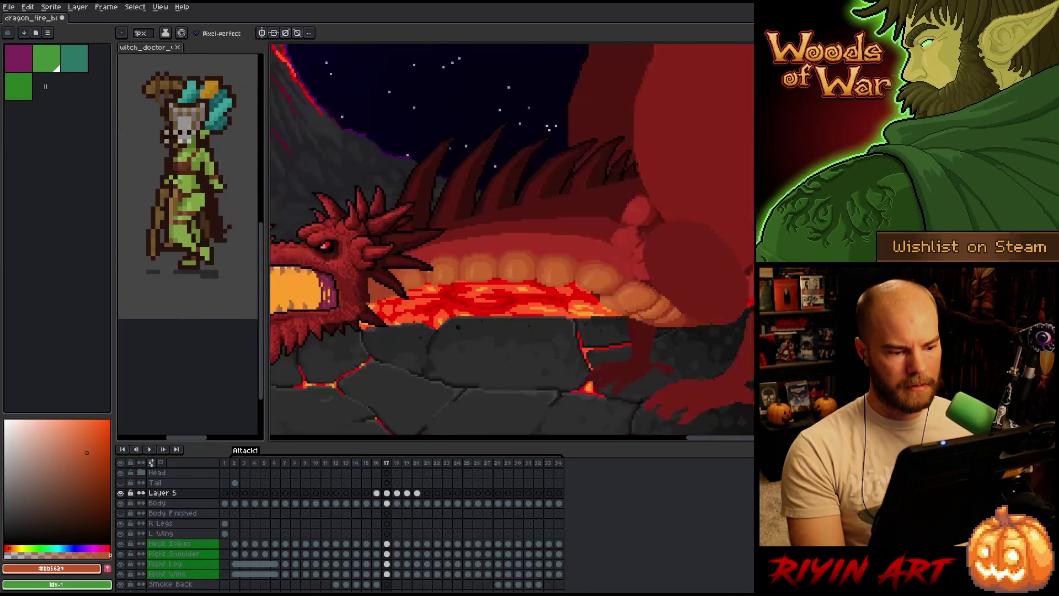
# Review the fire-breath poses across frames 14–18, then play the animation
pyautogui.press('Right')
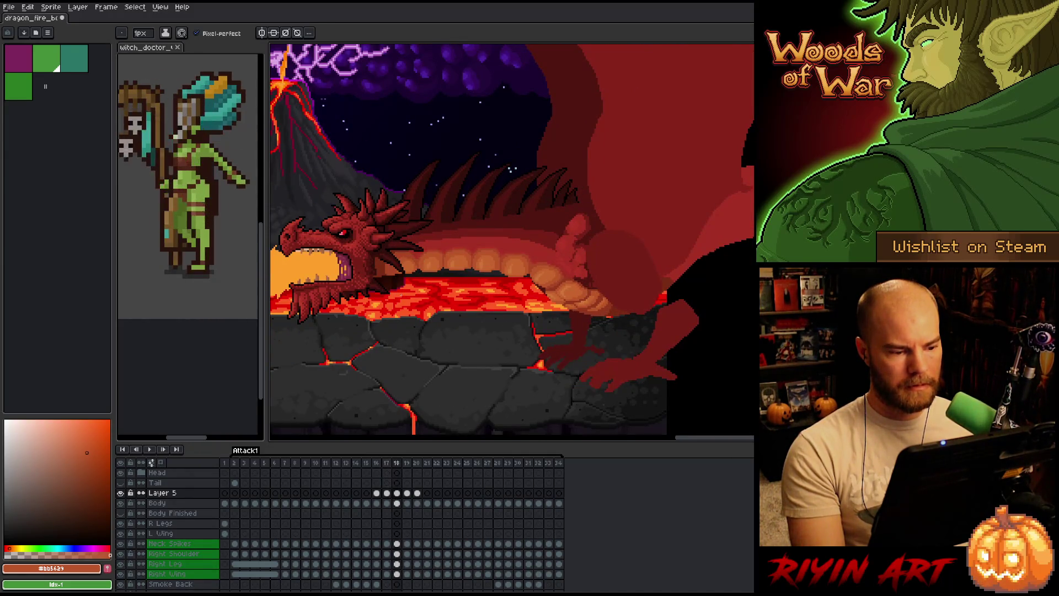
pyautogui.press('Left')
pyautogui.scroll(-2, 512, 242)
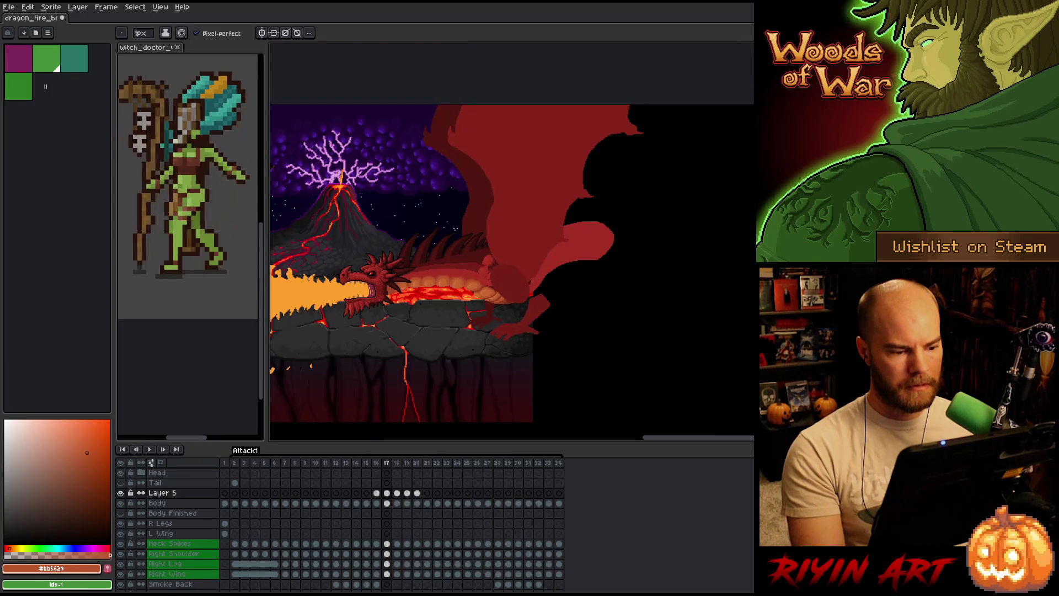
pyautogui.press('Right')
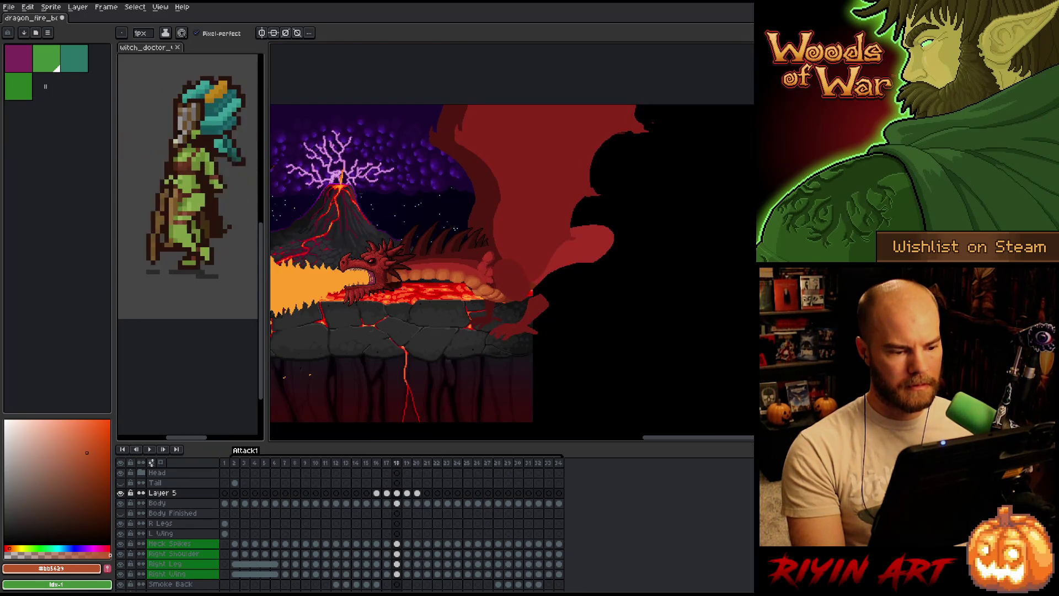
pyautogui.press('Left')
pyautogui.press('Left')
pyautogui.press('Left')
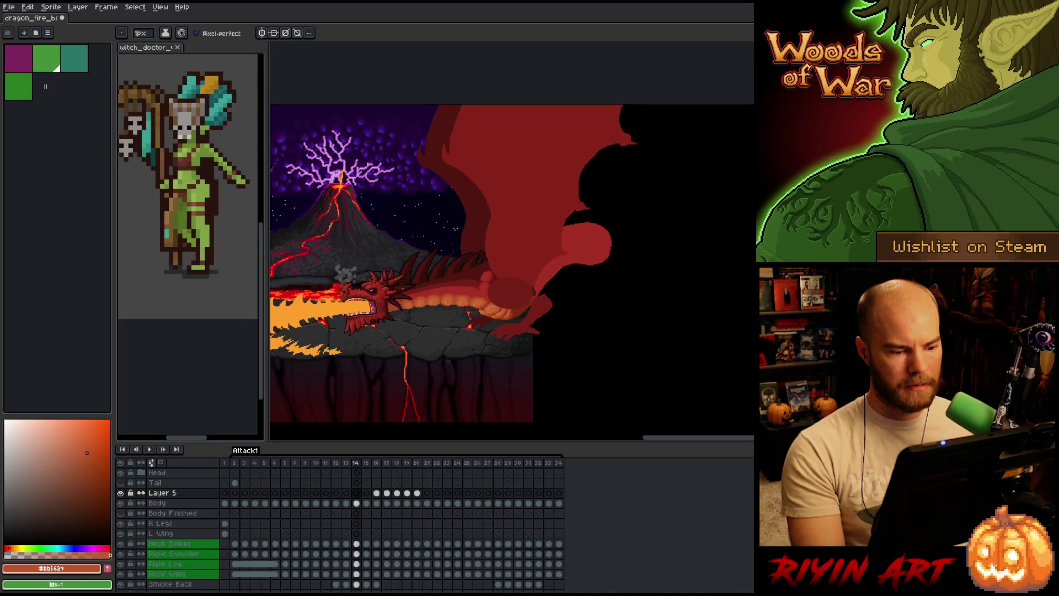
pyautogui.press('Right')
pyautogui.press('Right')
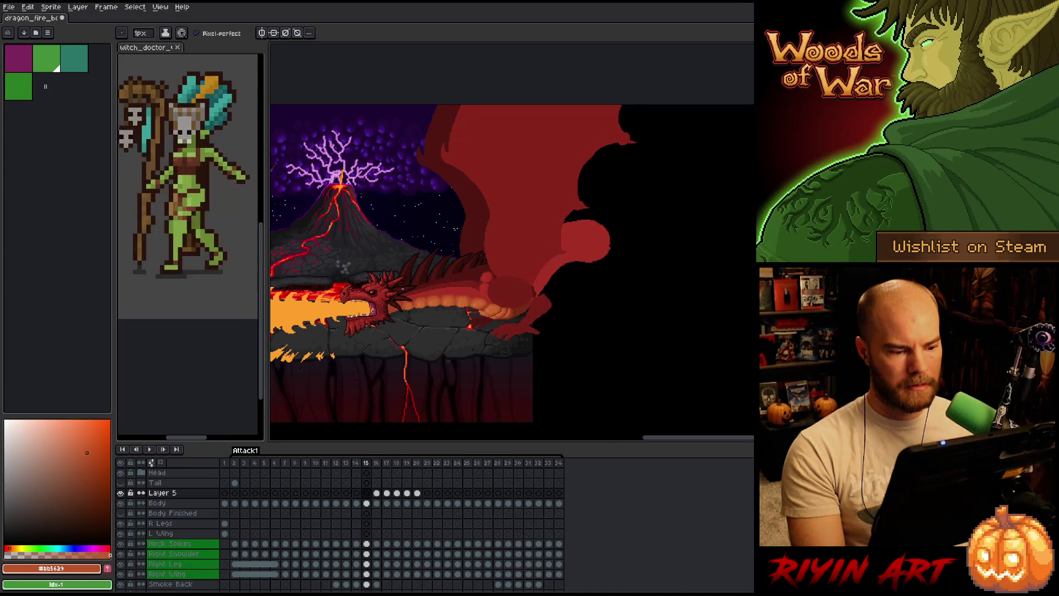
pyautogui.scroll(3, 452, 259)
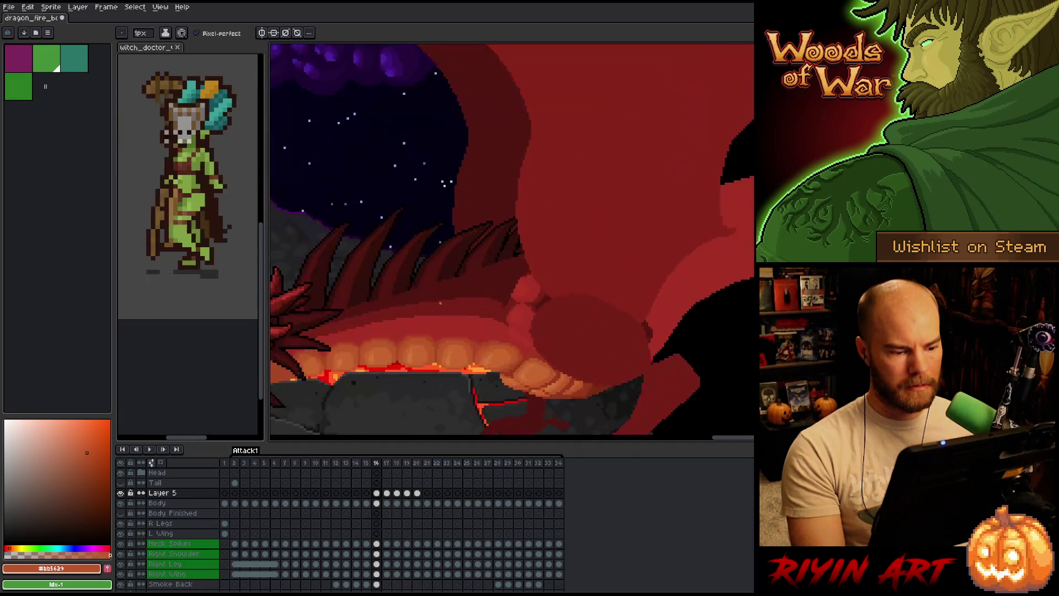
pyautogui.press('Left')
pyautogui.press('Right')
pyautogui.press('Left')
pyautogui.press('Left')
pyautogui.press('Right')
pyautogui.press('Right')
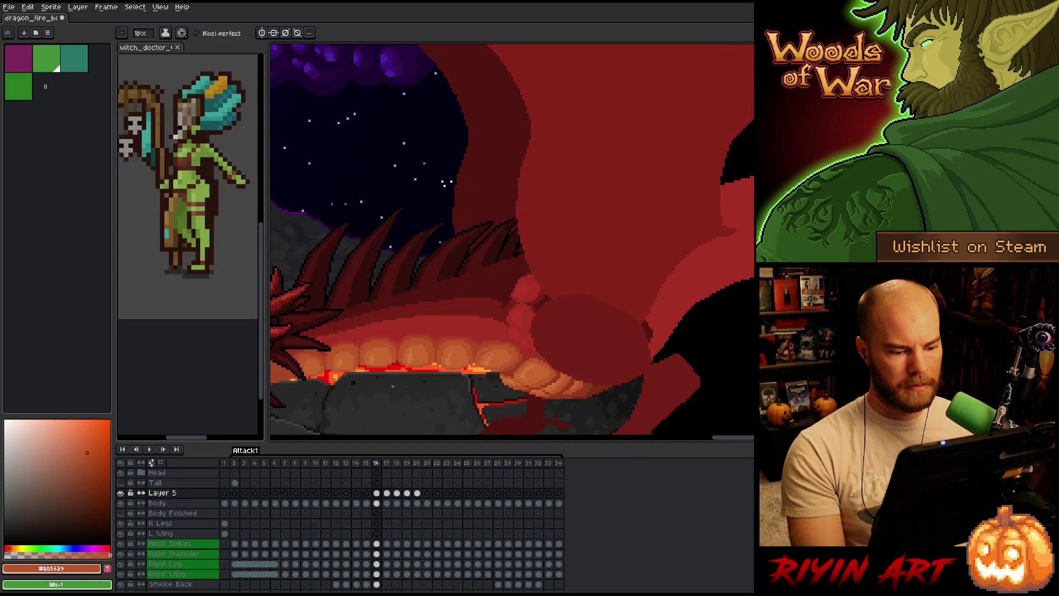
pyautogui.press('Return')
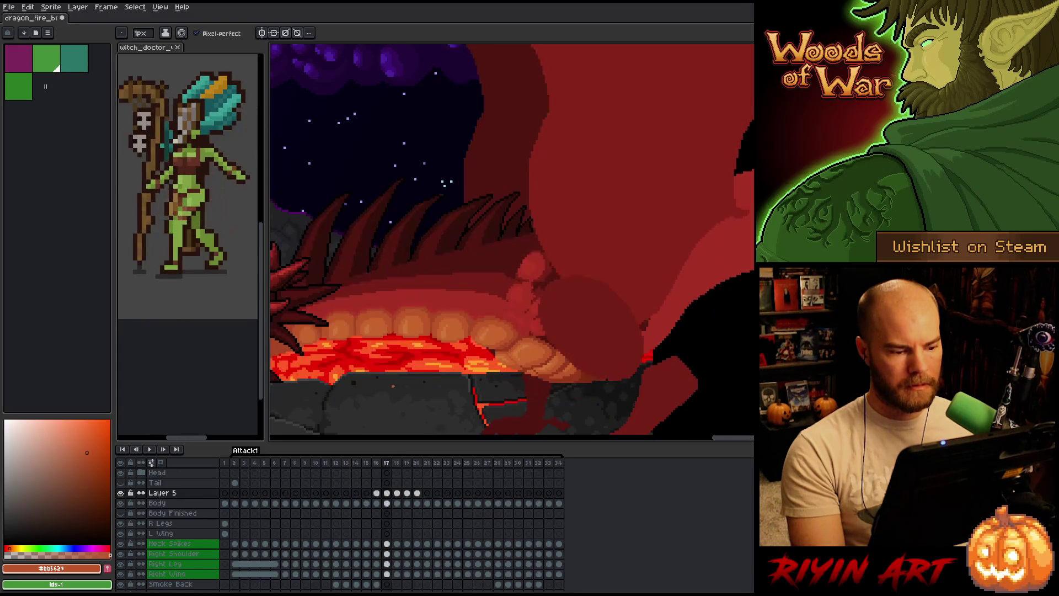
pyautogui.scroll(-3, 394, 386)
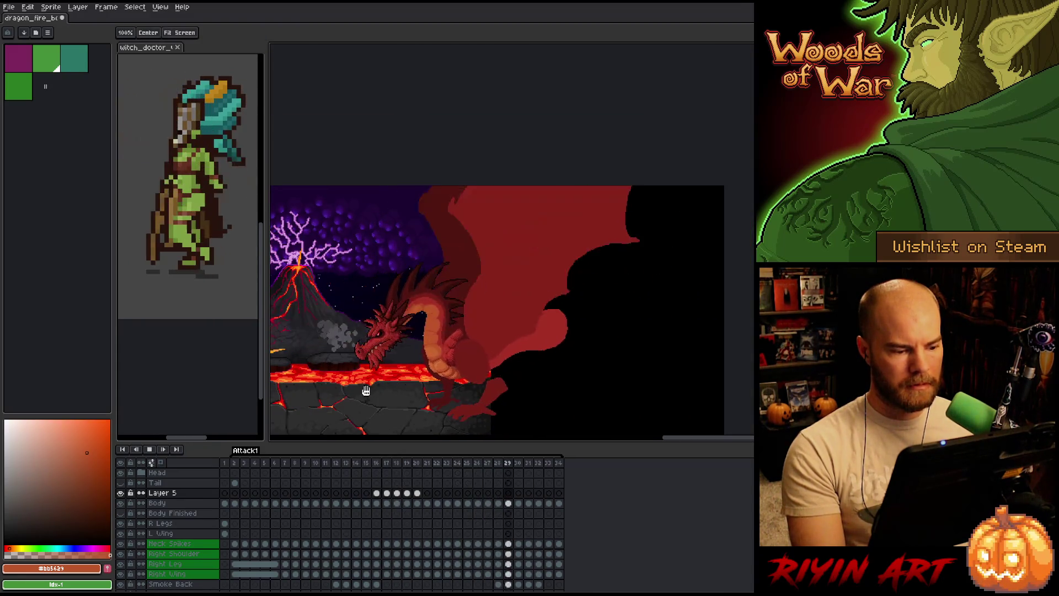
# Zoom in on the playing animation and switch to the Move tool
pyautogui.scroll(2, 479, 338)
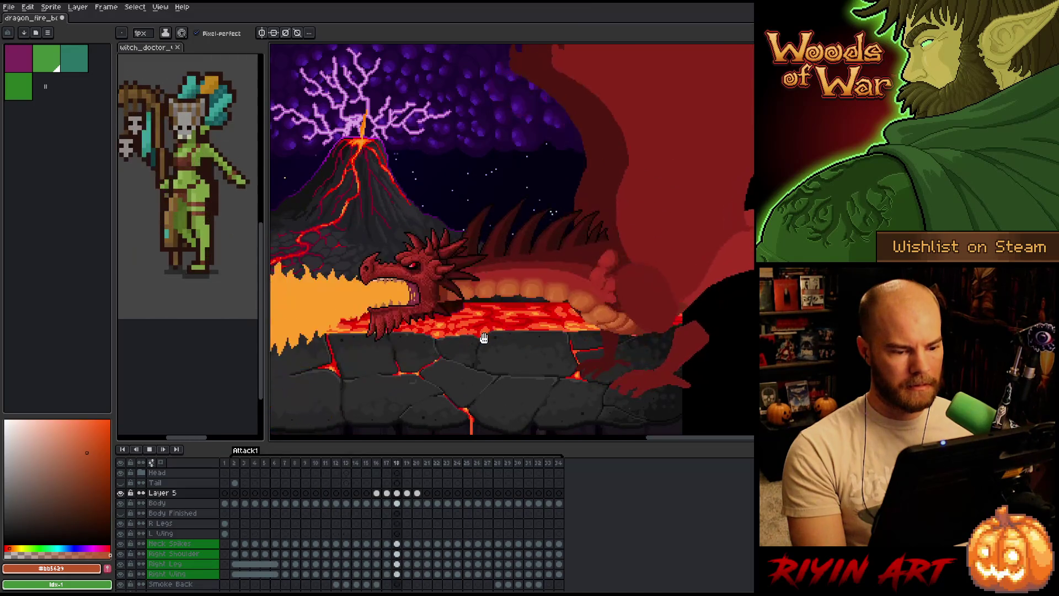
pyautogui.press('ctrl')
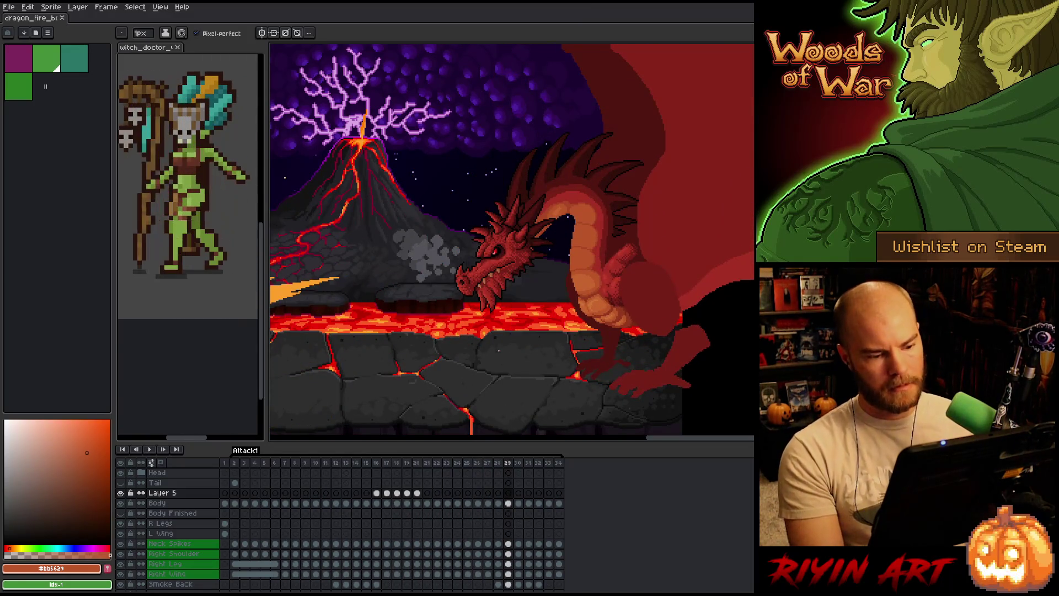